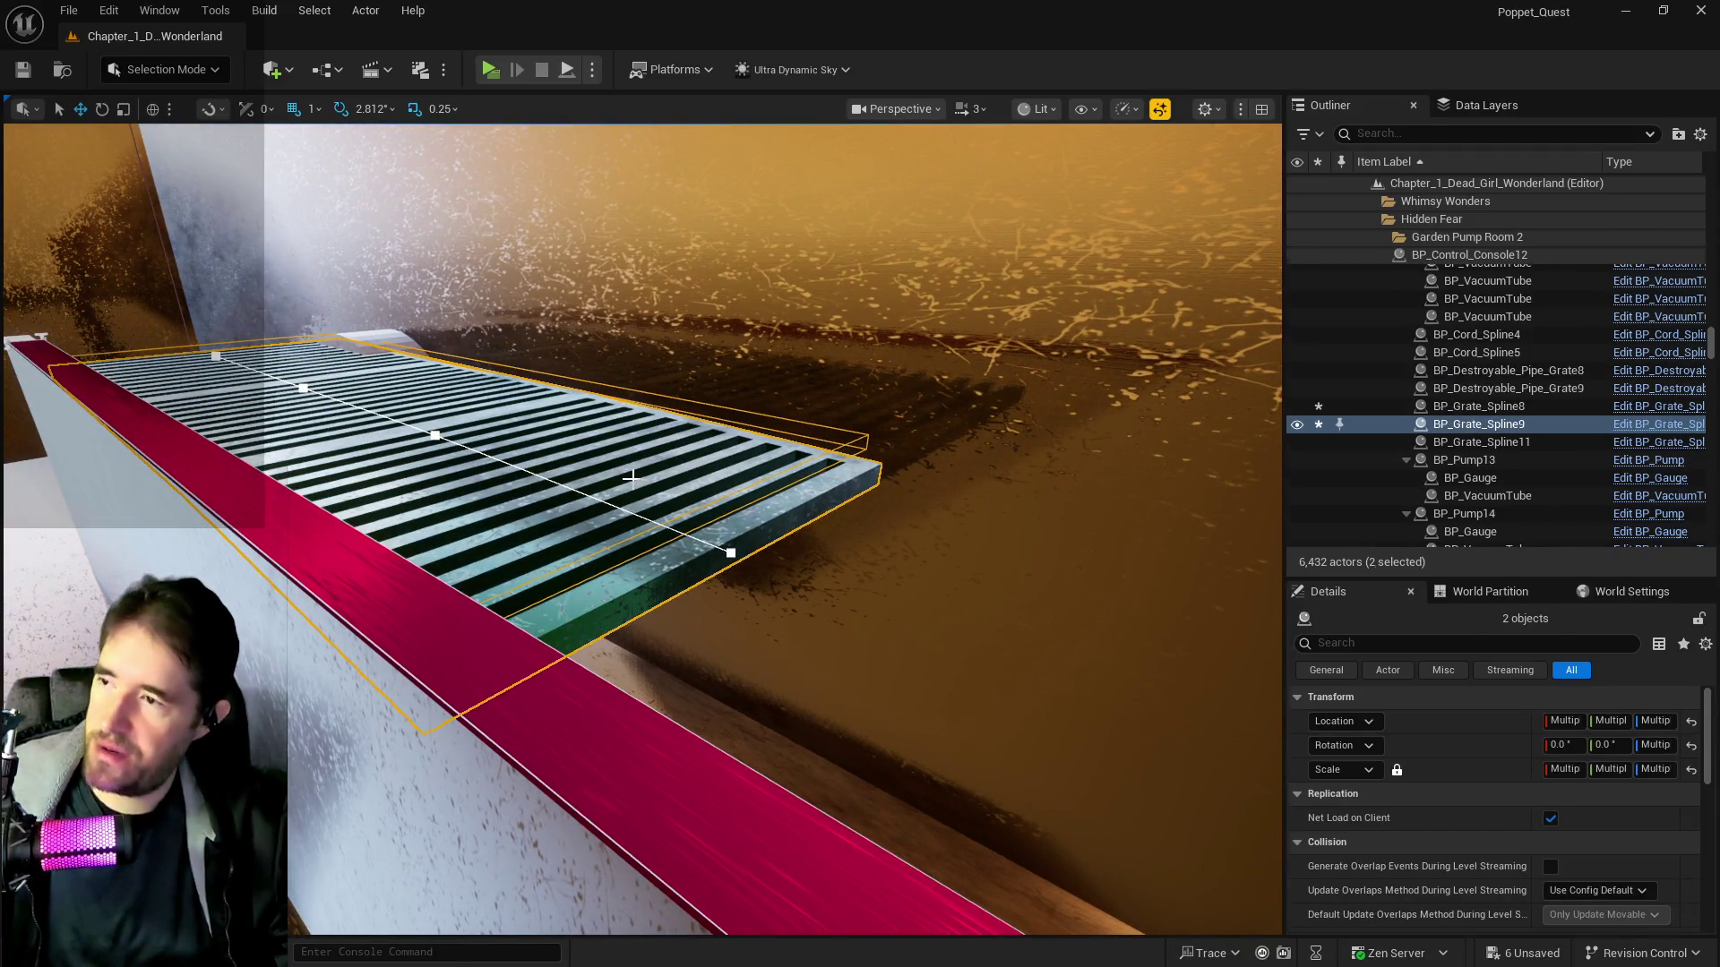
Undo the last selection change and the move of the grate pieces
{"action": "key", "text": "ctrl+z"}
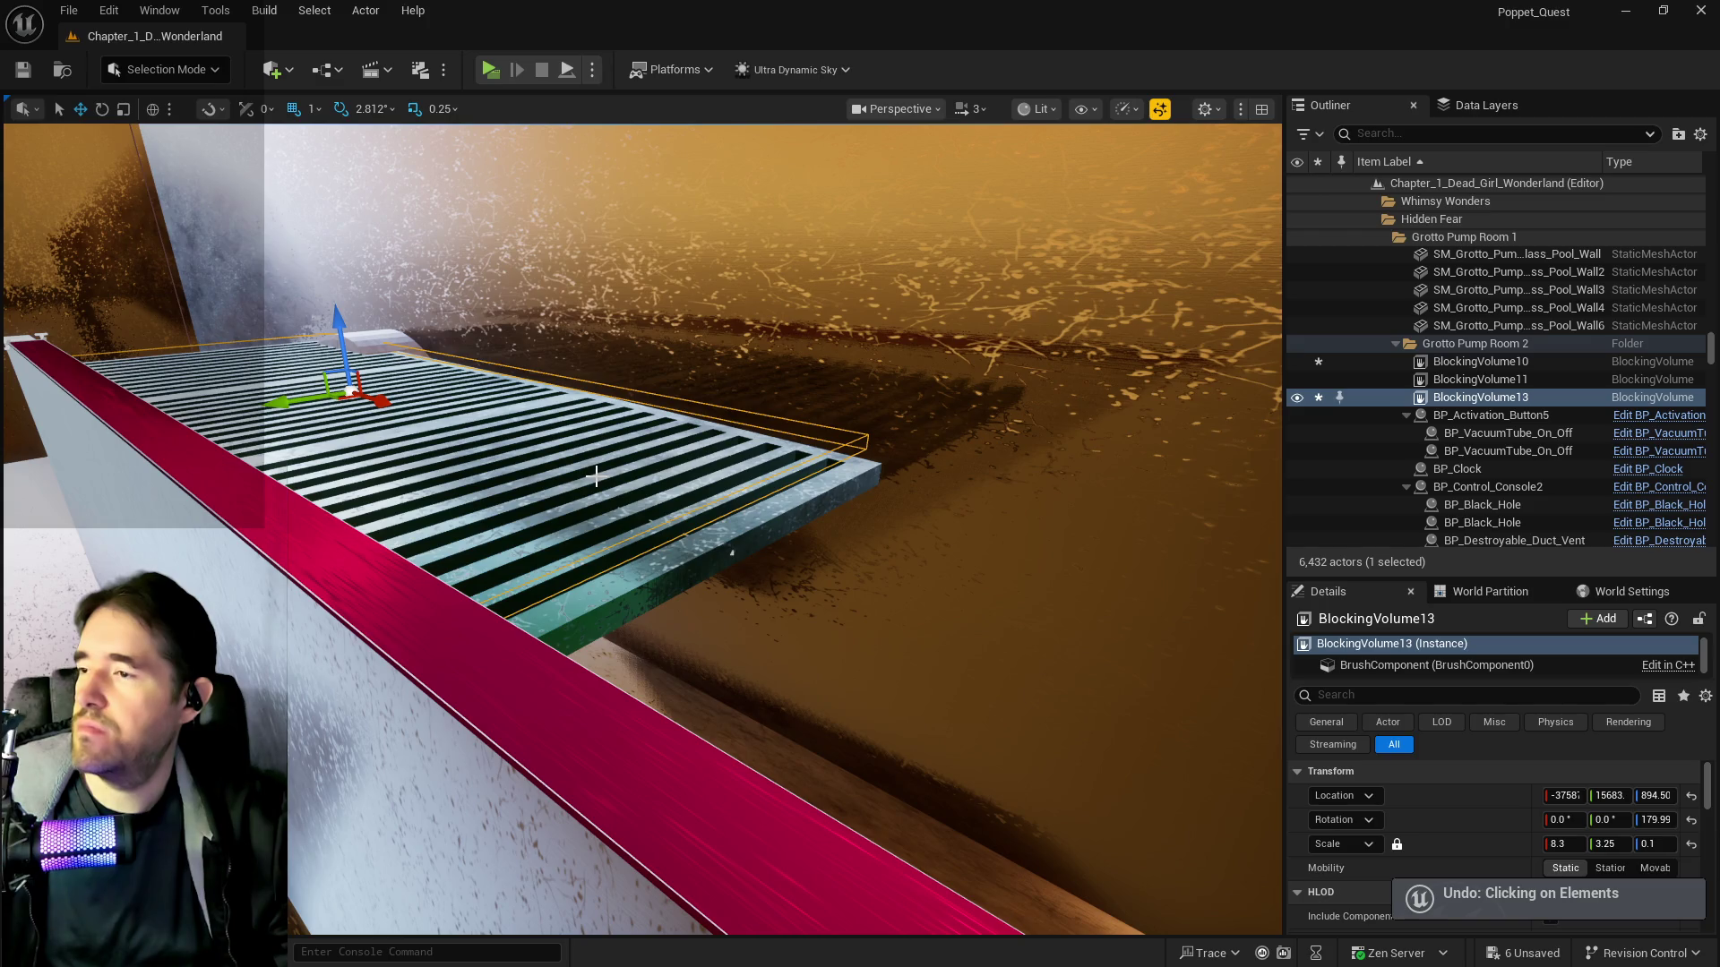
{"action": "key", "text": "ctrl+z"}
{"action": "key", "text": "ctrl+z"}
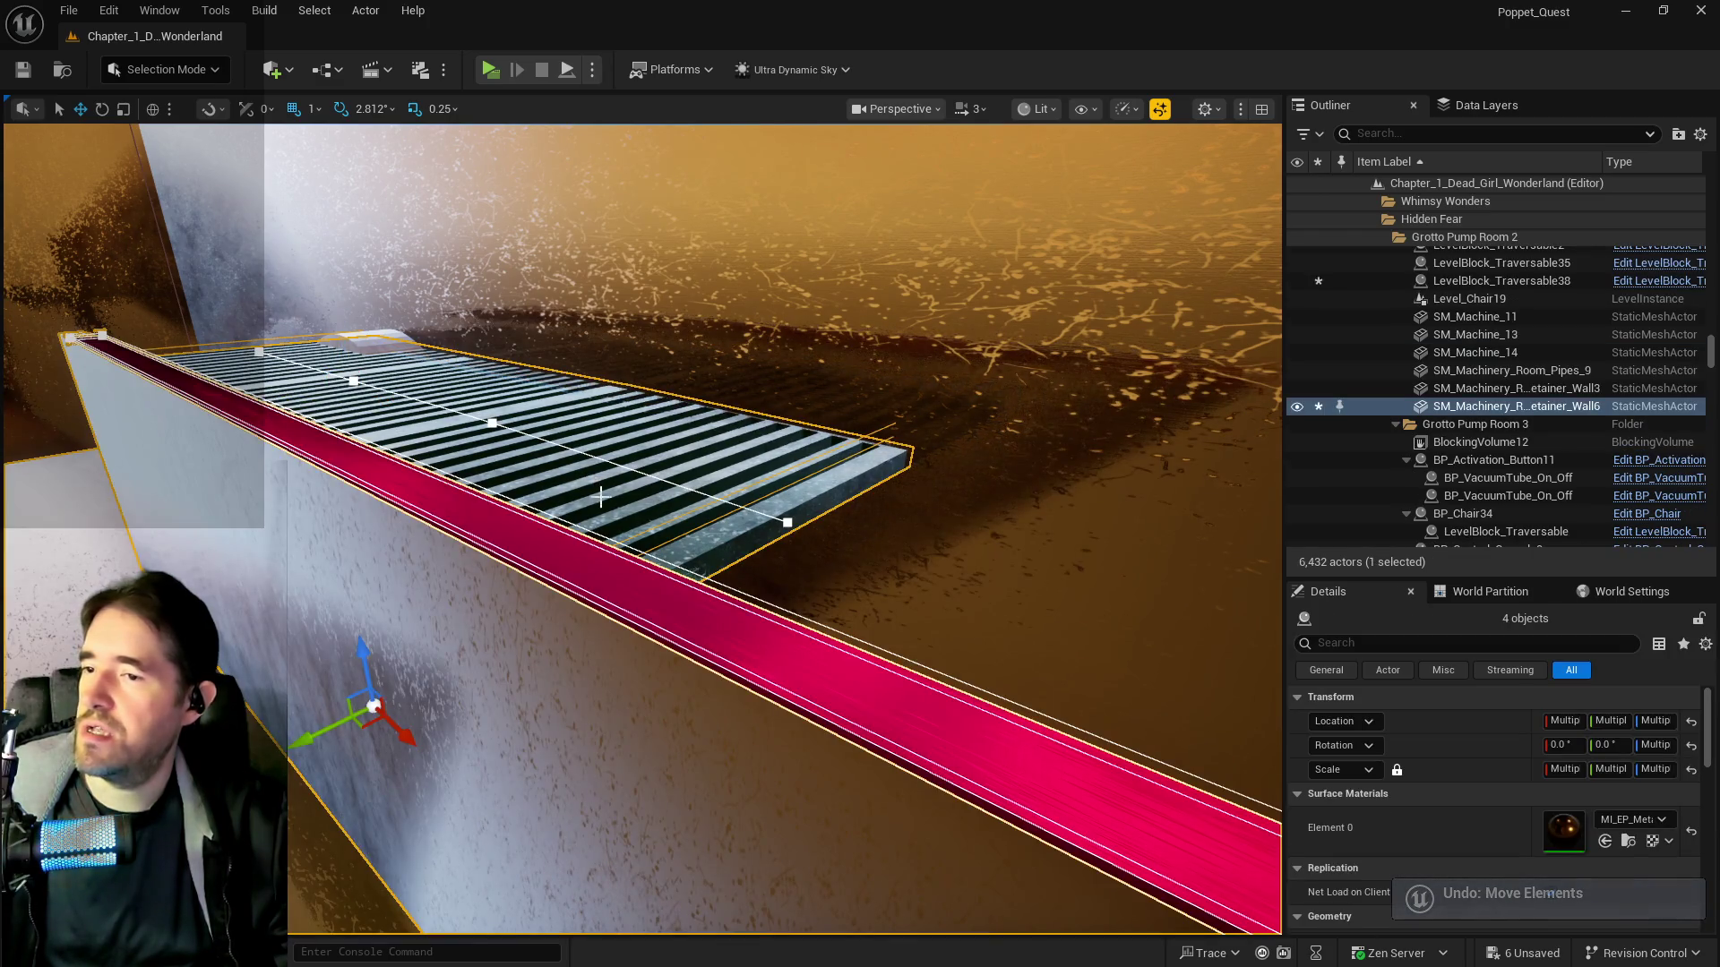
{"action": "key", "text": "w"}
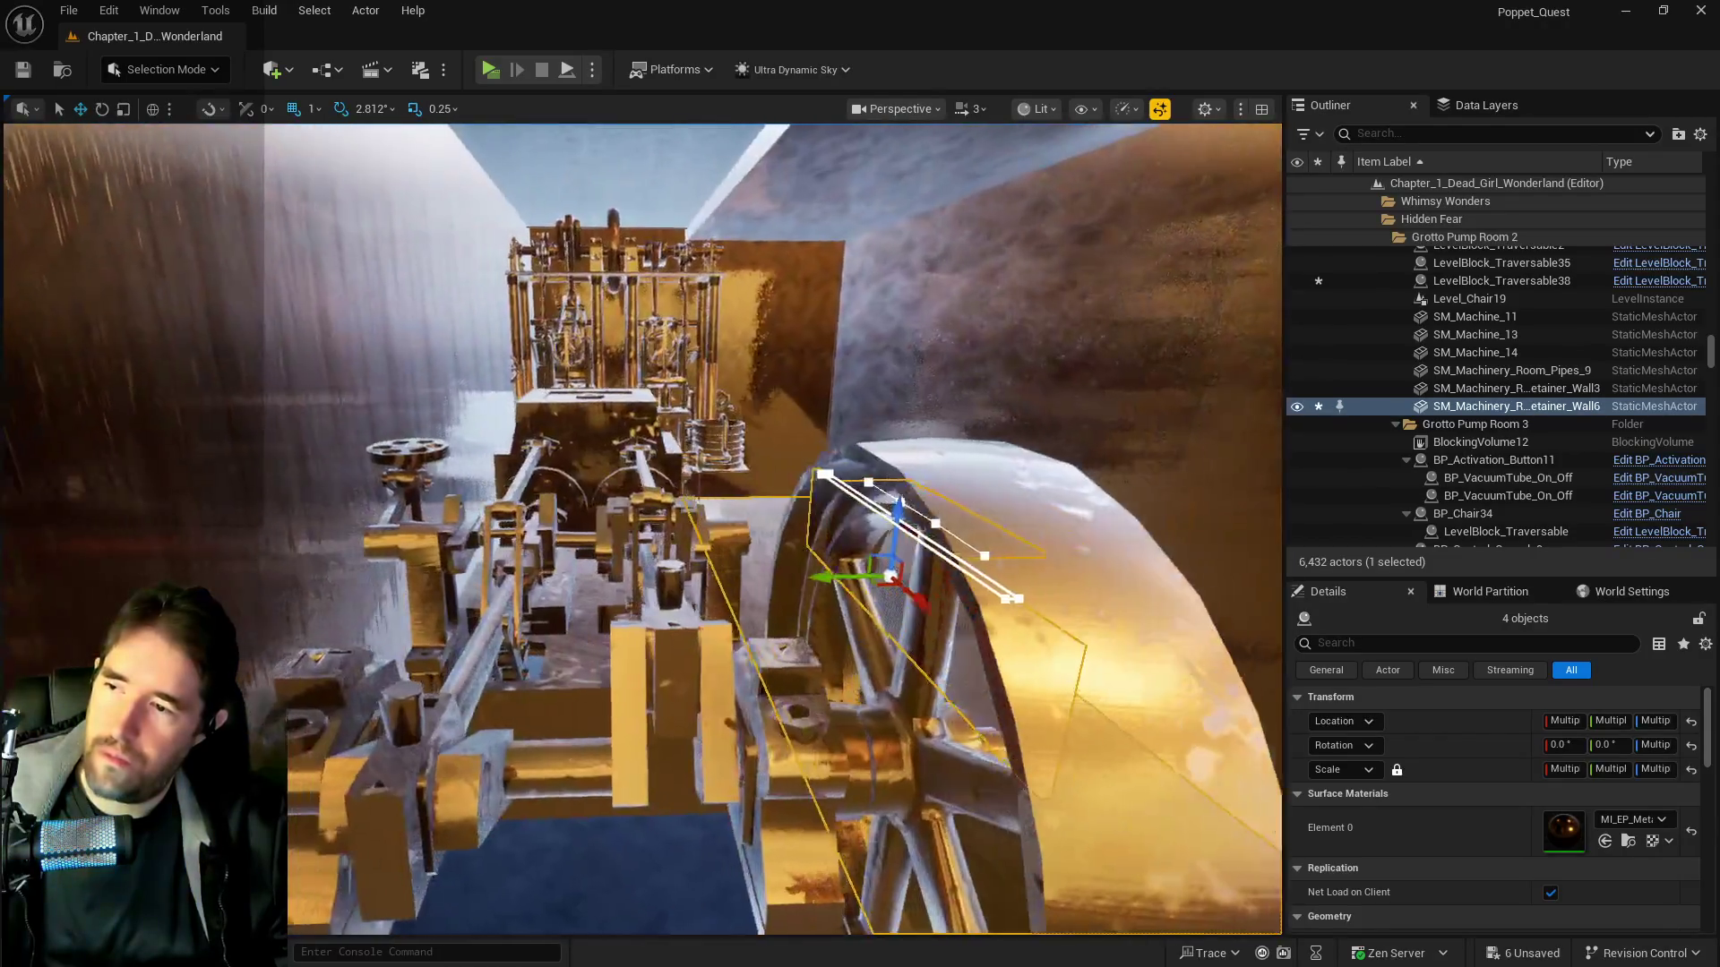
Fly the view around the machinery and through the red Generator door to the wall piece
{"action": "key", "text": "s"}
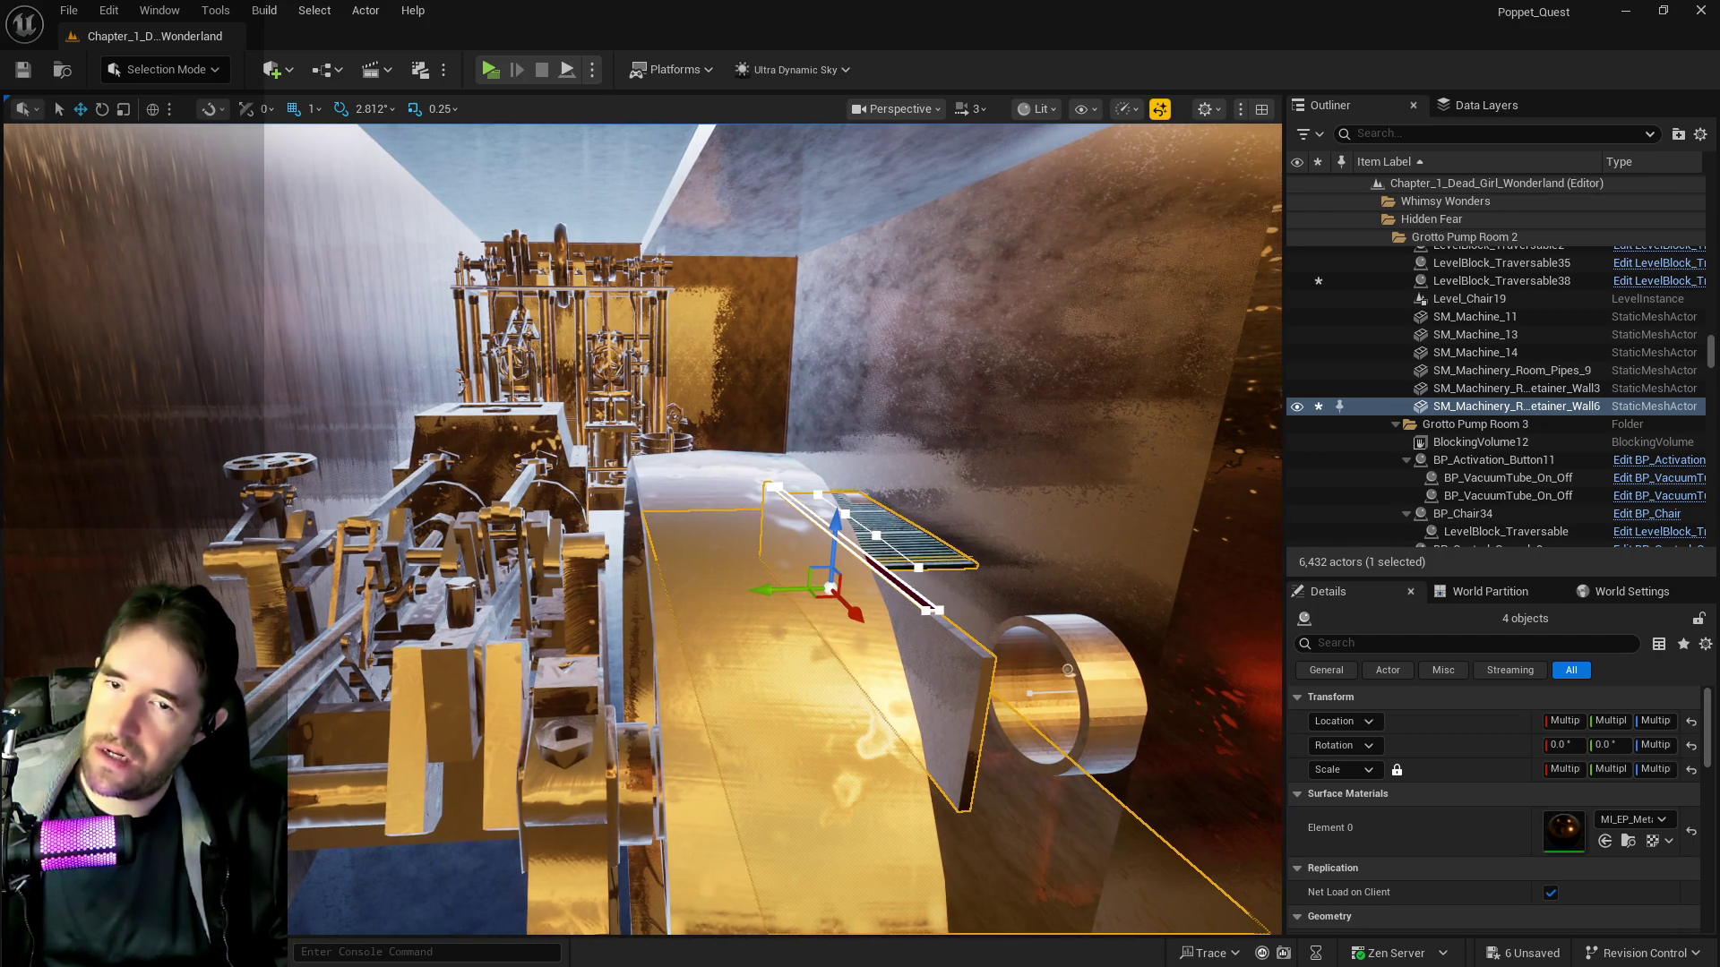
{"action": "key", "text": "s"}
{"action": "key", "text": "s"}
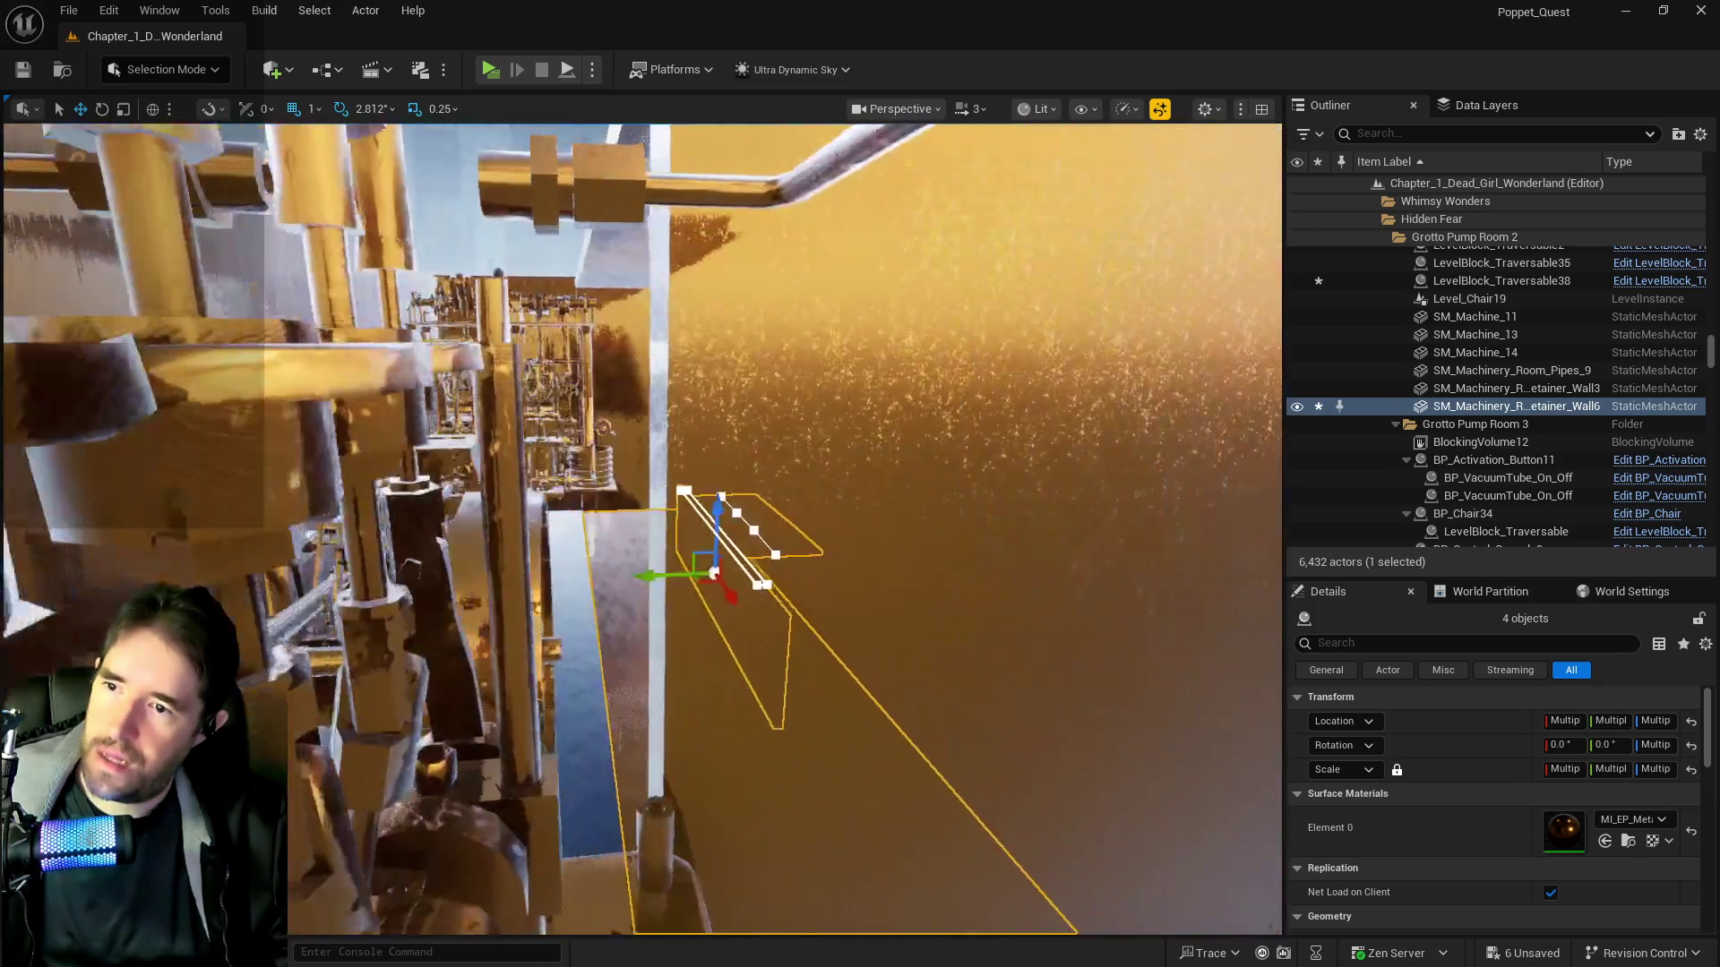
{"action": "key", "text": "w"}
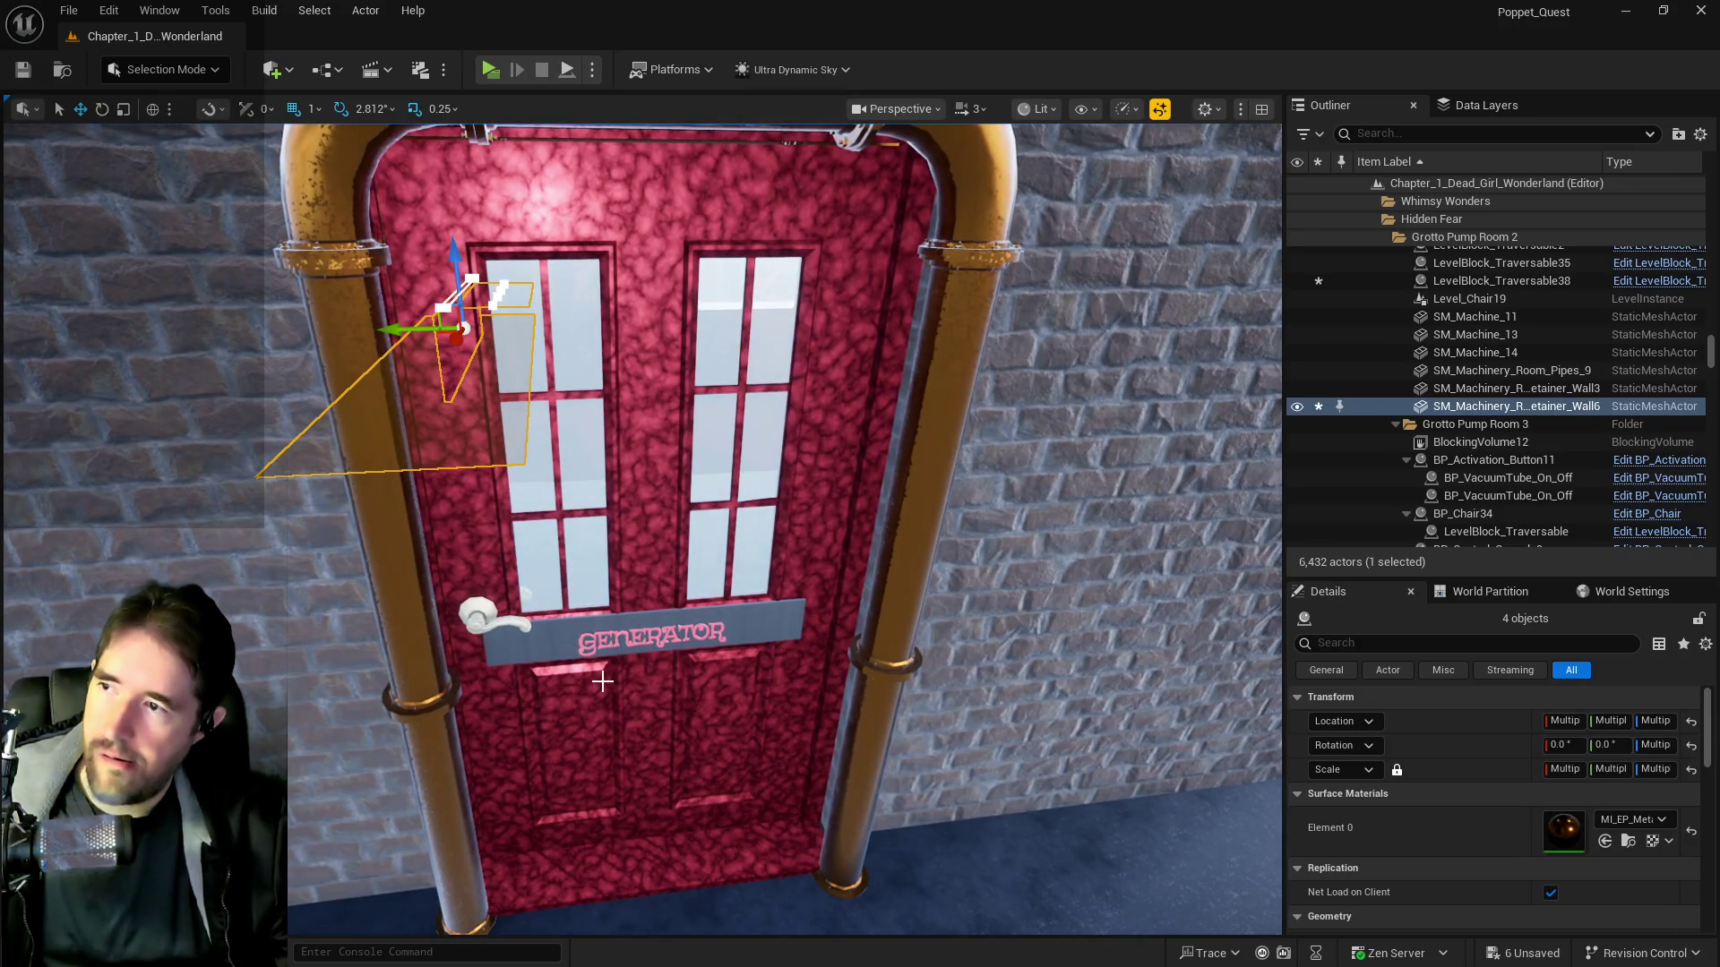
{"action": "key", "text": "w"}
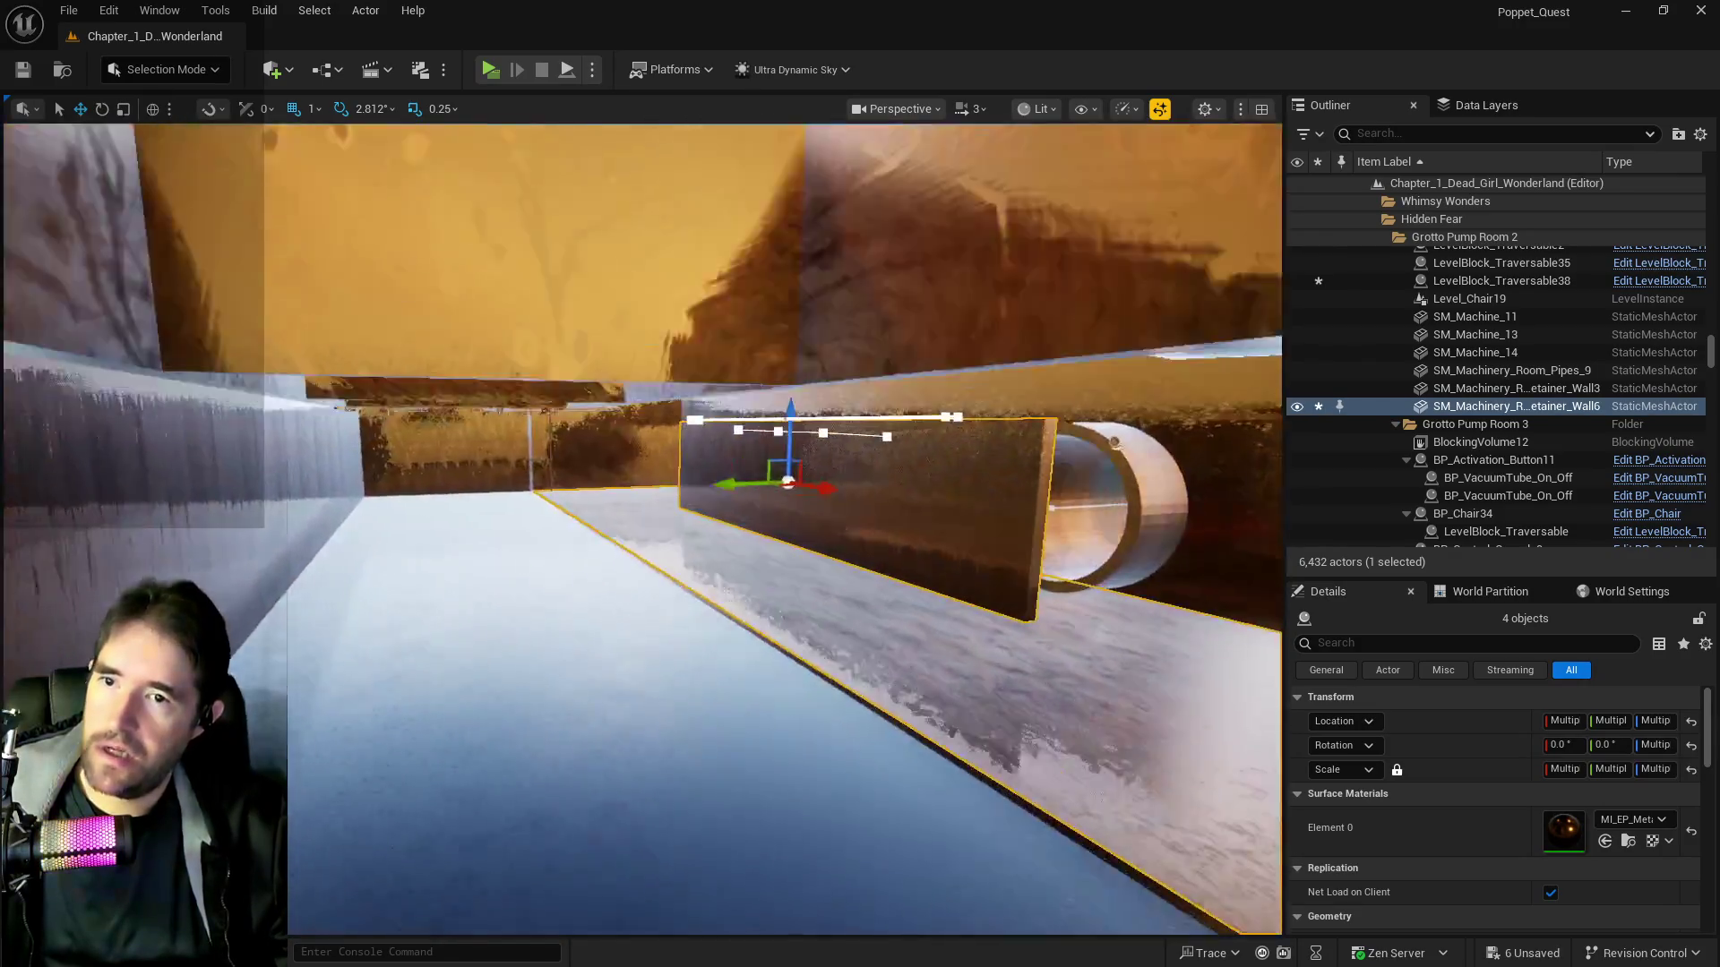
{"action": "key", "text": "s"}
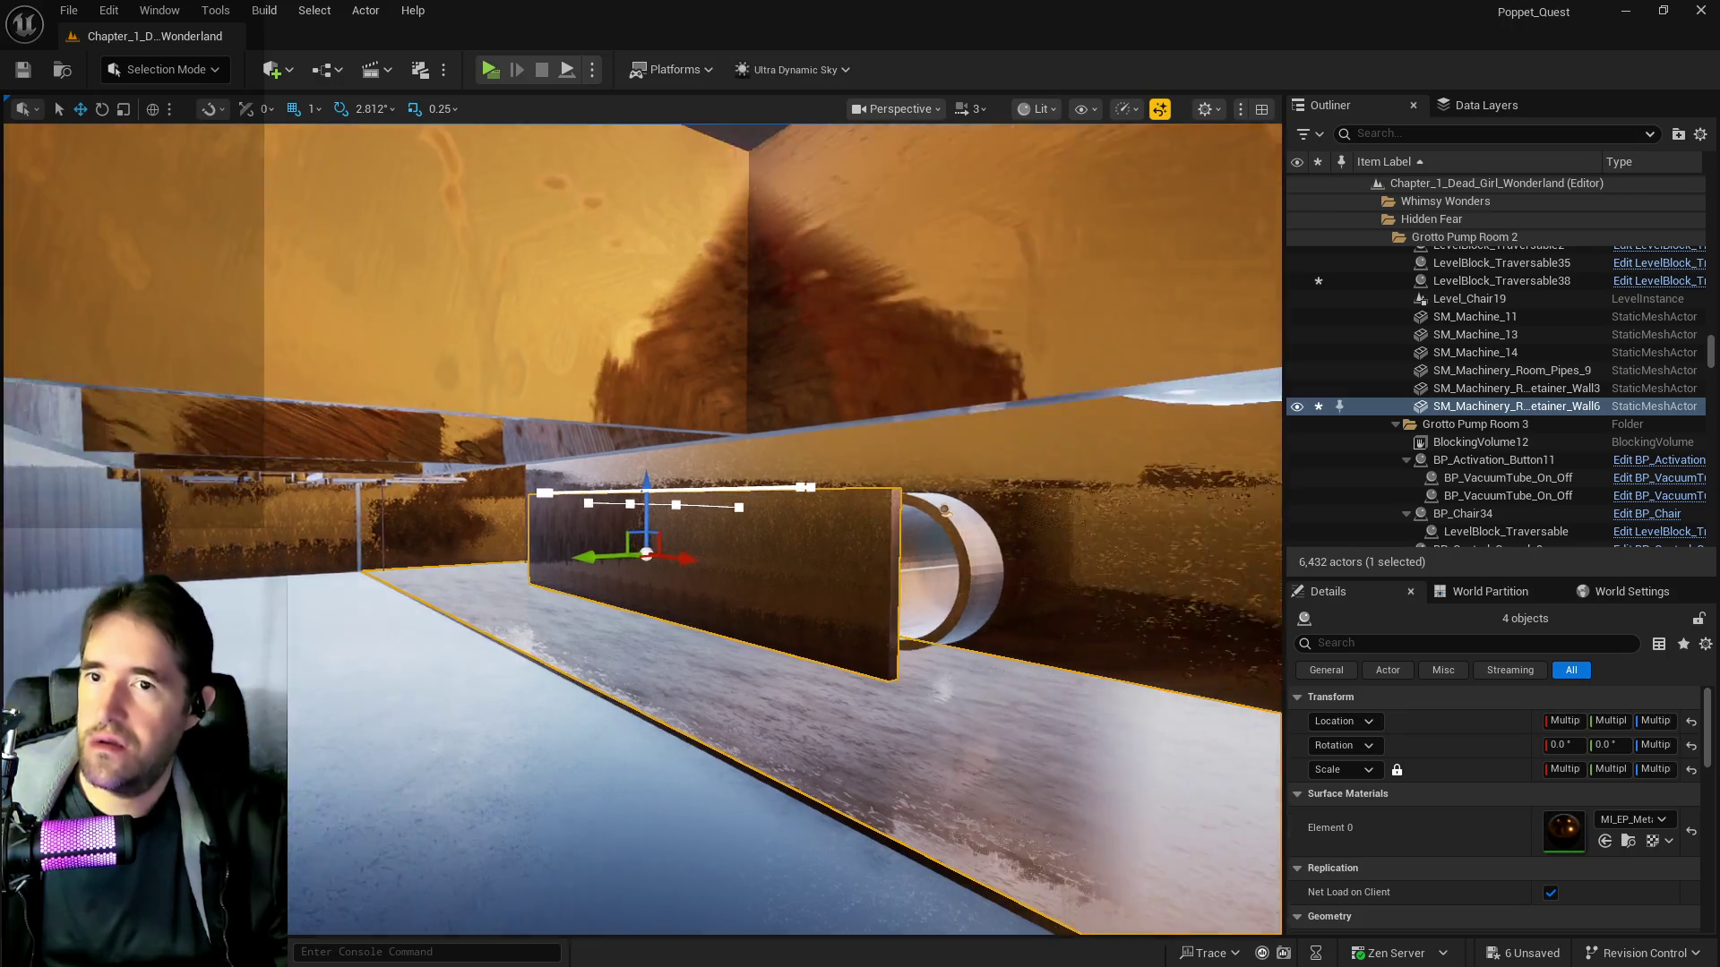
Put the grate, blocking volume, traversable block and retainer wall into a new 'Engine Room' folder
{"action": "right_click", "coordinate": [1541, 408]}
{"action": "mouse_move", "coordinate": [1290, 851]}
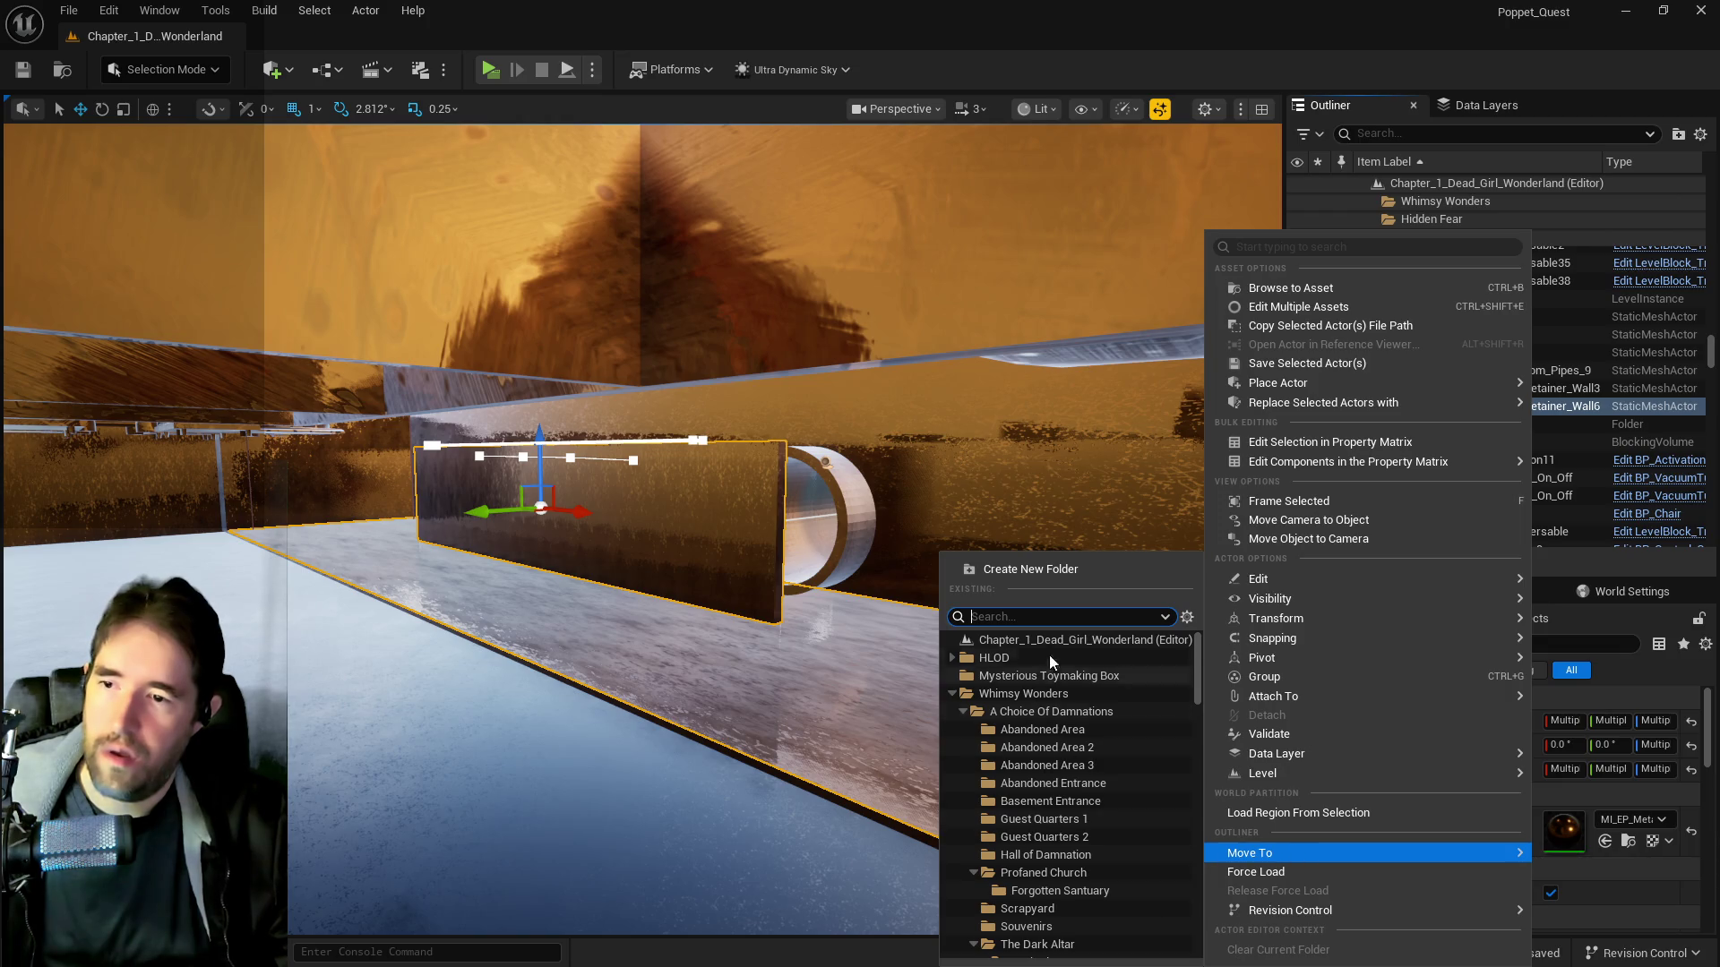
{"action": "left_click", "coordinate": [1045, 570]}
{"action": "type", "text": "Engine Room"}
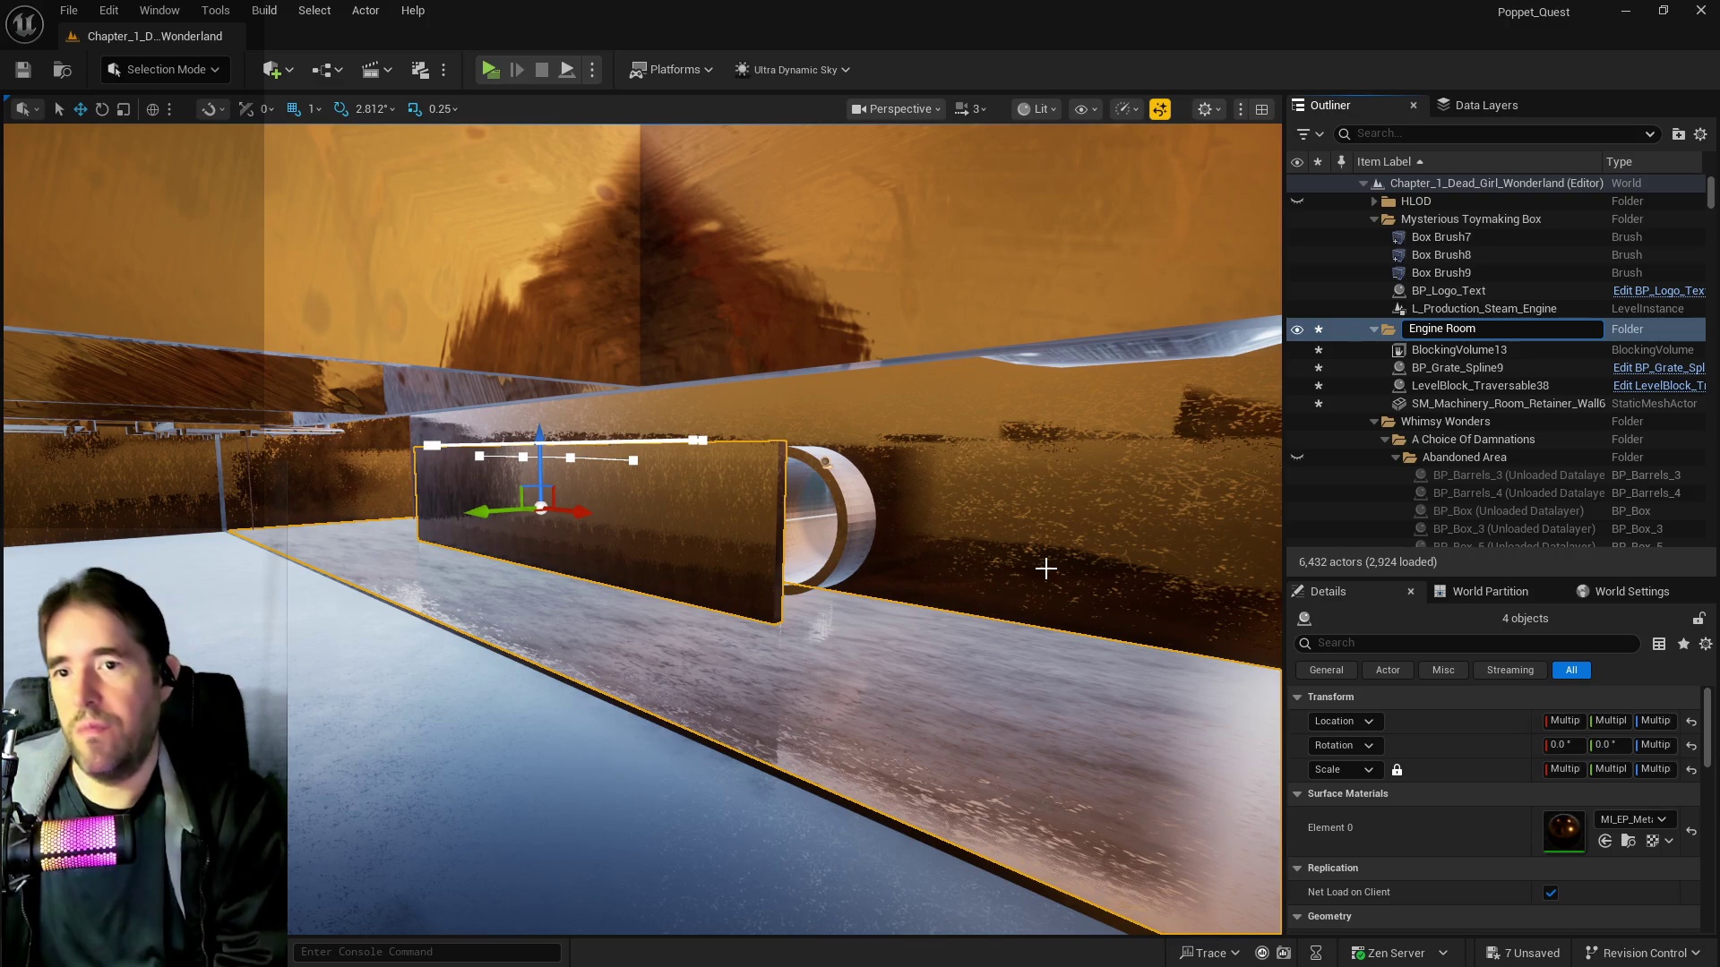
{"action": "key", "text": "Return"}
Select the white-windowed wall pieces SM_Hidden_Grotto_Pool_Wall_37, 38 and 41, without the pillar
{"action": "left_click_drag", "start_coordinate": [1110, 569], "coordinate": [1039, 578]}
{"action": "left_click_drag", "start_coordinate": [768, 691], "coordinate": [768, 691]}
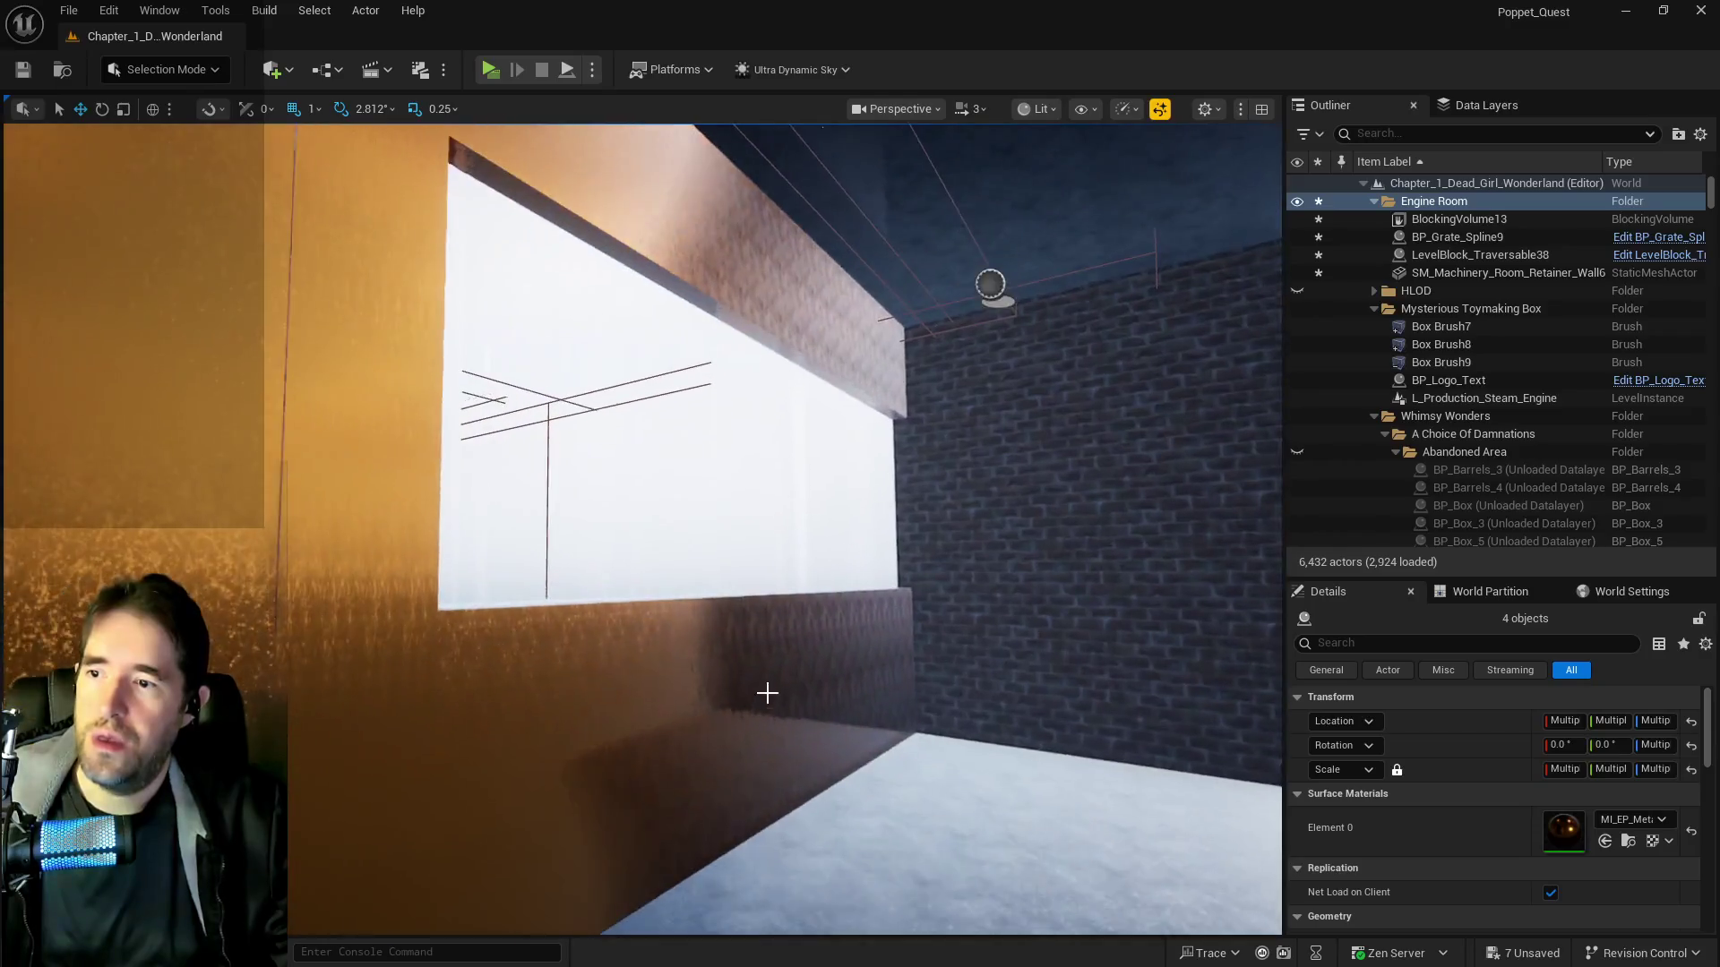
{"action": "left_click", "coordinate": [738, 628]}
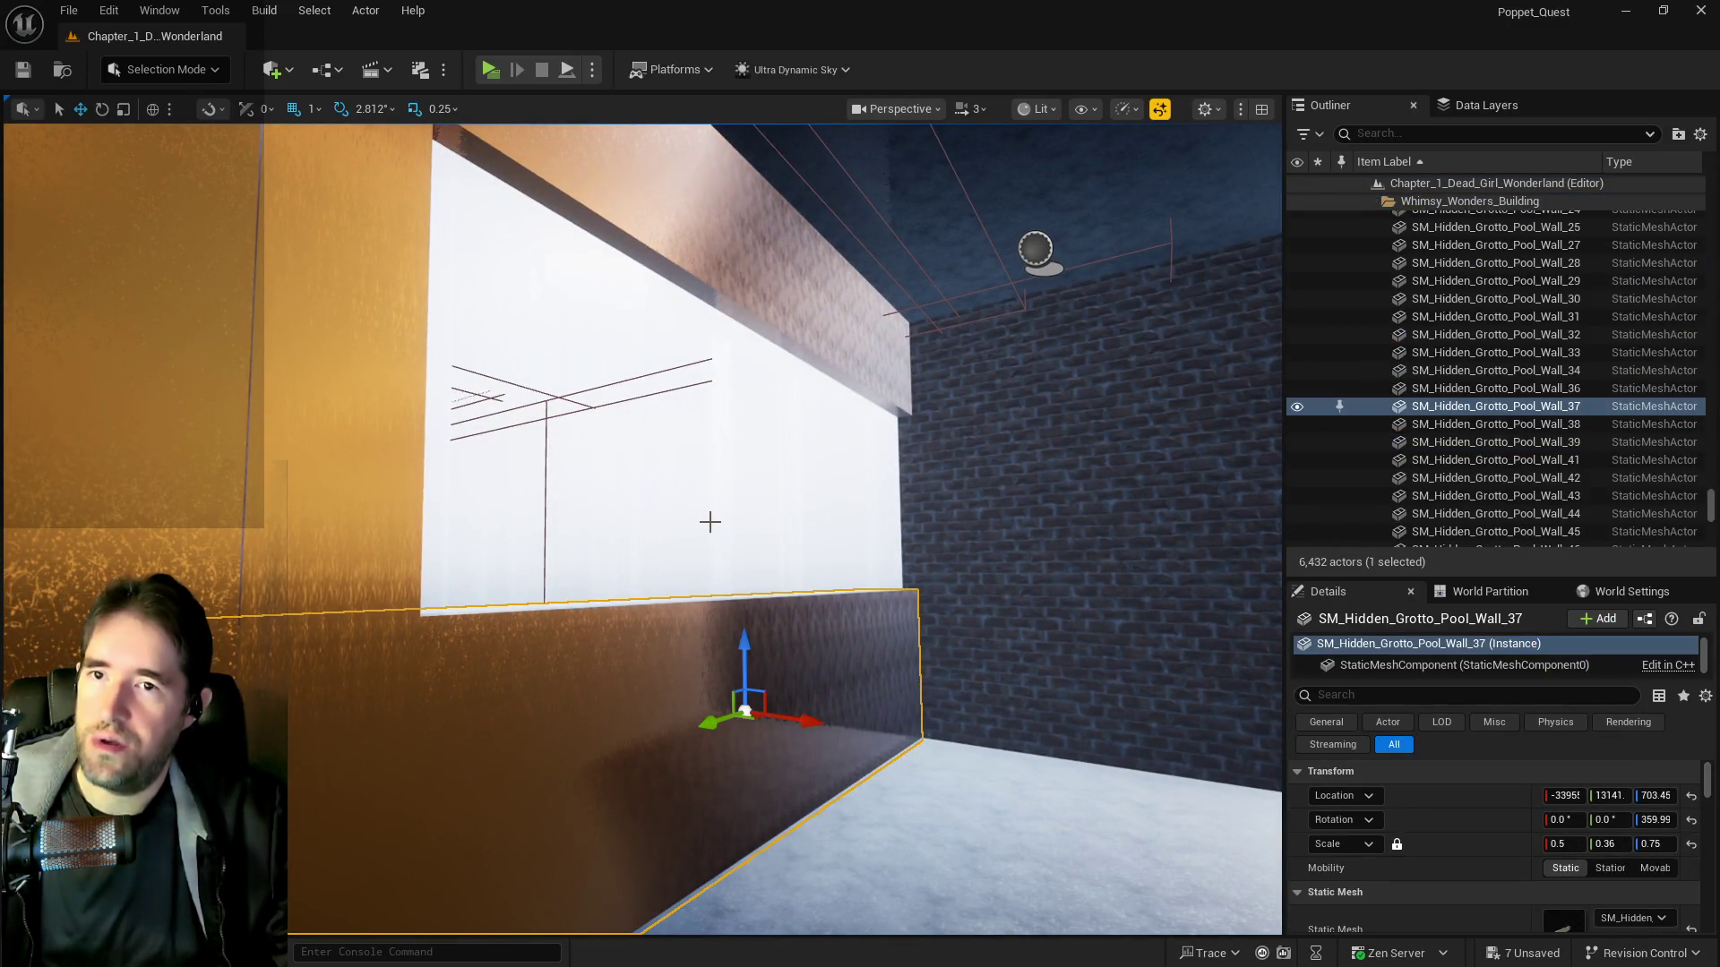
{"action": "left_click_drag", "start_coordinate": [704, 524], "coordinate": [672, 507]}
{"action": "left_click", "coordinate": [633, 518], "text": "ctrl"}
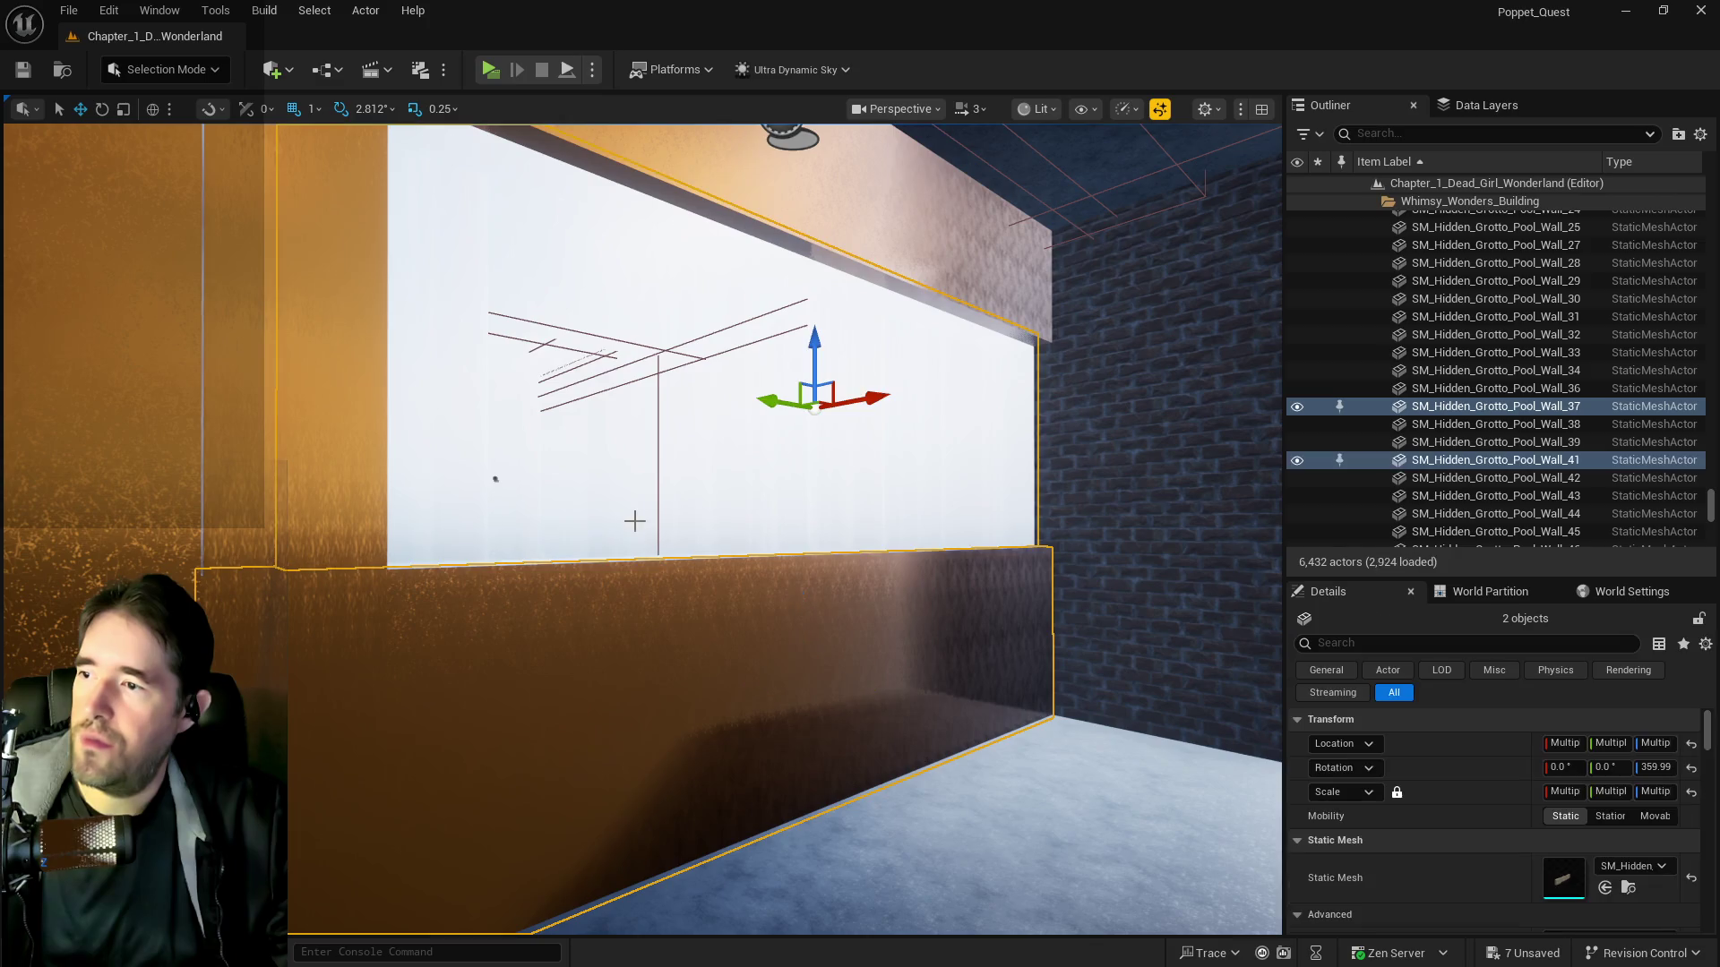
{"action": "left_click", "coordinate": [385, 452], "text": "ctrl"}
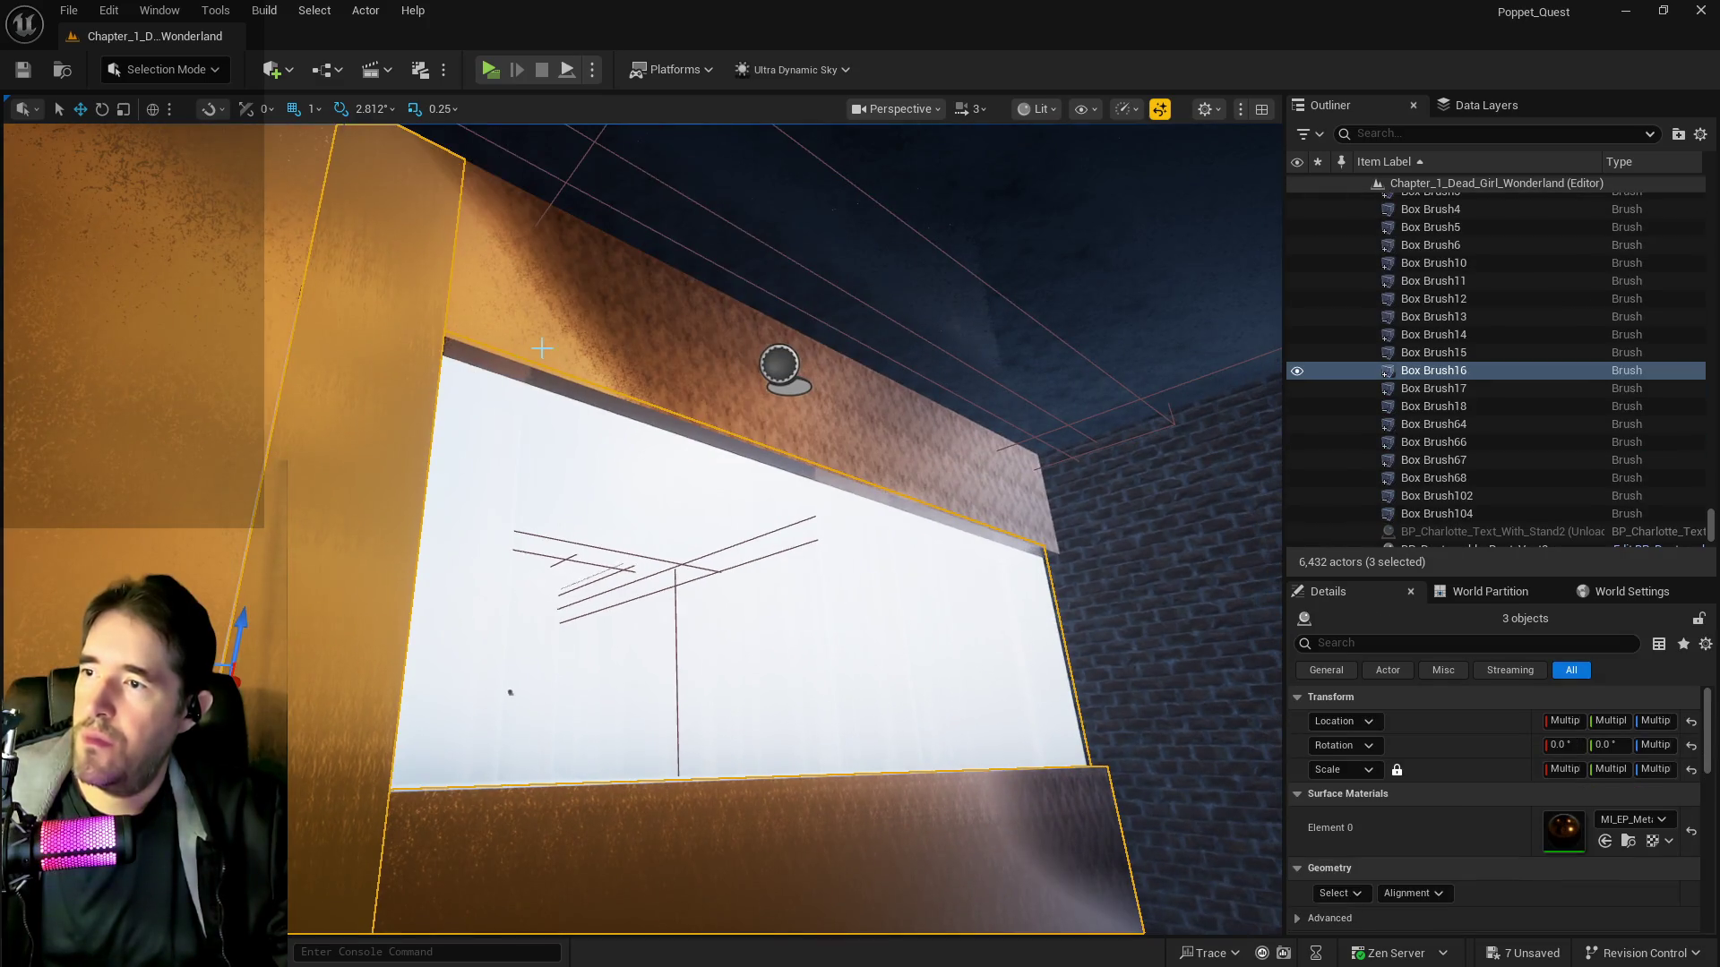
{"action": "left_click", "coordinate": [1044, 354], "text": "ctrl"}
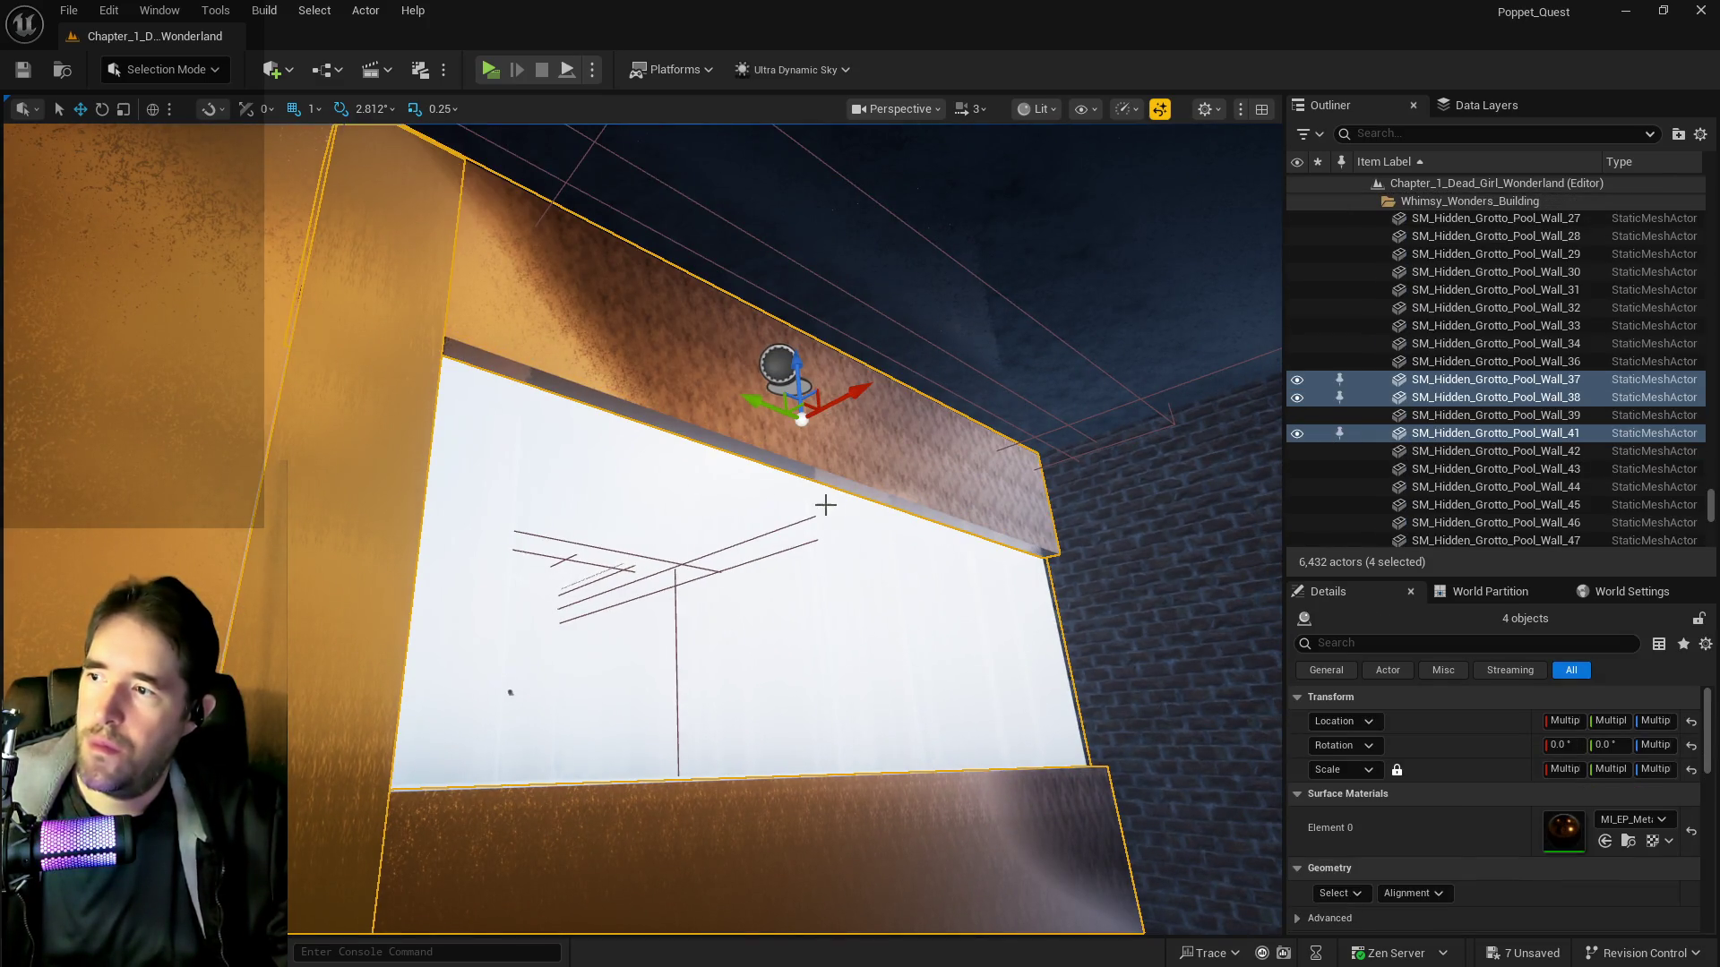
{"action": "left_click_drag", "start_coordinate": [825, 506], "coordinate": [756, 538]}
{"action": "left_click", "coordinate": [667, 551], "text": "ctrl"}
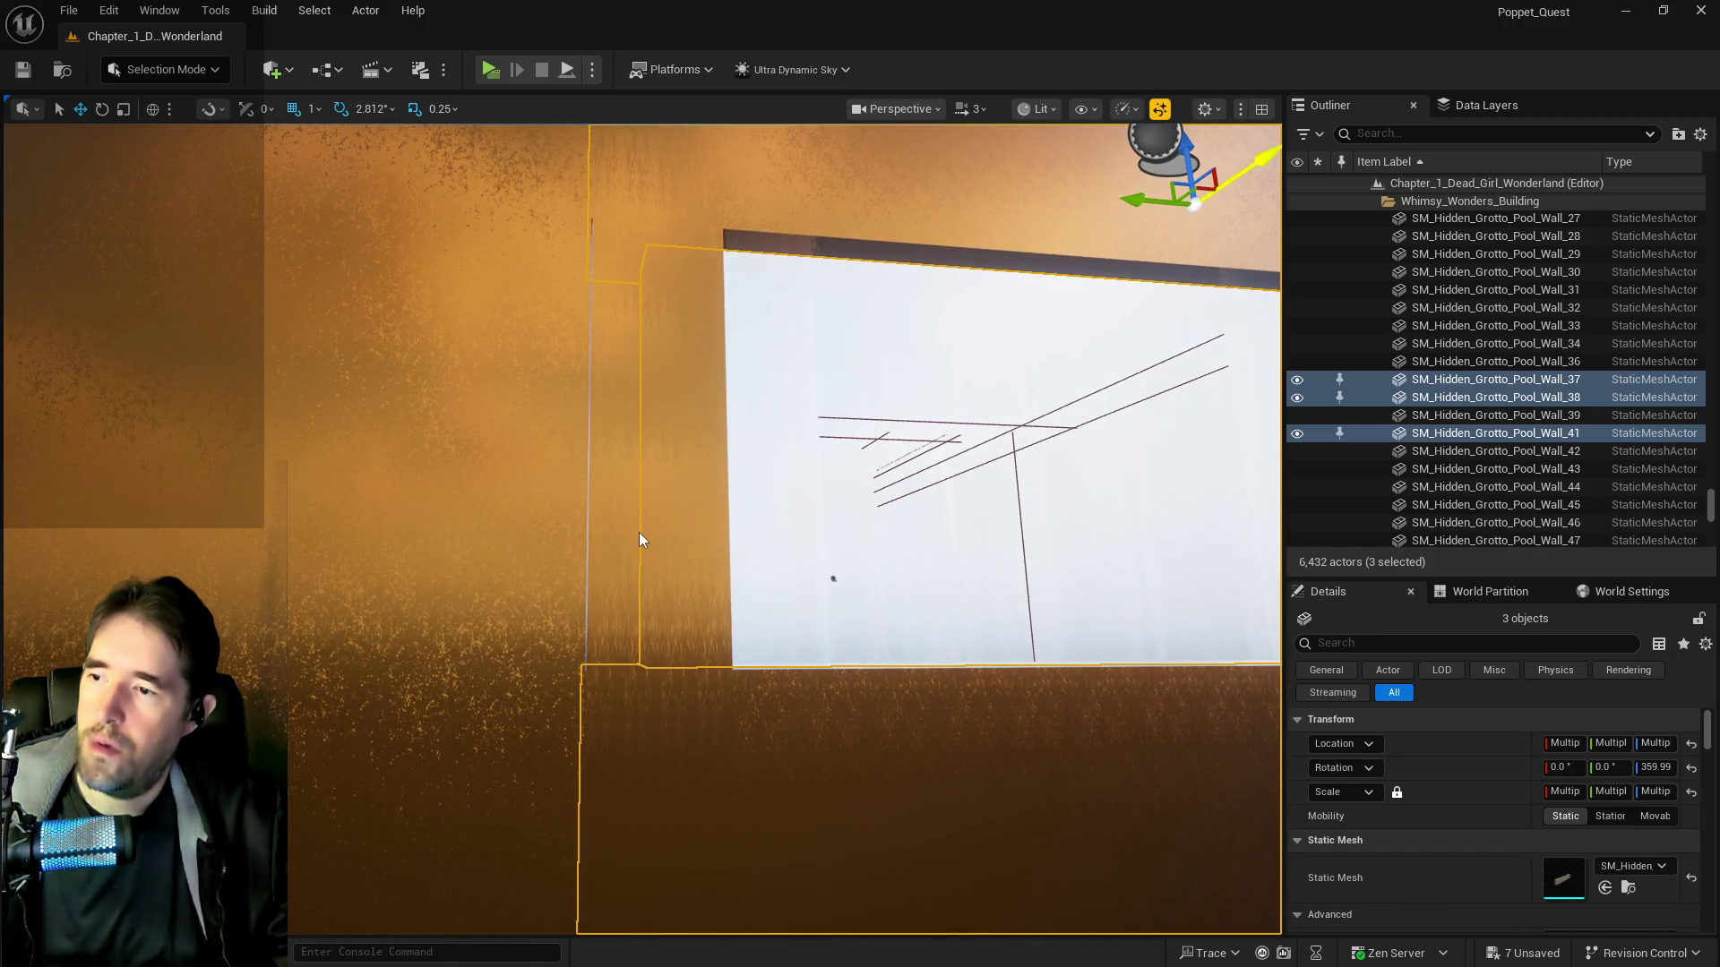
{"action": "left_click", "coordinate": [638, 532]}
{"action": "key", "text": "ctrl+z"}
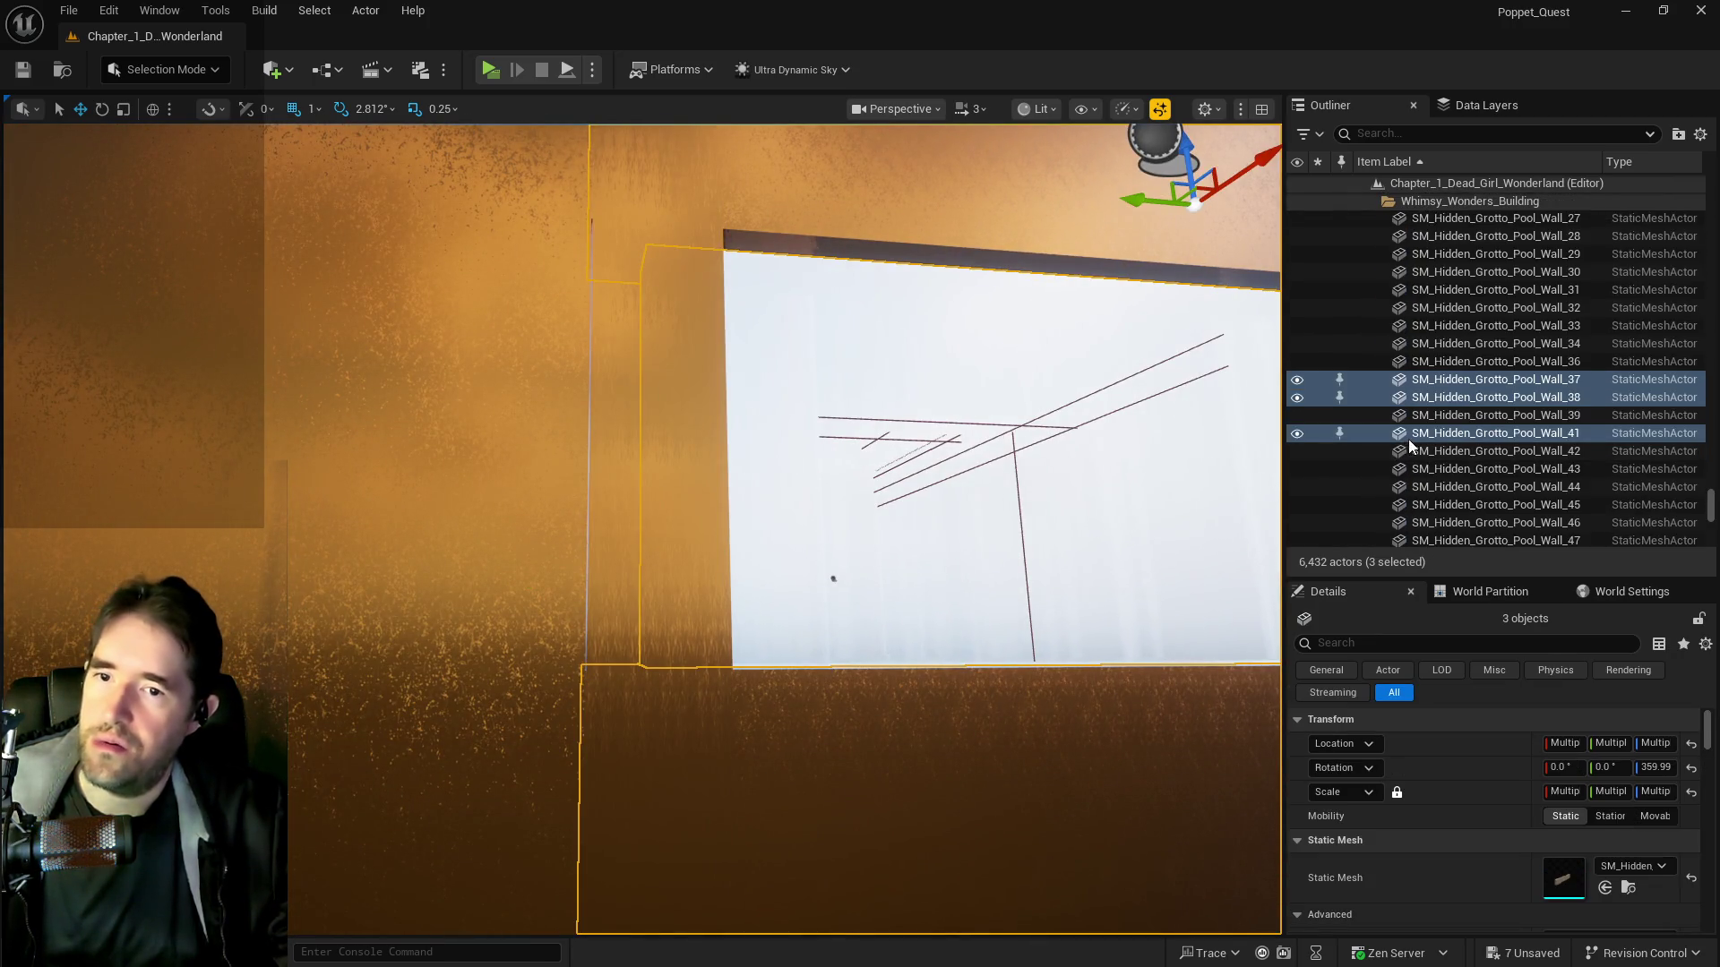
Move the orange wall Box Brush17 along Y from 15988 to 16645
{"action": "left_click_drag", "start_coordinate": [1179, 484], "coordinate": [1120, 476]}
{"action": "mouse_move", "coordinate": [936, 456]}
{"action": "left_mouse_down"}
{"action": "mouse_move", "coordinate": [1028, 487]}
{"action": "mouse_move", "coordinate": [998, 526]}
{"action": "mouse_move", "coordinate": [938, 461]}
{"action": "mouse_move", "coordinate": [811, 462]}
{"action": "left_mouse_up"}
{"action": "left_click", "coordinate": [806, 465]}
{"action": "left_click_drag", "start_coordinate": [667, 480], "coordinate": [589, 461]}
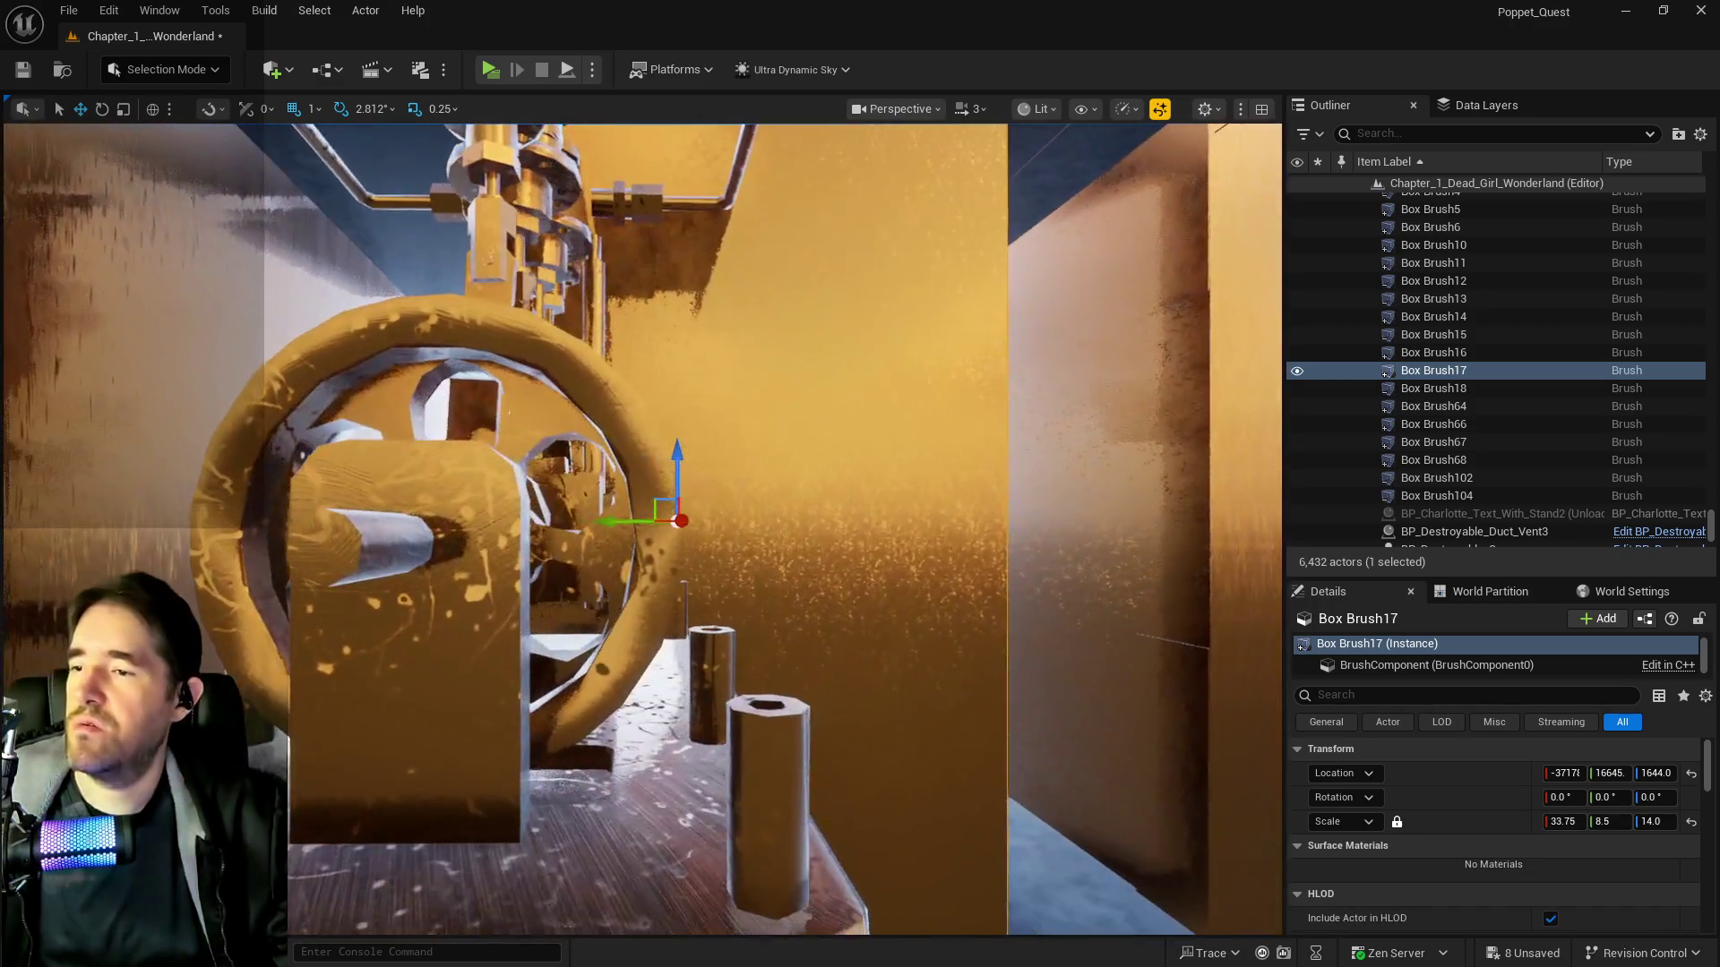
Stretch Box Brush17 along its Y axis to a scale of 16.5
{"action": "key", "text": "r"}
{"action": "left_click_drag", "start_coordinate": [617, 521], "coordinate": [598, 520]}
{"action": "key", "text": "w"}
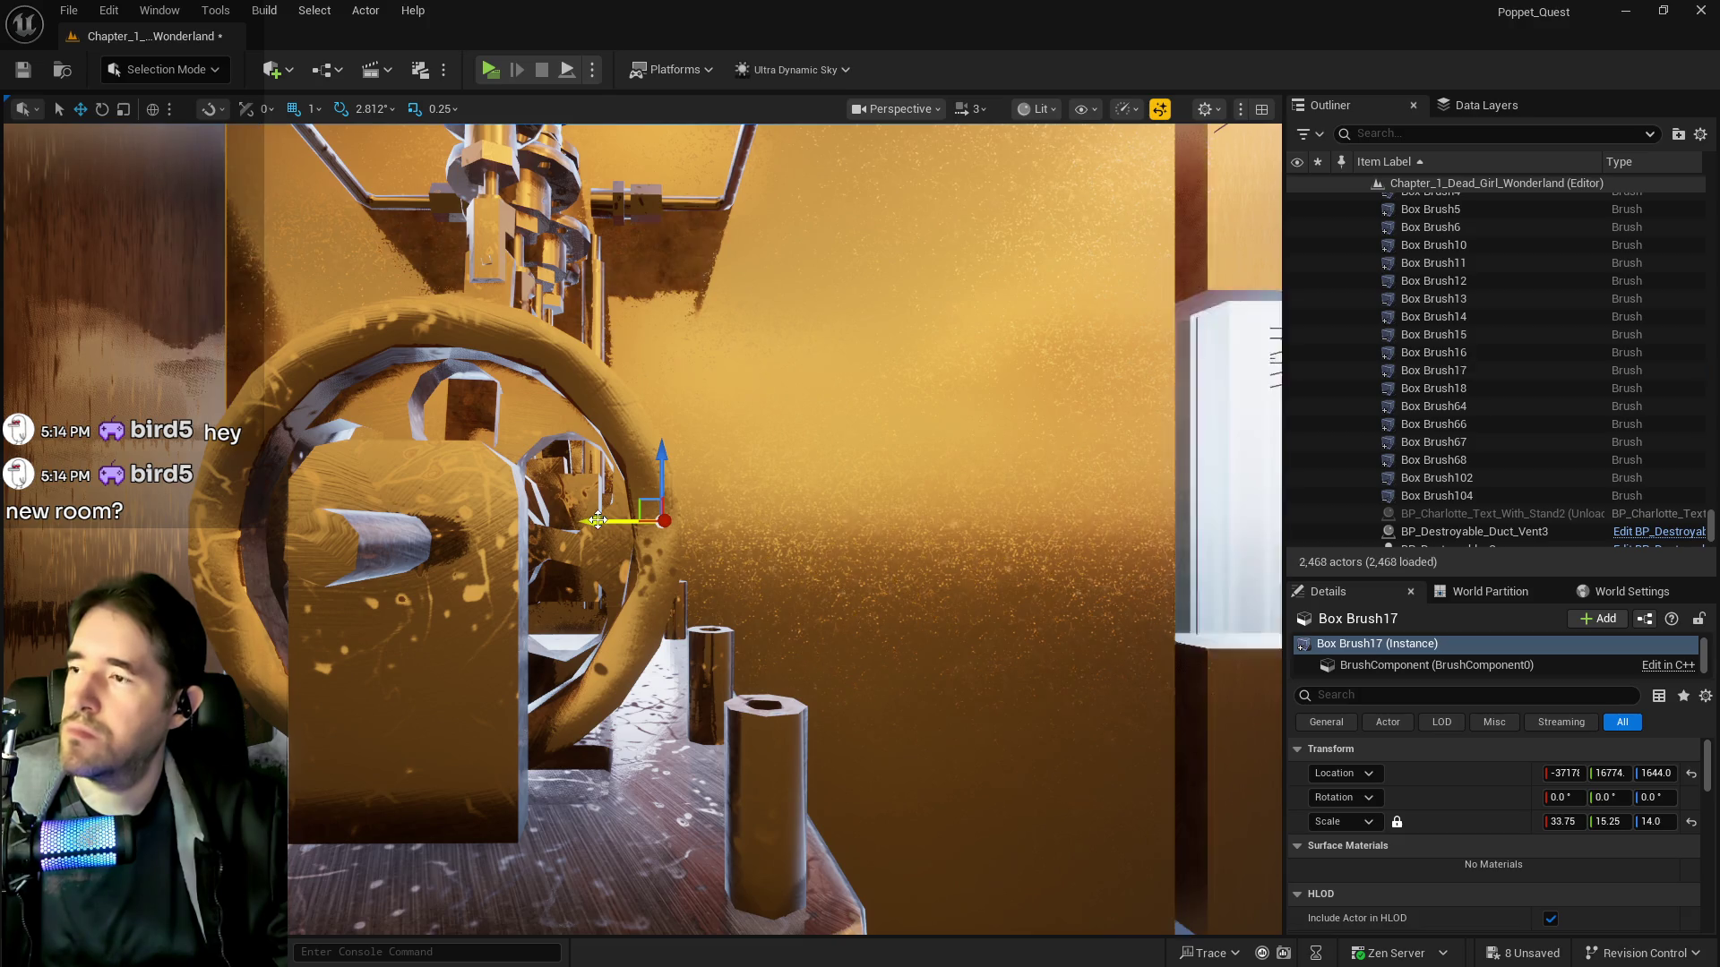
{"action": "key", "text": "e"}
{"action": "key", "text": "r"}
{"action": "left_click_drag", "start_coordinate": [598, 520], "coordinate": [605, 522]}
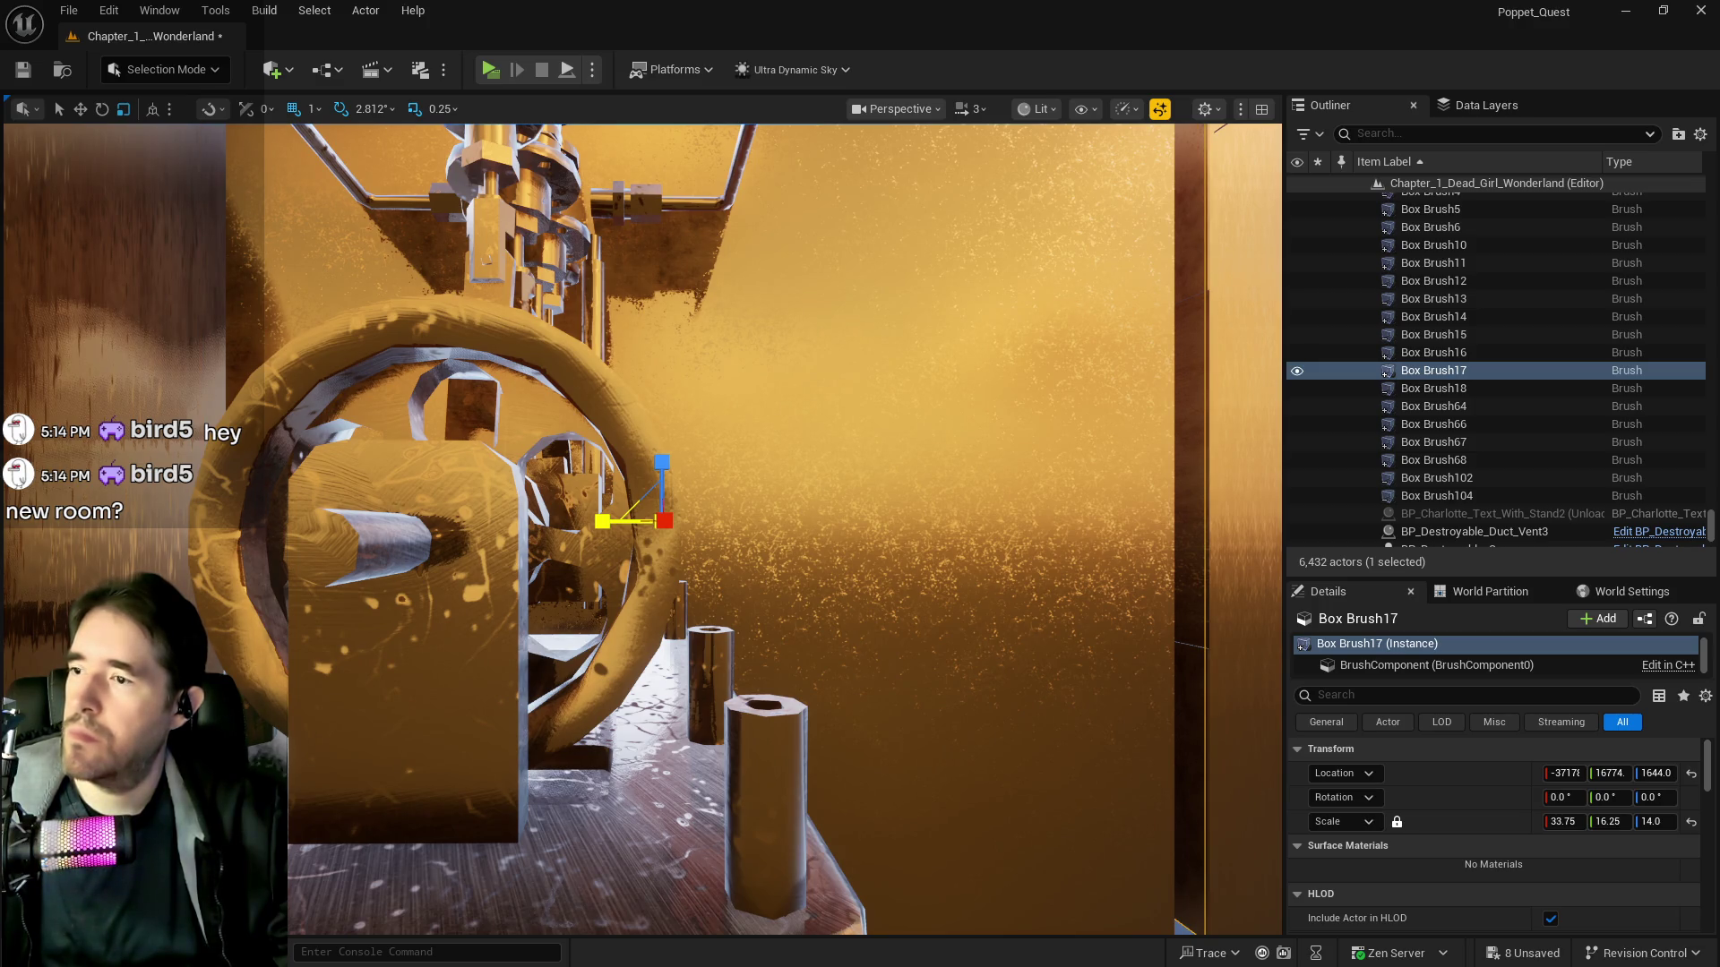
{"action": "left_click_drag", "start_coordinate": [606, 521], "coordinate": [605, 525]}
{"action": "key", "text": "w"}
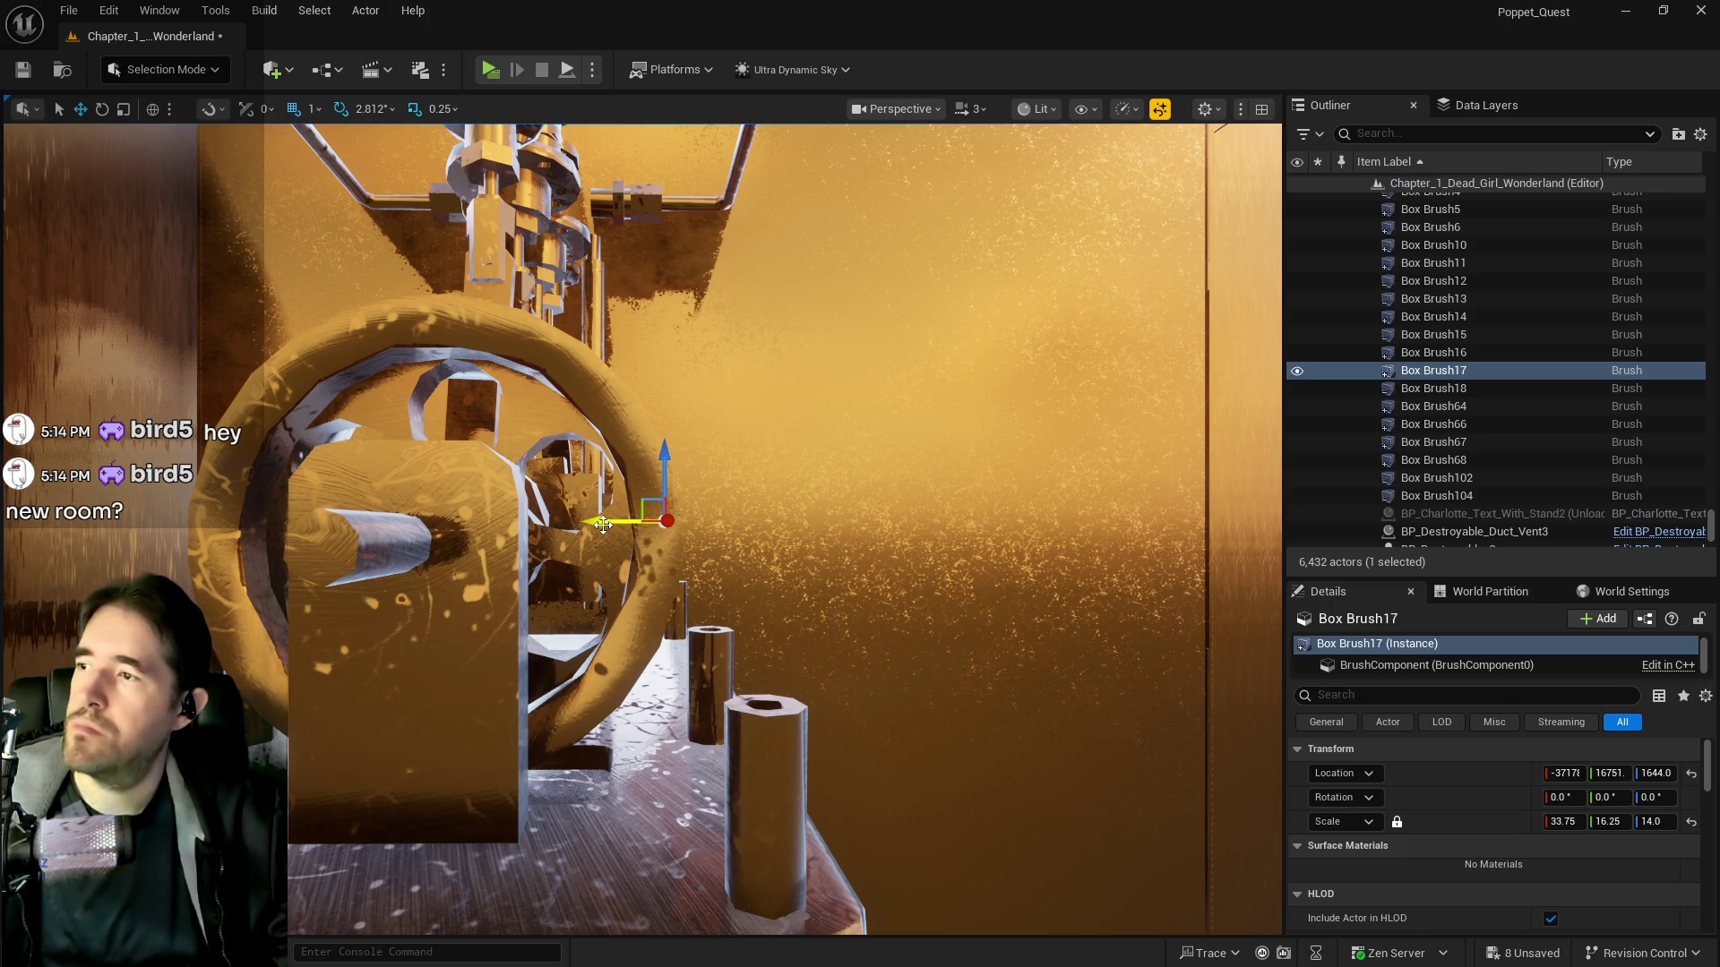
{"action": "left_click_drag", "start_coordinate": [604, 524], "coordinate": [603, 524]}
{"action": "key", "text": "r"}
{"action": "left_click_drag", "start_coordinate": [673, 415], "coordinate": [679, 415]}
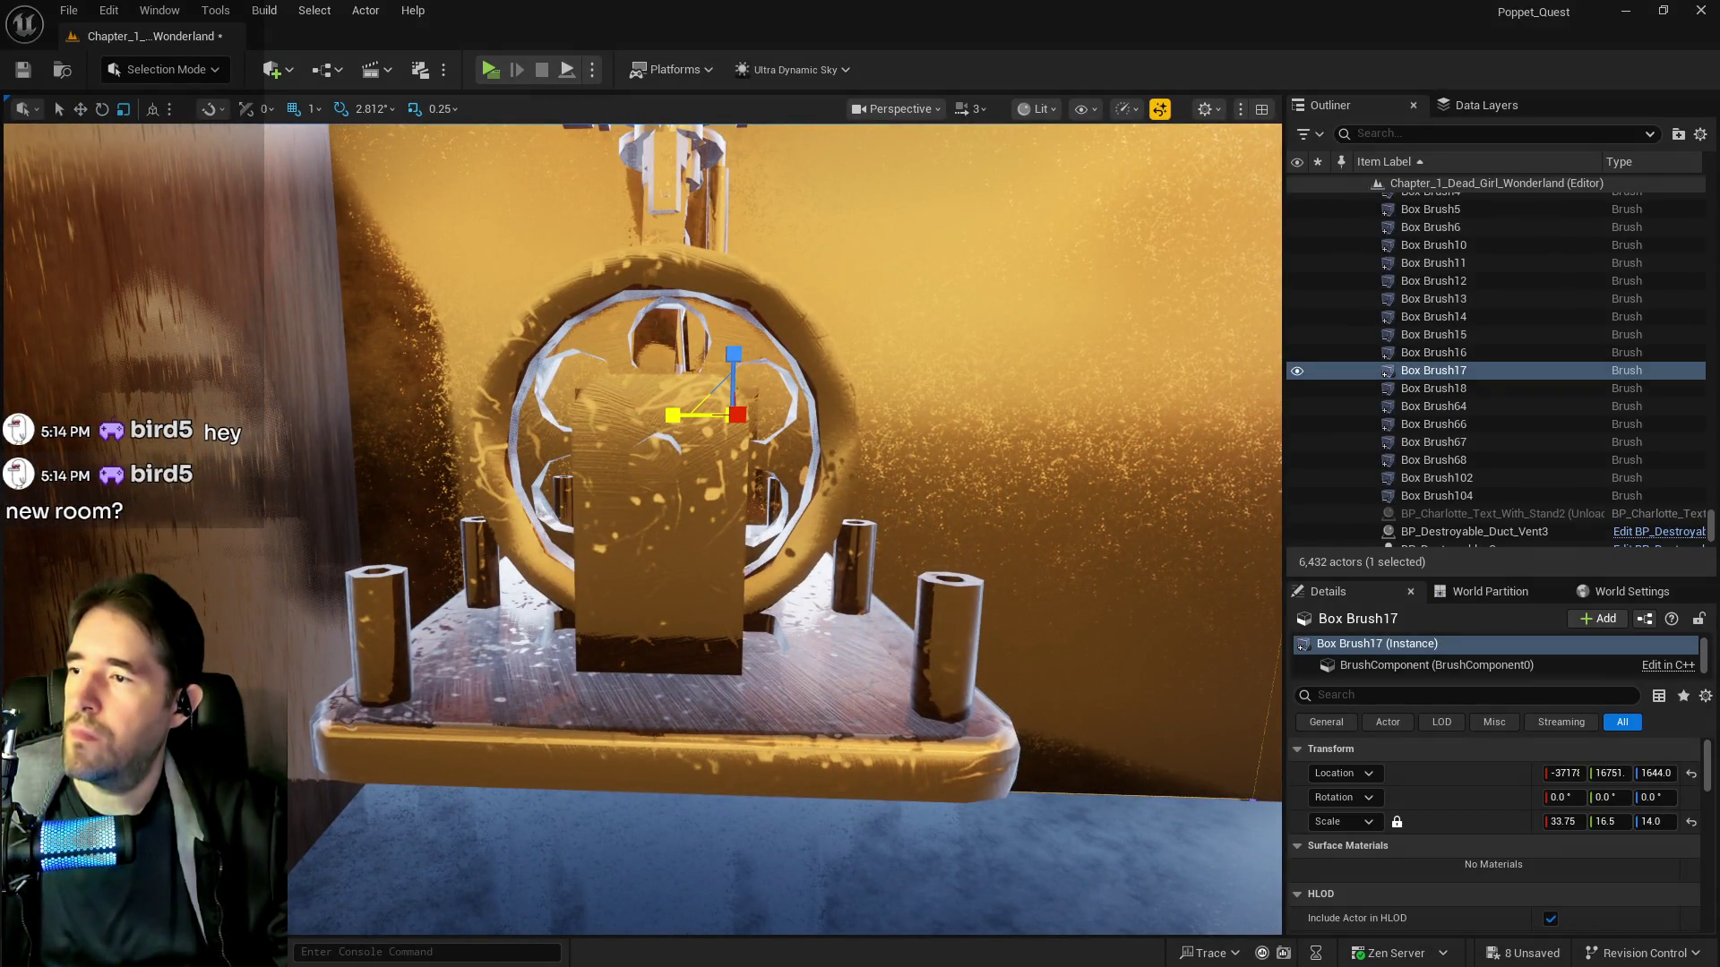
Reposition Box Brush17 to Y location 16757 to close the gap
{"action": "key", "text": "w"}
{"action": "left_click_drag", "start_coordinate": [604, 524], "coordinate": [604, 524]}
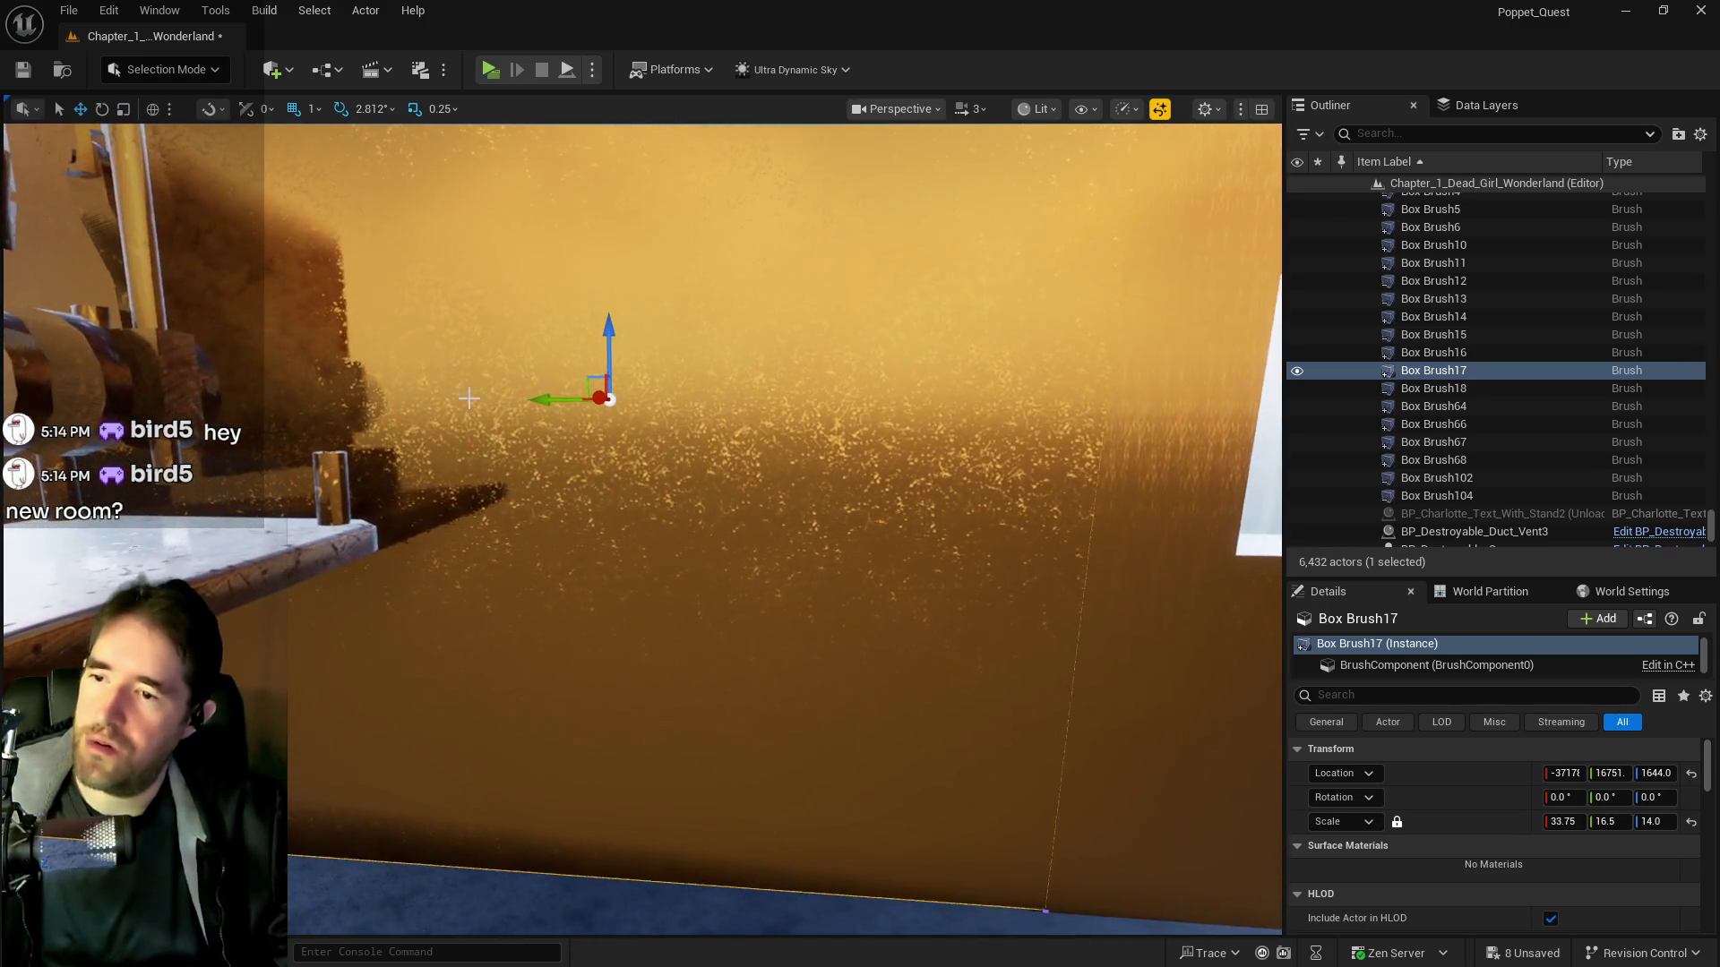
{"action": "left_click_drag", "start_coordinate": [554, 402], "coordinate": [554, 398]}
{"action": "mouse_move", "coordinate": [741, 480]}
{"action": "left_mouse_down"}
{"action": "mouse_move", "coordinate": [905, 379]}
{"action": "mouse_move", "coordinate": [842, 379]}
{"action": "left_mouse_up"}
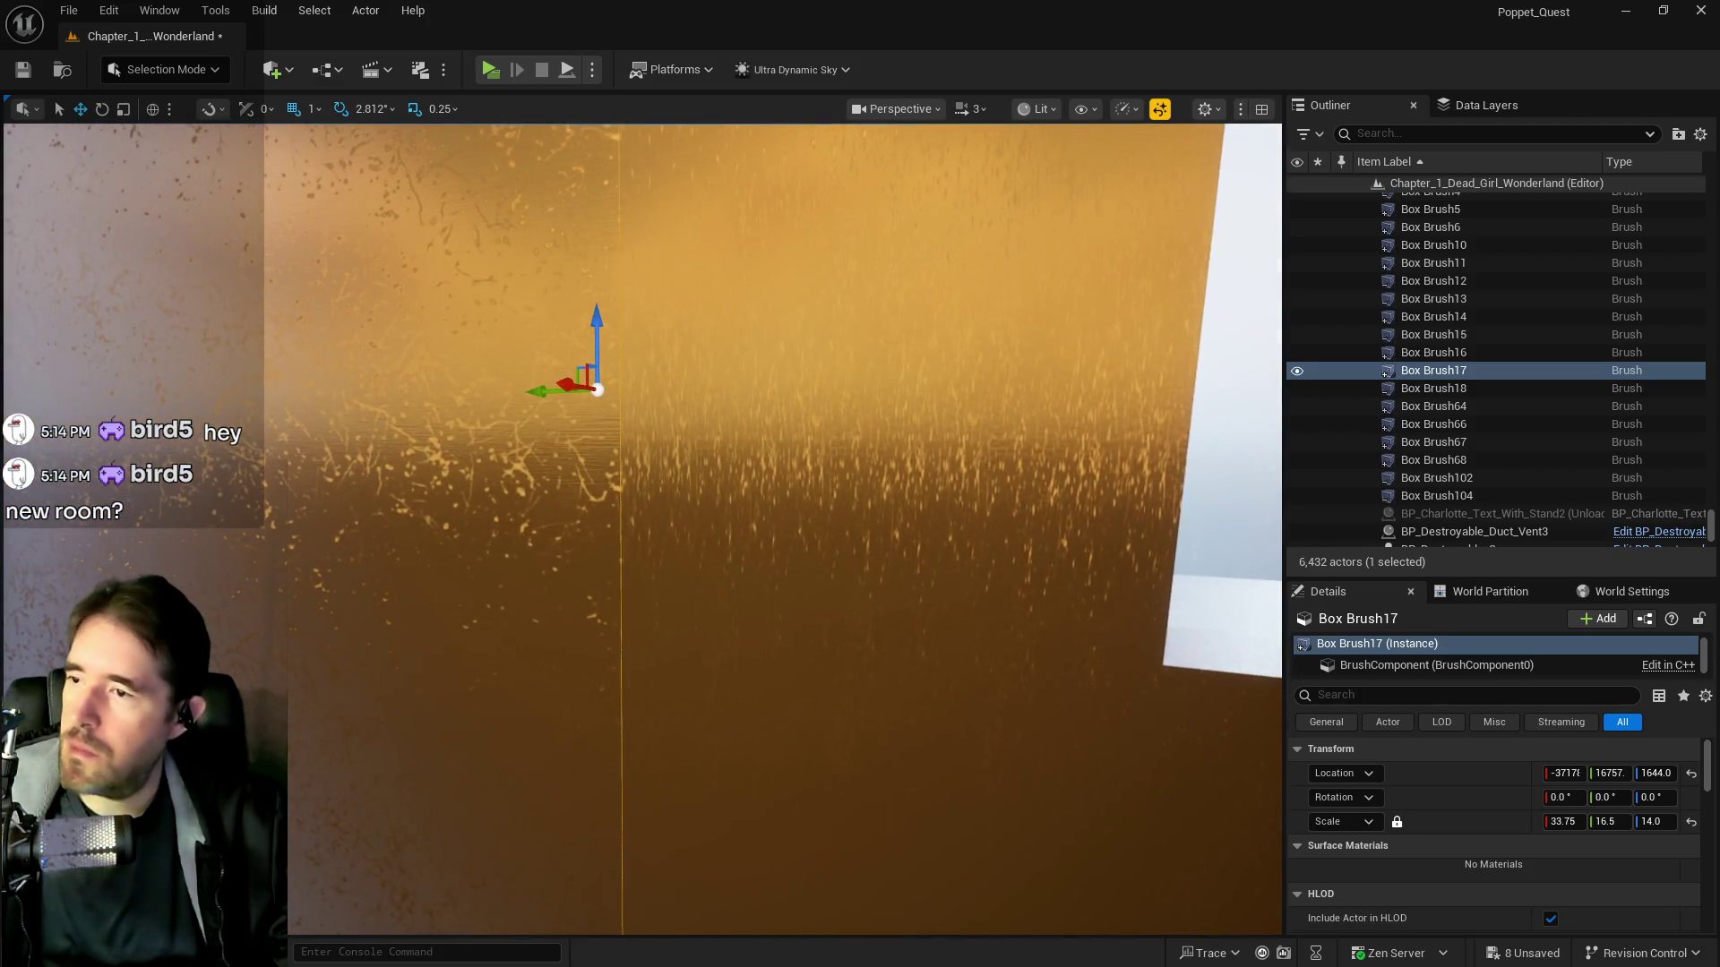
{"action": "scroll", "coordinate": [642, 529], "scroll_direction": "down", "scroll_amount": 5}
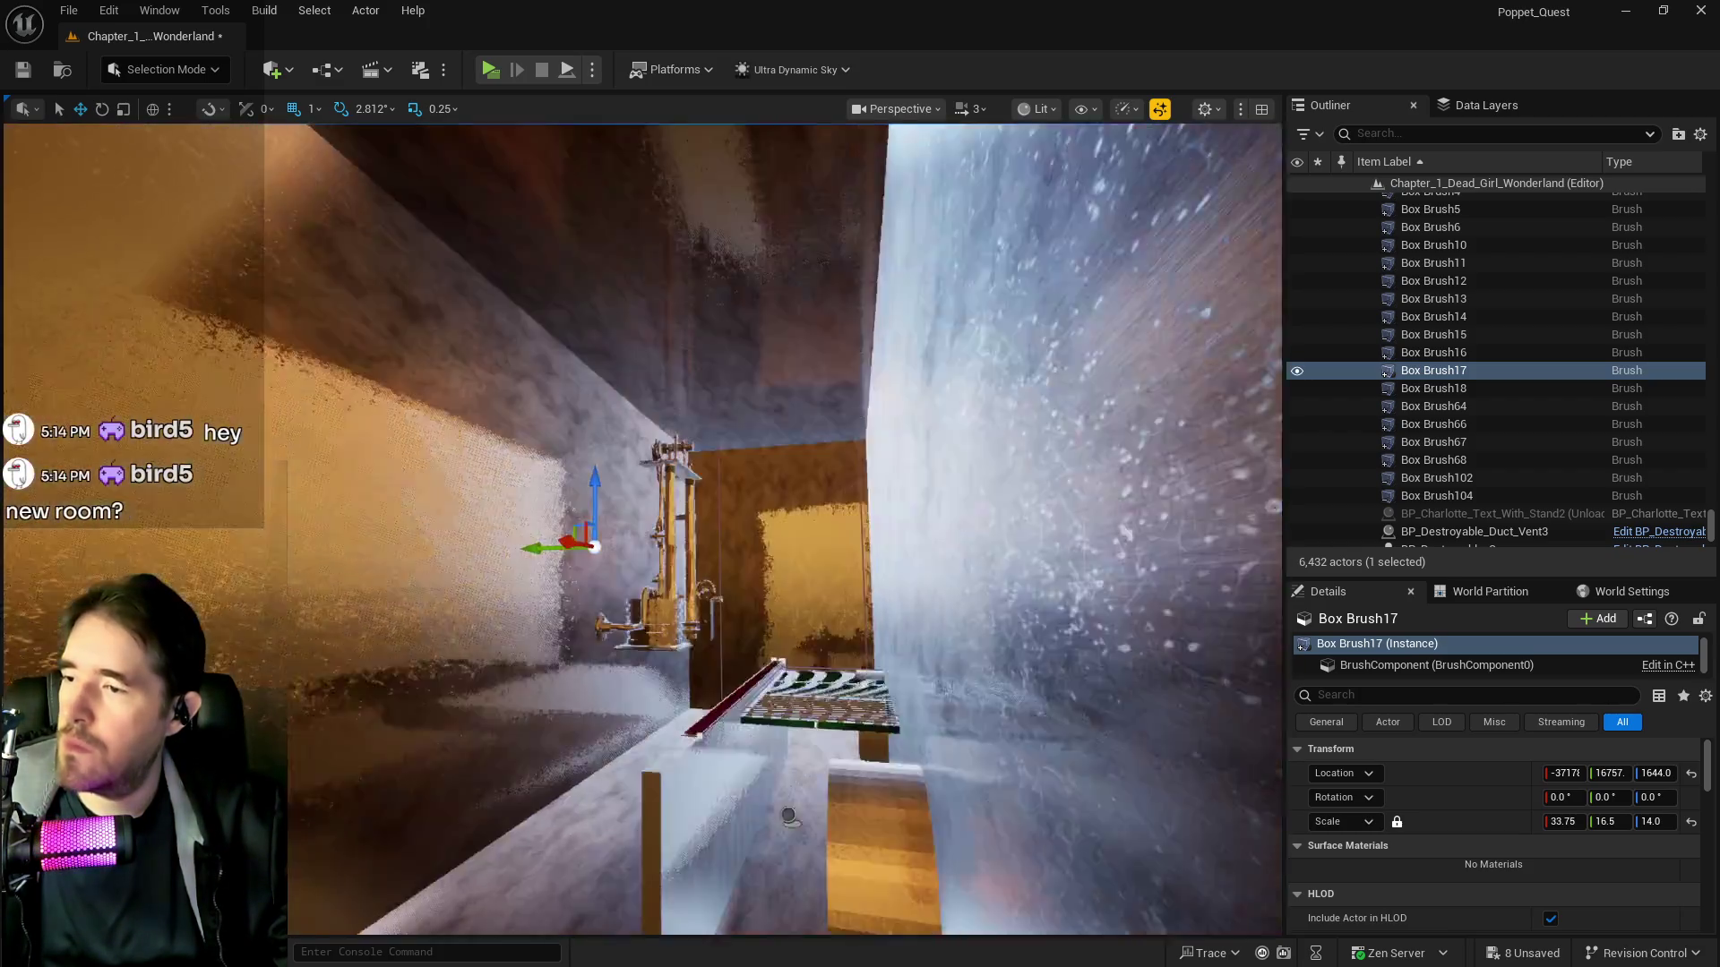
Select the neighbouring wall Box Brush18 and slide it along its Y axis
{"action": "left_click", "coordinate": [620, 535]}
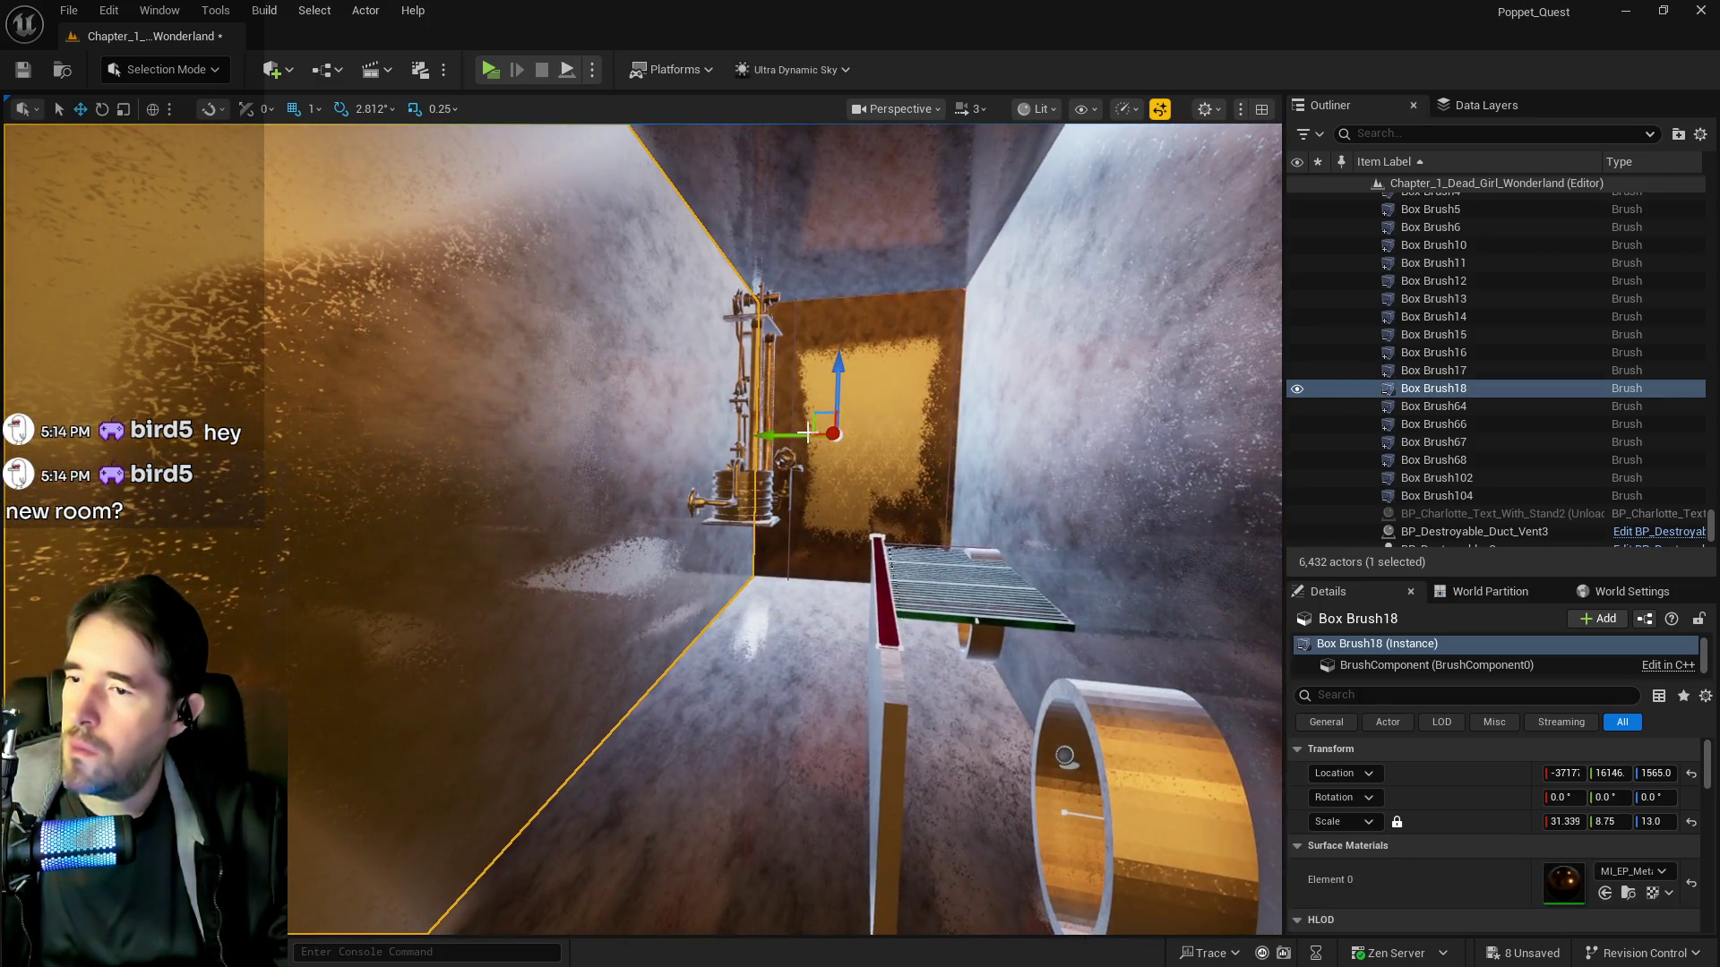
{"action": "left_click_drag", "start_coordinate": [806, 434], "coordinate": [645, 427]}
{"action": "key", "text": "r"}
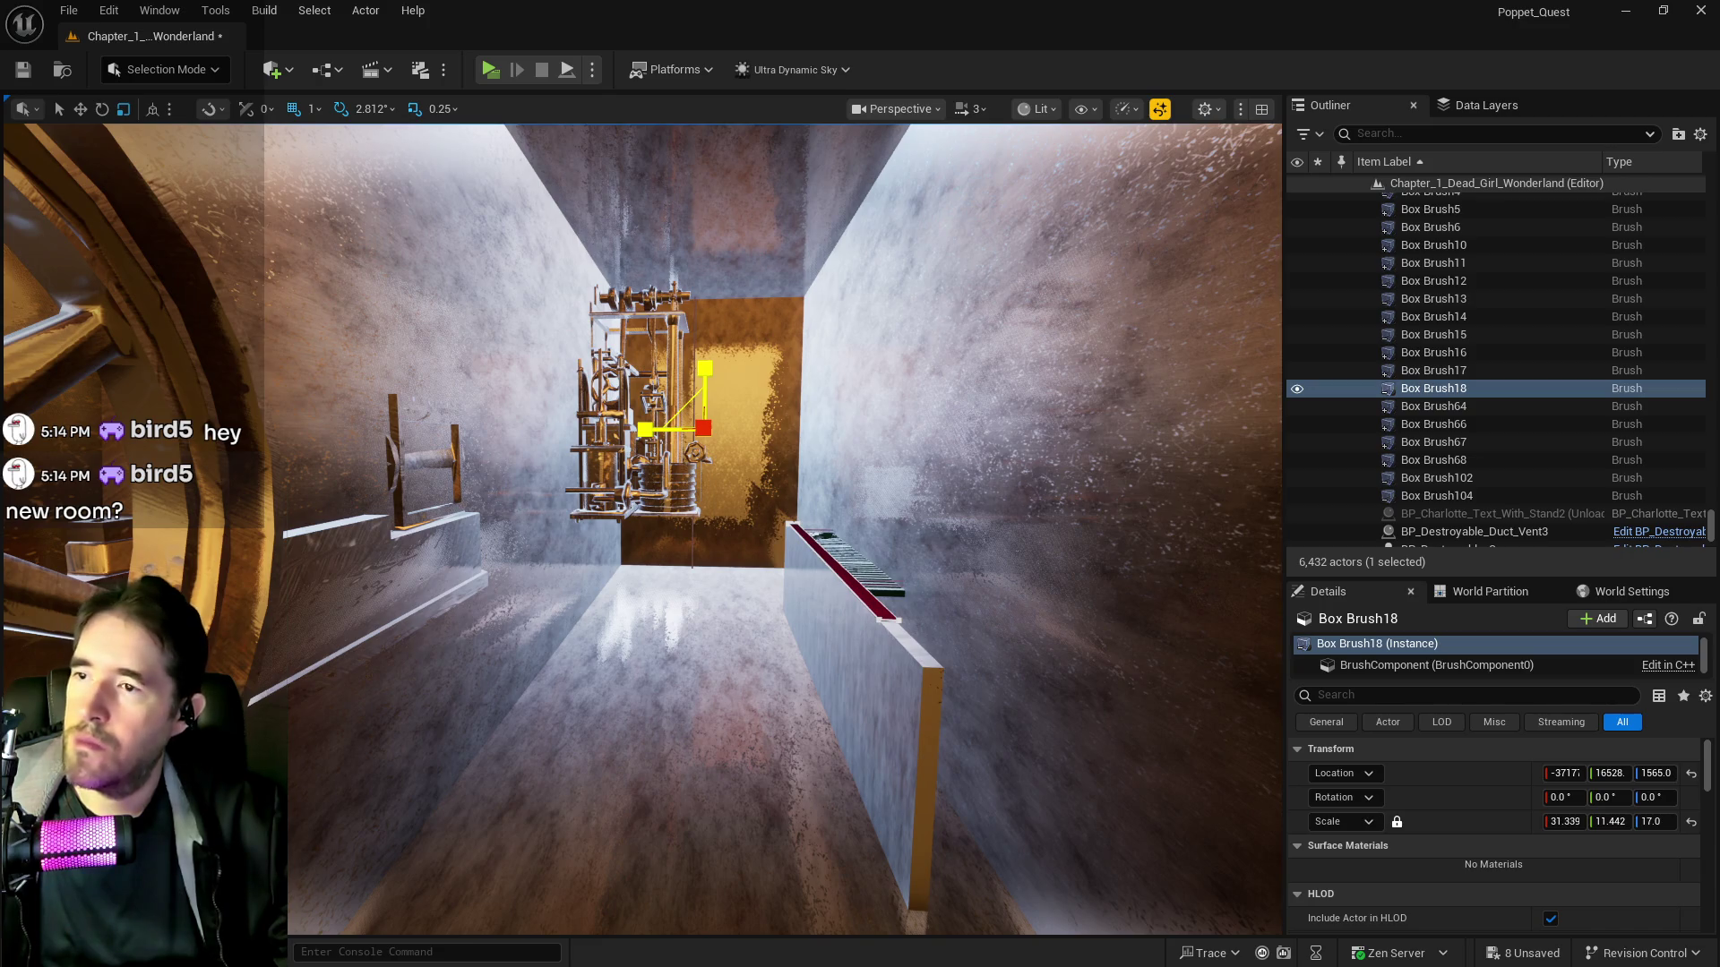
{"action": "scroll", "coordinate": [645, 426], "scroll_direction": "down", "scroll_amount": 3}
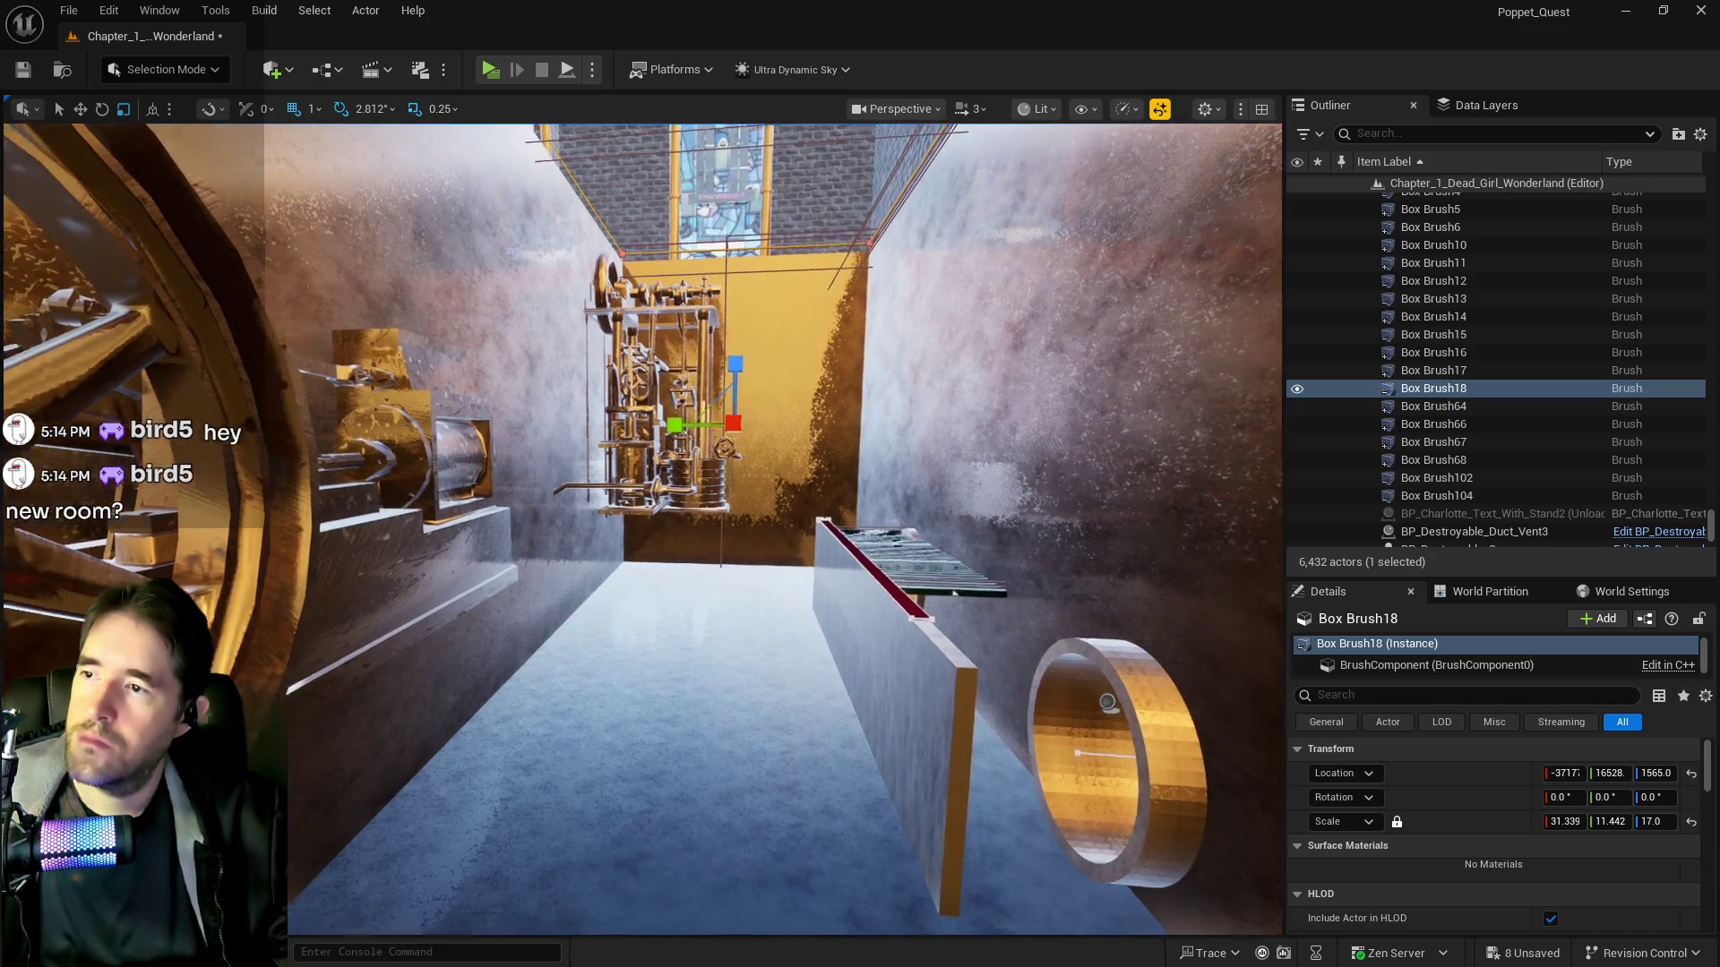
{"action": "scroll", "coordinate": [645, 426], "scroll_direction": "down", "scroll_amount": 3}
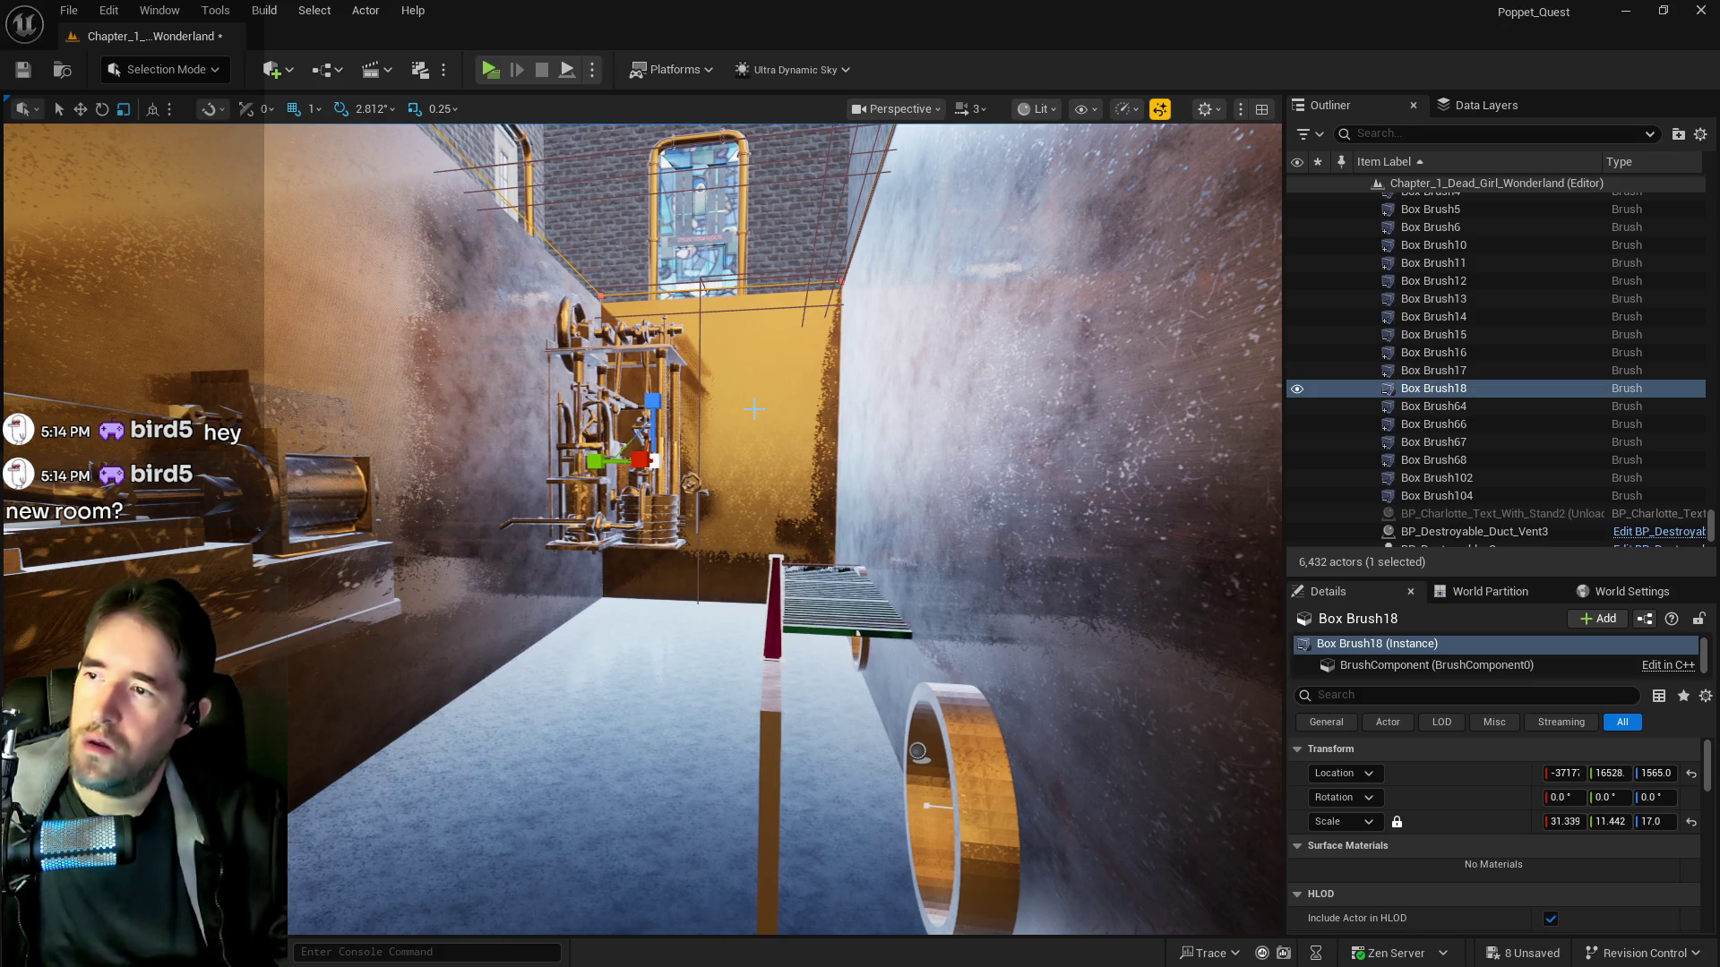
Undo the last resize and widen Box Brush18's Y scale from 11.5 to about 15
{"action": "key", "text": "ctrl+z"}
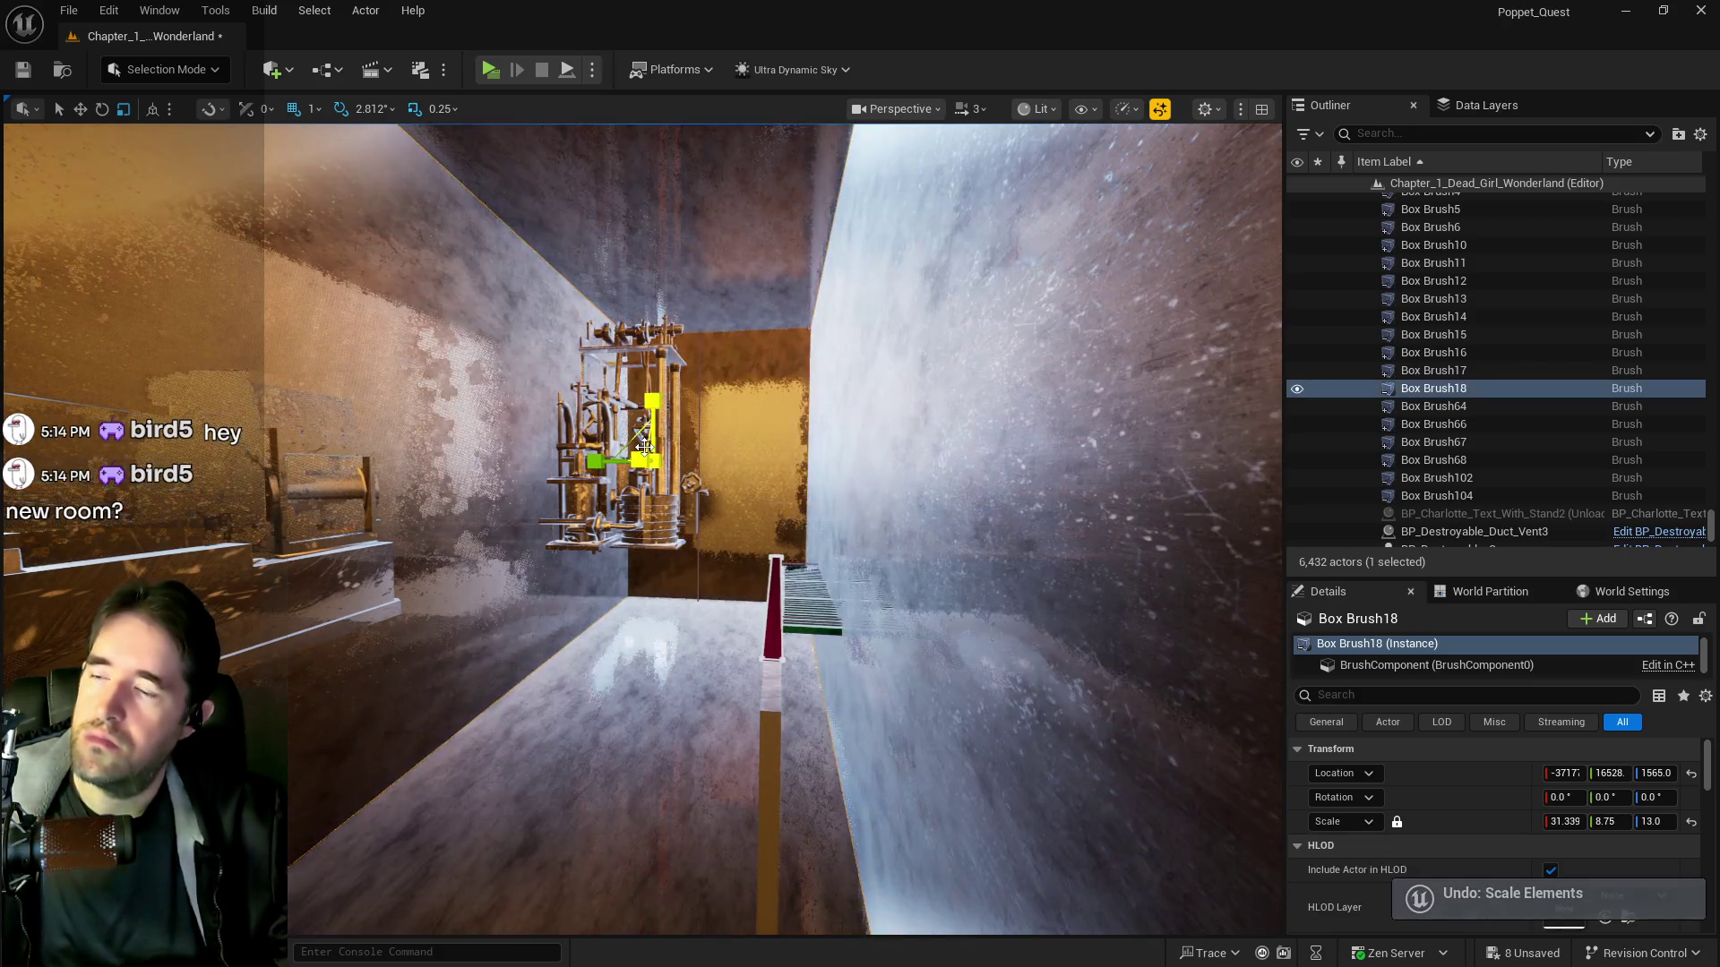
{"action": "left_click_drag", "start_coordinate": [596, 461], "coordinate": [618, 461]}
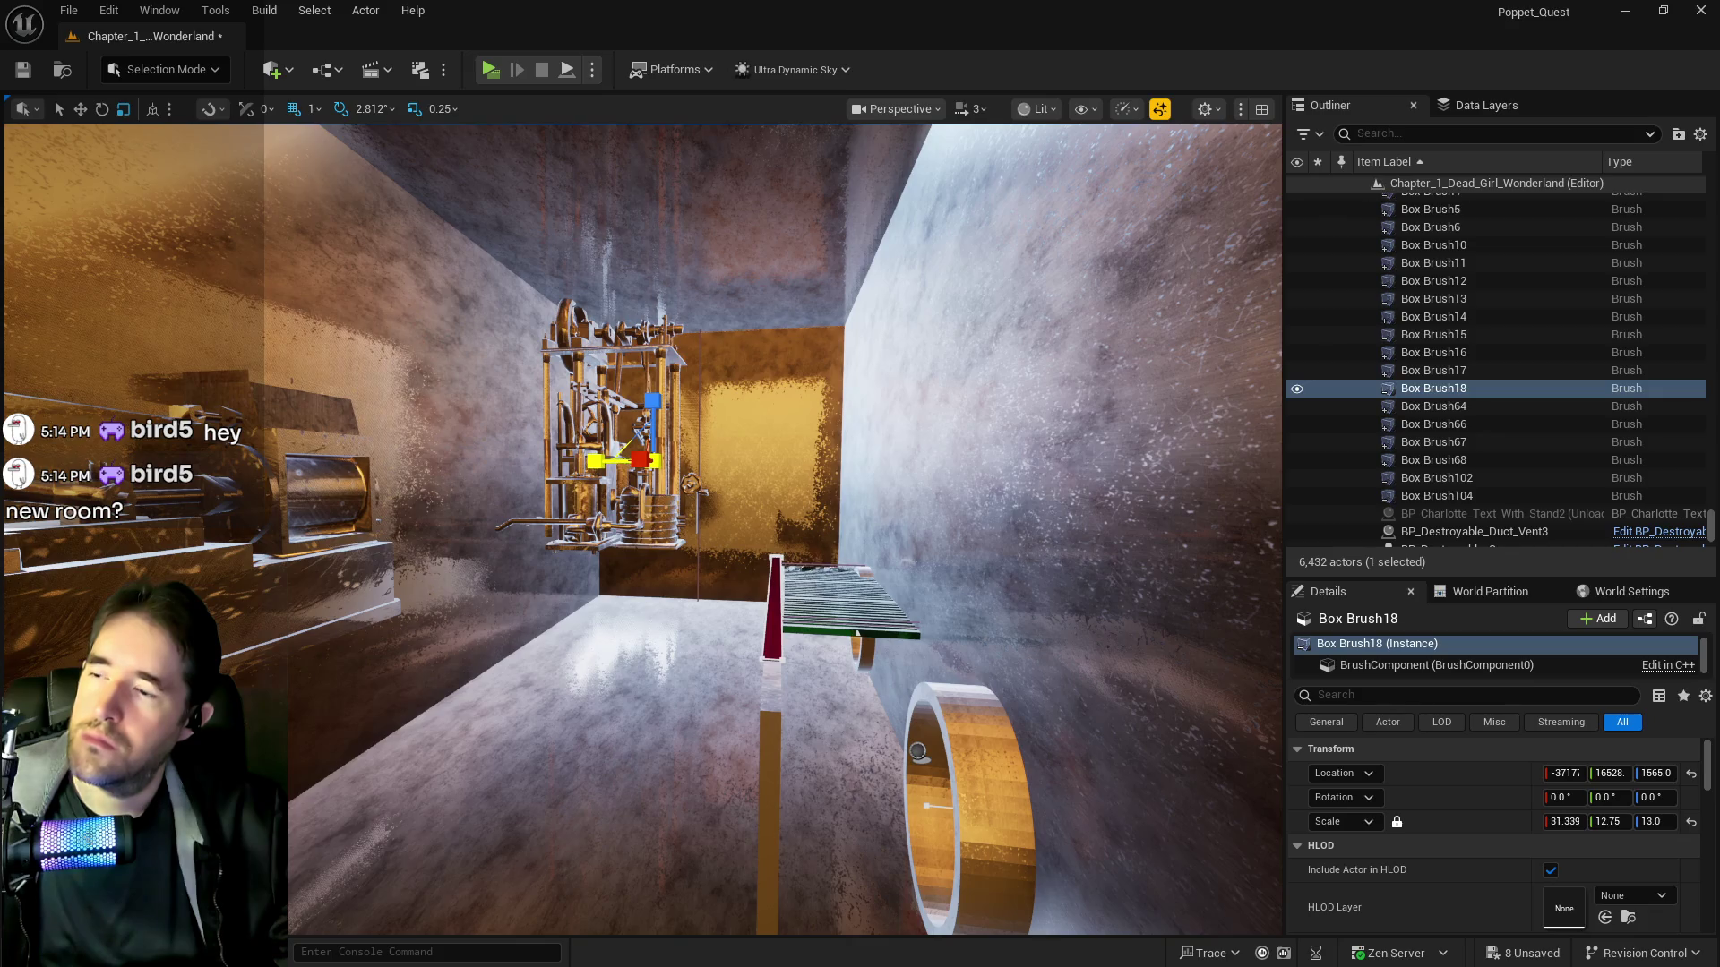
{"action": "left_click_drag", "start_coordinate": [618, 461], "coordinate": [636, 461]}
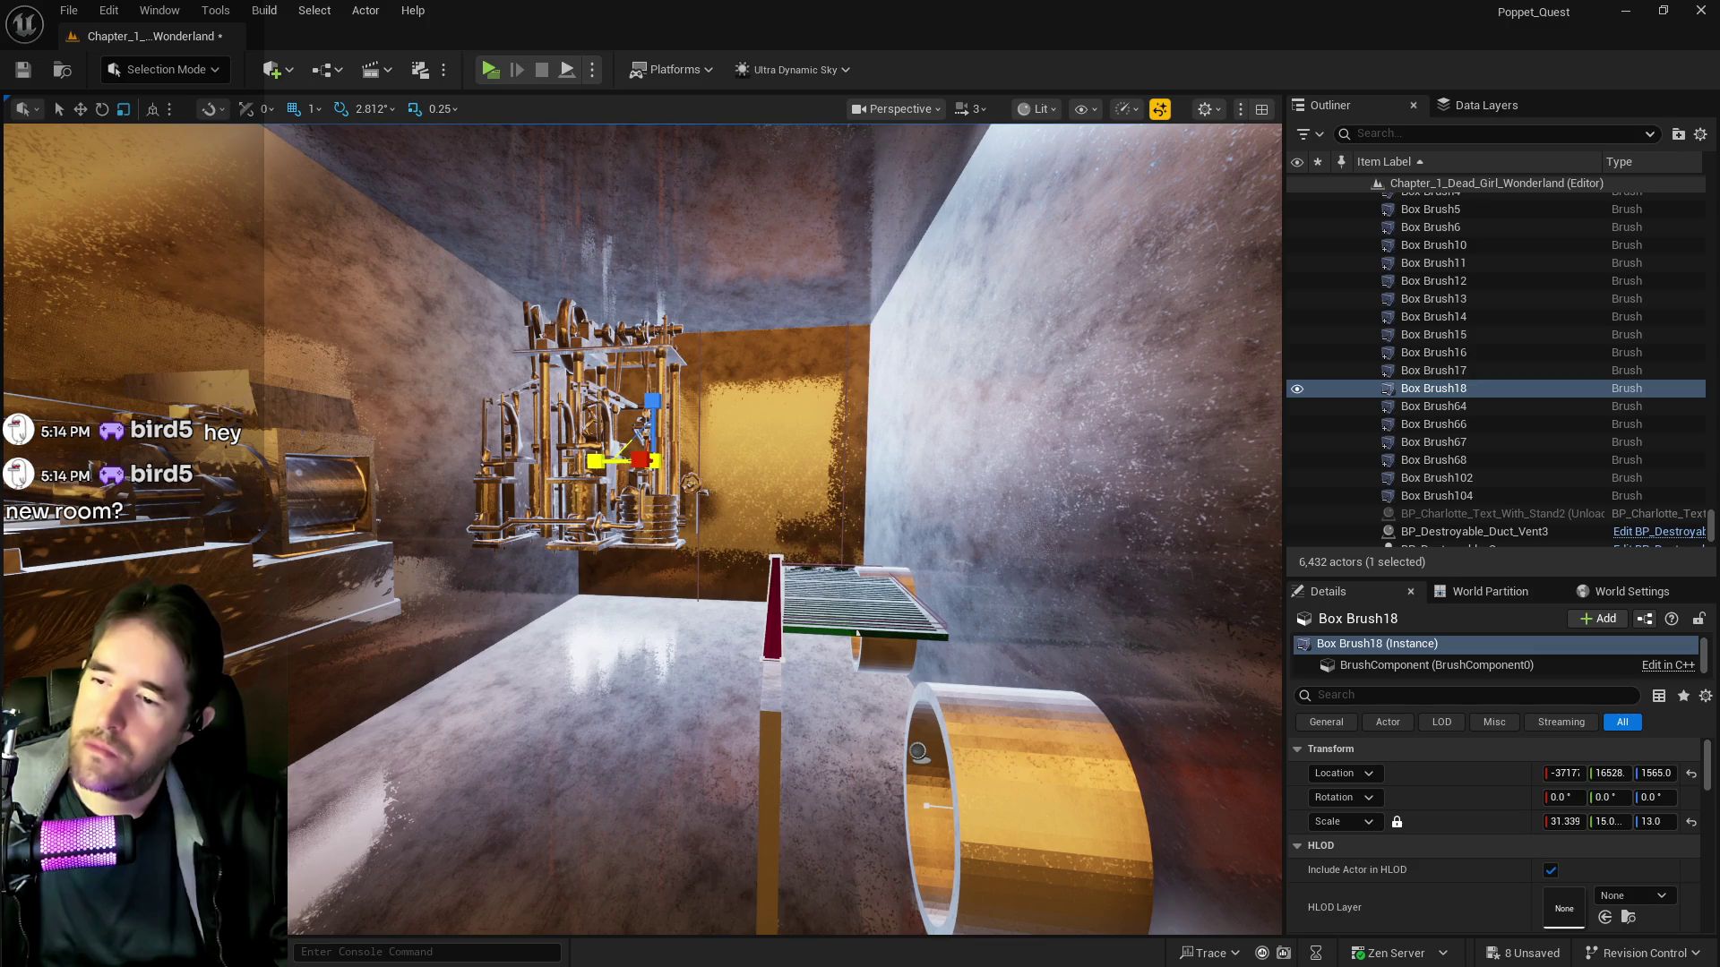
Frame Box Brush18 and slide it along Y away from 16528
{"action": "key", "text": "f"}
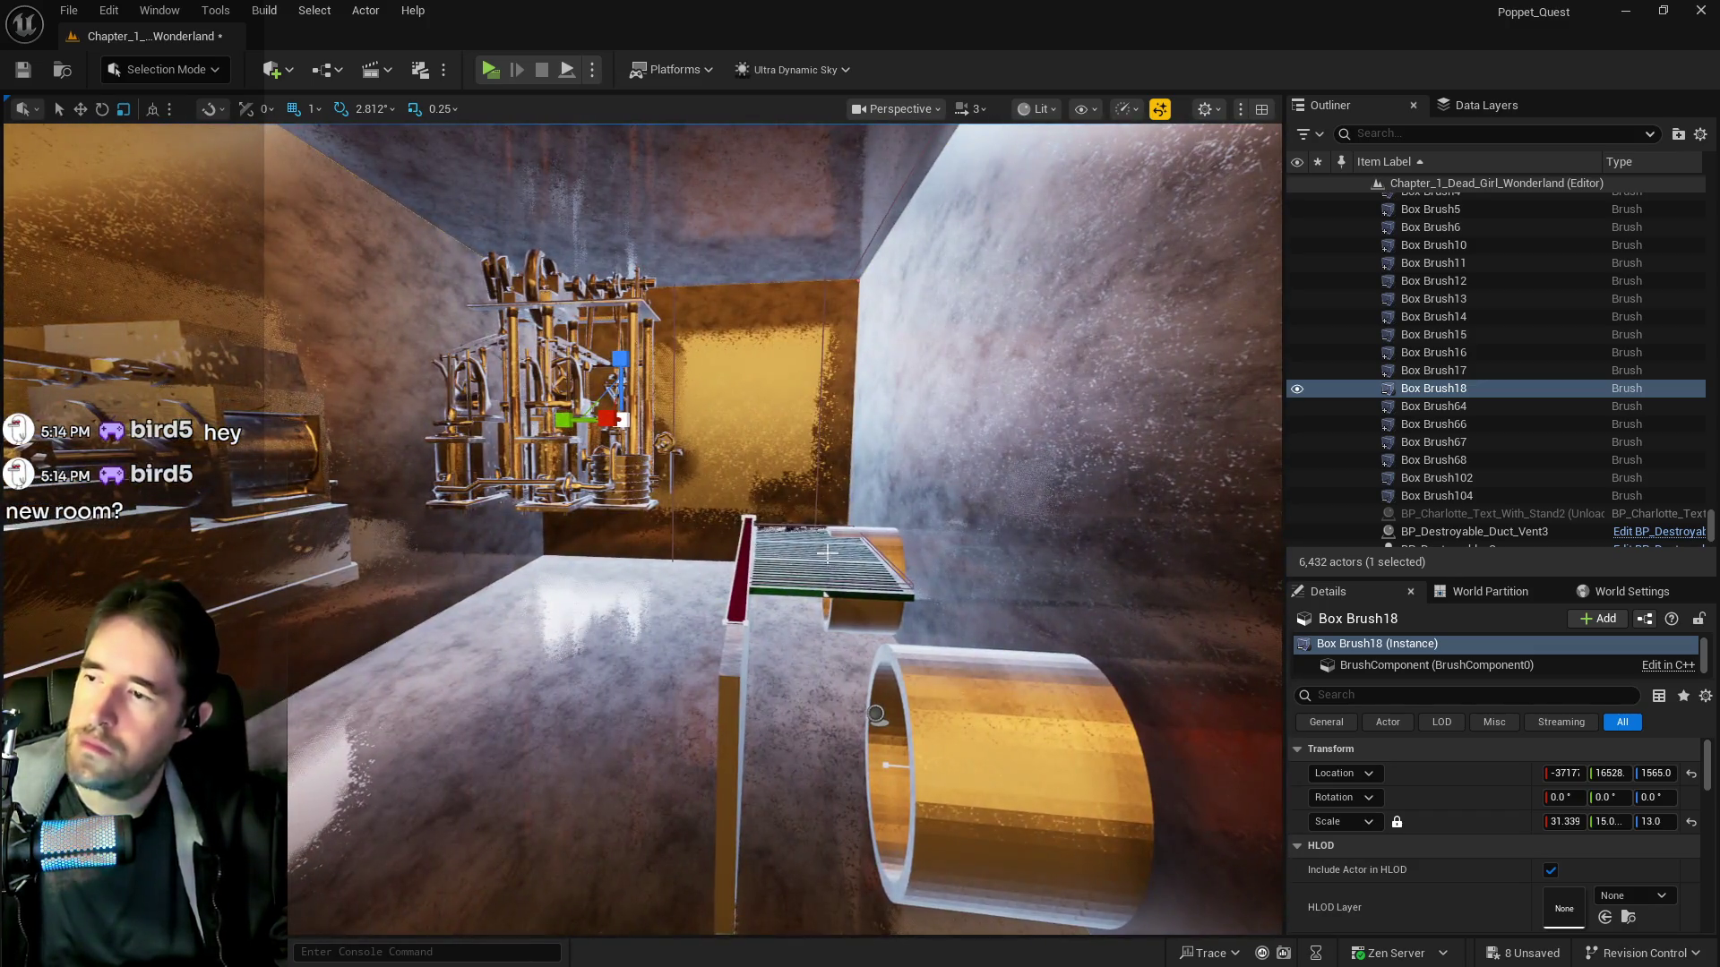
{"action": "key", "text": "w"}
{"action": "mouse_move", "coordinate": [584, 420]}
{"action": "left_mouse_down"}
{"action": "mouse_move", "coordinate": [552, 420]}
{"action": "mouse_move", "coordinate": [573, 394]}
{"action": "mouse_move", "coordinate": [573, 341]}
{"action": "mouse_move", "coordinate": [538, 420]}
{"action": "mouse_move", "coordinate": [568, 392]}
{"action": "left_mouse_up"}
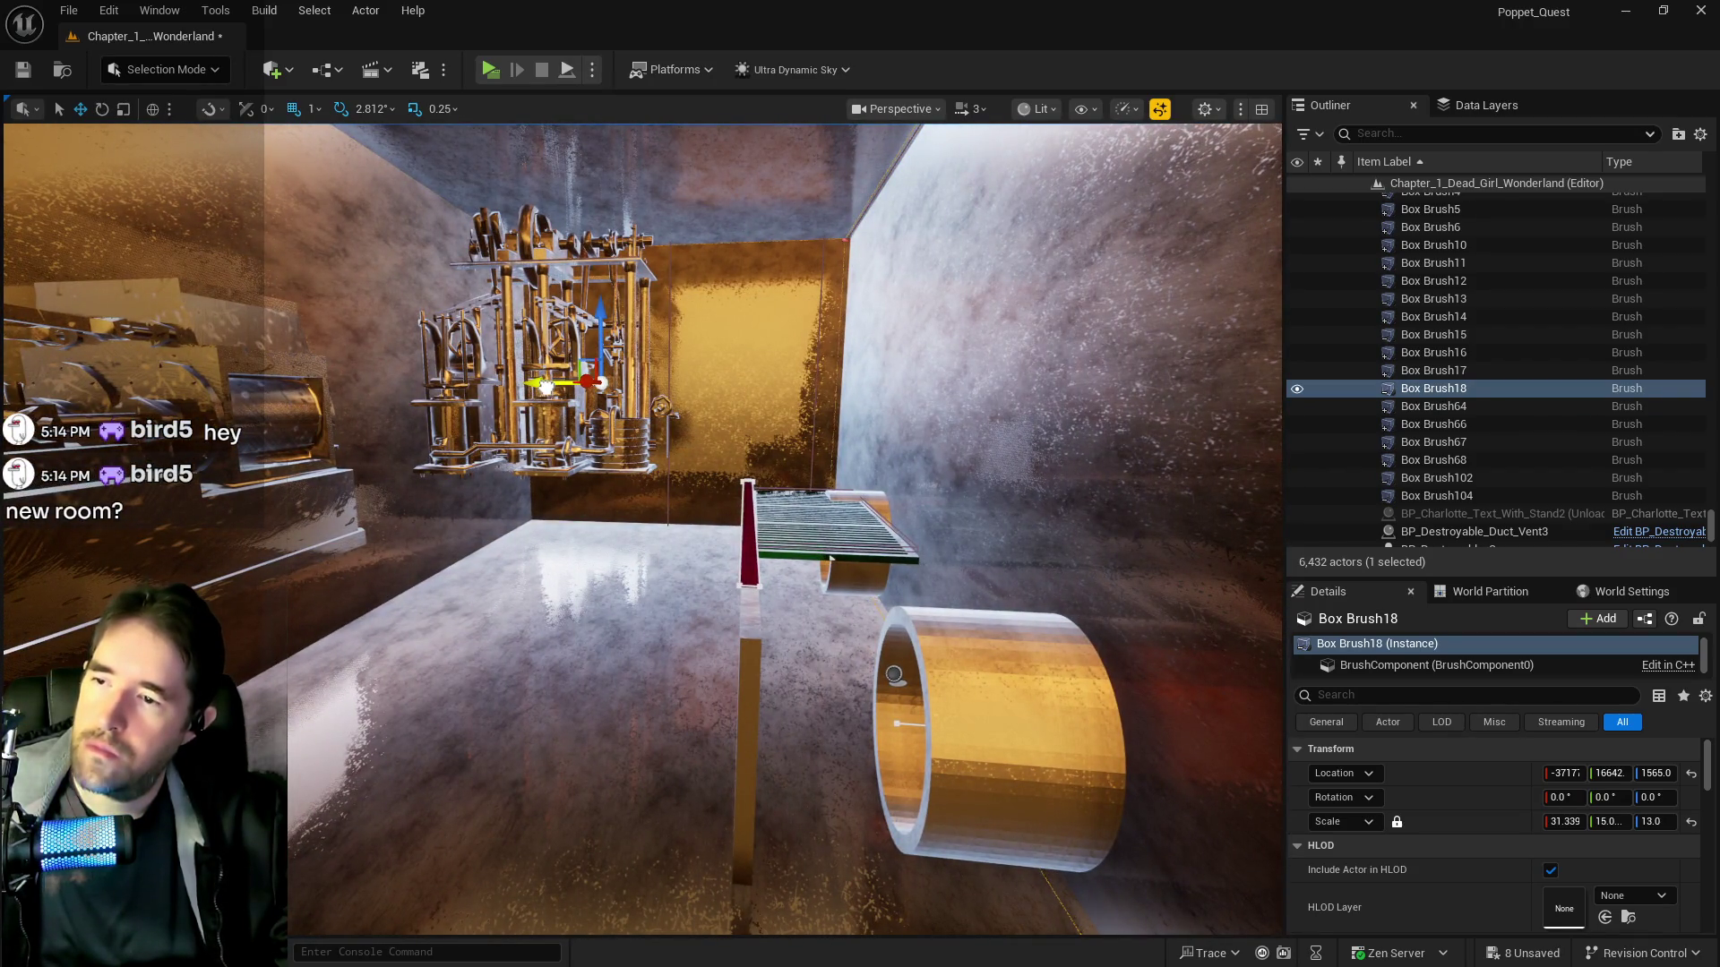
{"action": "left_click_drag", "start_coordinate": [546, 386], "coordinate": [537, 385]}
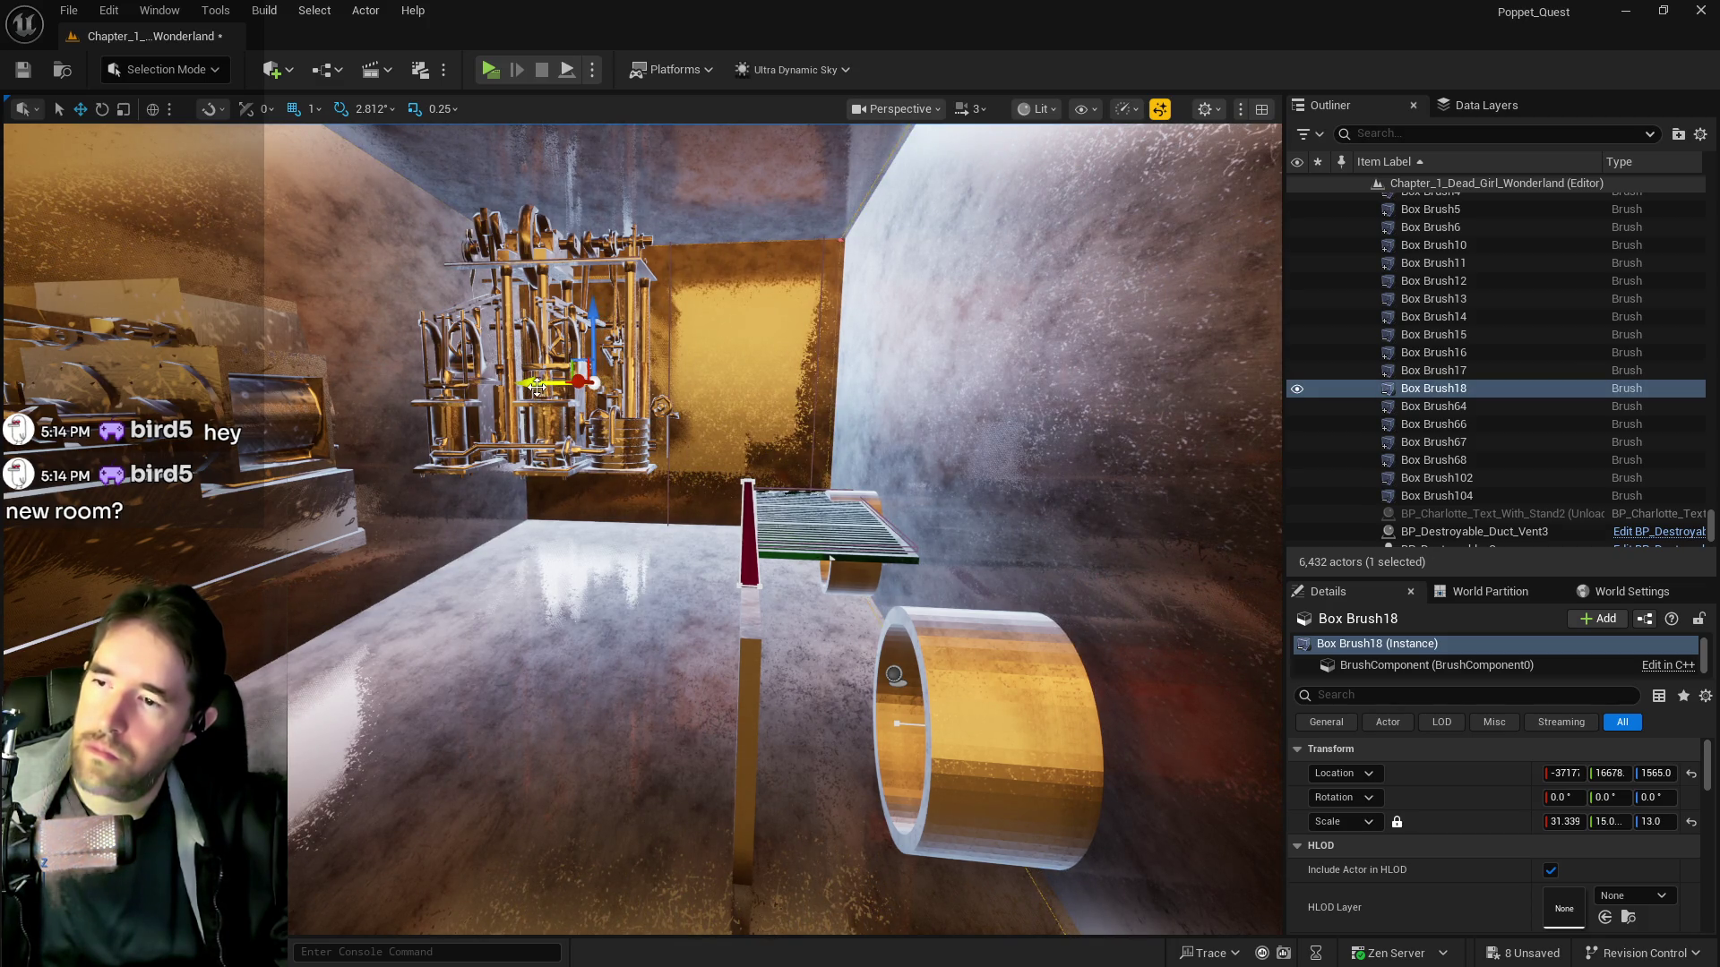
Fly through the walls to check the orange room, white wall, red door and vent
{"action": "key", "text": "Right"}
{"action": "key", "text": "Up"}
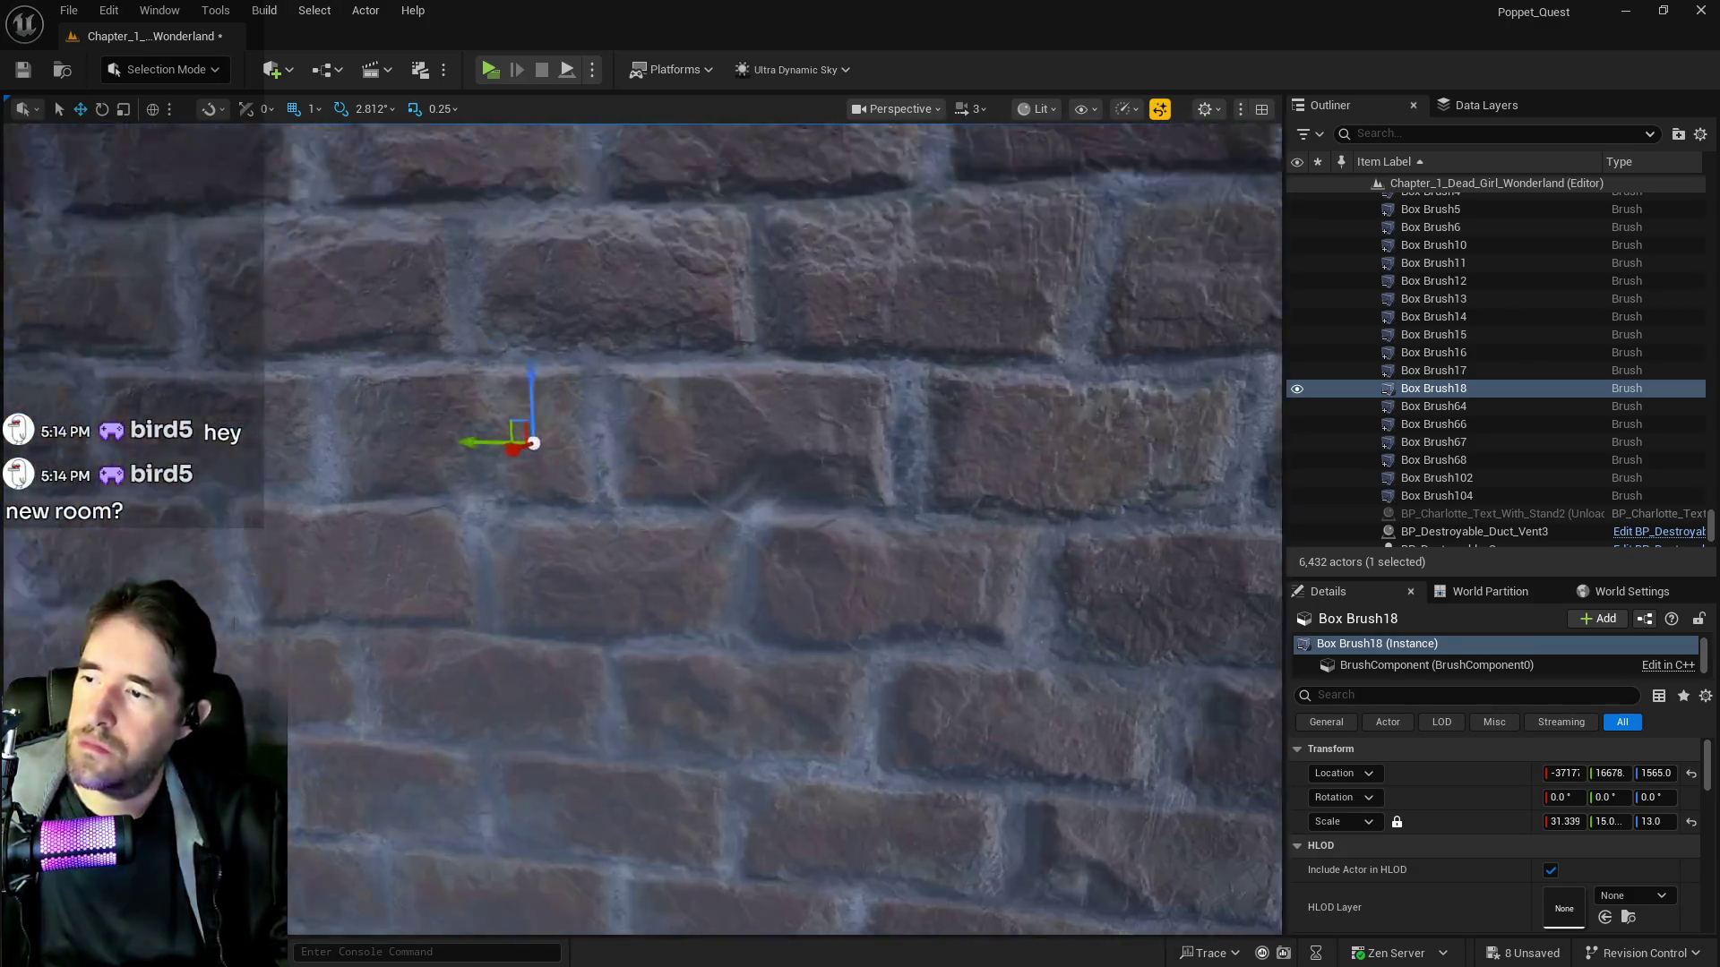
{"action": "key", "text": "Down"}
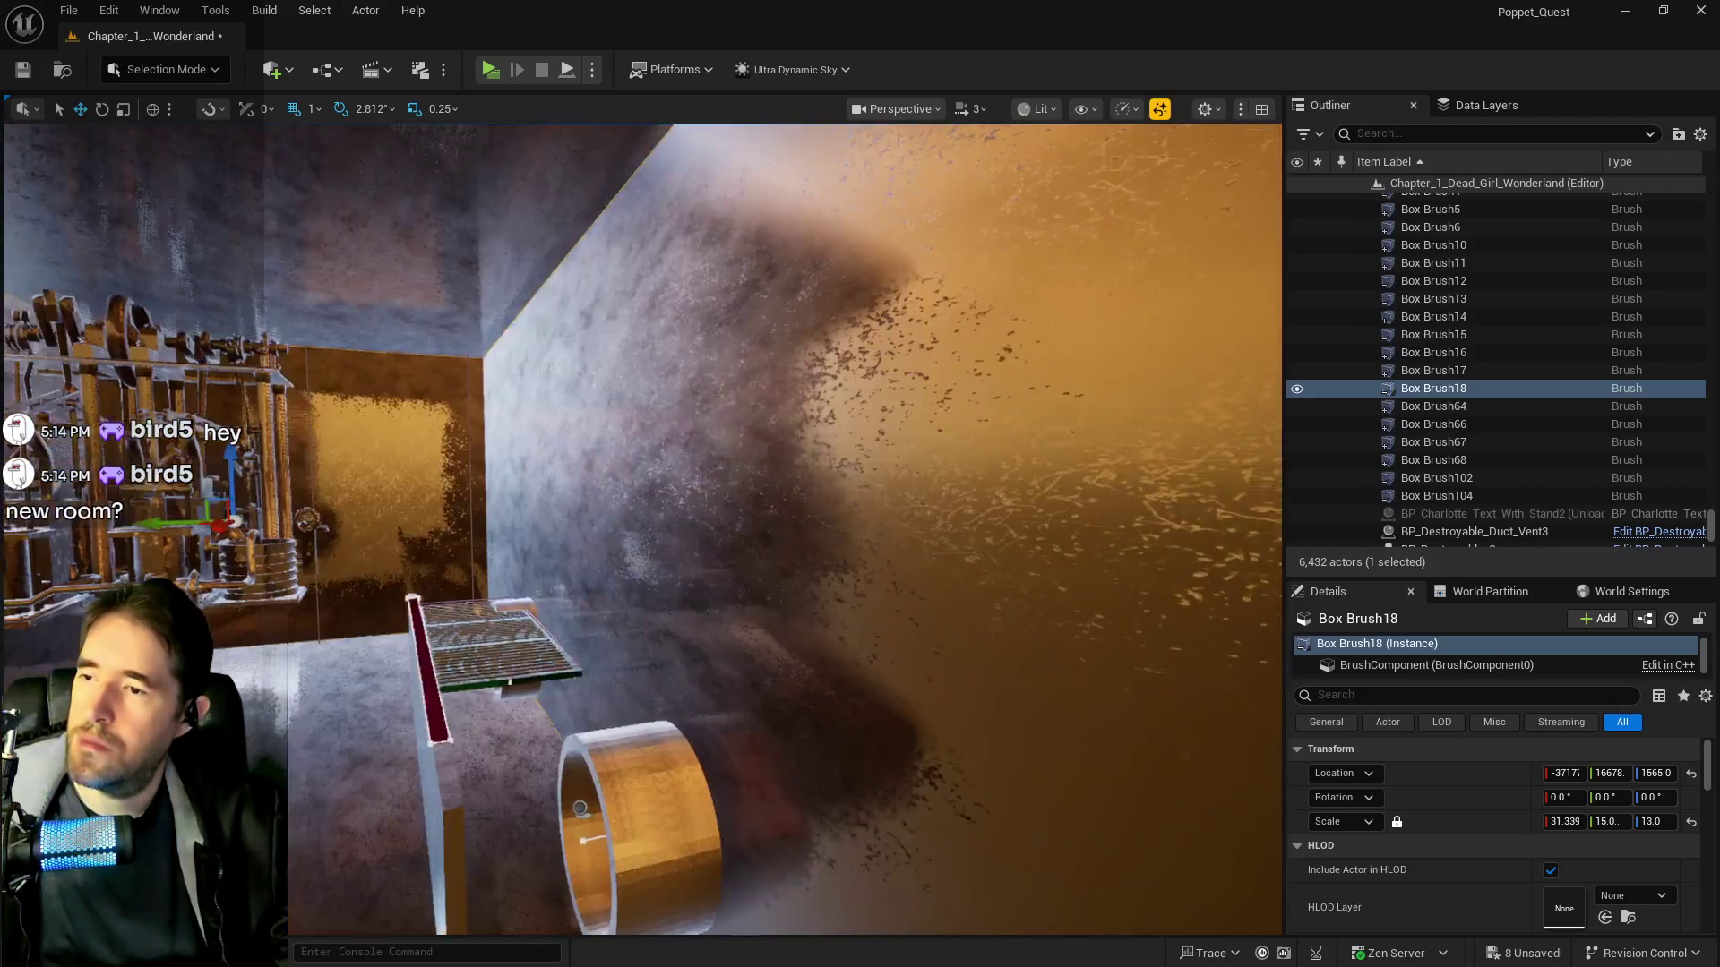
{"action": "key", "text": "Up"}
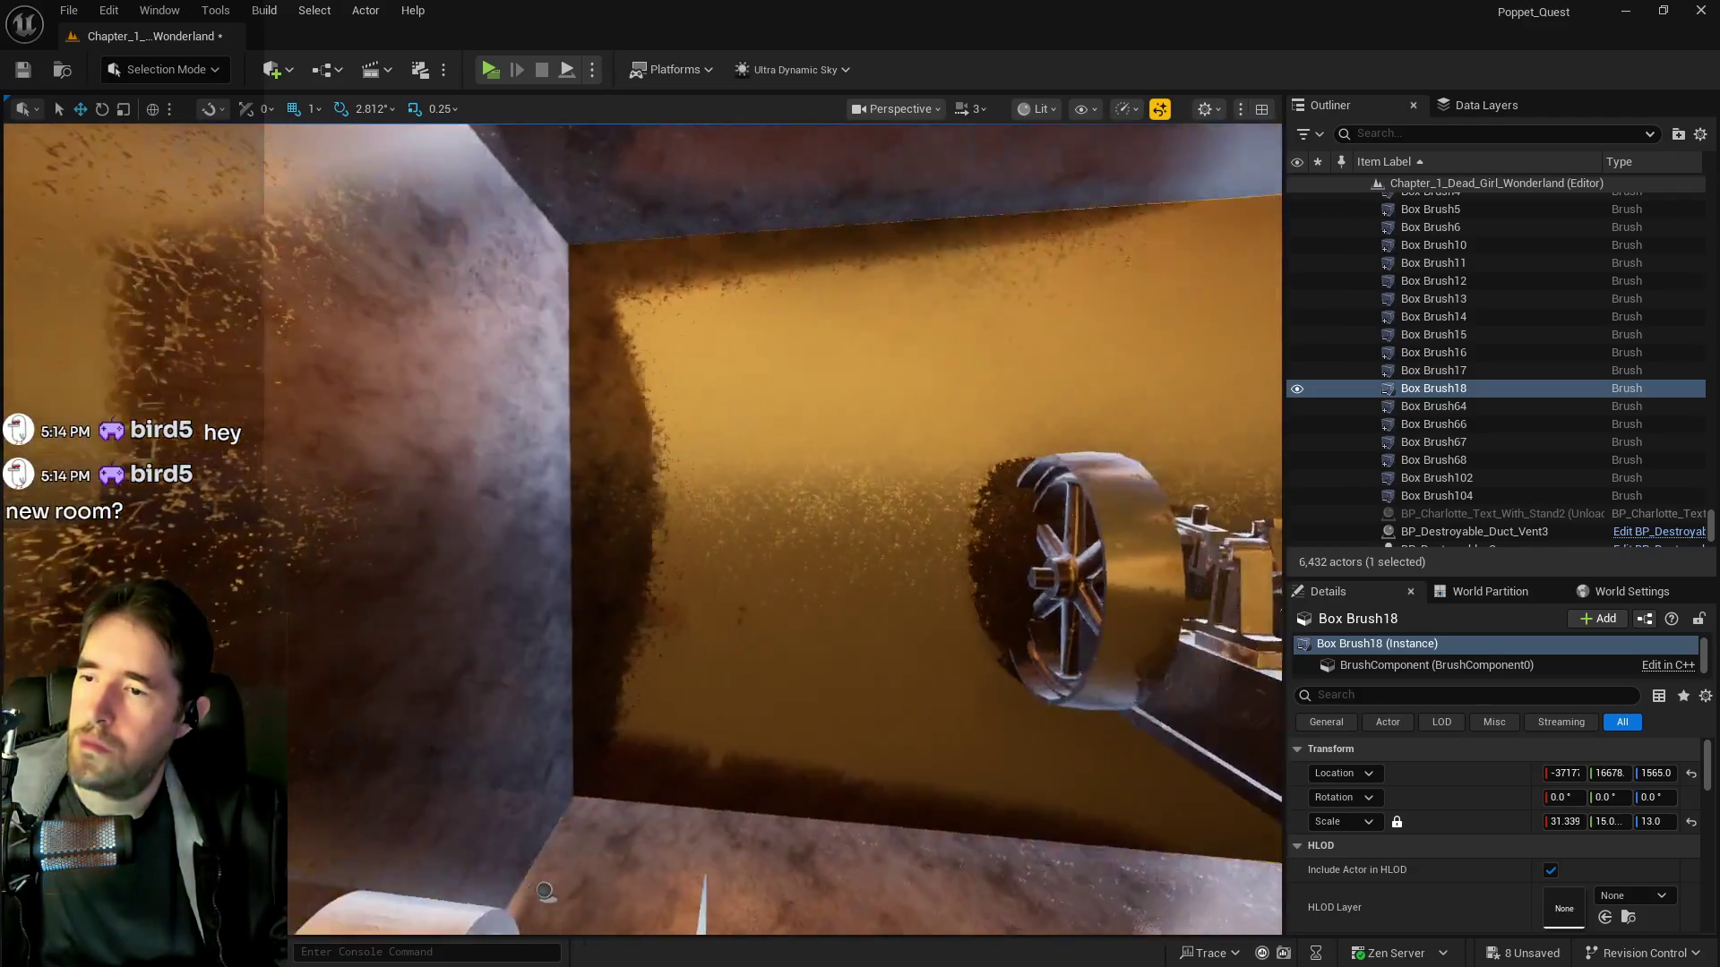
{"action": "key", "text": "Left"}
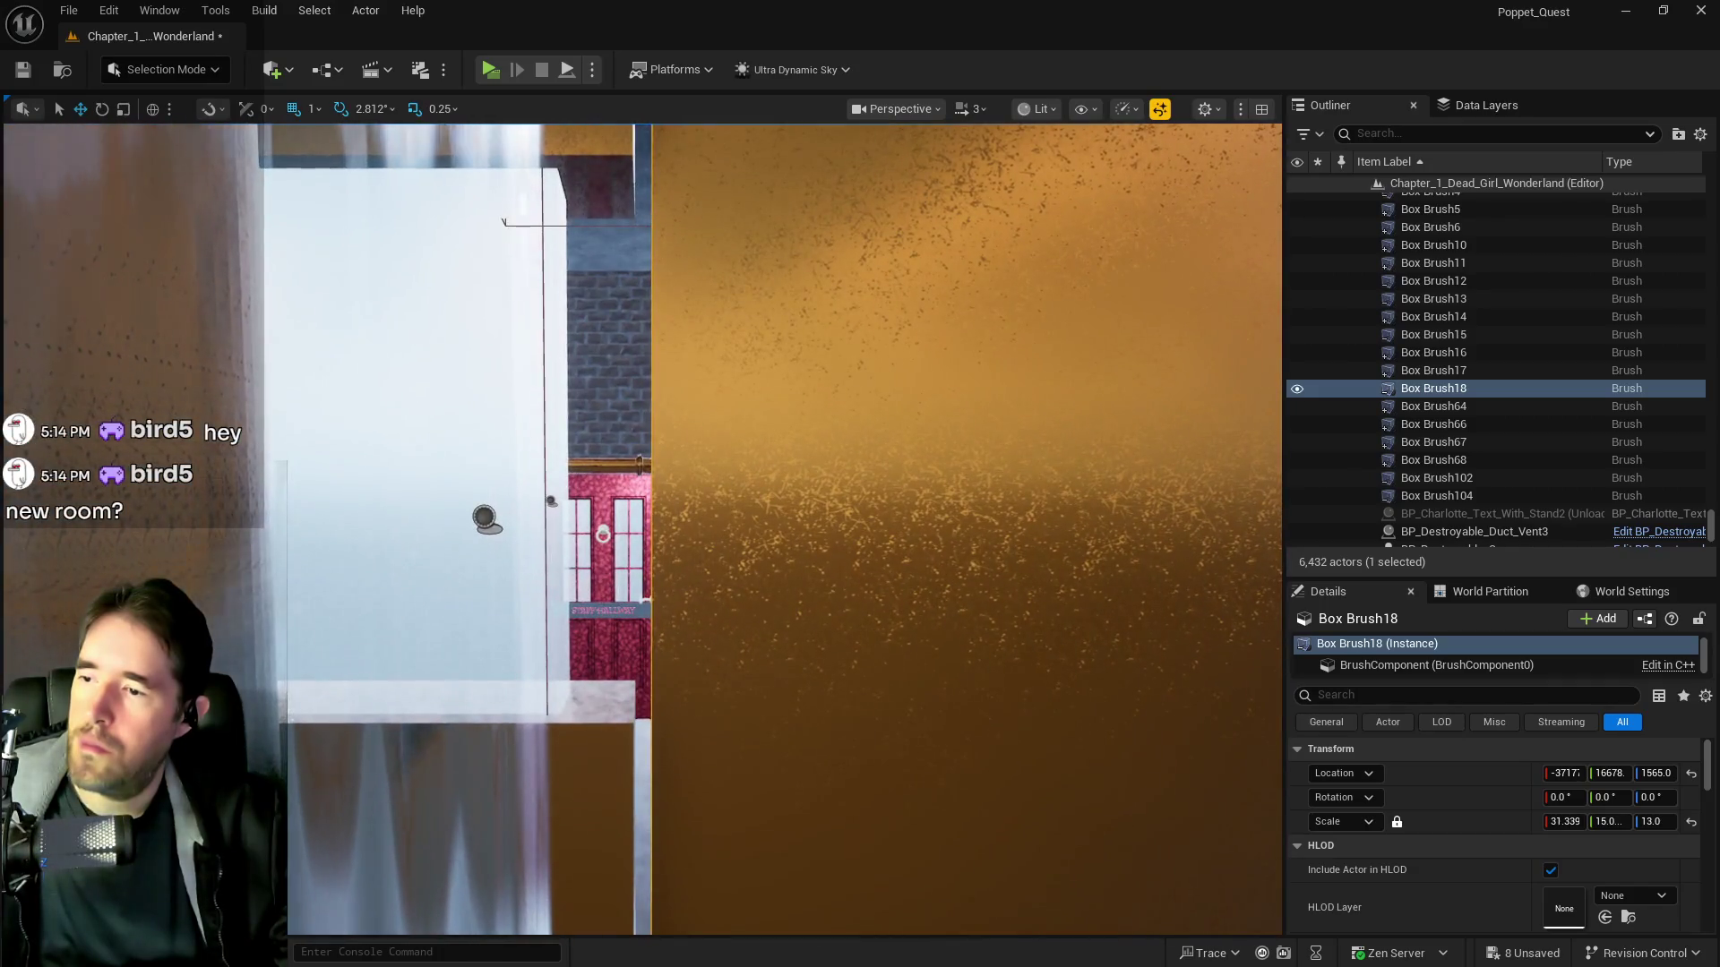
{"action": "key", "text": "Down"}
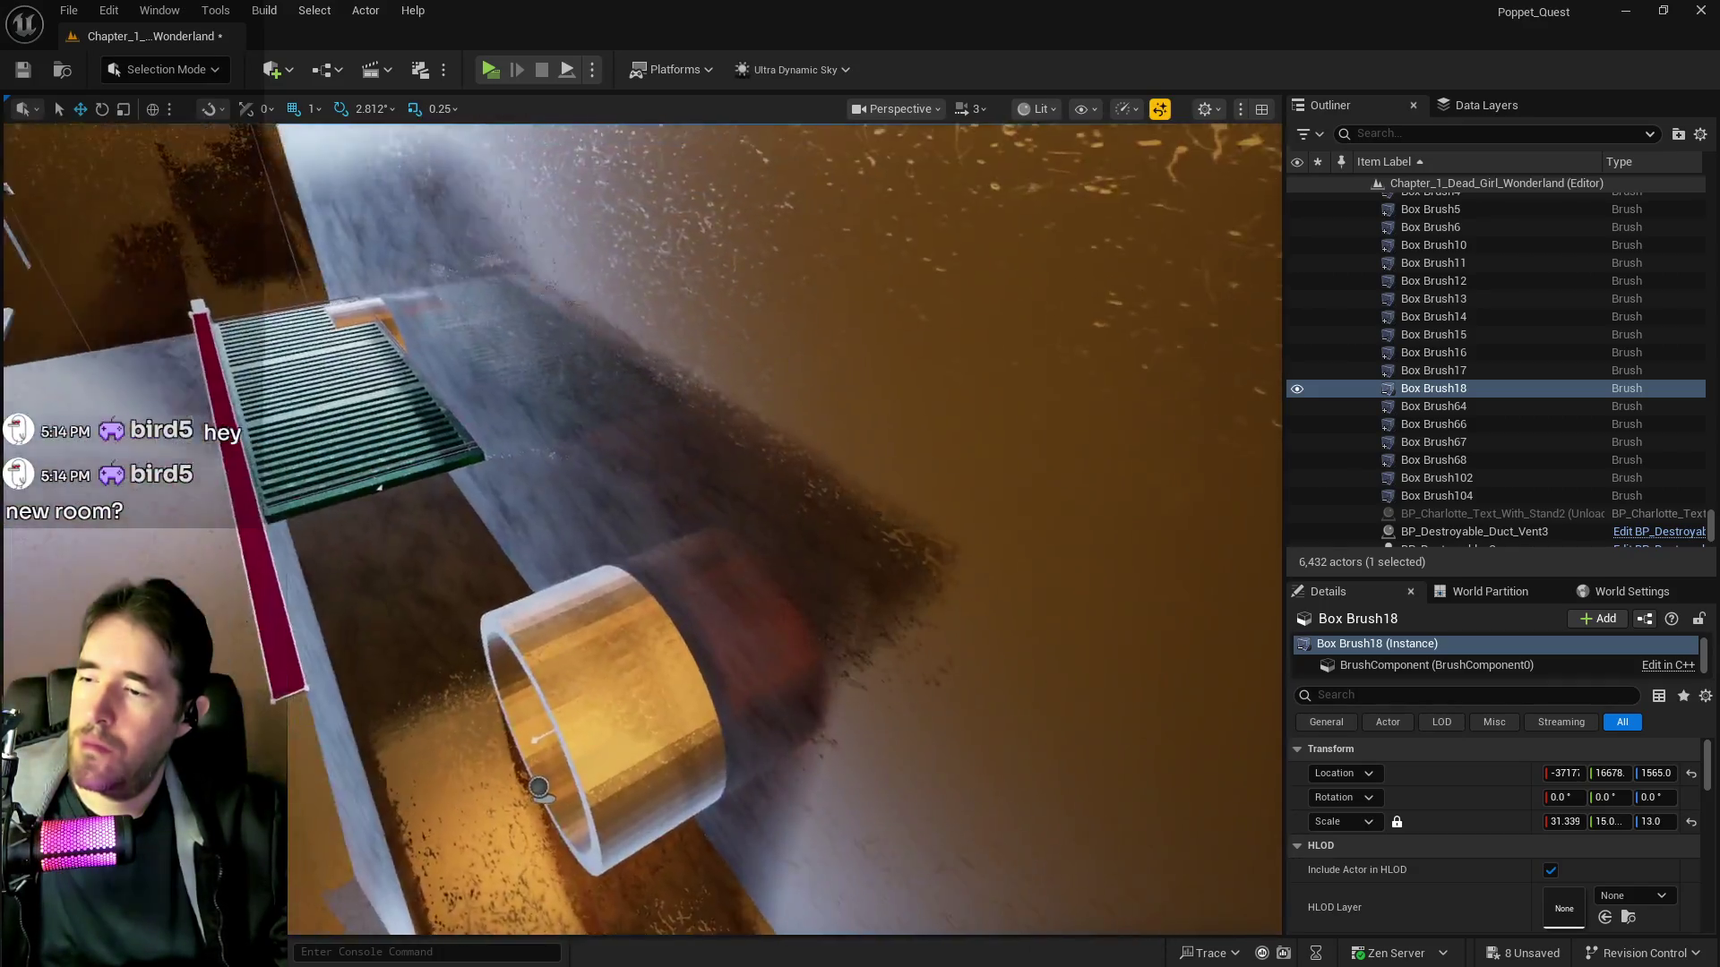
Nudge Box Brush18 back to Y 16713 and inspect the brick room, pillars and water
{"action": "key", "text": "f"}
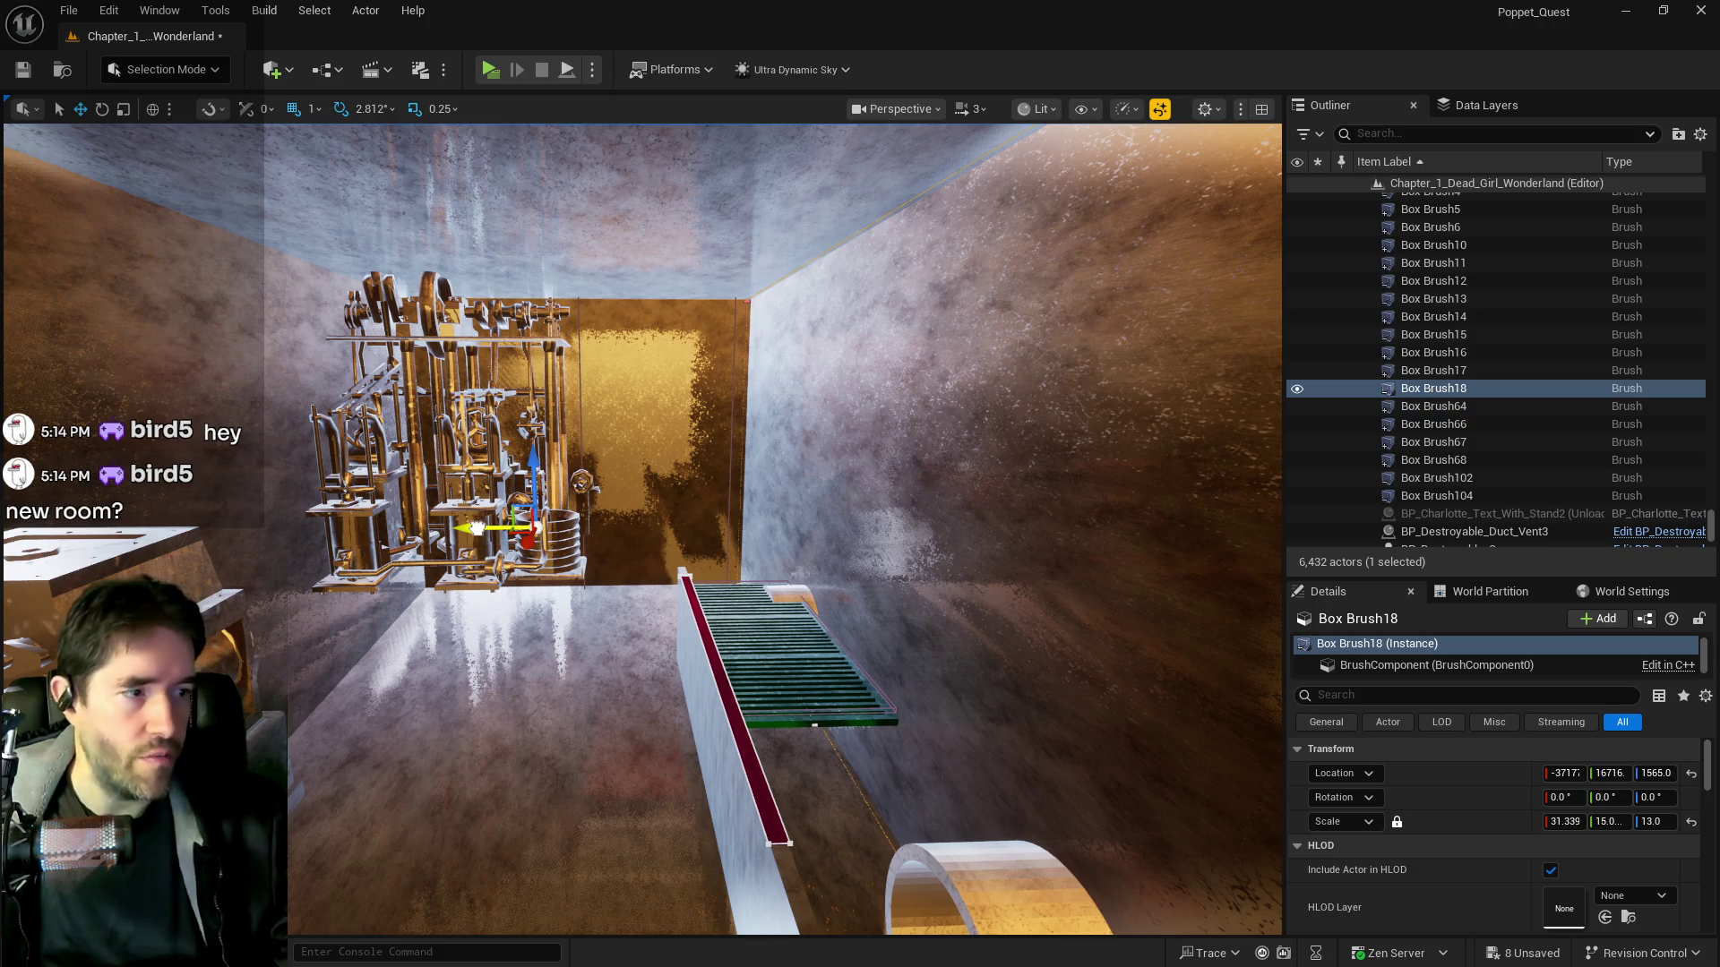
{"action": "left_click_drag", "start_coordinate": [477, 529], "coordinate": [470, 529]}
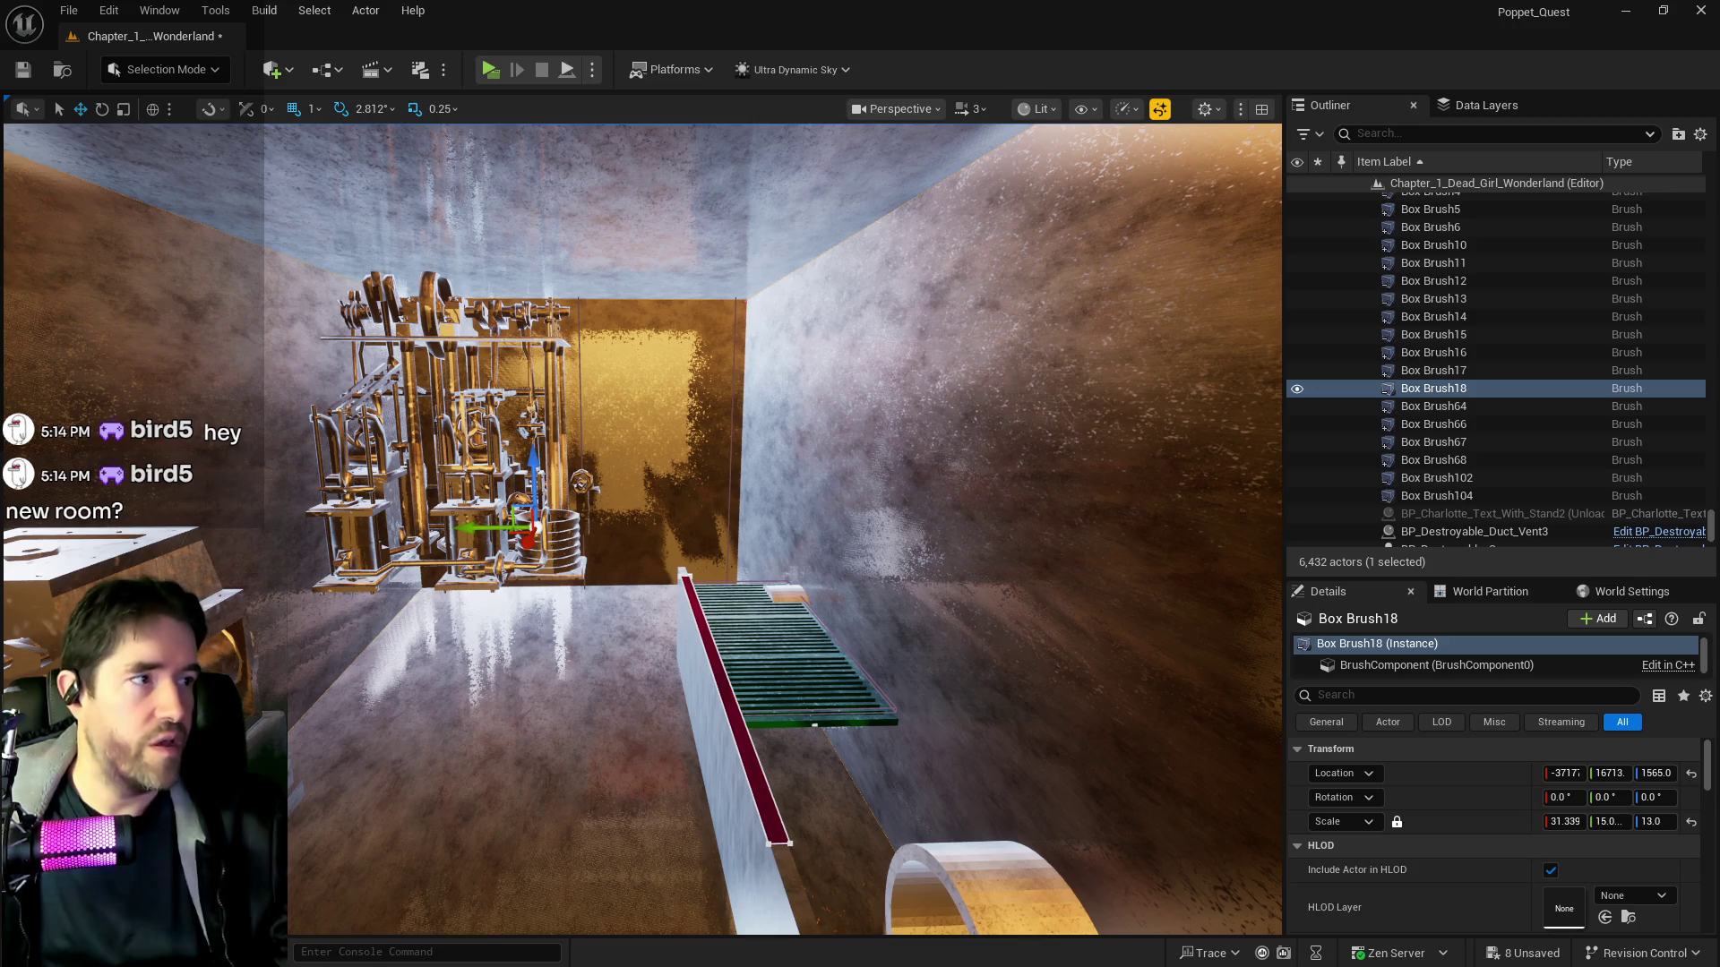
{"action": "key", "text": "w"}
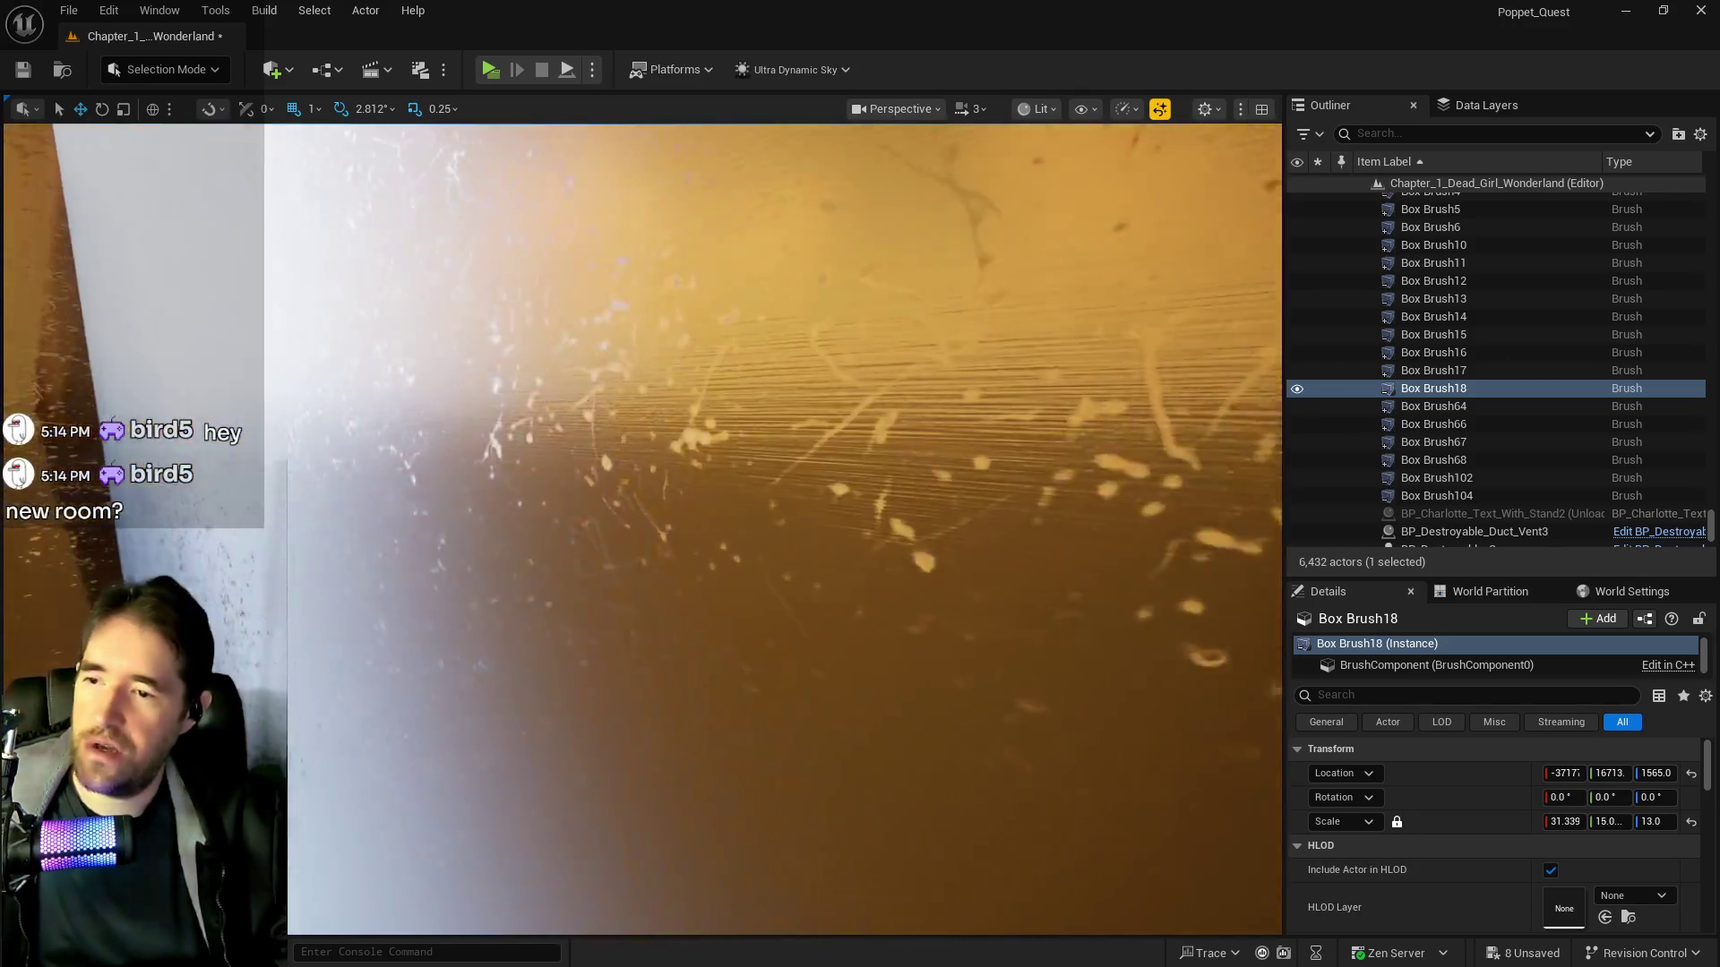
{"action": "key", "text": "s"}
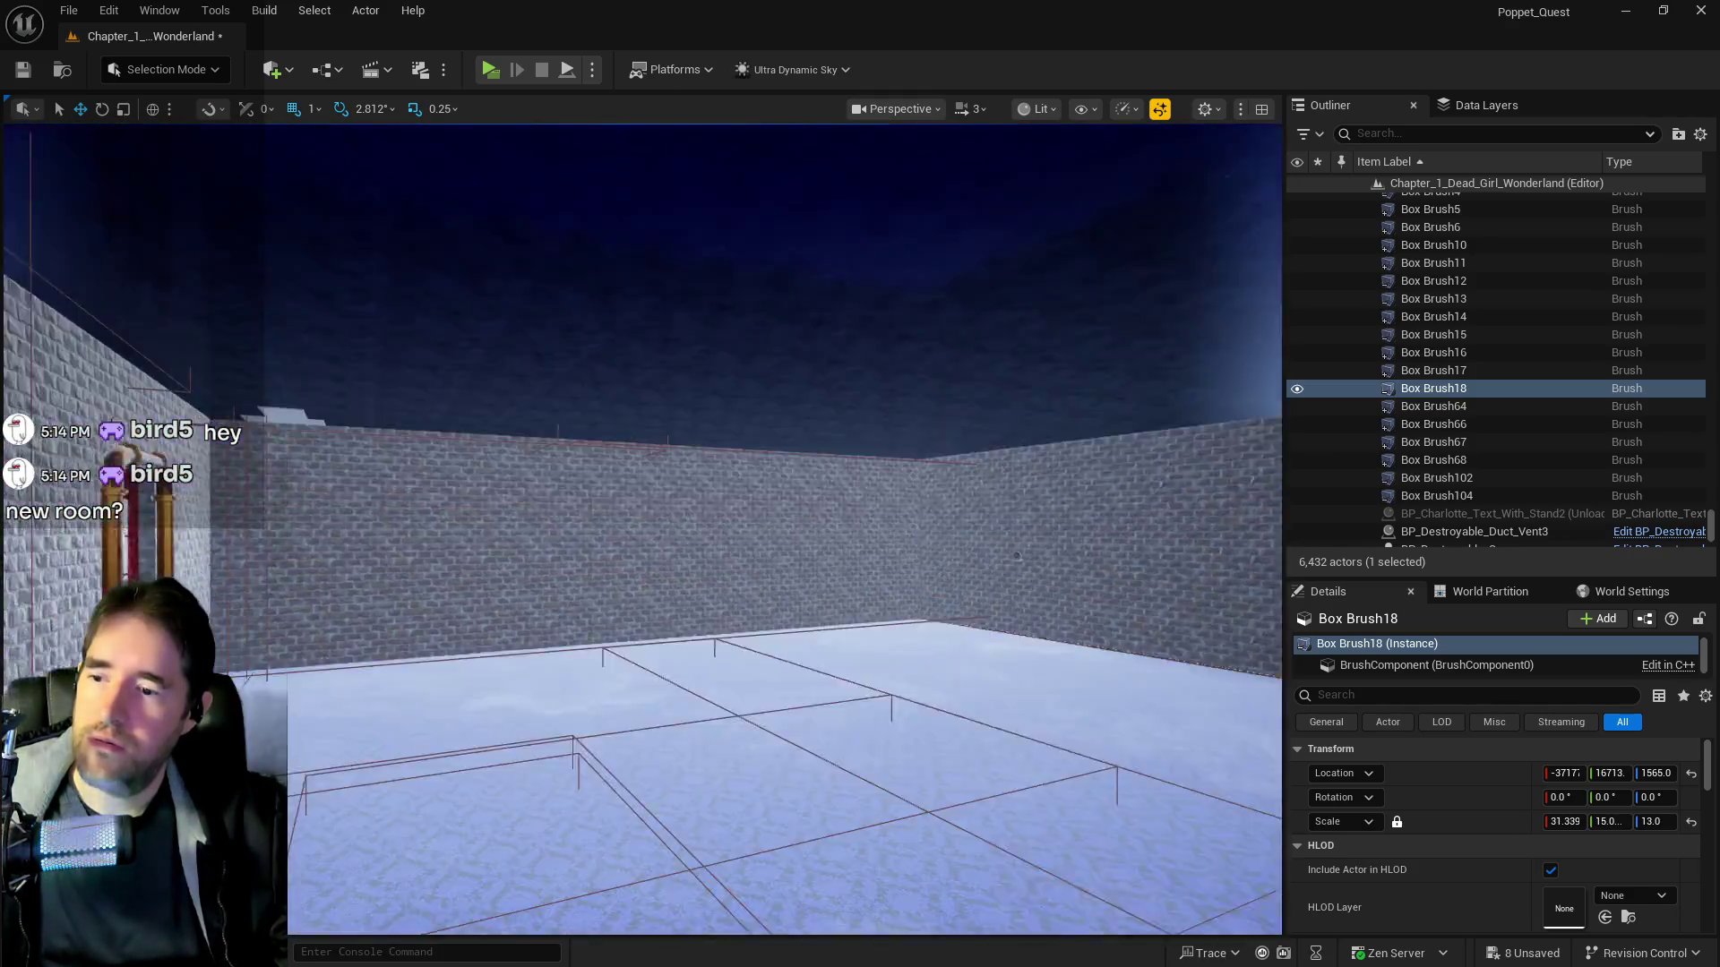
{"action": "mouse_move", "coordinate": [784, 528]}
{"action": "left_mouse_down"}
{"action": "mouse_move", "coordinate": [681, 538]}
{"action": "mouse_move", "coordinate": [681, 582]}
{"action": "mouse_move", "coordinate": [681, 511]}
{"action": "left_mouse_up"}
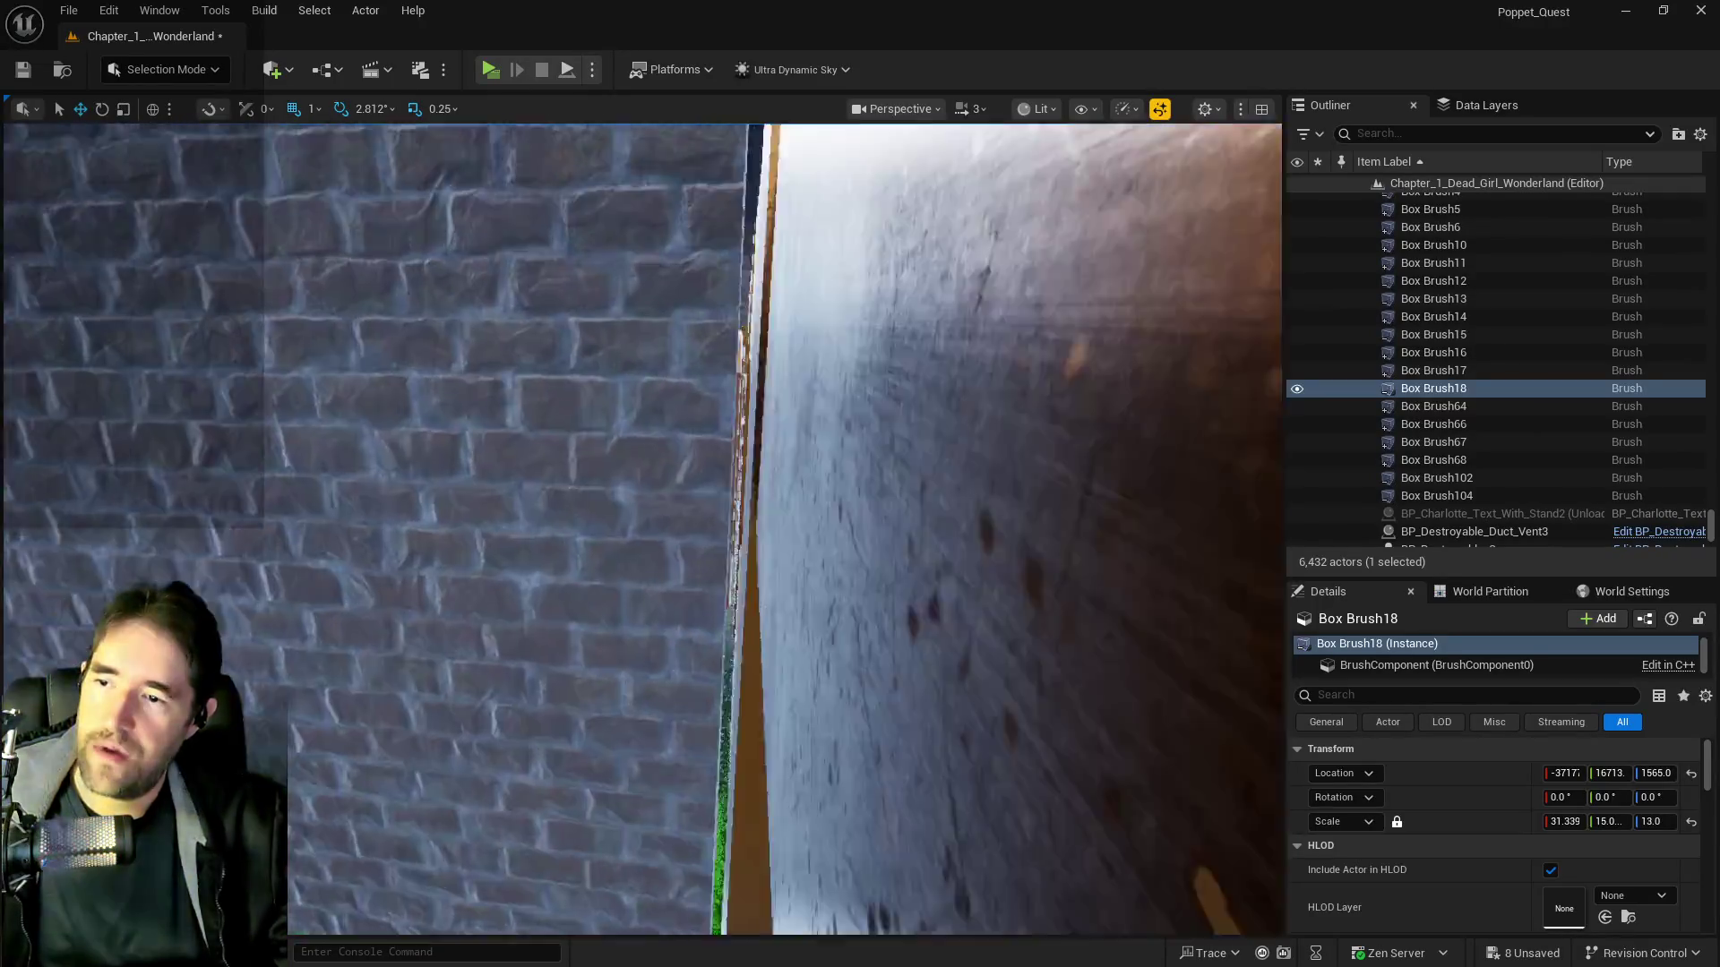
{"action": "mouse_move", "coordinate": [681, 510]}
{"action": "left_mouse_down"}
{"action": "mouse_move", "coordinate": [627, 511]}
{"action": "mouse_move", "coordinate": [627, 573]}
{"action": "left_mouse_up"}
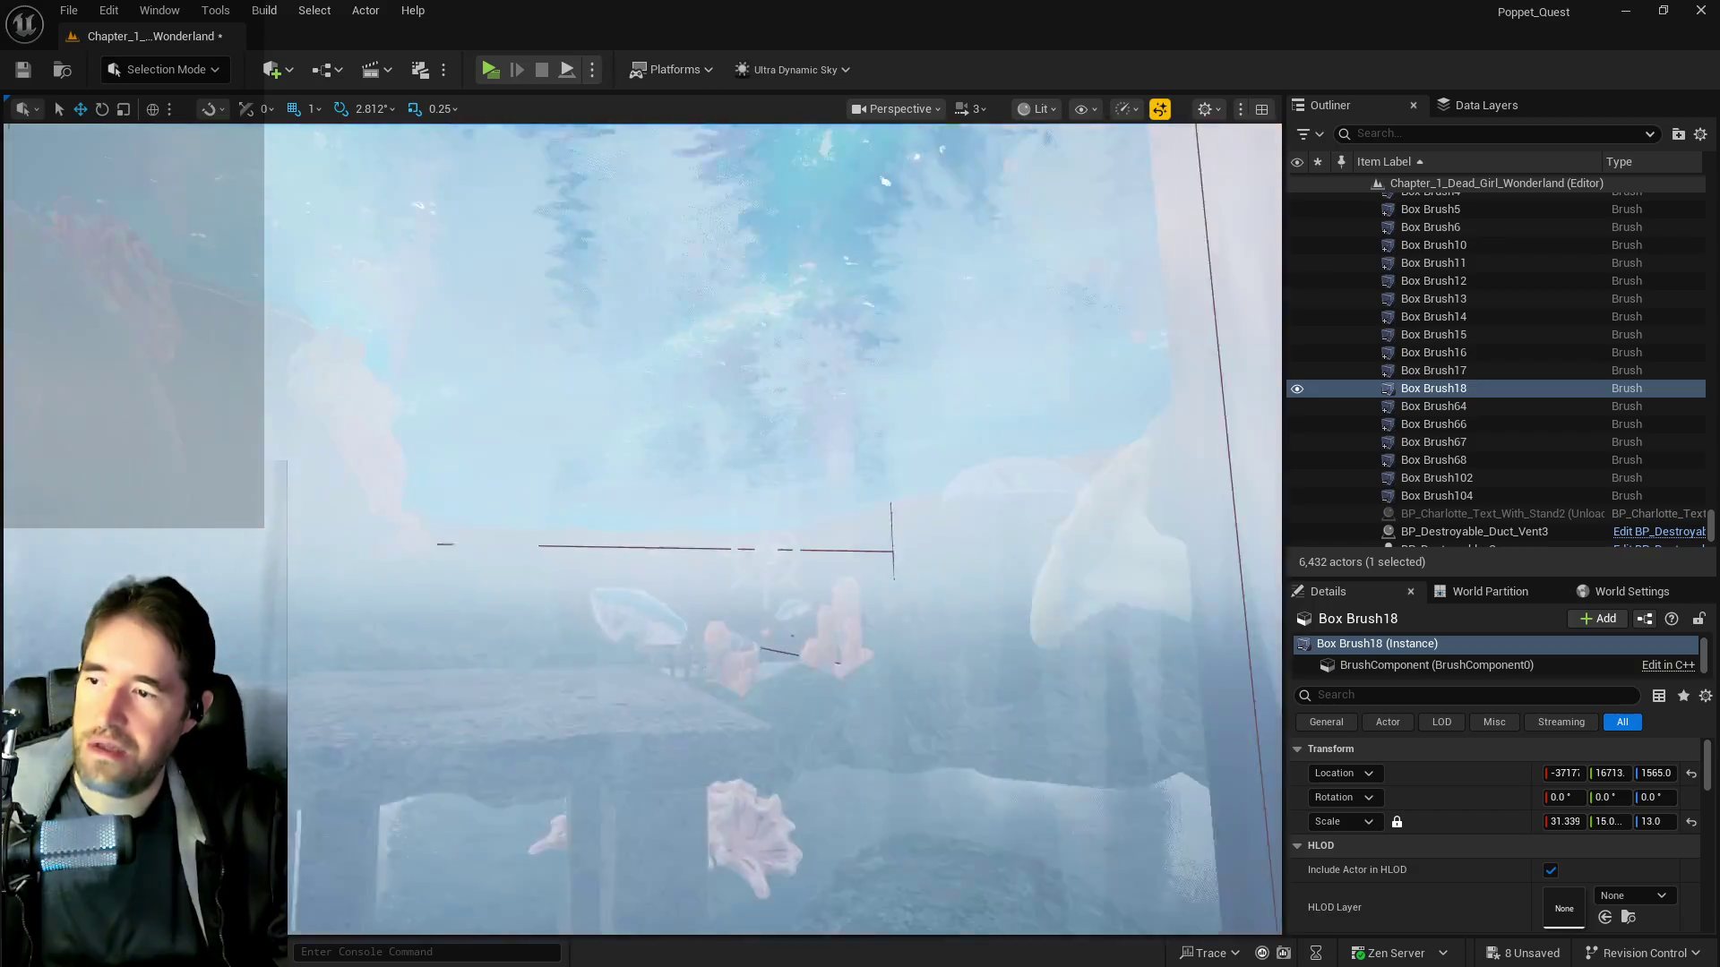
{"action": "mouse_move", "coordinate": [627, 573]}
{"action": "left_mouse_down"}
{"action": "mouse_move", "coordinate": [582, 627]}
{"action": "mouse_move", "coordinate": [582, 591]}
{"action": "left_mouse_up"}
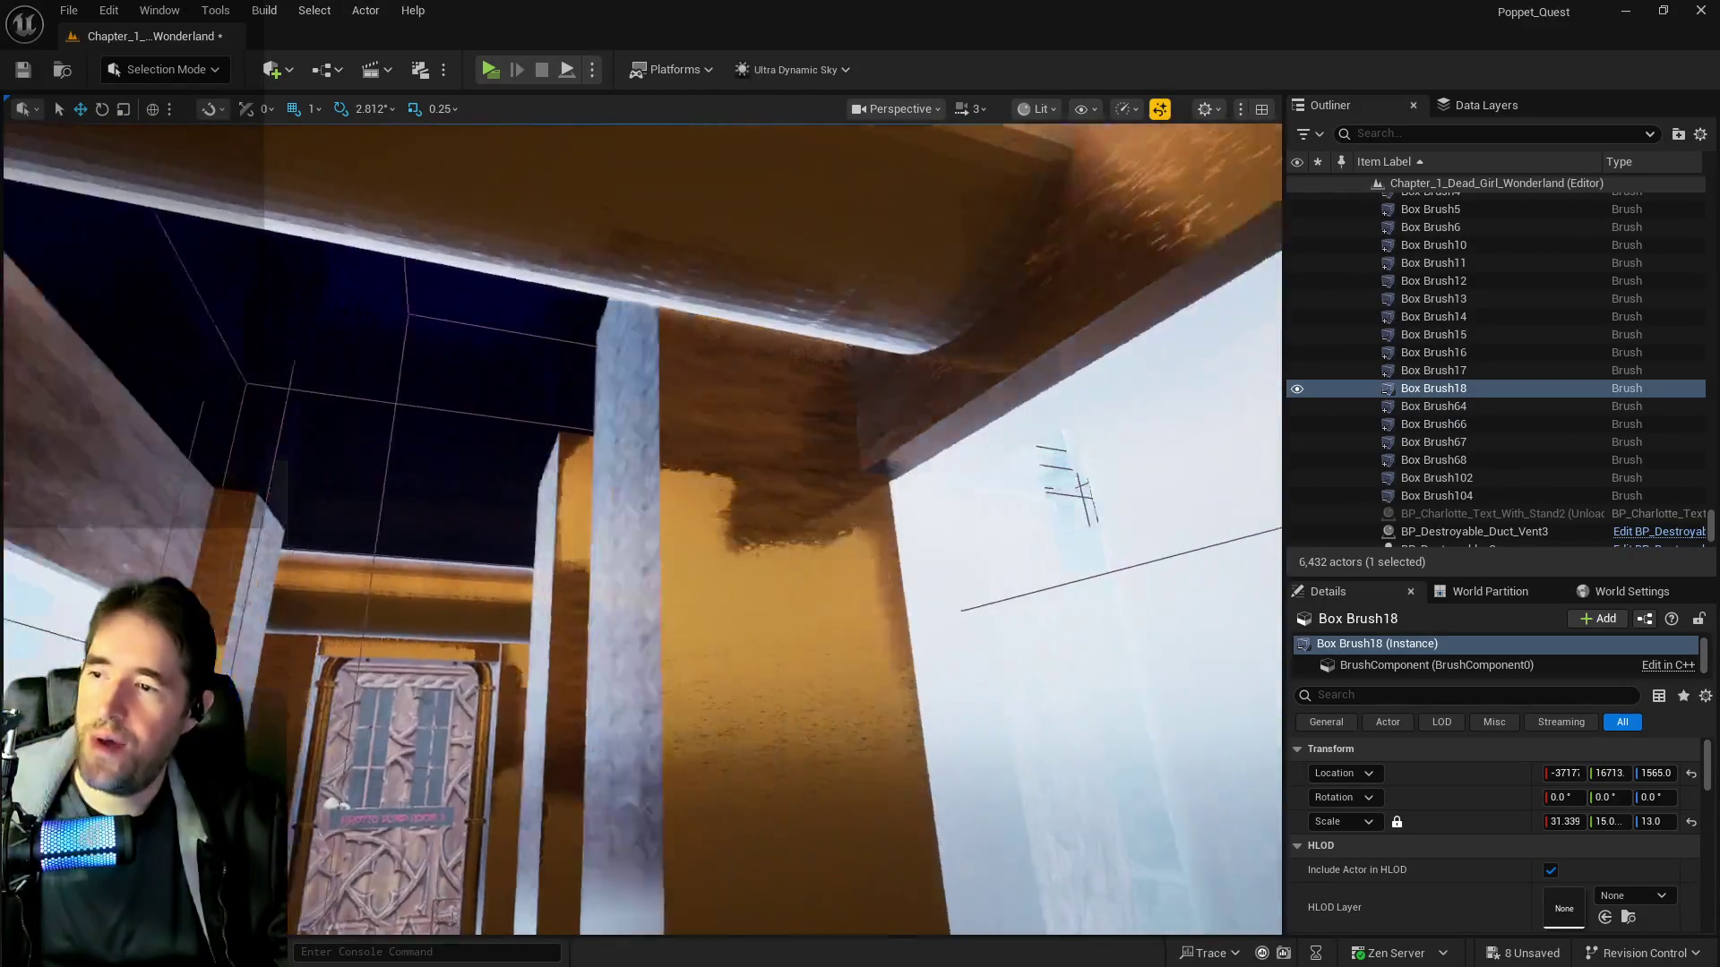
{"action": "left_click_drag", "start_coordinate": [582, 592], "coordinate": [538, 573]}
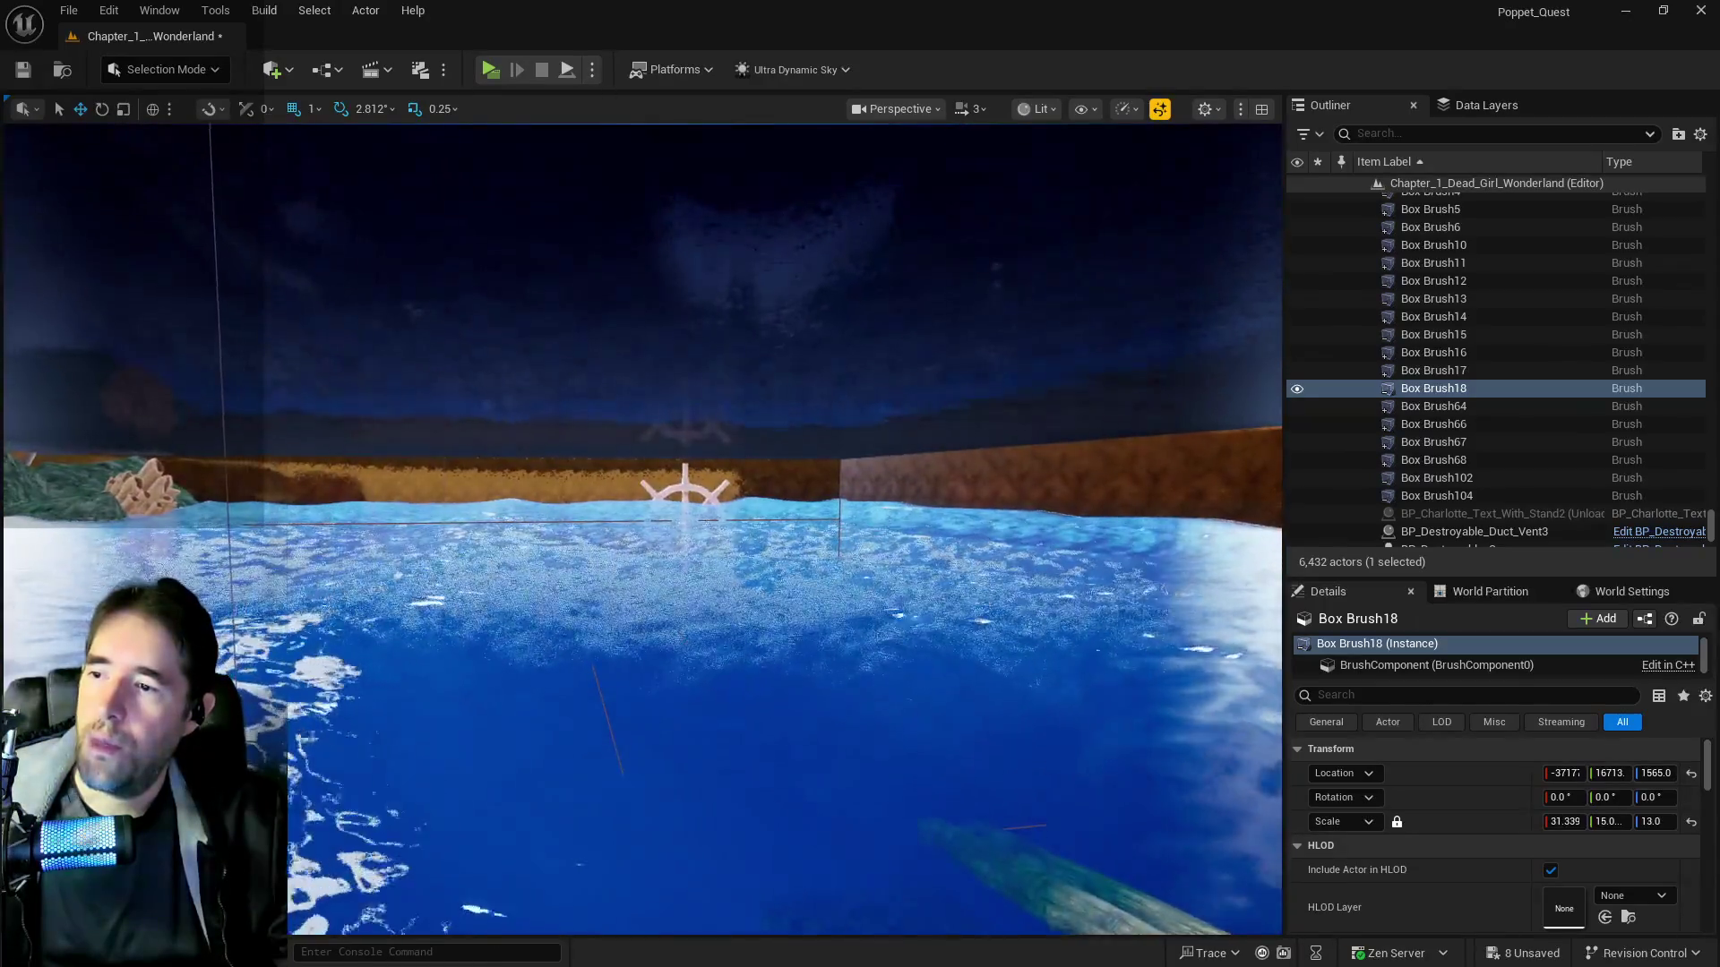
{"action": "left_click_drag", "start_coordinate": [538, 573], "coordinate": [524, 561]}
{"action": "left_click_drag", "start_coordinate": [578, 622], "coordinate": [875, 665]}
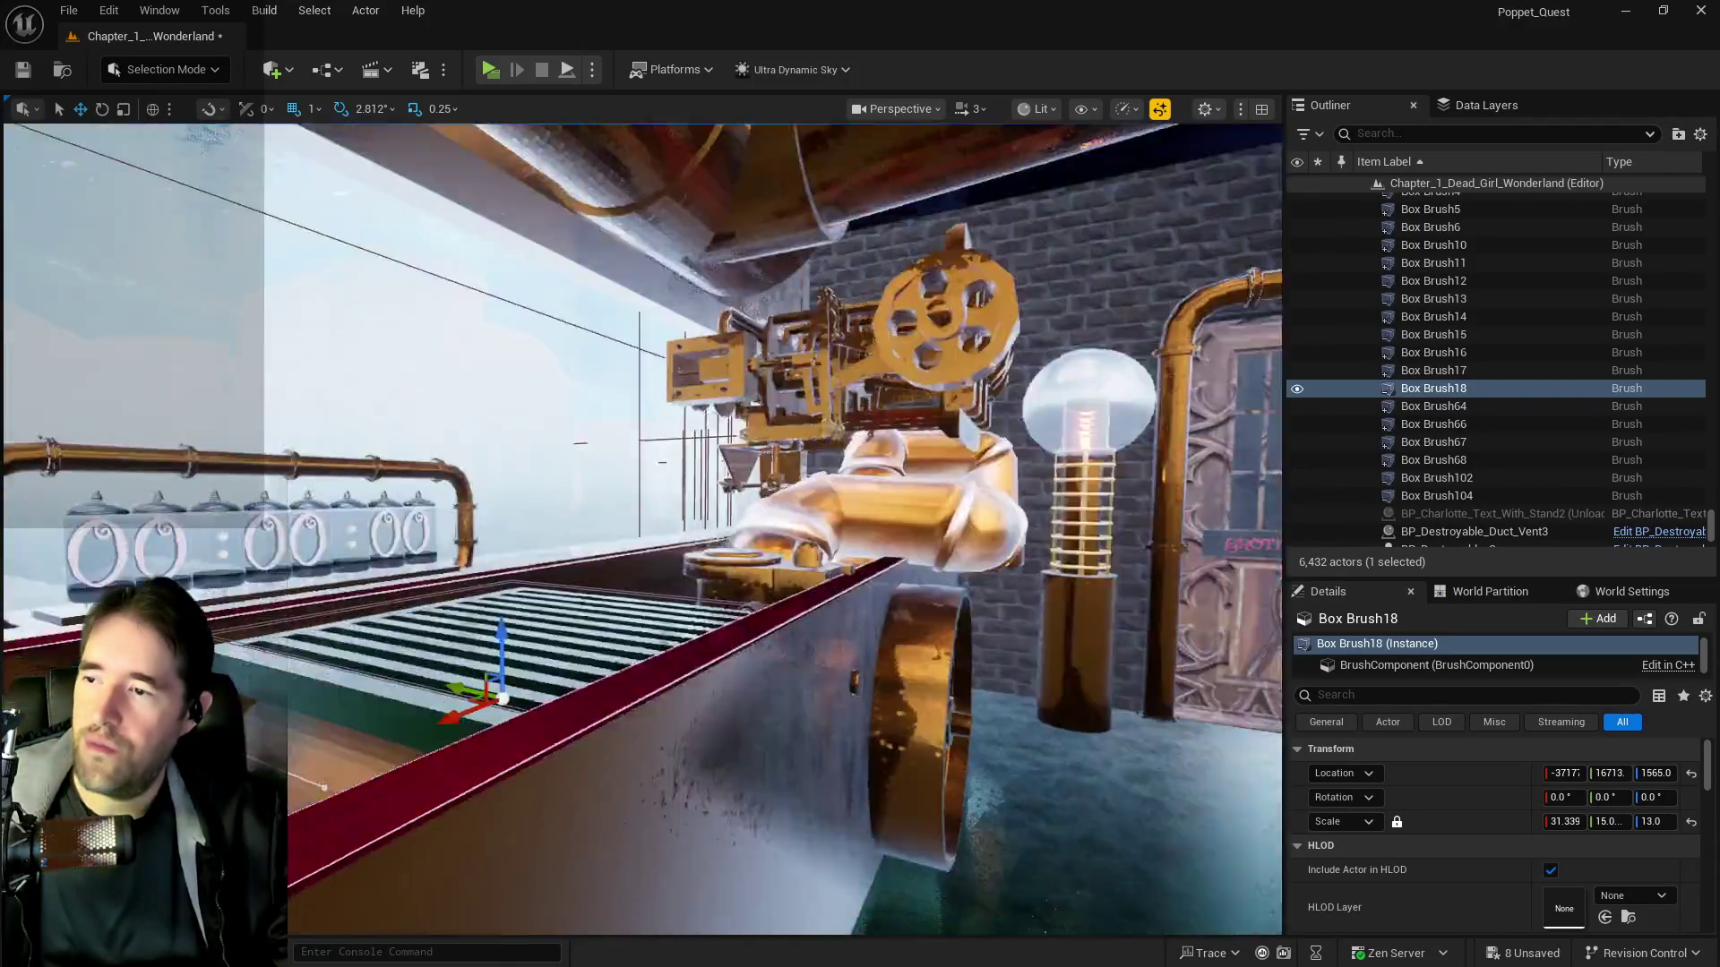
{"action": "key", "text": "w"}
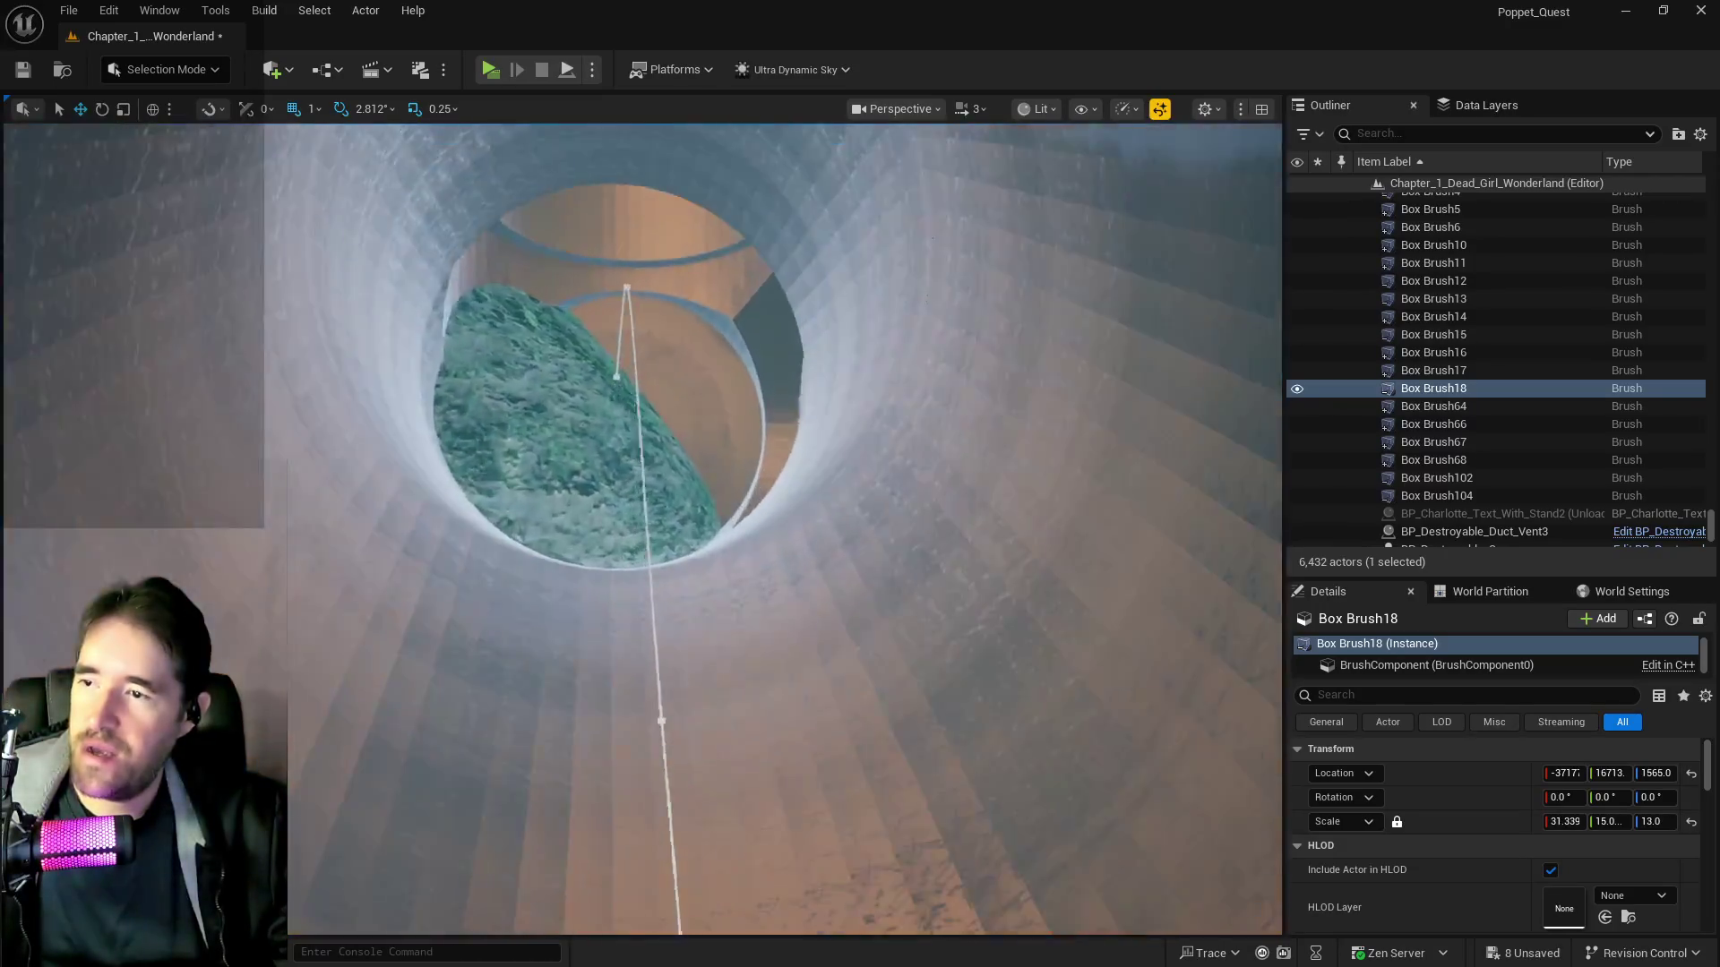
{"action": "key", "text": "w"}
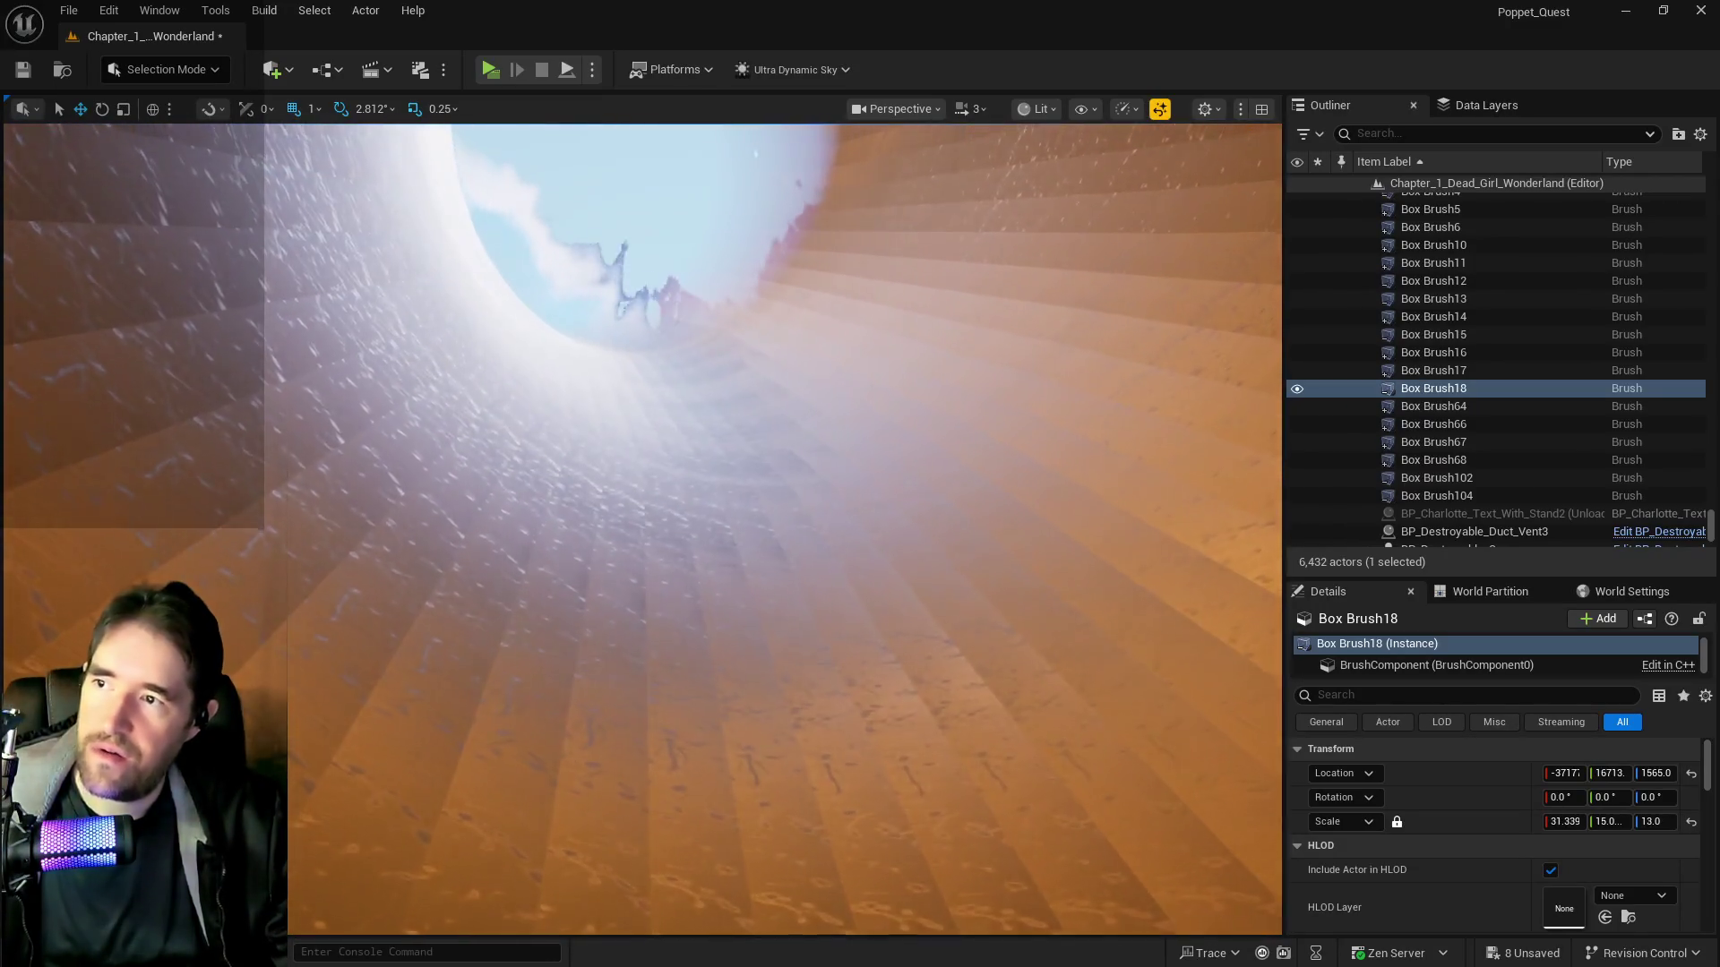
{"action": "key", "text": "w"}
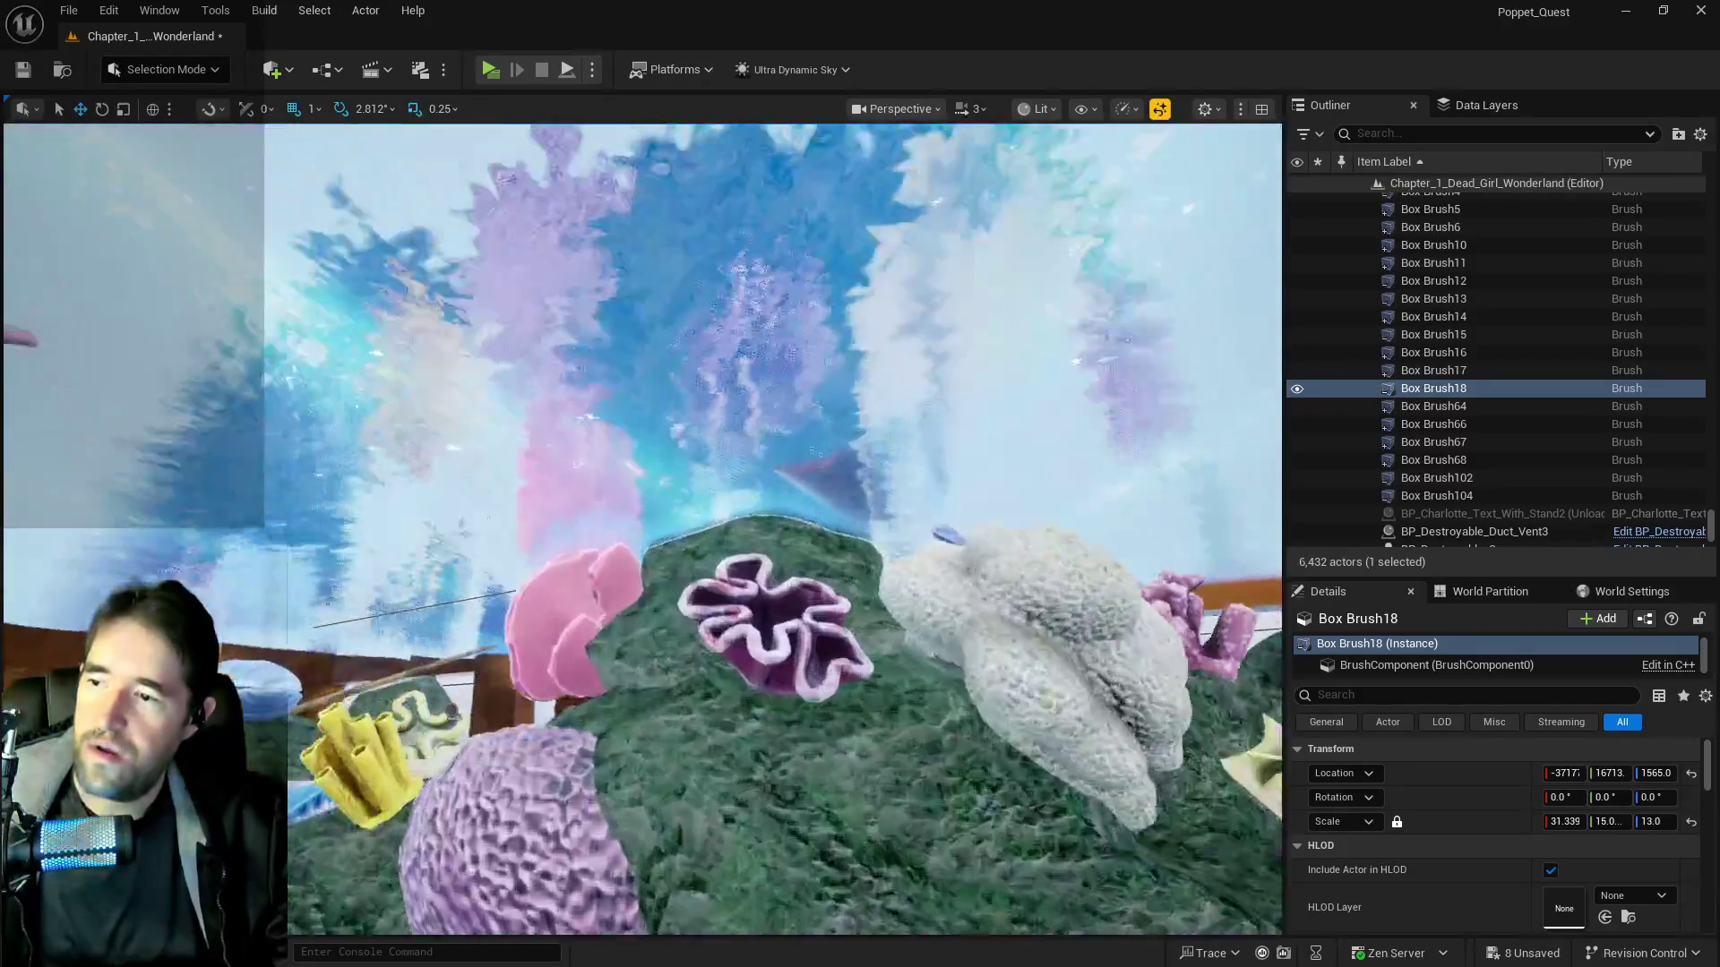
{"action": "key", "text": "w"}
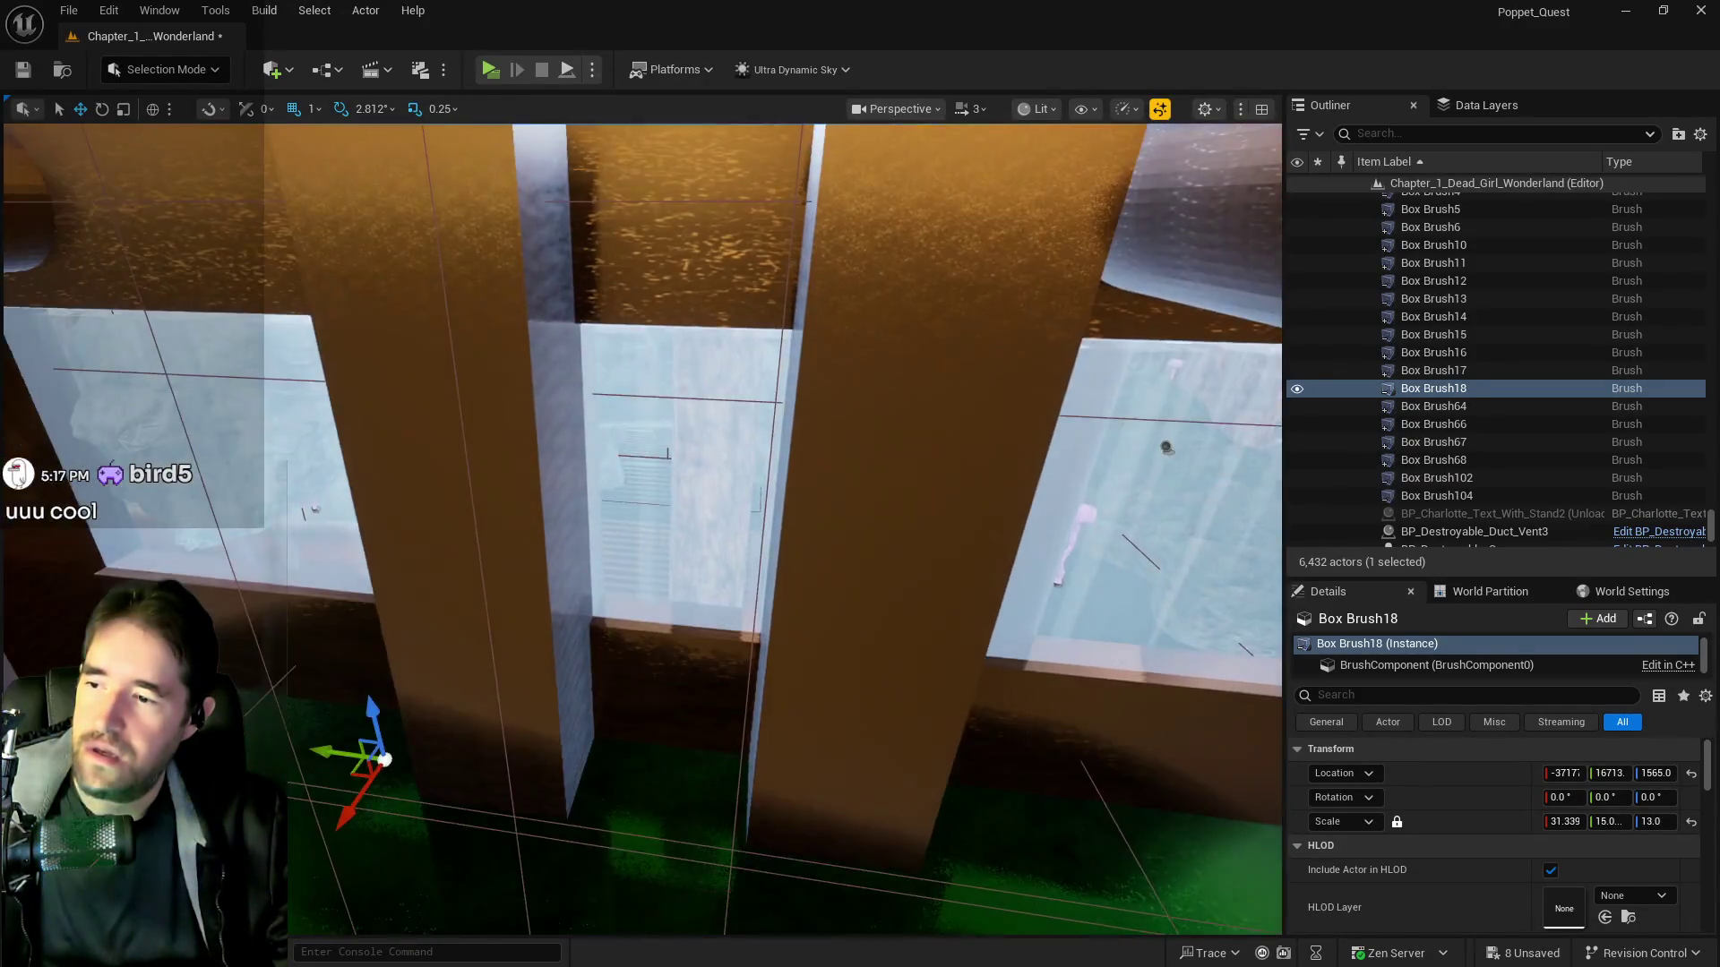
{"action": "key", "text": "w"}
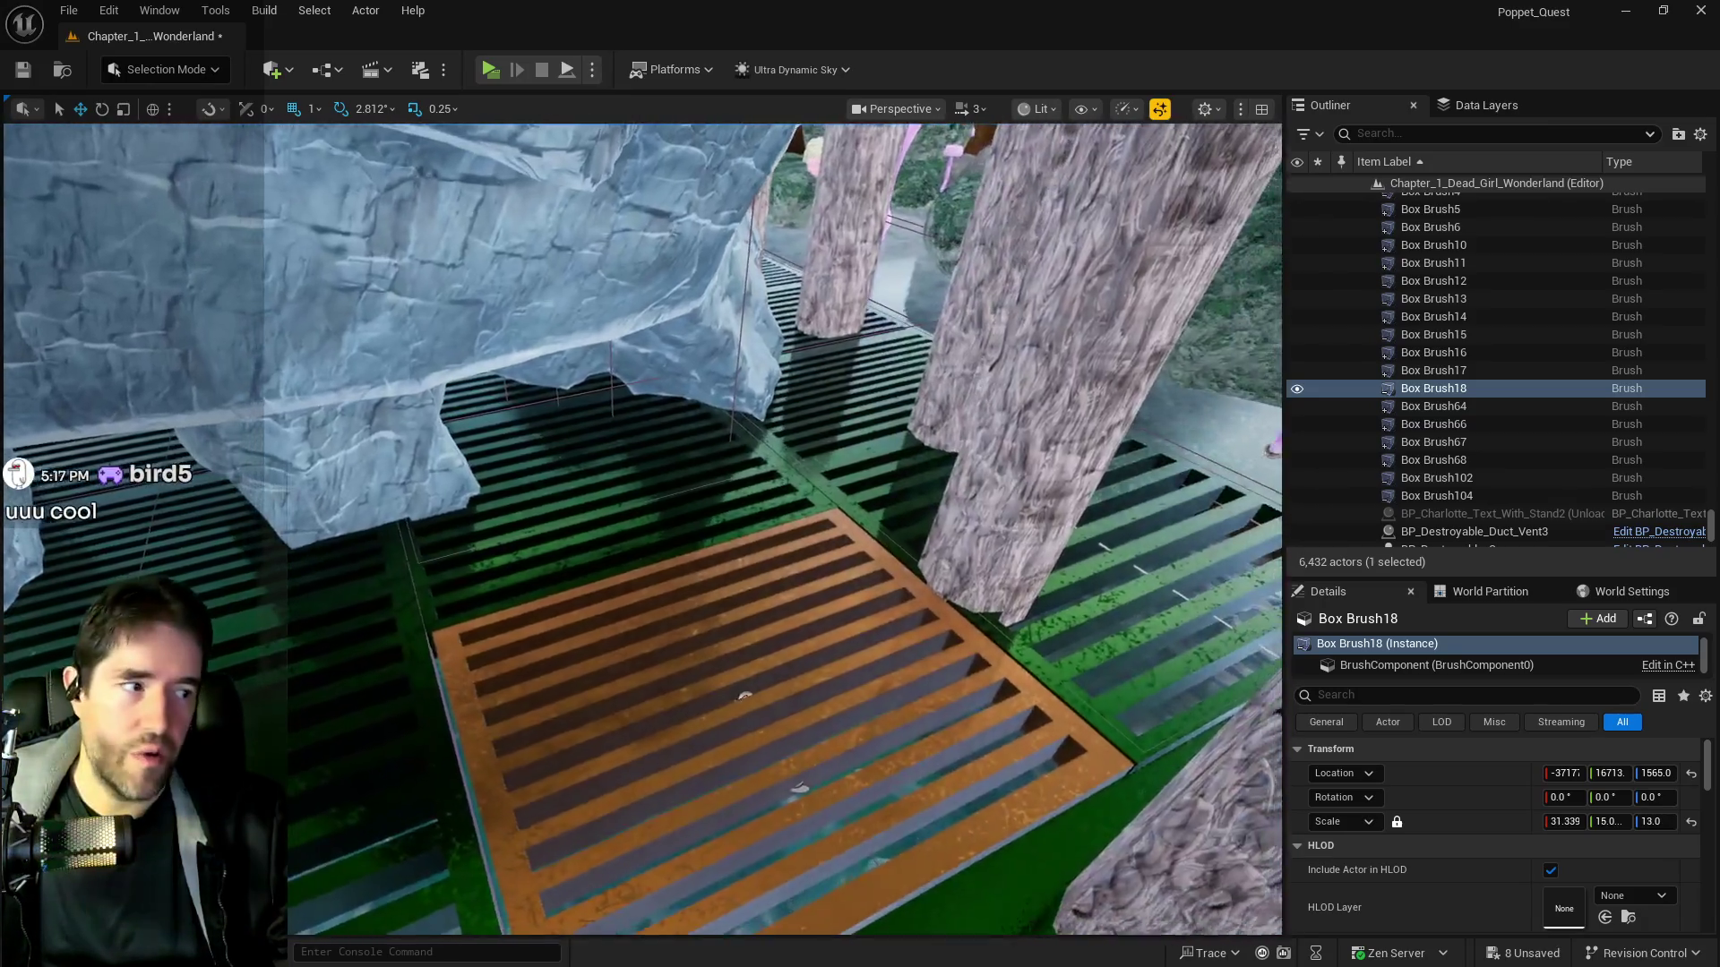
{"action": "key", "text": "w"}
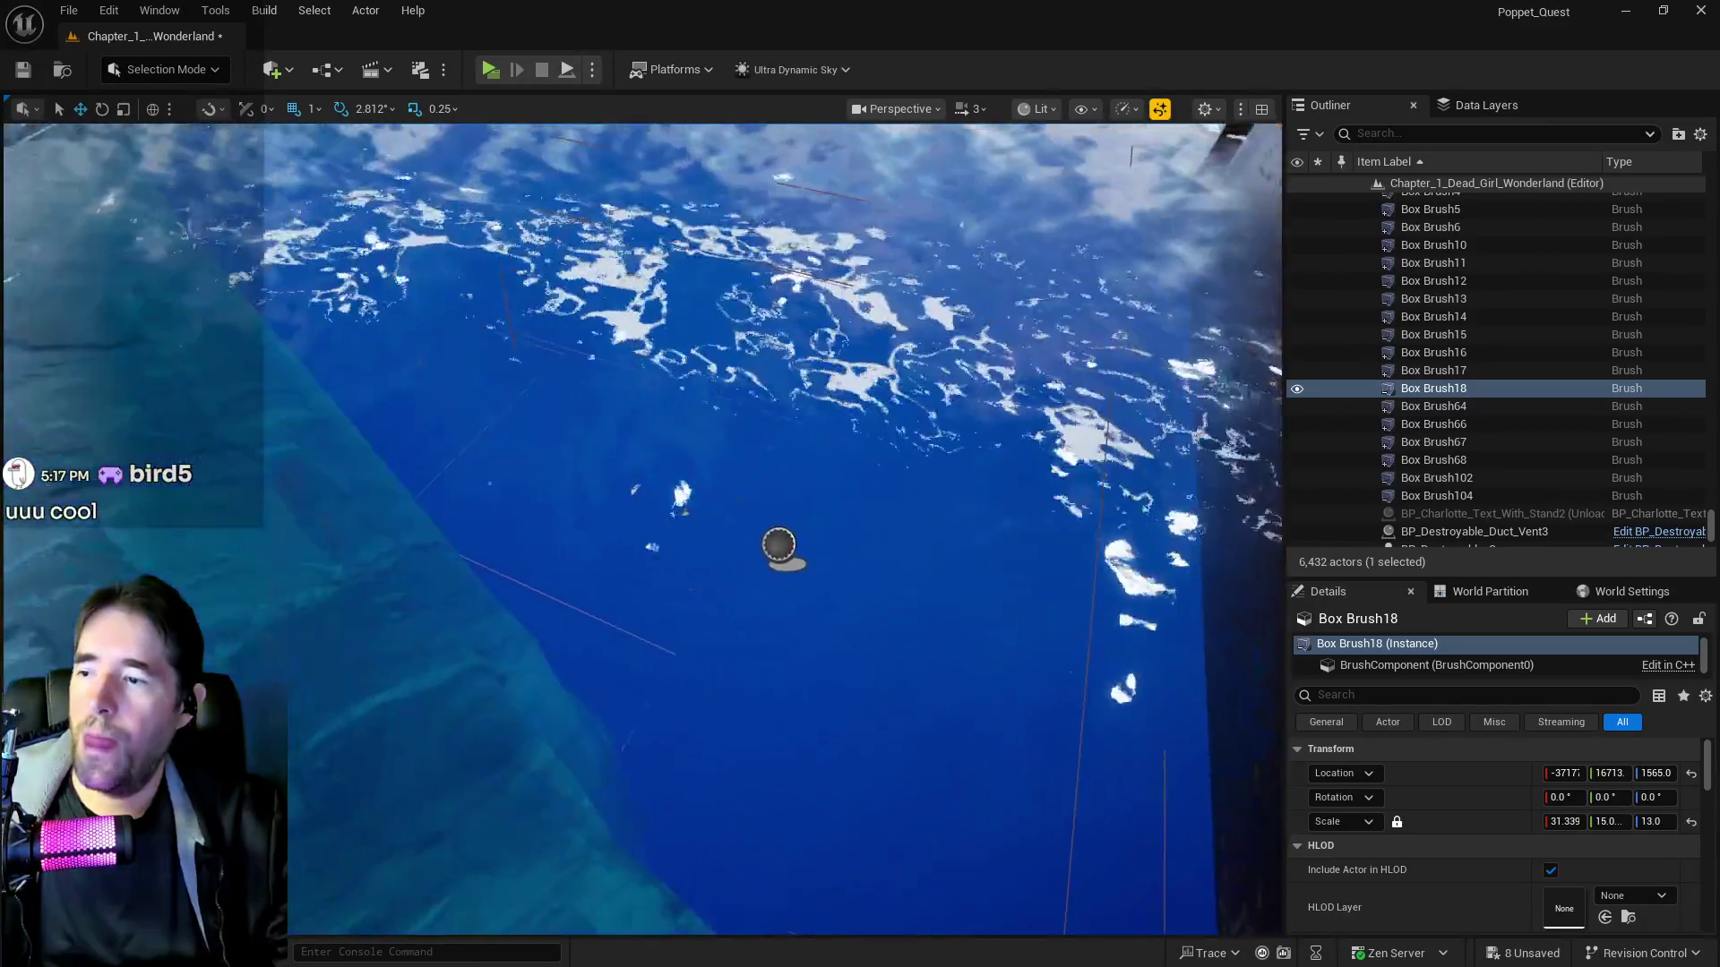
{"action": "key", "text": "w"}
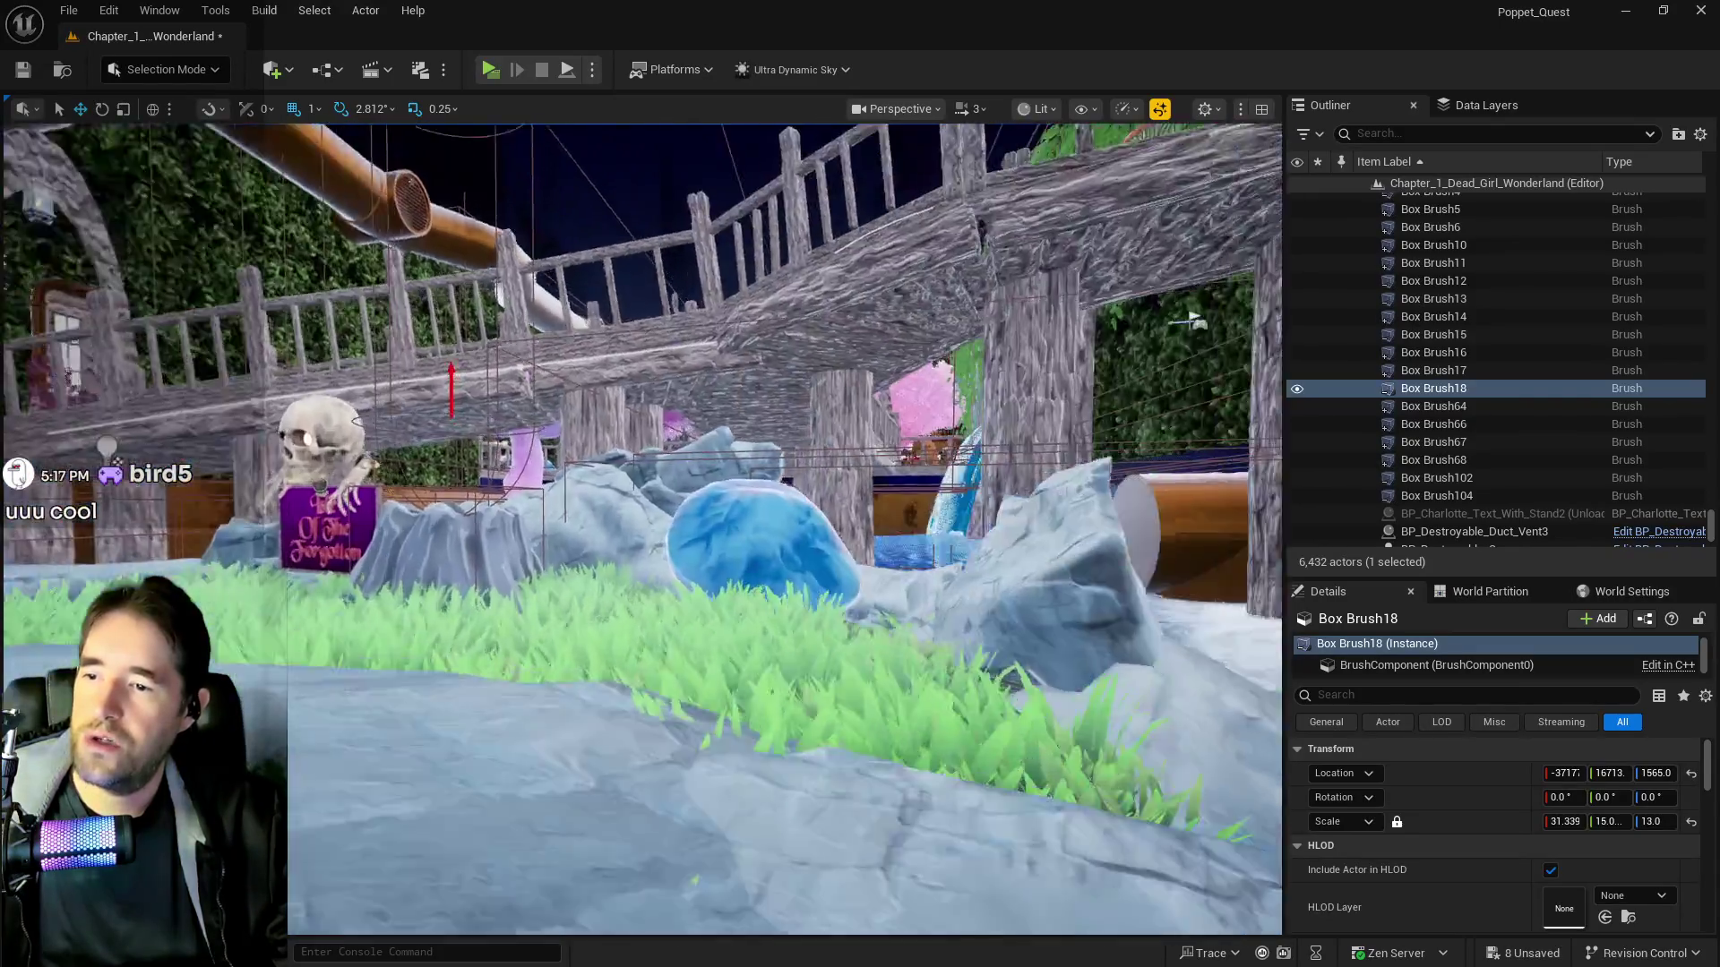
{"action": "key", "text": "w"}
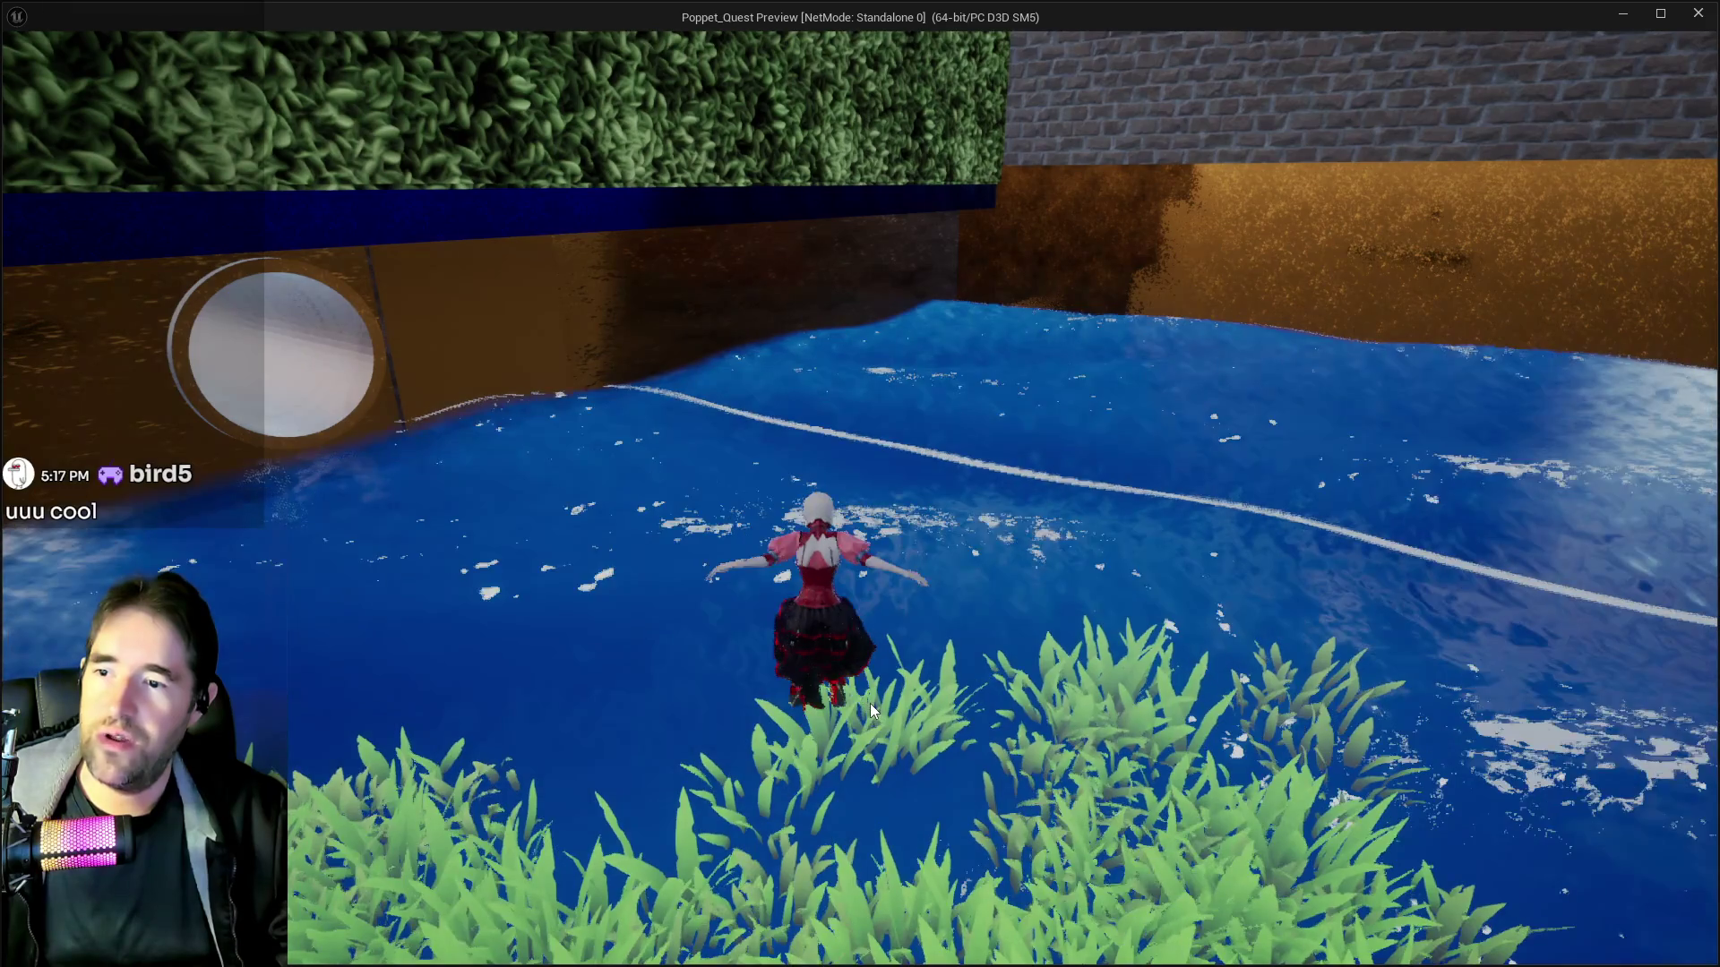
Dive the character under the pool, then return to the editor and stop the play session
{"action": "key", "text": "c"}
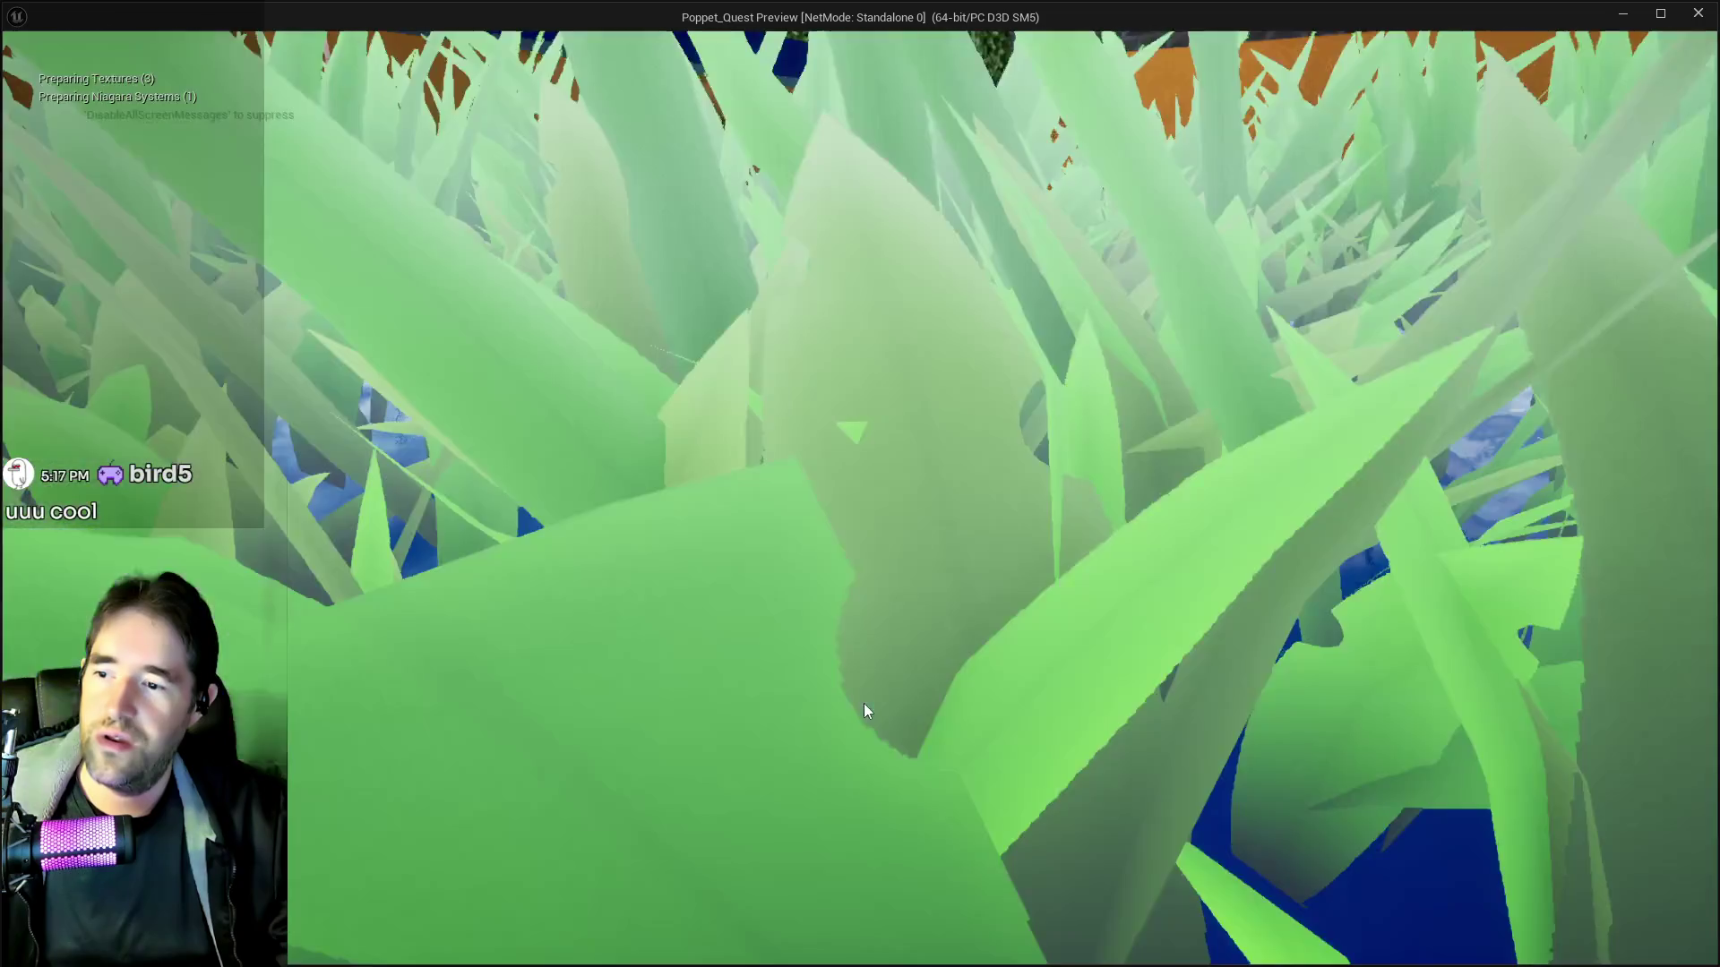
{"action": "key", "text": "alt+Tab"}
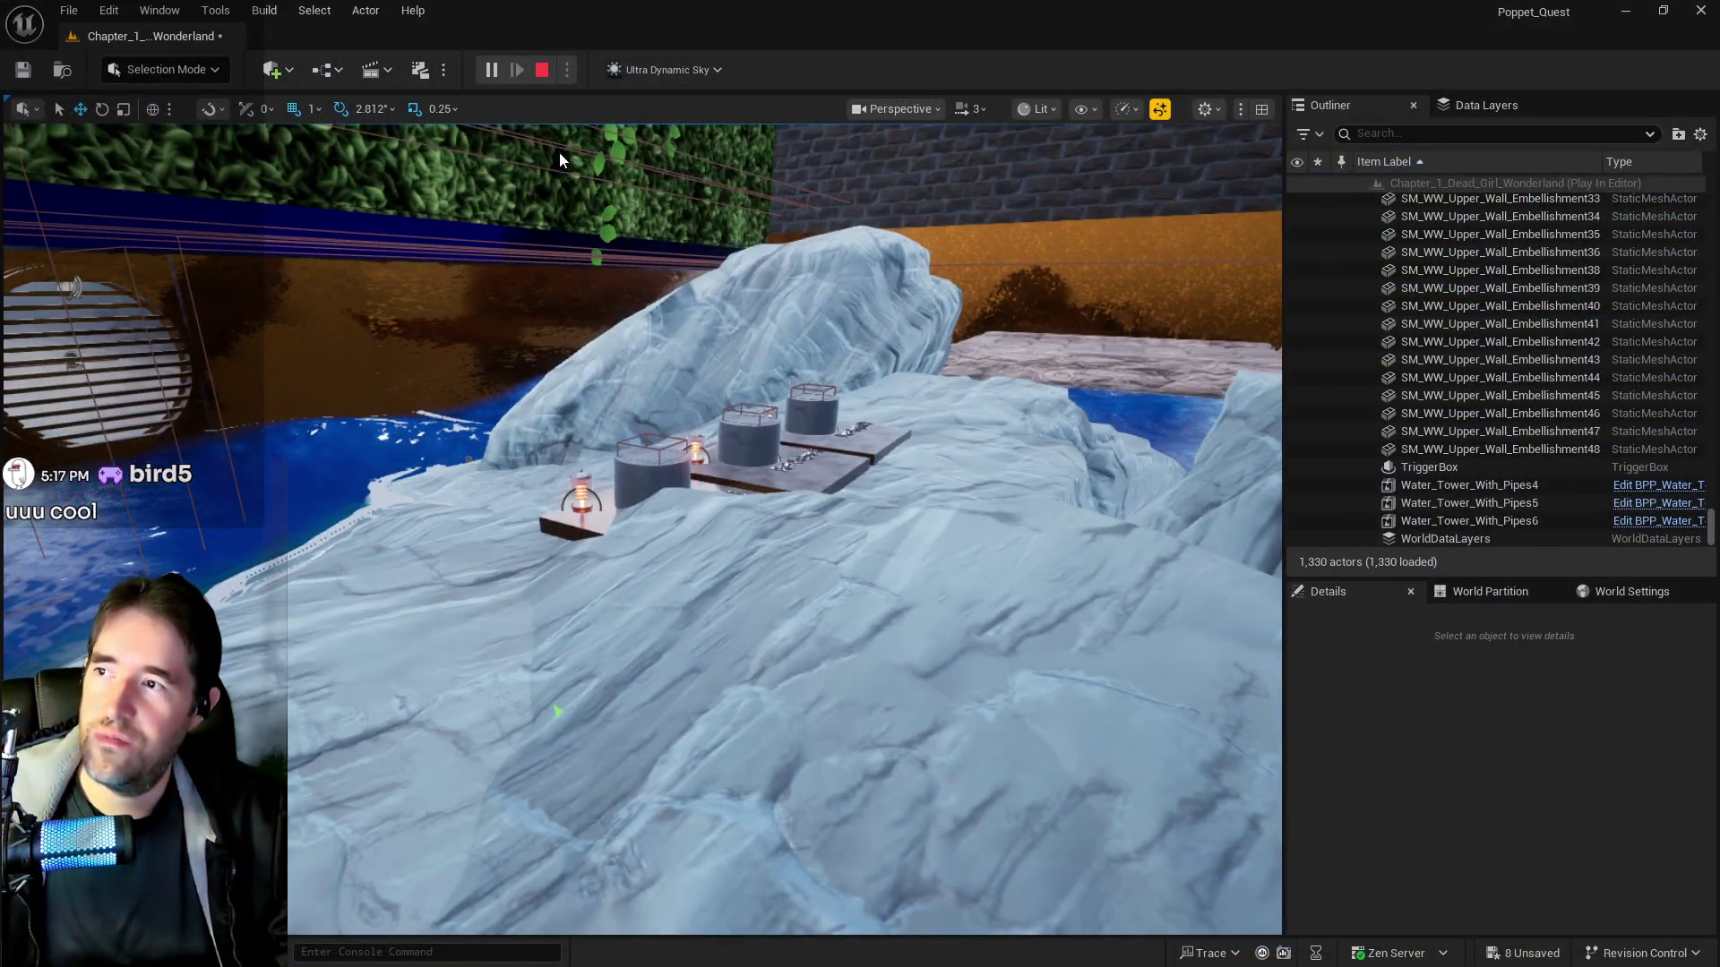
{"action": "key", "text": "Escape"}
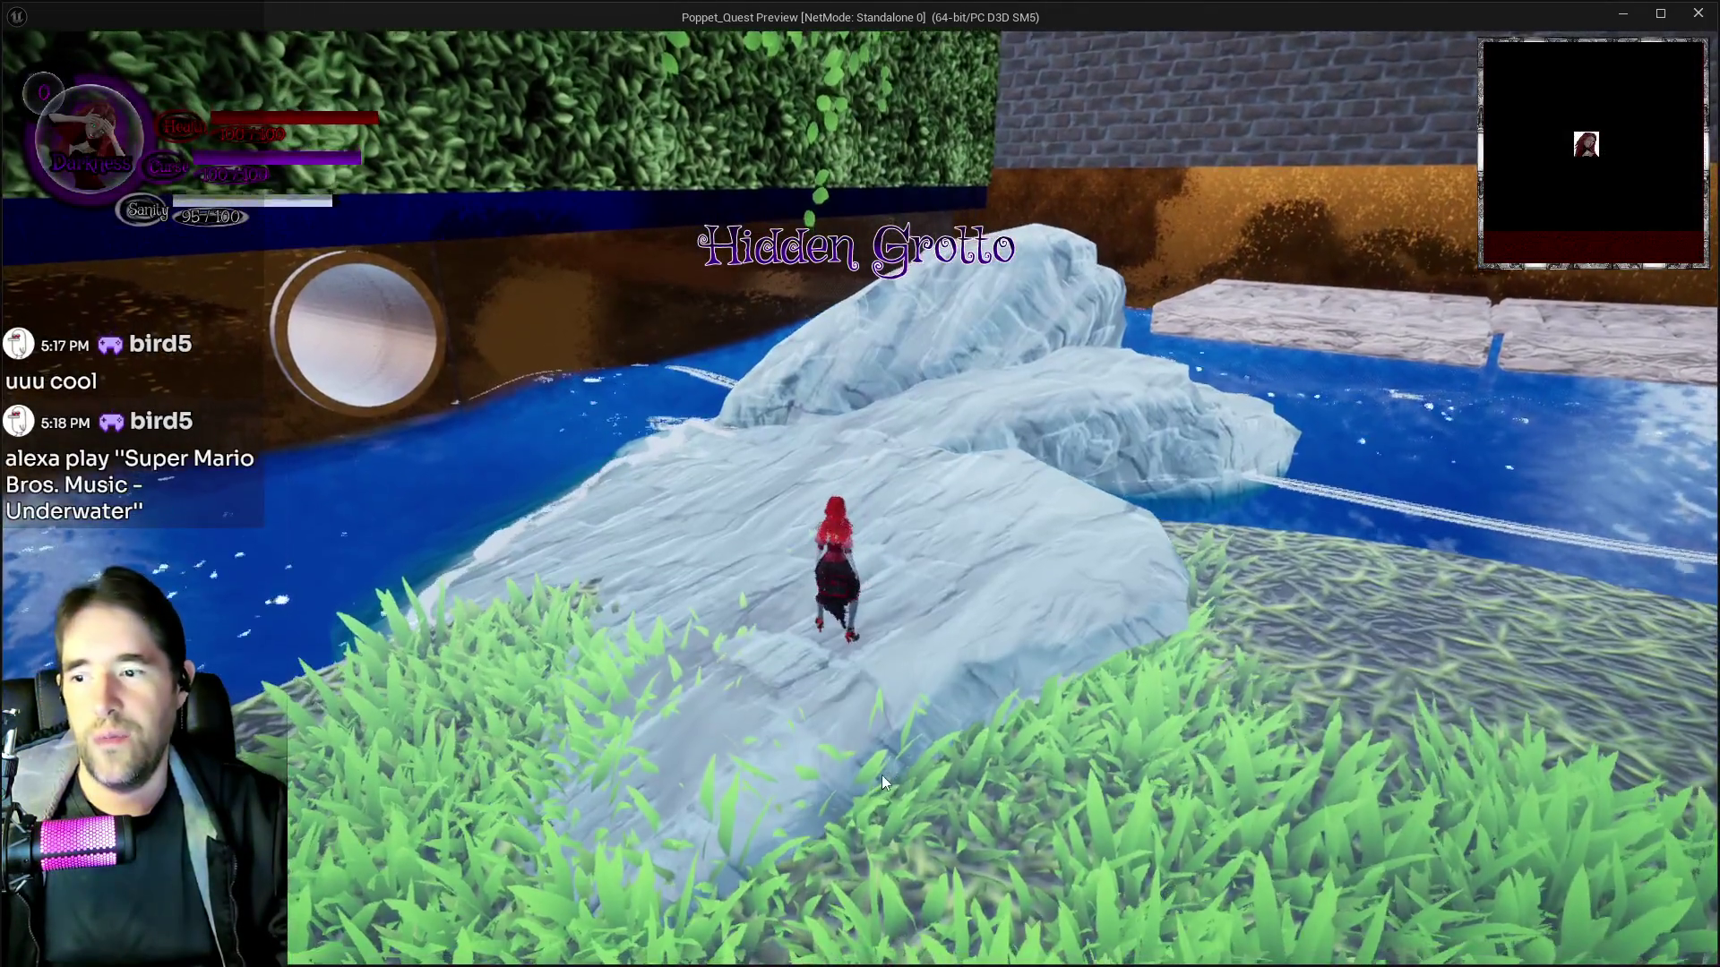
Equip The World card in the running Poppet_Quest preview
{"action": "left_click", "coordinate": [881, 775]}
{"action": "key", "text": "Tab"}
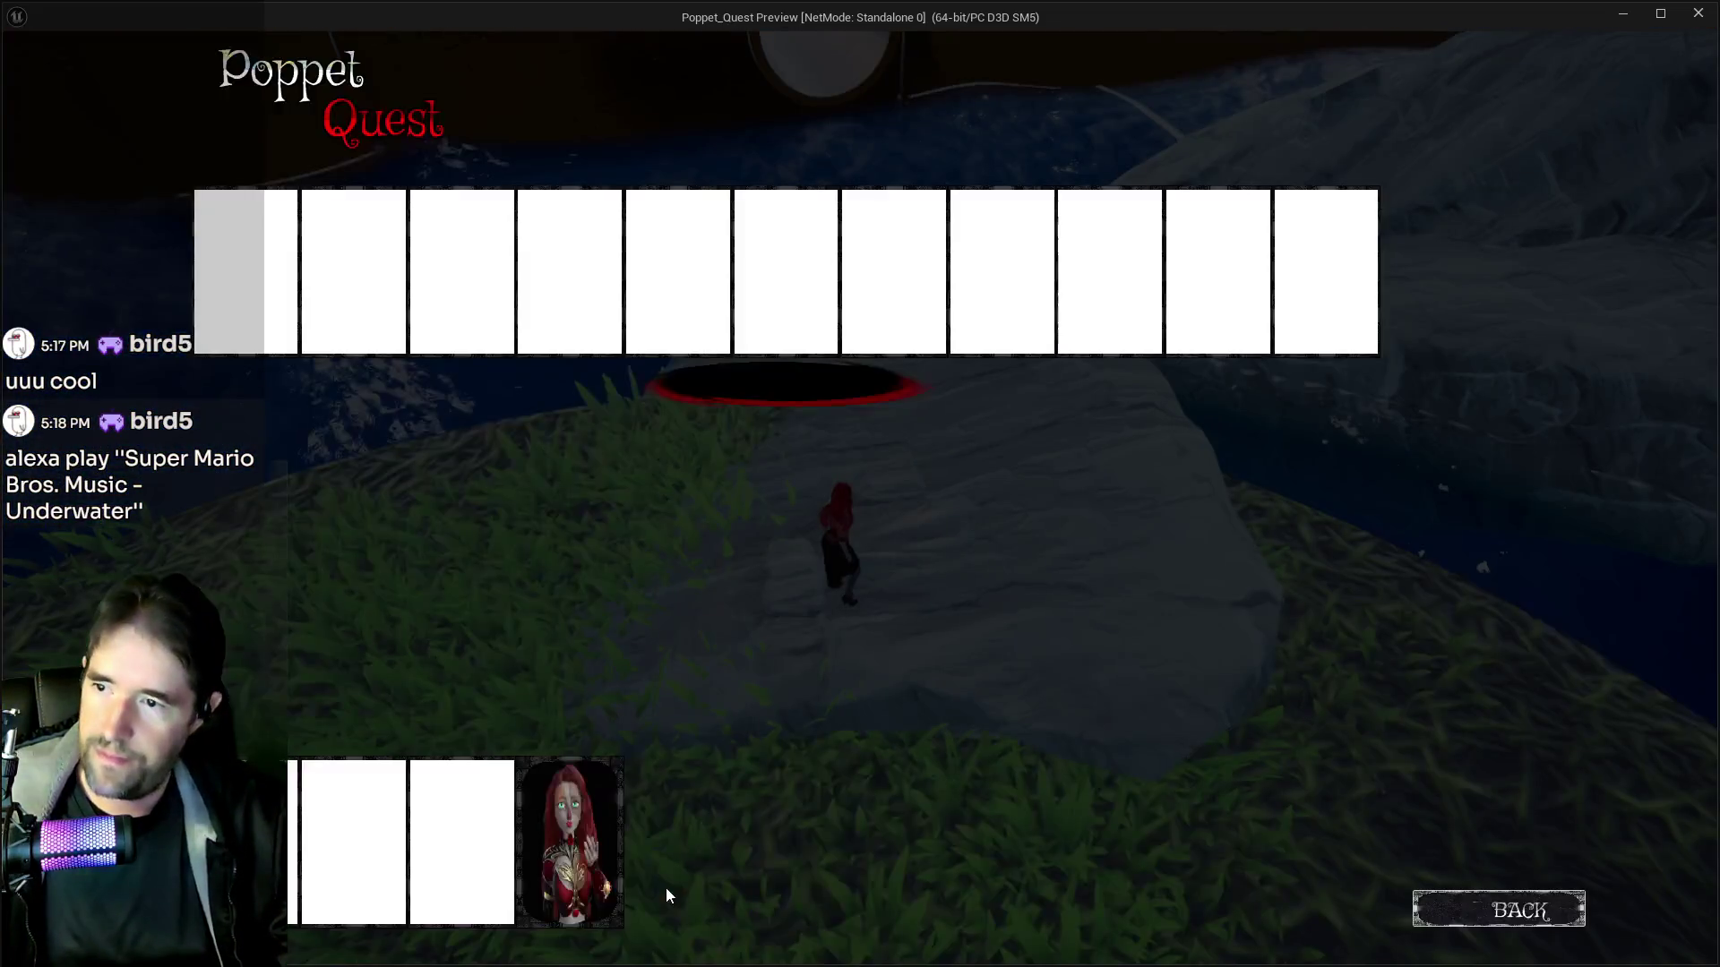
{"action": "left_click", "coordinate": [567, 845]}
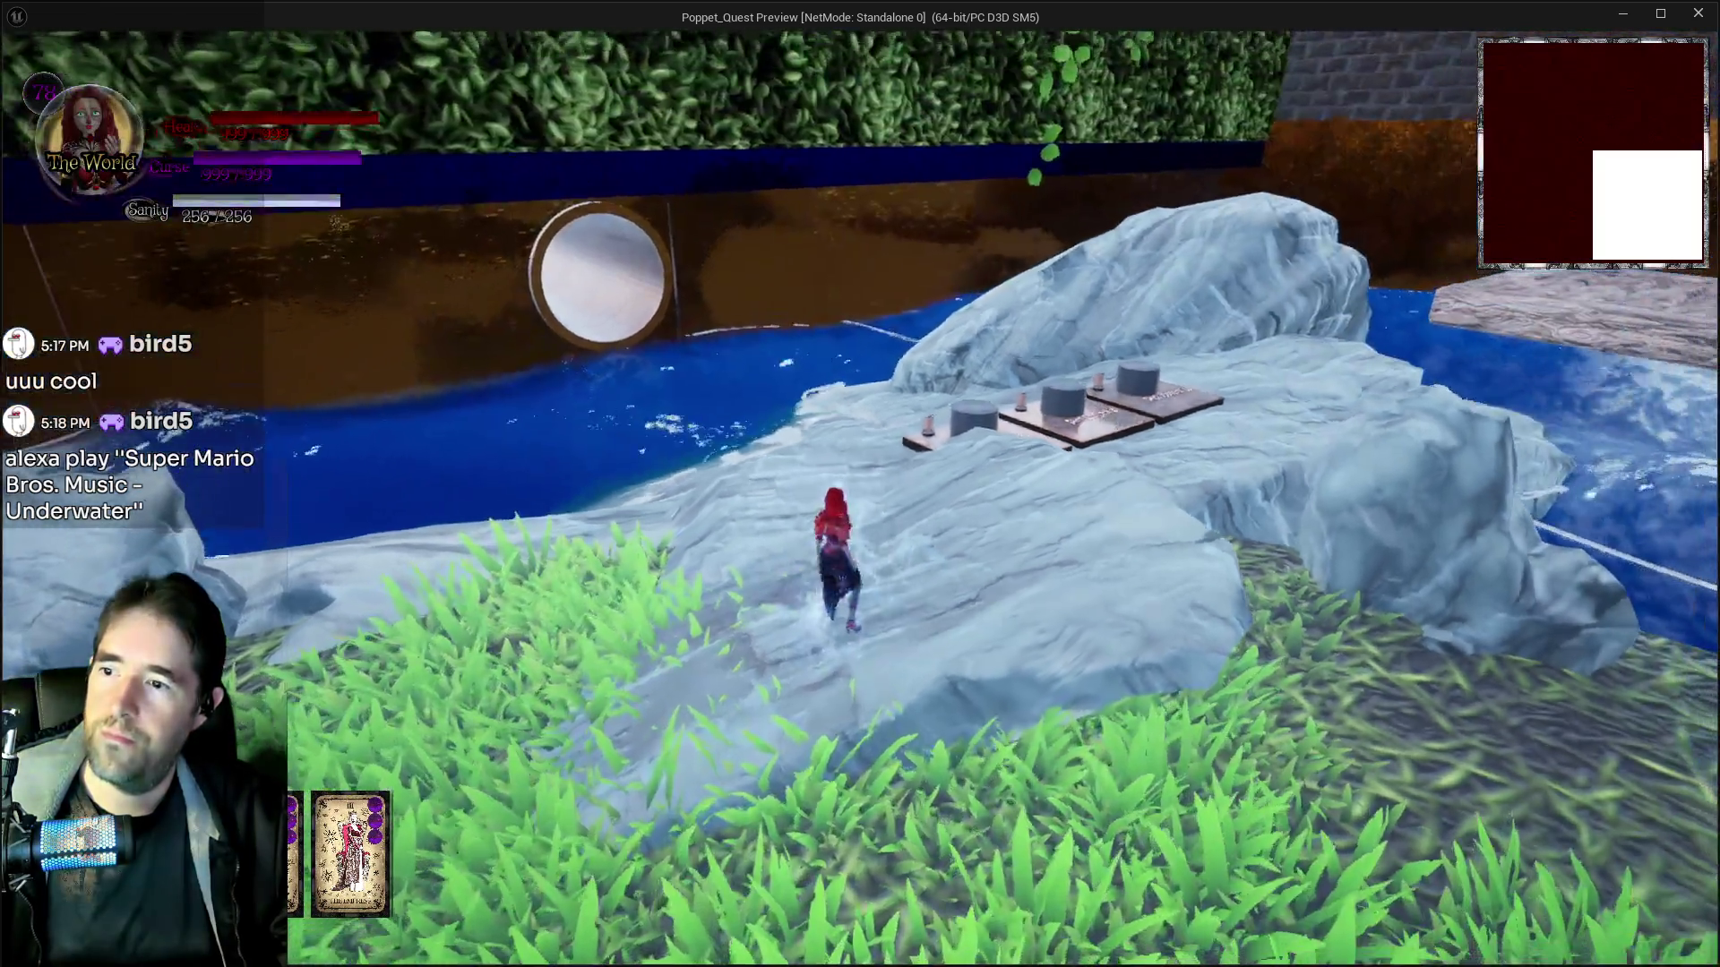
Run and glide the character down onto the rock beside the Pool Control panels
{"action": "key", "text": "w"}
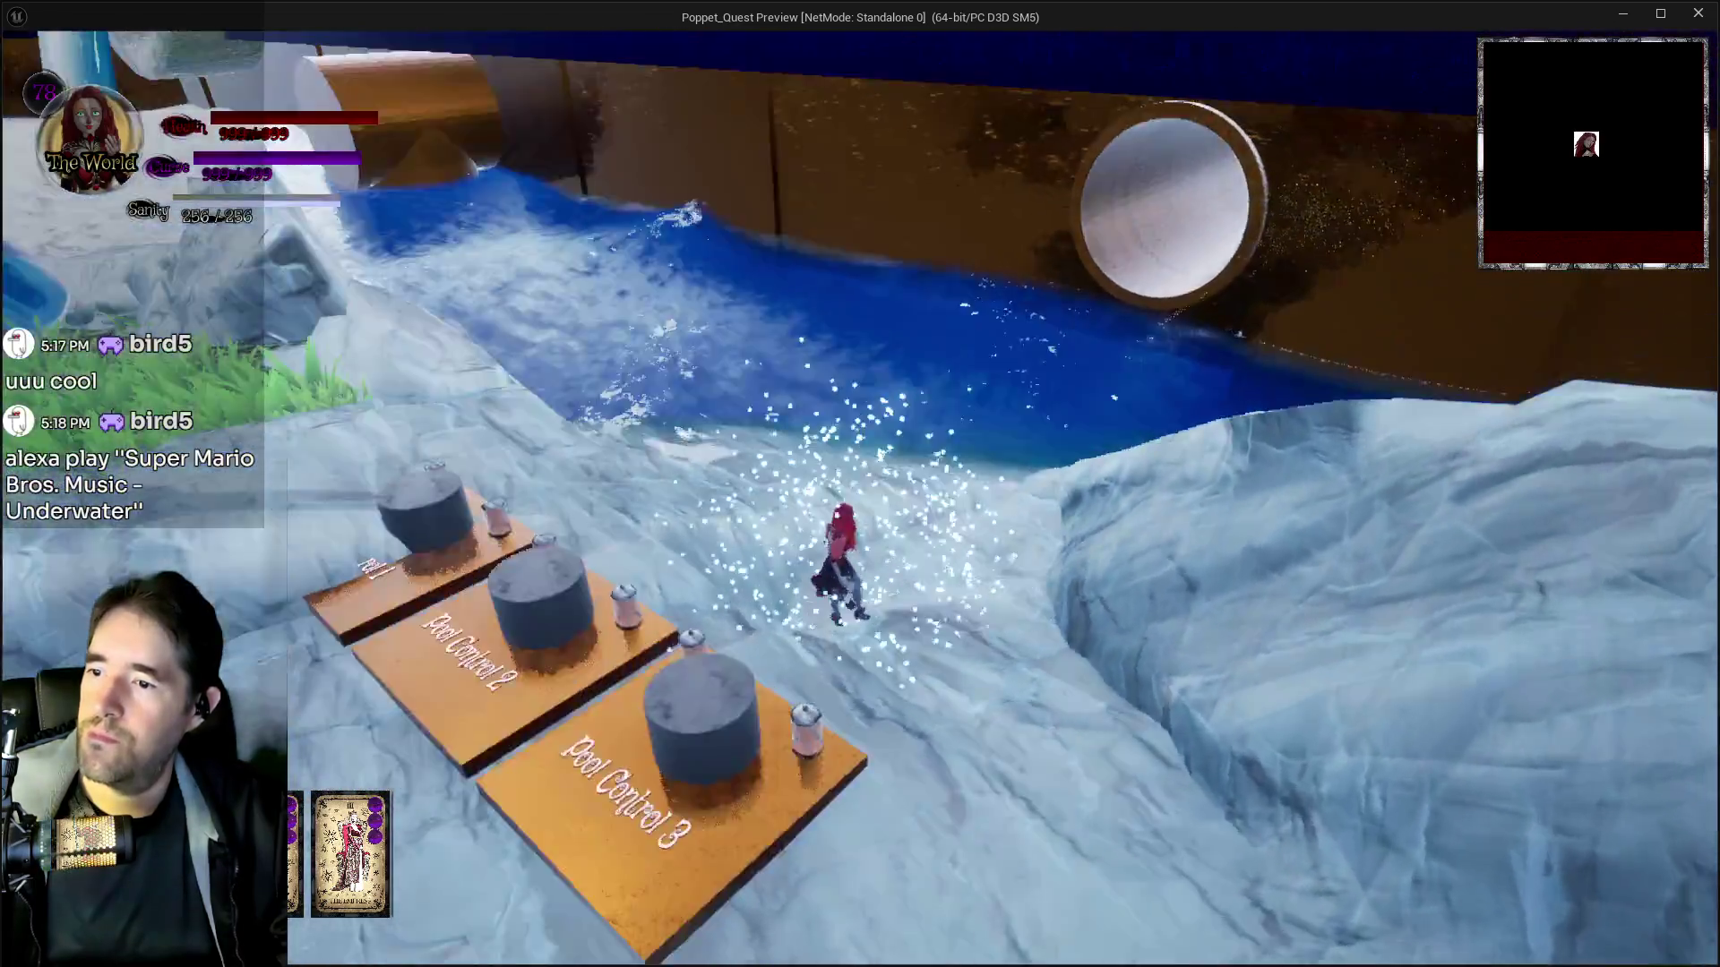
{"action": "key", "text": "space"}
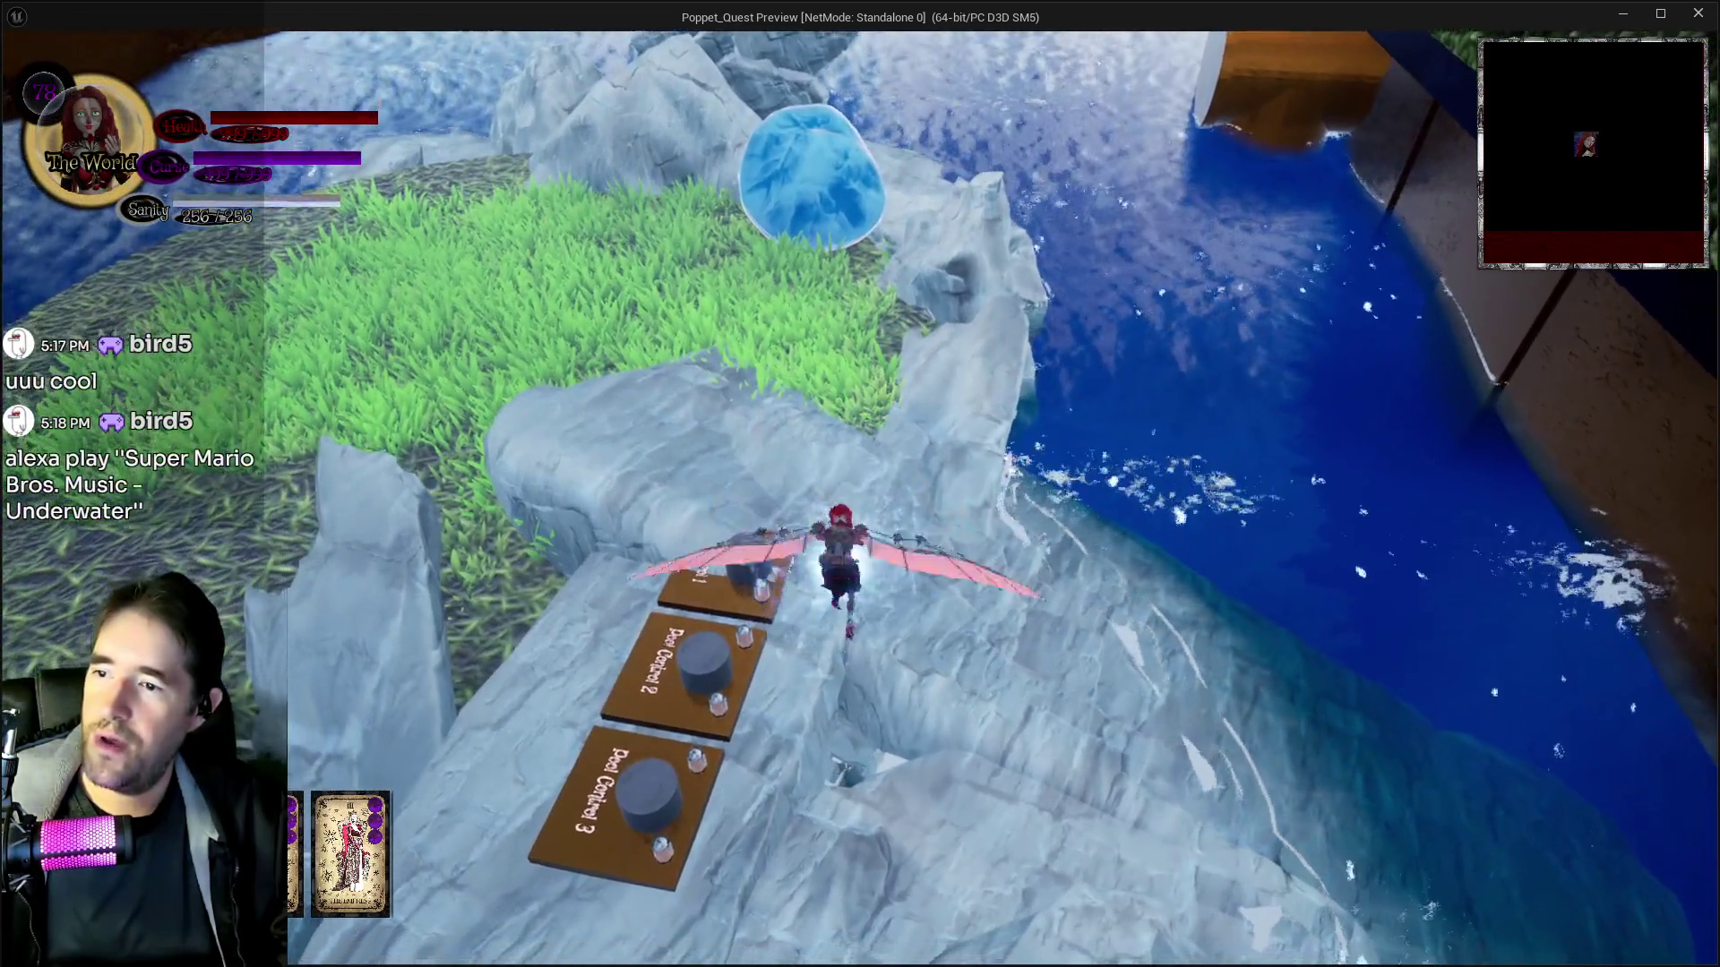
{"action": "key", "text": "space"}
{"action": "key", "text": "w"}
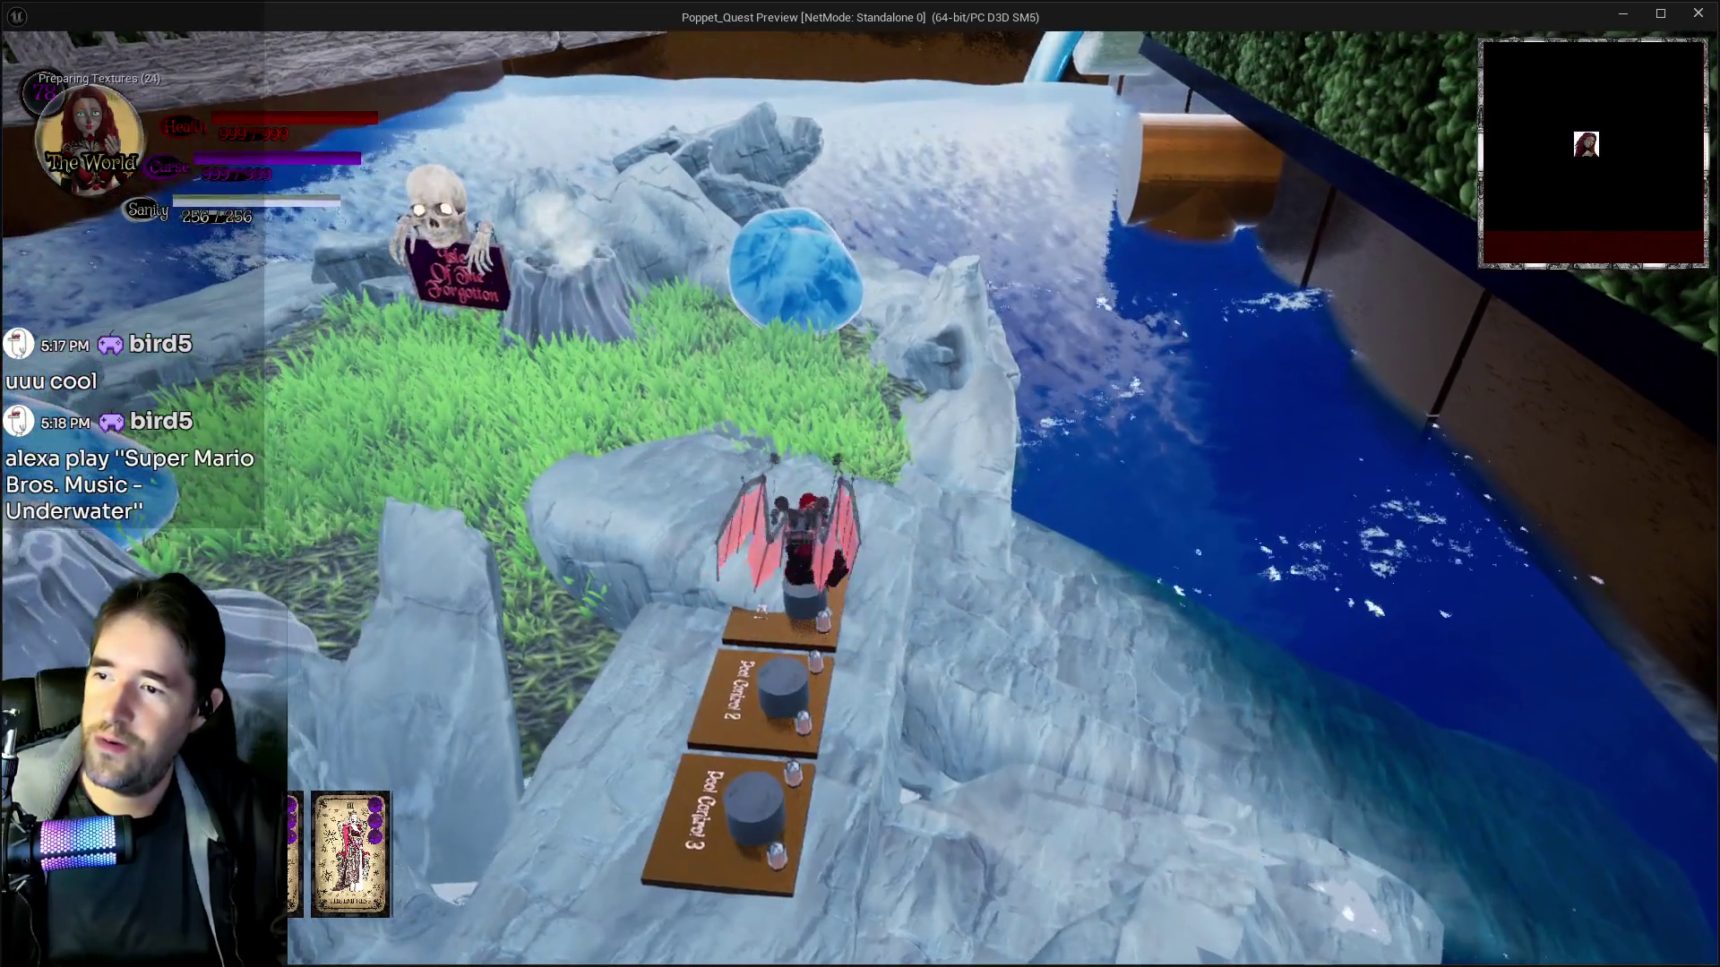
{"action": "key", "text": "w"}
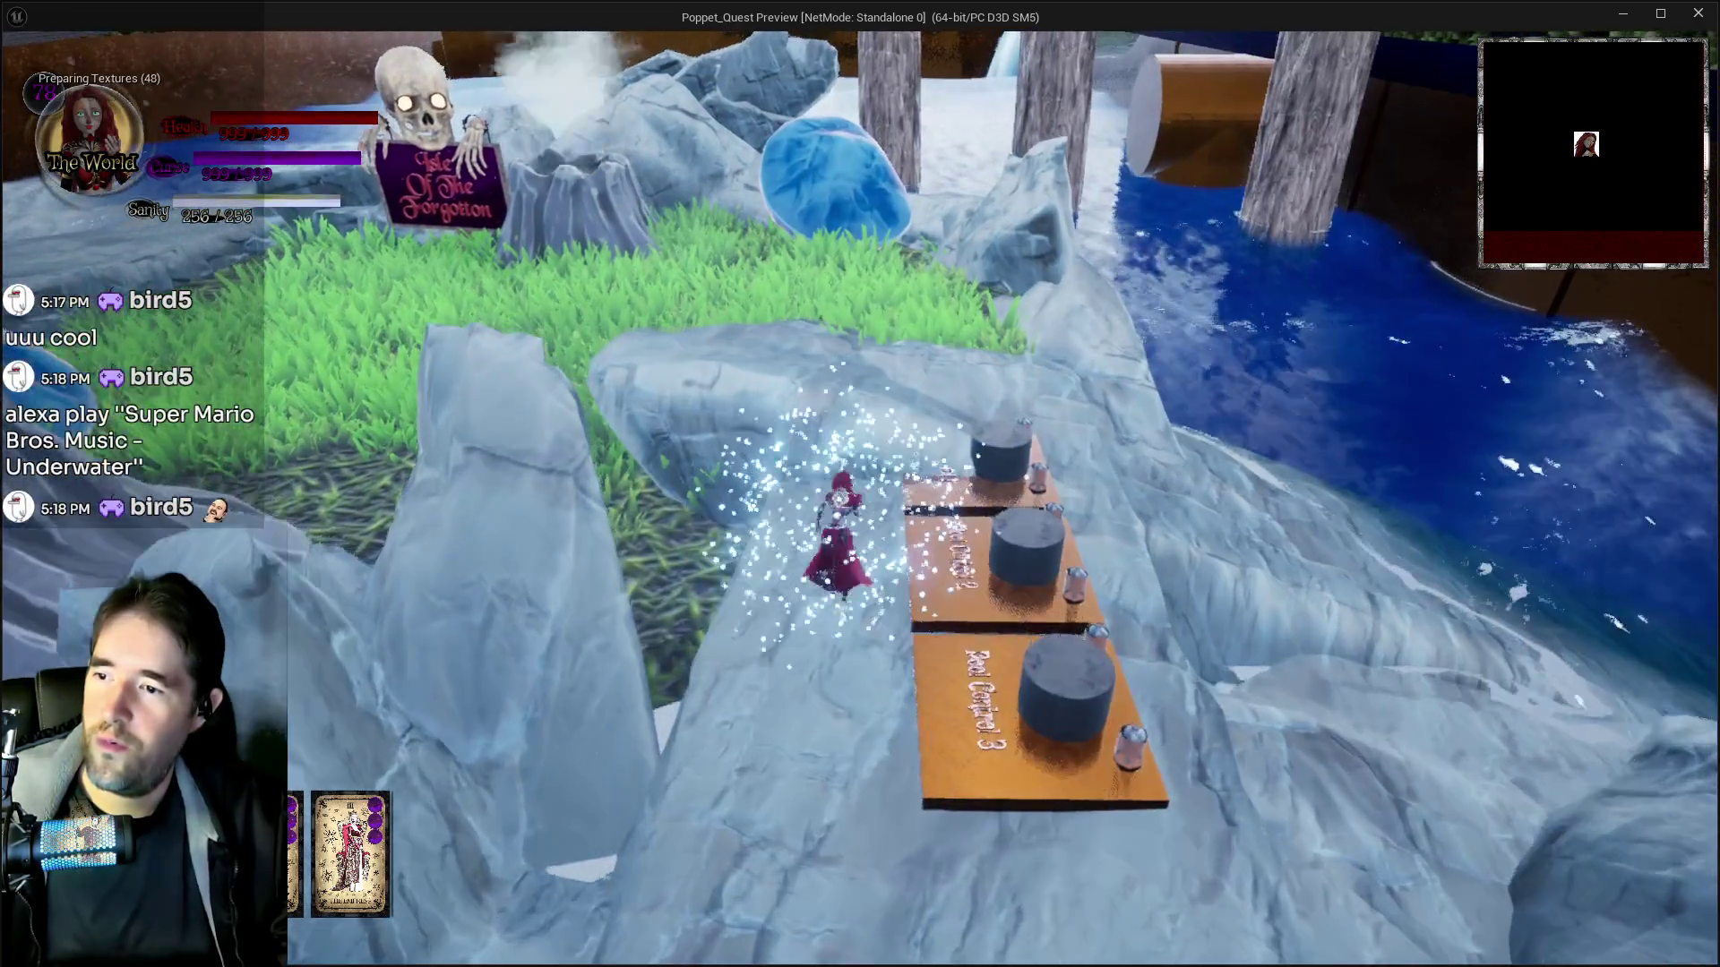
{"action": "key", "text": "w"}
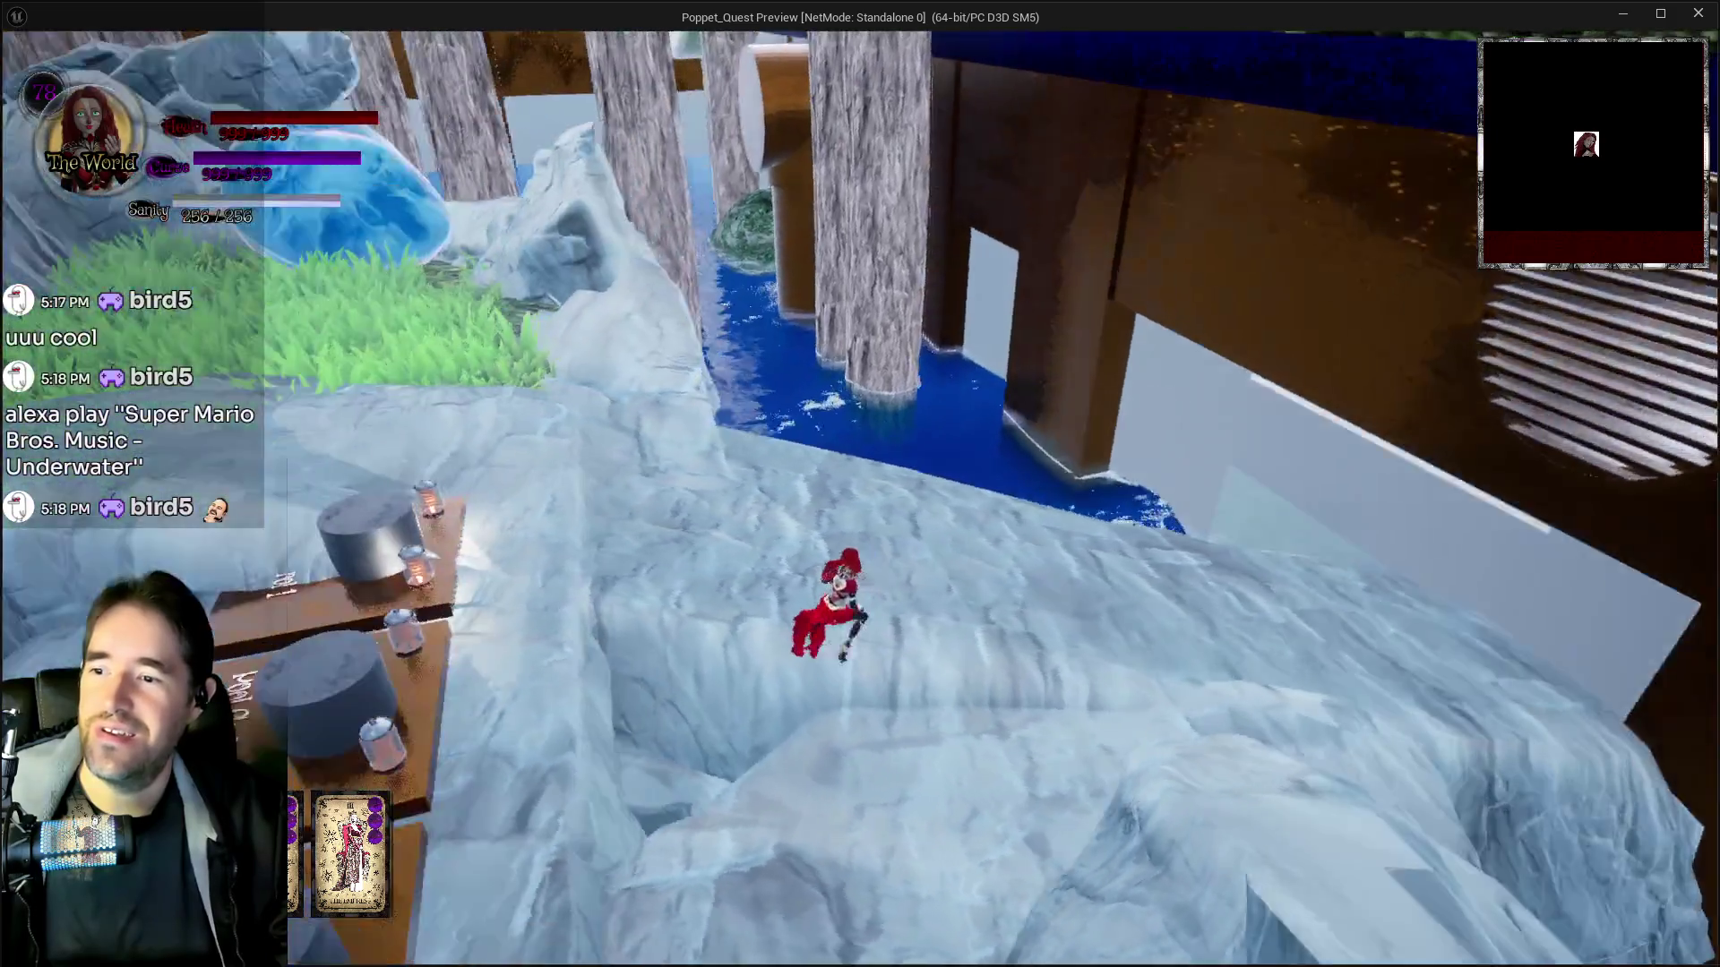
Run across the ice, climb the ladder through the white tube, cross the Pool Control plates and swim the pool
{"action": "key", "text": "w"}
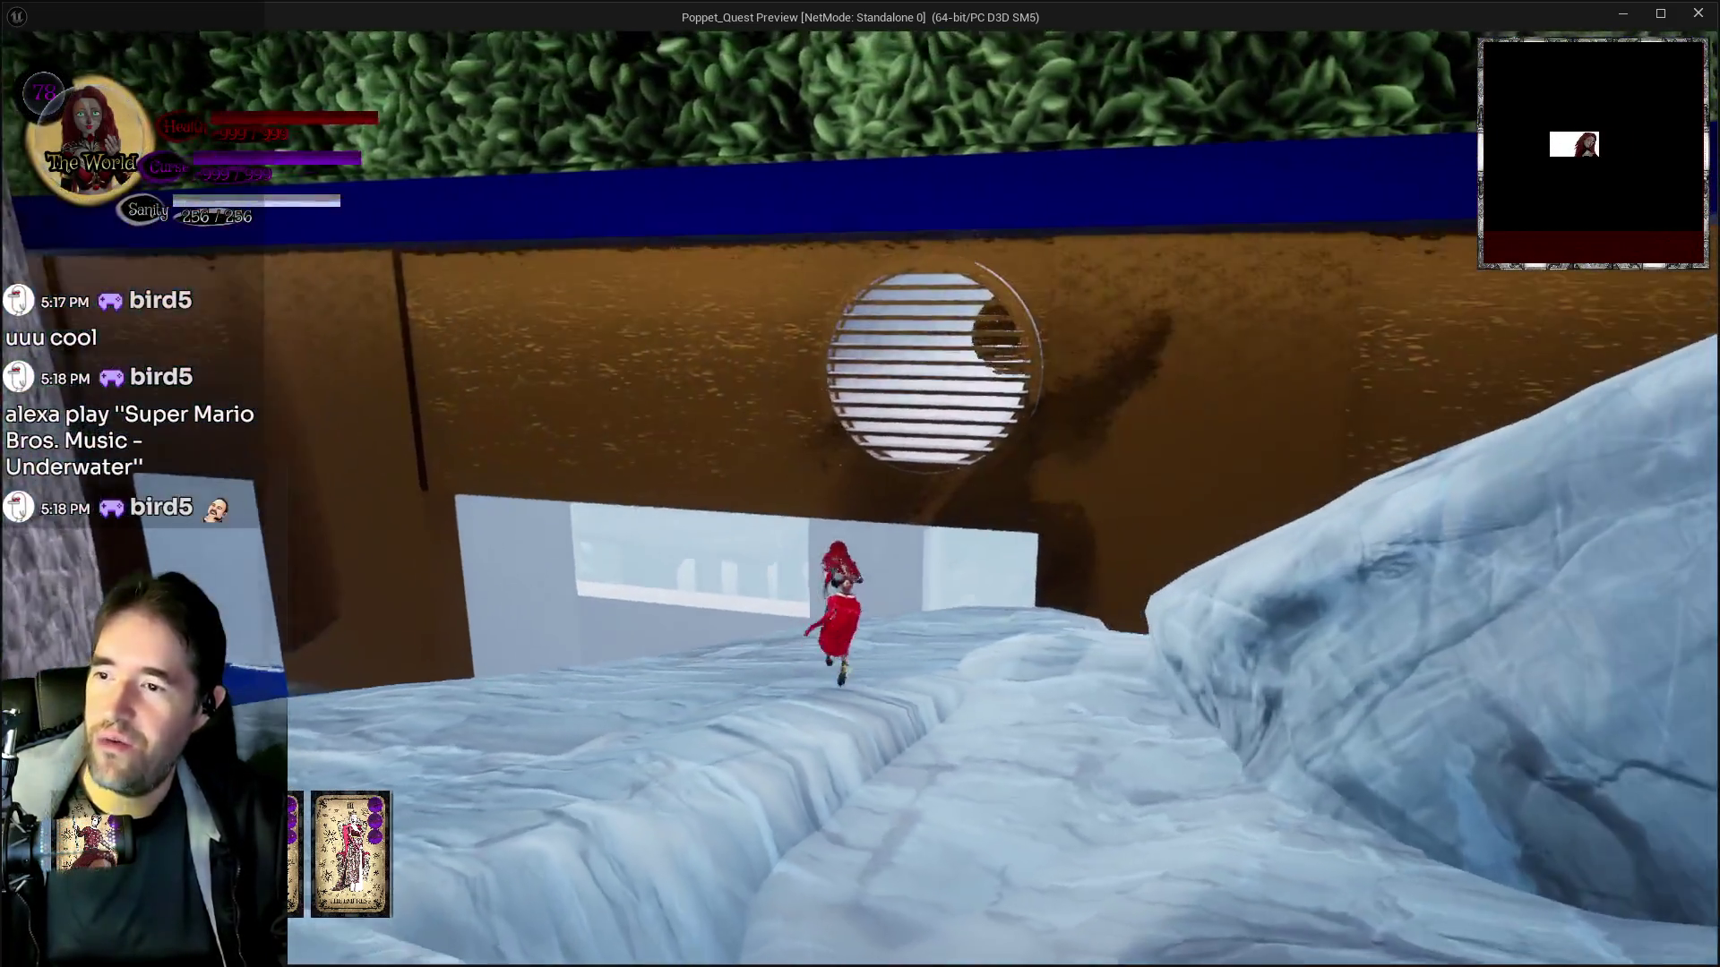
{"action": "key", "text": "w"}
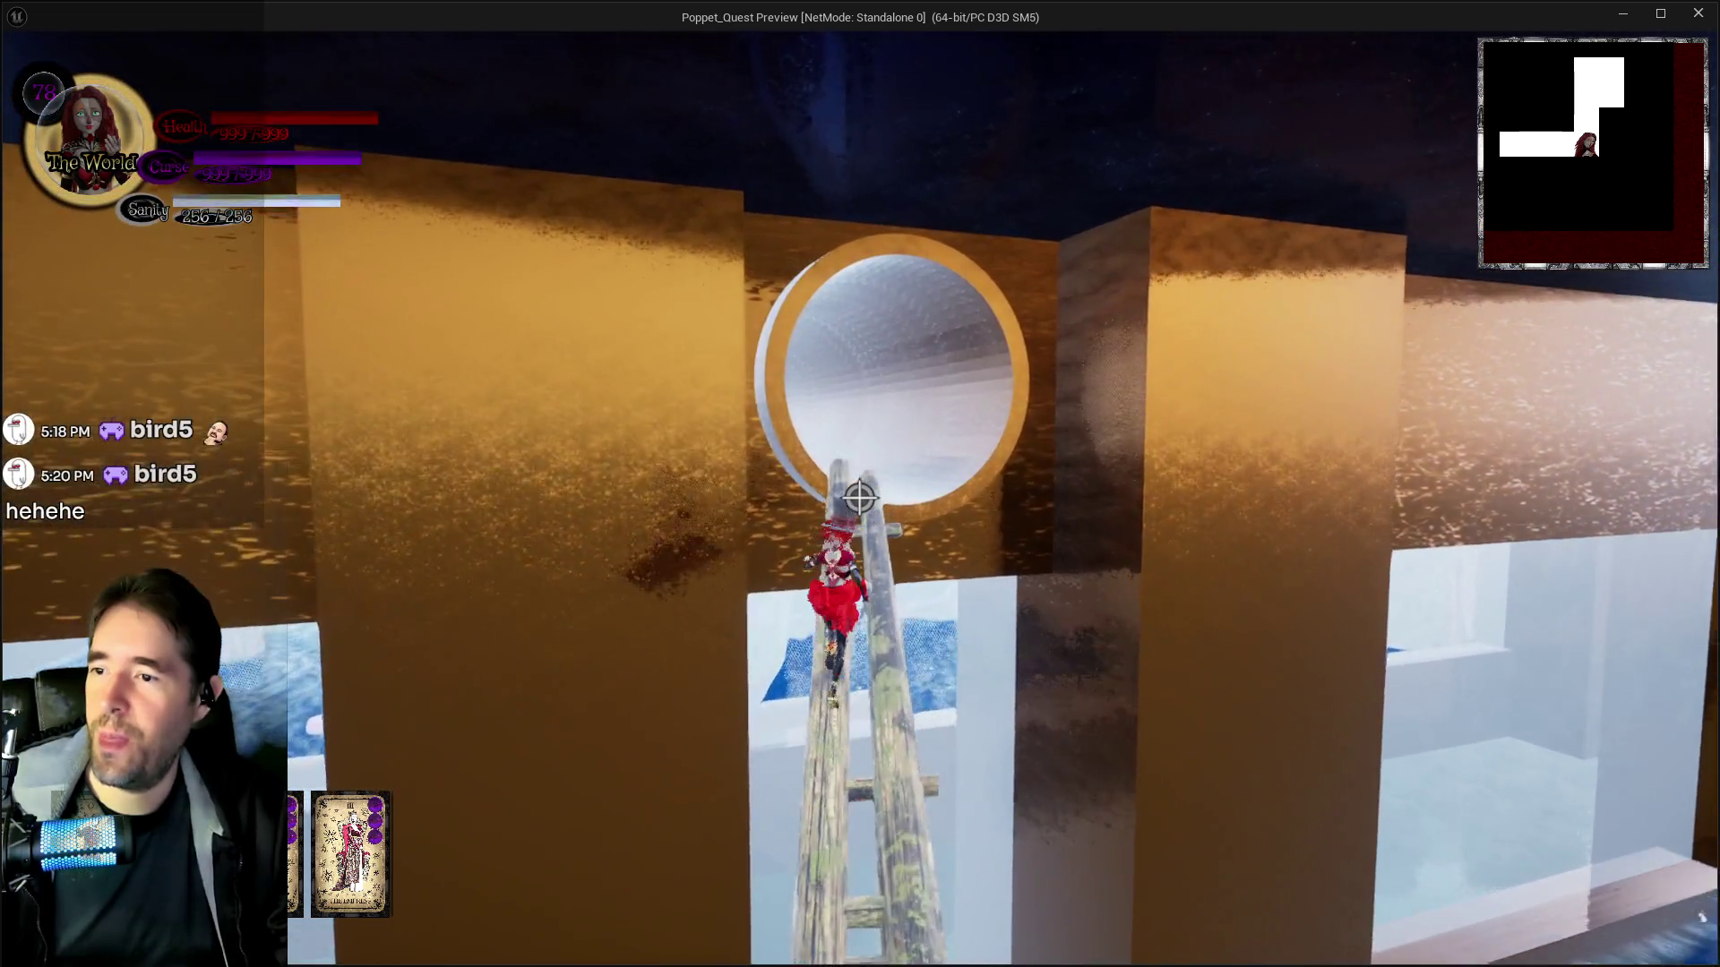
{"action": "key", "text": "w"}
{"action": "key", "text": "w"}
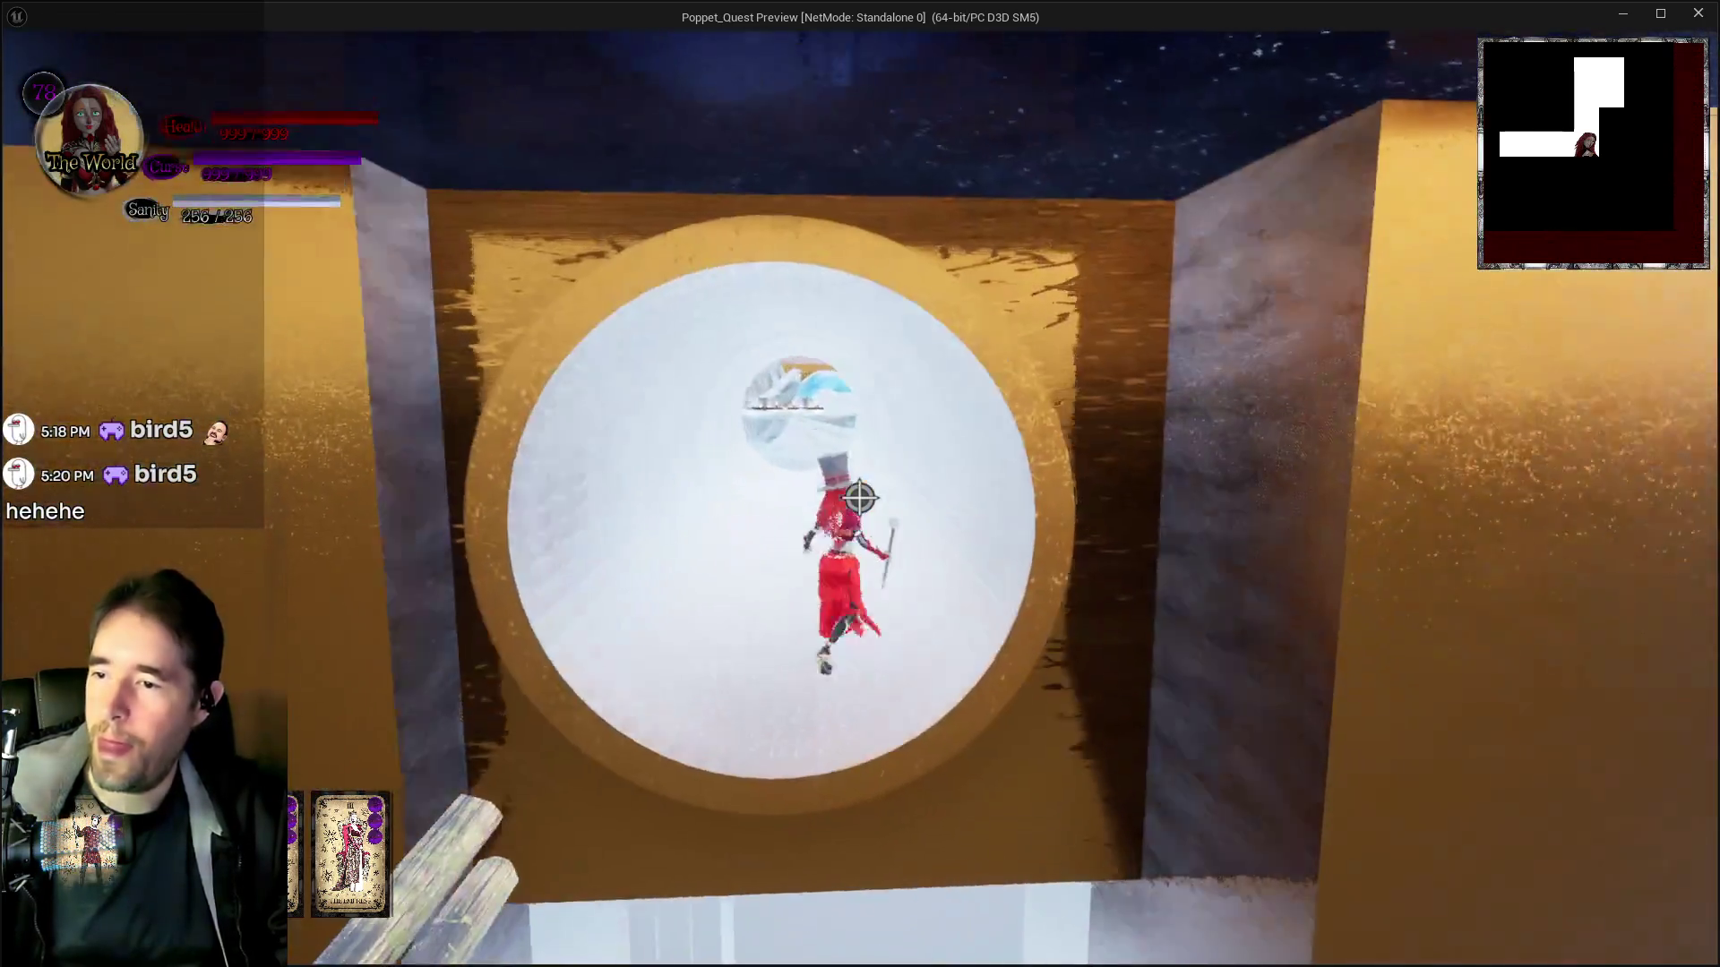
{"action": "key", "text": "w"}
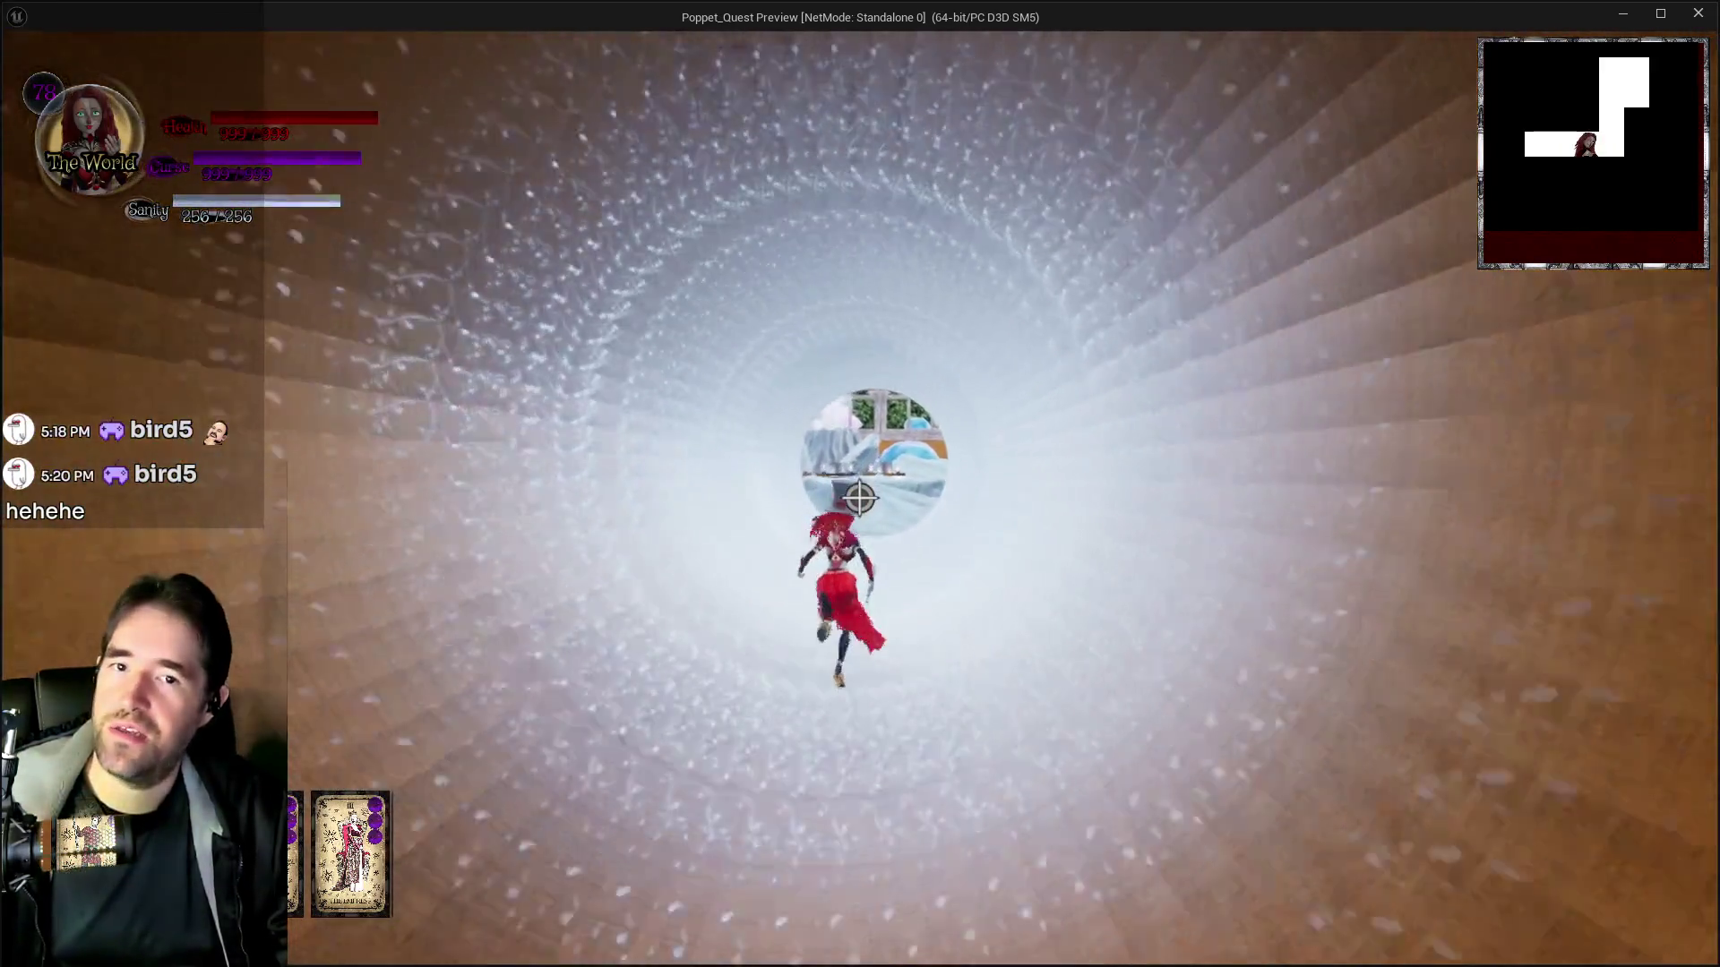
{"action": "key", "text": "w"}
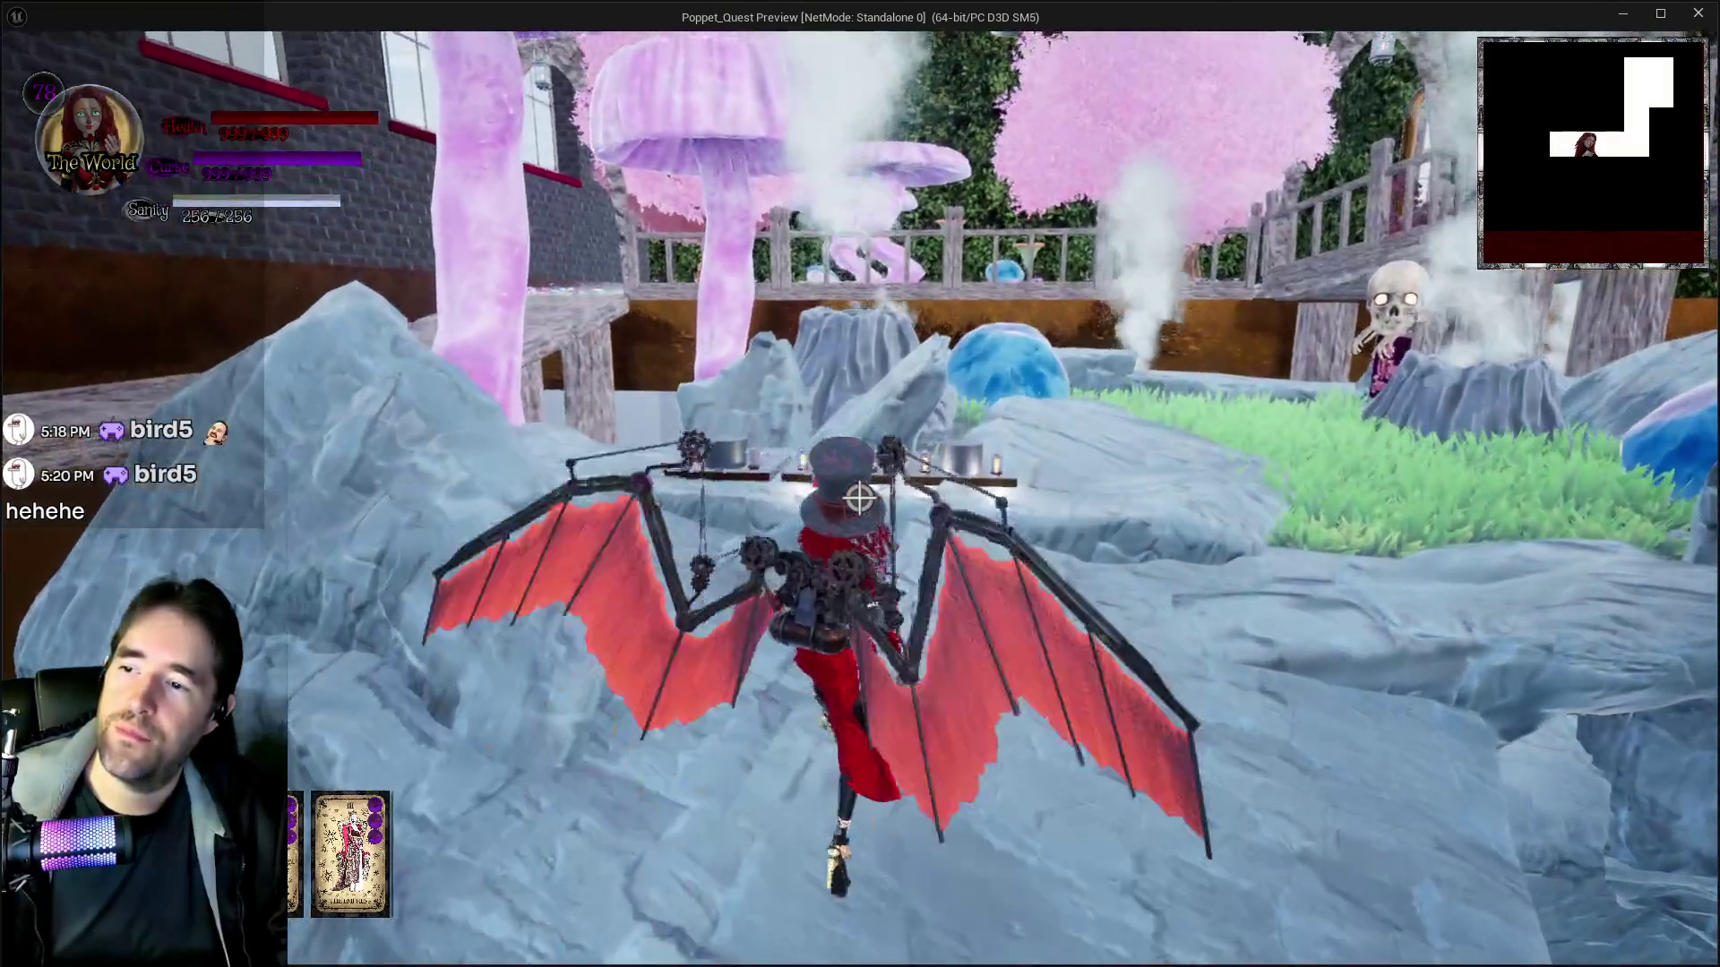
{"action": "key", "text": "w"}
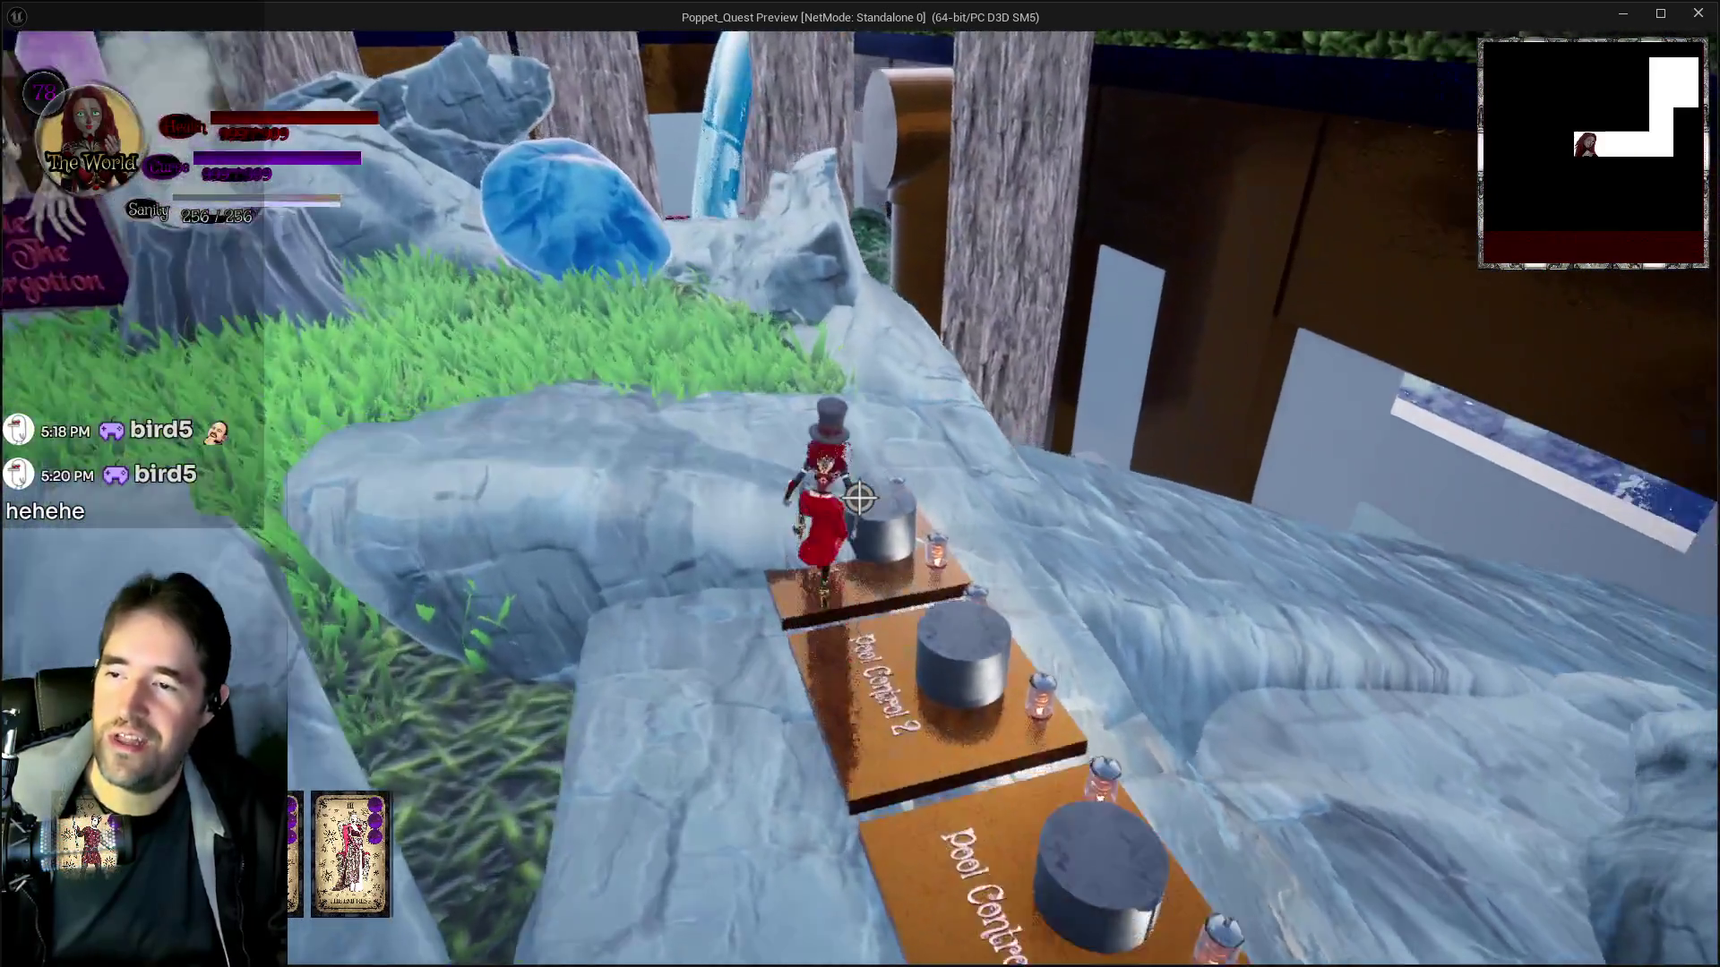
{"action": "key", "text": "w"}
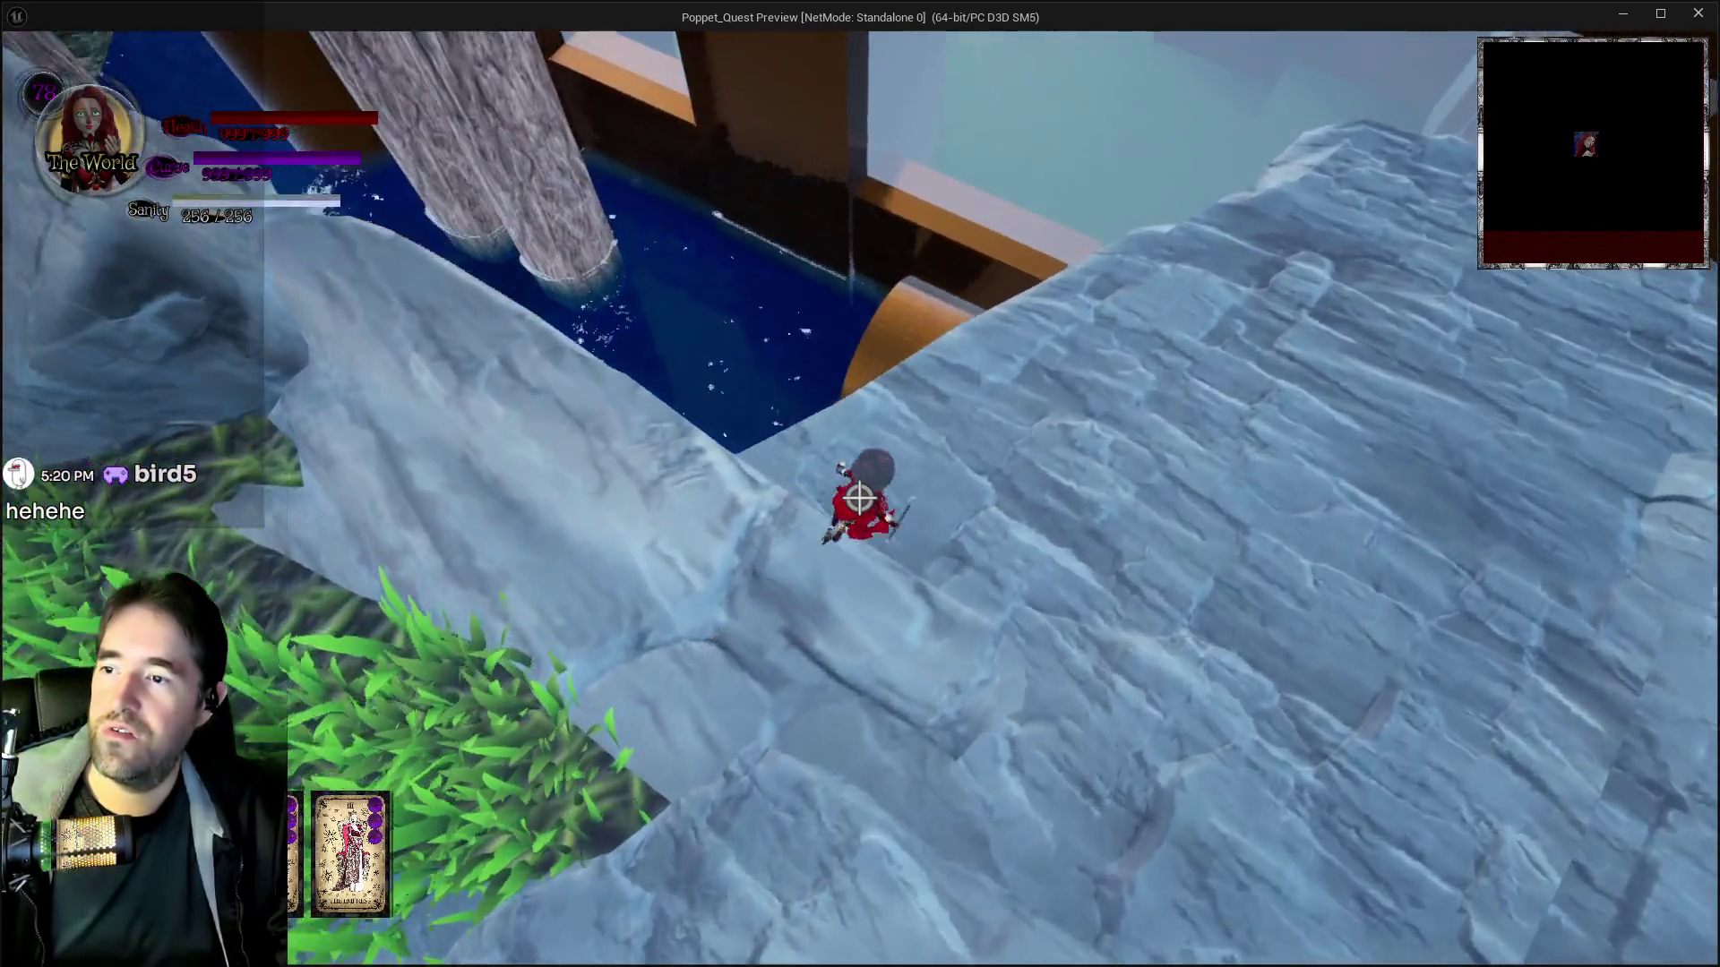
{"action": "key", "text": "w"}
{"action": "key", "text": "w"}
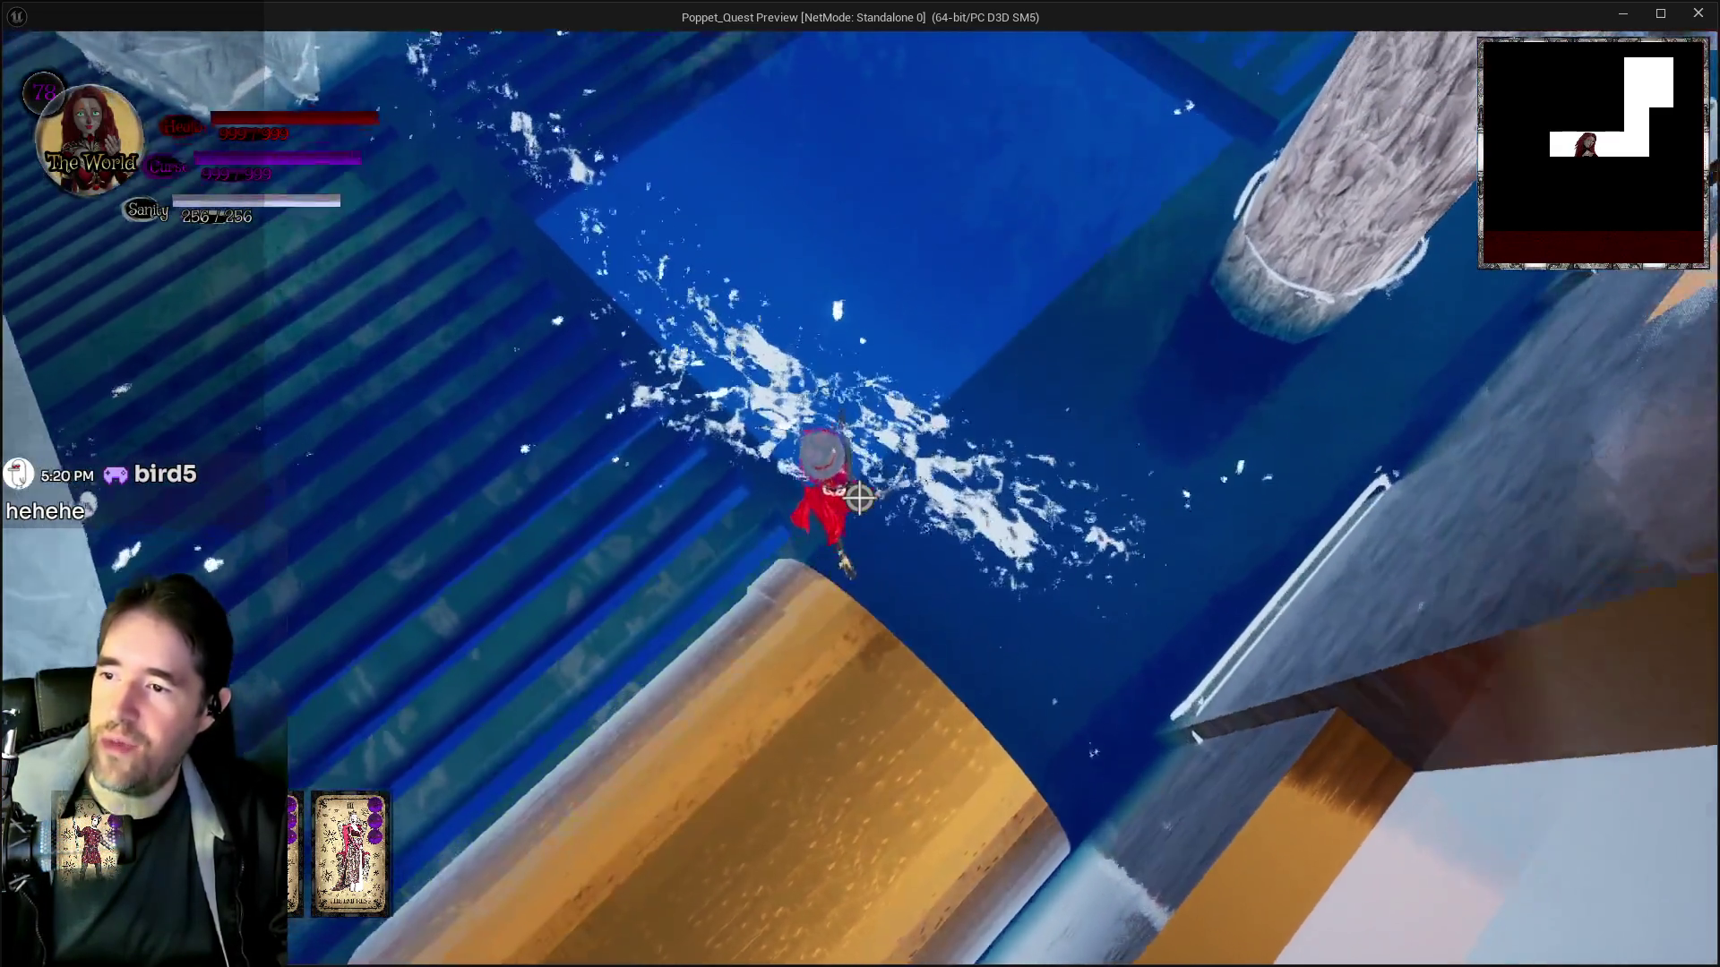
{"action": "key", "text": "w"}
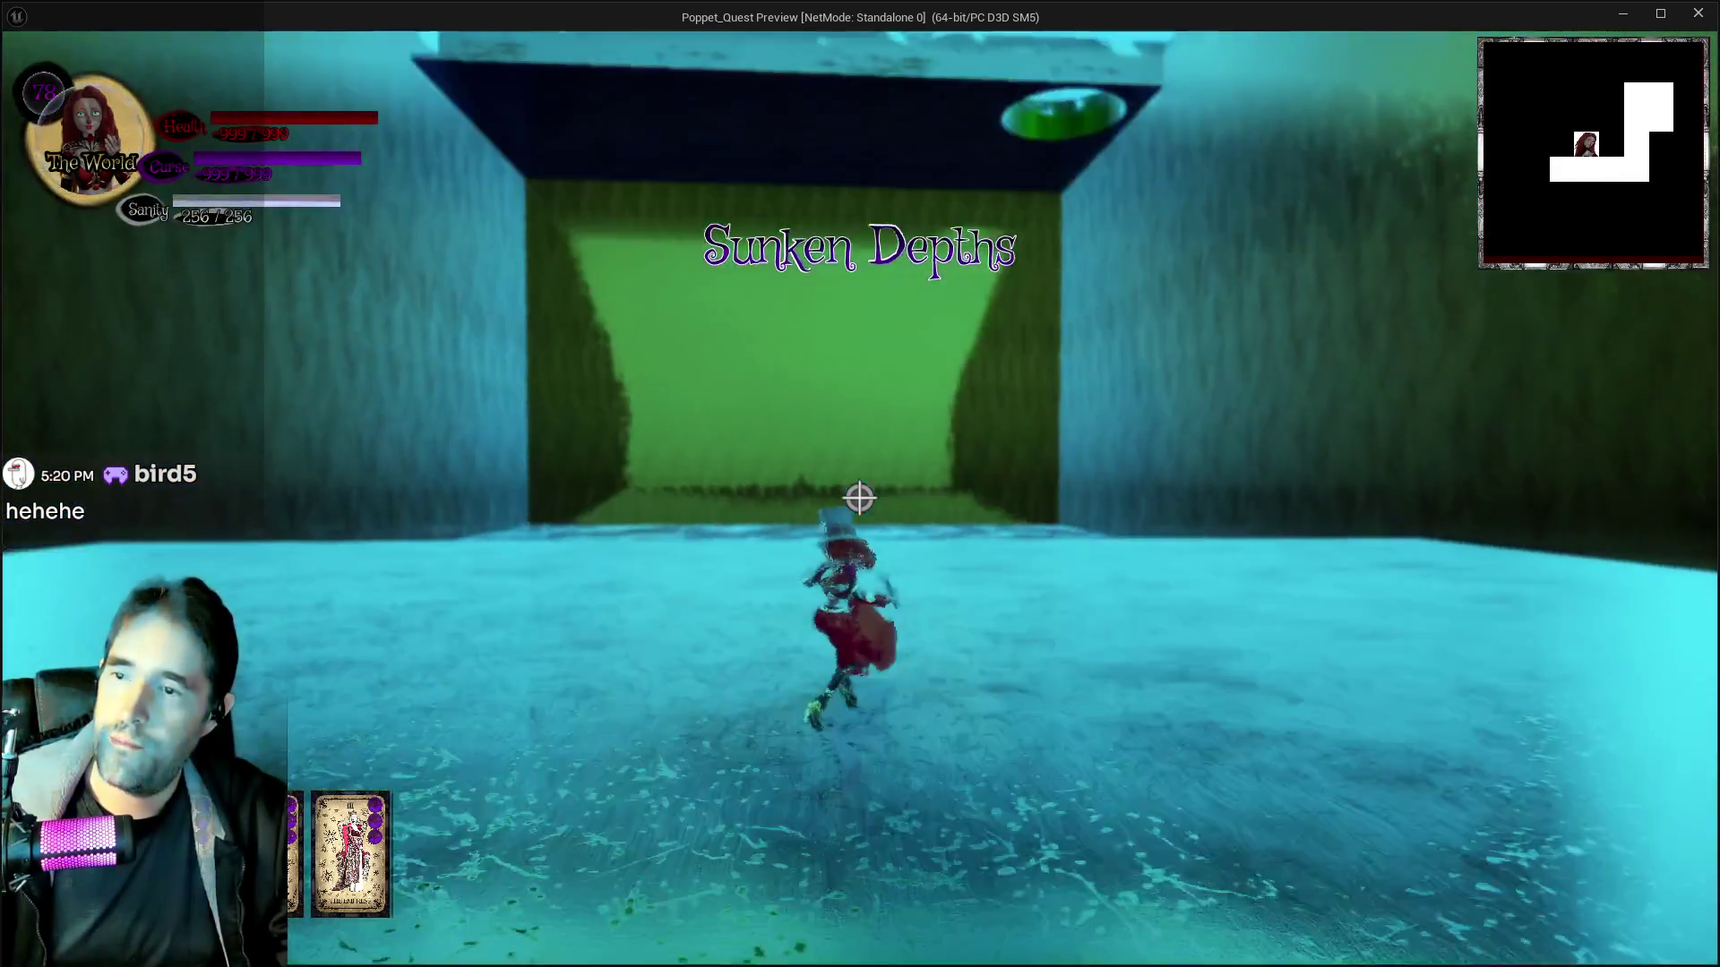
Run through Sunken Depths and the Locker Room, along the pipe corridor into the bright room
{"action": "key", "text": "w"}
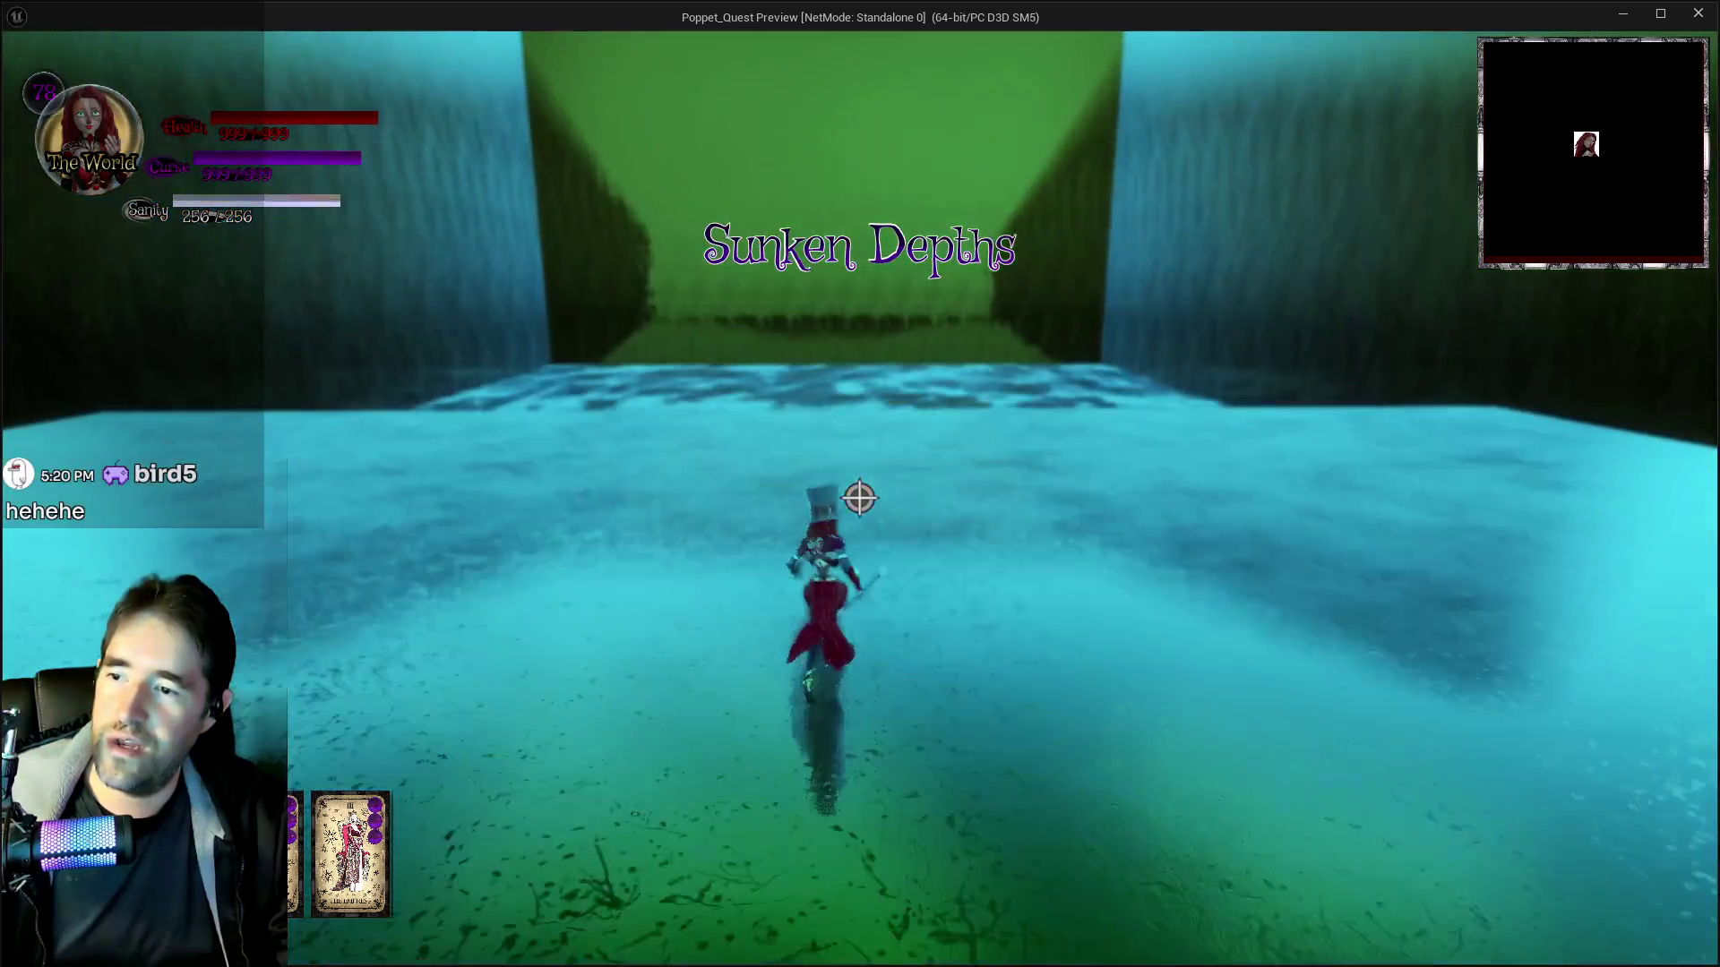
{"action": "key", "text": "w"}
{"action": "key", "text": "w"}
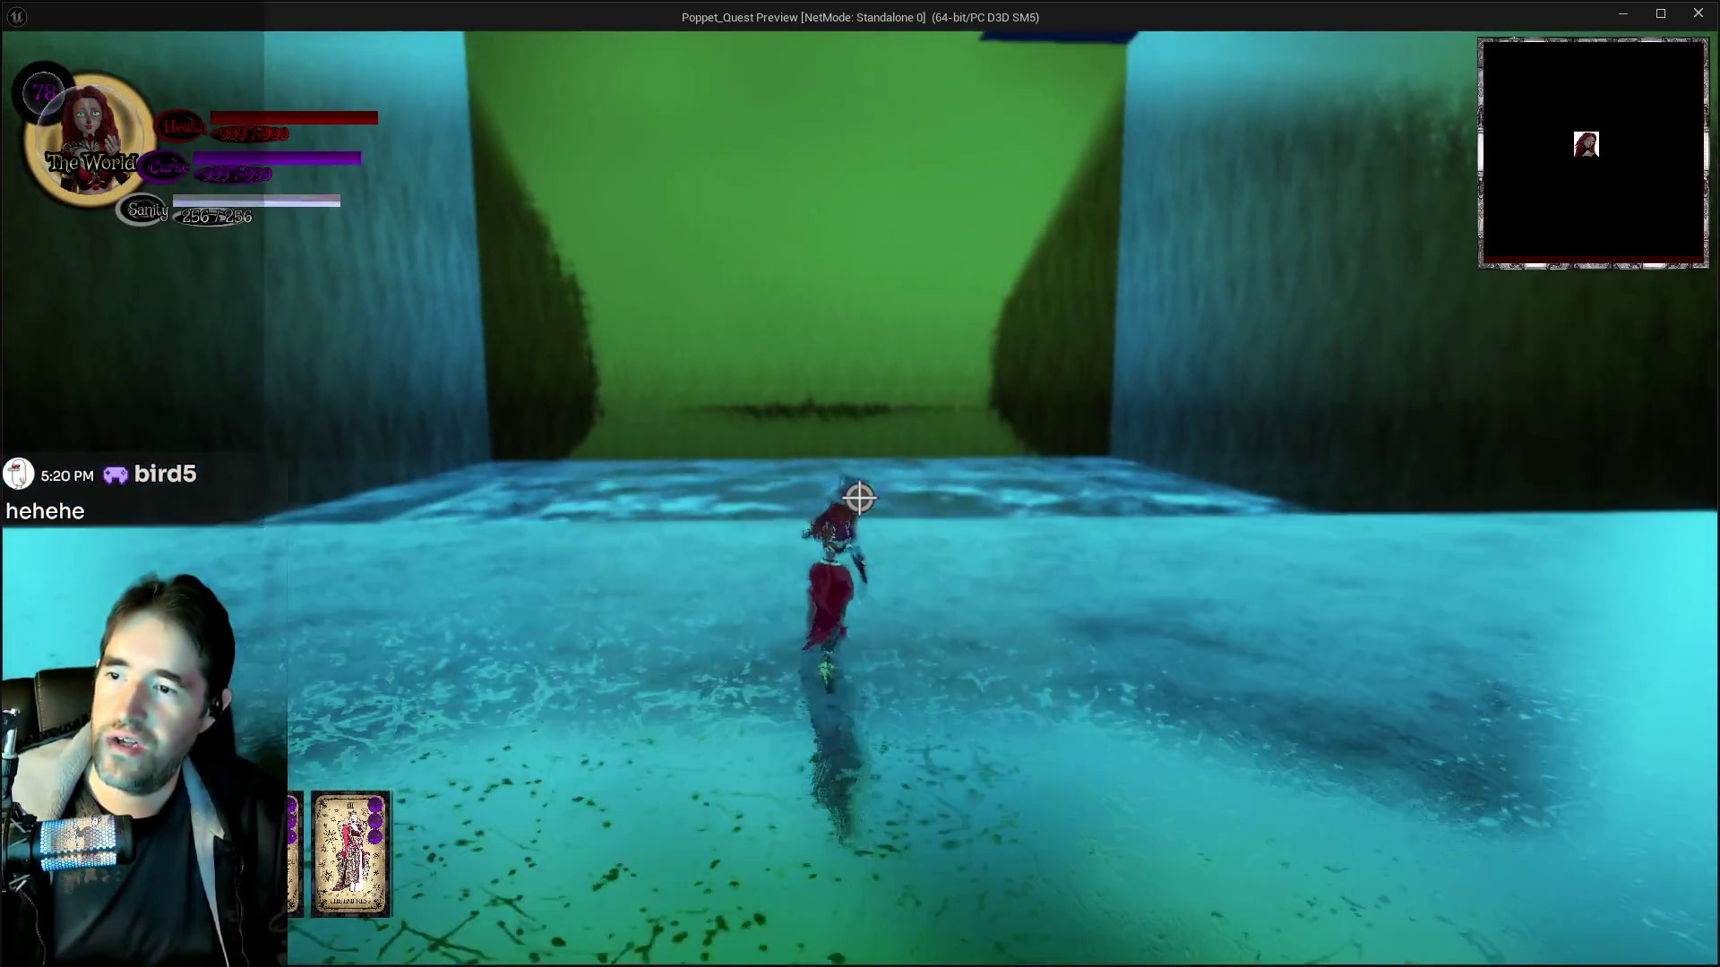
{"action": "key", "text": "w"}
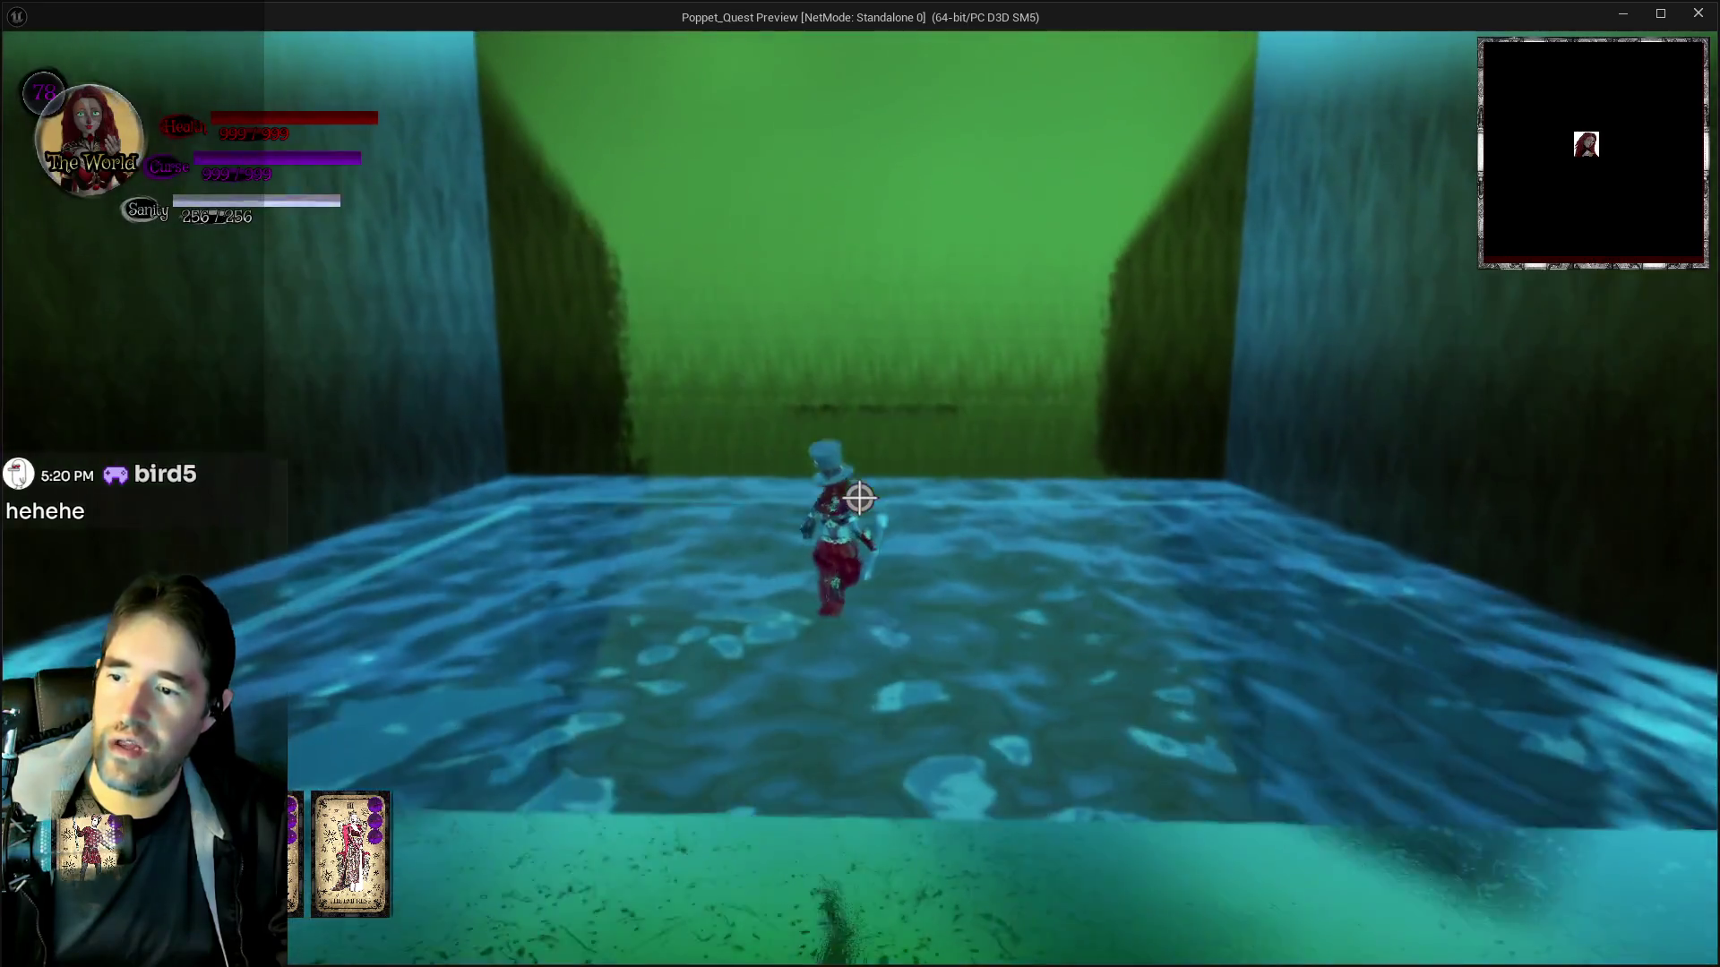
{"action": "key", "text": "w"}
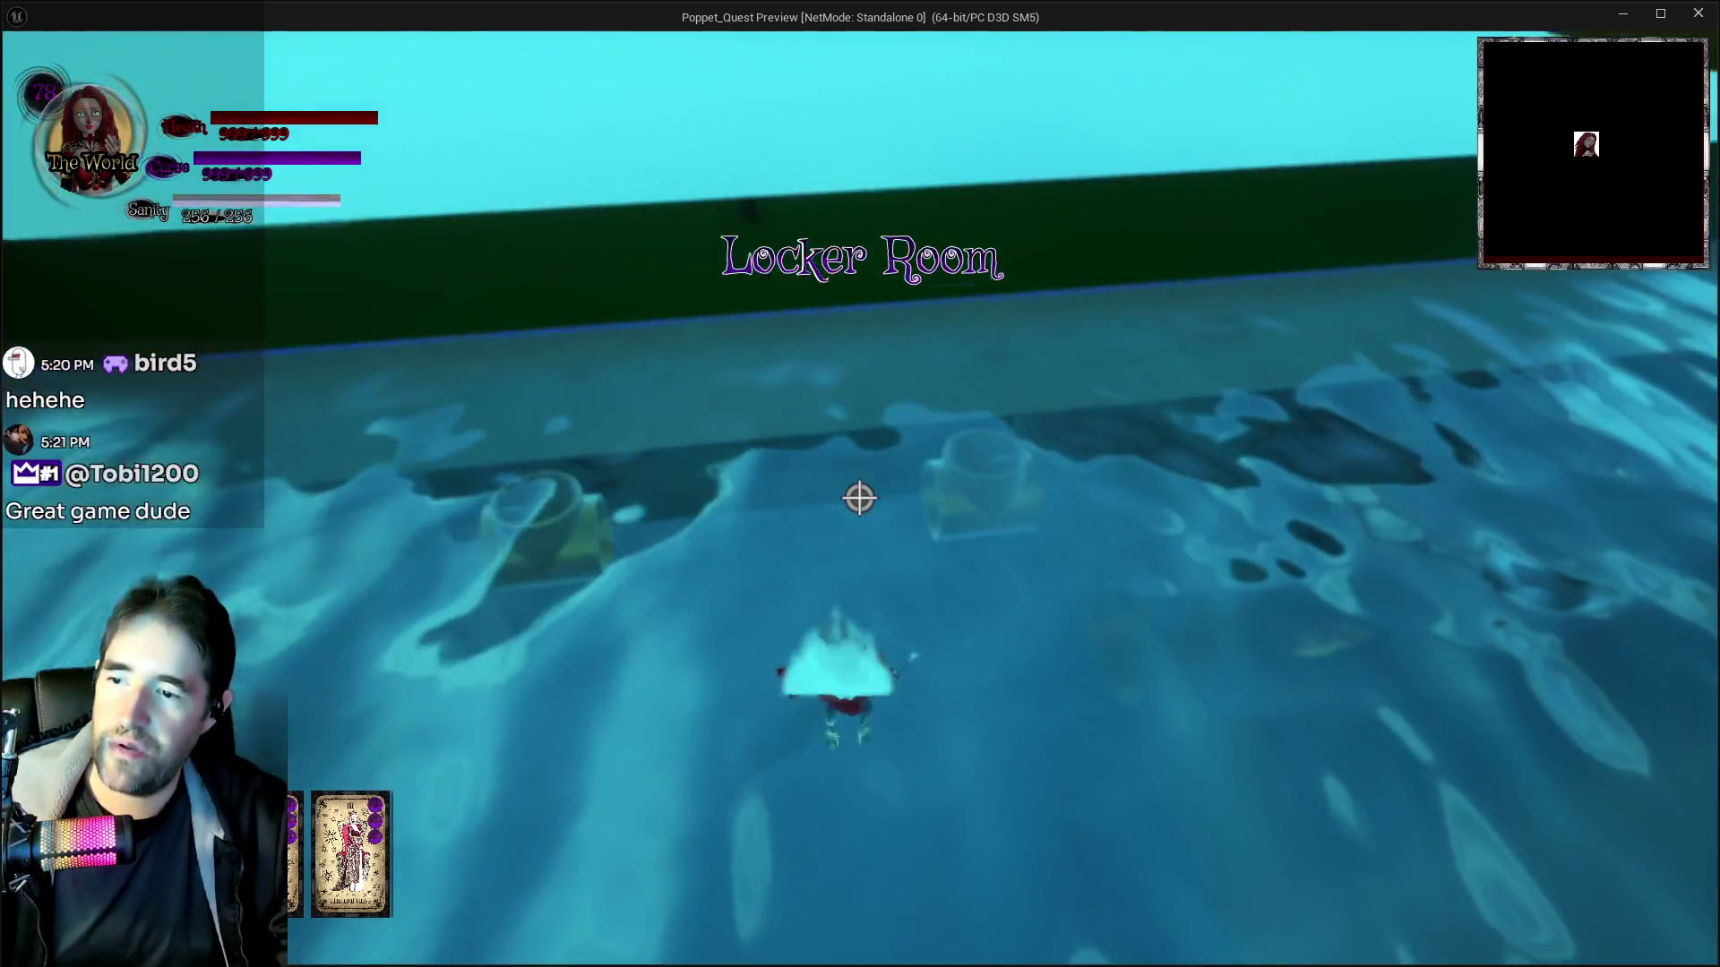
{"action": "key", "text": "w"}
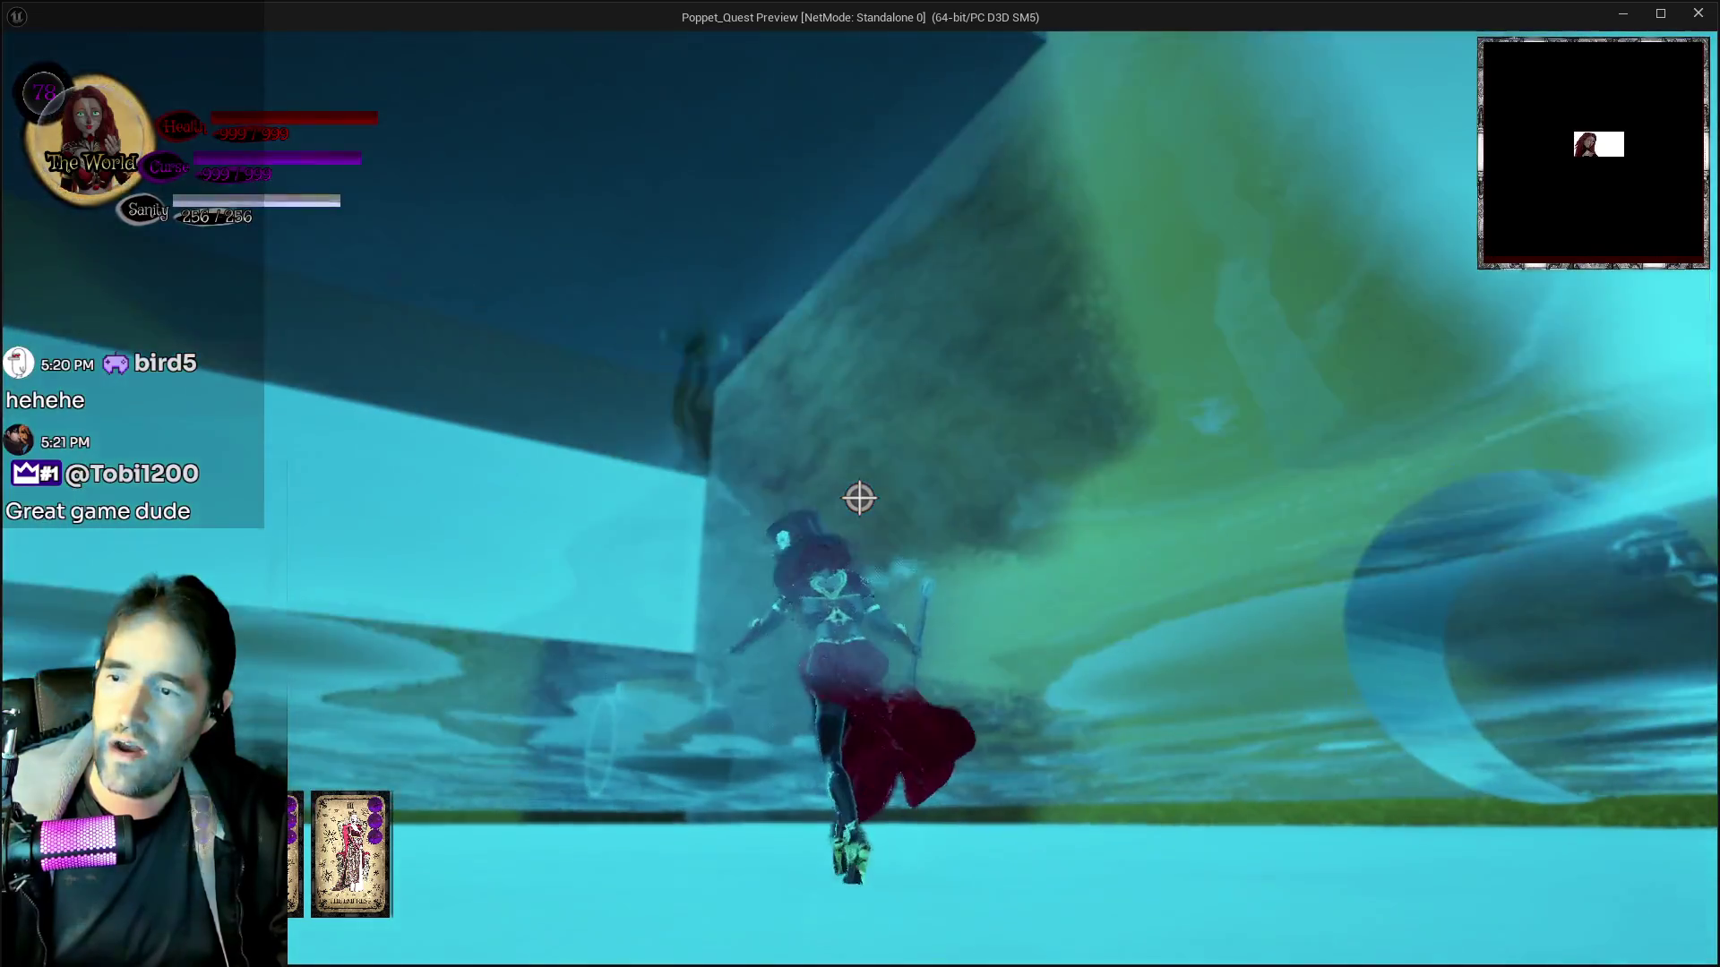
{"action": "key", "text": "w"}
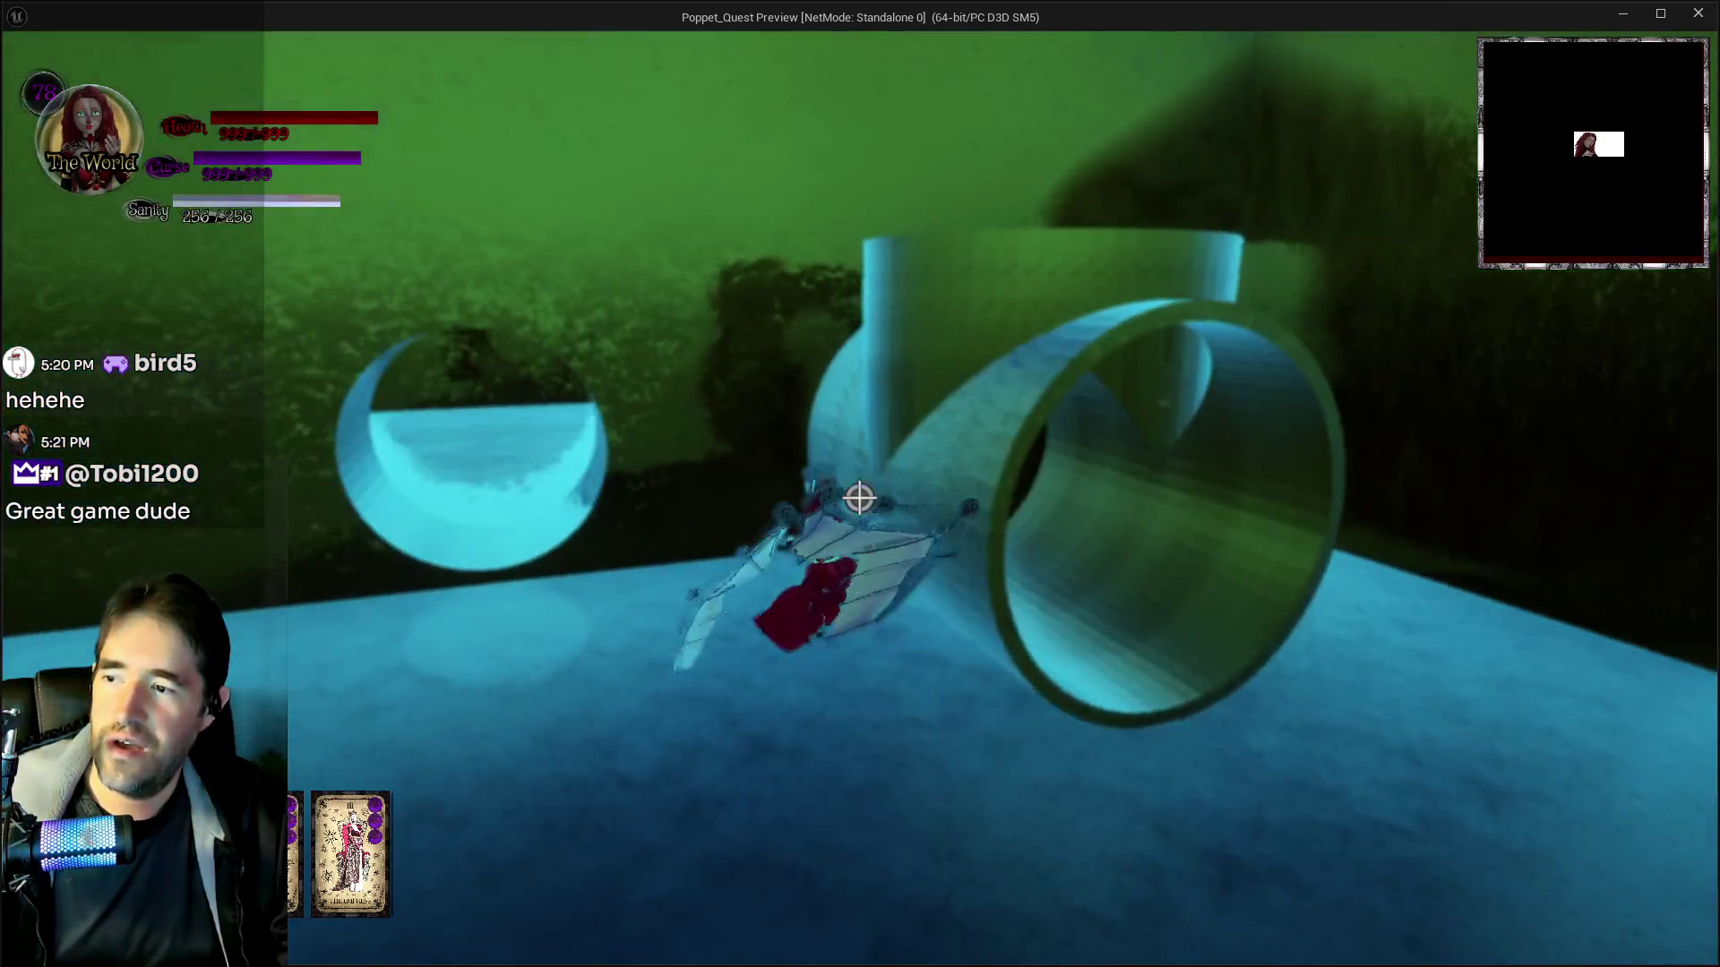
{"action": "key", "text": "w"}
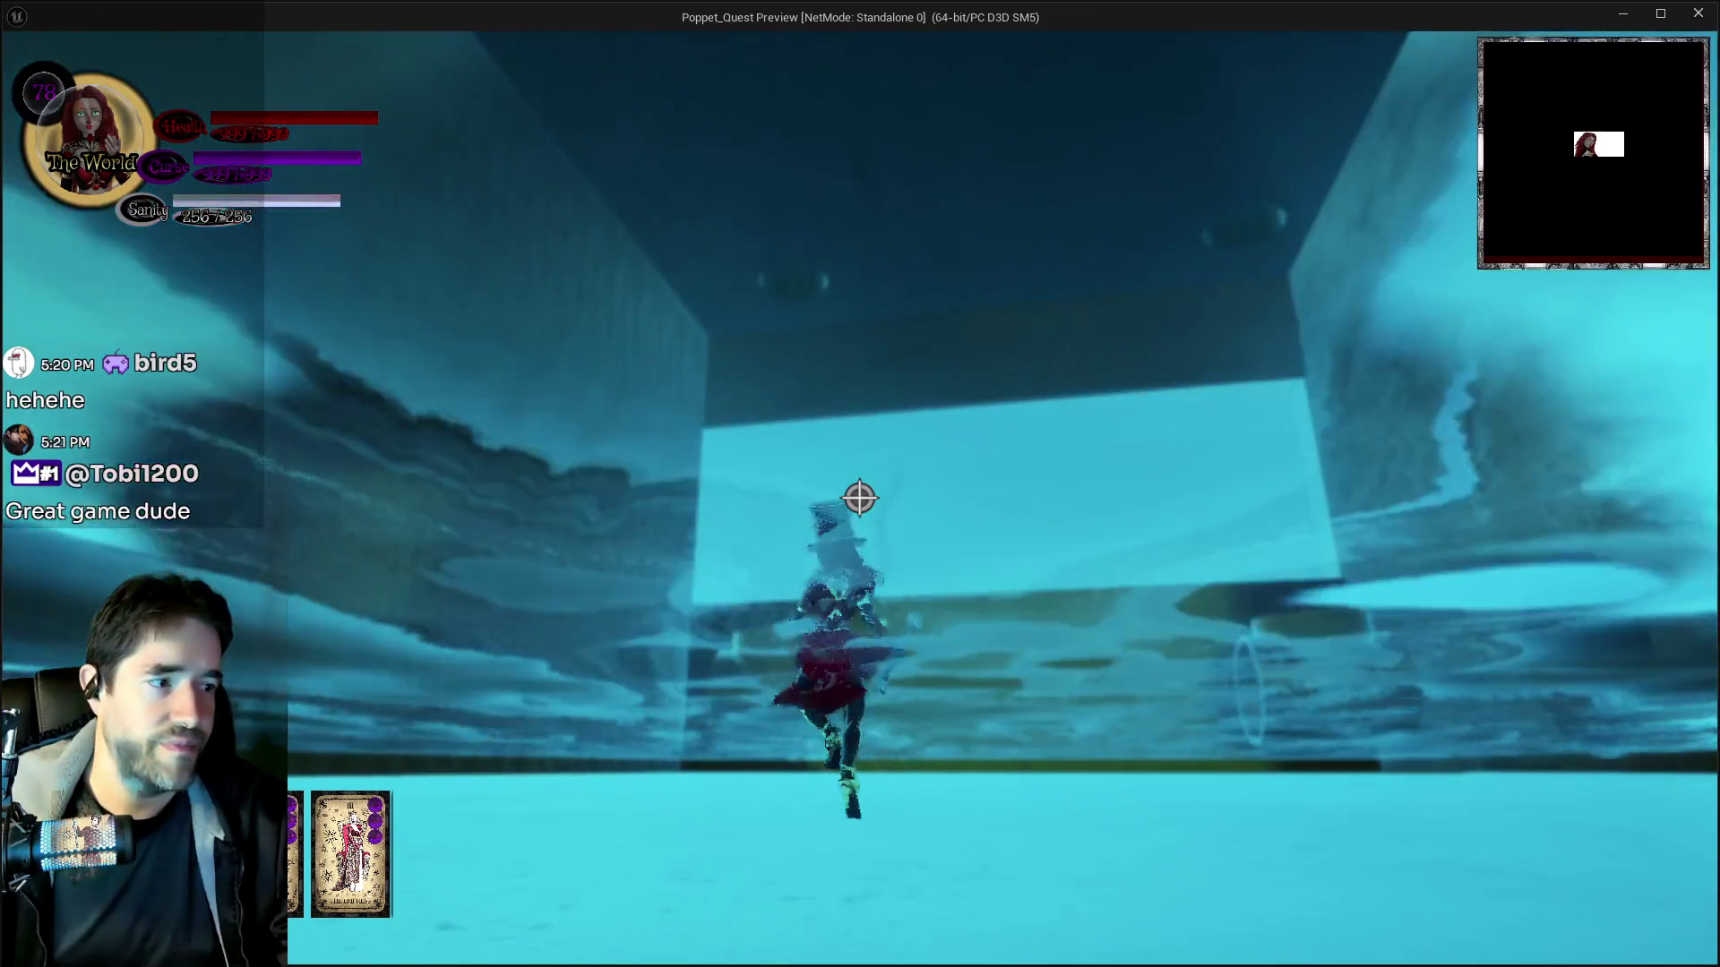
{"action": "key", "text": "w"}
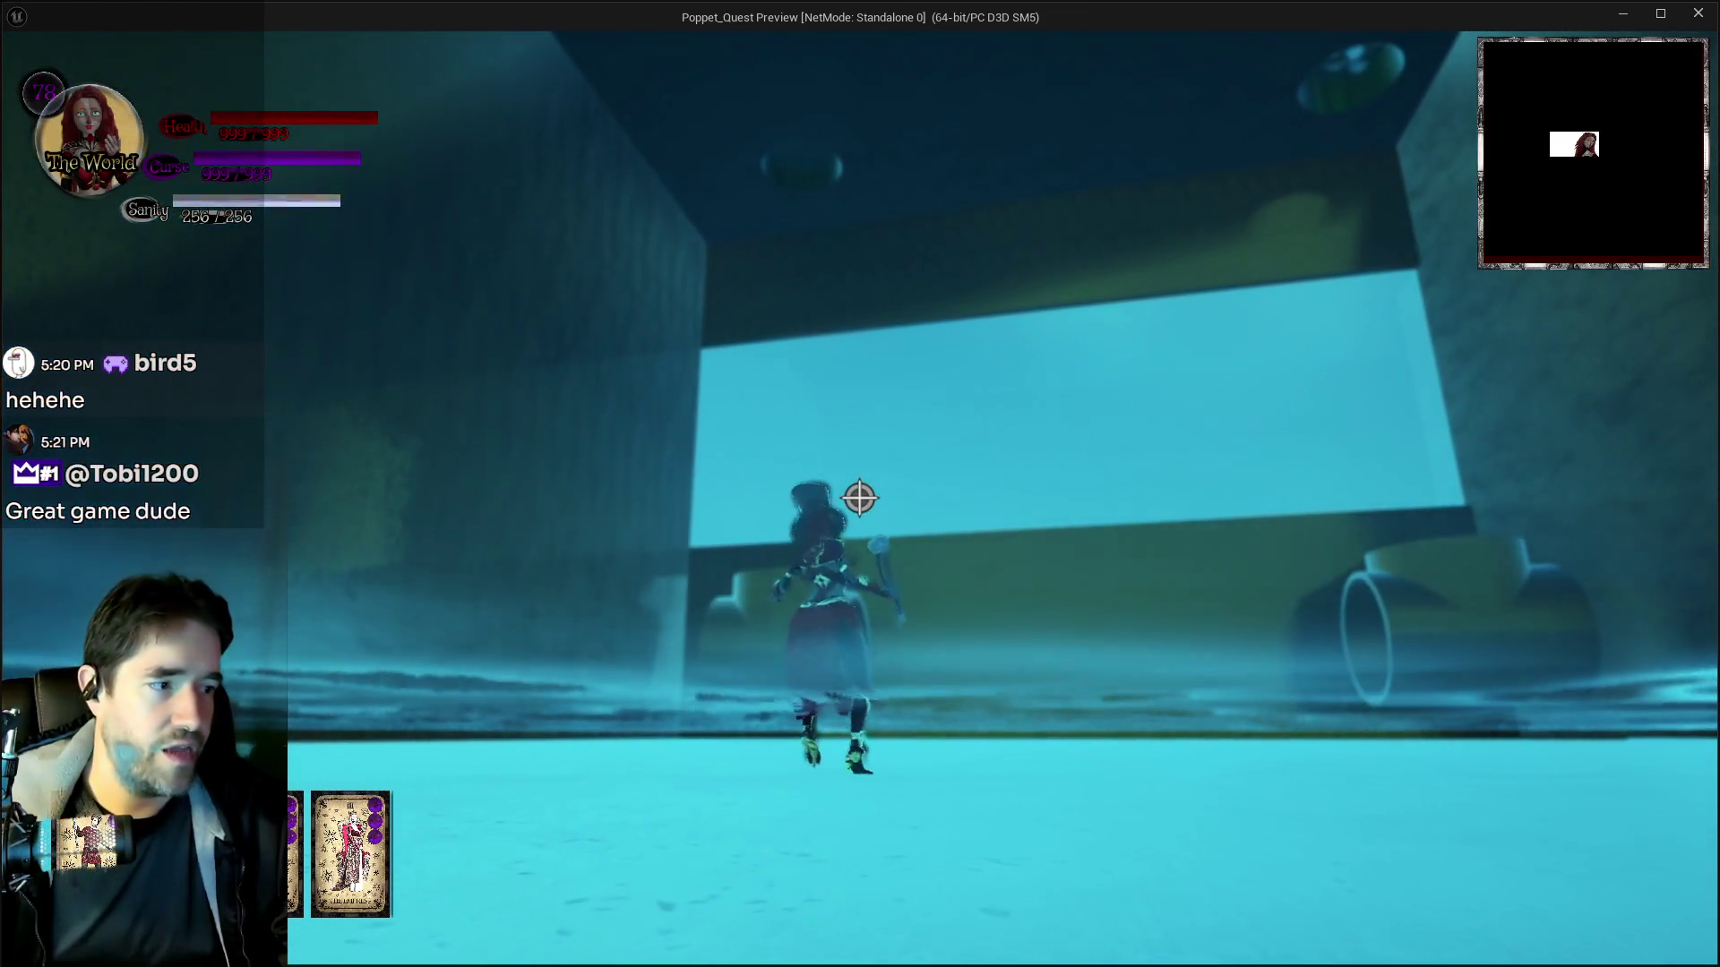
{"action": "key", "text": "w"}
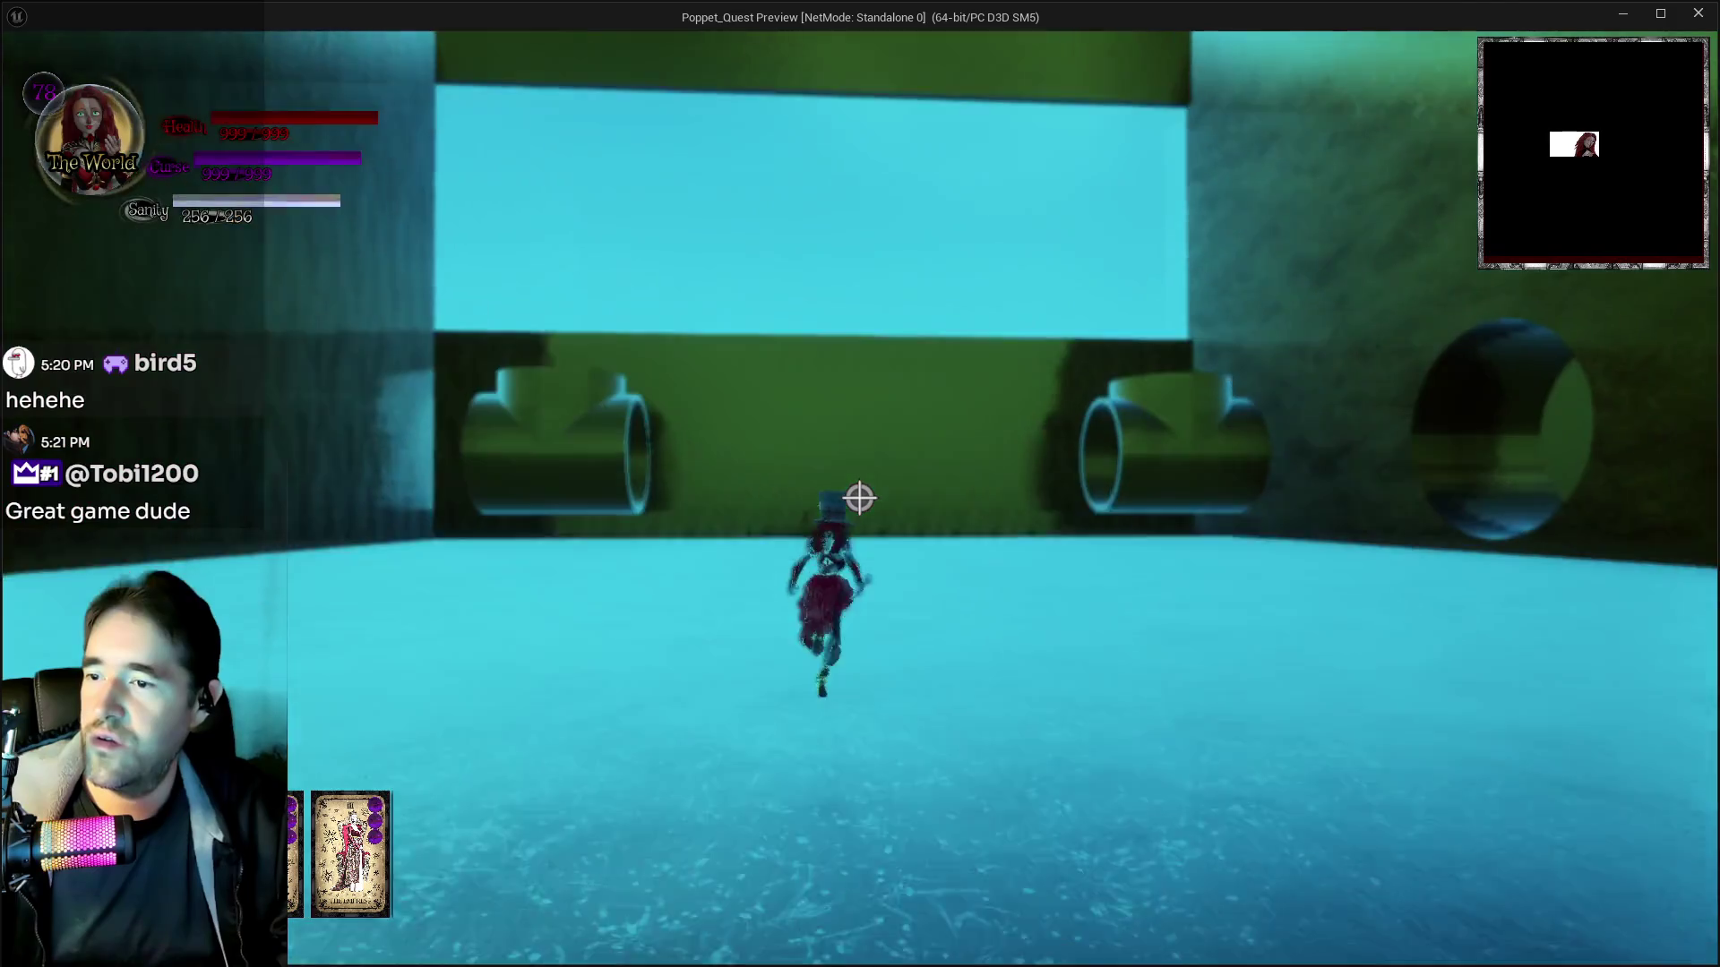
Glide up through the tube toward the wall, then drop and land by the wall
{"action": "key", "text": "space"}
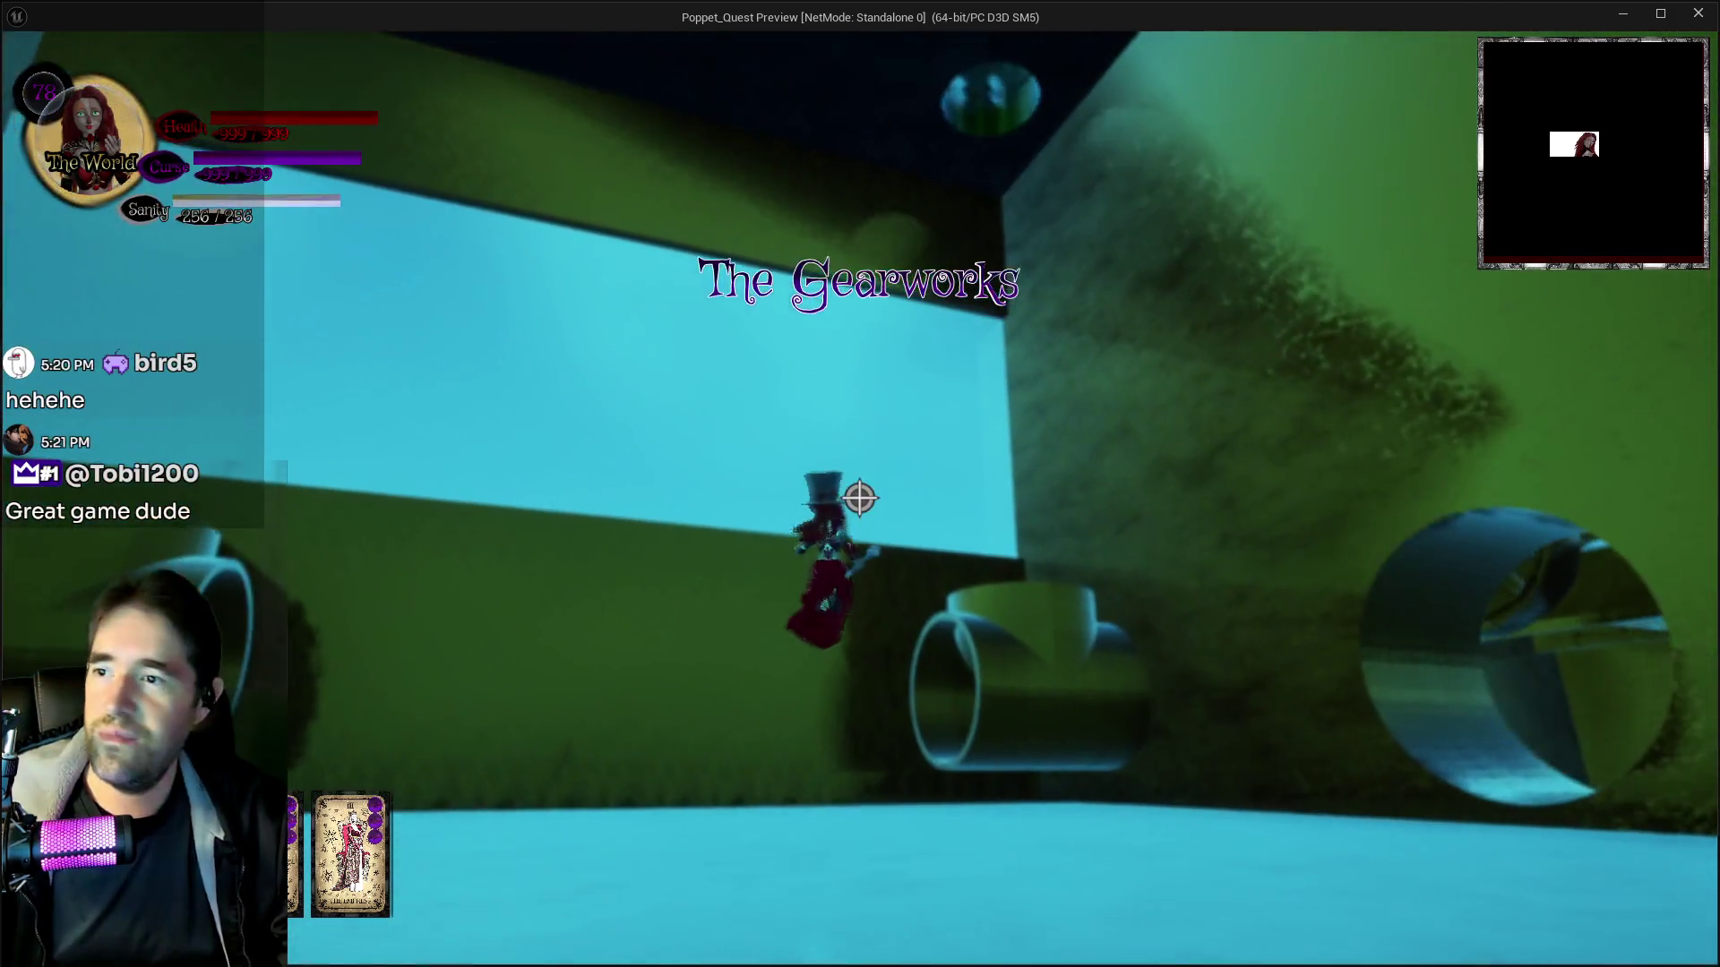
{"action": "key", "text": "space"}
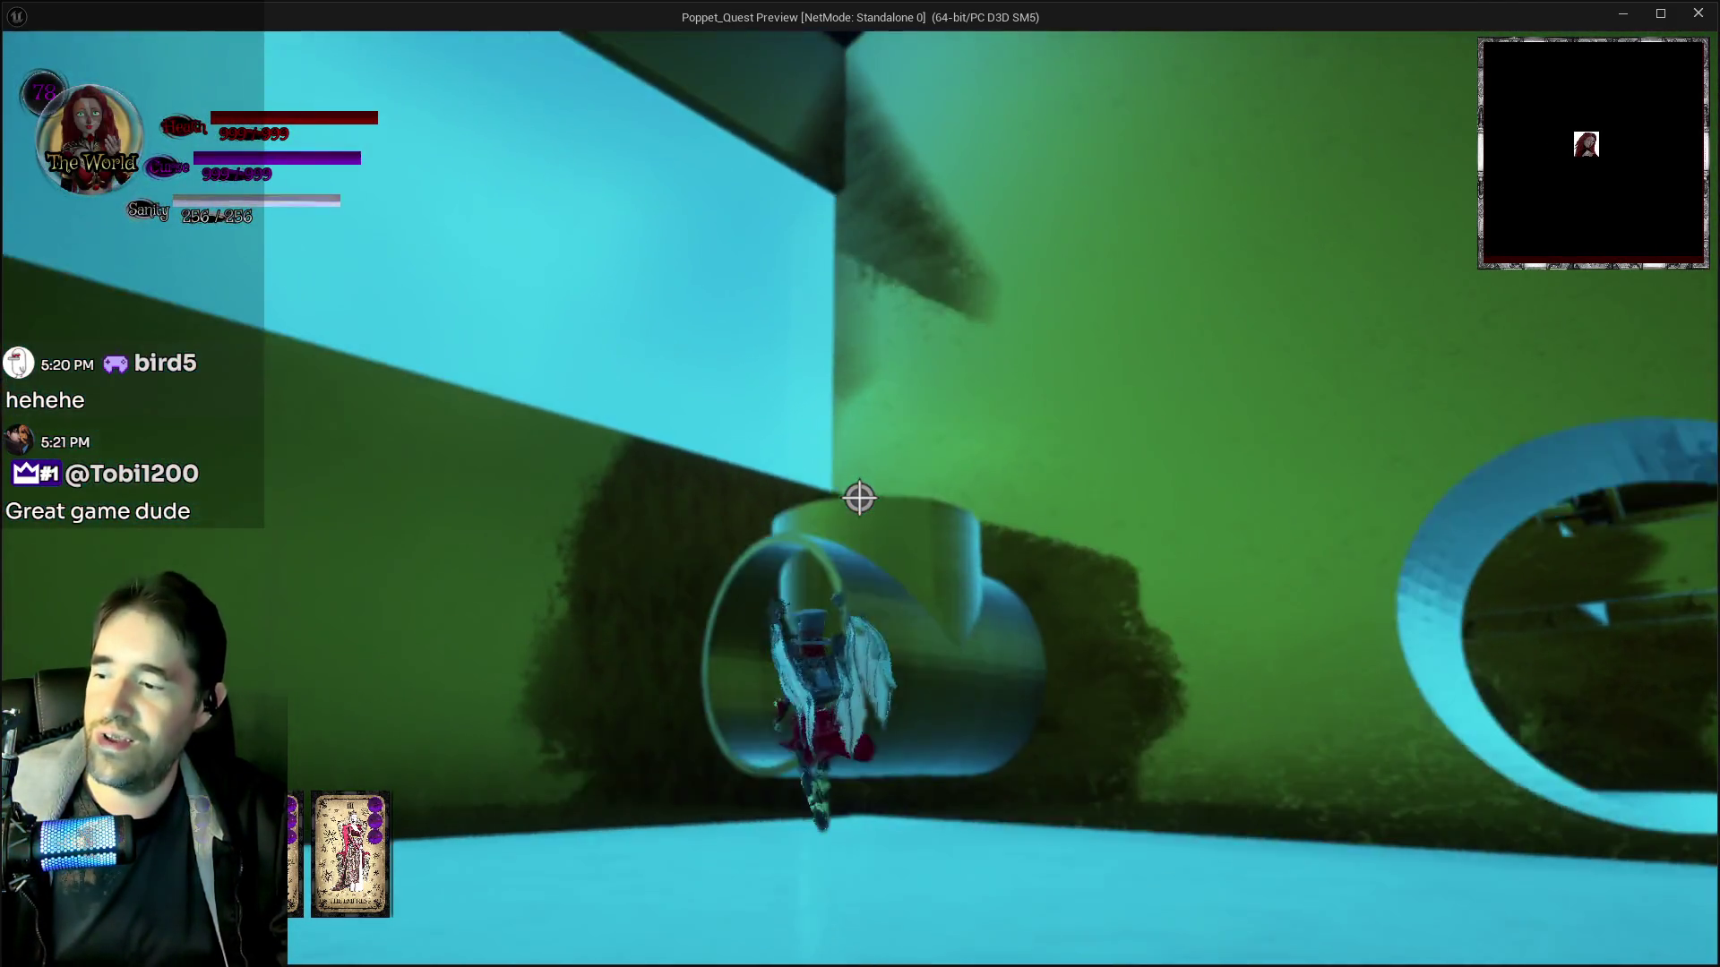
{"action": "key", "text": "space"}
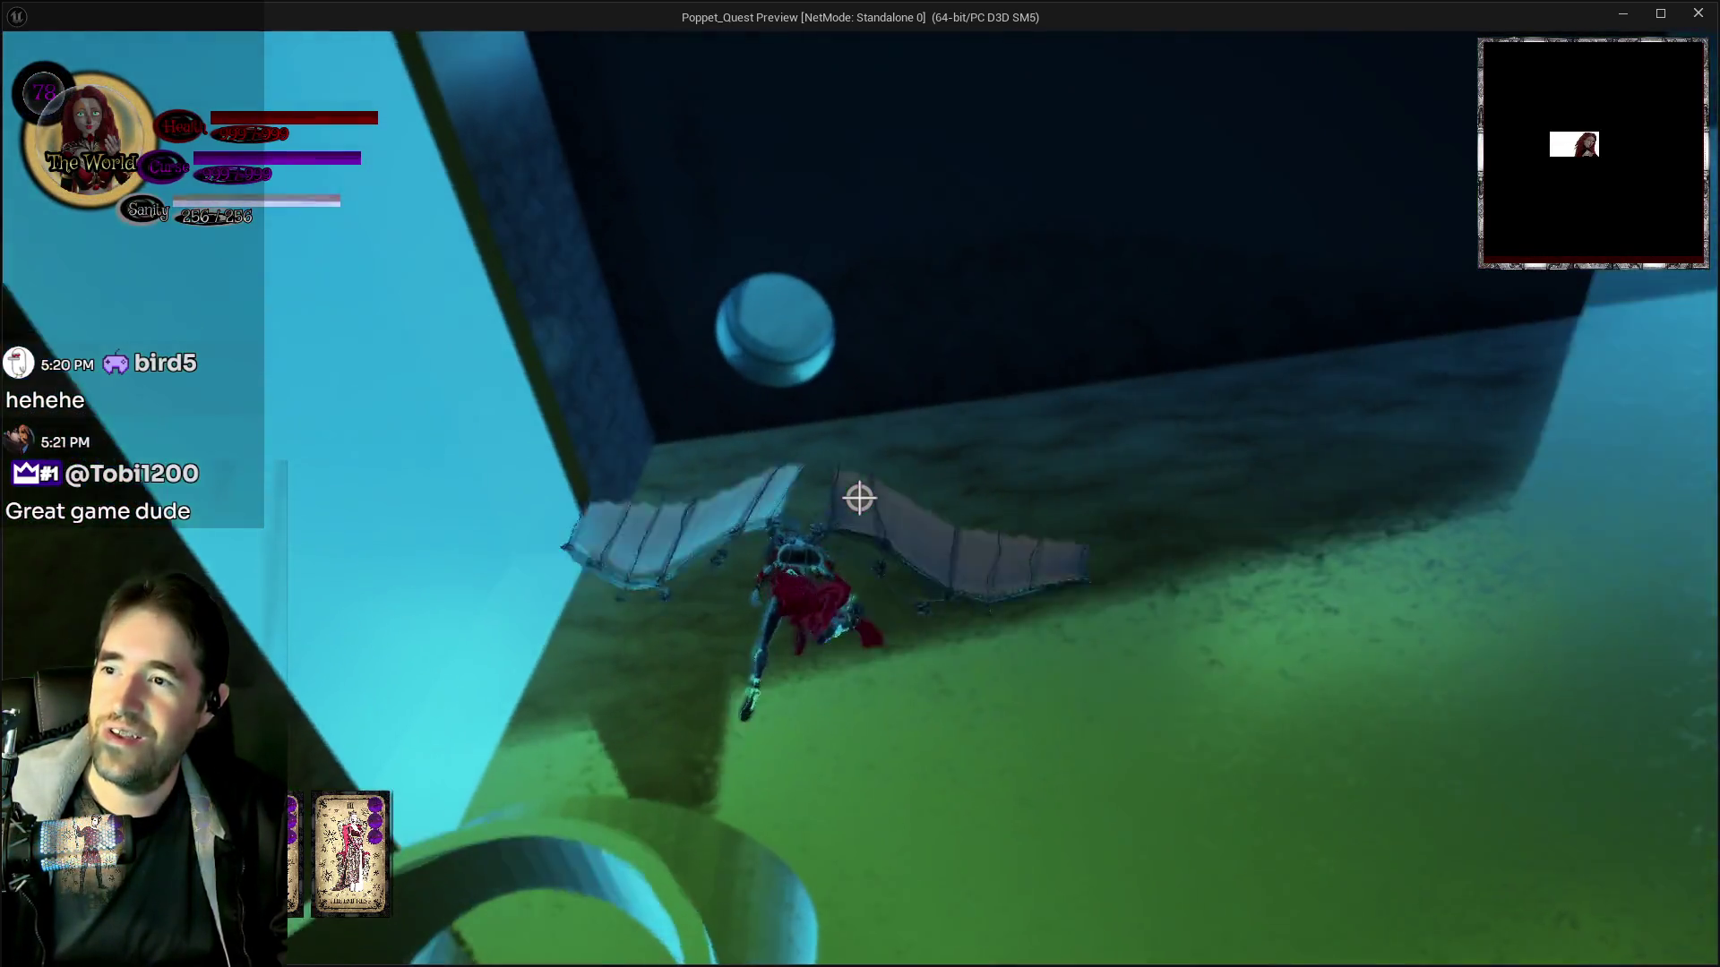
{"action": "key", "text": "space"}
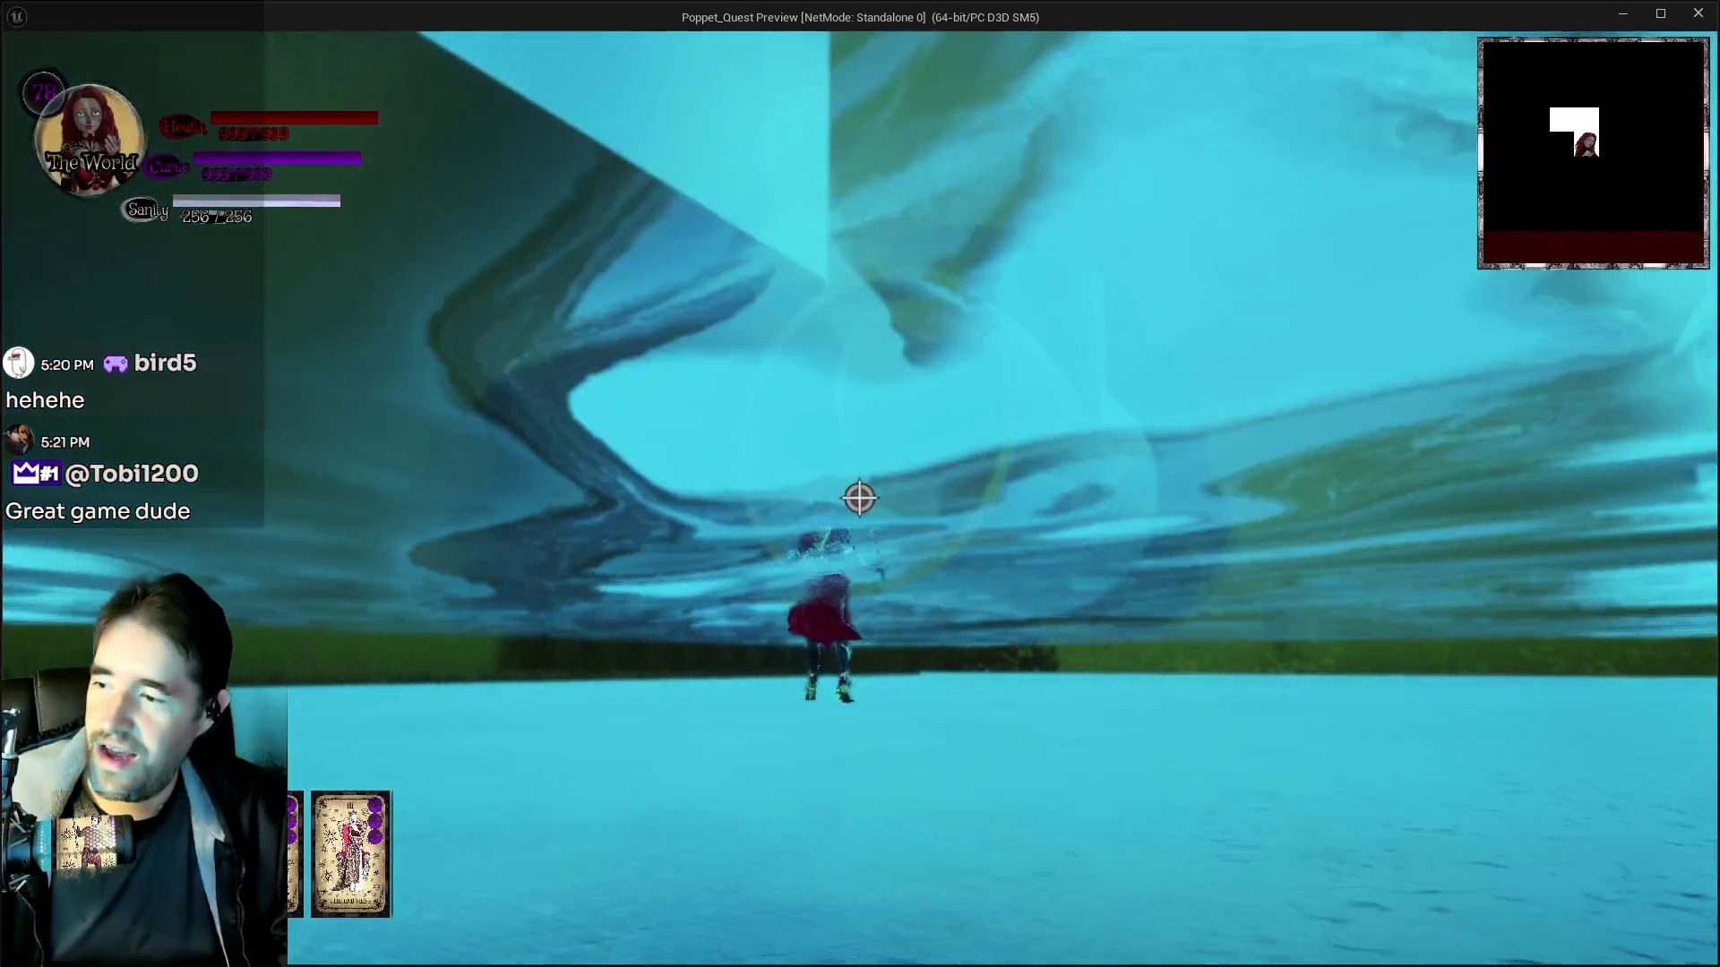
{"action": "key", "text": "w"}
{"action": "key", "text": "w"}
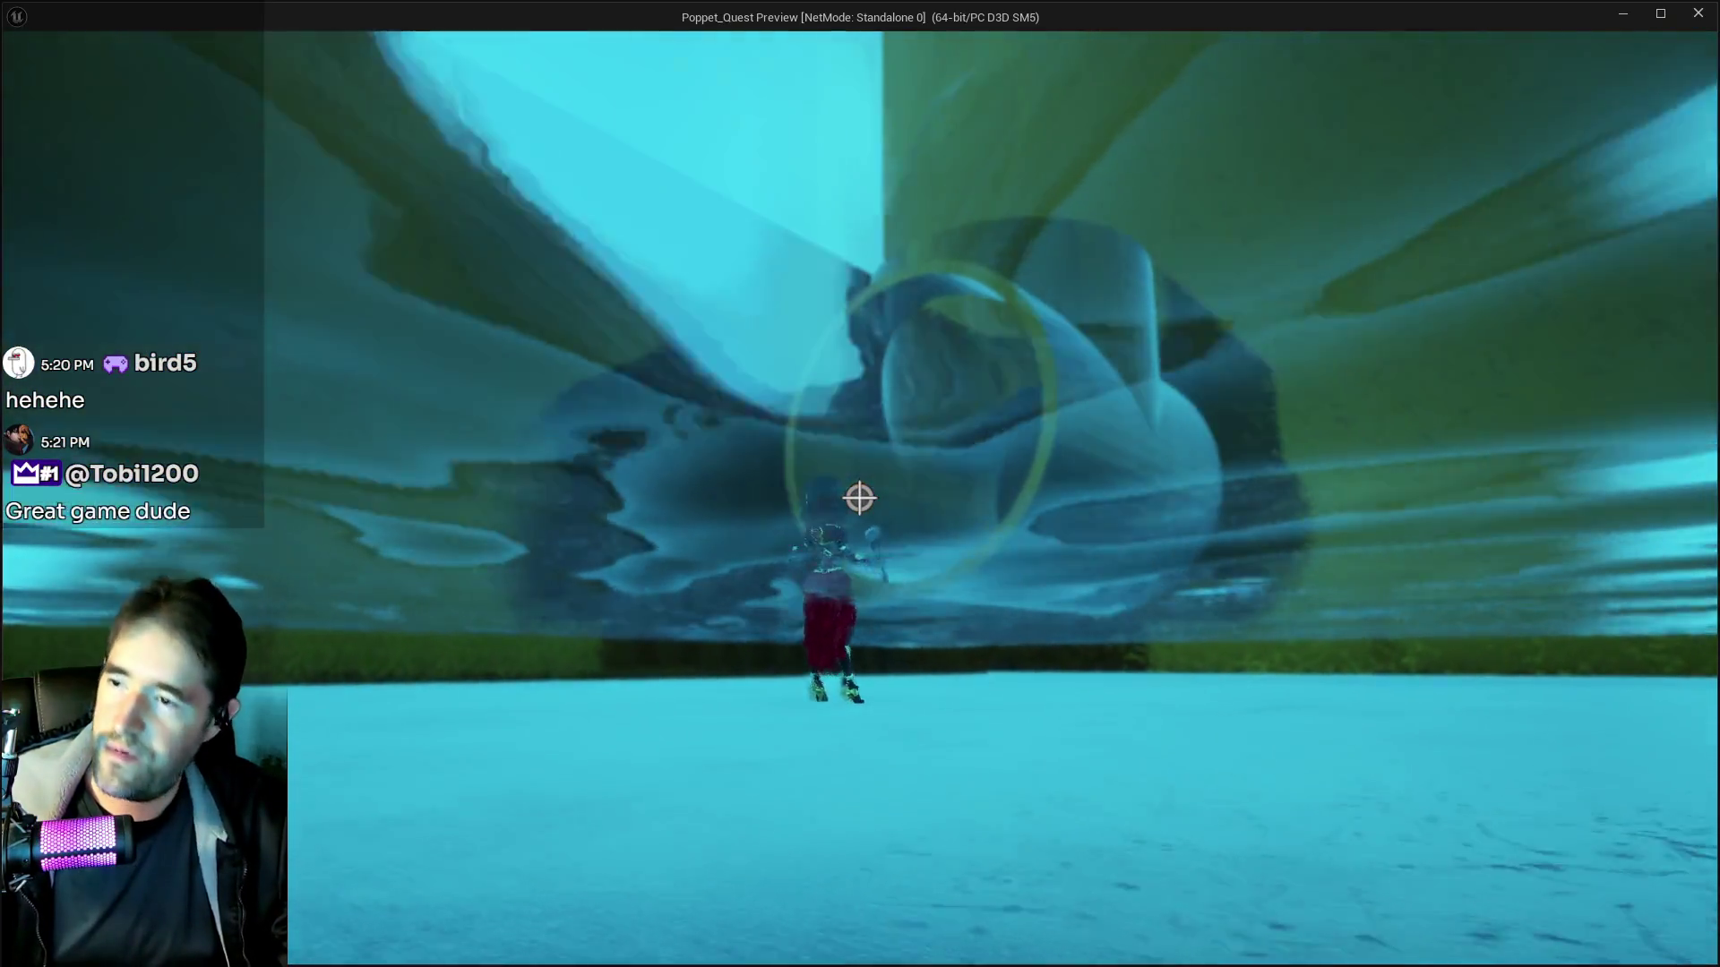
Equip card VII The Chariot and fly through the green tube into the darker shaft
{"action": "key", "text": "Tab"}
{"action": "left_click", "coordinate": [986, 311]}
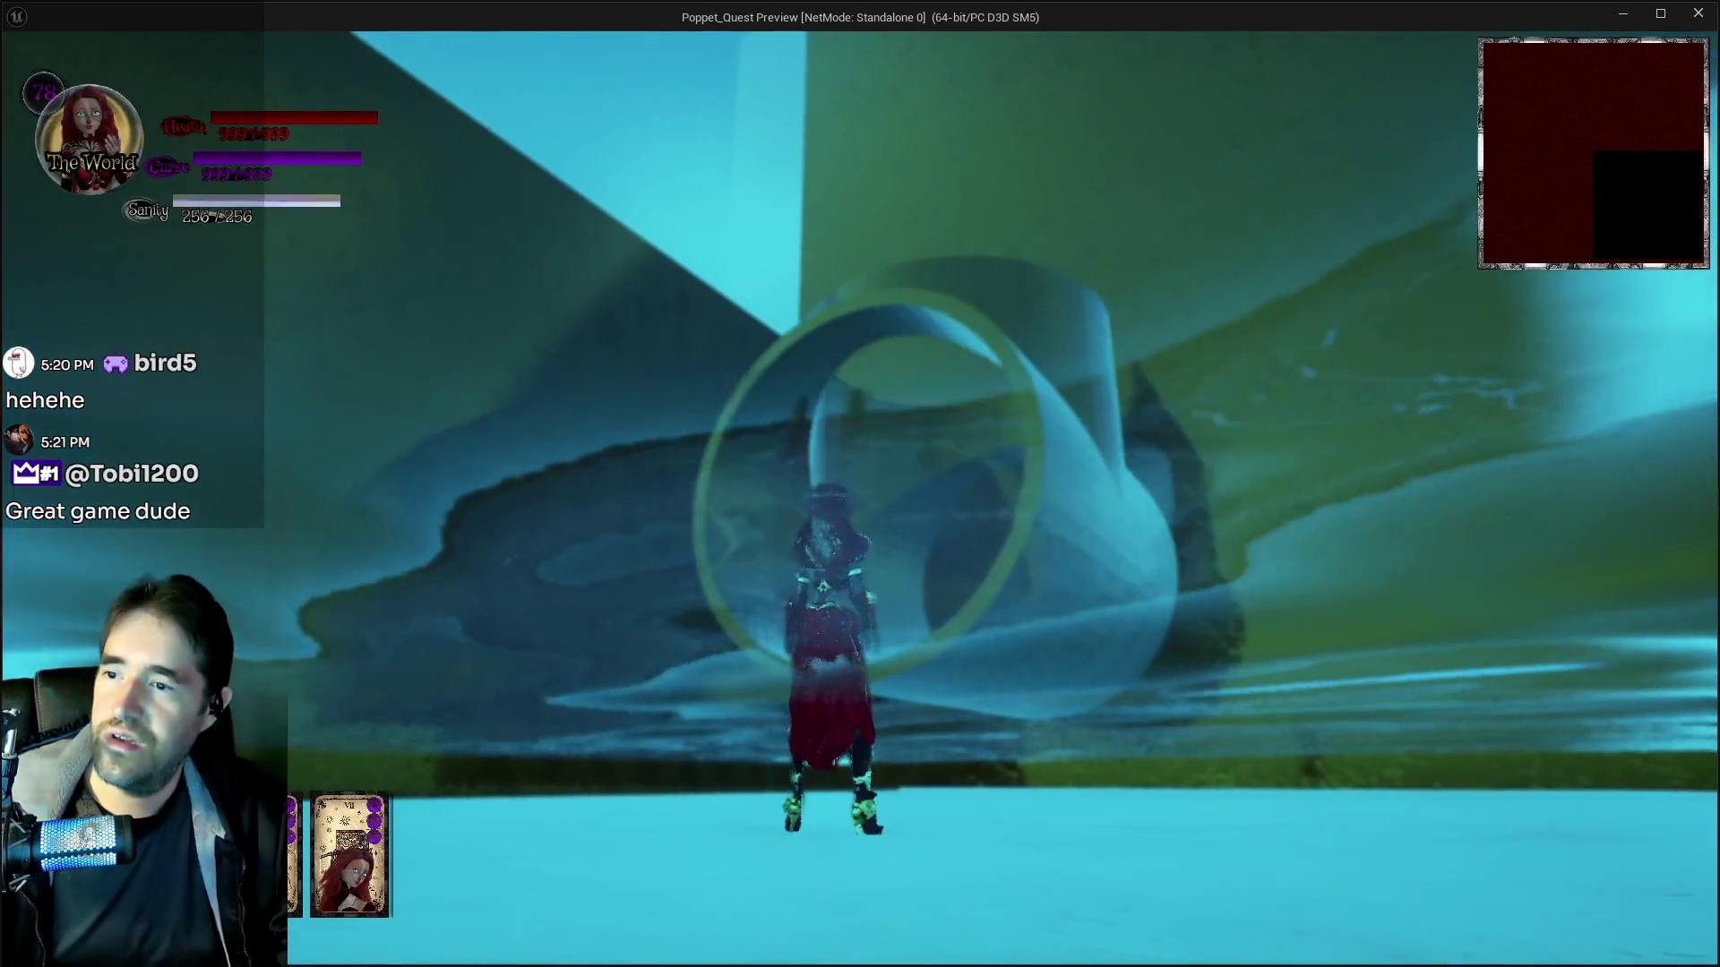
{"action": "key", "text": "w"}
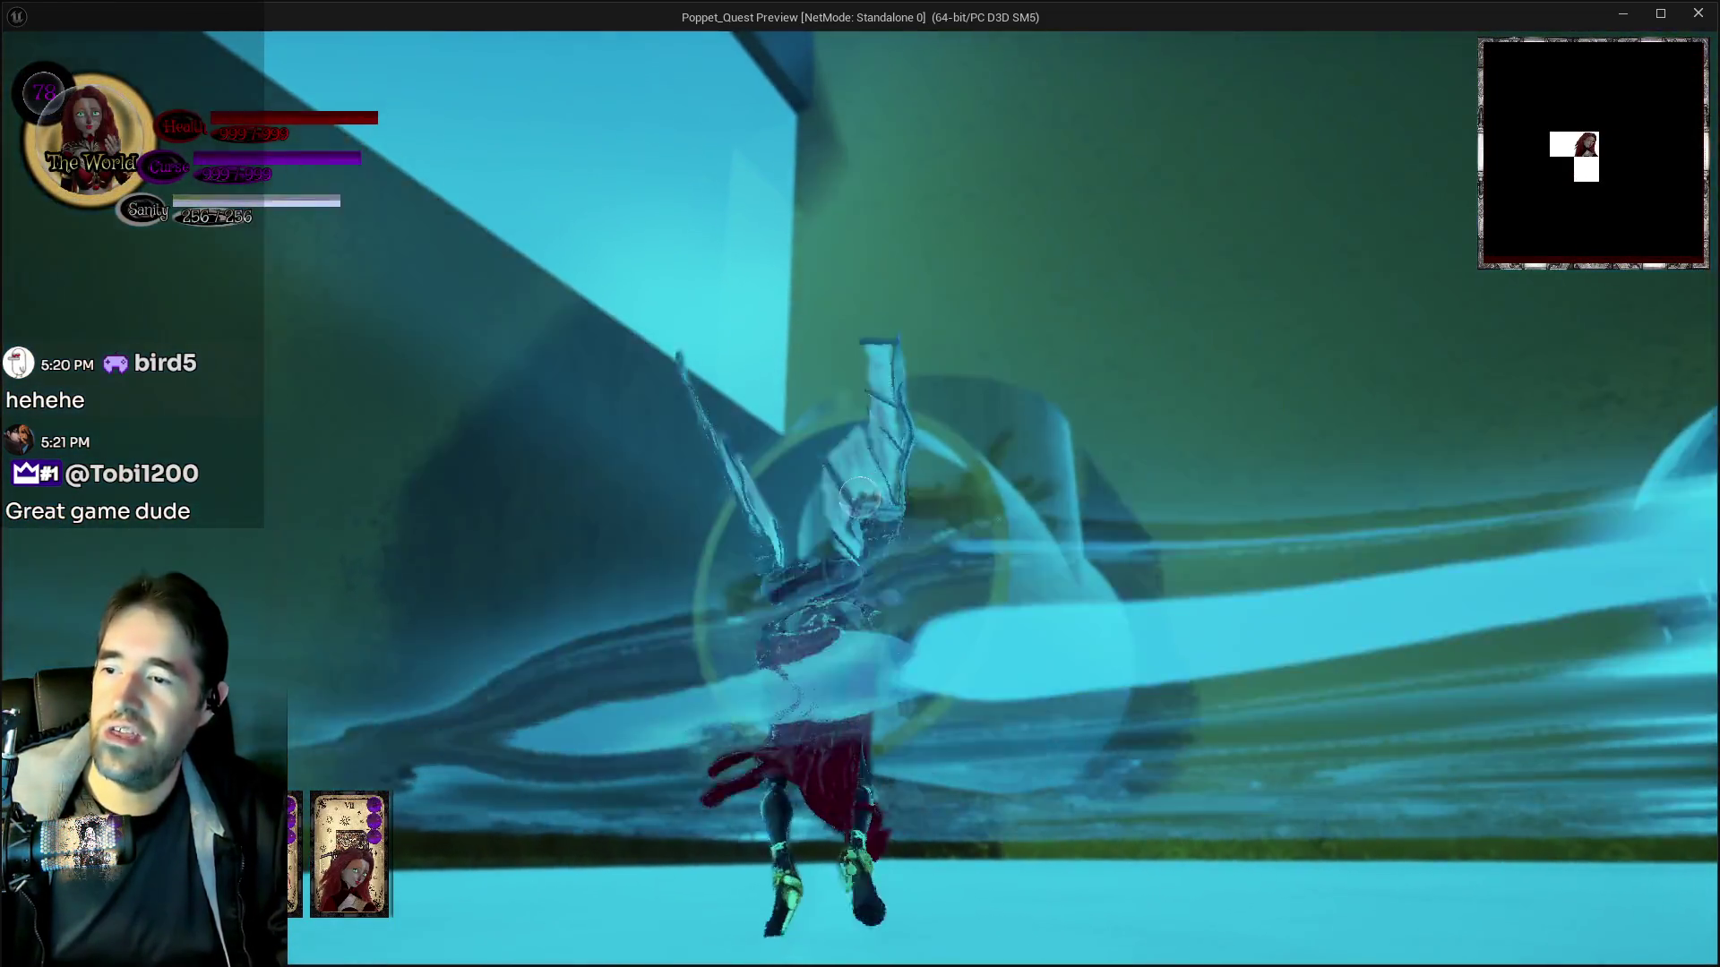
{"action": "key", "text": "w"}
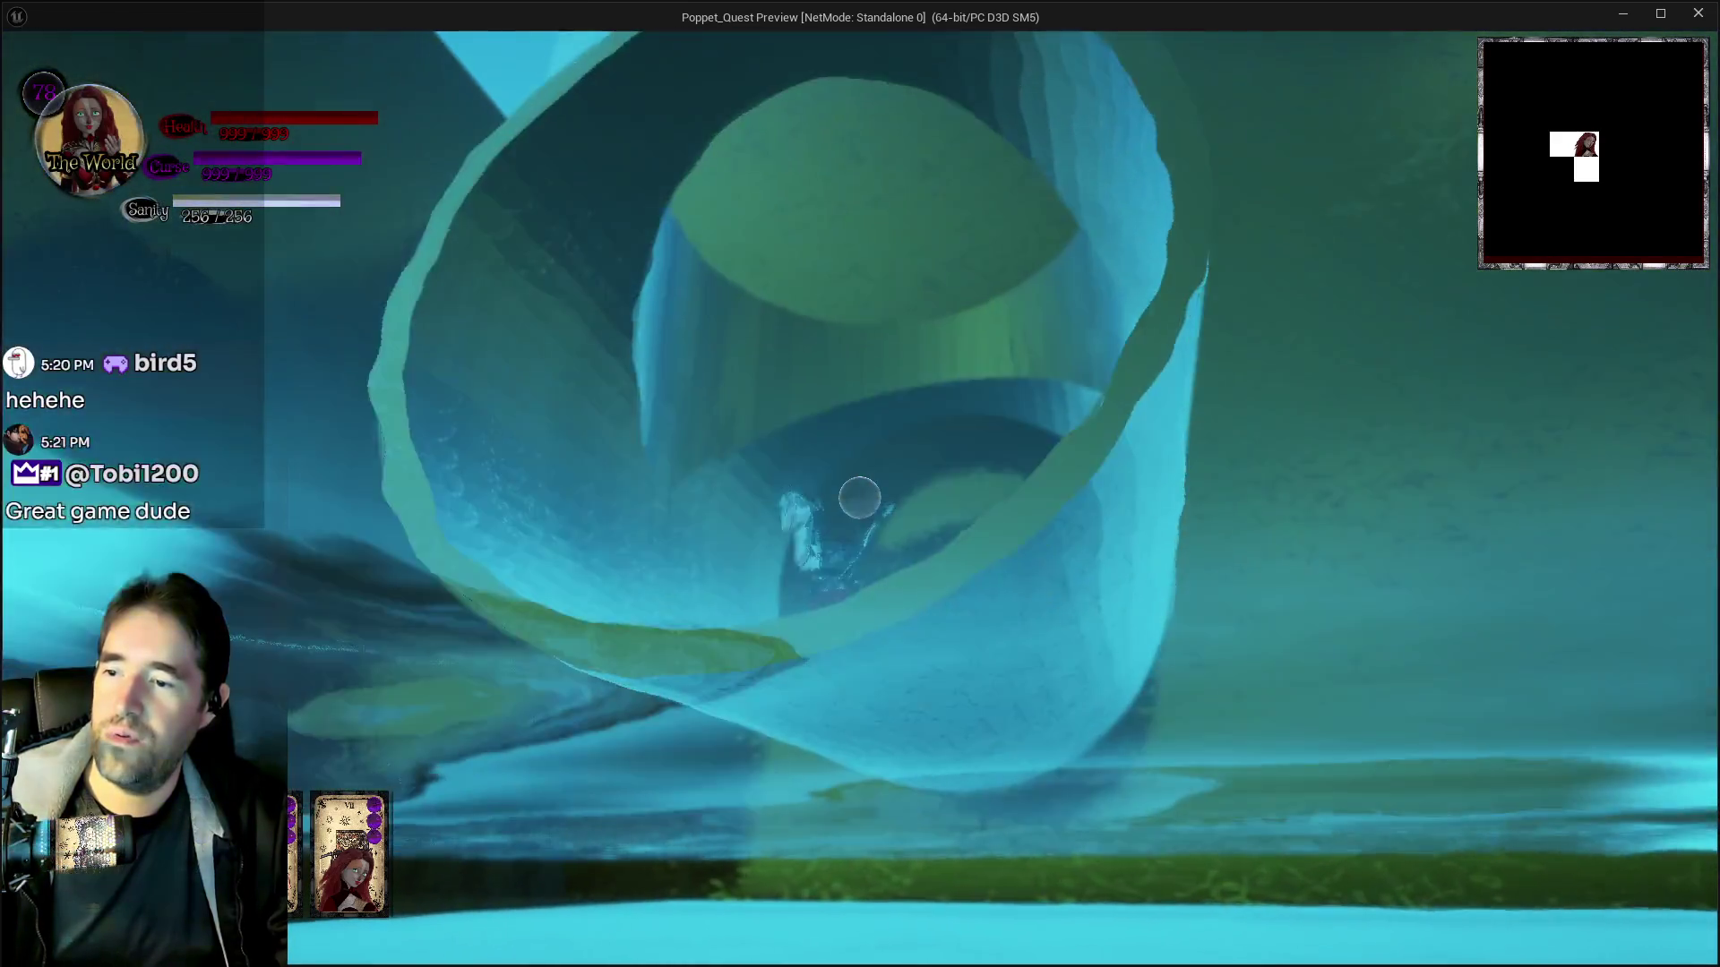
{"action": "key", "text": "w"}
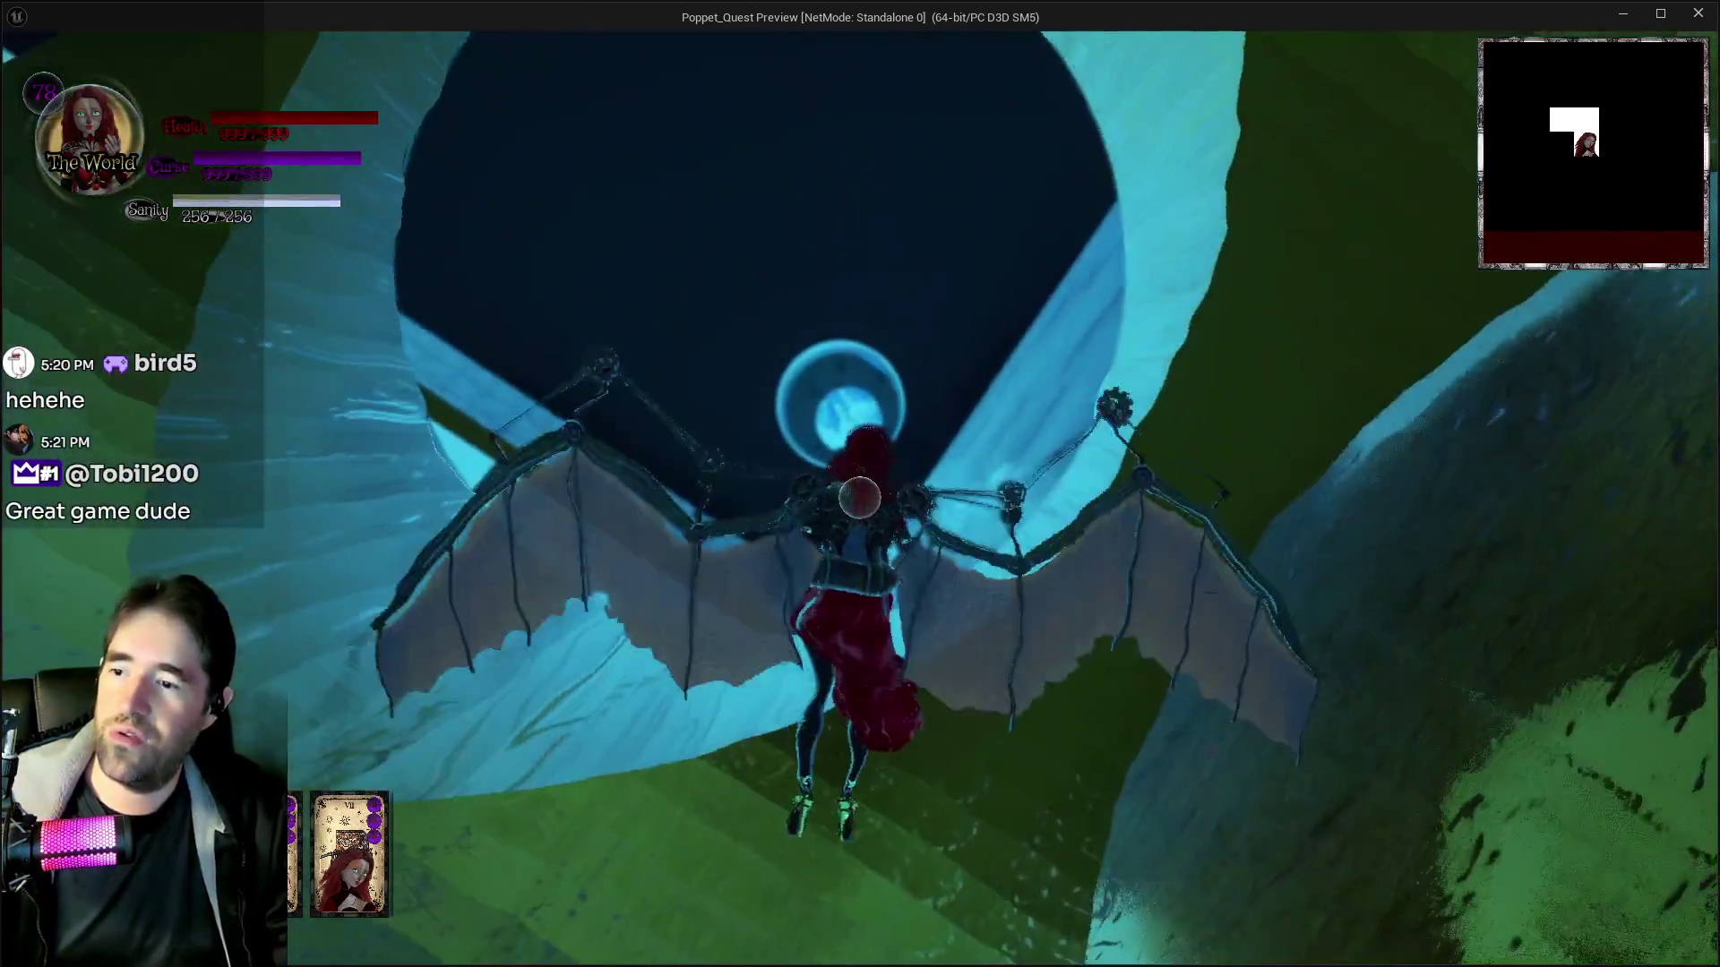
{"action": "key", "text": "w"}
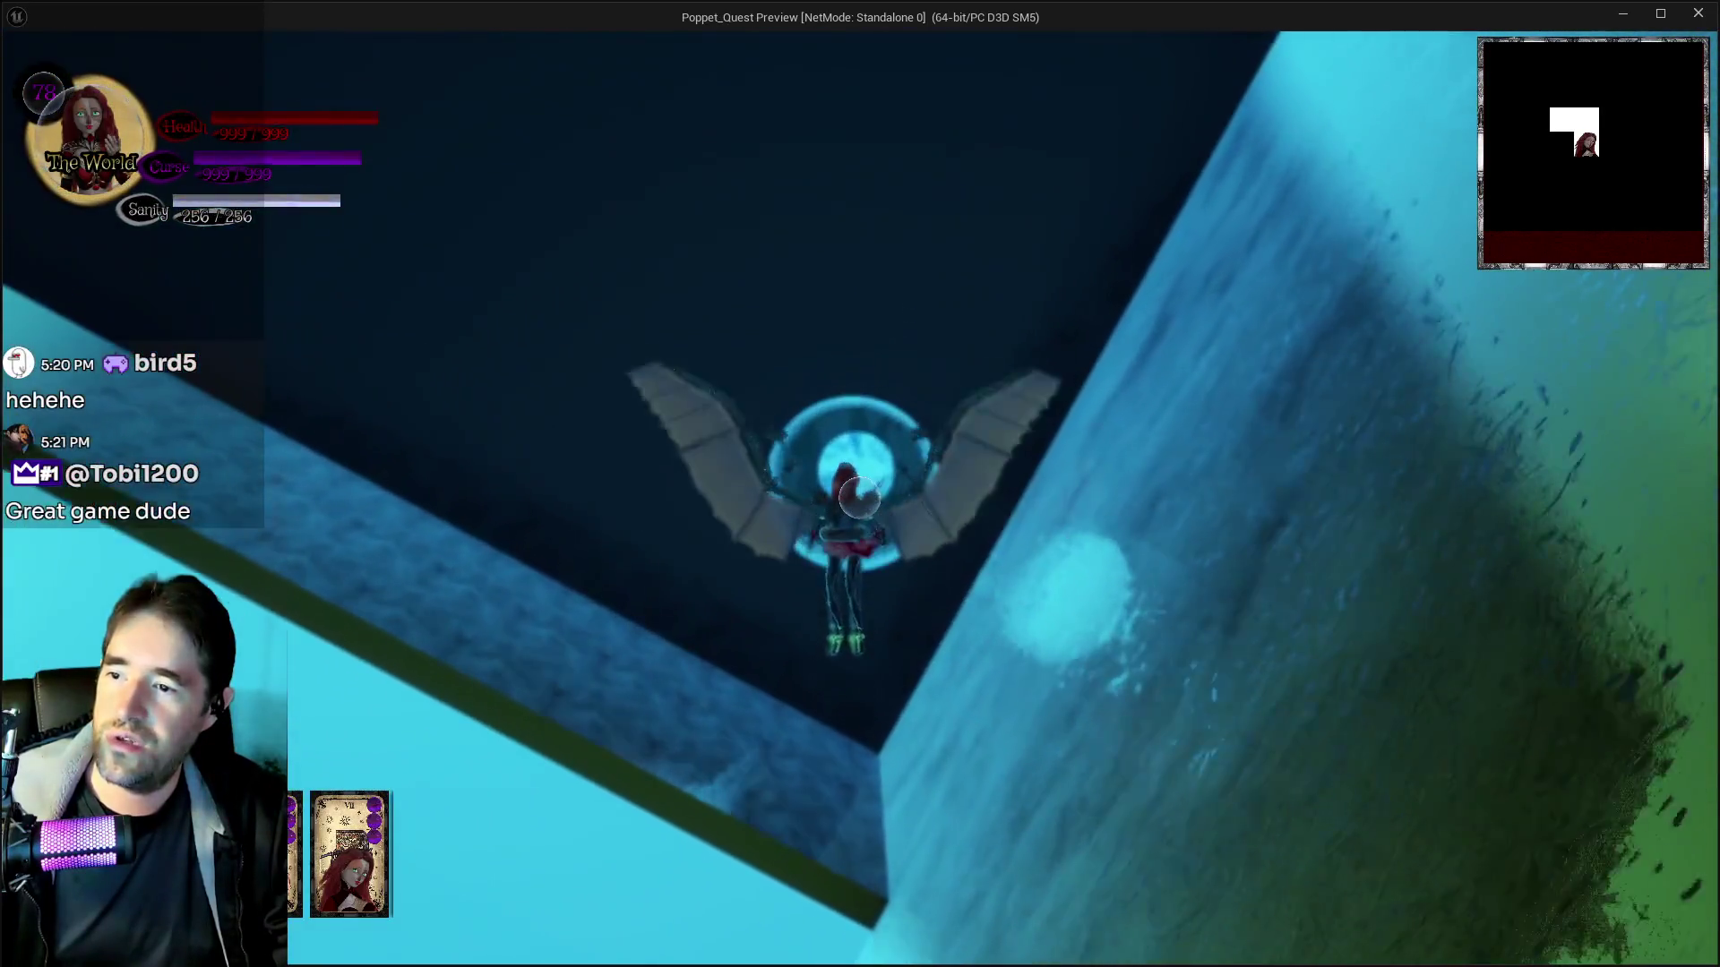
{"action": "key", "text": "w"}
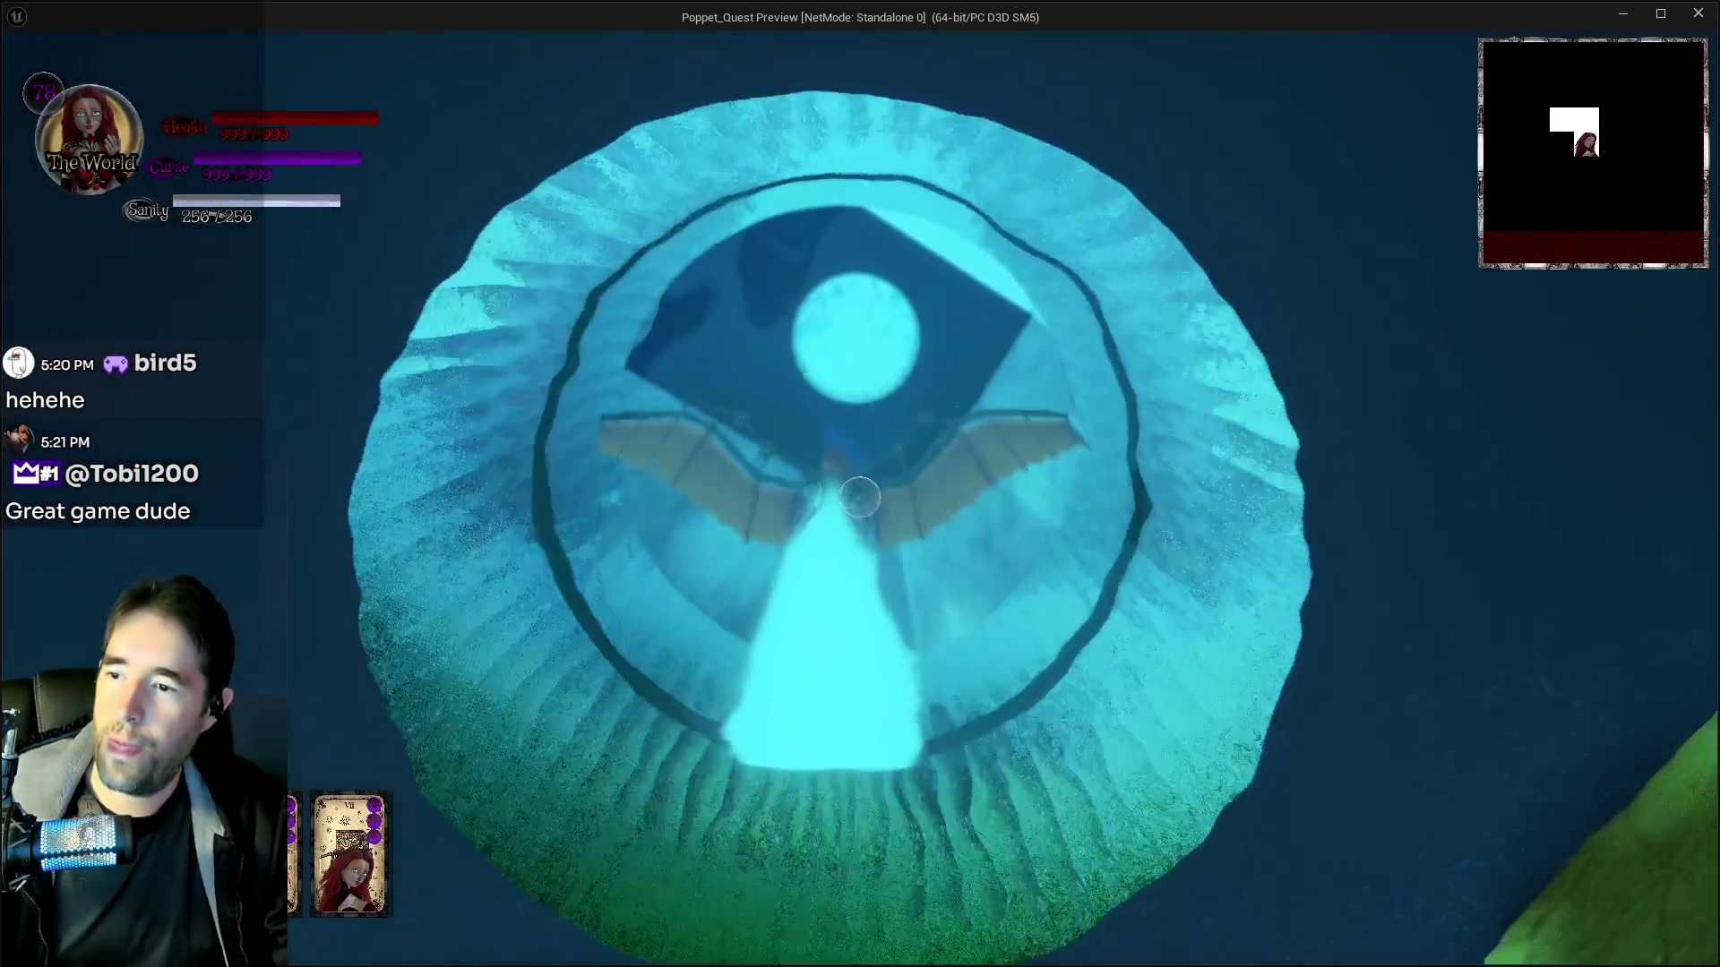
Fly through the orange, icy and green rings deep into the long blue tunnel
{"action": "key", "text": "w"}
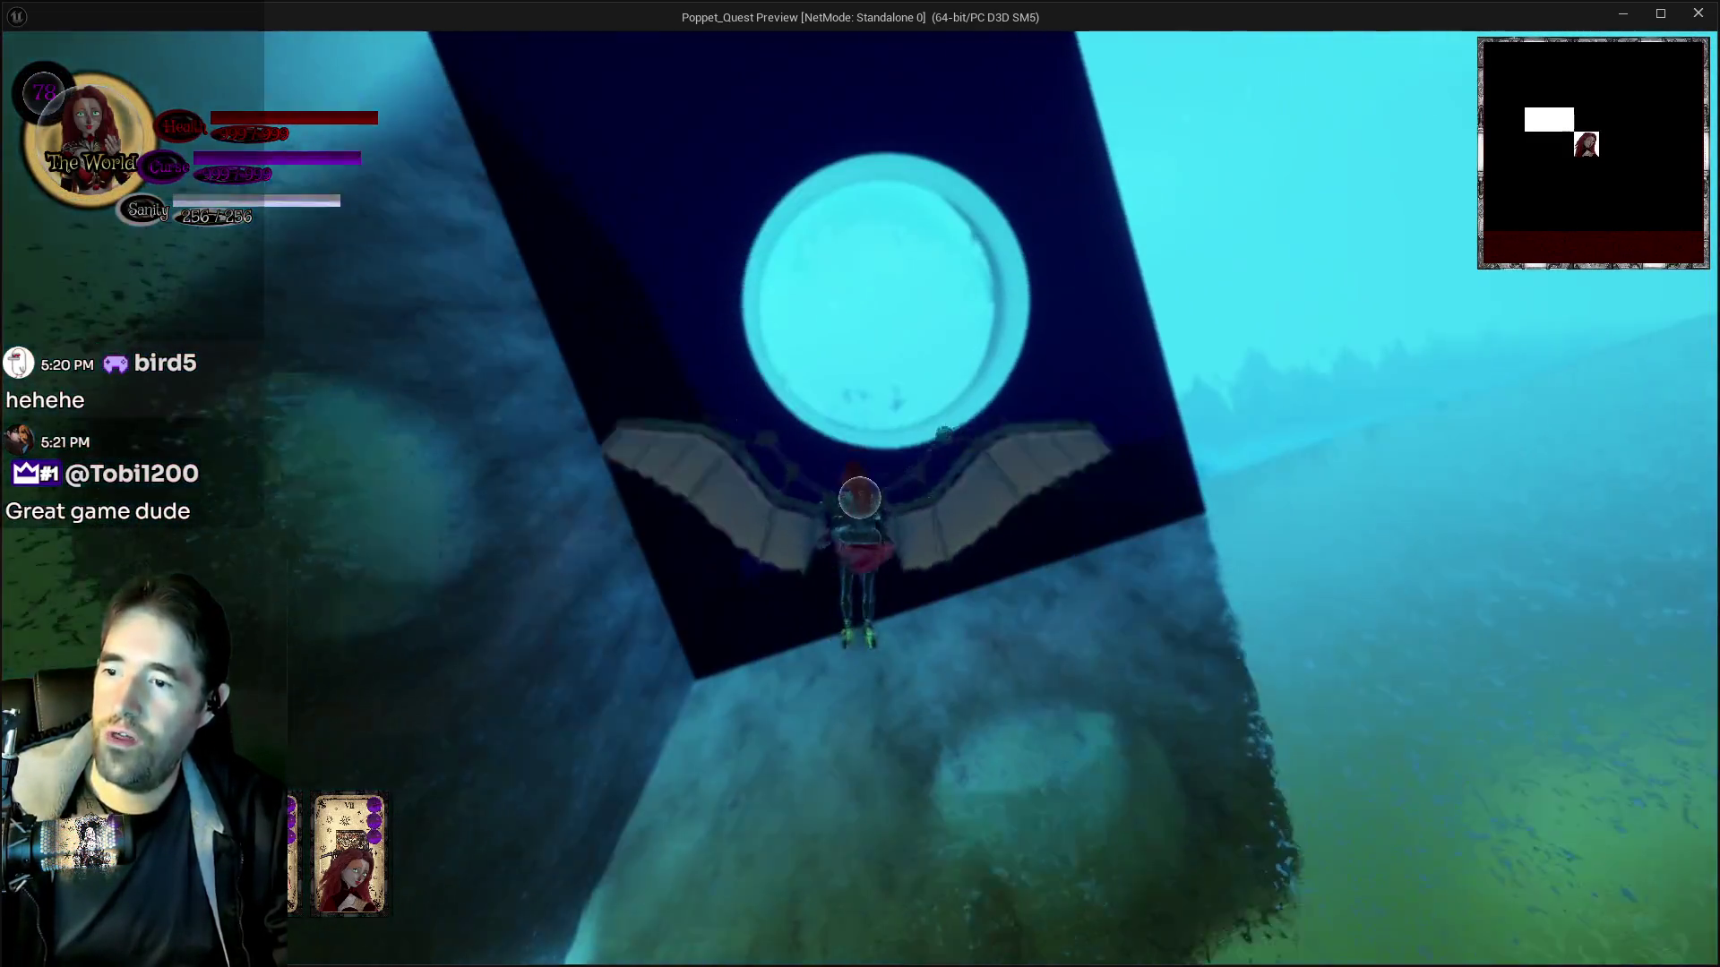
{"action": "key", "text": "w"}
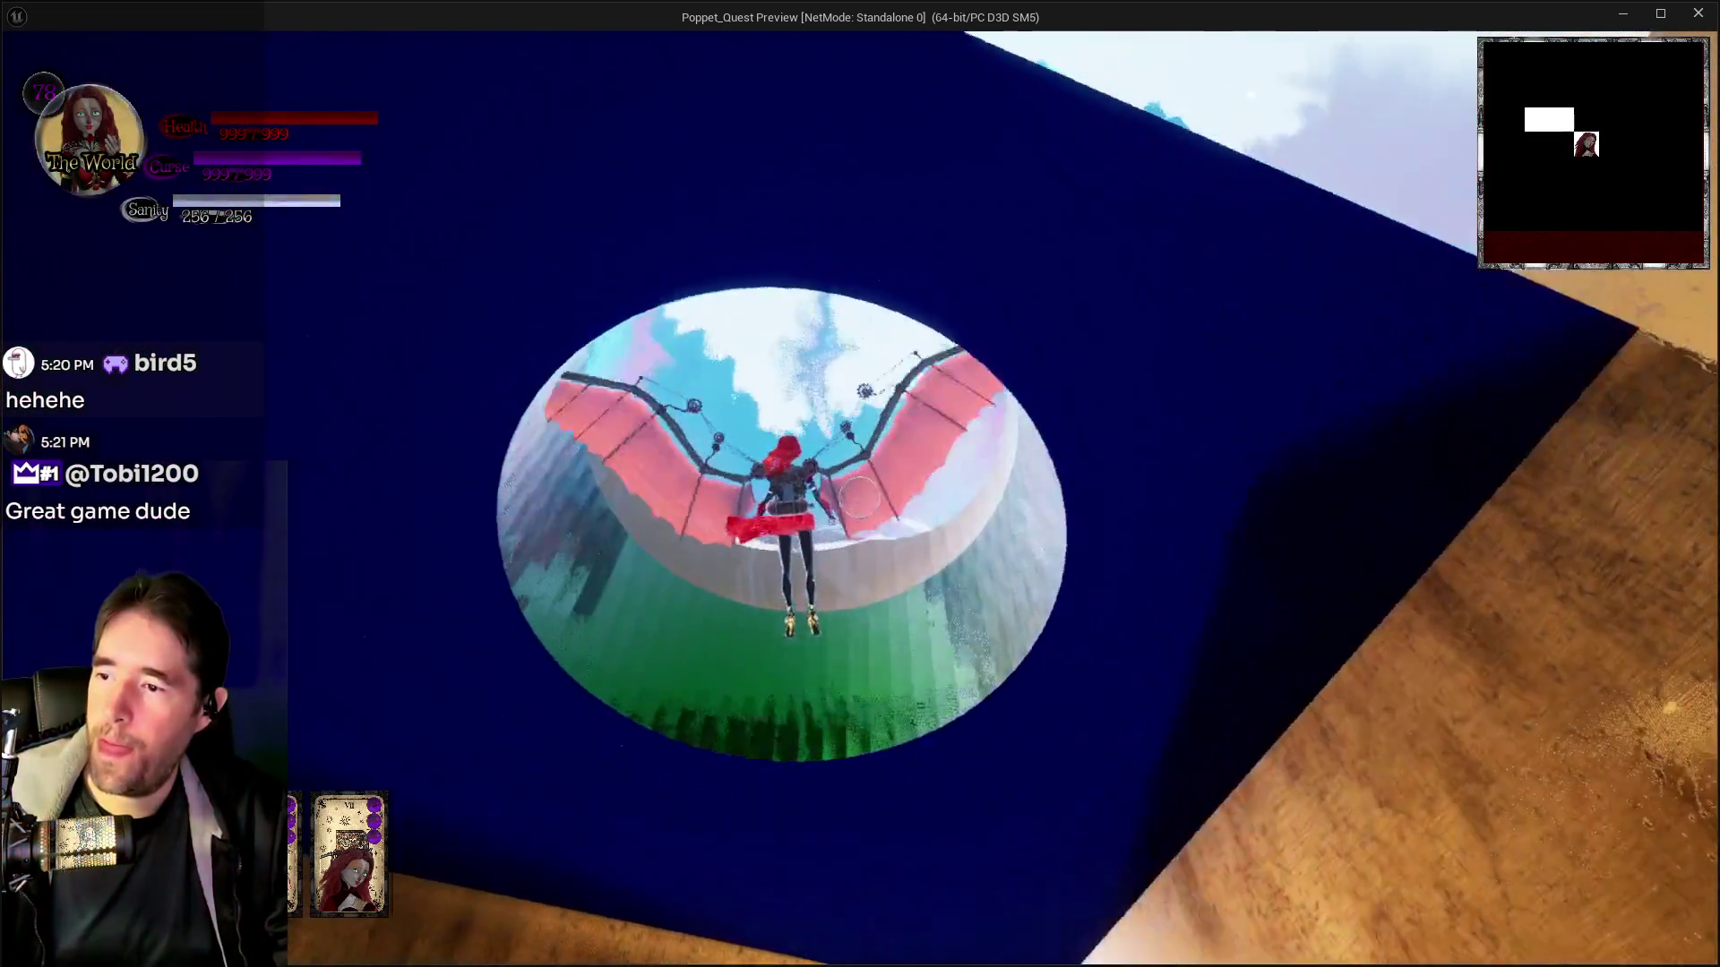
{"action": "key", "text": "w"}
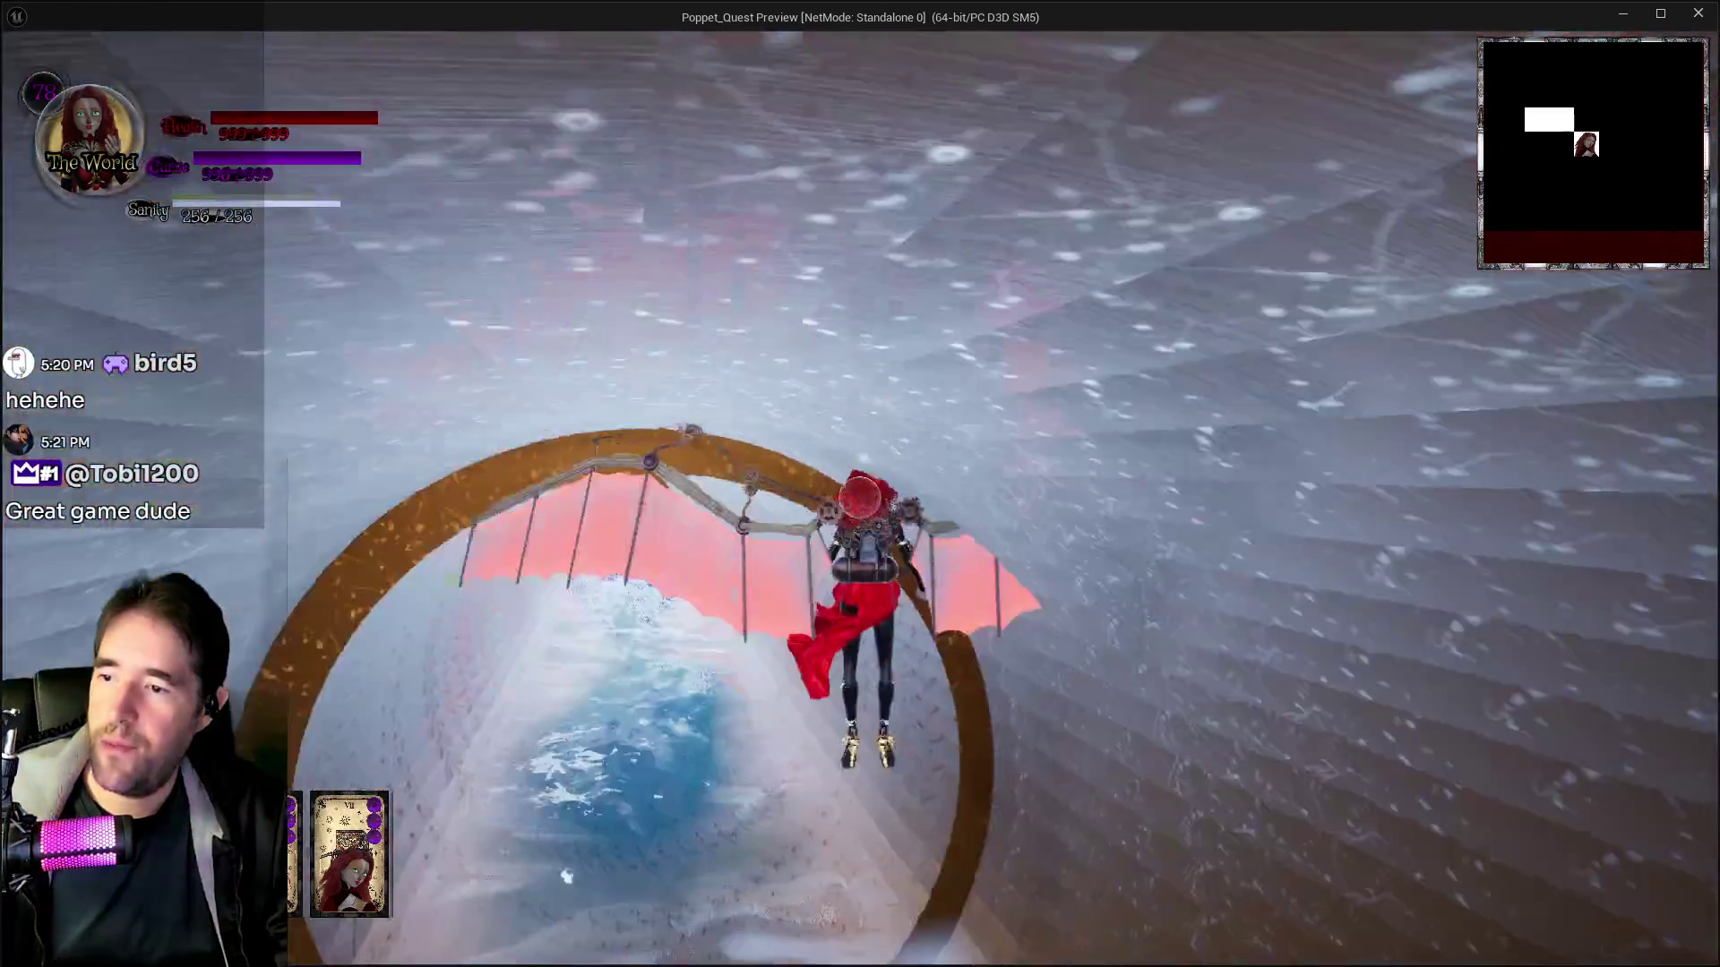
{"action": "key", "text": "w"}
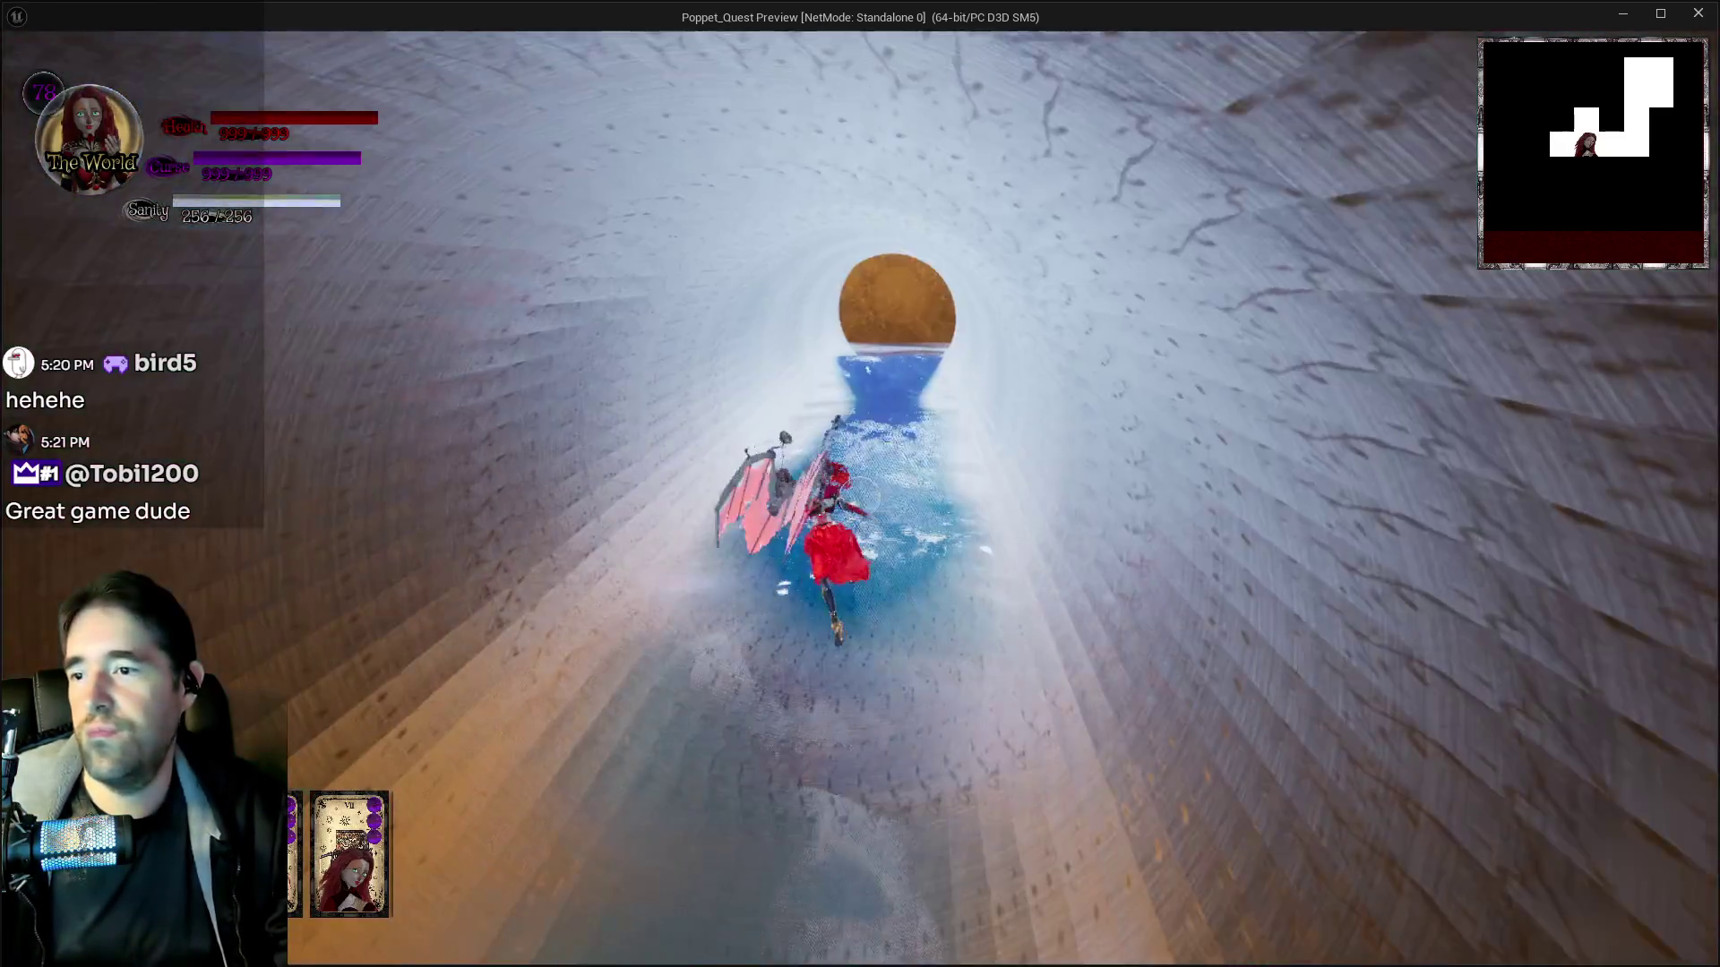
{"action": "key", "text": "w"}
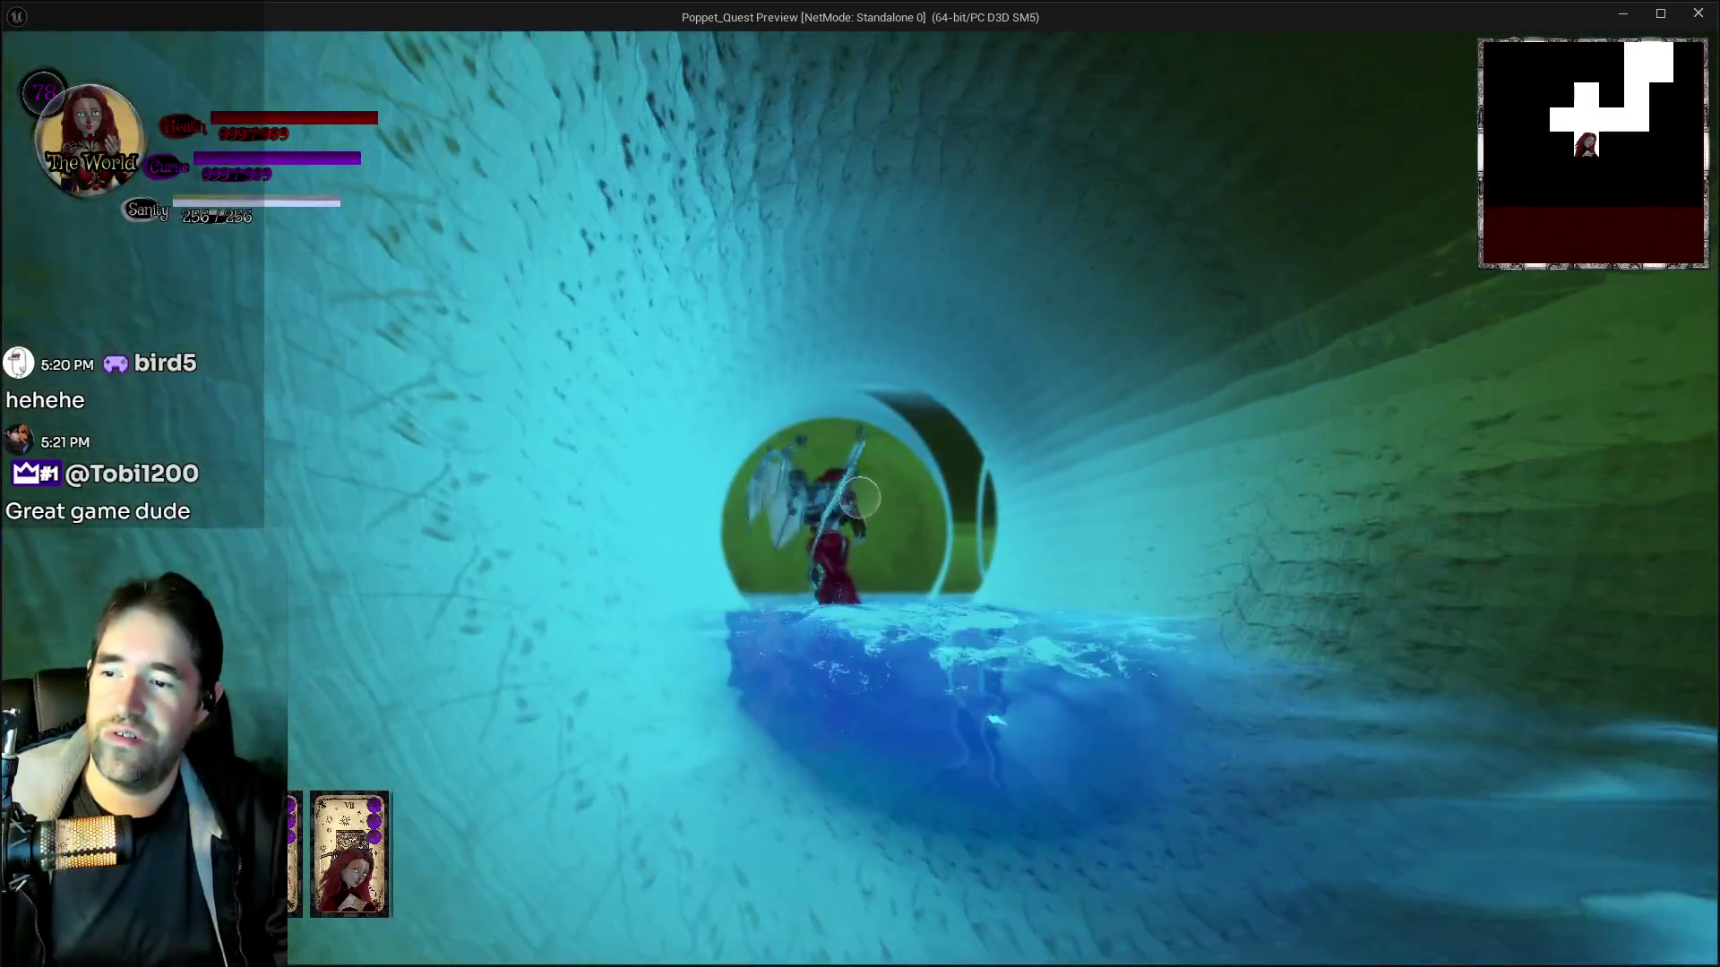
{"action": "key", "text": "w"}
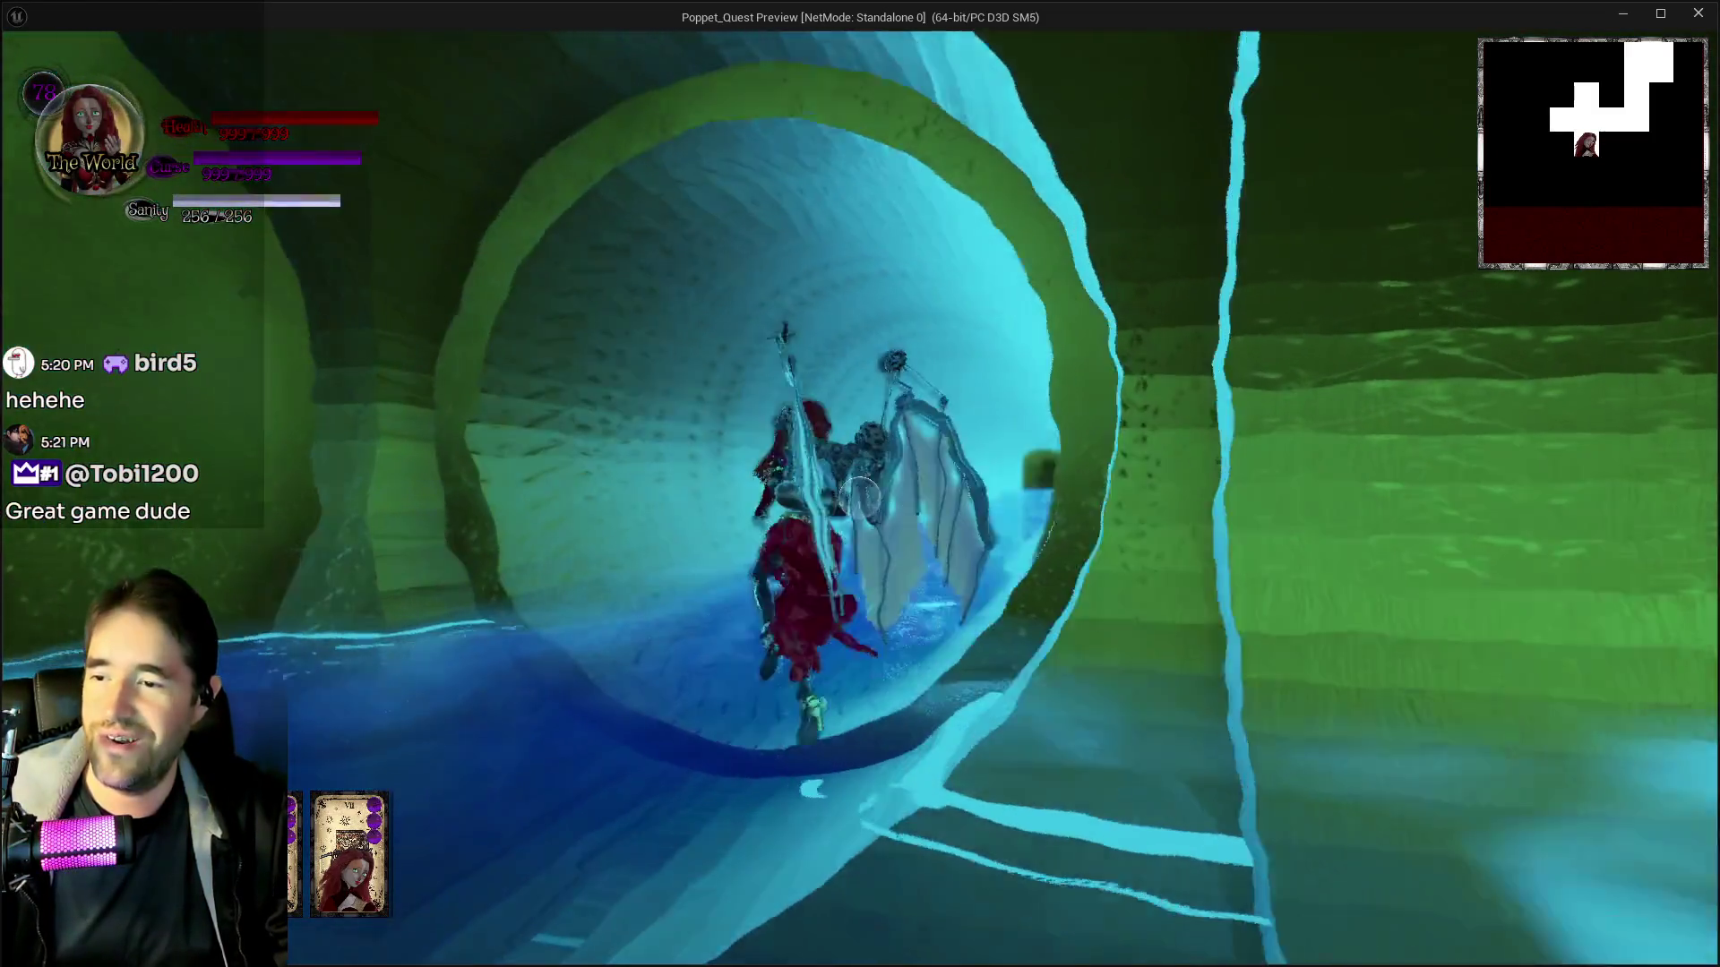
{"action": "key", "text": "w"}
{"action": "key", "text": "w"}
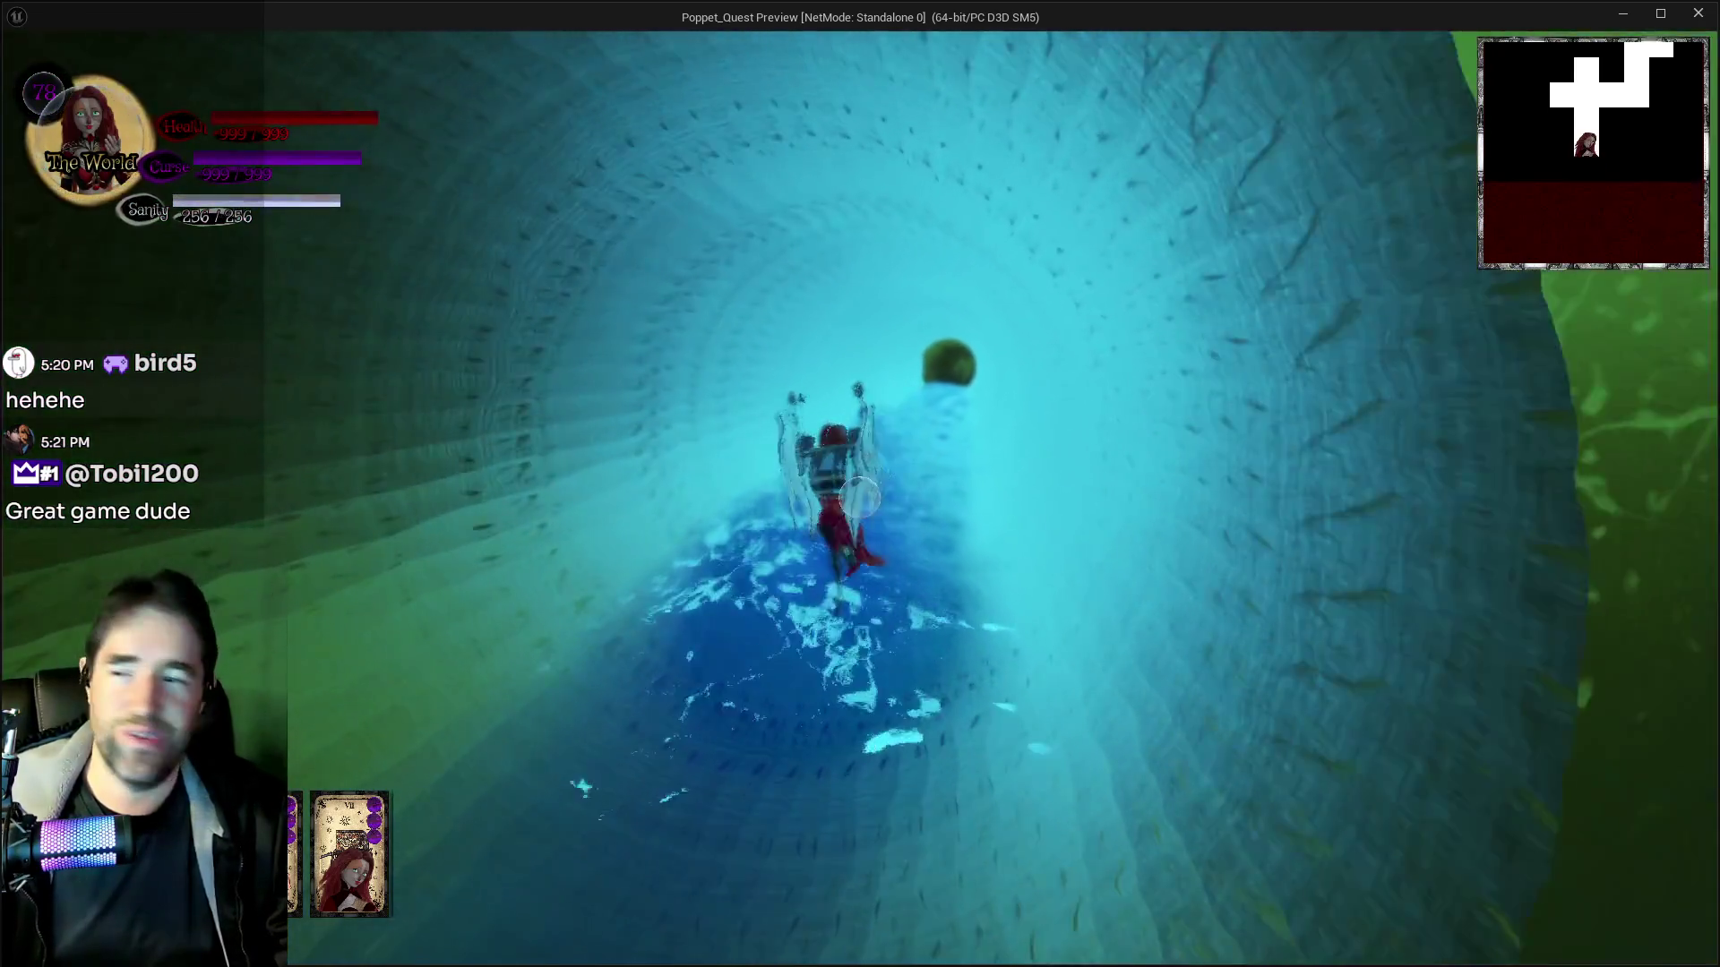
{"action": "key", "text": "w"}
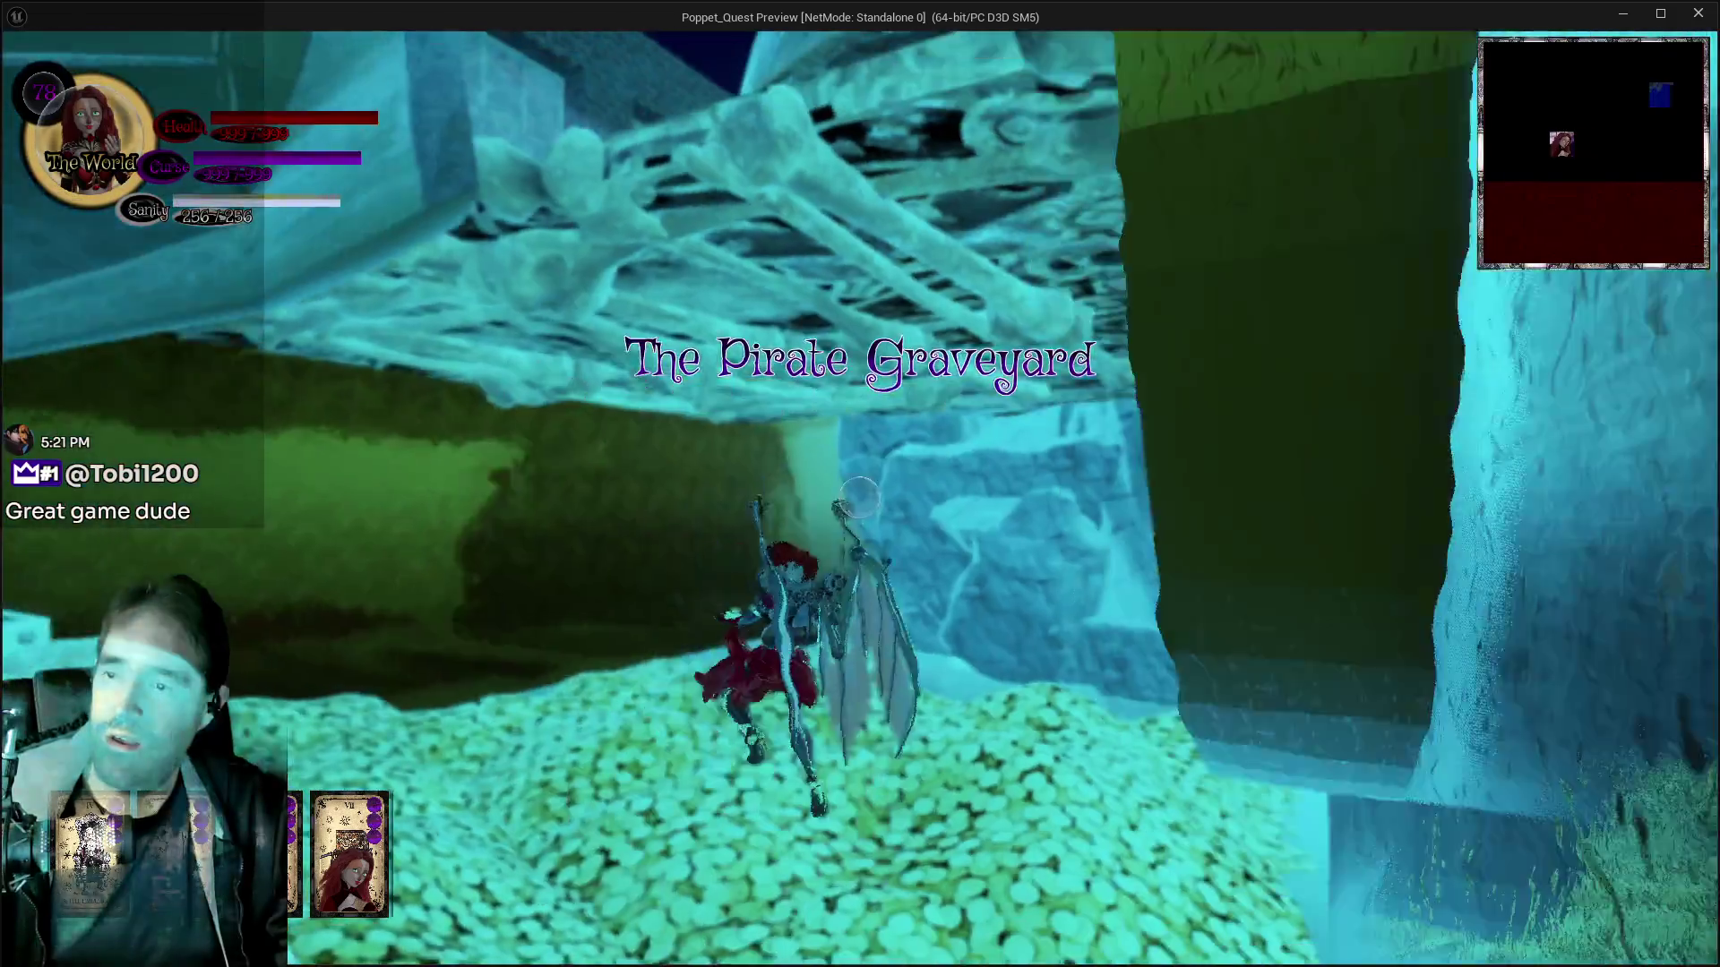
Run off the coin pile, past the skull and across the Pirate Graveyard coin room toward the ship deck
{"action": "key", "text": "a"}
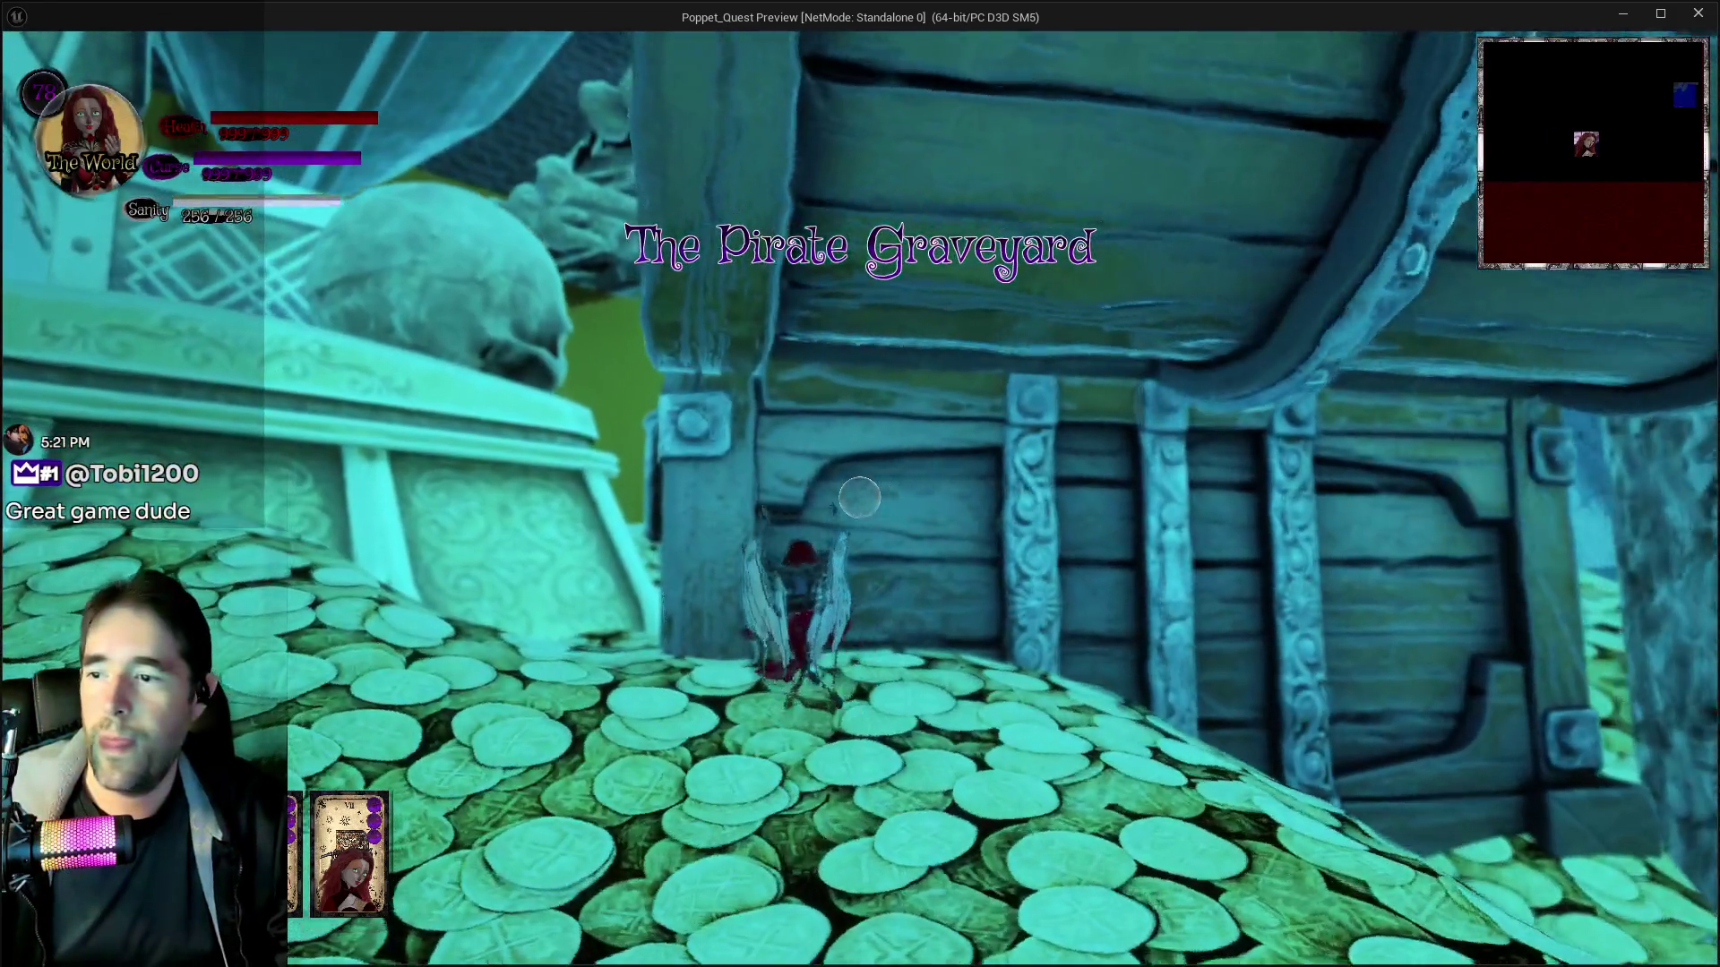
{"action": "key", "text": "w"}
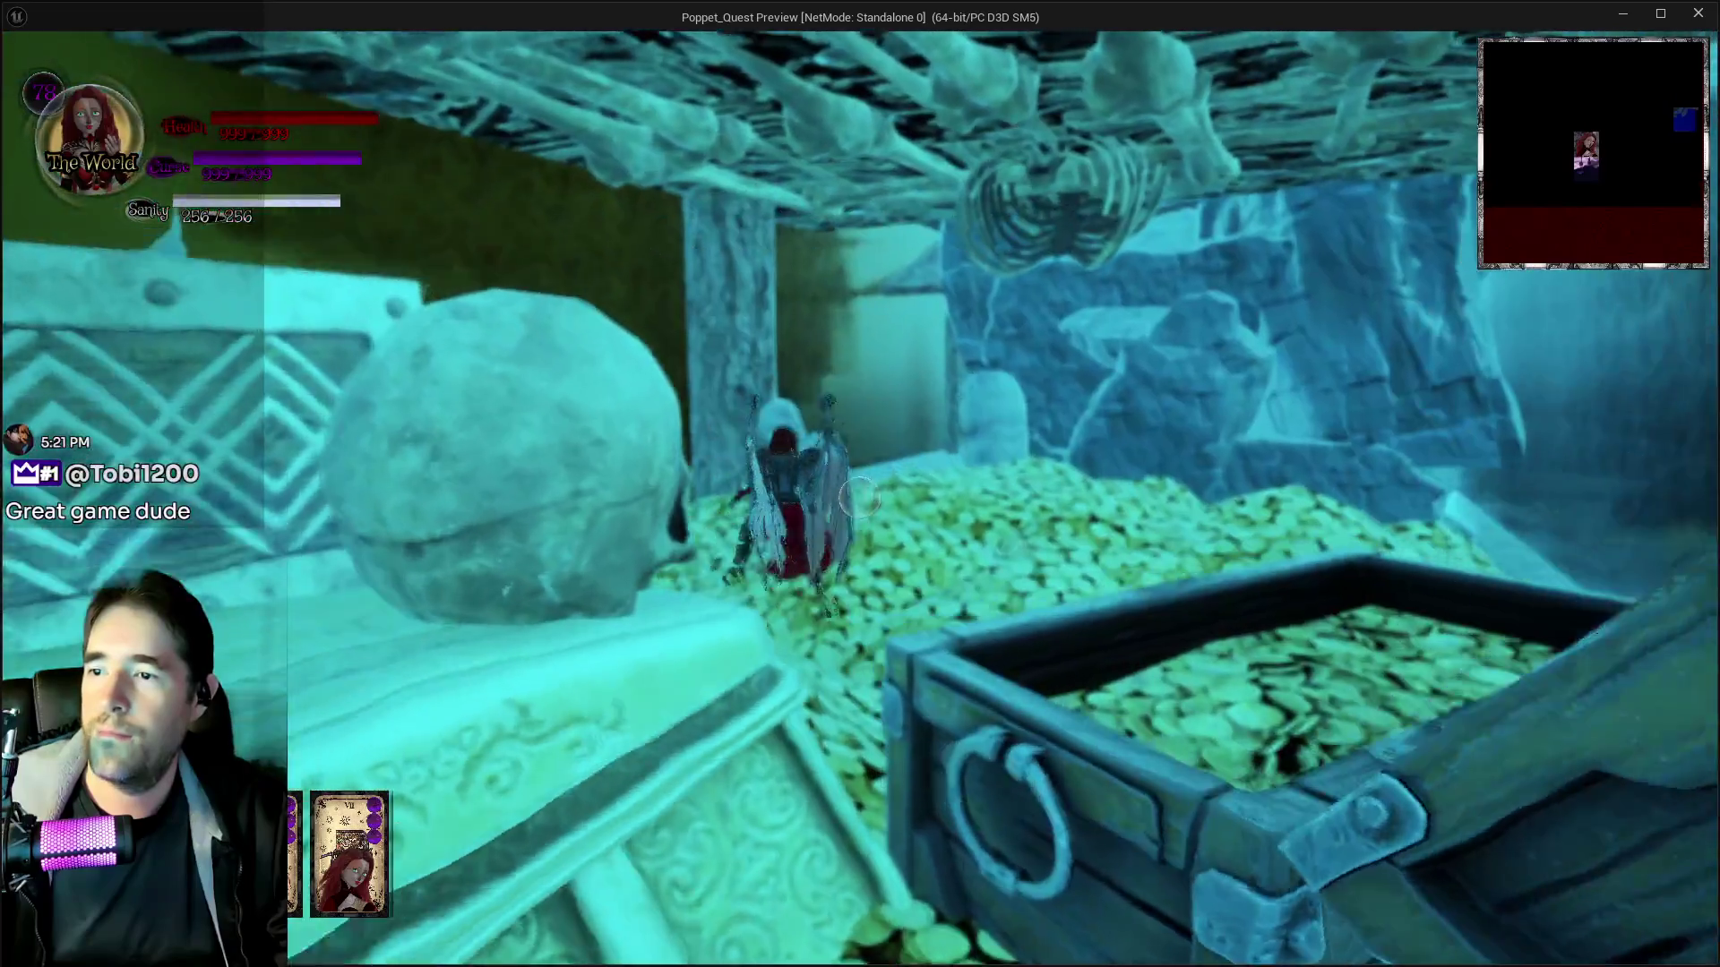
{"action": "key", "text": "w"}
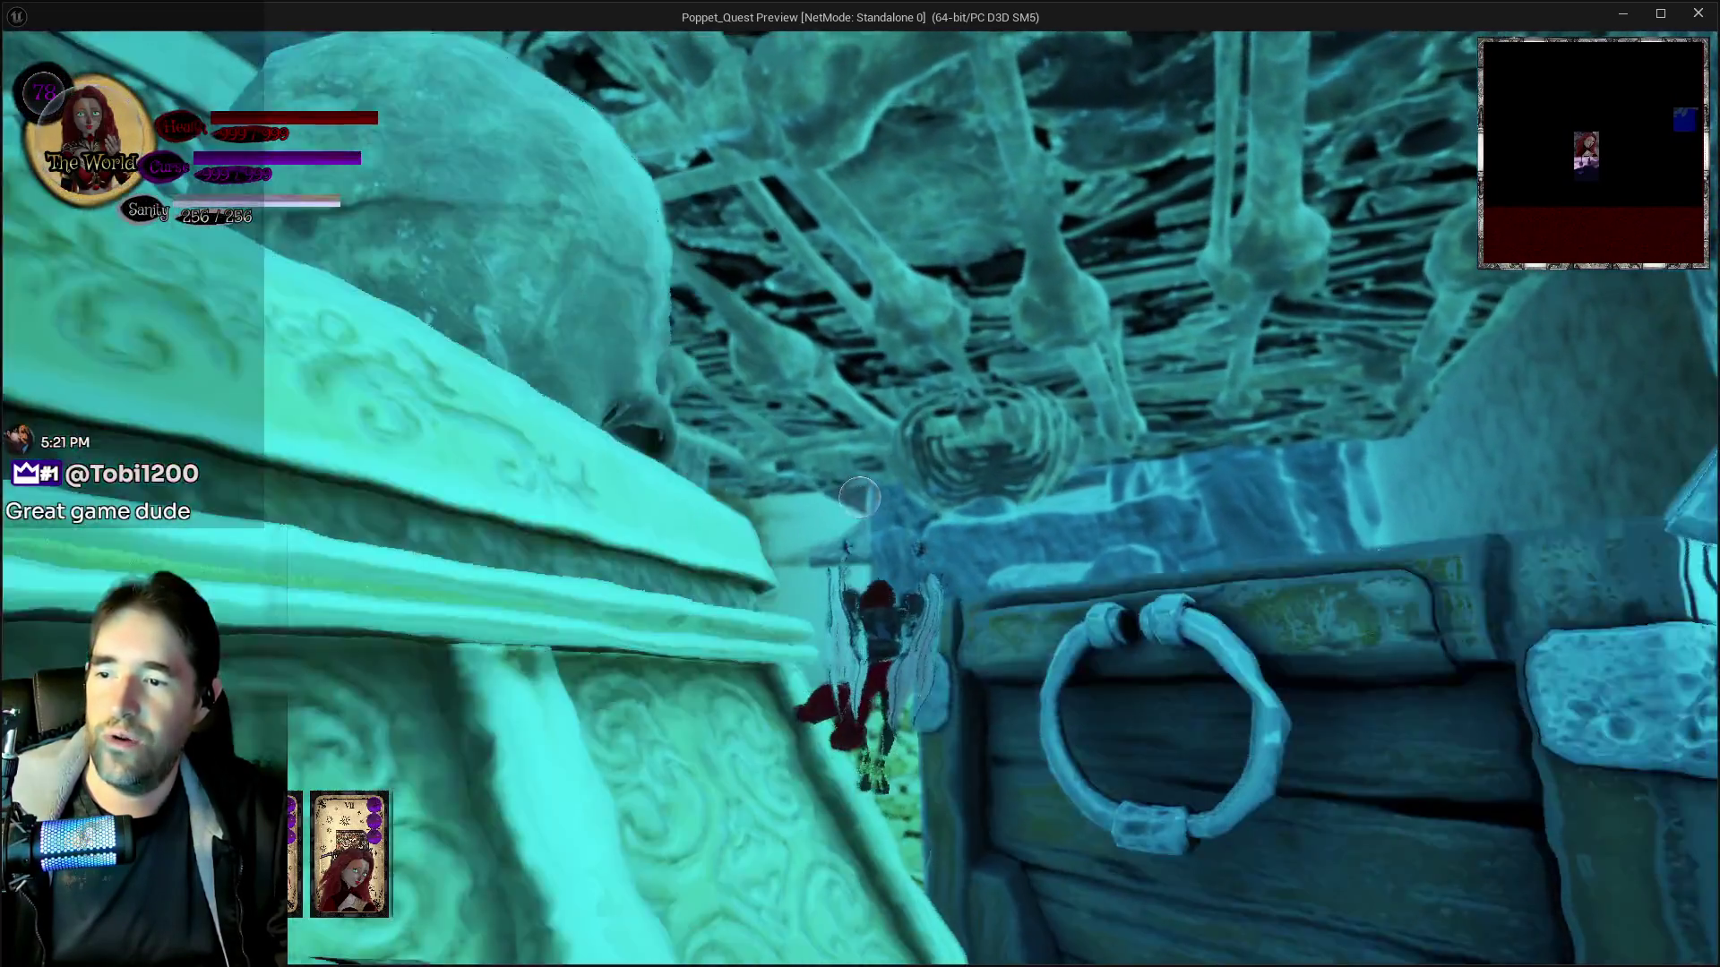
{"action": "key", "text": "w"}
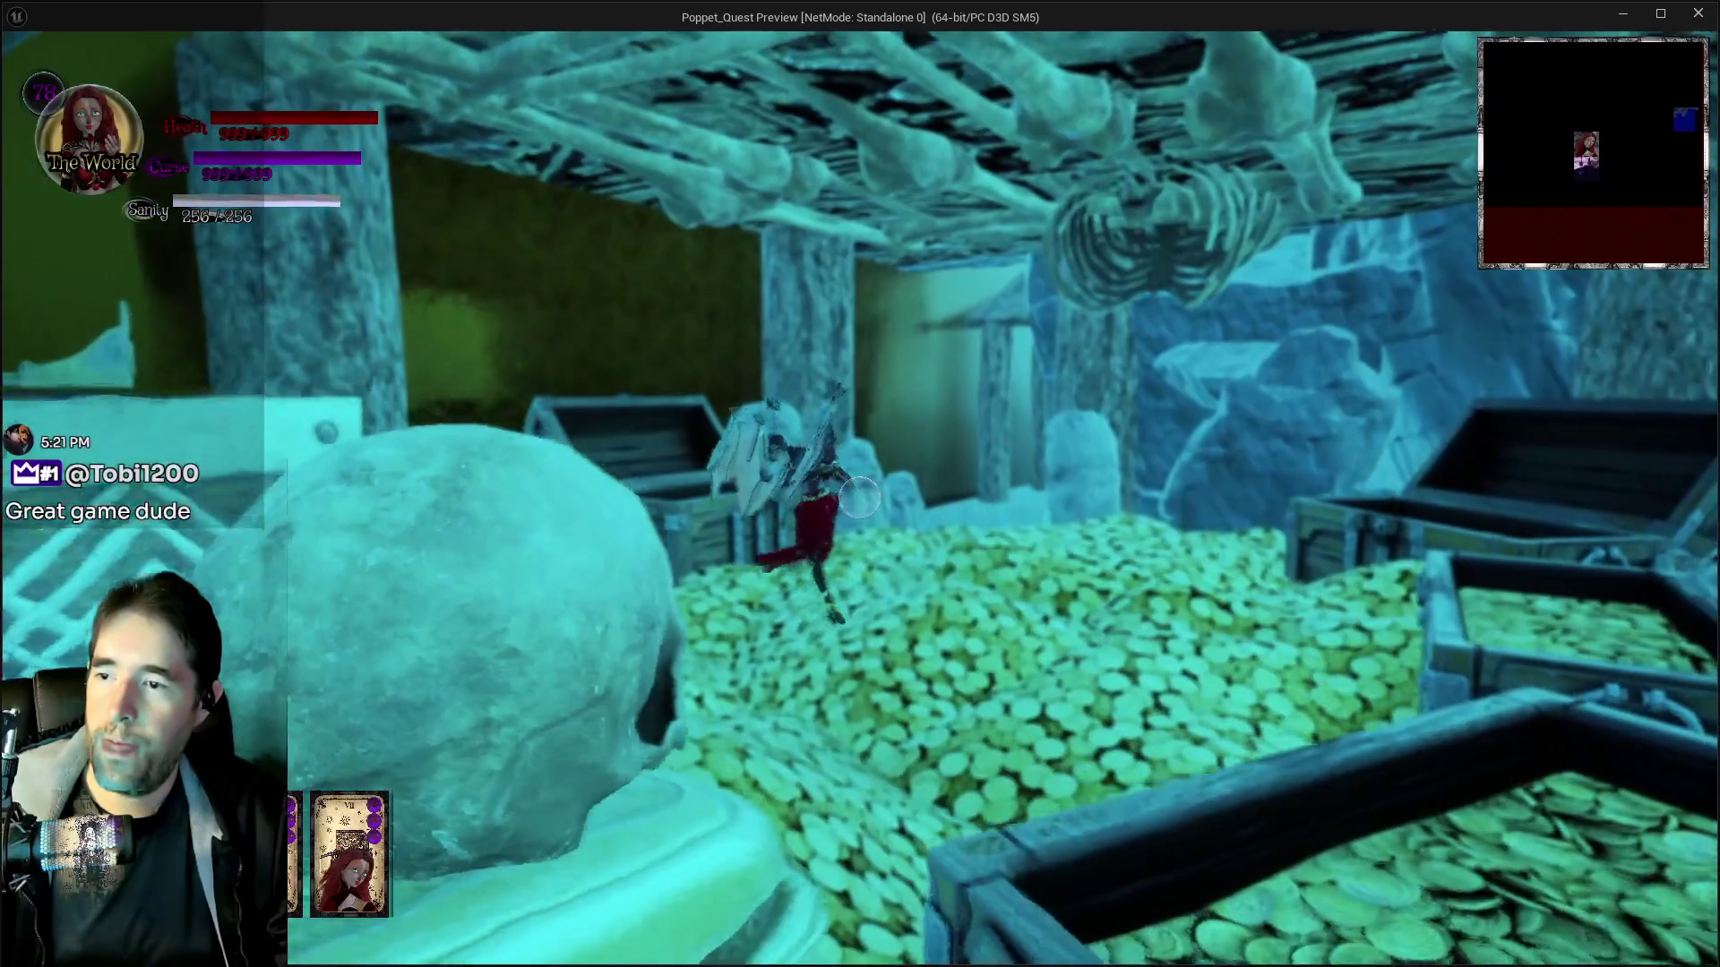
{"action": "key", "text": "w"}
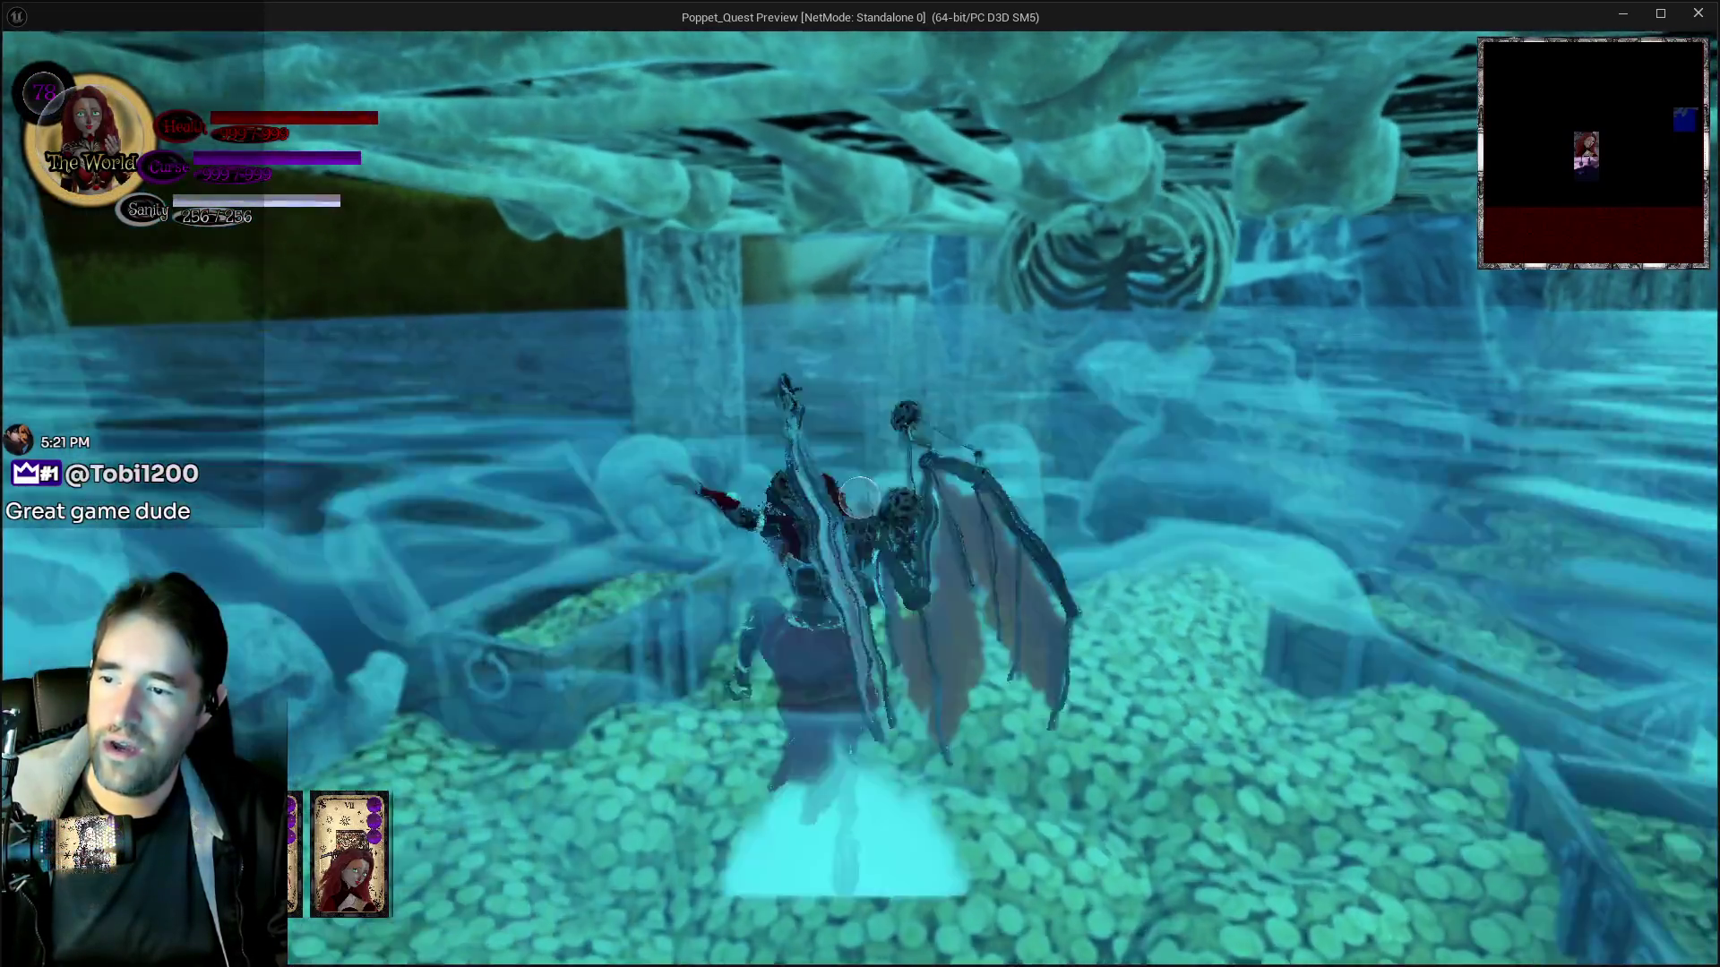
{"action": "key", "text": "w"}
{"action": "key", "text": "w"}
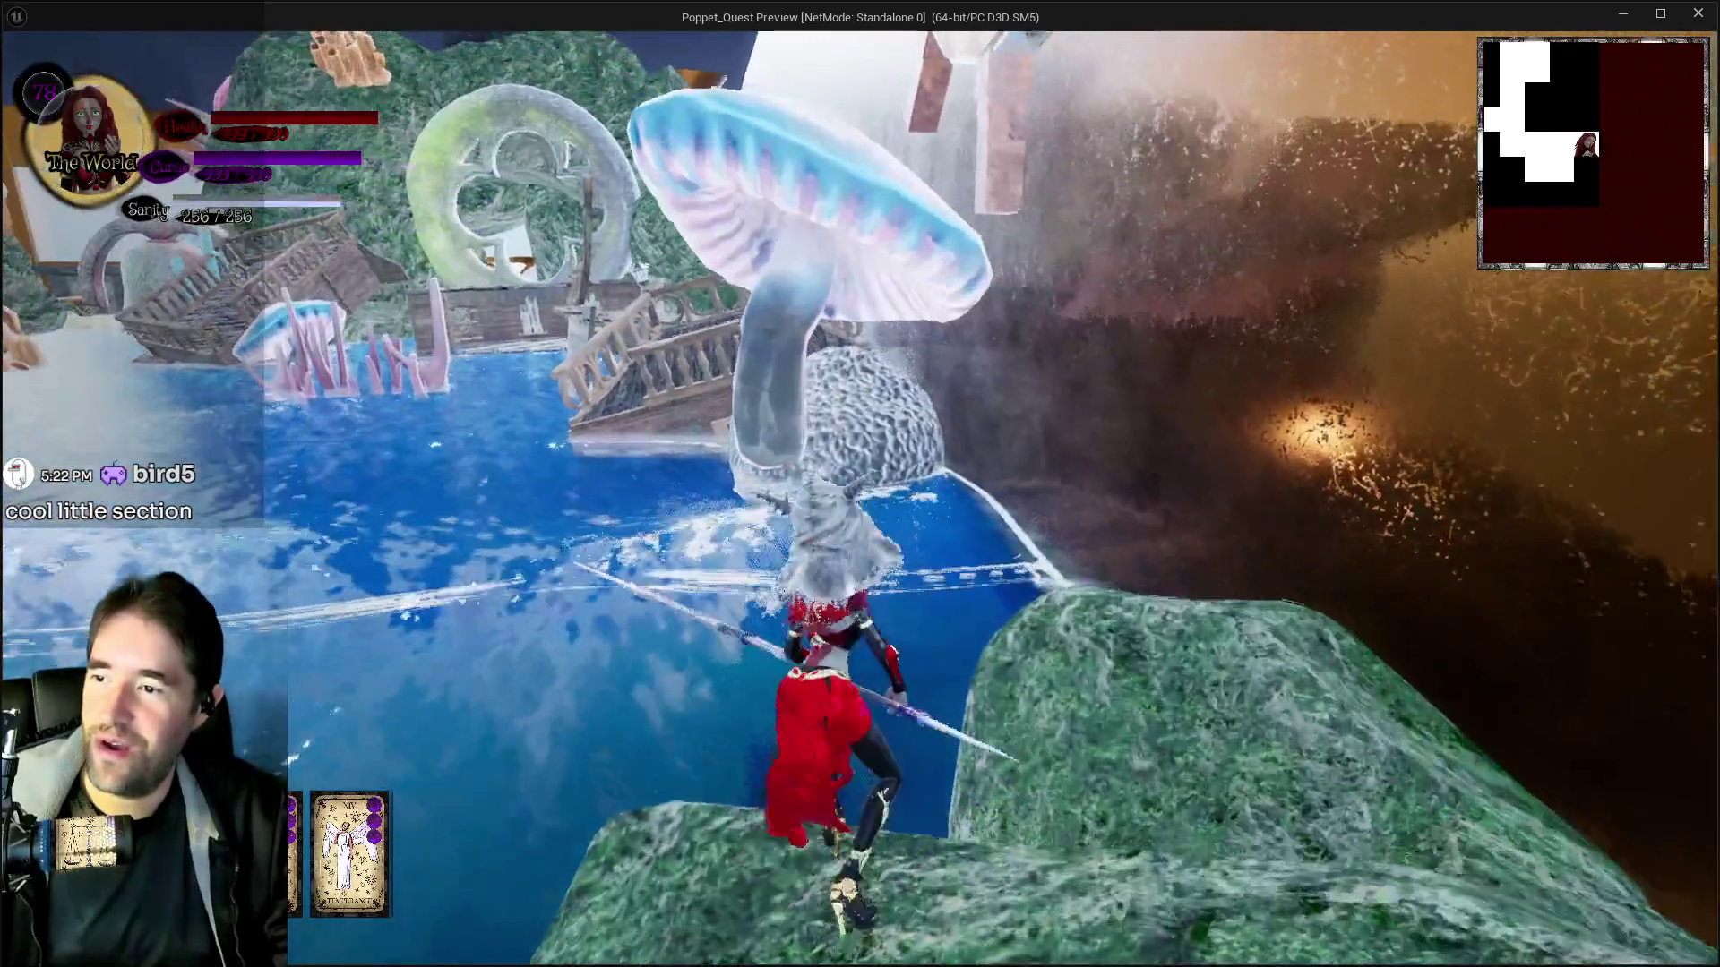
Glide from above the mushroom to the pump room walkway, then return focus to the editor
{"action": "key", "text": "space"}
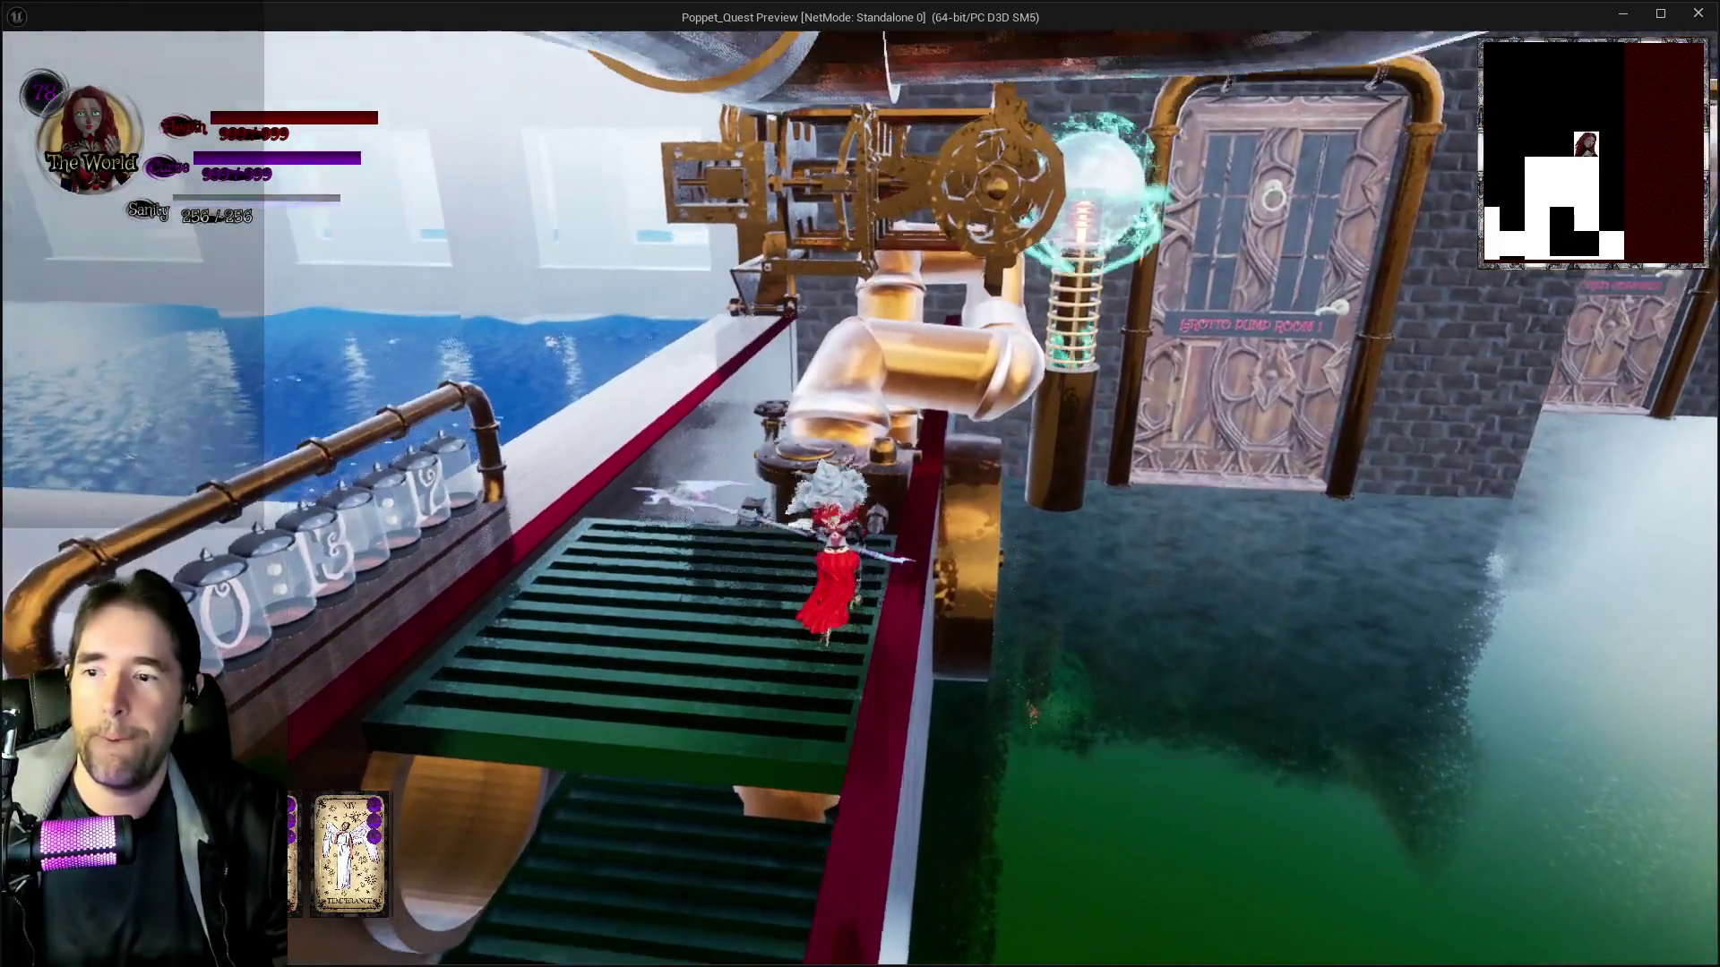
{"action": "key", "text": "alt+Tab"}
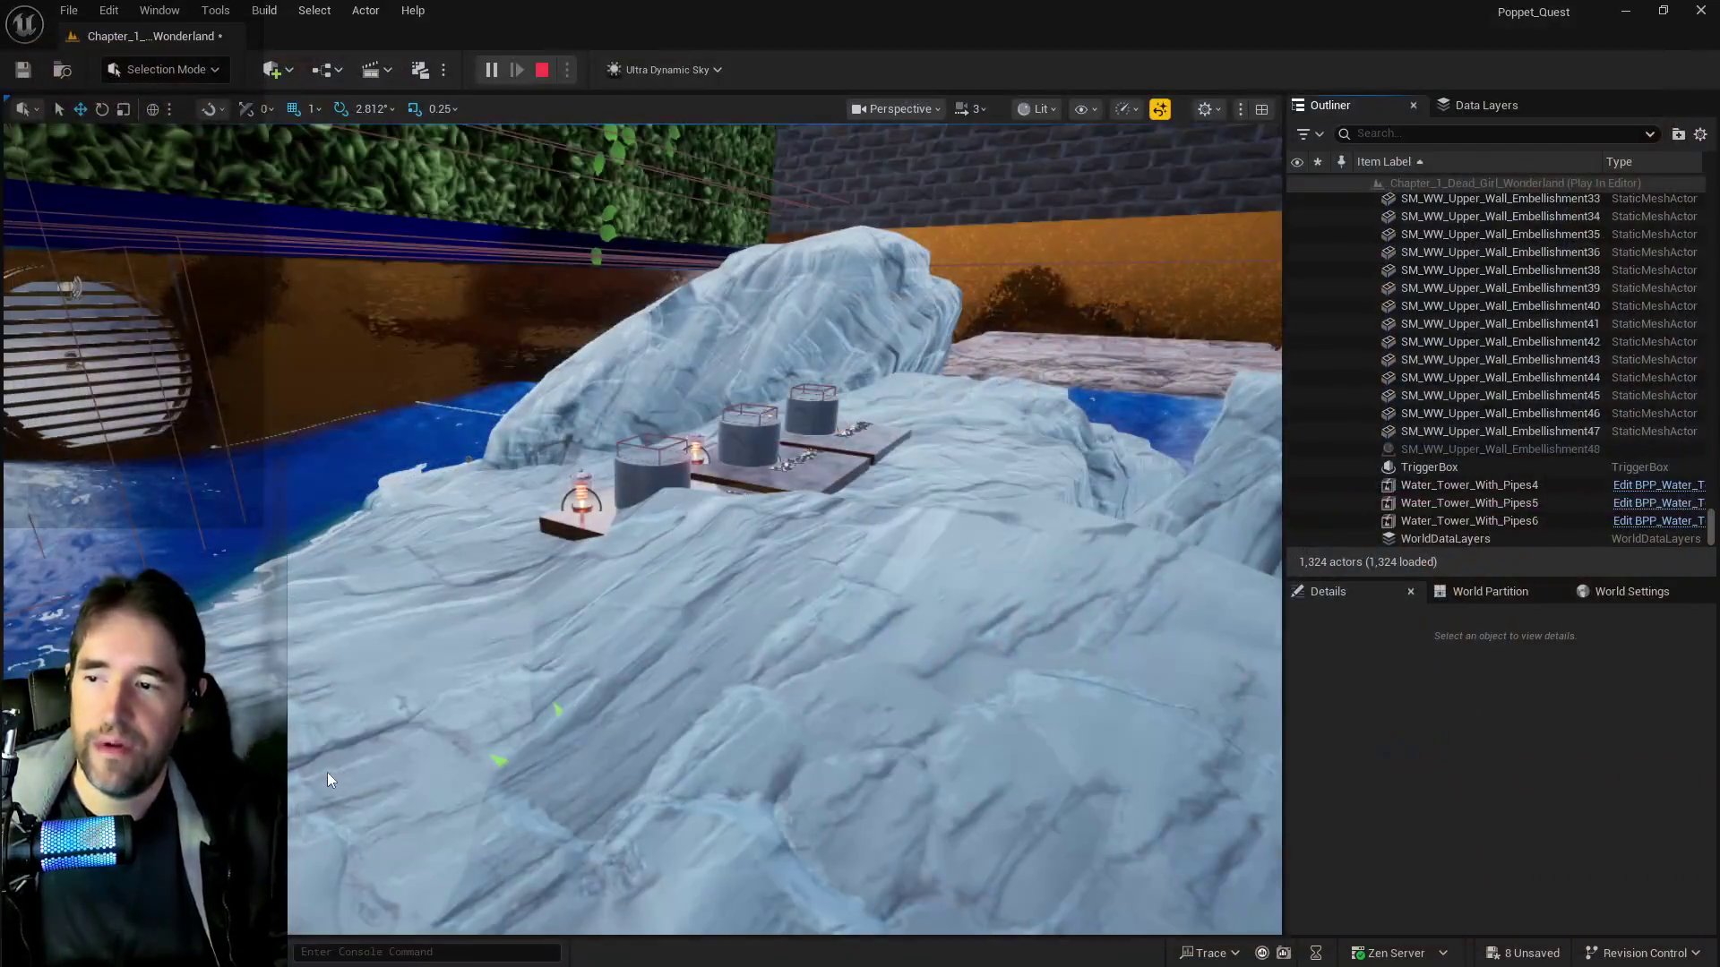
Stop the play session and select the BP_Destroyable_Duct_Vent2 grate among the pillars
{"action": "key", "text": "Escape"}
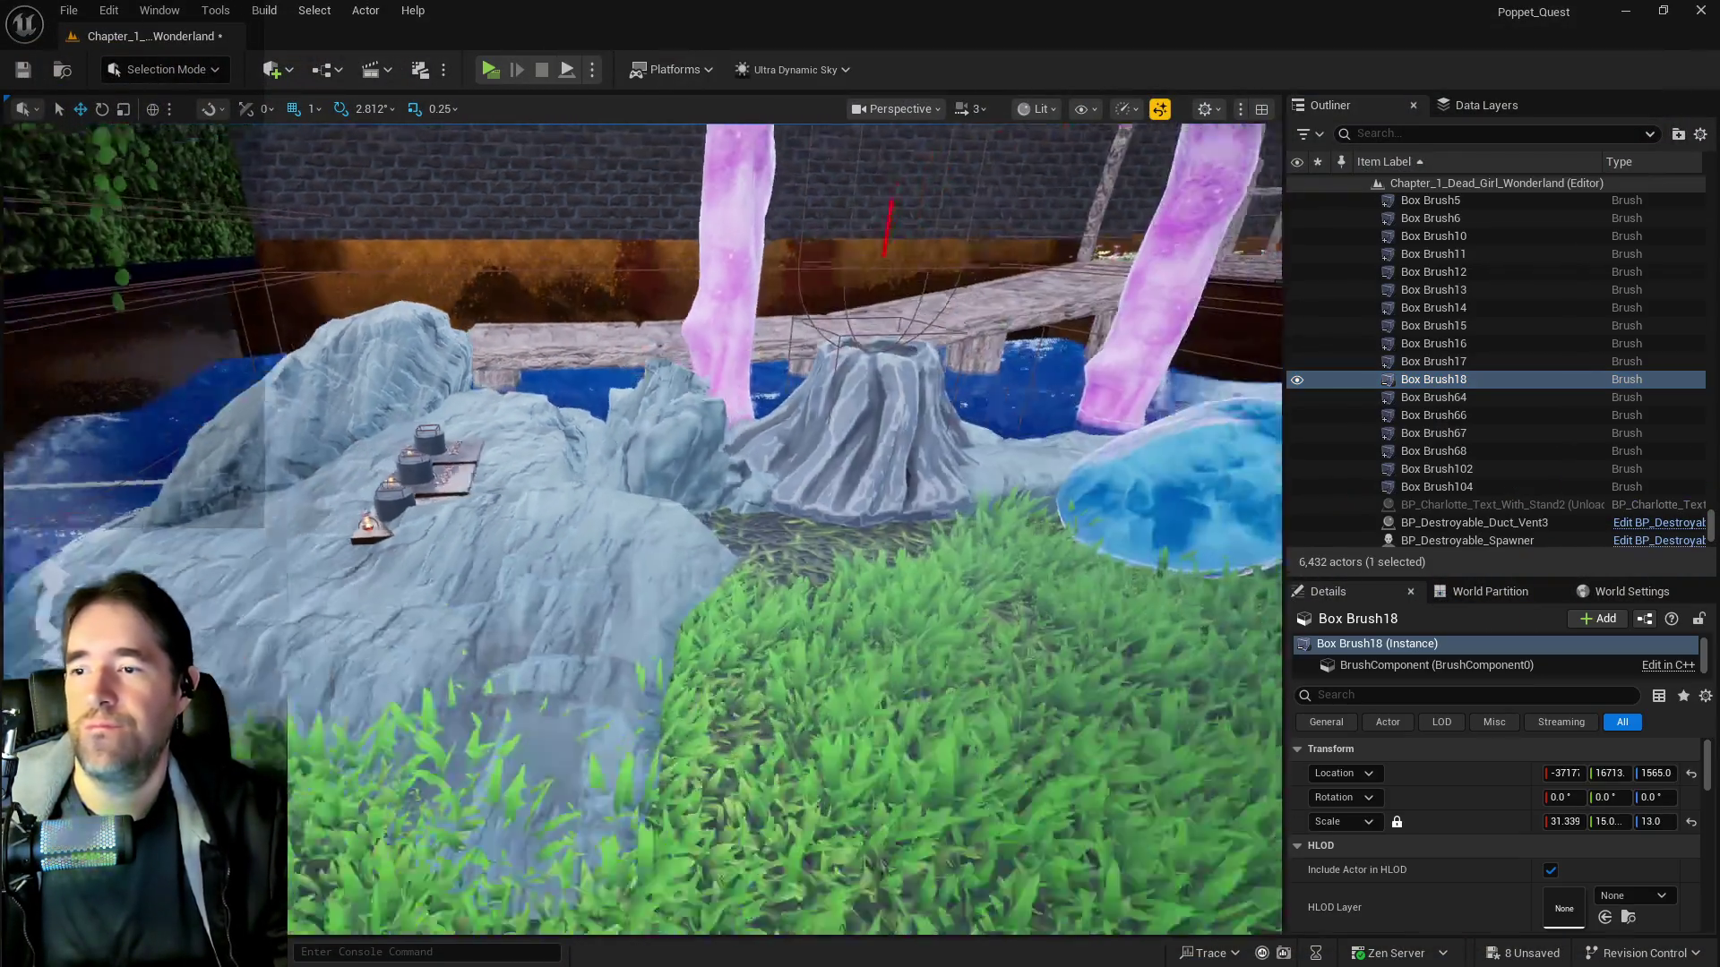
{"action": "key", "text": "w"}
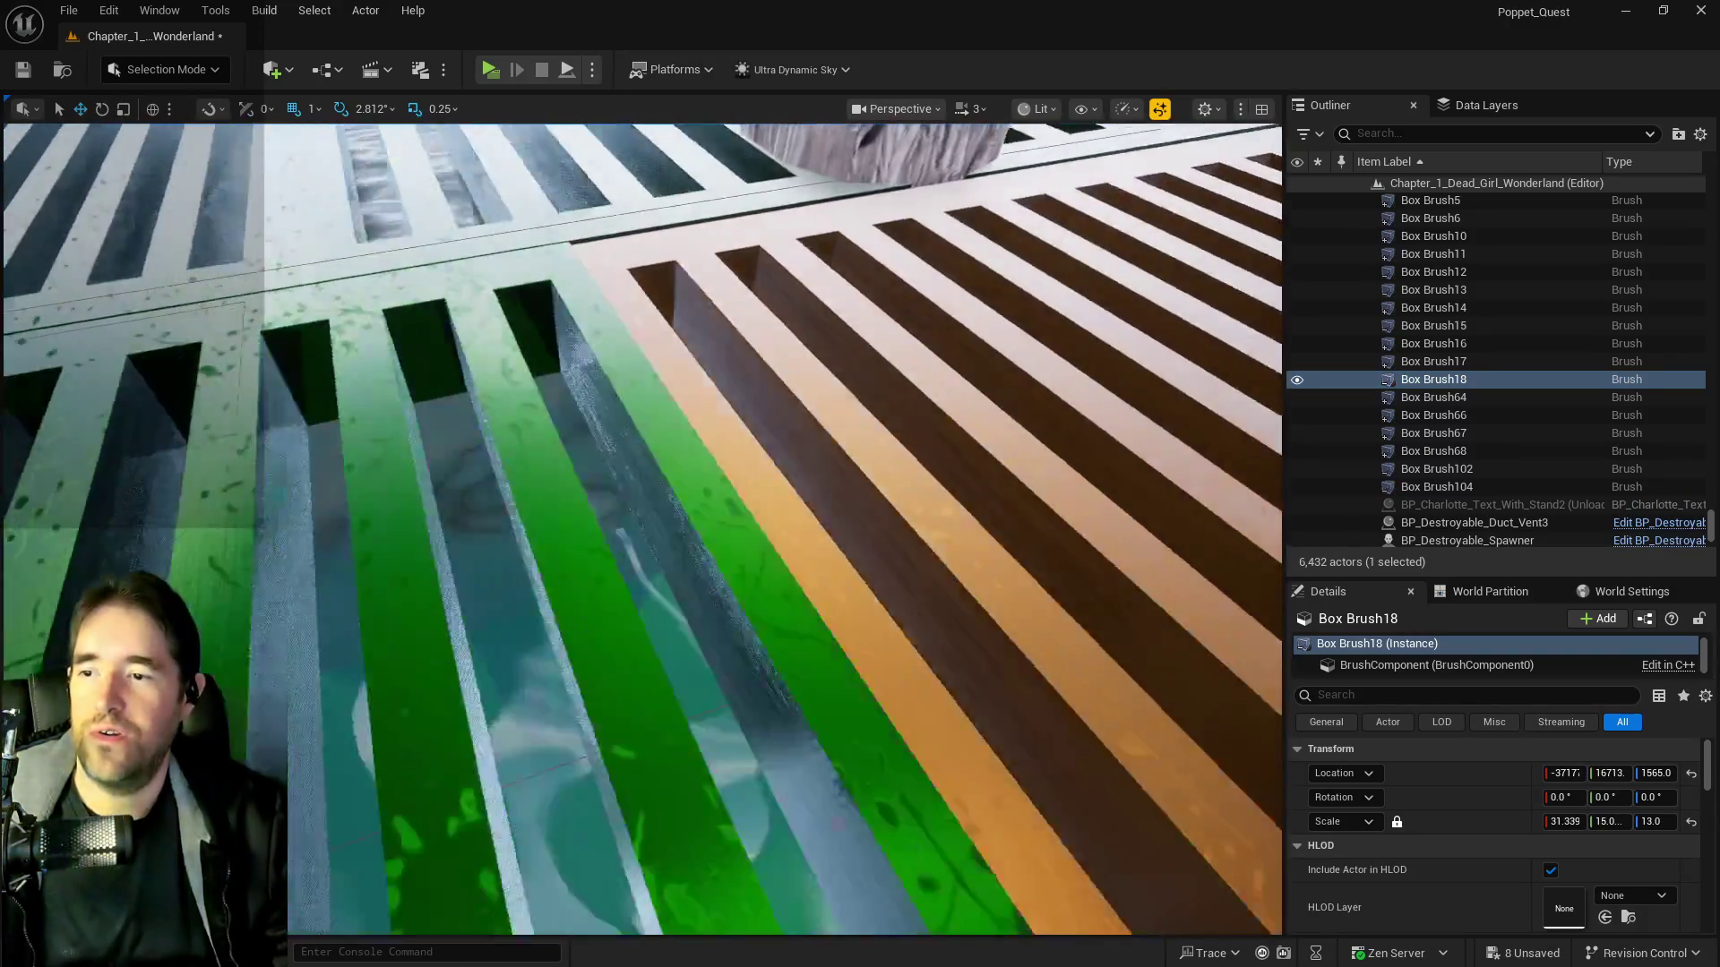
{"action": "left_click_drag", "start_coordinate": [594, 710], "coordinate": [595, 711]}
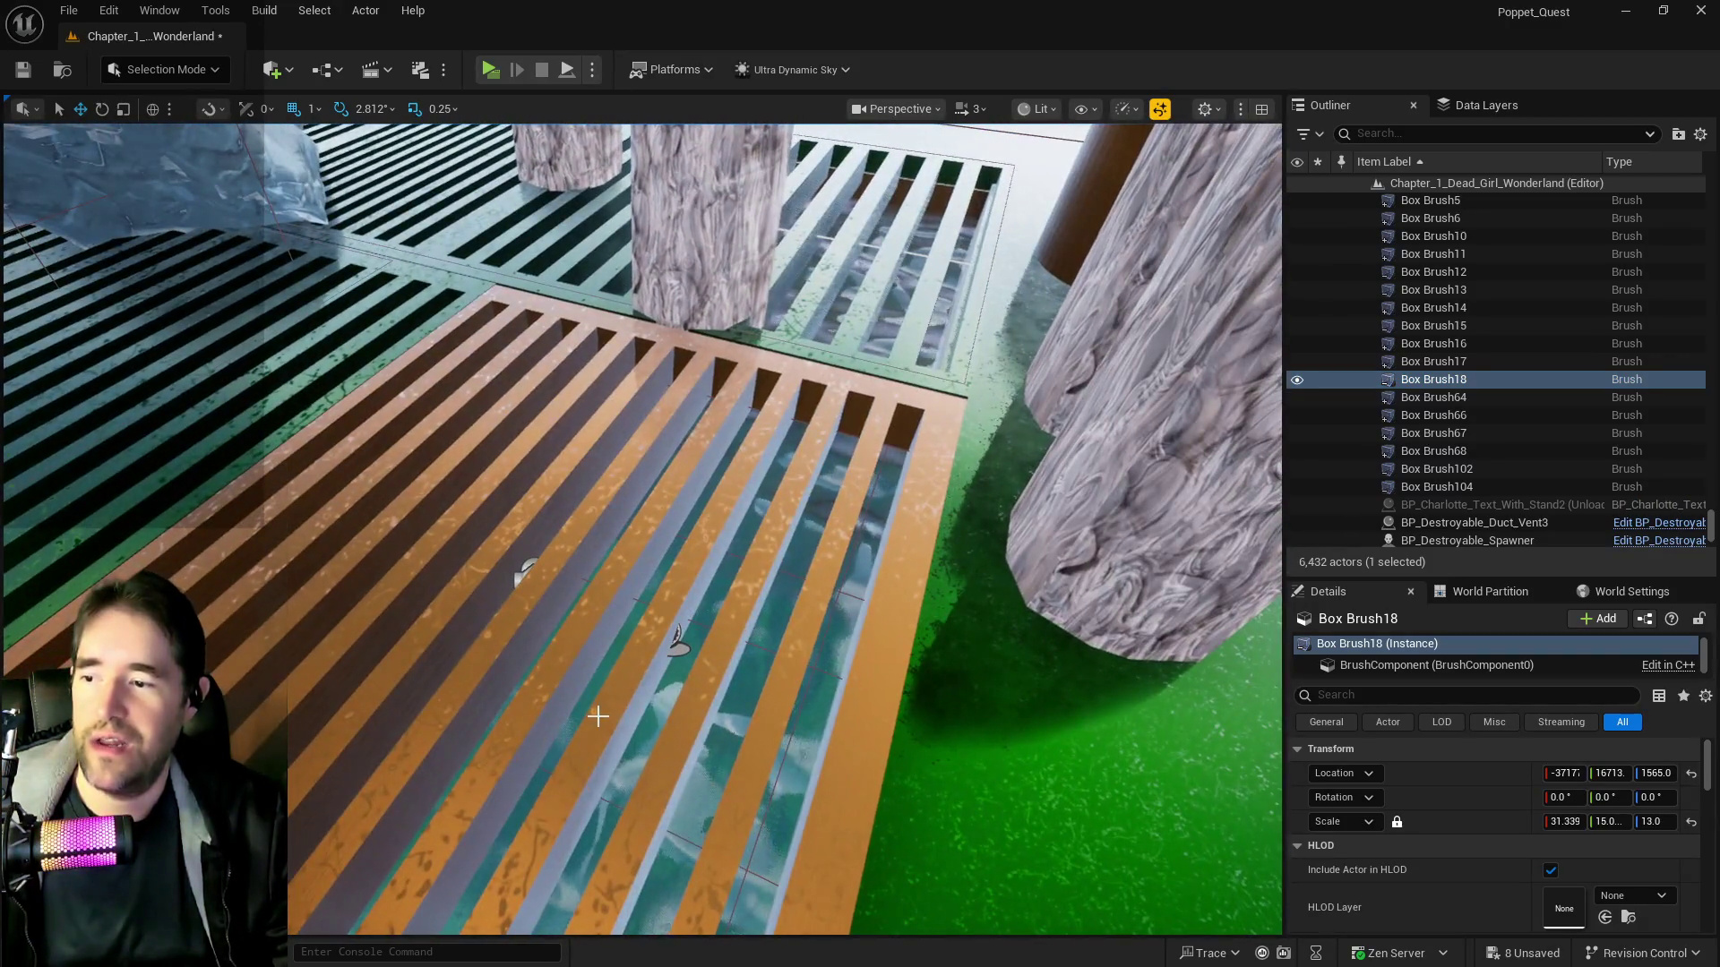
{"action": "left_click", "coordinate": [529, 573]}
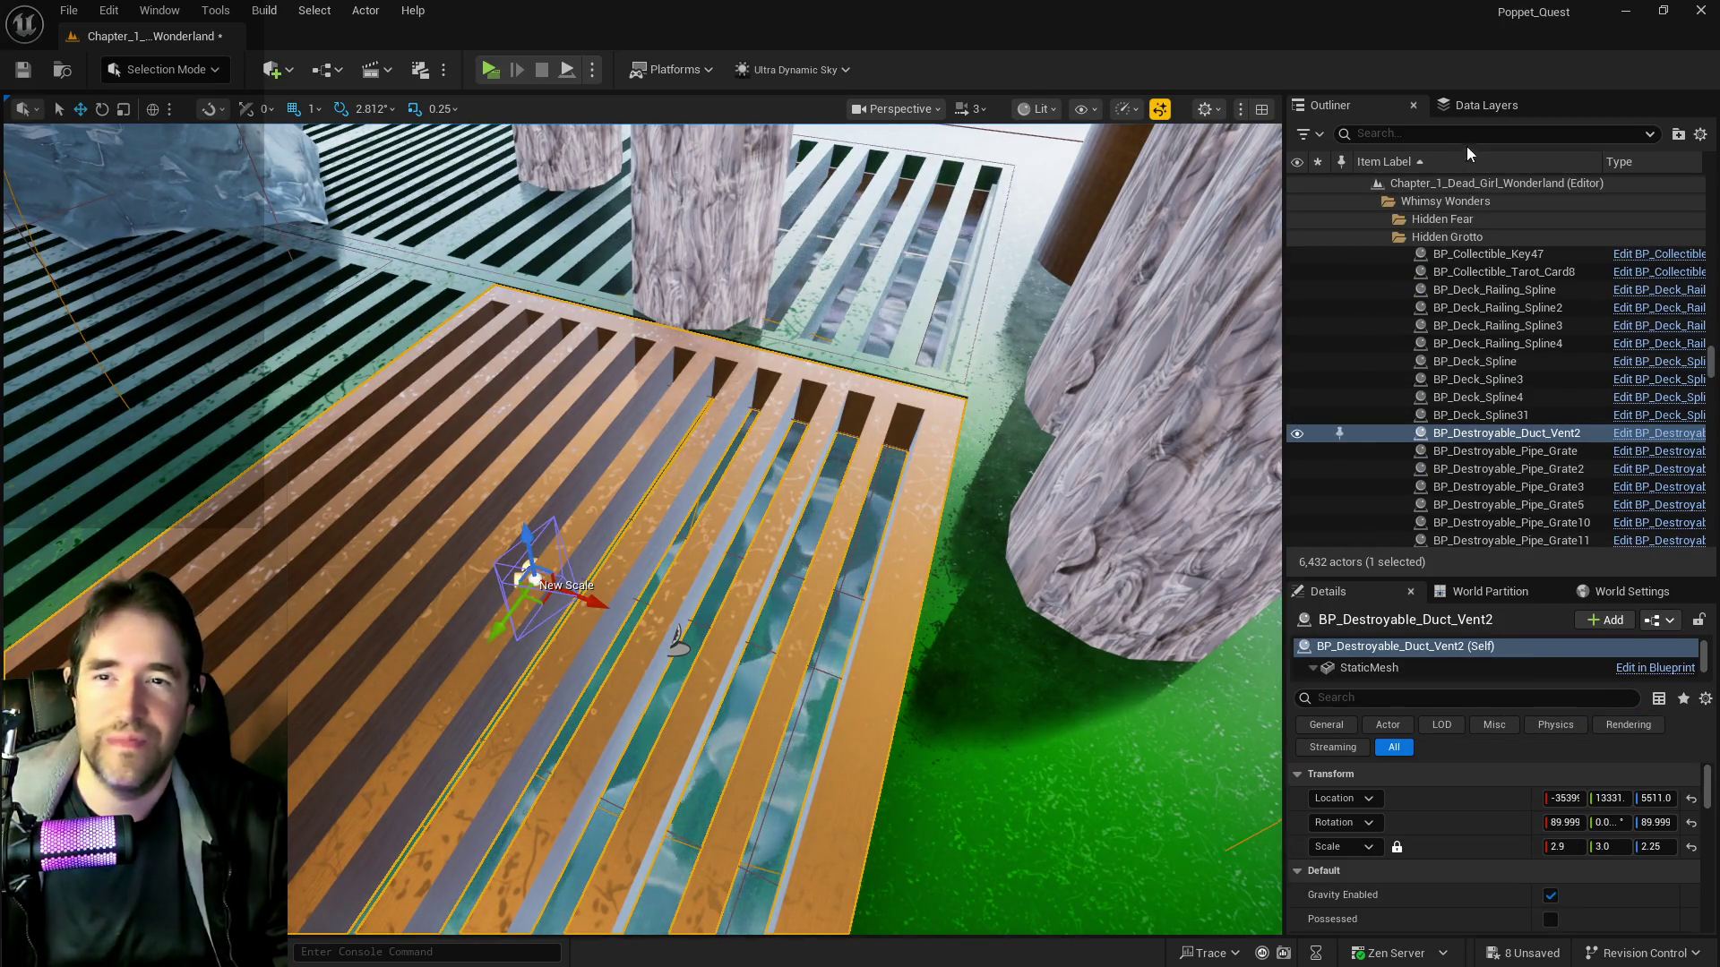
Scroll the Data Layers list through the DL_C2 entries and select Hidden_Grotto_Sunken_Depths_Pool2
{"action": "left_click", "coordinate": [1476, 109]}
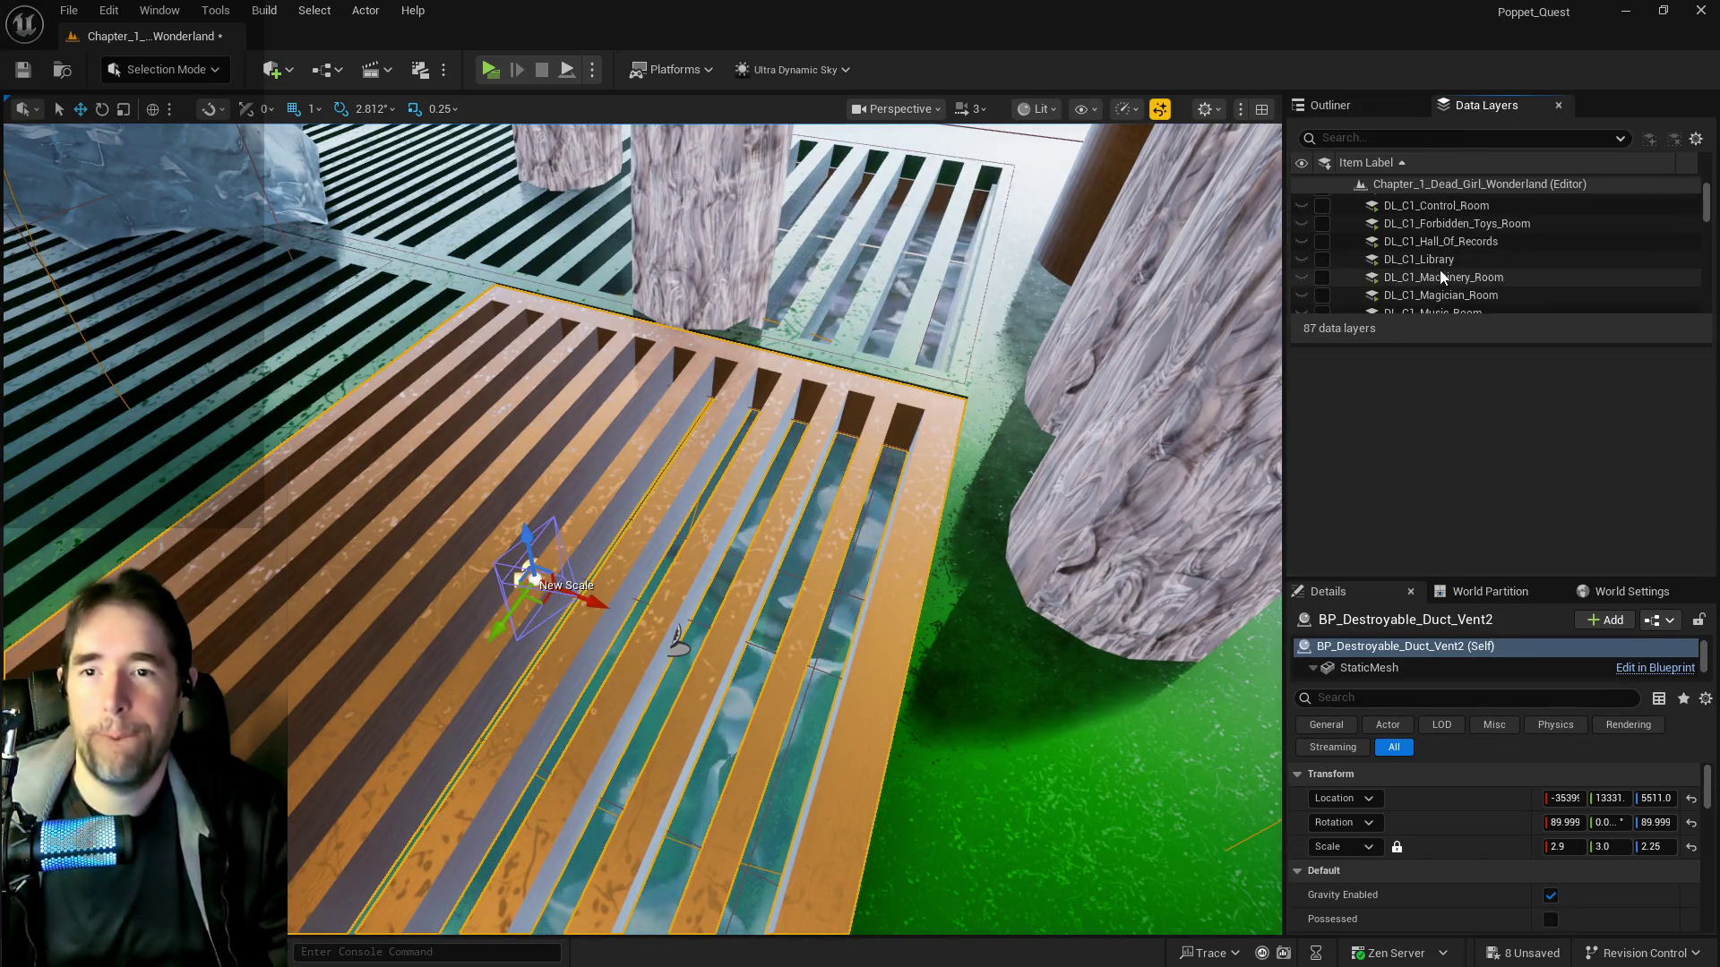
{"action": "scroll", "coordinate": [1442, 262], "scroll_direction": "down", "scroll_amount": 8}
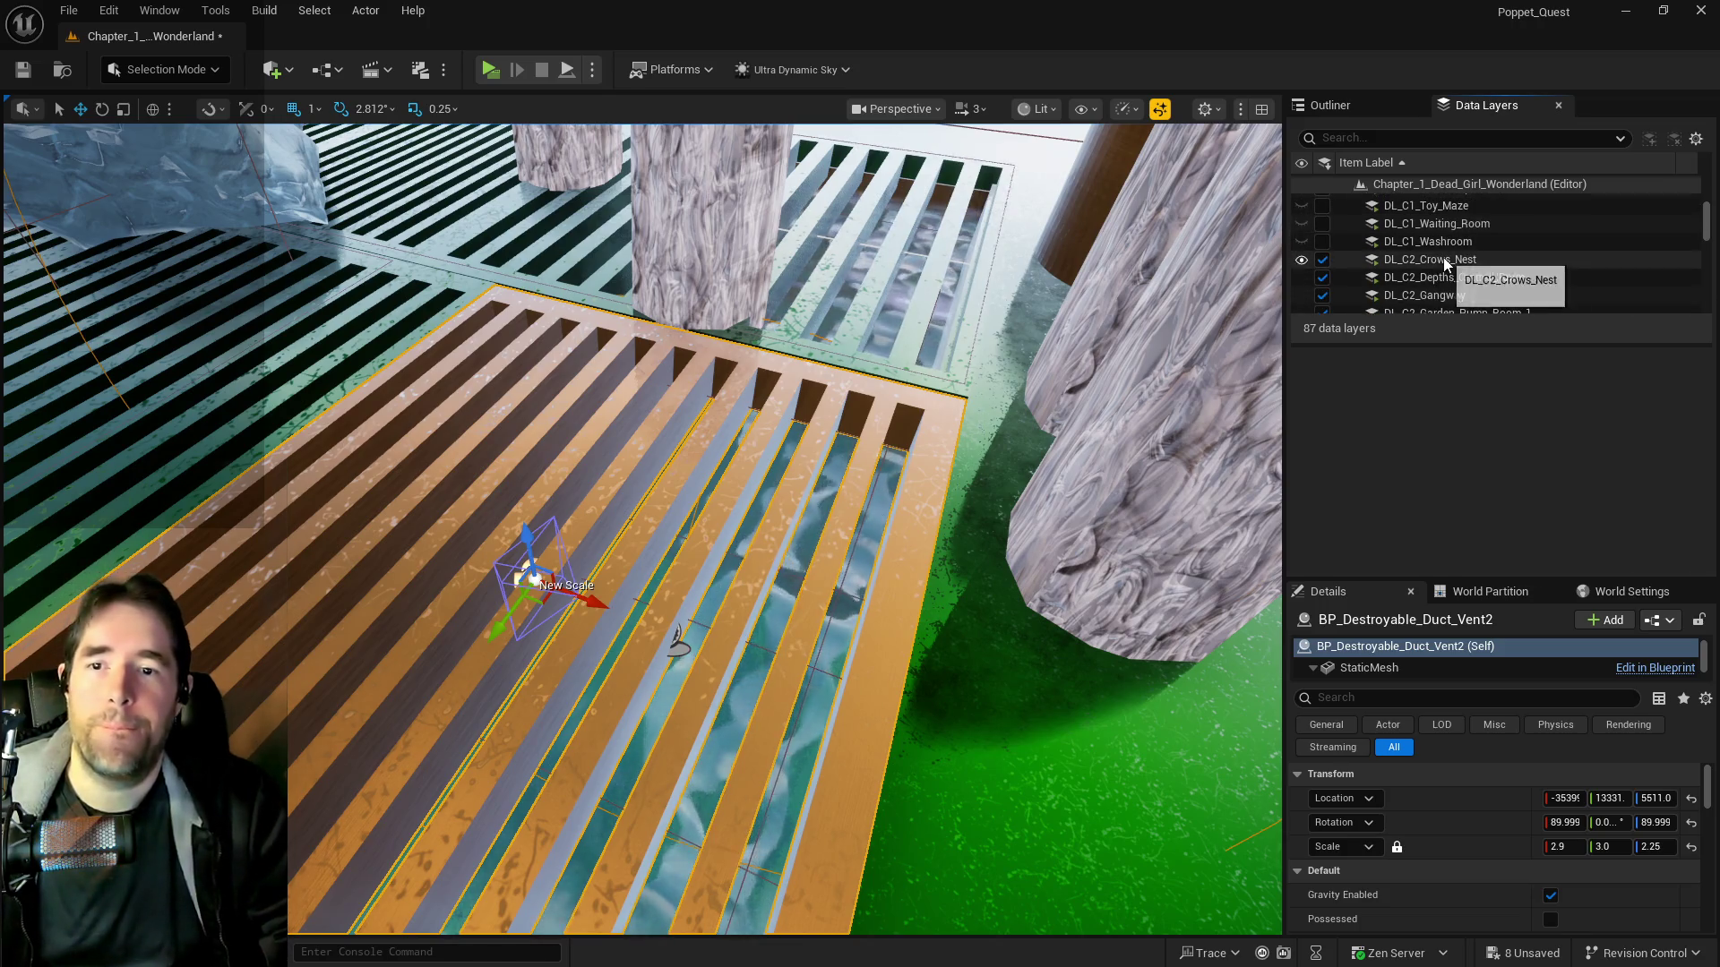
{"action": "scroll", "coordinate": [1446, 215], "scroll_direction": "down", "scroll_amount": 3}
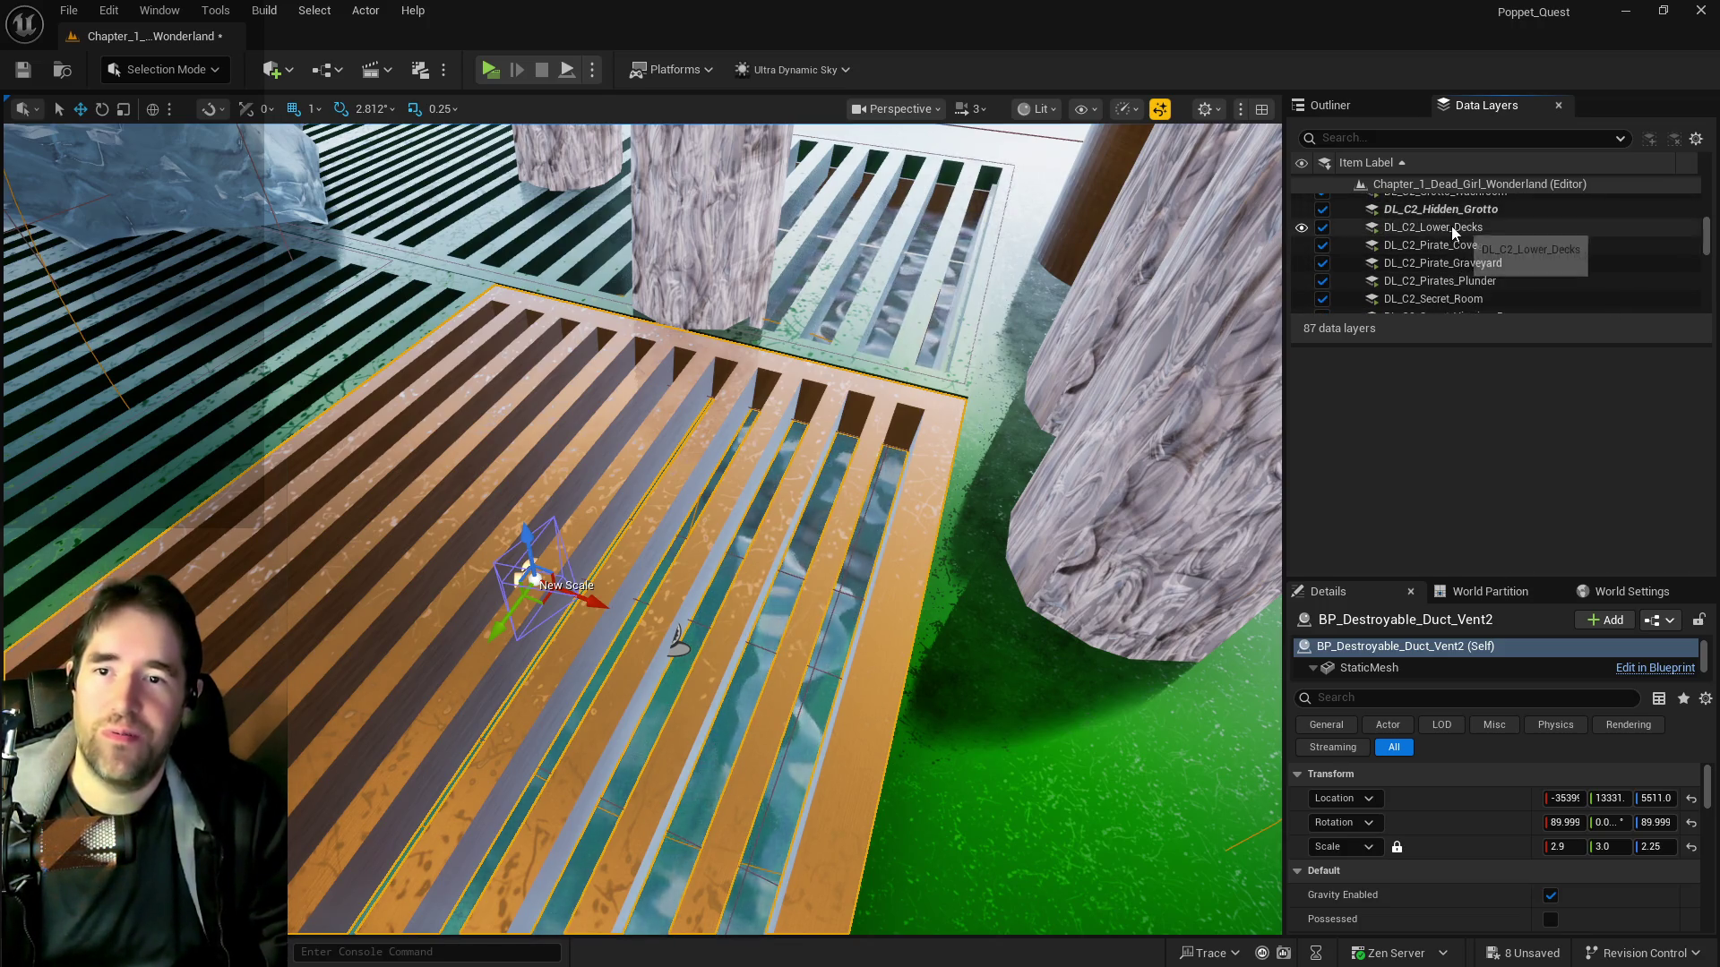
{"action": "scroll", "coordinate": [1440, 239], "scroll_direction": "down", "scroll_amount": 1}
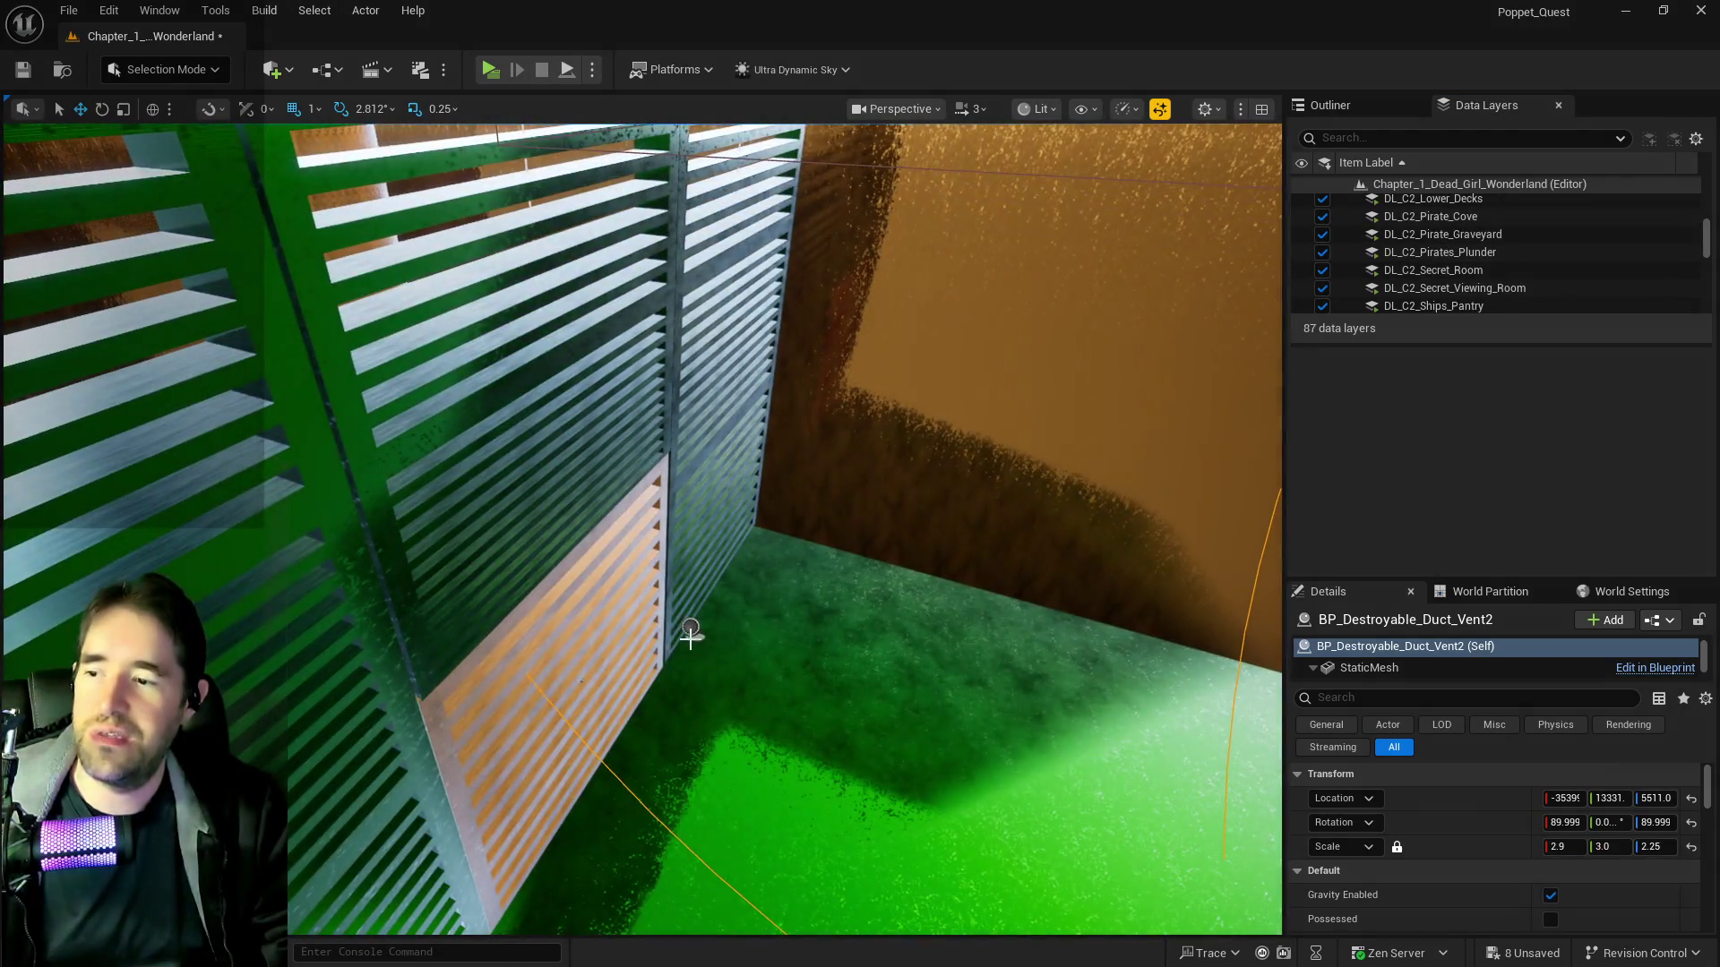
{"action": "left_click", "coordinate": [691, 637]}
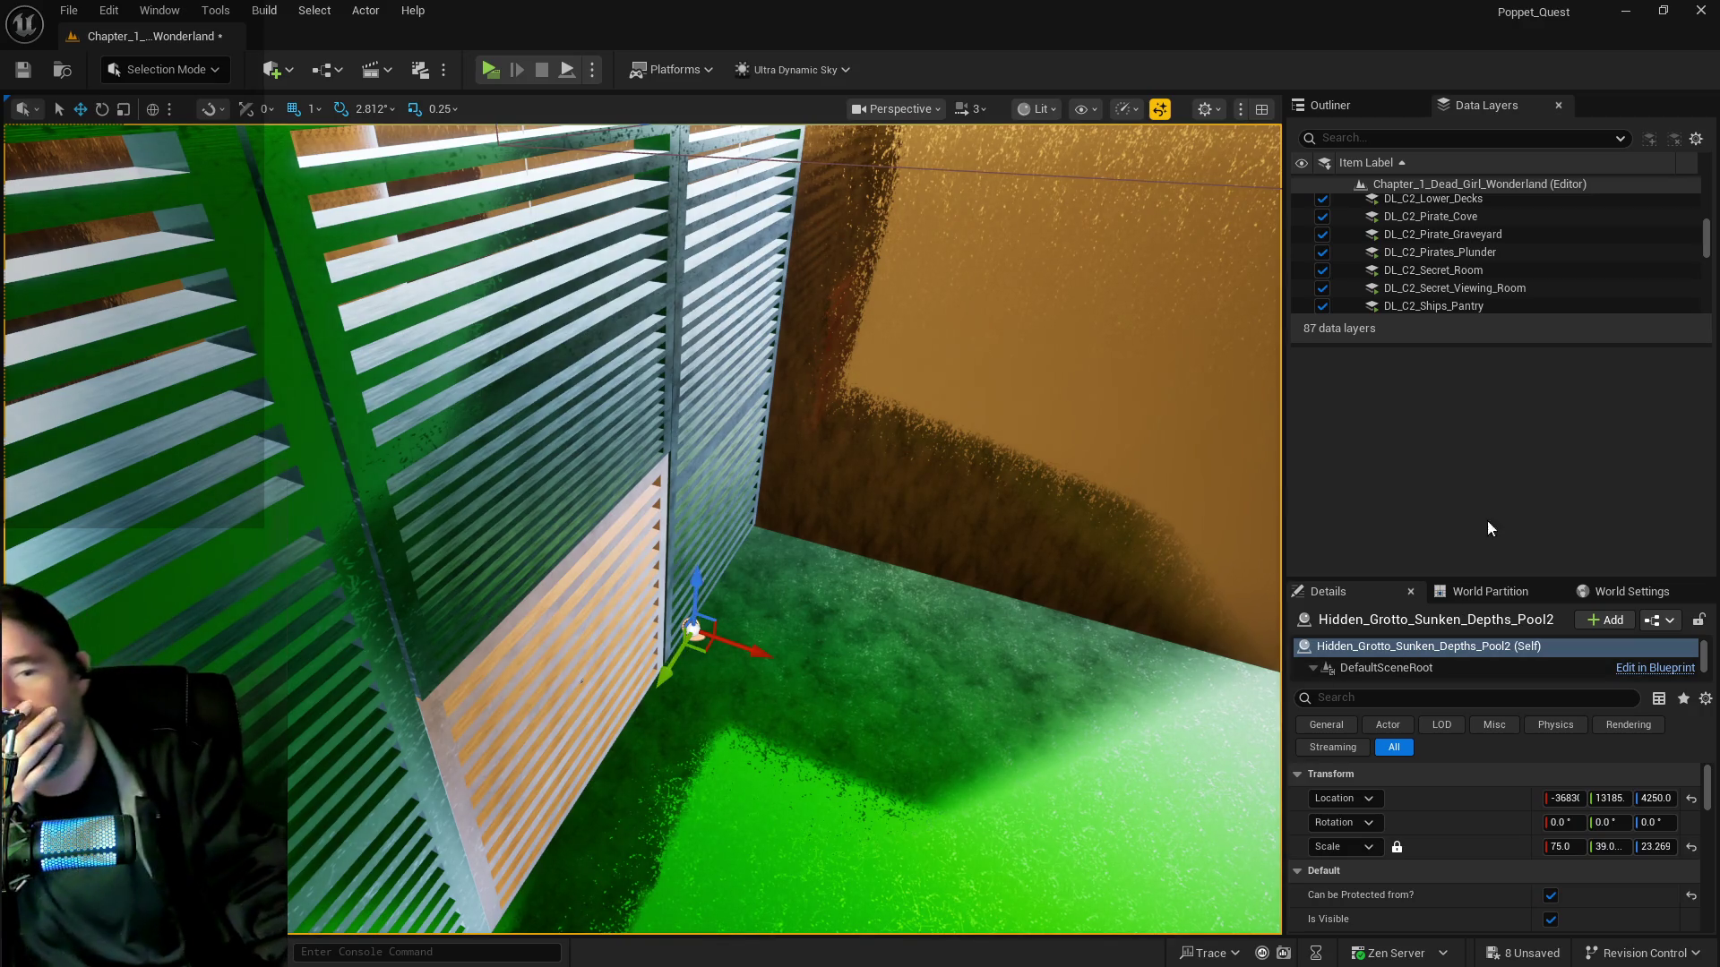
{"action": "scroll", "coordinate": [1483, 251], "scroll_direction": "down", "scroll_amount": 5}
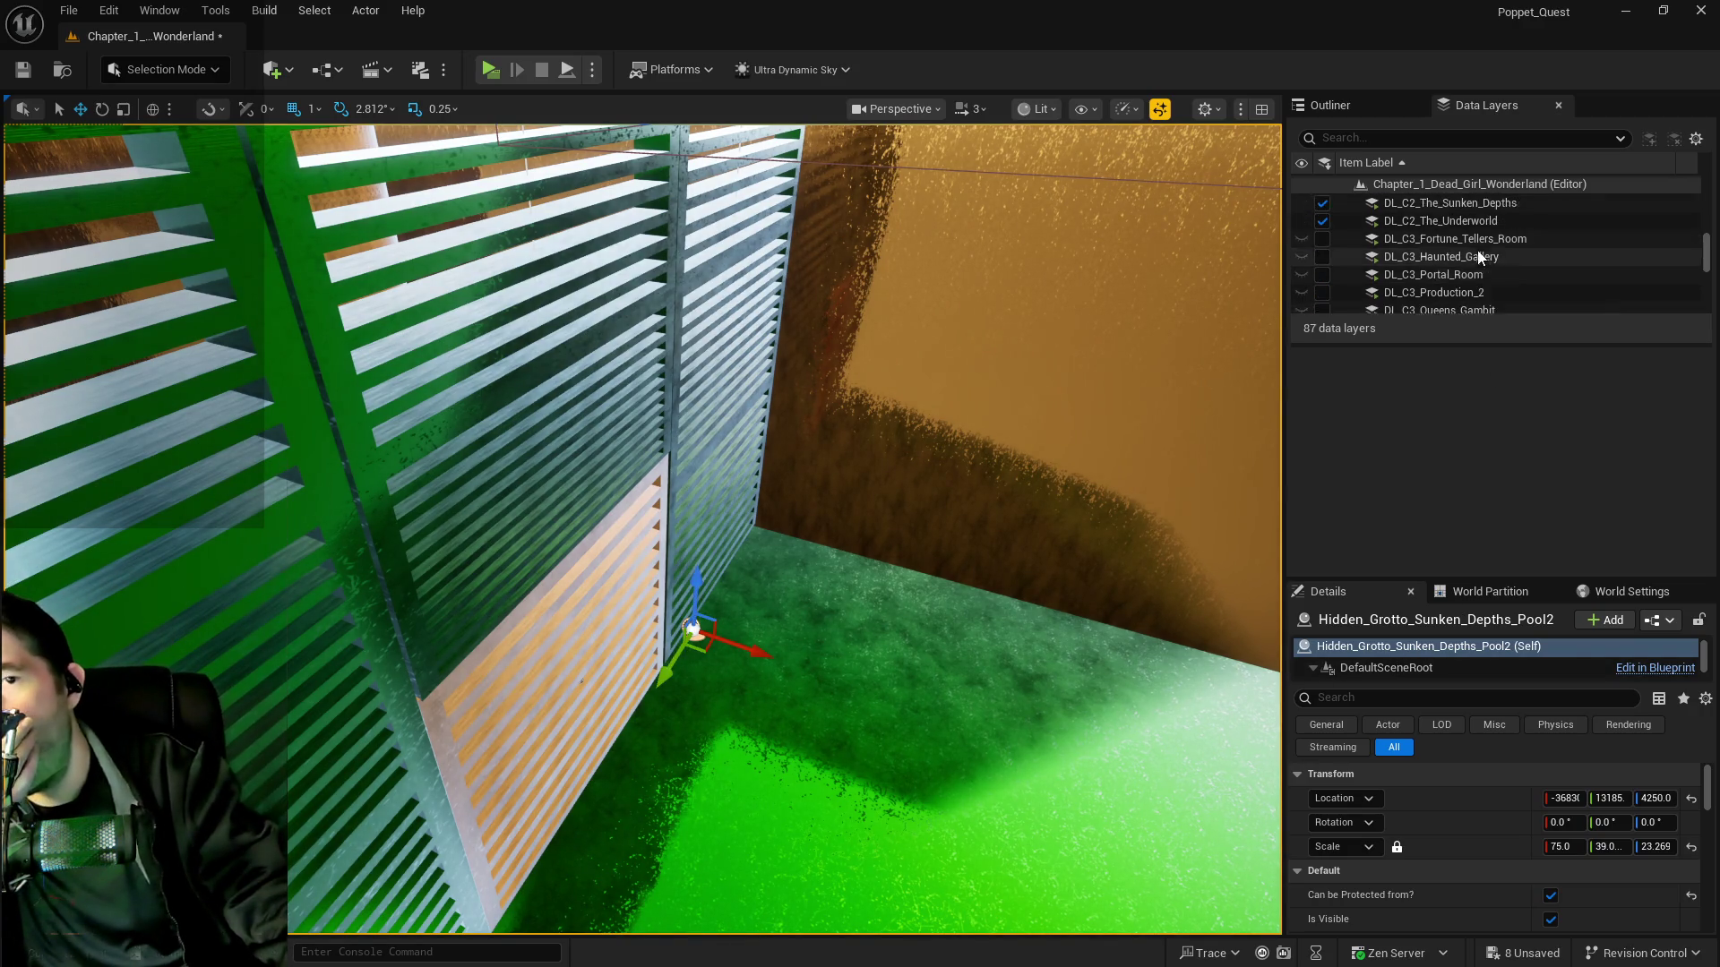
{"action": "scroll", "coordinate": [1480, 224], "scroll_direction": "up", "scroll_amount": 7}
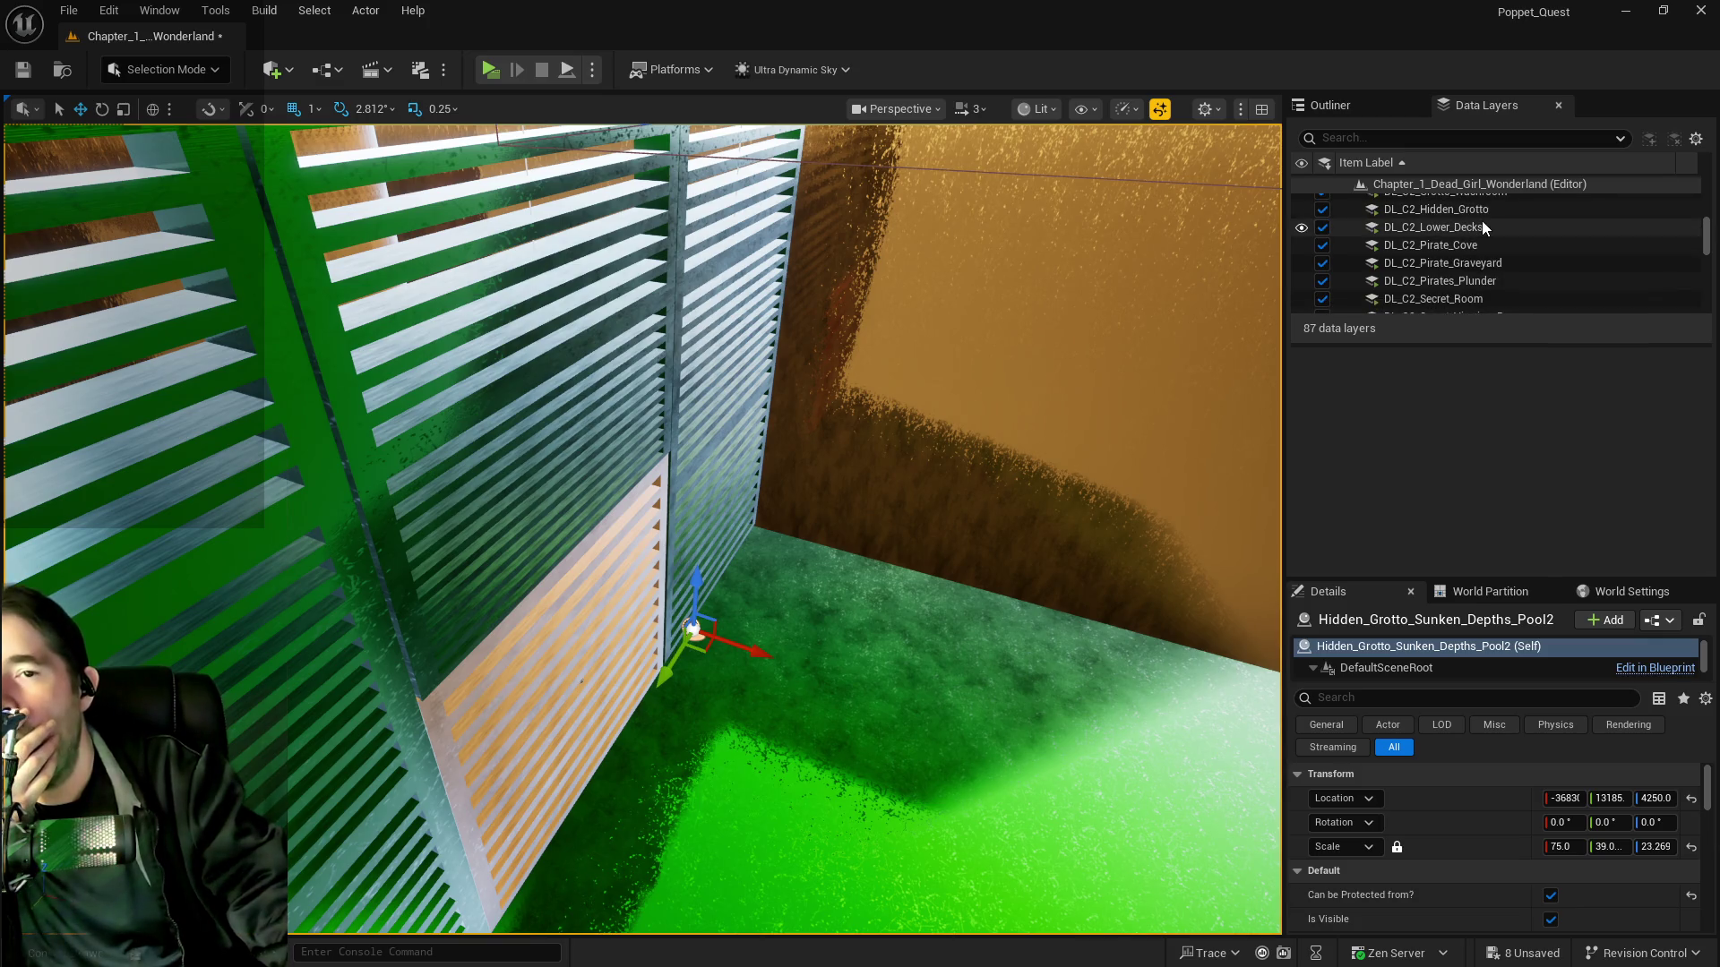
{"action": "scroll", "coordinate": [1483, 225], "scroll_direction": "down", "scroll_amount": 6}
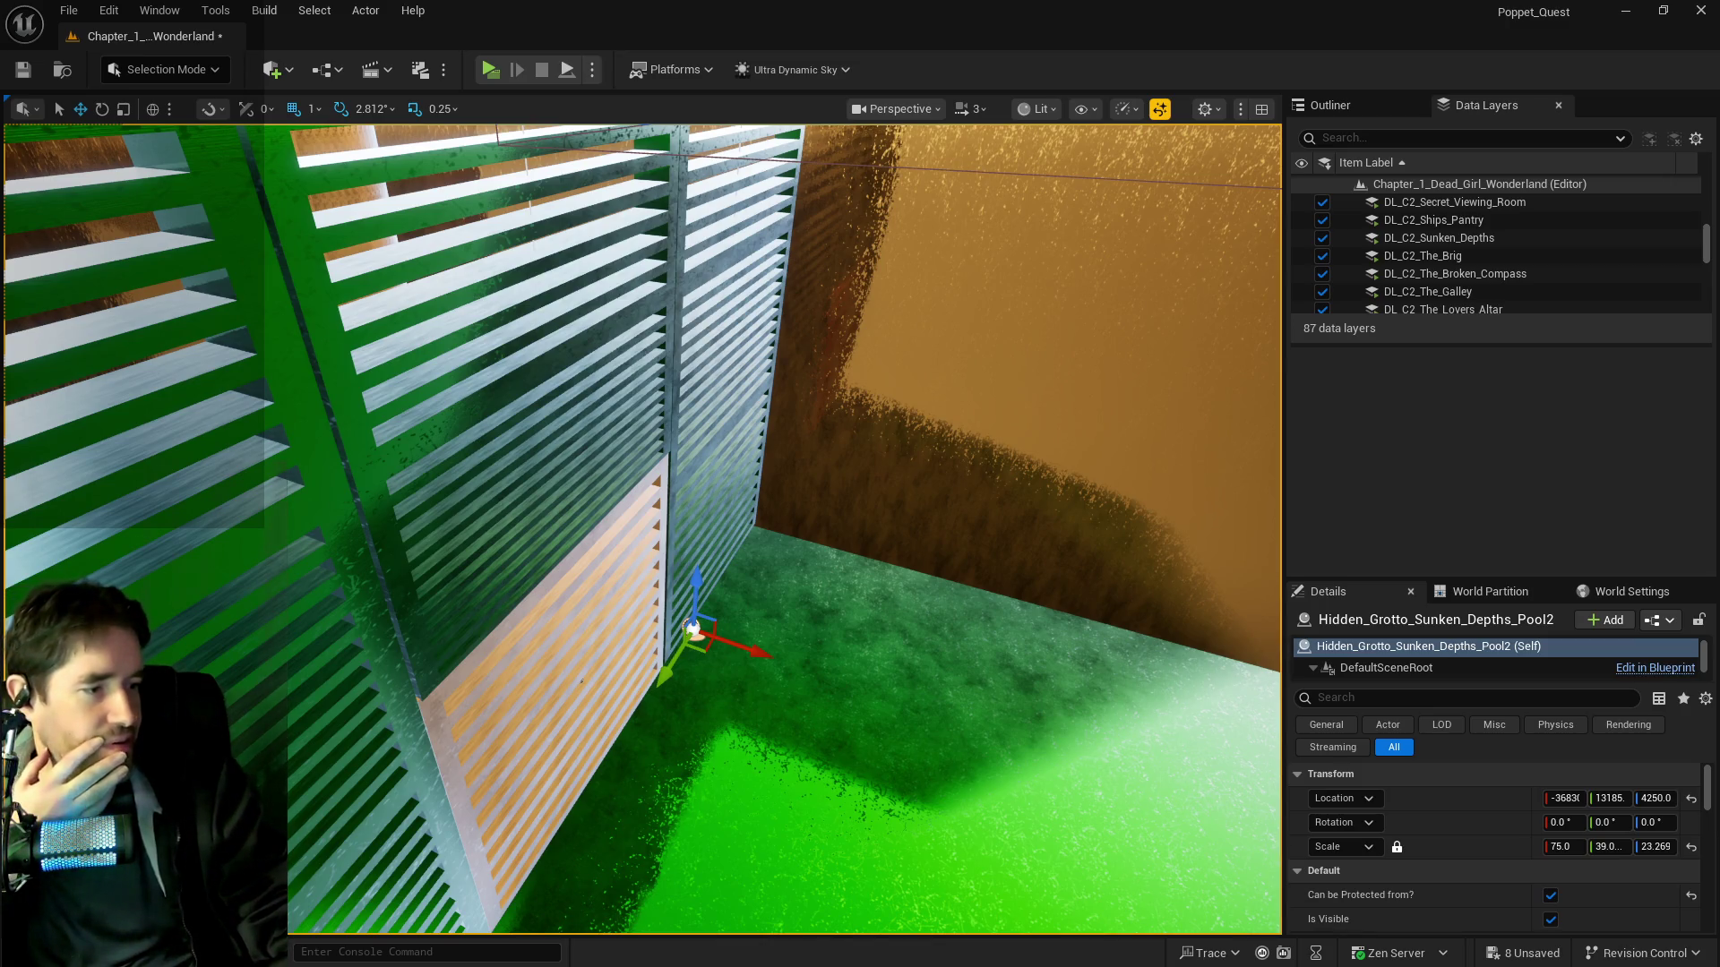
{"action": "mouse_move", "coordinate": [825, 618]}
{"action": "left_mouse_down"}
{"action": "mouse_move", "coordinate": [681, 627]}
{"action": "mouse_move", "coordinate": [538, 537]}
{"action": "mouse_move", "coordinate": [511, 475]}
{"action": "mouse_move", "coordinate": [851, 648]}
{"action": "mouse_move", "coordinate": [1102, 852]}
{"action": "mouse_move", "coordinate": [986, 761]}
{"action": "mouse_move", "coordinate": [653, 749]}
{"action": "mouse_move", "coordinate": [650, 553]}
{"action": "mouse_move", "coordinate": [684, 768]}
{"action": "mouse_move", "coordinate": [1013, 691]}
{"action": "left_mouse_up"}
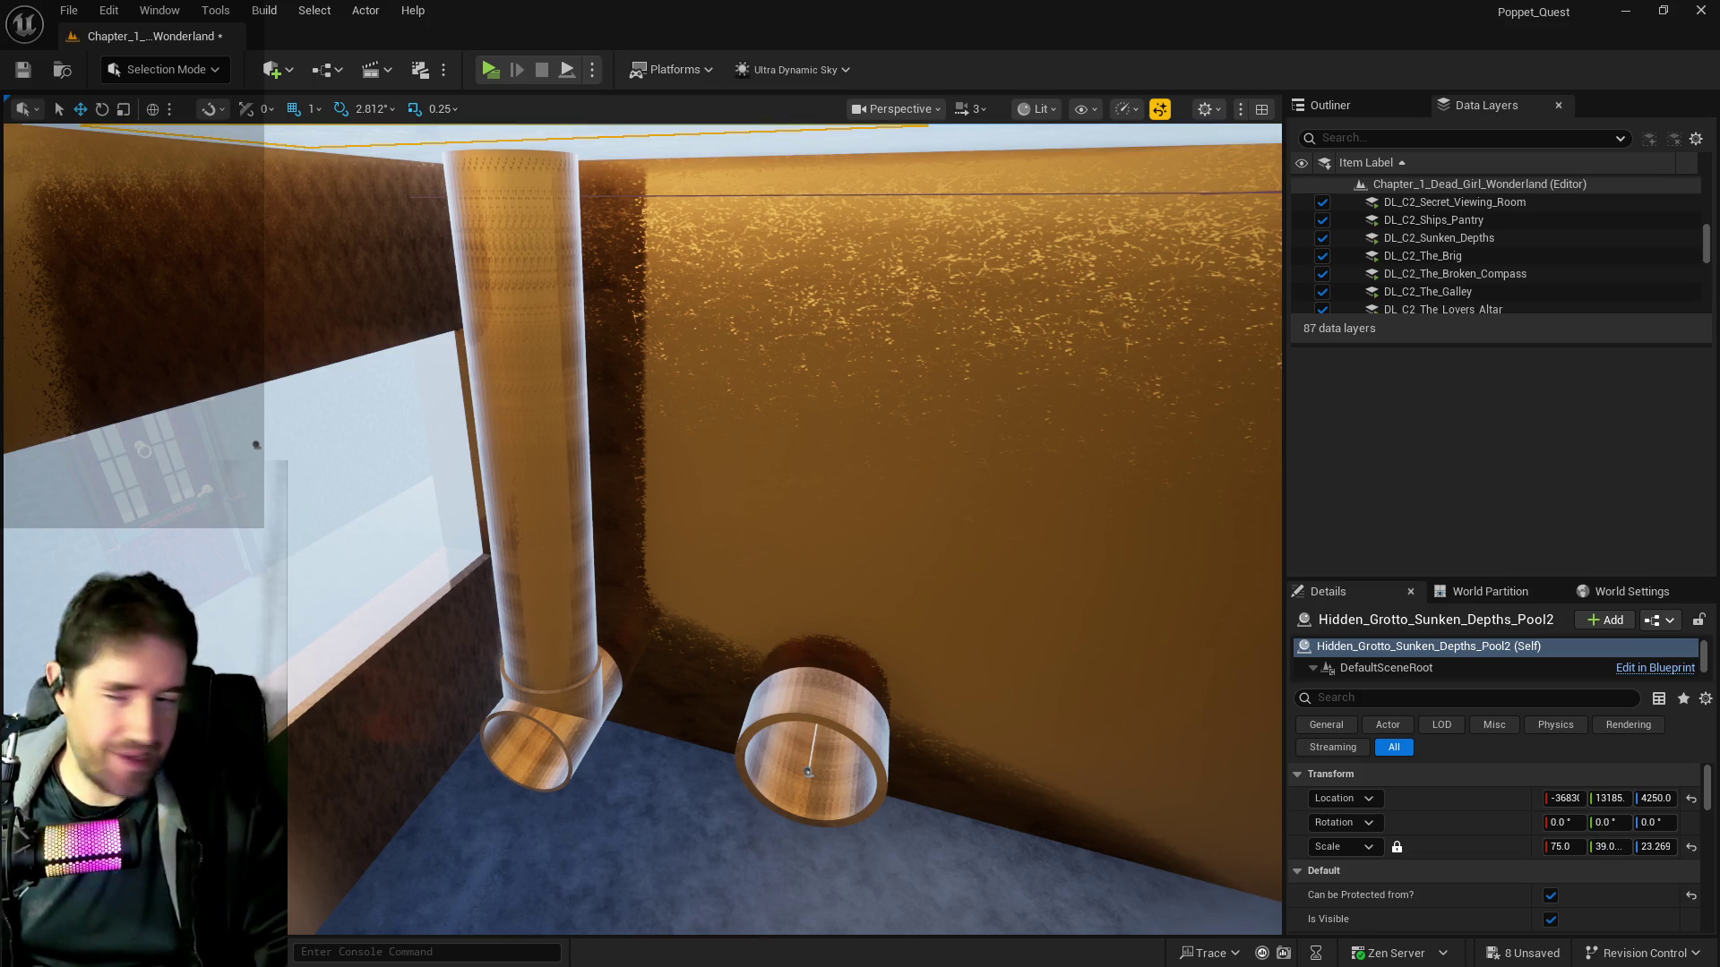
Select and frame Box Brush18 by the steam engine, showing the grate, pipe and trough
{"action": "left_click_drag", "start_coordinate": [947, 806], "coordinate": [940, 806]}
{"action": "left_click_drag", "start_coordinate": [242, 498], "coordinate": [241, 499]}
{"action": "left_click", "coordinate": [242, 499]}
{"action": "key", "text": "f"}
{"action": "left_click_drag", "start_coordinate": [171, 548], "coordinate": [171, 547]}
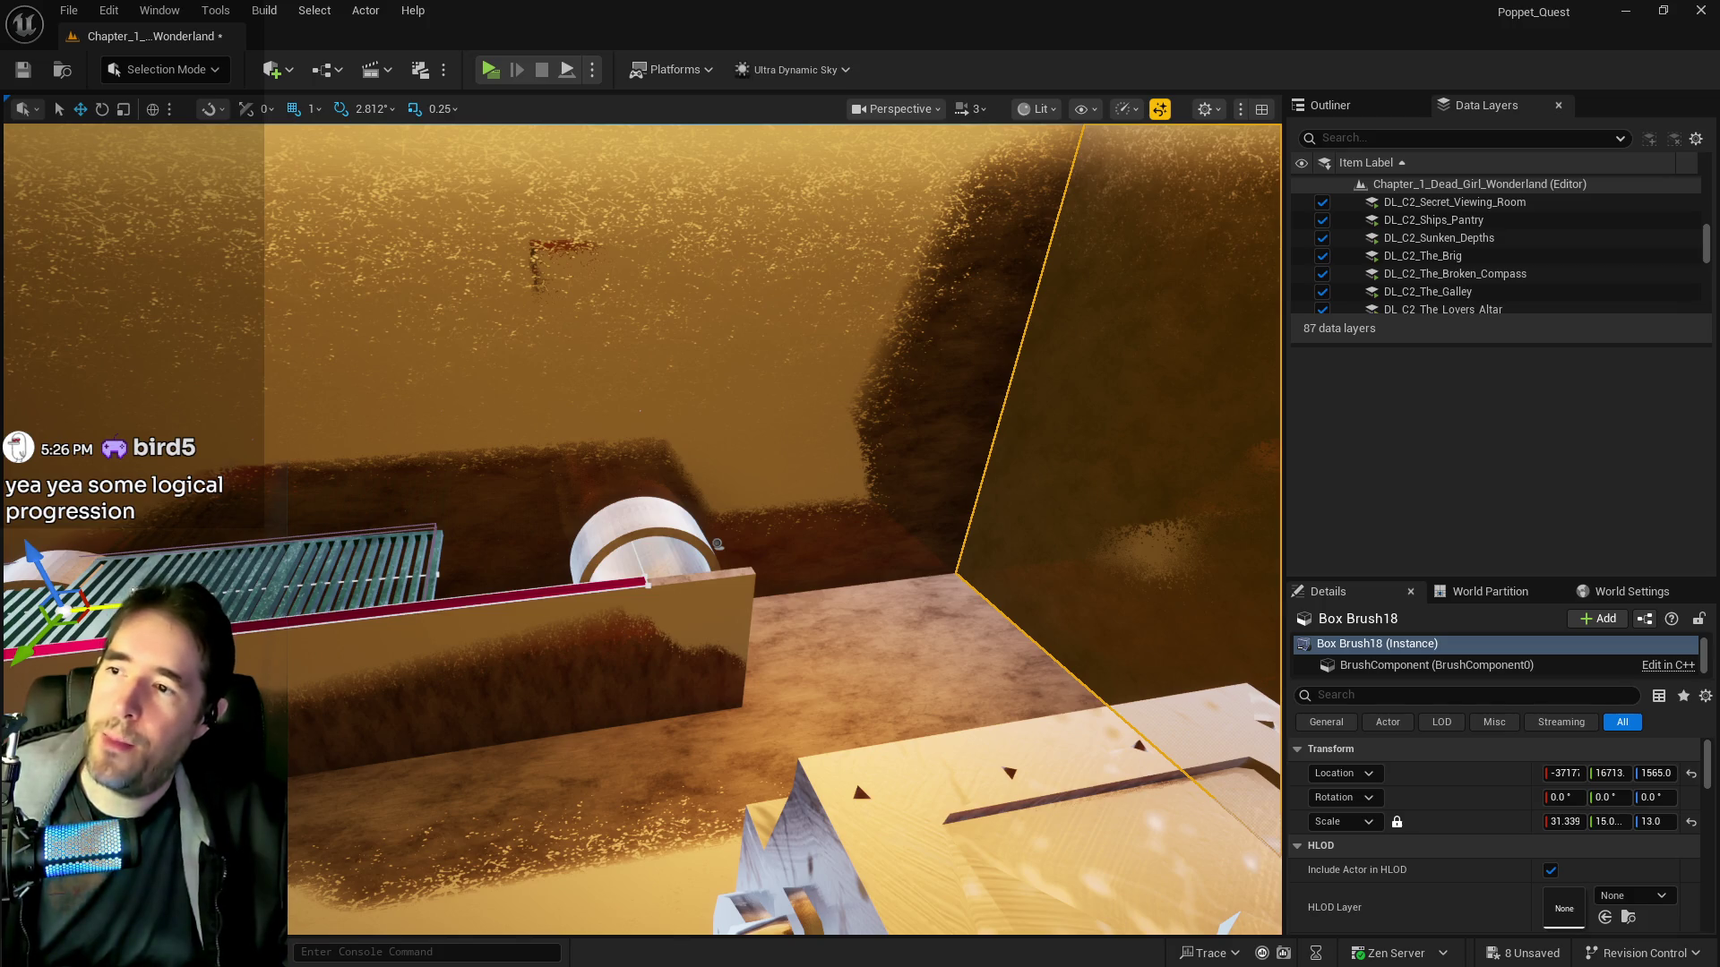
Select Box Brush19 from the Outliner and move it along X to -33811
{"action": "left_click_drag", "start_coordinate": [134, 594], "coordinate": [134, 591]}
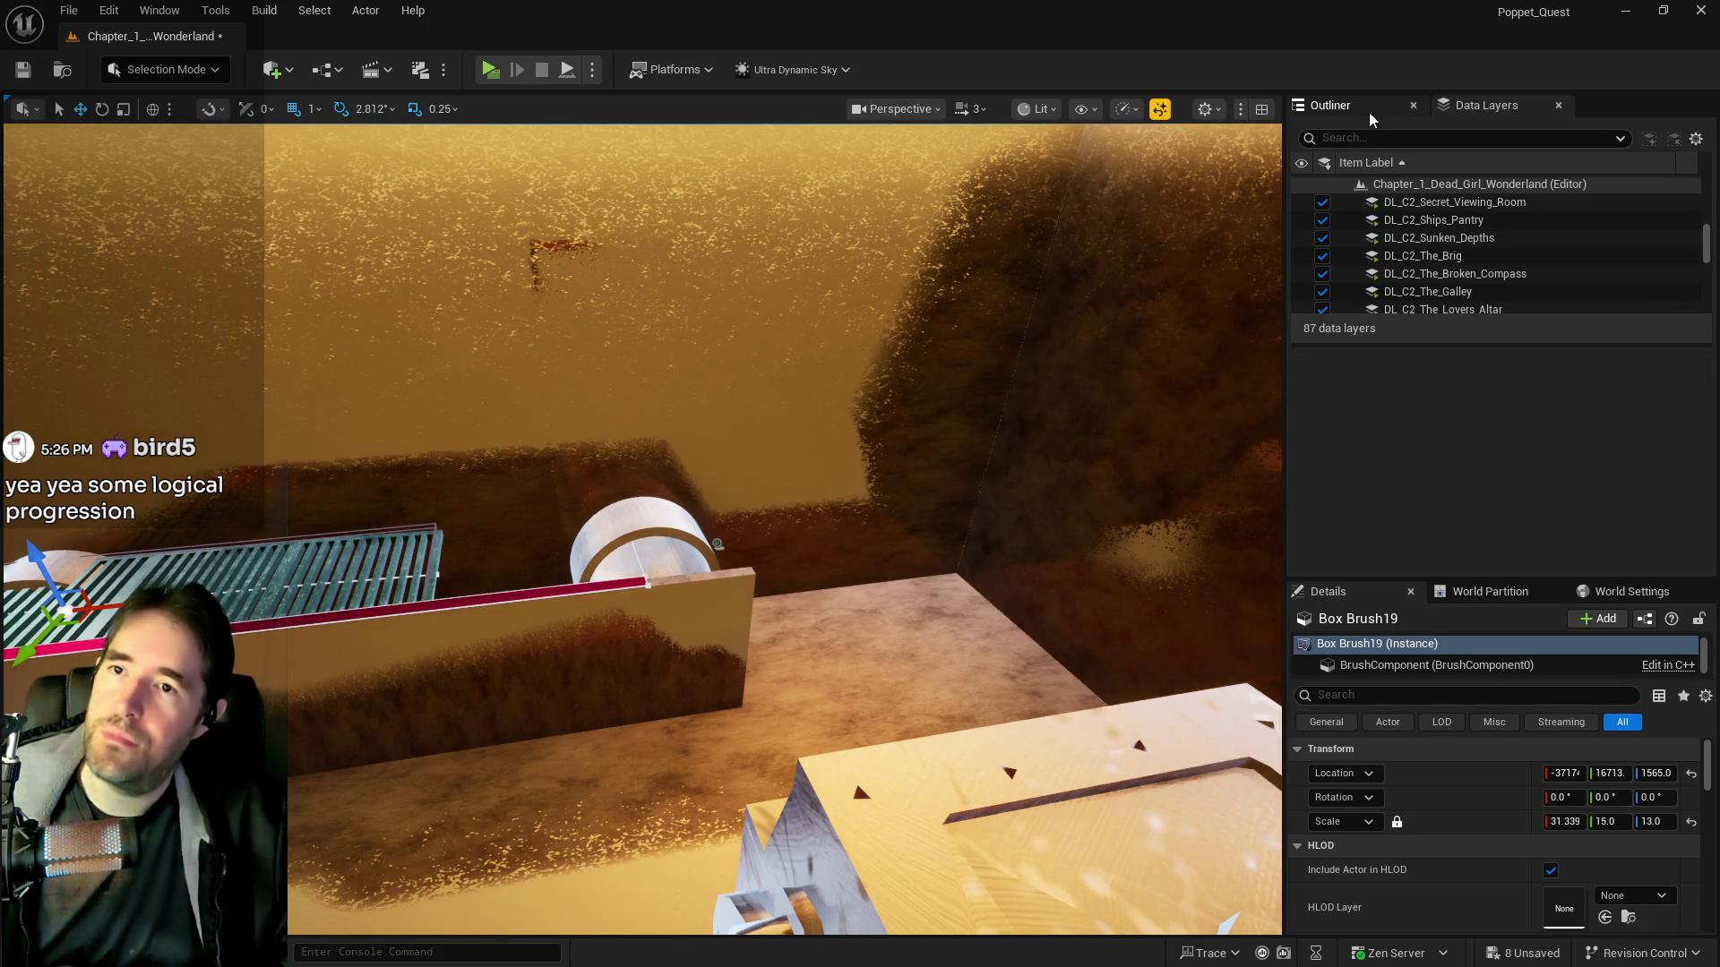
{"action": "left_click", "coordinate": [1330, 105]}
{"action": "key", "text": "f"}
{"action": "mouse_move", "coordinate": [383, 433]}
{"action": "left_mouse_down"}
{"action": "mouse_move", "coordinate": [776, 504]}
{"action": "mouse_move", "coordinate": [1151, 516]}
{"action": "mouse_move", "coordinate": [1254, 543]}
{"action": "left_mouse_up"}
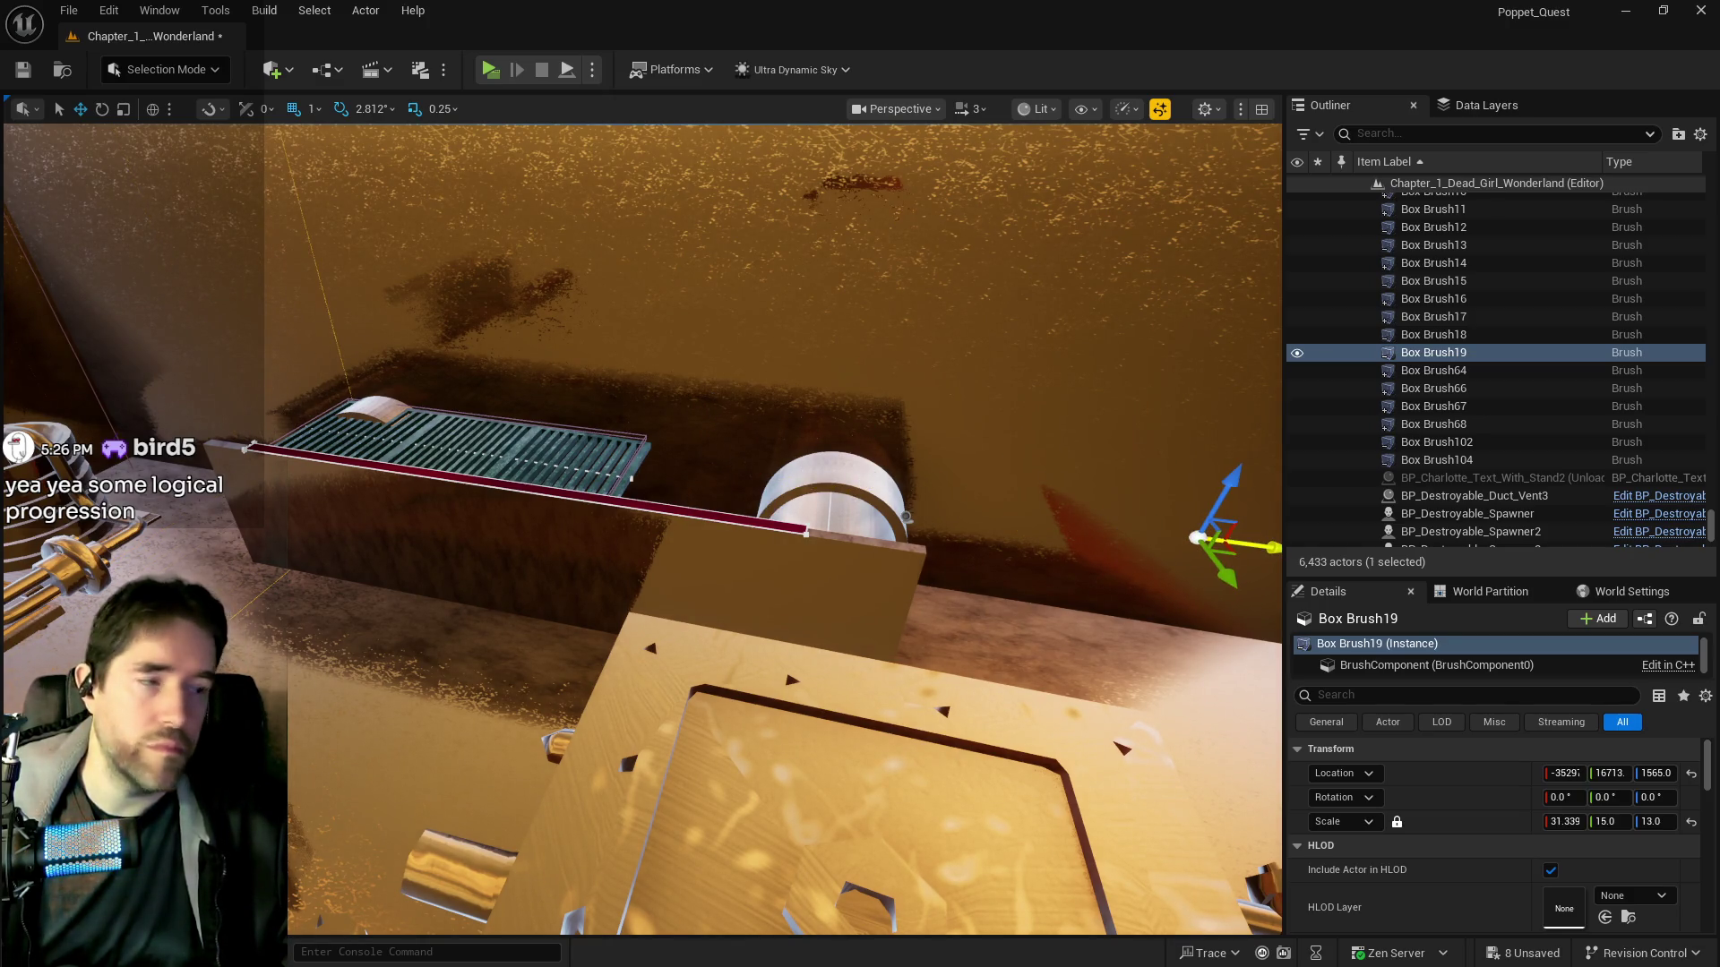
{"action": "key", "text": "f"}
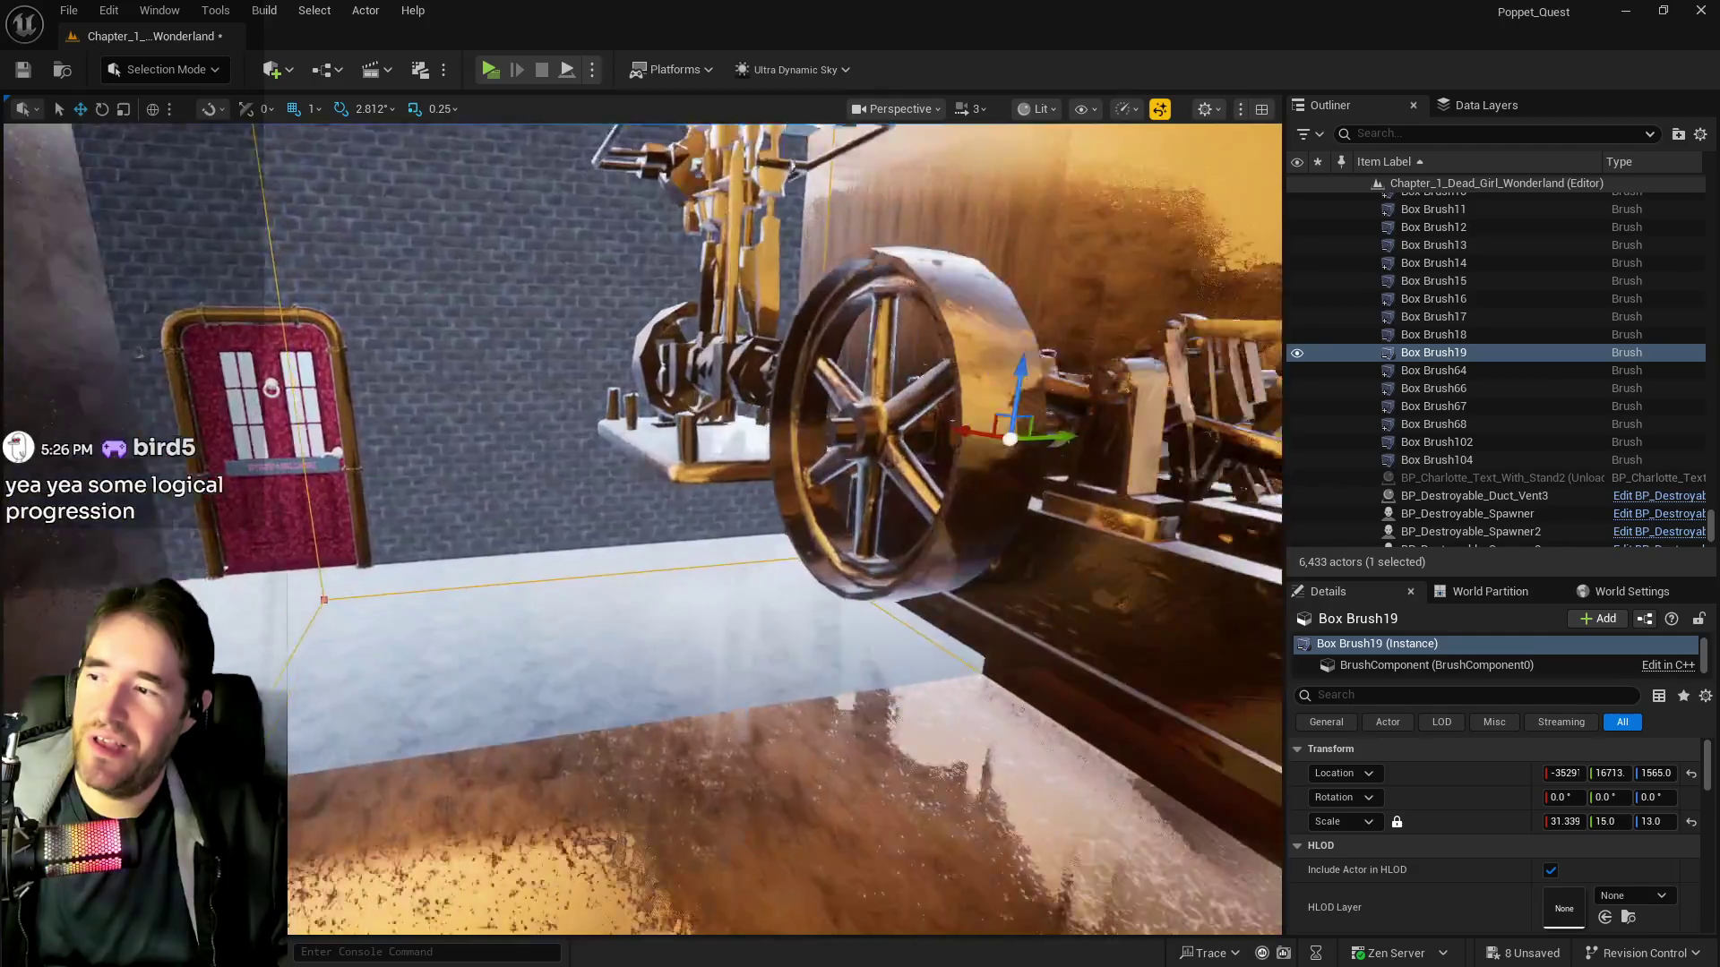
{"action": "left_click_drag", "start_coordinate": [641, 528], "coordinate": [596, 443]}
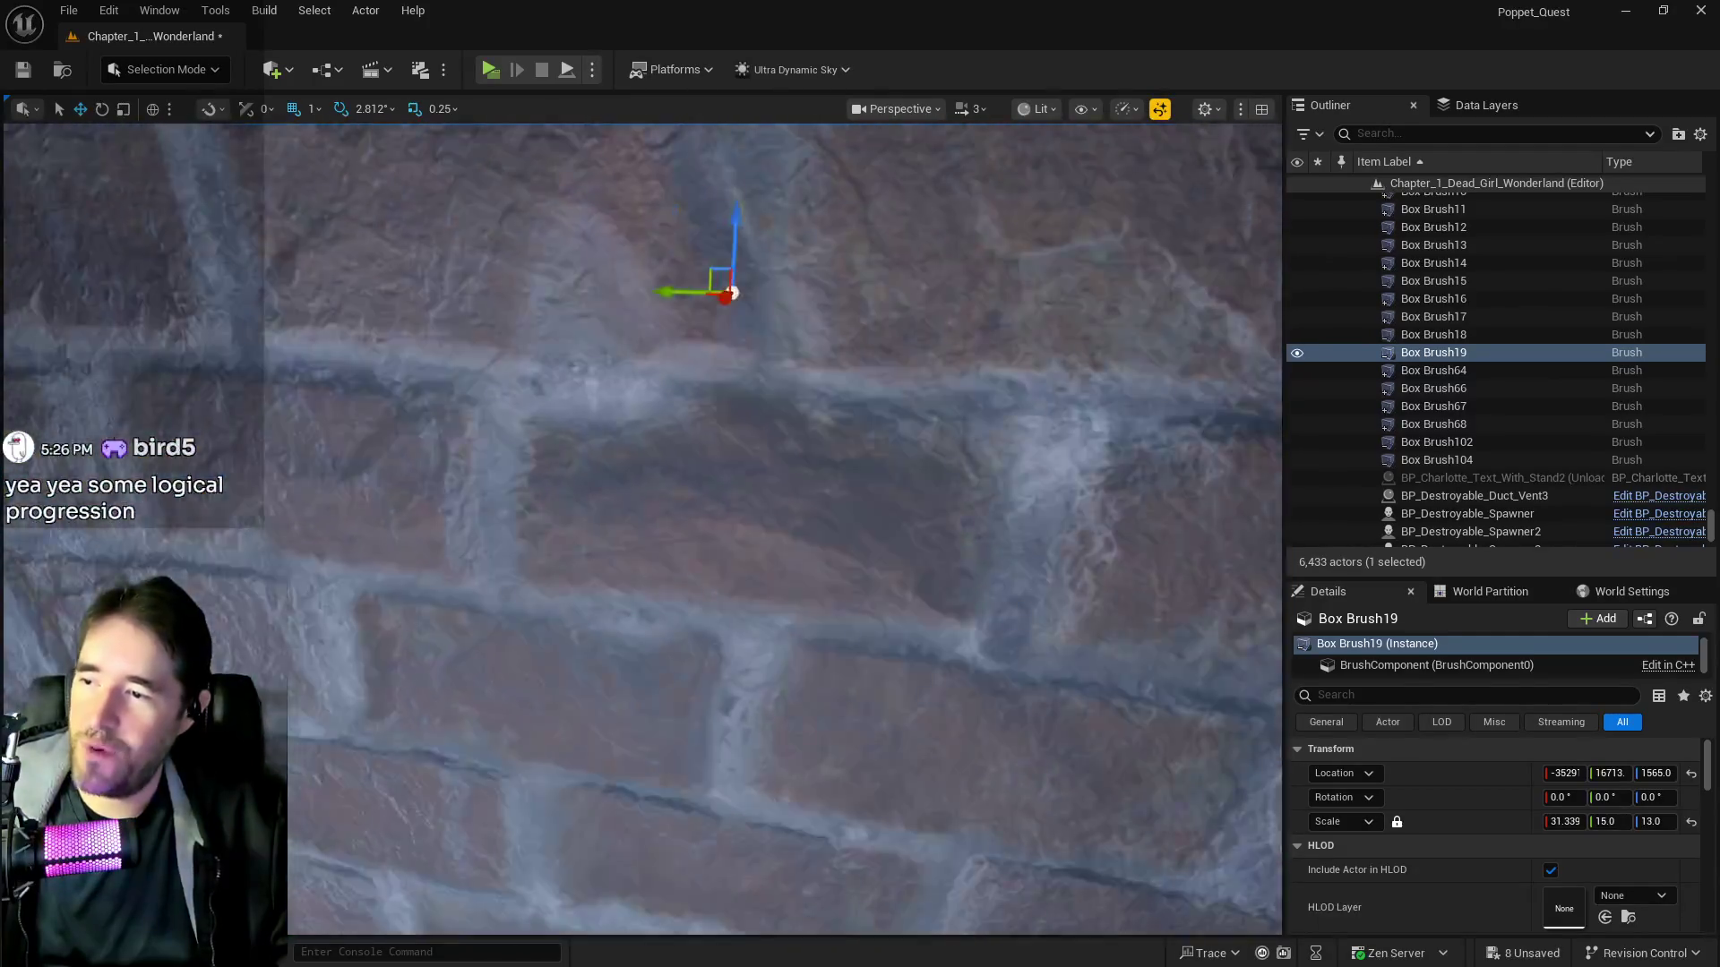
{"action": "left_click_drag", "start_coordinate": [731, 292], "coordinate": [742, 283]}
Scale Box Brush19 down to Y 9 and X about 6.57
{"action": "left_click_drag", "start_coordinate": [634, 268], "coordinate": [666, 269]}
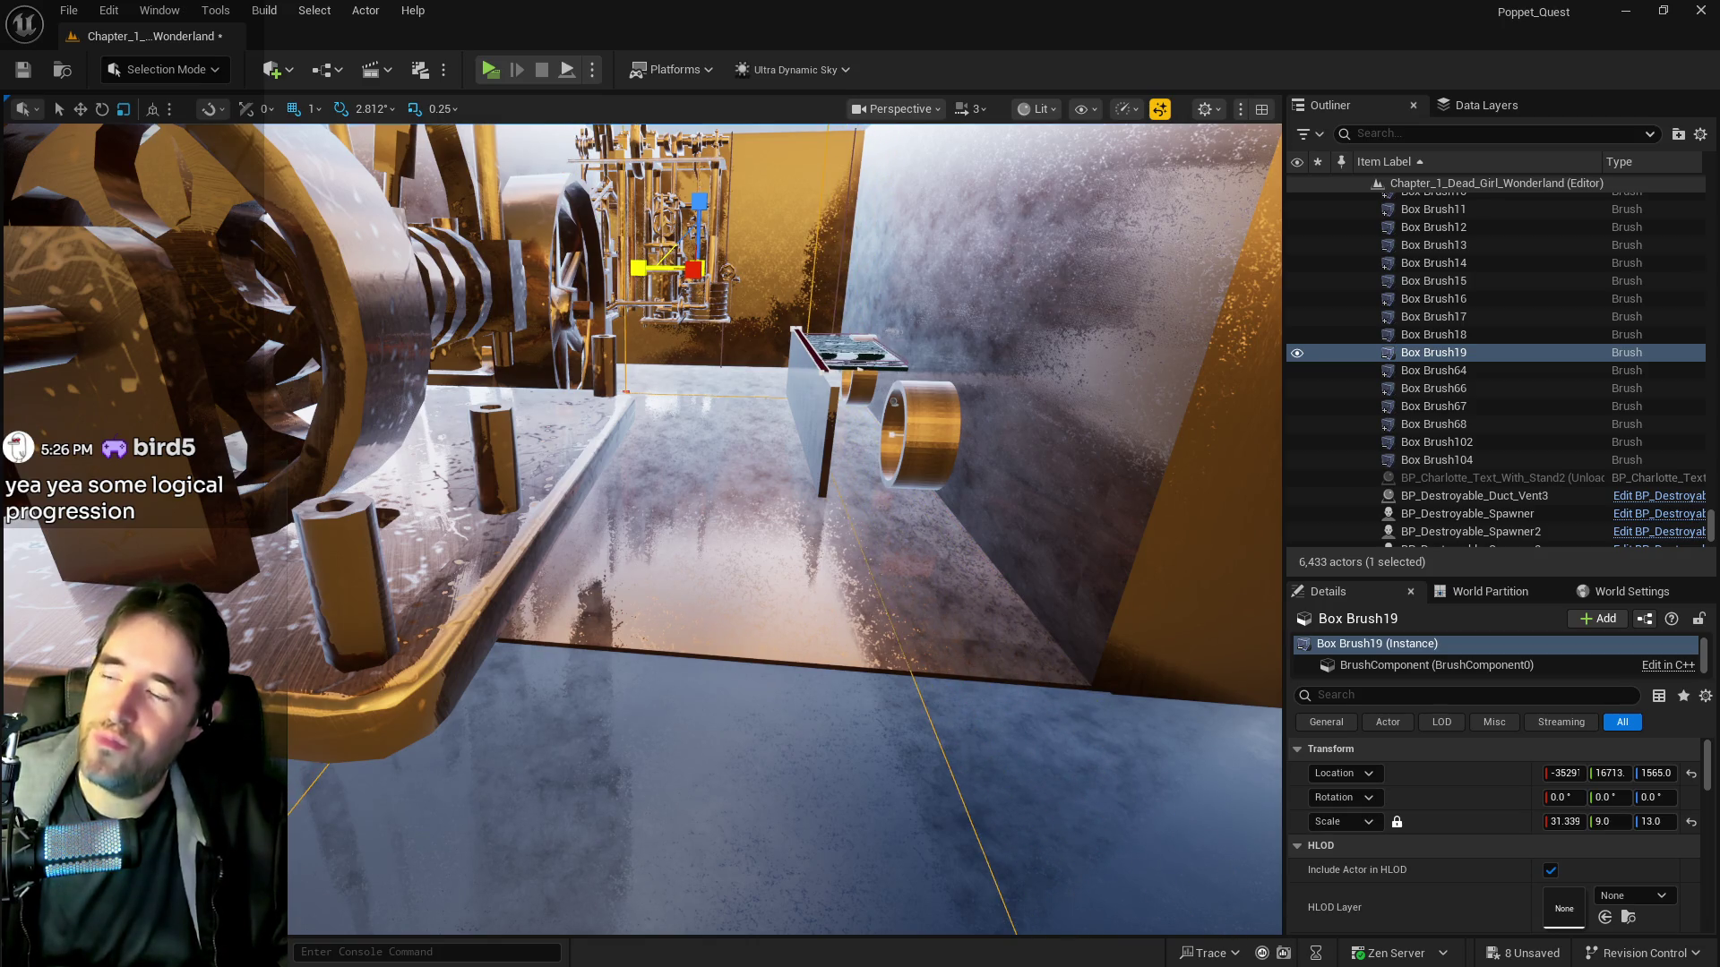
{"action": "mouse_move", "coordinate": [838, 119]}
{"action": "left_mouse_down"}
{"action": "mouse_move", "coordinate": [829, 135]}
{"action": "mouse_move", "coordinate": [837, 119]}
{"action": "left_mouse_up"}
{"action": "mouse_move", "coordinate": [1006, 357]}
{"action": "left_mouse_down"}
{"action": "mouse_move", "coordinate": [1101, 358]}
{"action": "mouse_move", "coordinate": [697, 374]}
{"action": "left_mouse_up"}
{"action": "key", "text": "w"}
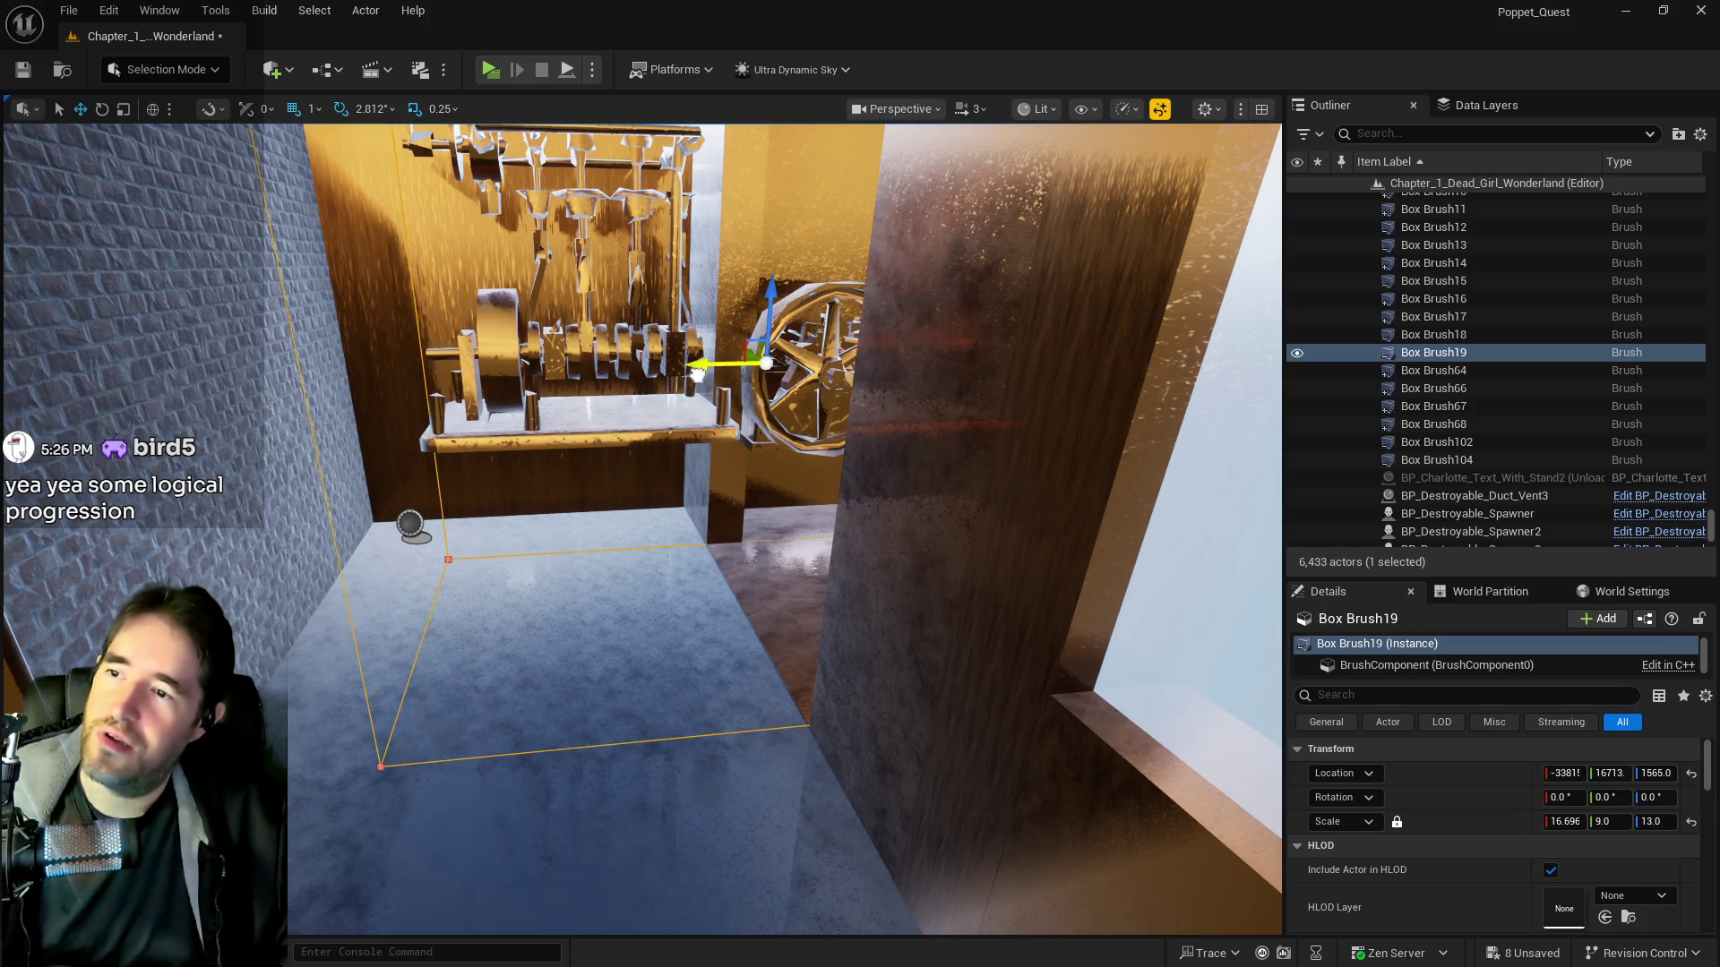
{"action": "key", "text": "r"}
{"action": "left_click_drag", "start_coordinate": [707, 365], "coordinate": [721, 364]}
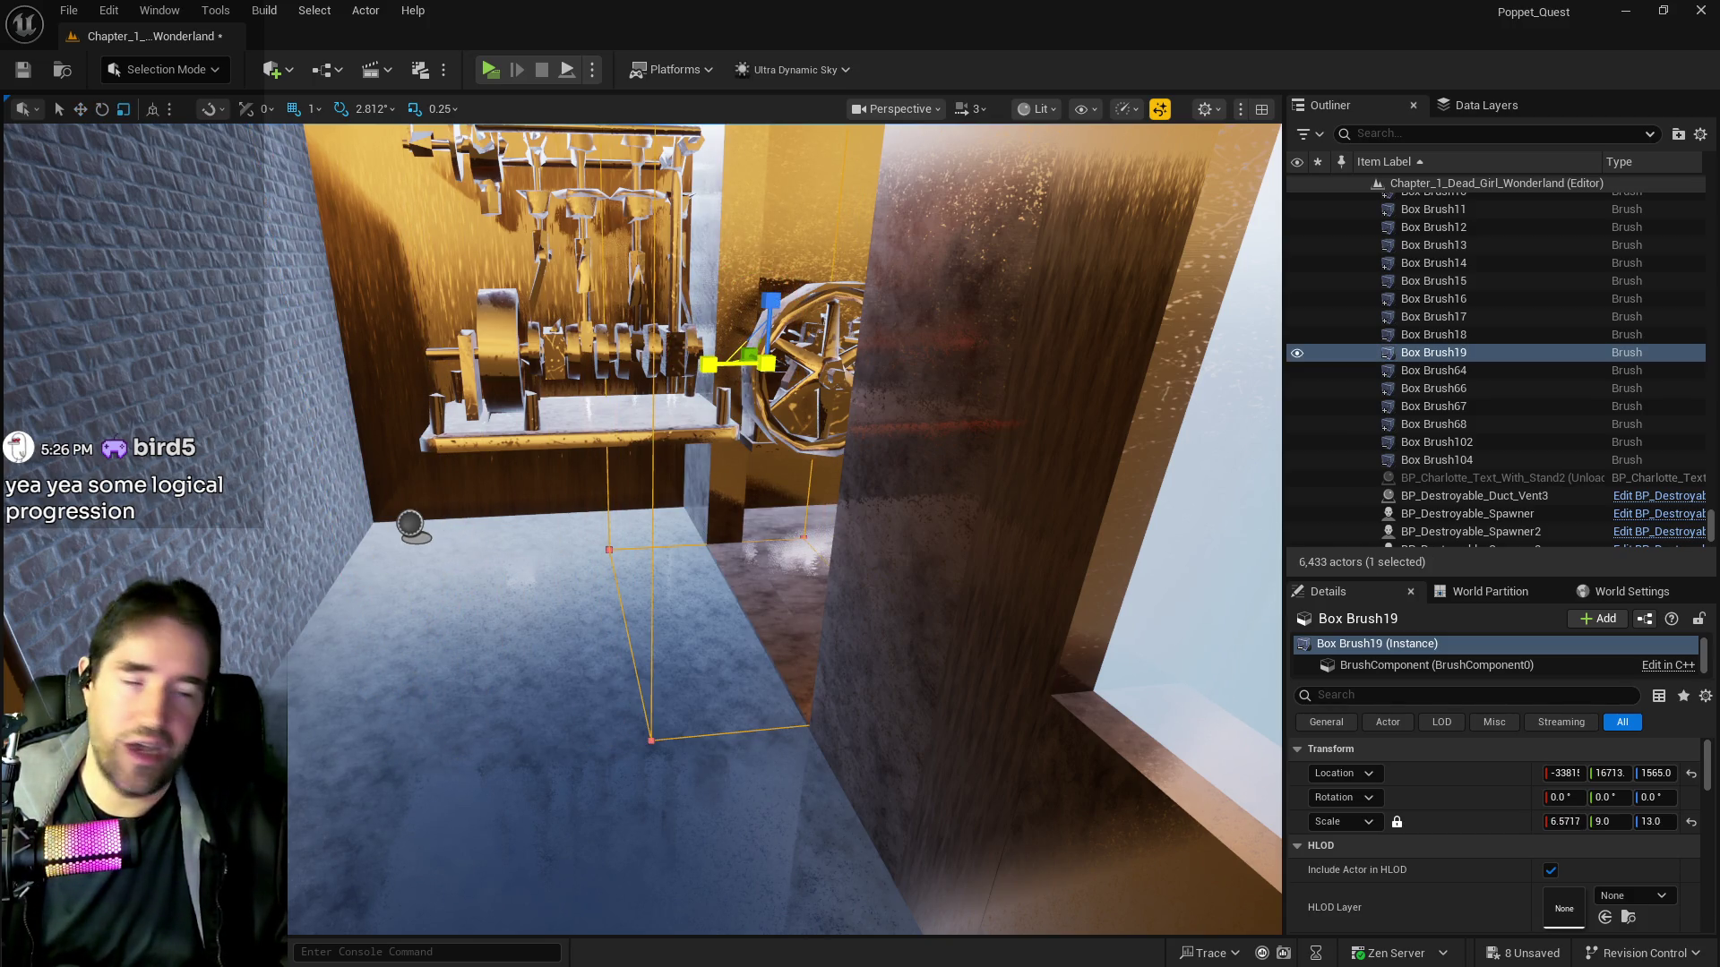
{"action": "mouse_move", "coordinate": [717, 537]}
{"action": "left_mouse_down"}
{"action": "mouse_move", "coordinate": [662, 528]}
{"action": "mouse_move", "coordinate": [681, 519]}
{"action": "mouse_move", "coordinate": [654, 555]}
{"action": "mouse_move", "coordinate": [672, 528]}
{"action": "left_mouse_up"}
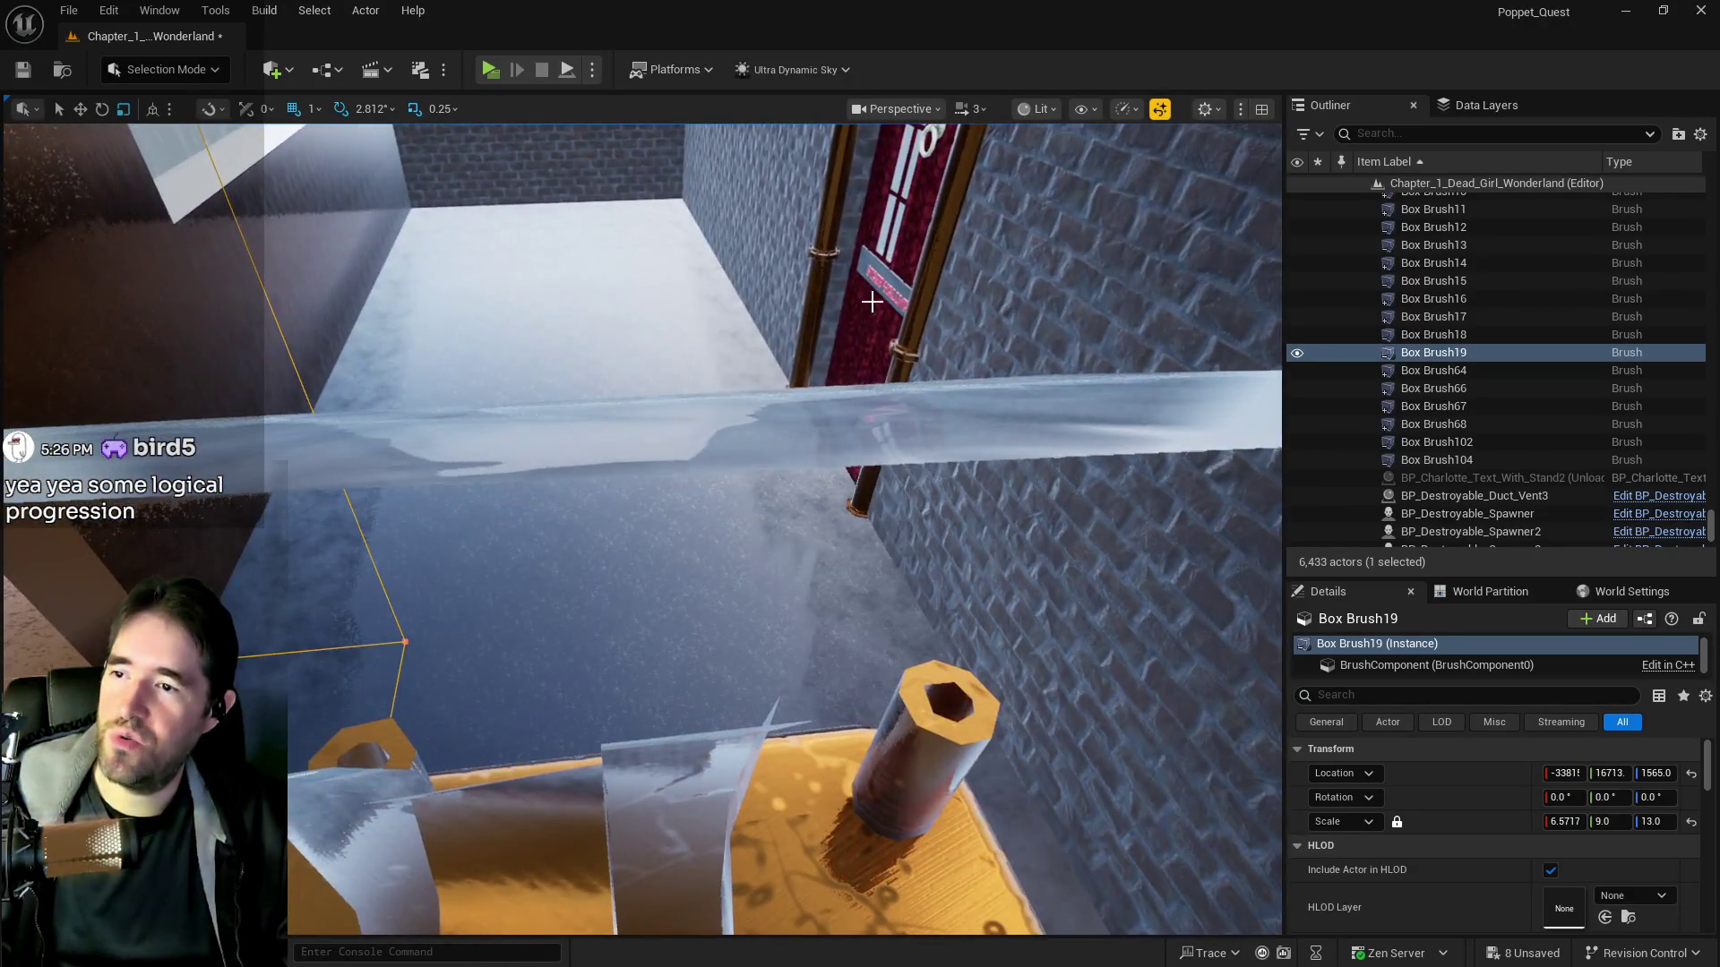
Set the GENERATOR door BP_Door_131's Door Type from Boss to Abandoned
{"action": "left_click", "coordinate": [886, 313]}
{"action": "left_click_drag", "start_coordinate": [886, 314], "coordinate": [896, 377]}
{"action": "key", "text": "f"}
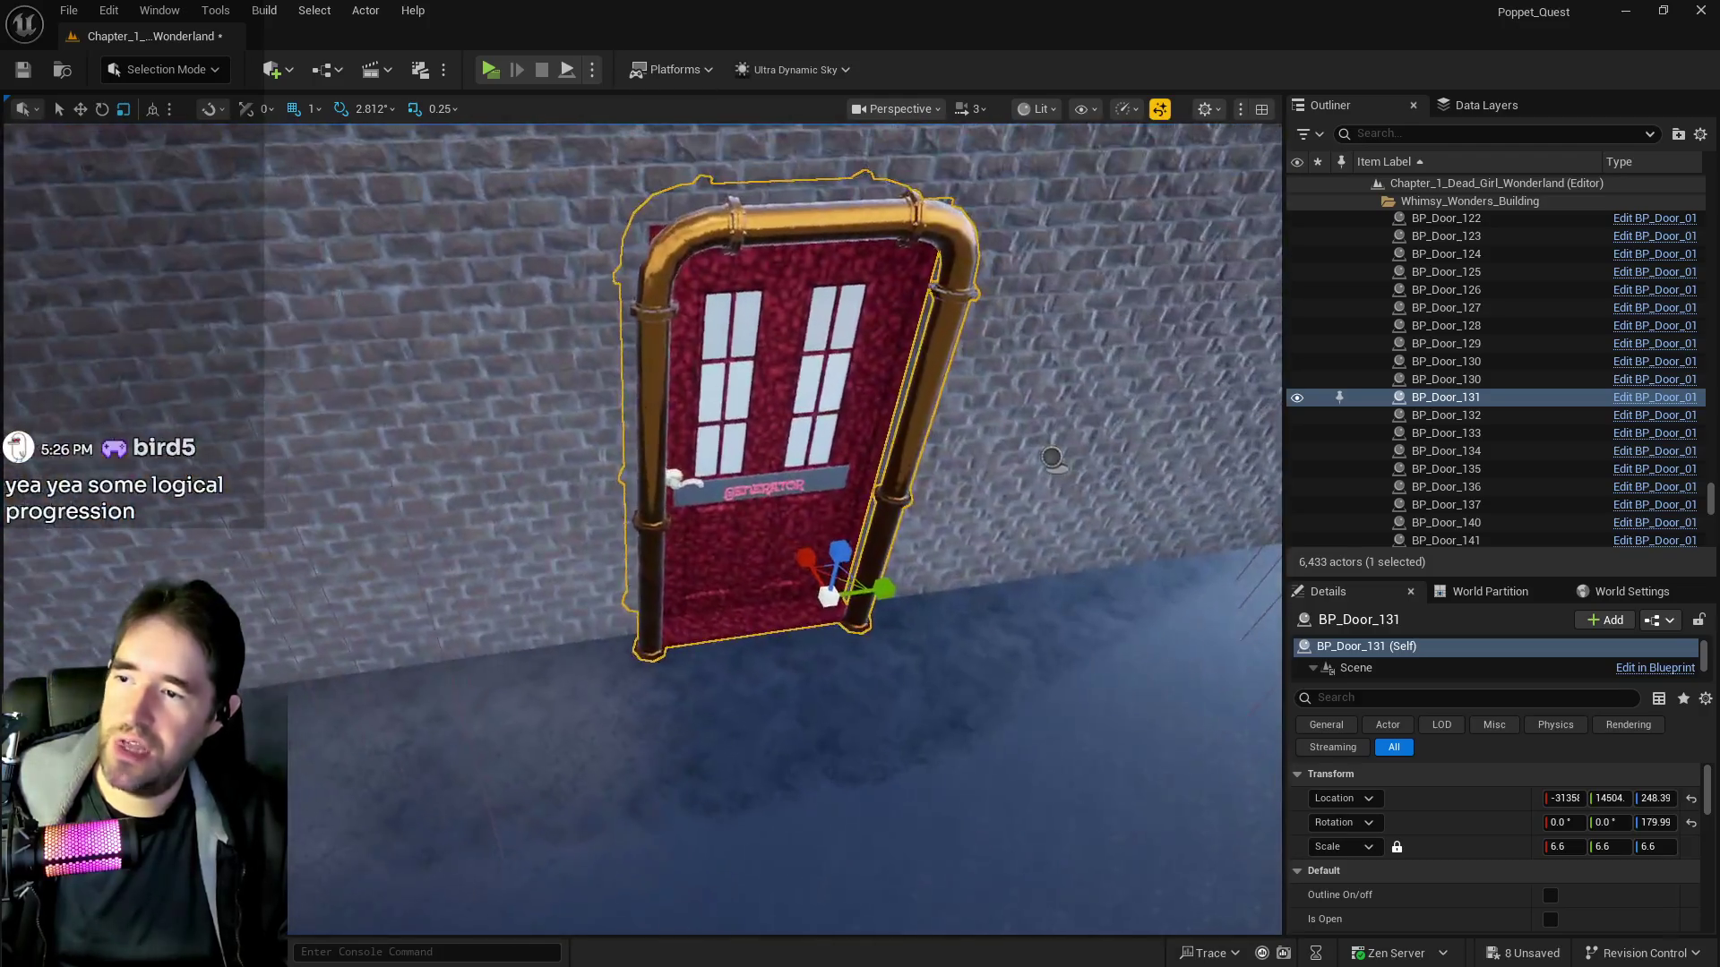
{"action": "scroll", "coordinate": [1507, 826], "scroll_direction": "down", "scroll_amount": 2}
{"action": "scroll", "coordinate": [1510, 848], "scroll_direction": "down", "scroll_amount": 3}
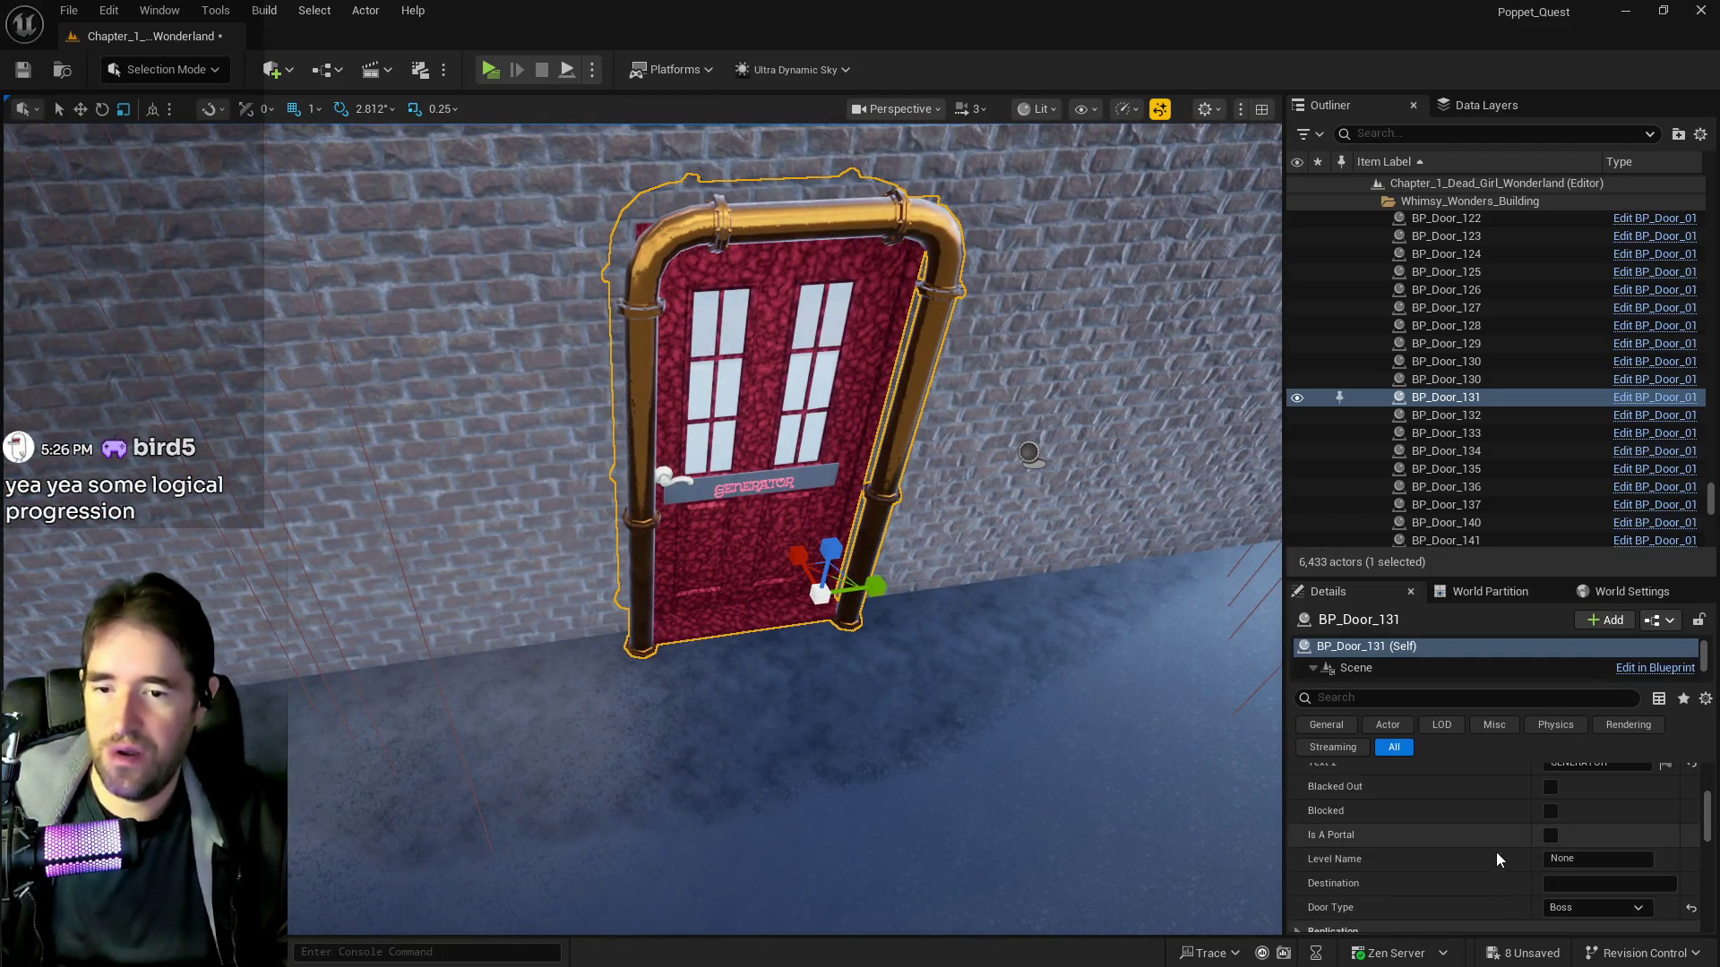
{"action": "left_click", "coordinate": [1592, 907]}
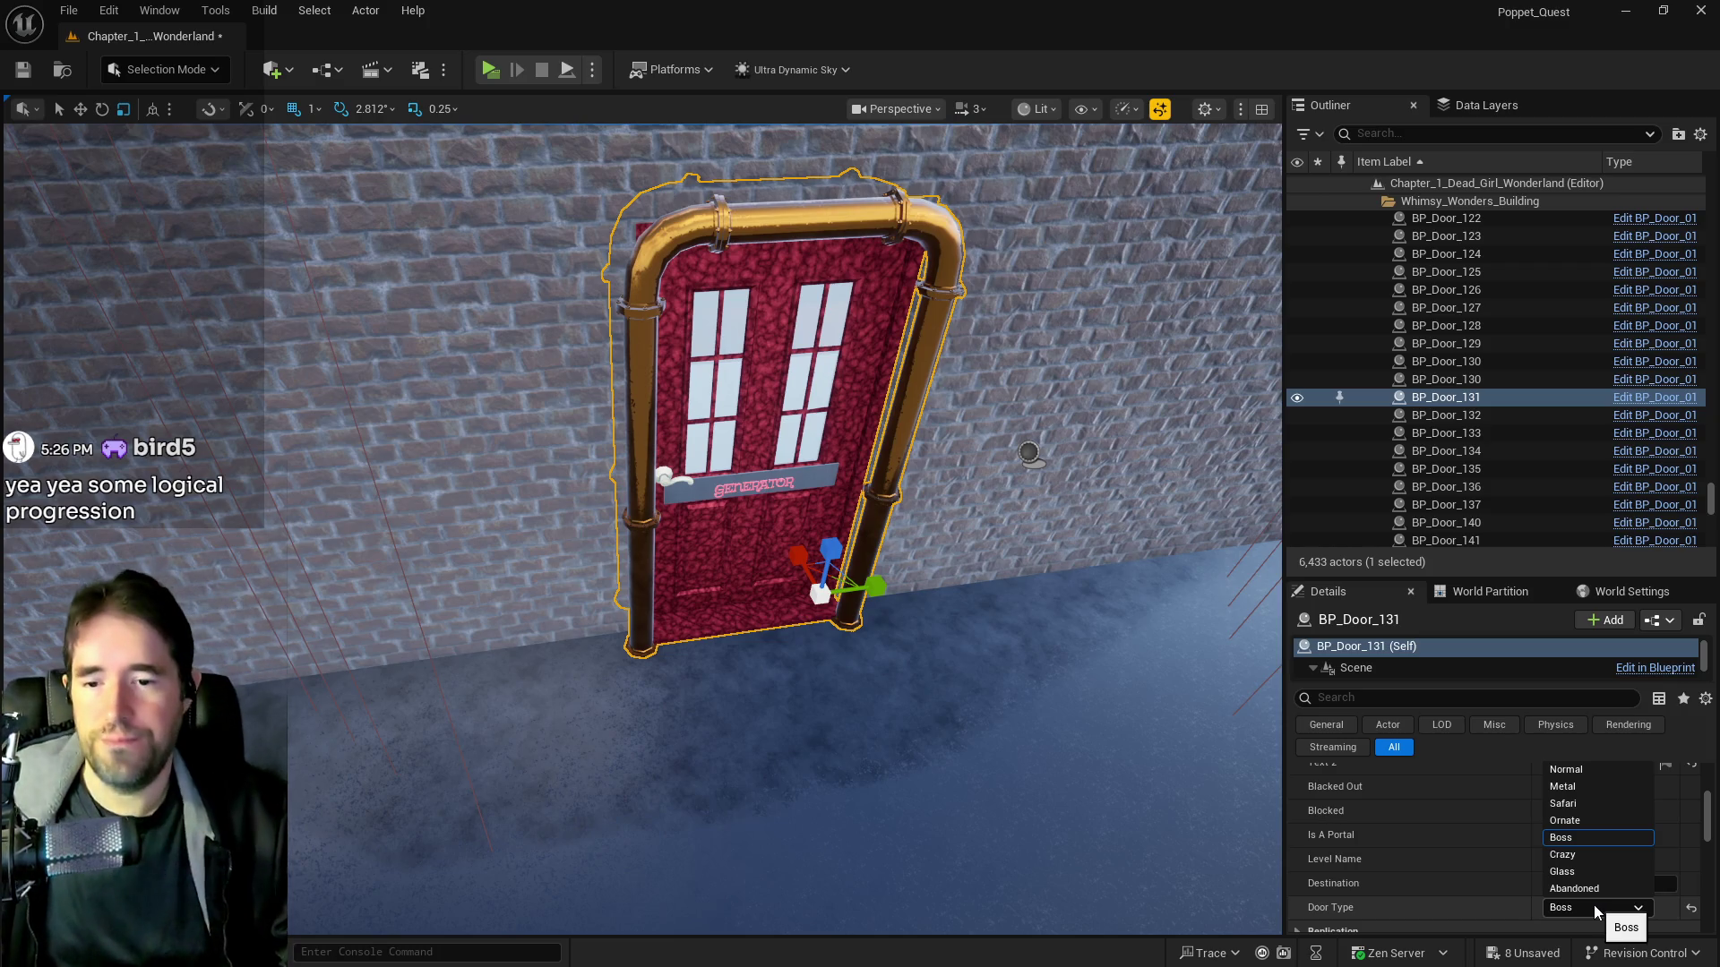
{"action": "left_click", "coordinate": [1572, 904]}
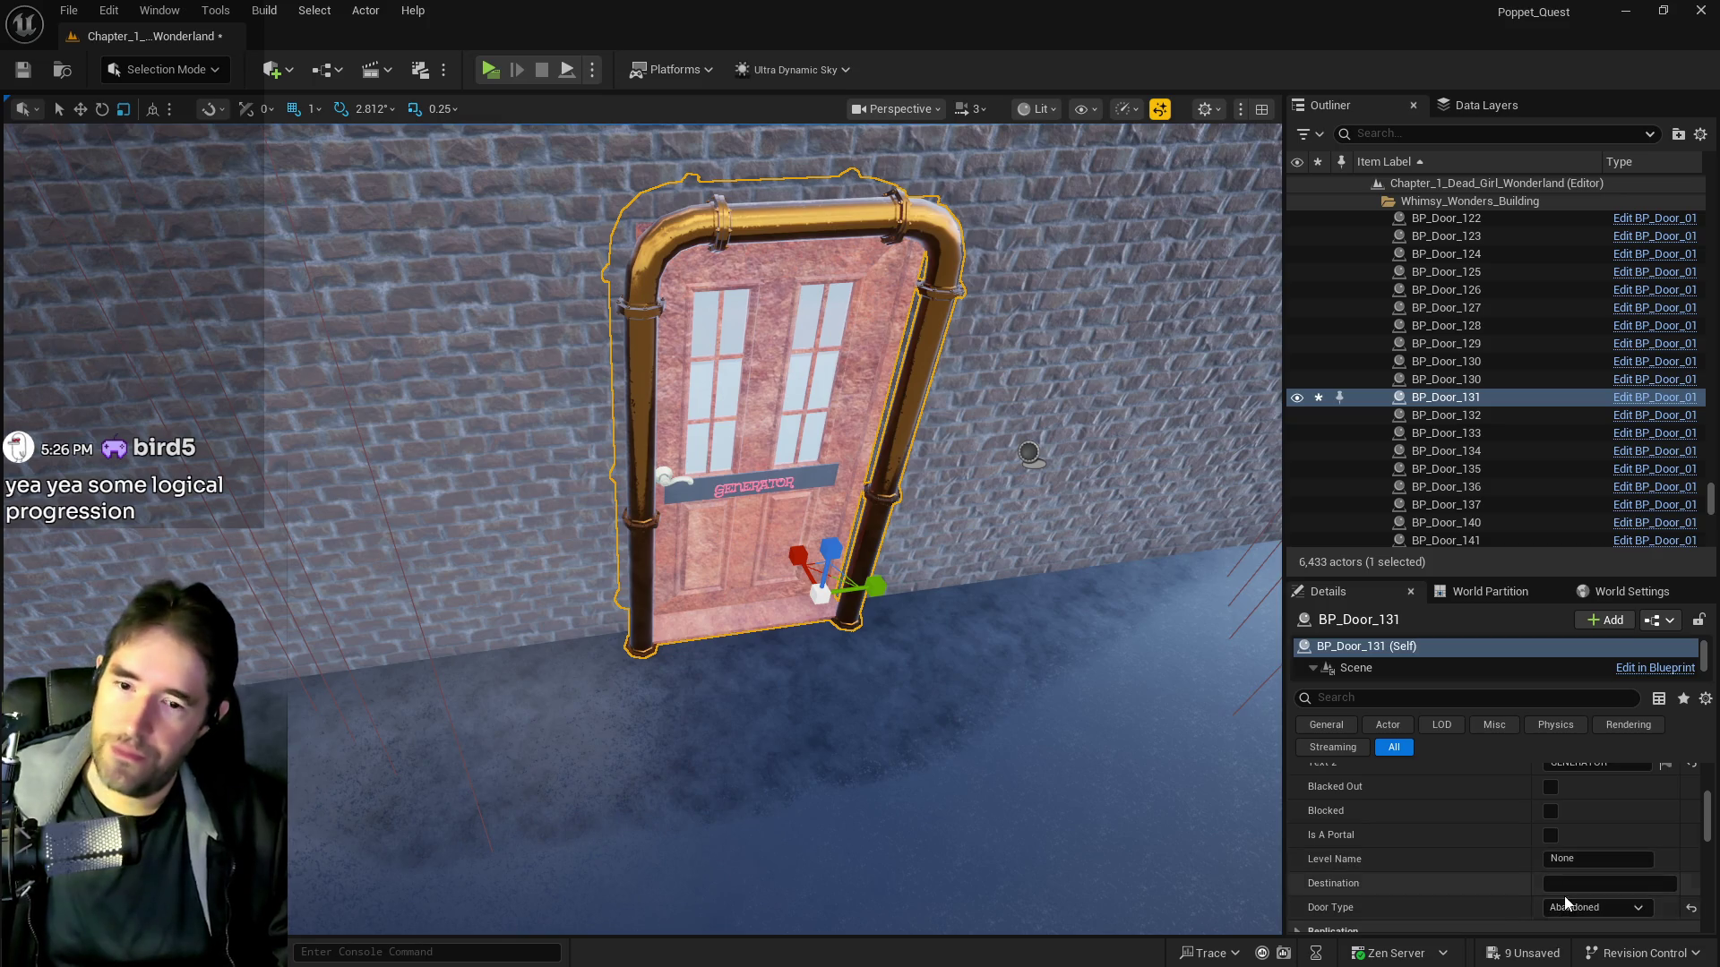
{"action": "left_click", "coordinate": [1581, 907]}
Fly through the alley and frame the neighbouring door BP_Door_109
{"action": "left_click_drag", "start_coordinate": [1174, 829], "coordinate": [985, 717]}
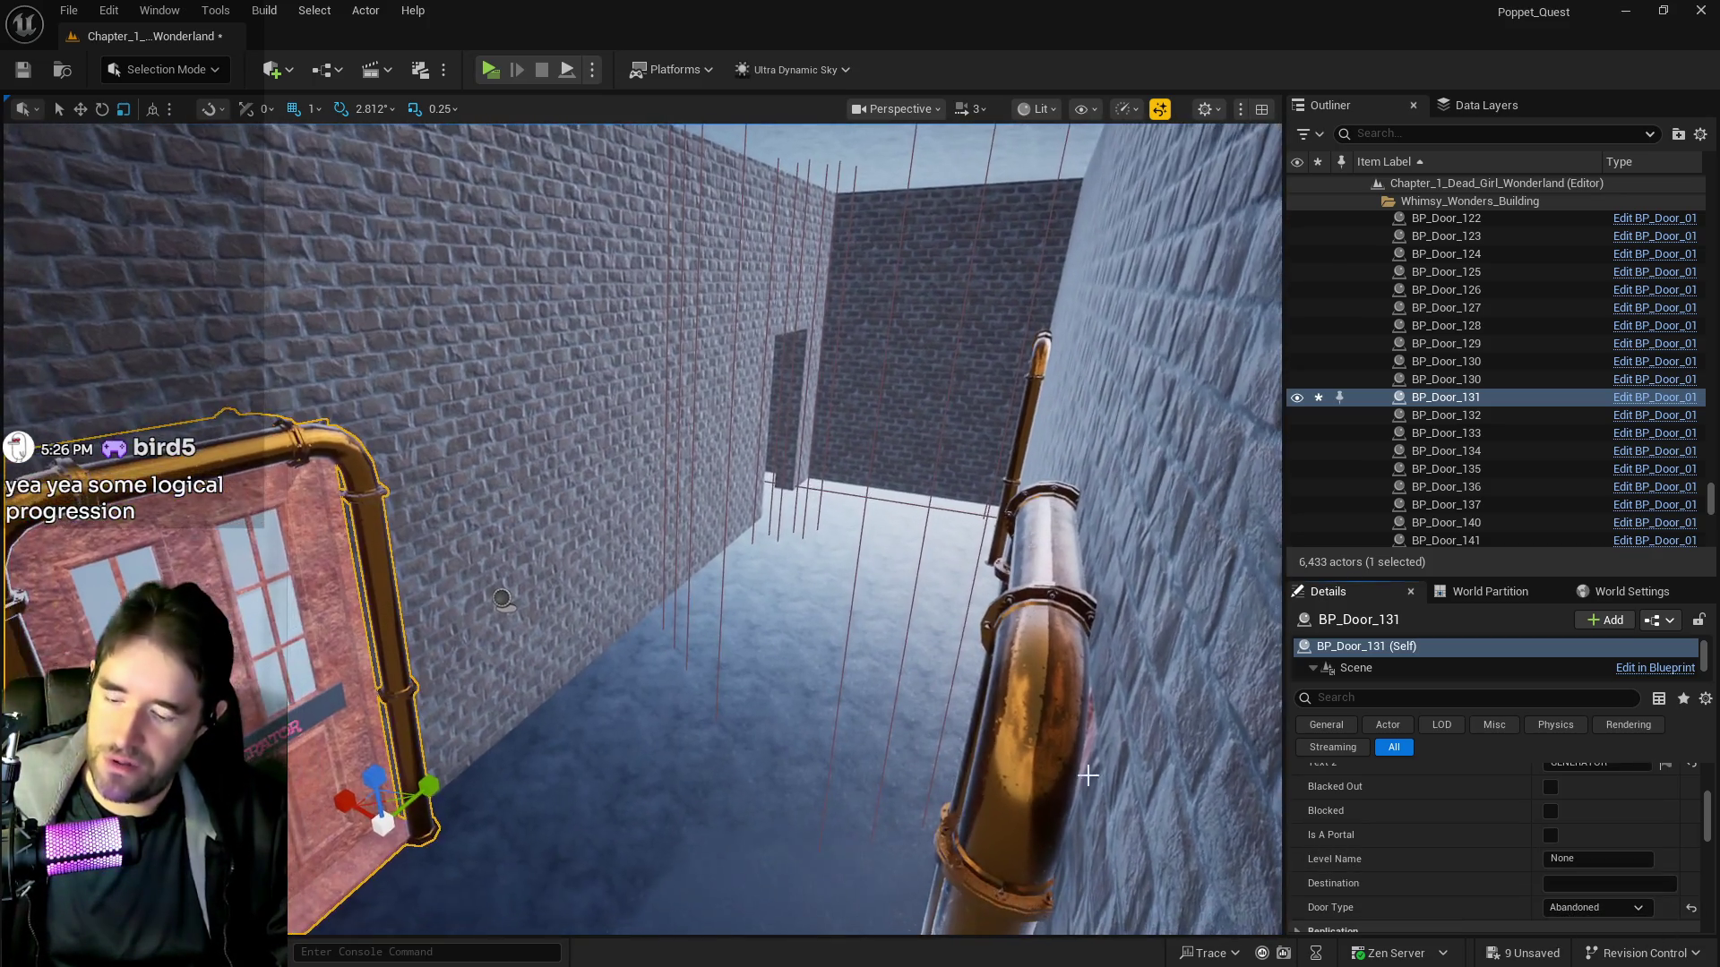
{"action": "left_click_drag", "start_coordinate": [1087, 776], "coordinate": [896, 786]}
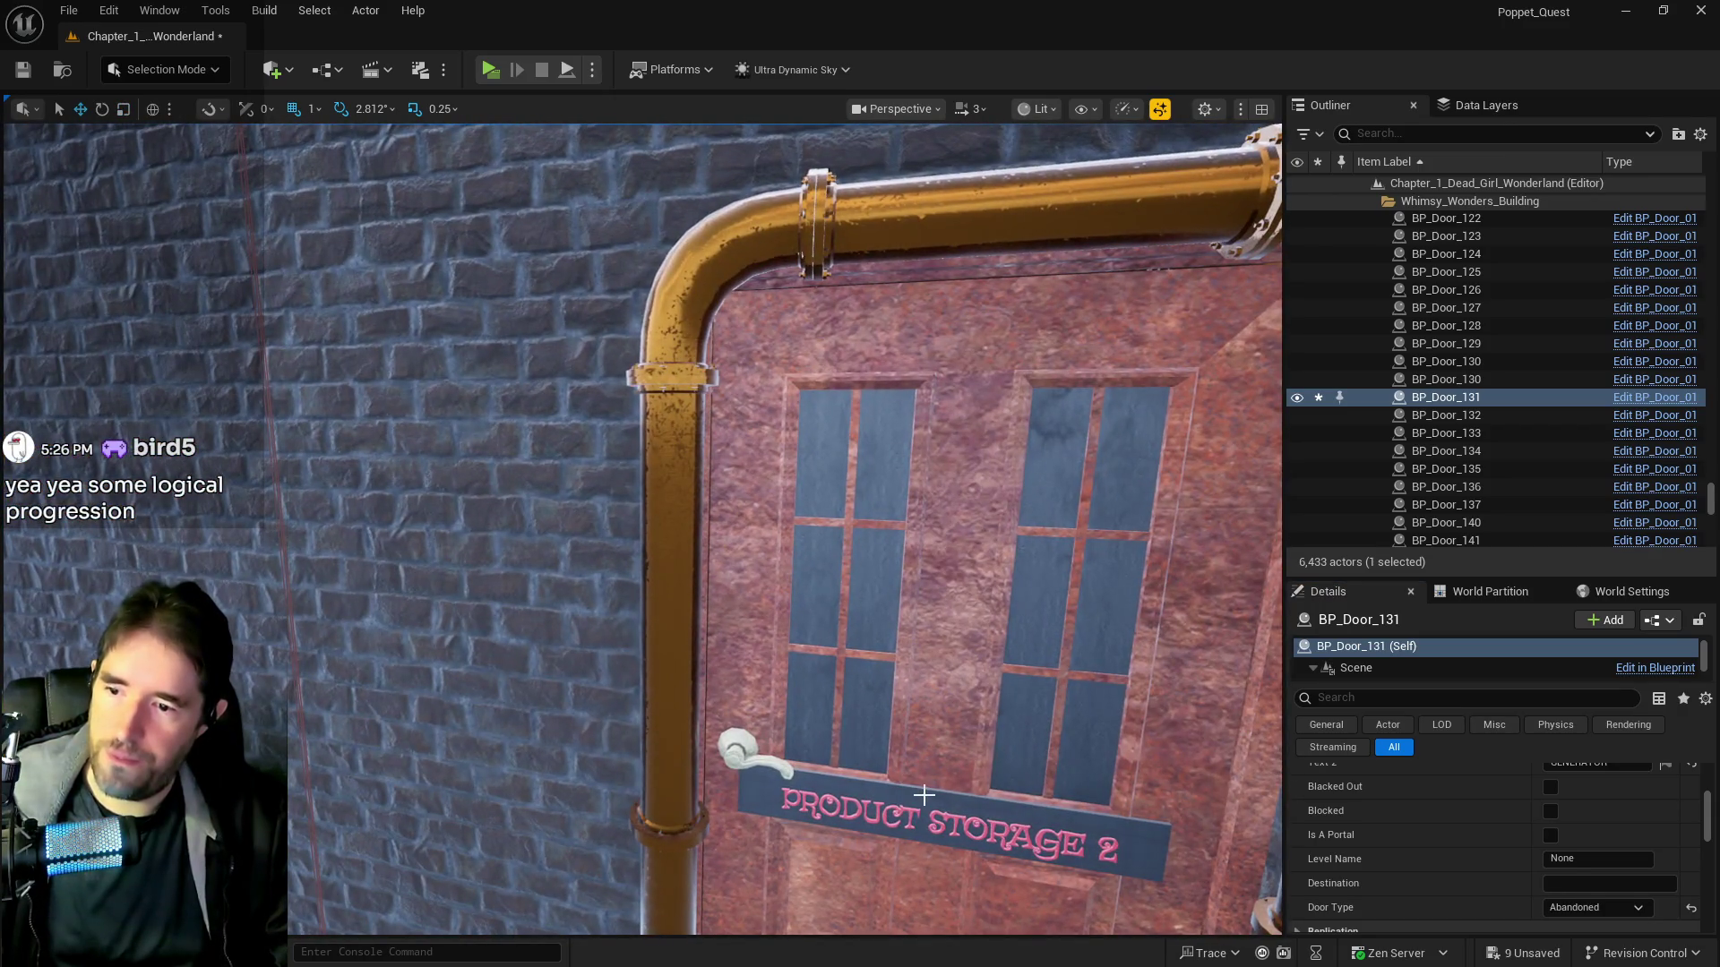
{"action": "key", "text": "ctrl+z"}
{"action": "key", "text": "f"}
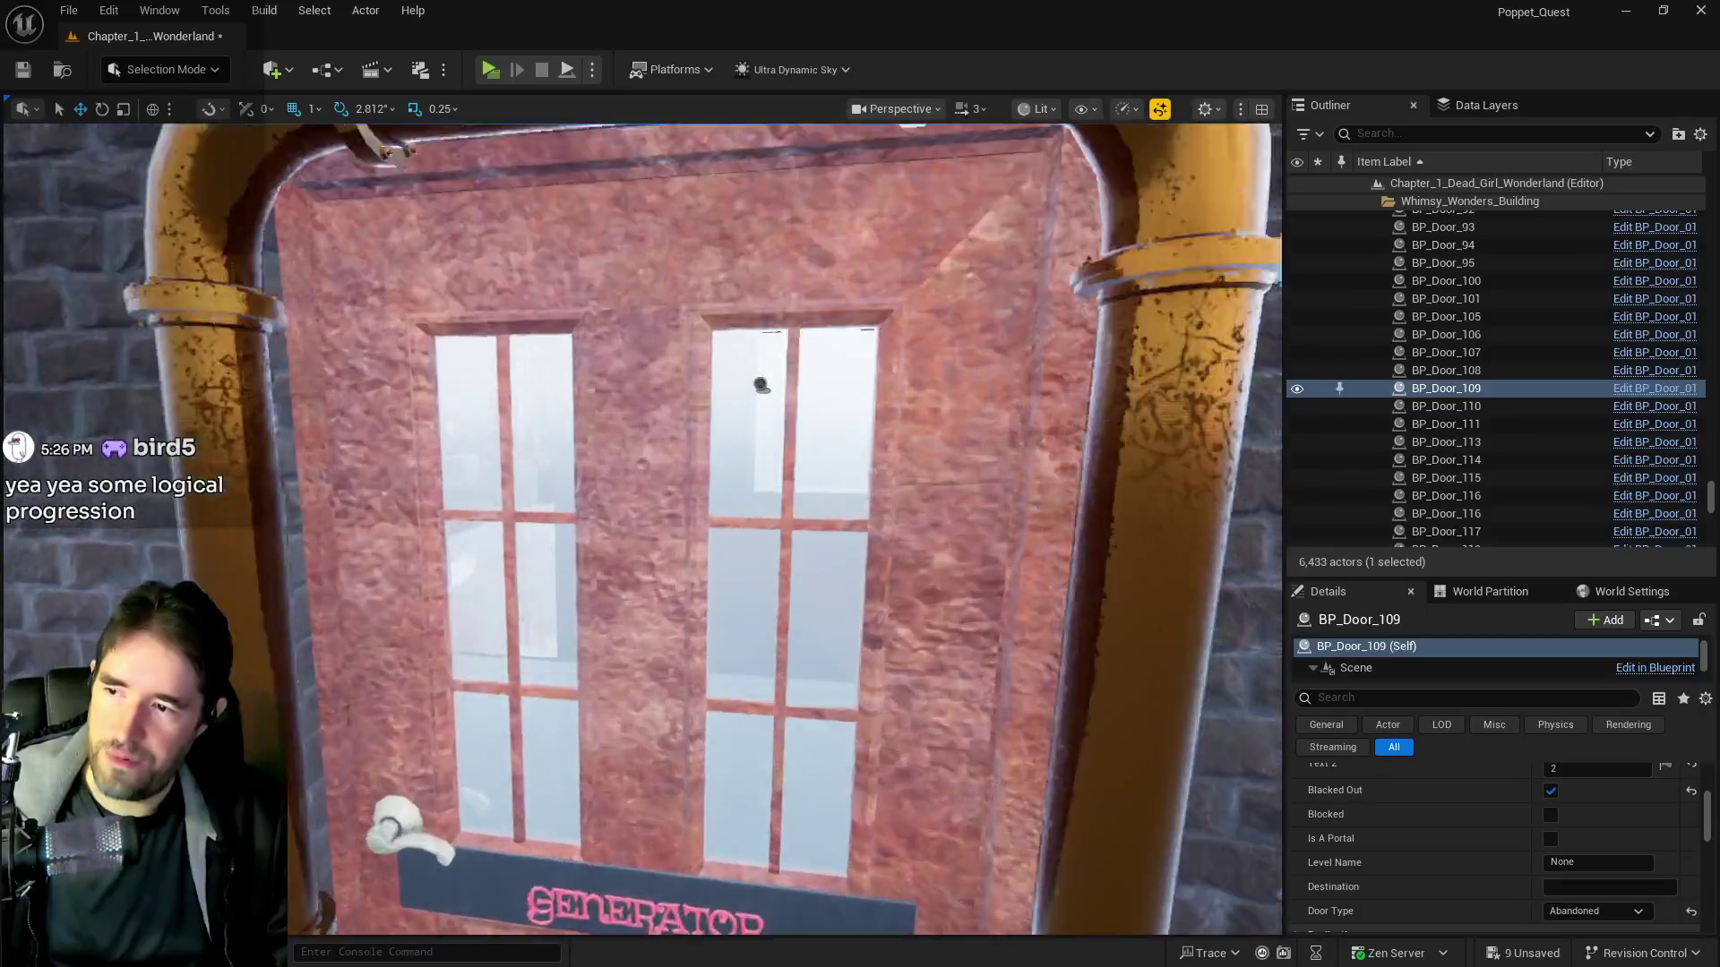
{"action": "mouse_move", "coordinate": [761, 385]}
{"action": "left_mouse_down"}
{"action": "mouse_move", "coordinate": [717, 387]}
{"action": "mouse_move", "coordinate": [762, 391]}
{"action": "left_mouse_up"}
{"action": "left_click_drag", "start_coordinate": [878, 788], "coordinate": [807, 757]}
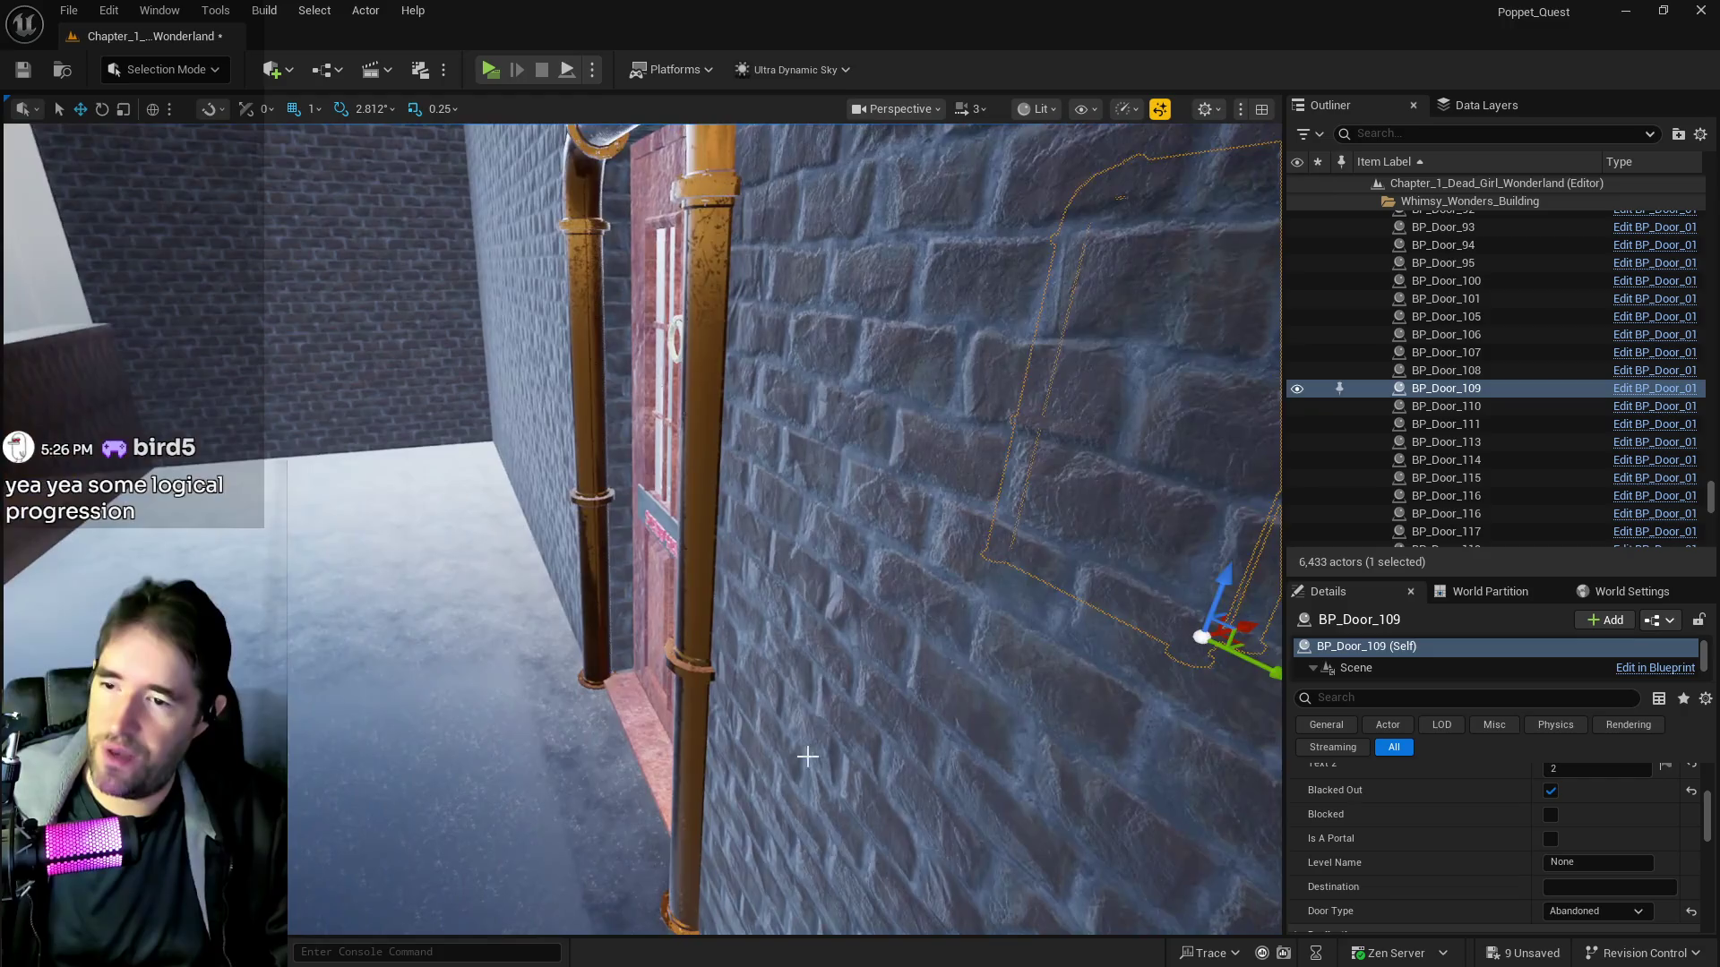
Duplicate the GENERATOR door BP_Door_131 and place the copy against the alley wall
{"action": "left_click", "coordinate": [661, 638]}
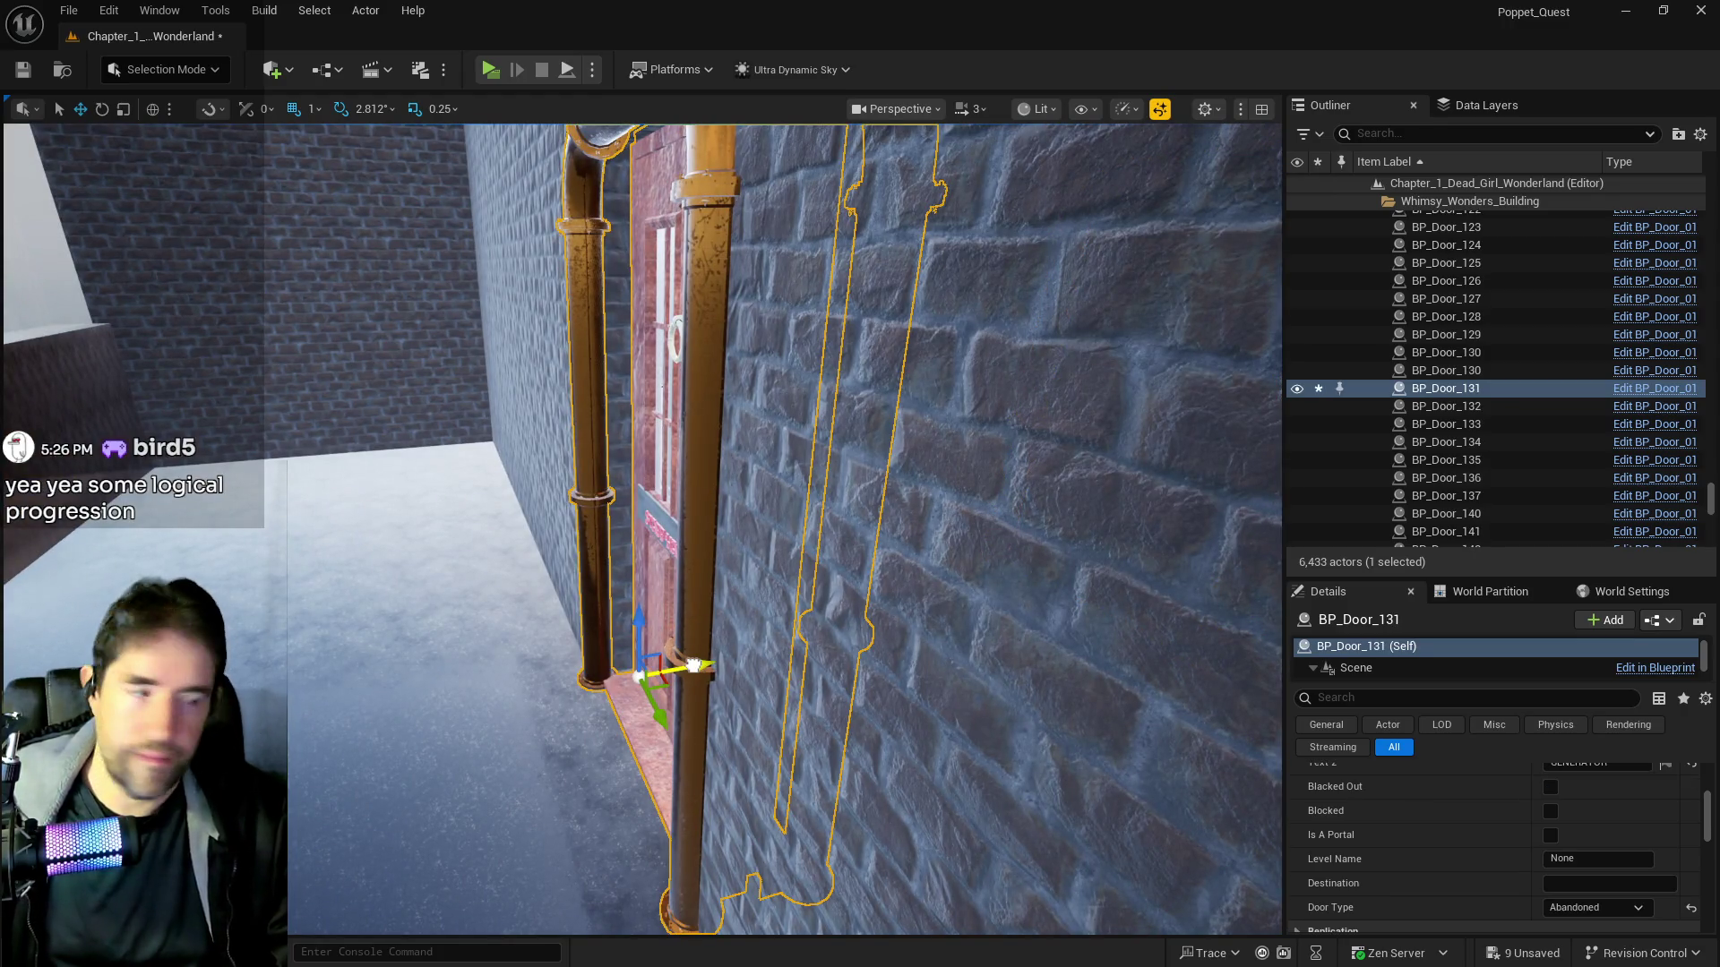
{"action": "key", "text": "ctrl+w"}
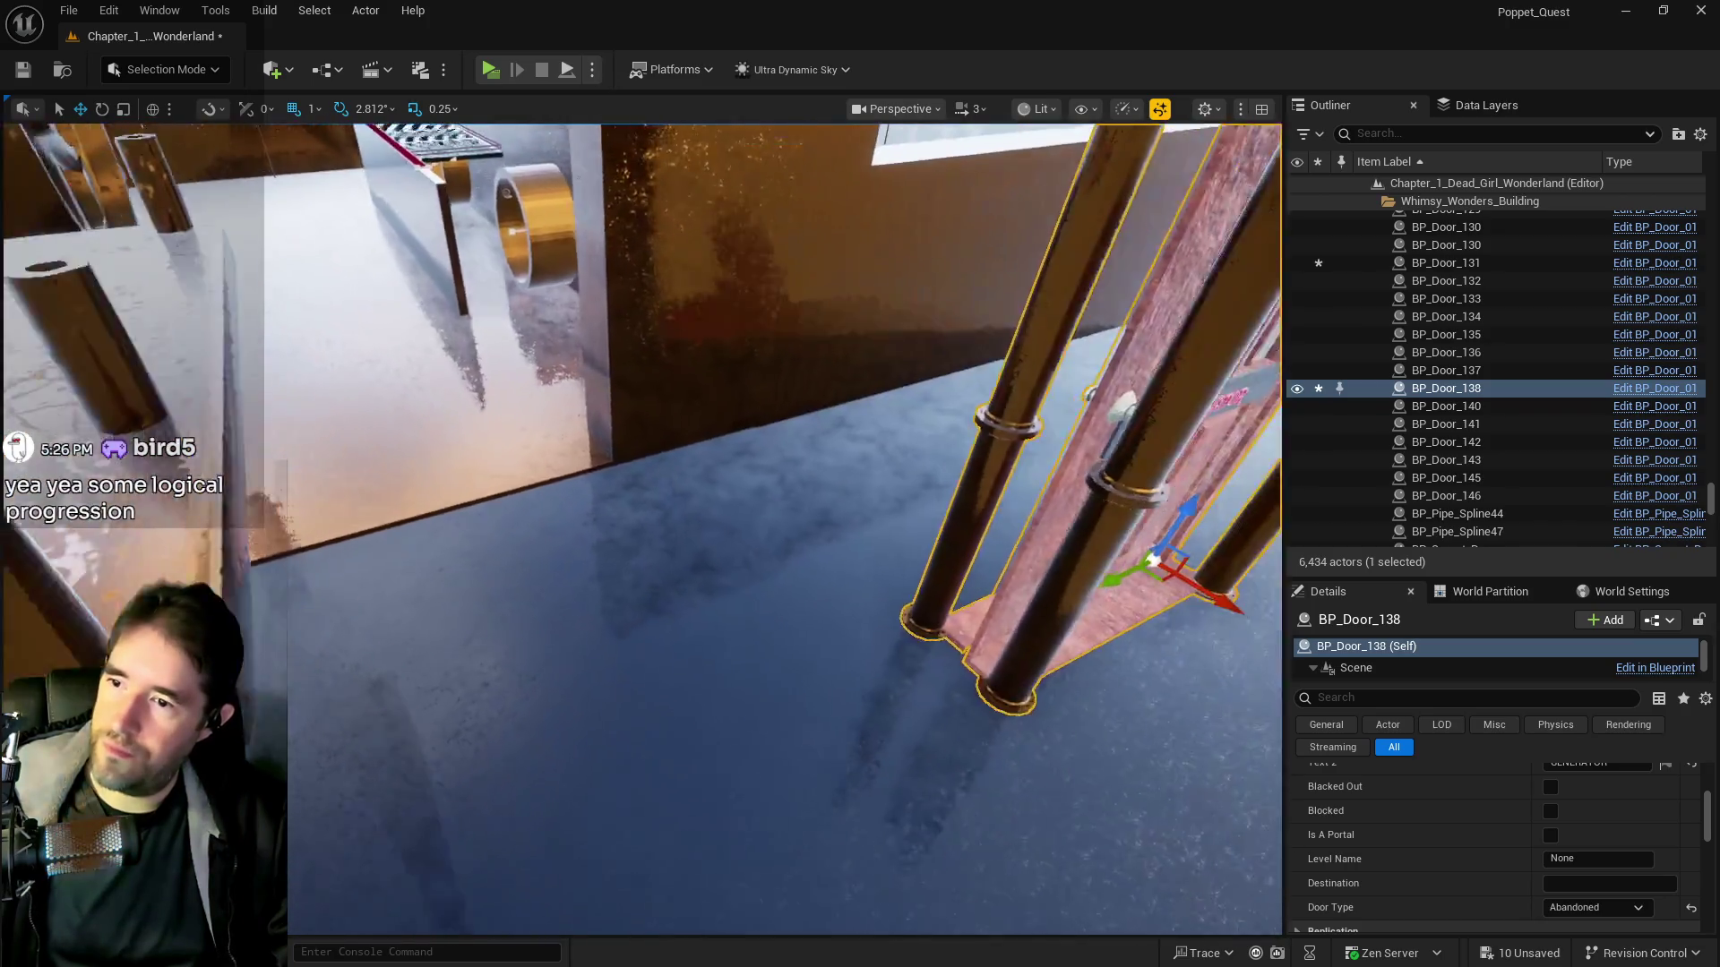
{"action": "mouse_move", "coordinate": [1156, 560]}
{"action": "left_mouse_down"}
{"action": "mouse_move", "coordinate": [1075, 574]}
{"action": "mouse_move", "coordinate": [1087, 596]}
{"action": "mouse_move", "coordinate": [953, 501]}
{"action": "mouse_move", "coordinate": [734, 430]}
{"action": "mouse_move", "coordinate": [501, 479]}
{"action": "mouse_move", "coordinate": [435, 475]}
{"action": "mouse_move", "coordinate": [524, 582]}
{"action": "mouse_move", "coordinate": [537, 690]}
{"action": "mouse_move", "coordinate": [528, 679]}
{"action": "mouse_move", "coordinate": [655, 588]}
{"action": "left_mouse_up"}
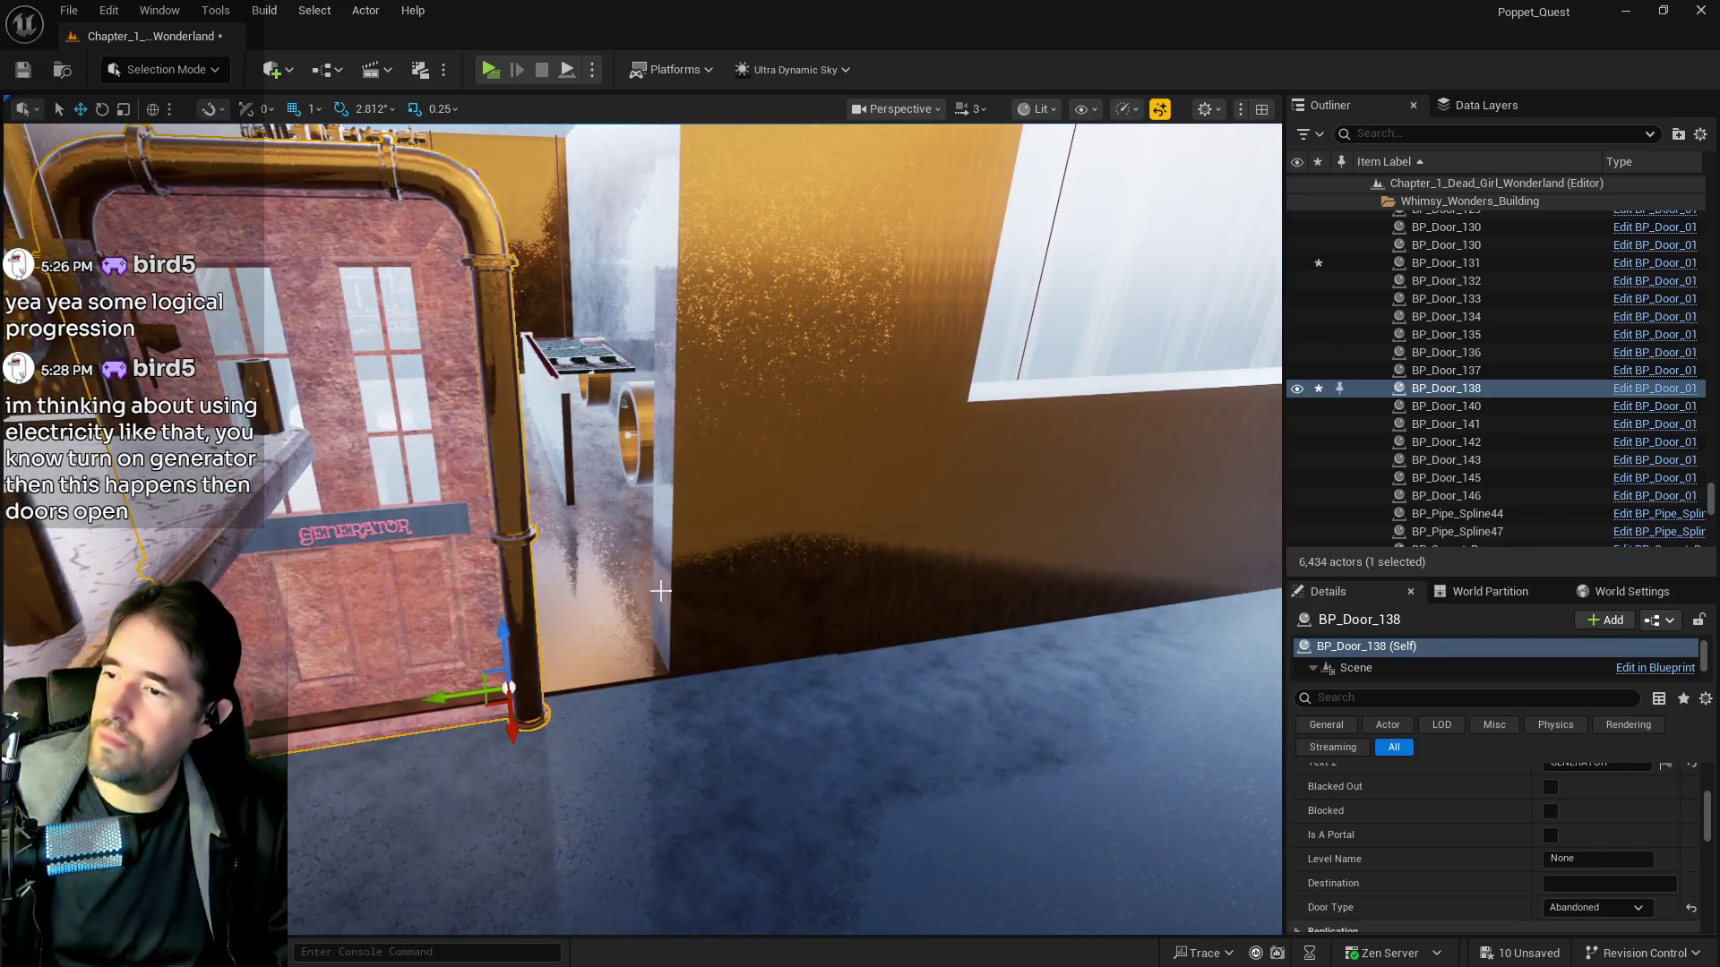
Select and frame Box Brush19, then scale it down to fit the gaps
{"action": "left_click", "coordinate": [655, 588]}
{"action": "key", "text": "f"}
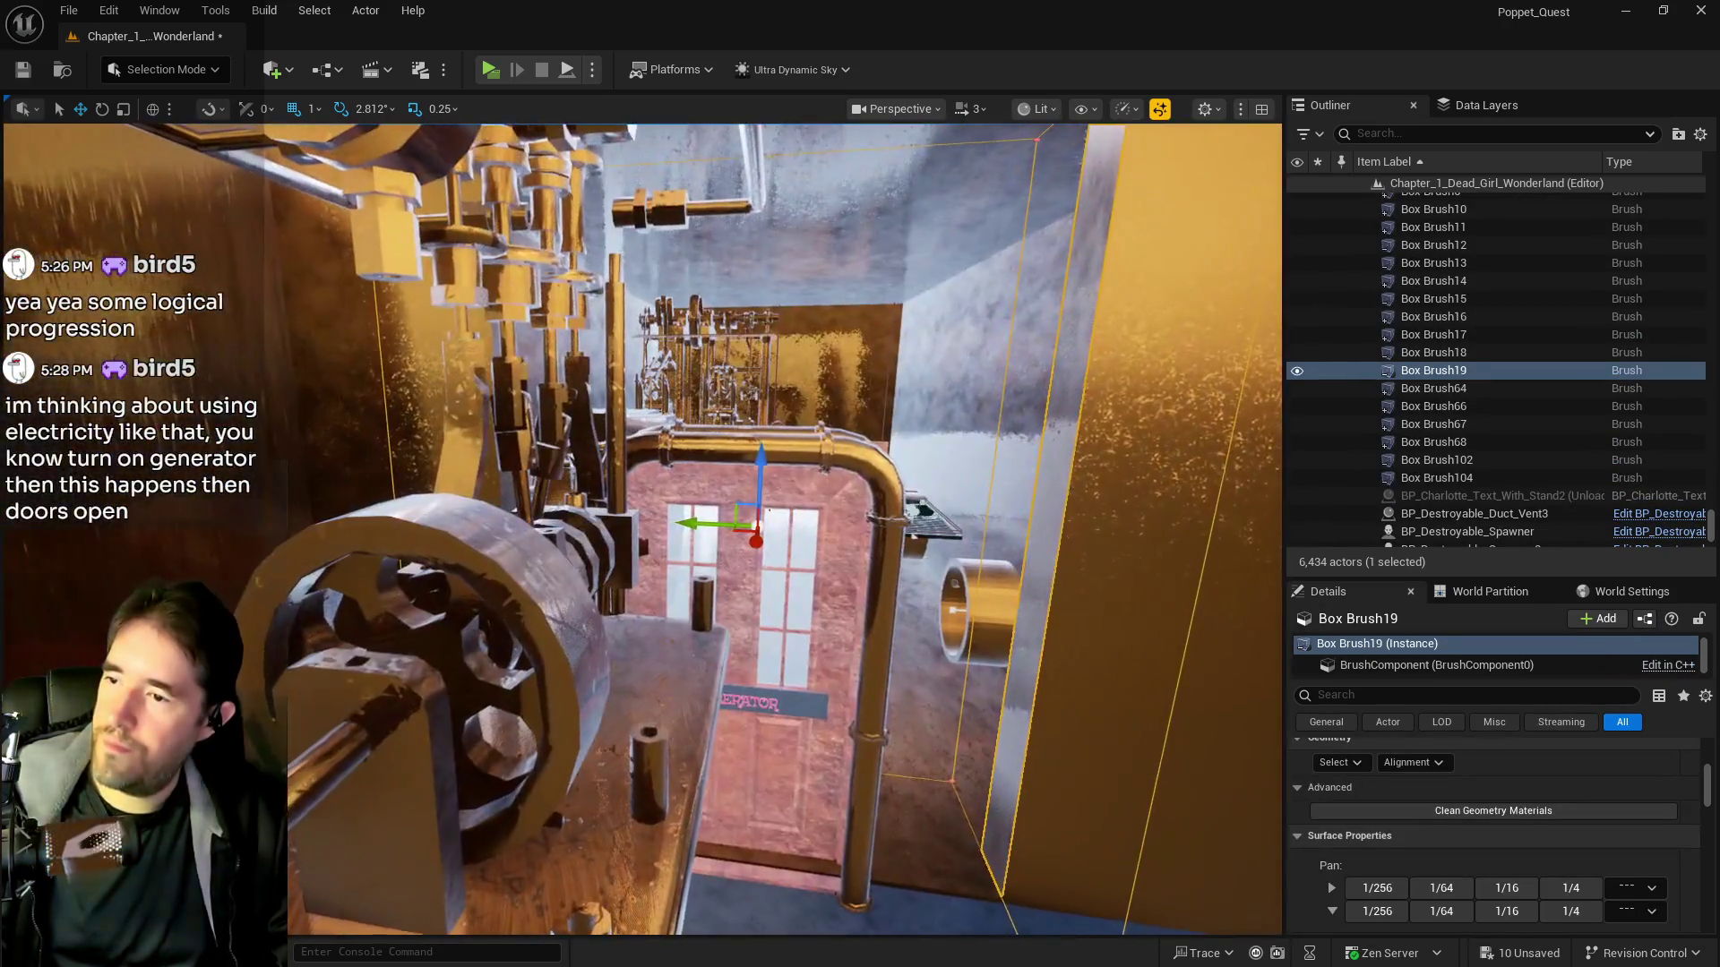
{"action": "key", "text": "r"}
{"action": "left_click_drag", "start_coordinate": [699, 524], "coordinate": [727, 524]}
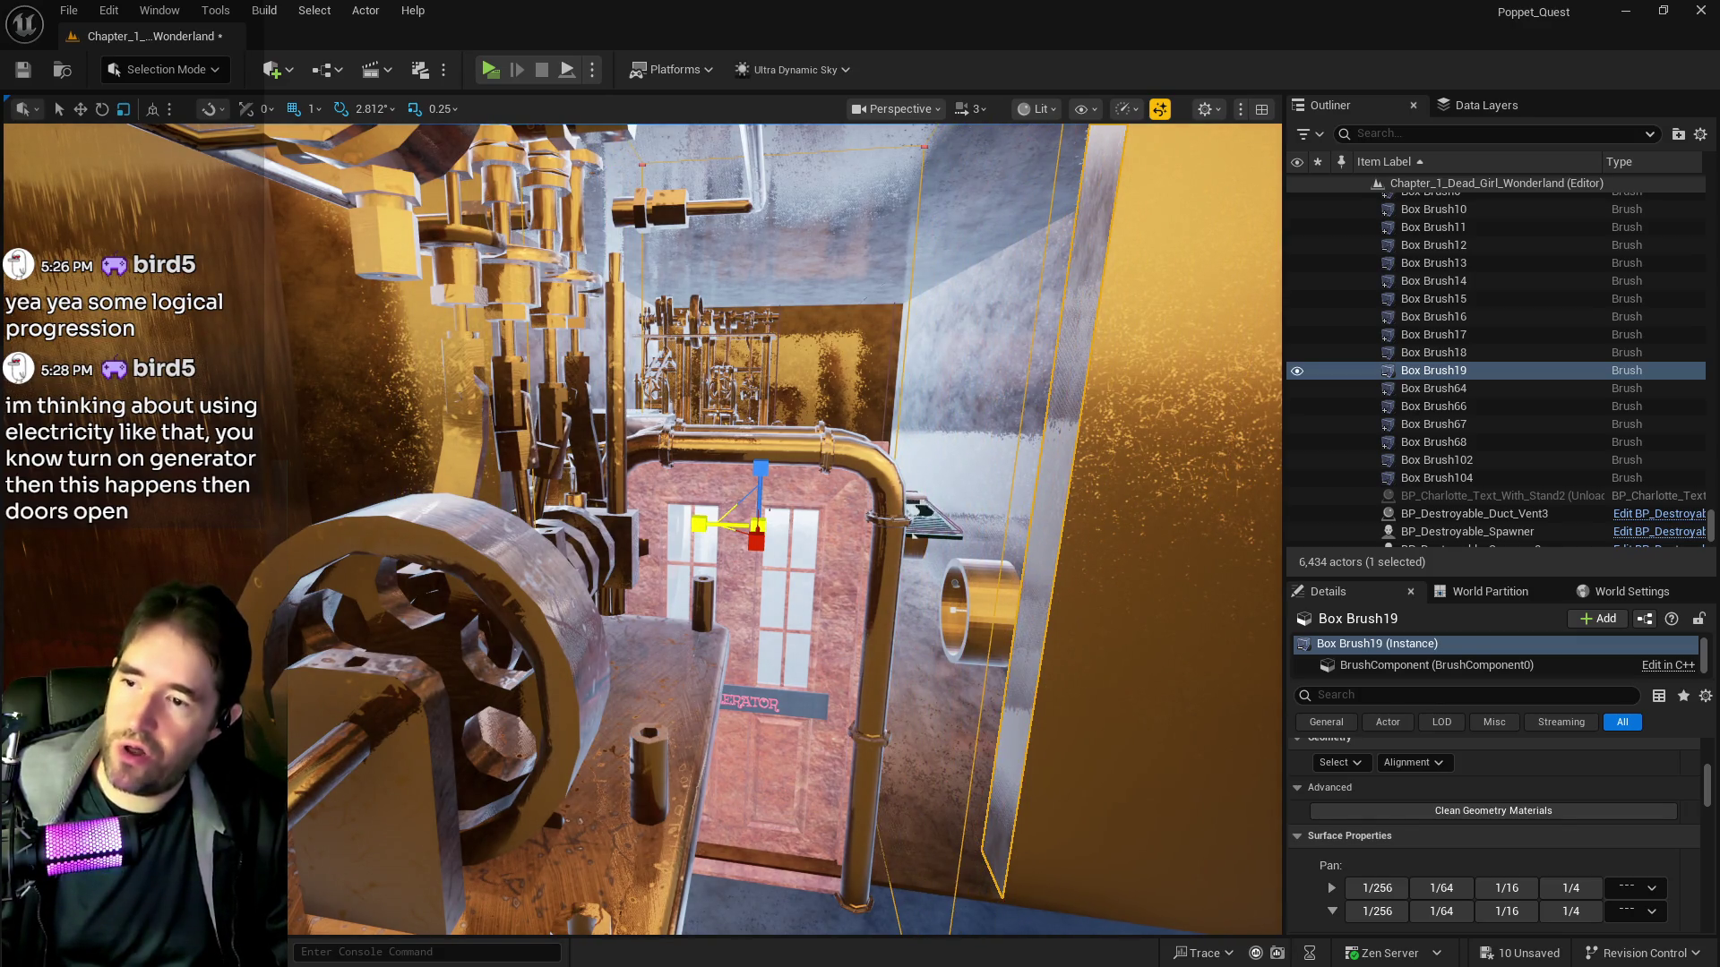
Stretch Box Brush19 taller on Z, lower it into the generator doorway, and save the level
{"action": "left_click_drag", "start_coordinate": [704, 519], "coordinate": [671, 570]}
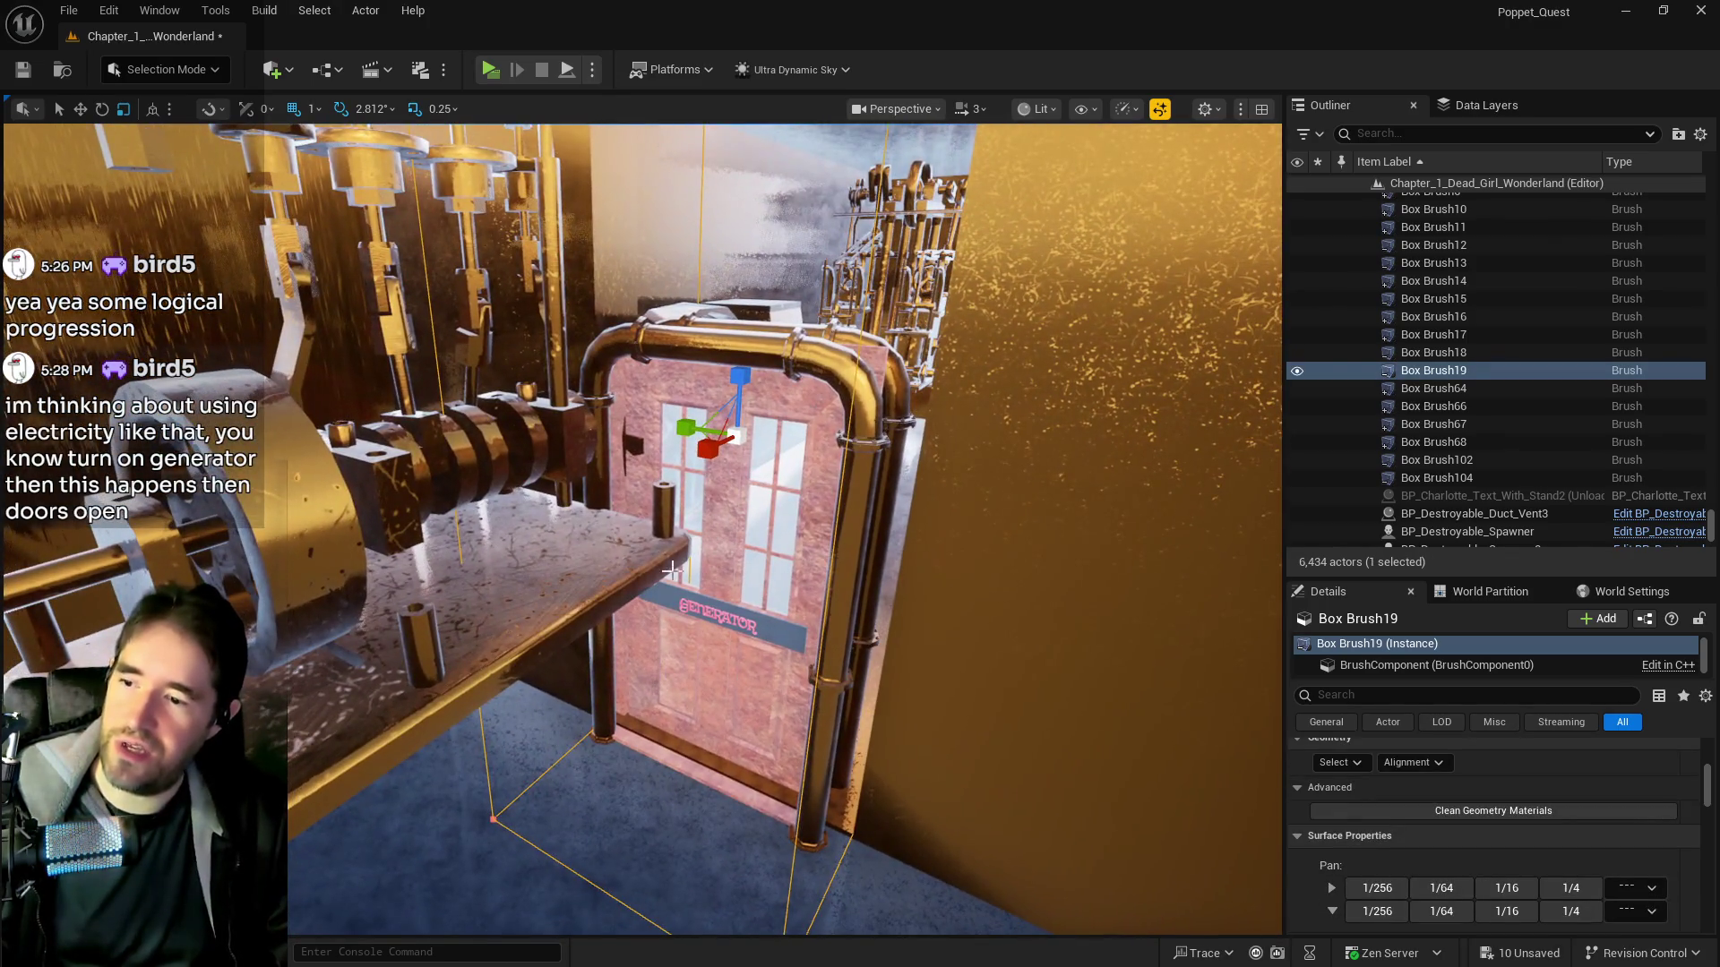
{"action": "left_click_drag", "start_coordinate": [739, 376], "coordinate": [740, 323]}
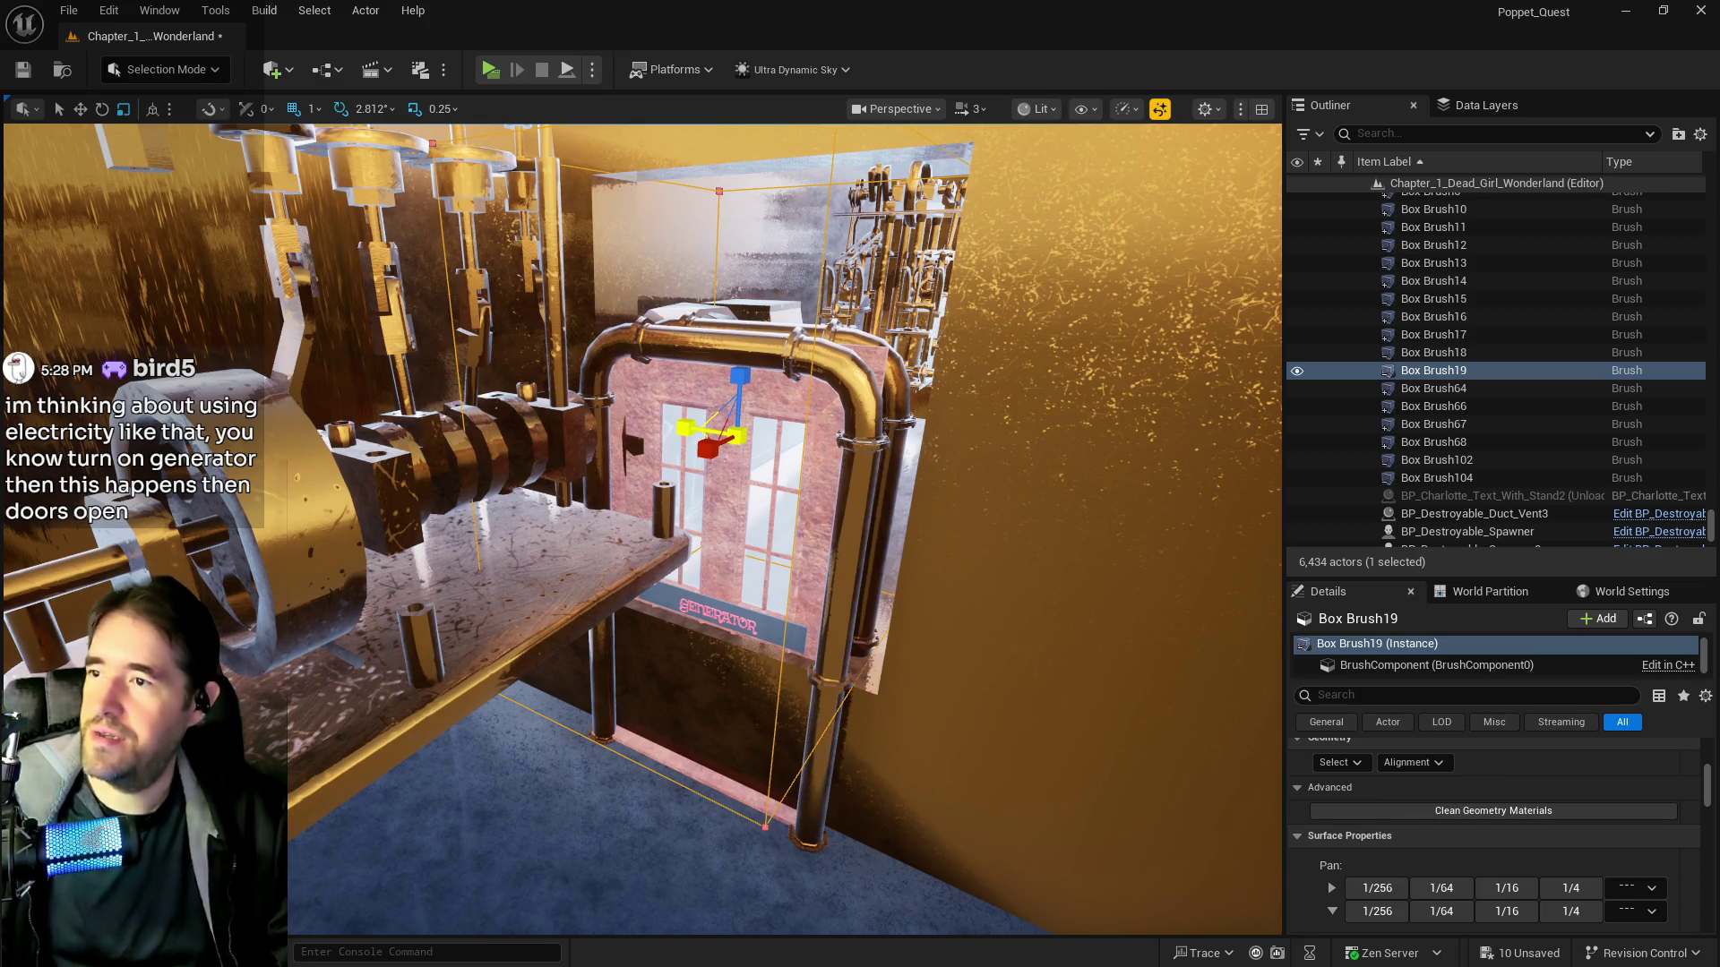
{"action": "key", "text": "e"}
{"action": "key", "text": "w"}
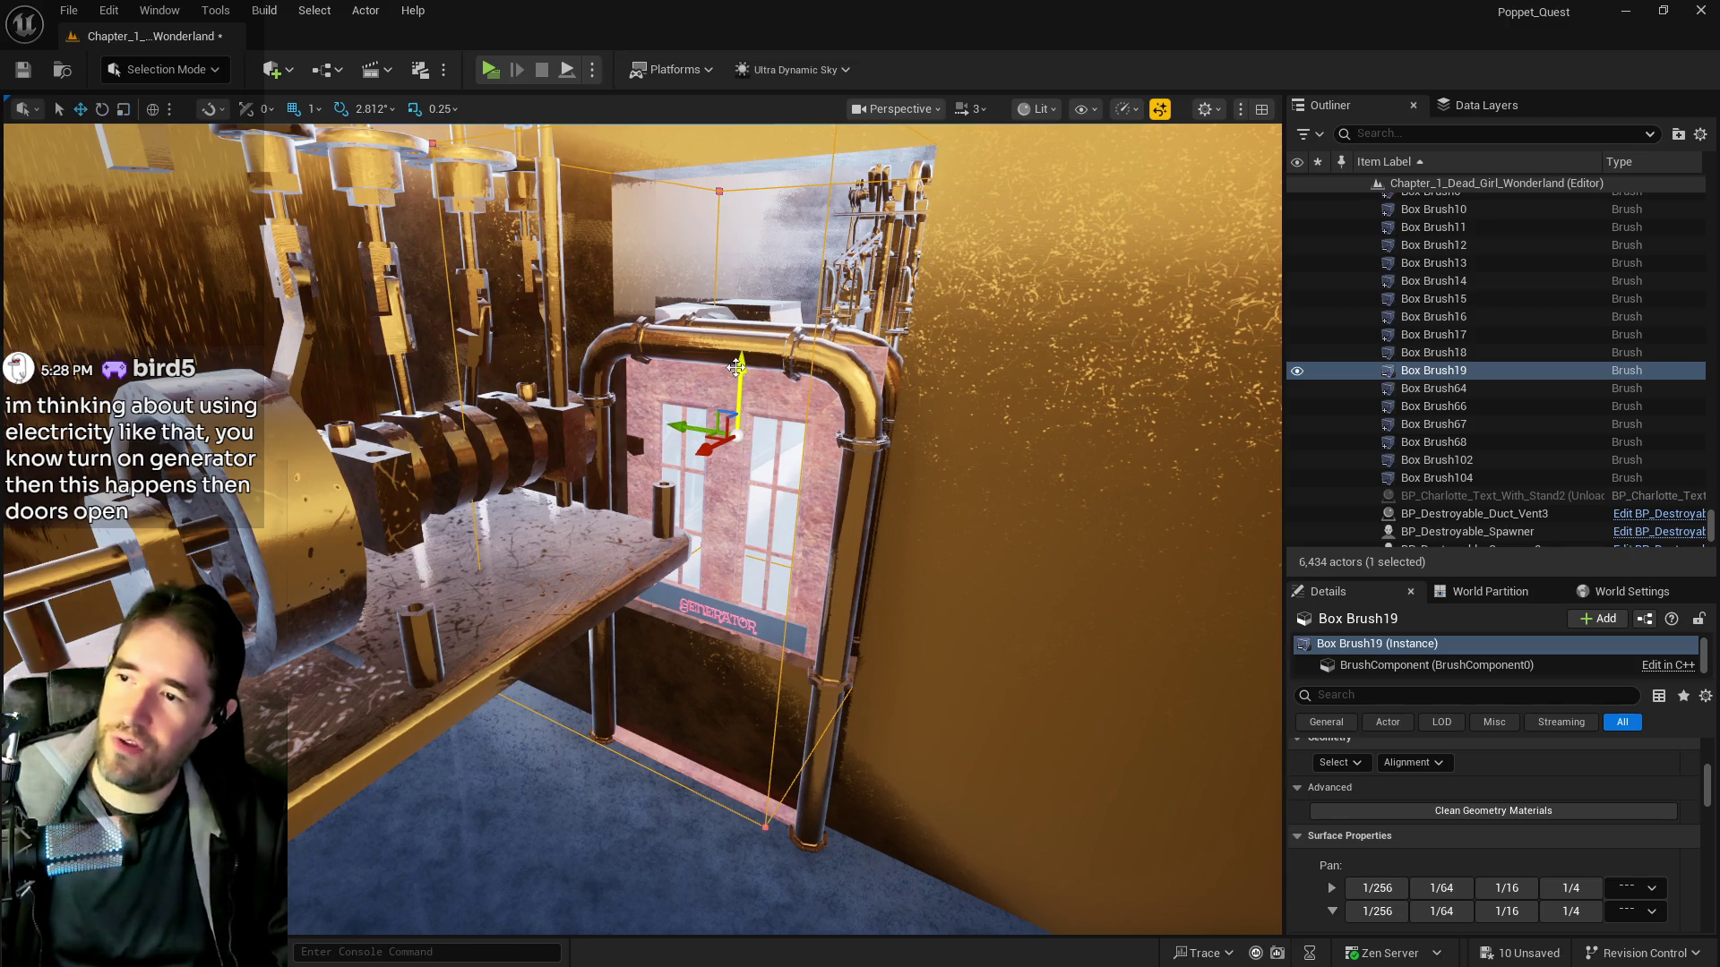
{"action": "left_click_drag", "start_coordinate": [739, 370], "coordinate": [708, 524]}
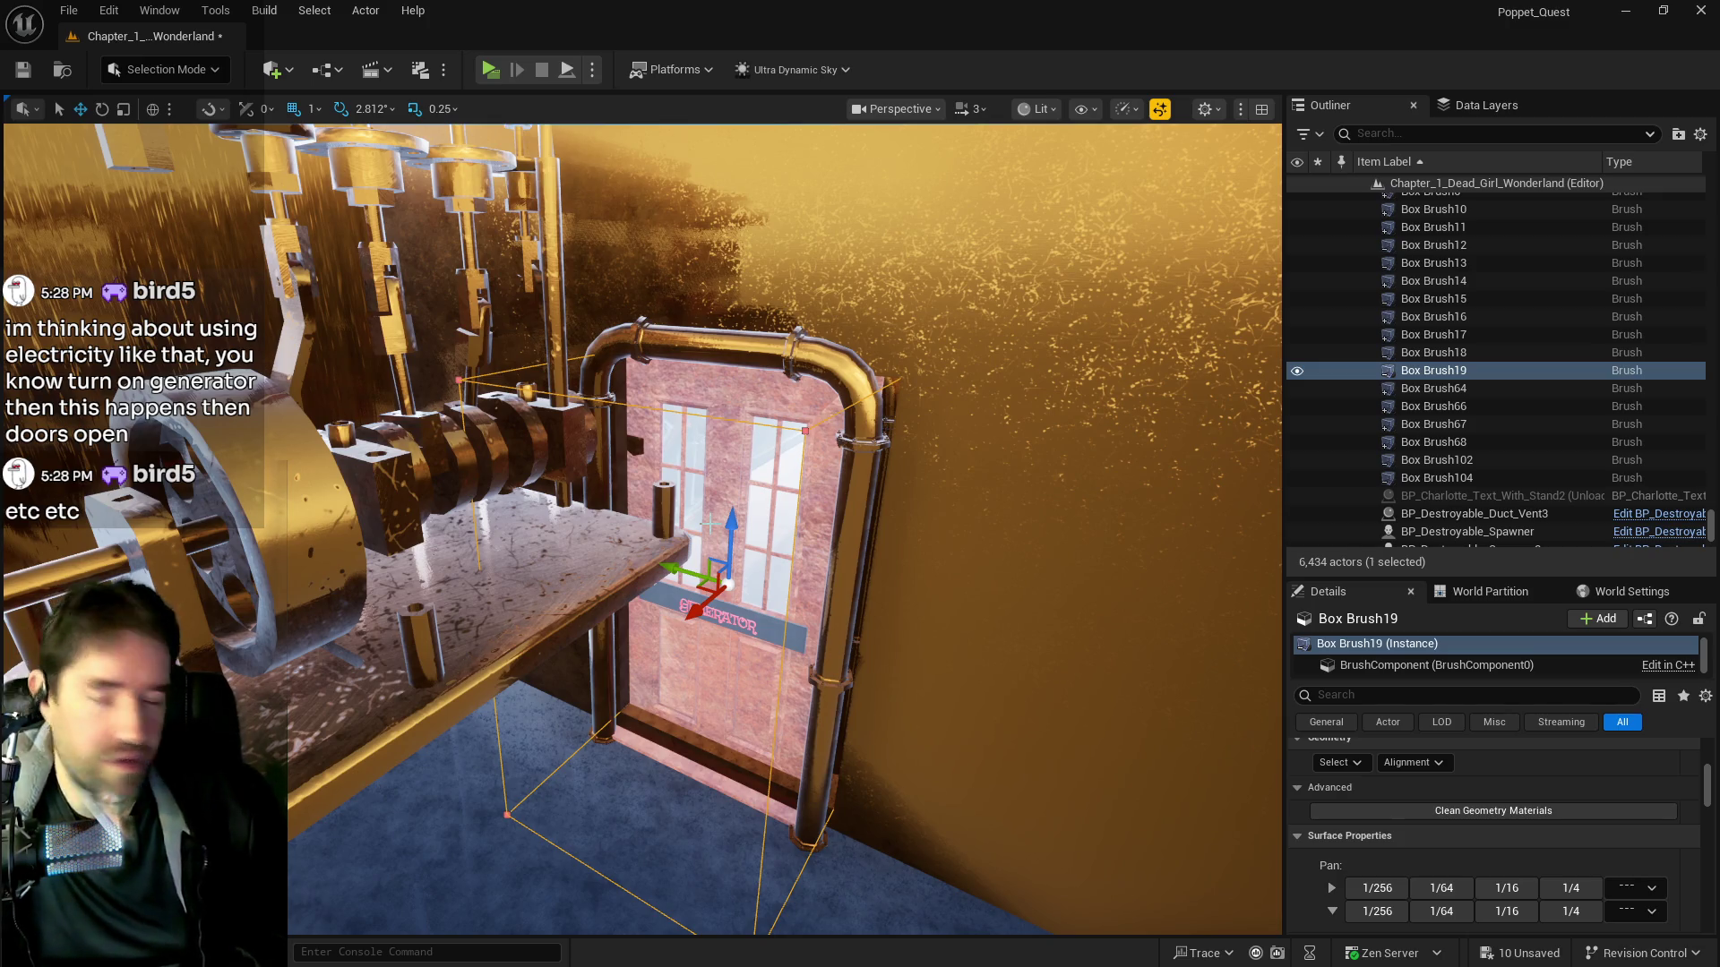
{"action": "key", "text": "r"}
{"action": "left_click_drag", "start_coordinate": [717, 531], "coordinate": [717, 519]}
{"action": "mouse_move", "coordinate": [681, 573]}
{"action": "left_mouse_down"}
{"action": "mouse_move", "coordinate": [681, 510]}
{"action": "mouse_move", "coordinate": [755, 545]}
{"action": "left_mouse_up"}
{"action": "key", "text": "ctrl+s"}
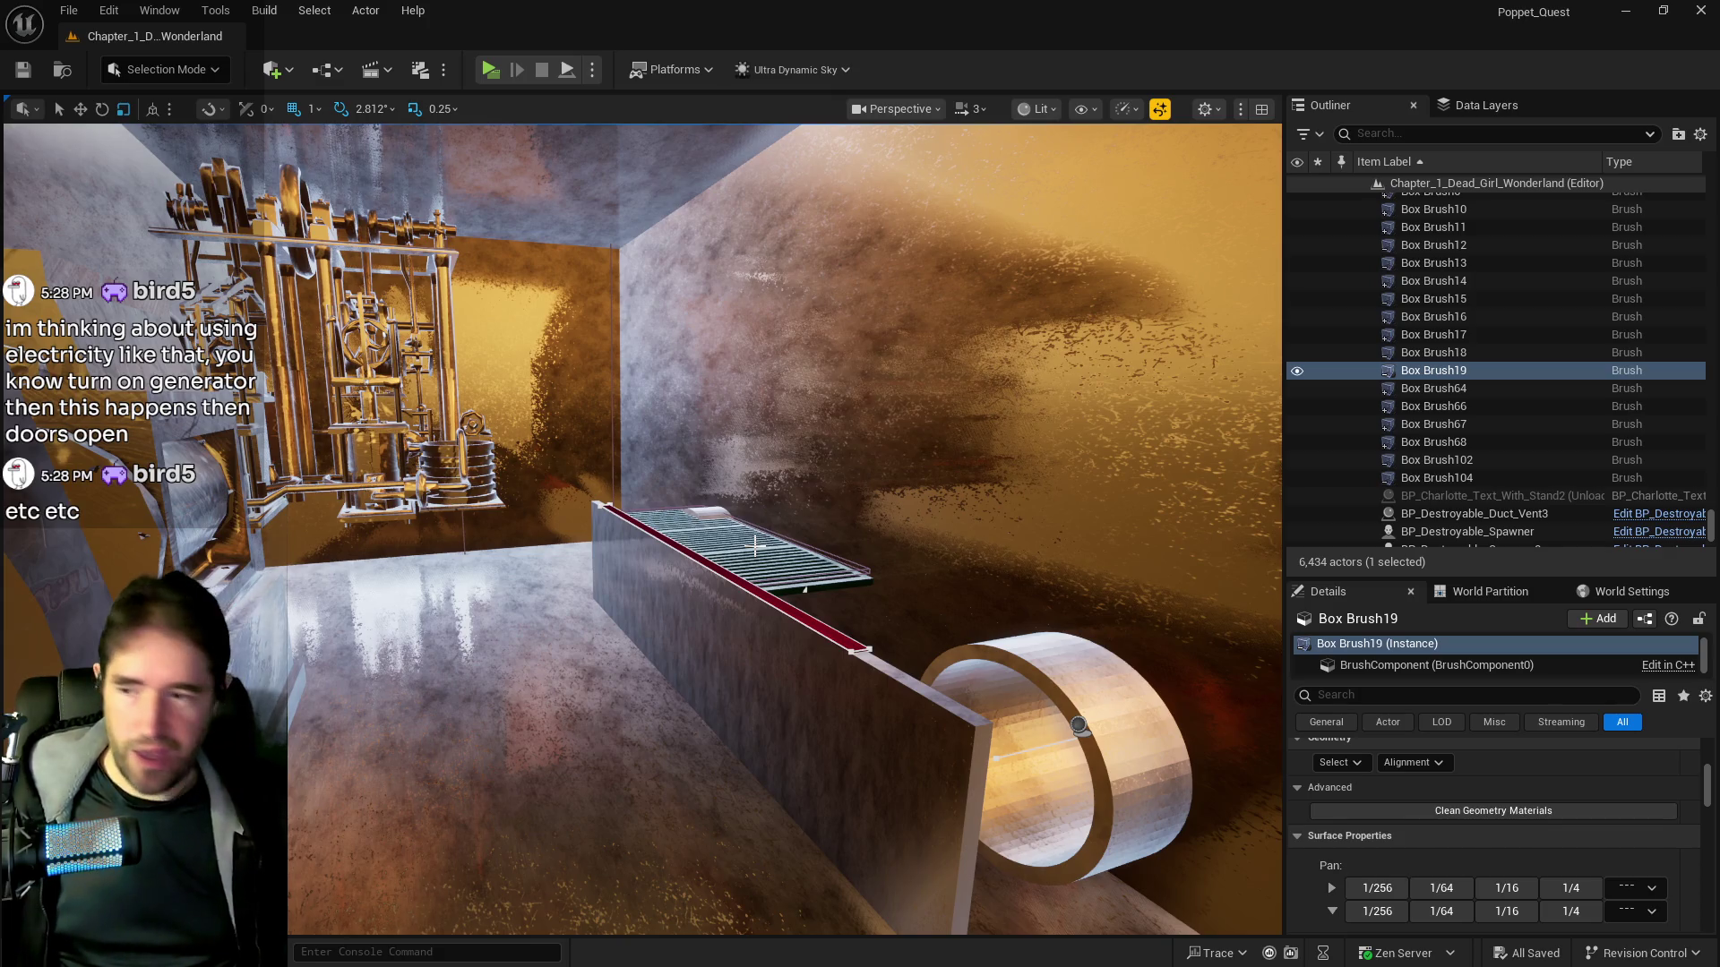
Raise the grate BP_Grate_Spline9 together with BlockingVolume13 slightly along Z
{"action": "key", "text": "w"}
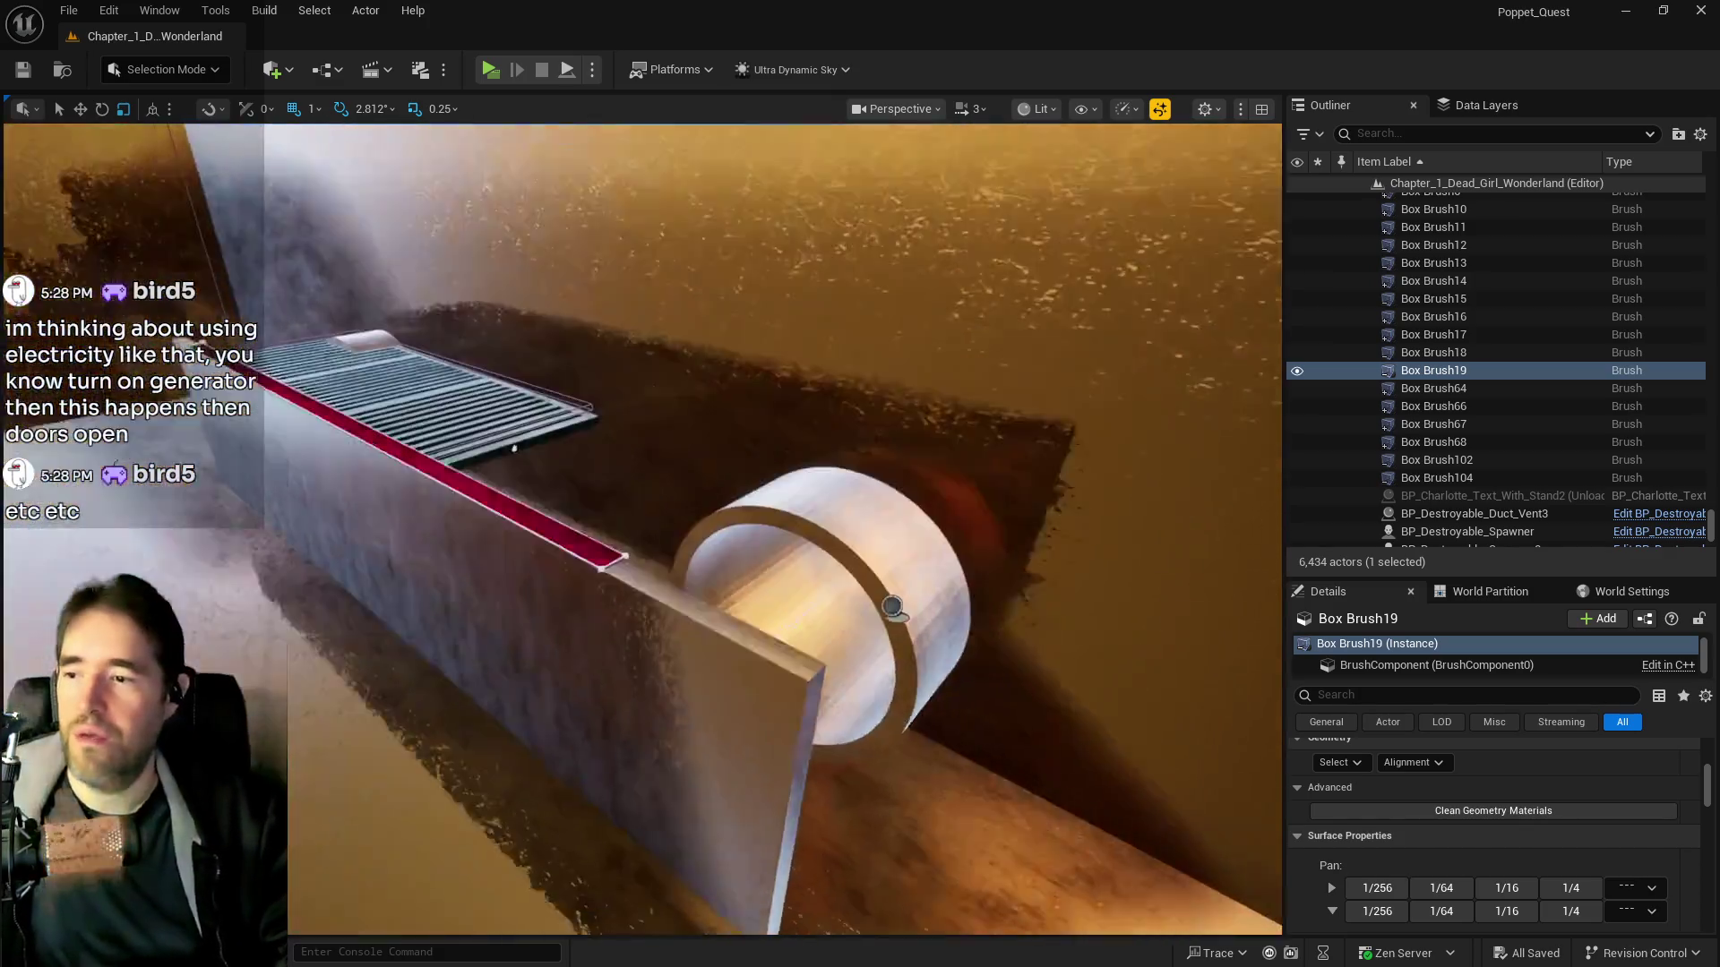
{"action": "key", "text": "s"}
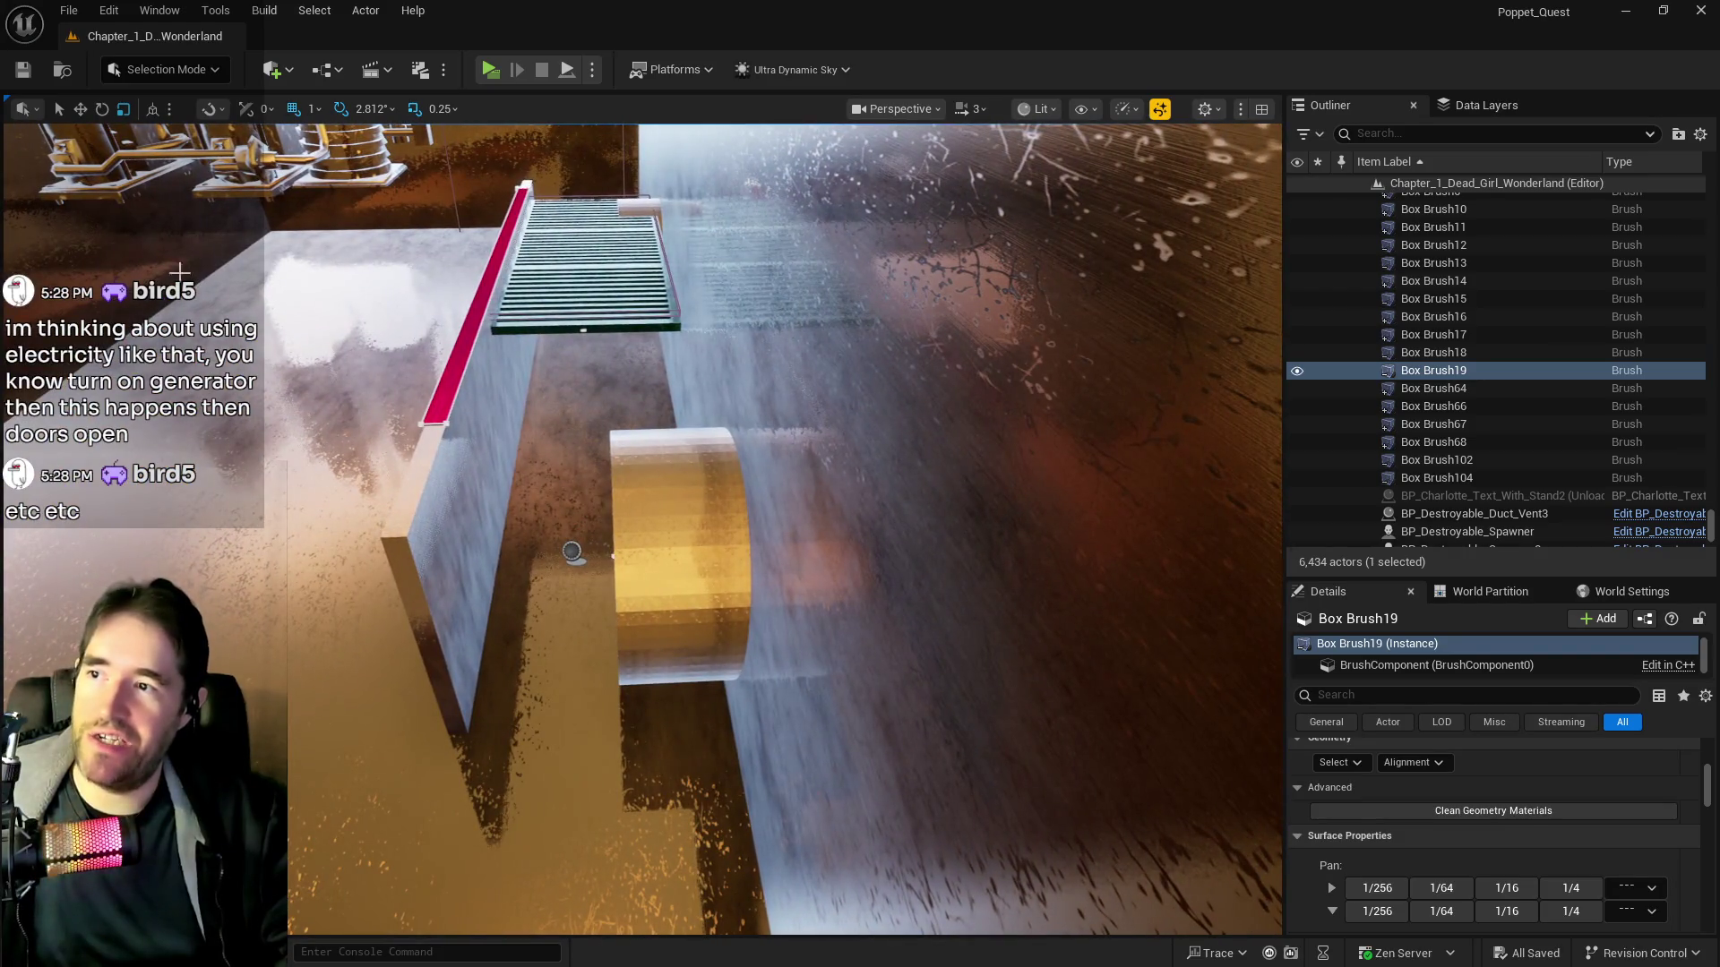
{"action": "left_click", "coordinate": [514, 328]}
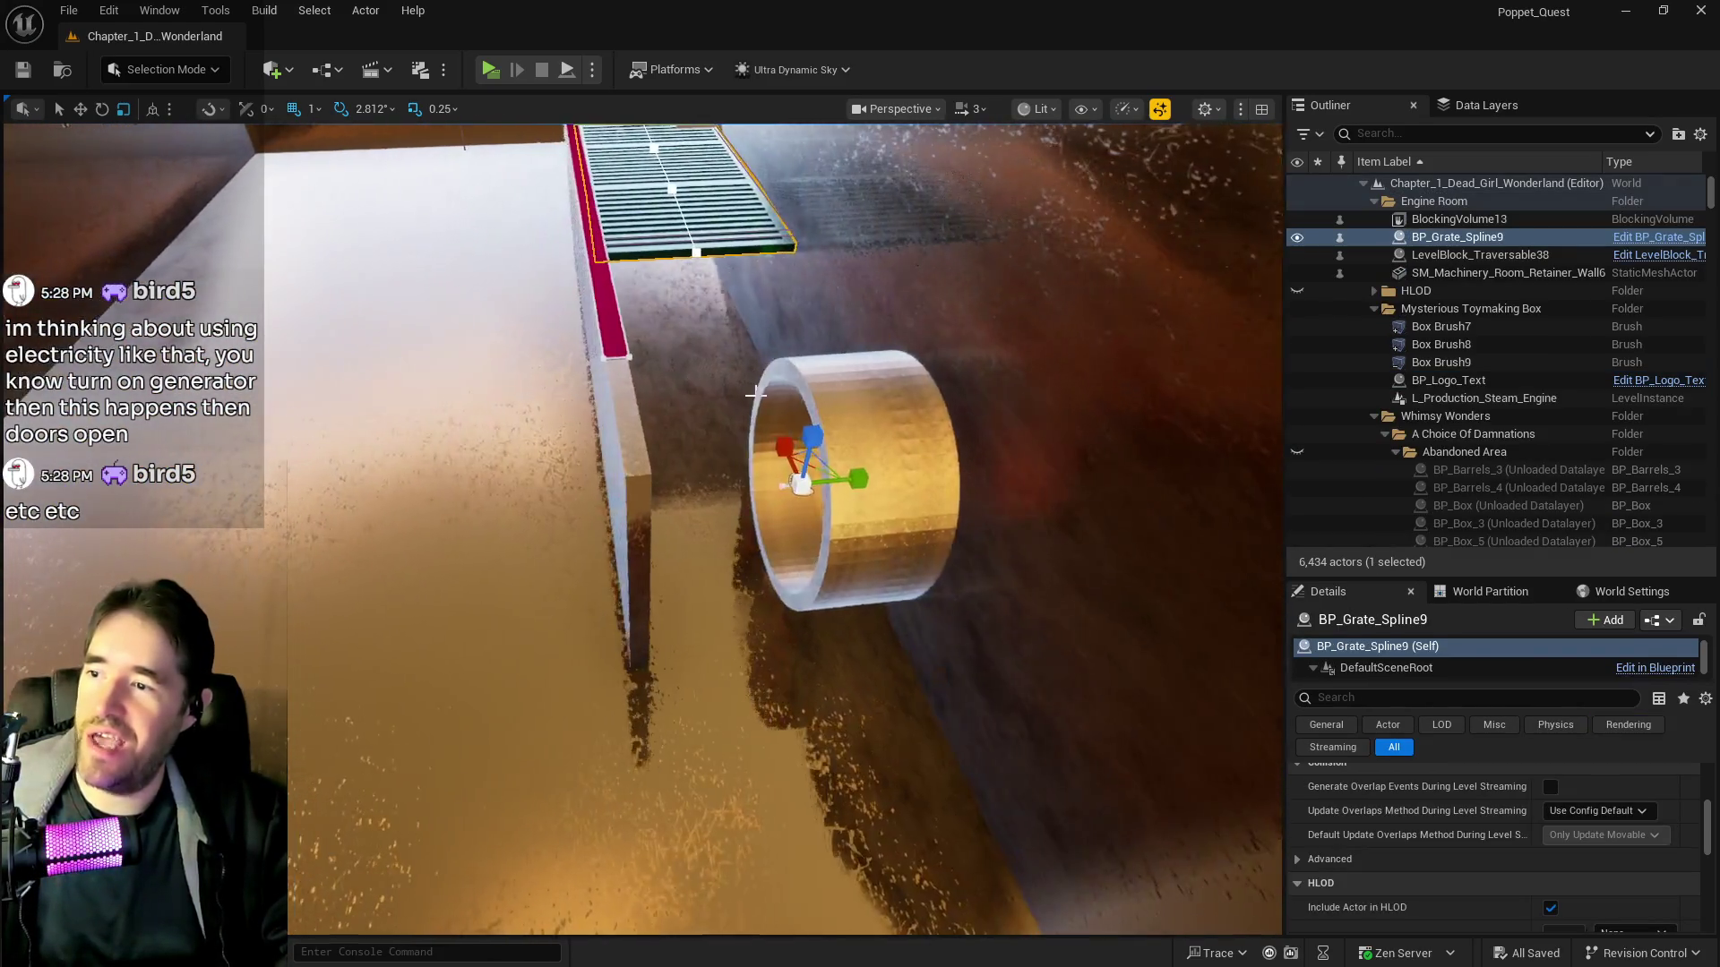
{"action": "key", "text": "w"}
{"action": "left_click_drag", "start_coordinate": [813, 435], "coordinate": [815, 408]}
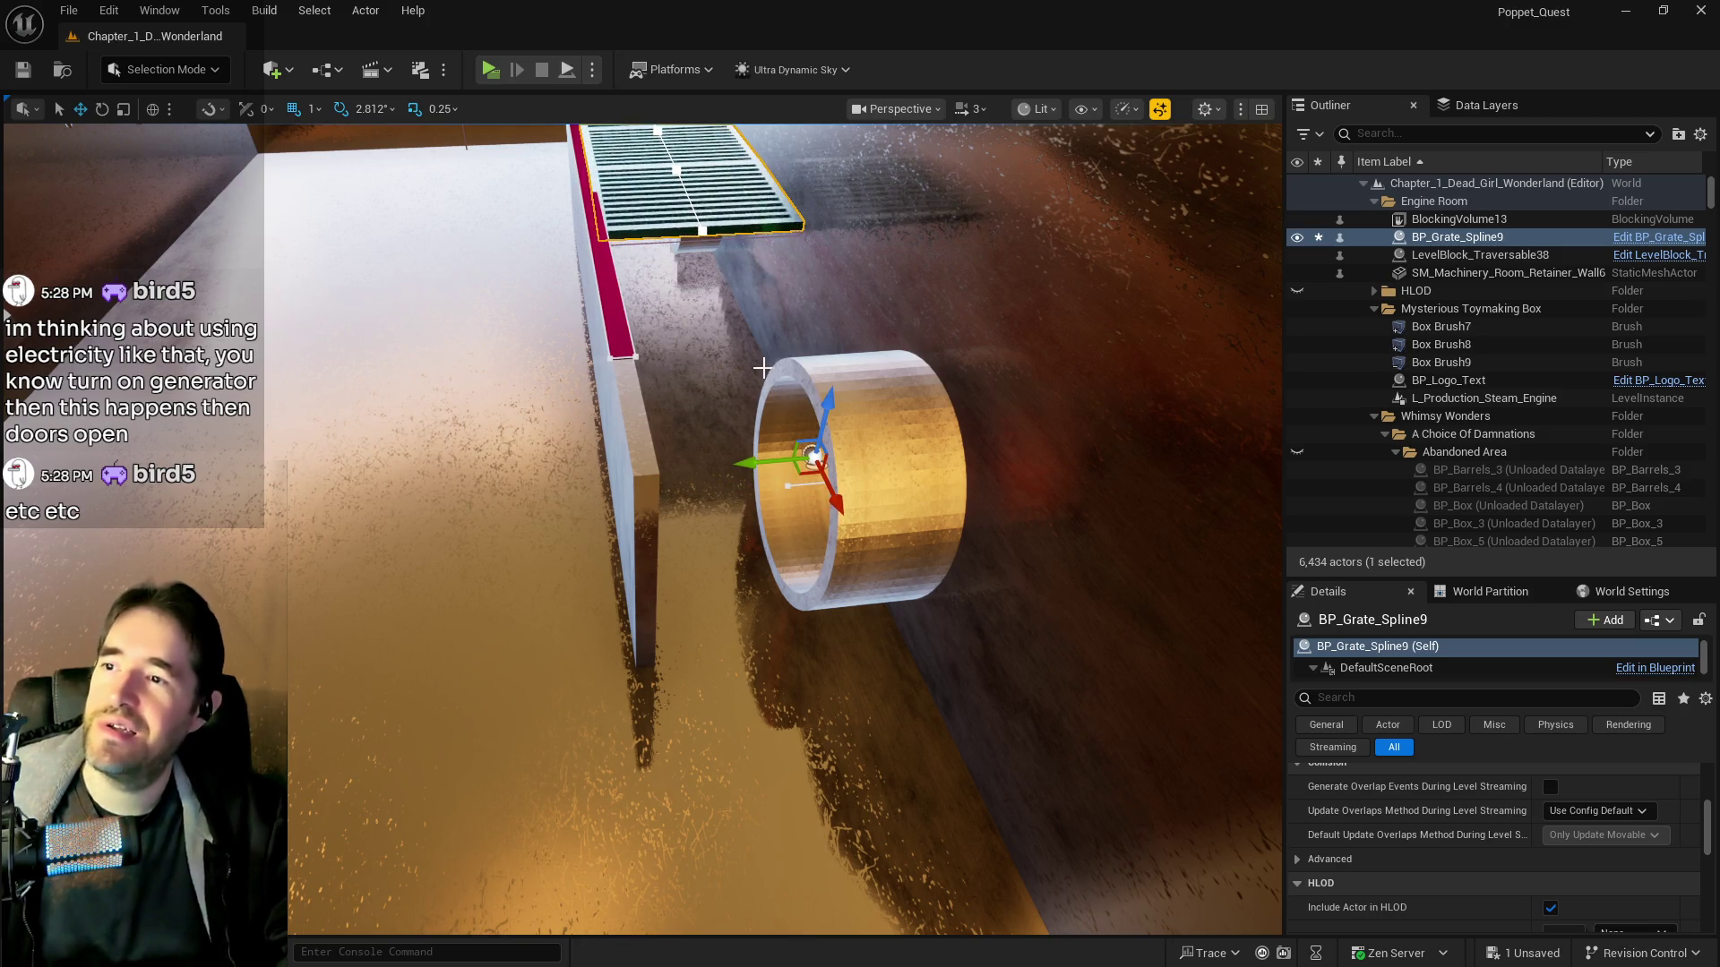
{"action": "key", "text": "ctrl+z"}
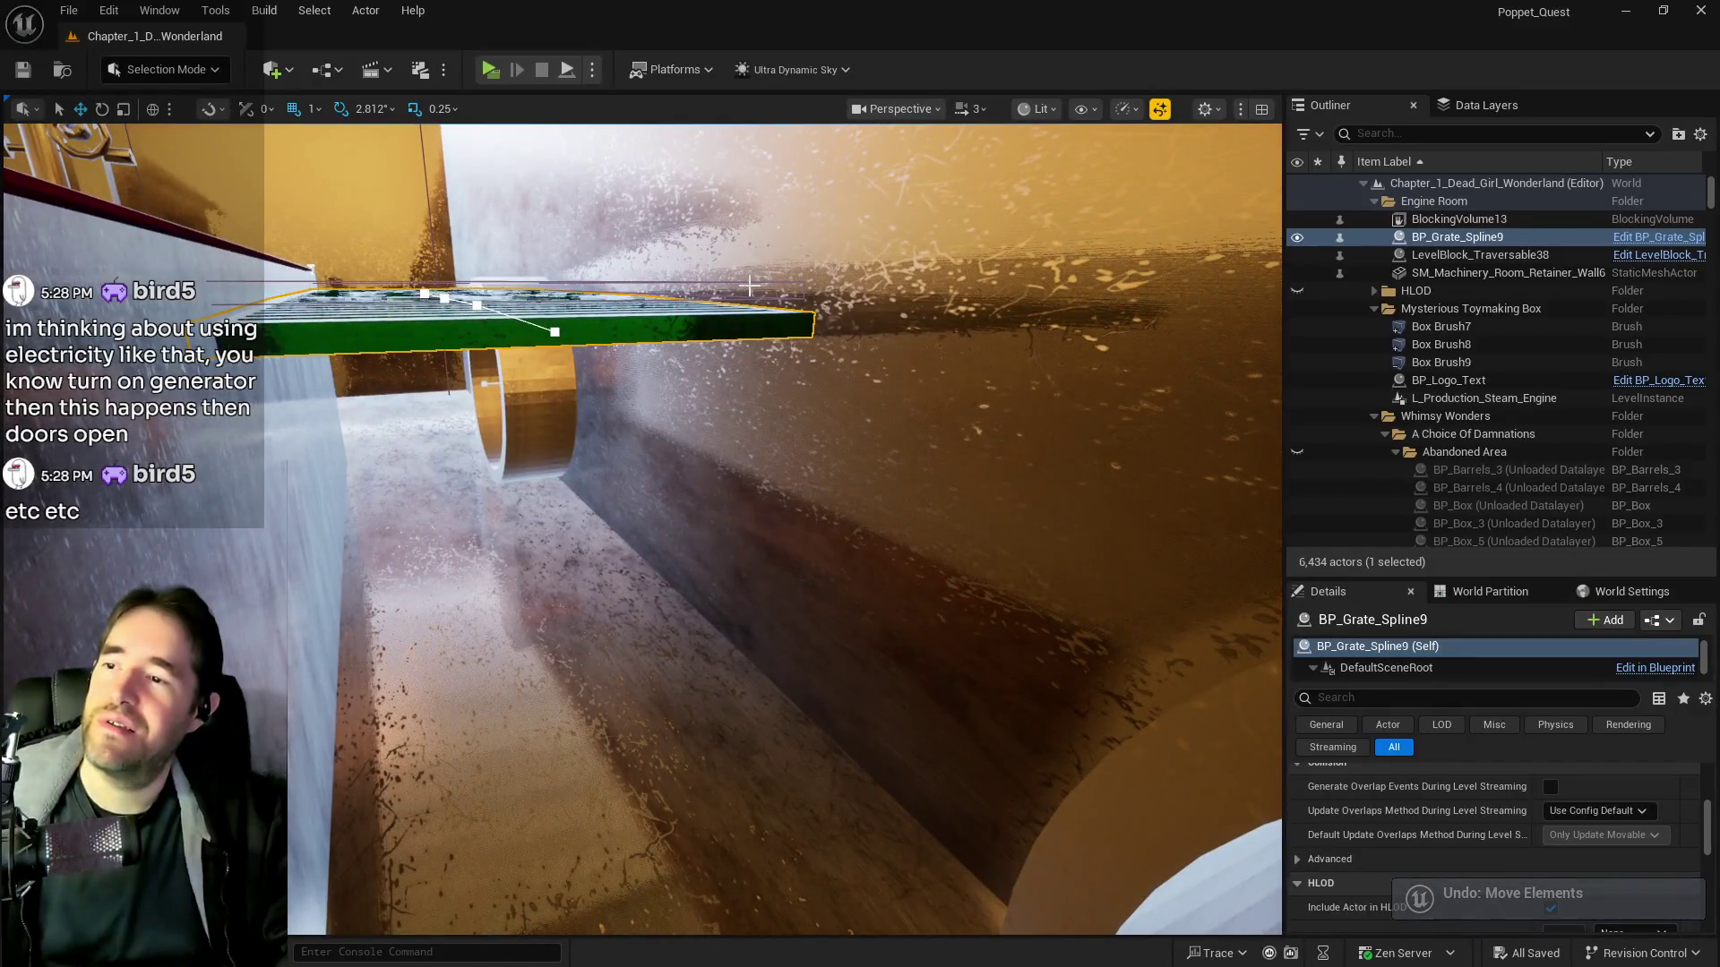
{"action": "left_click", "coordinate": [751, 286], "text": "ctrl"}
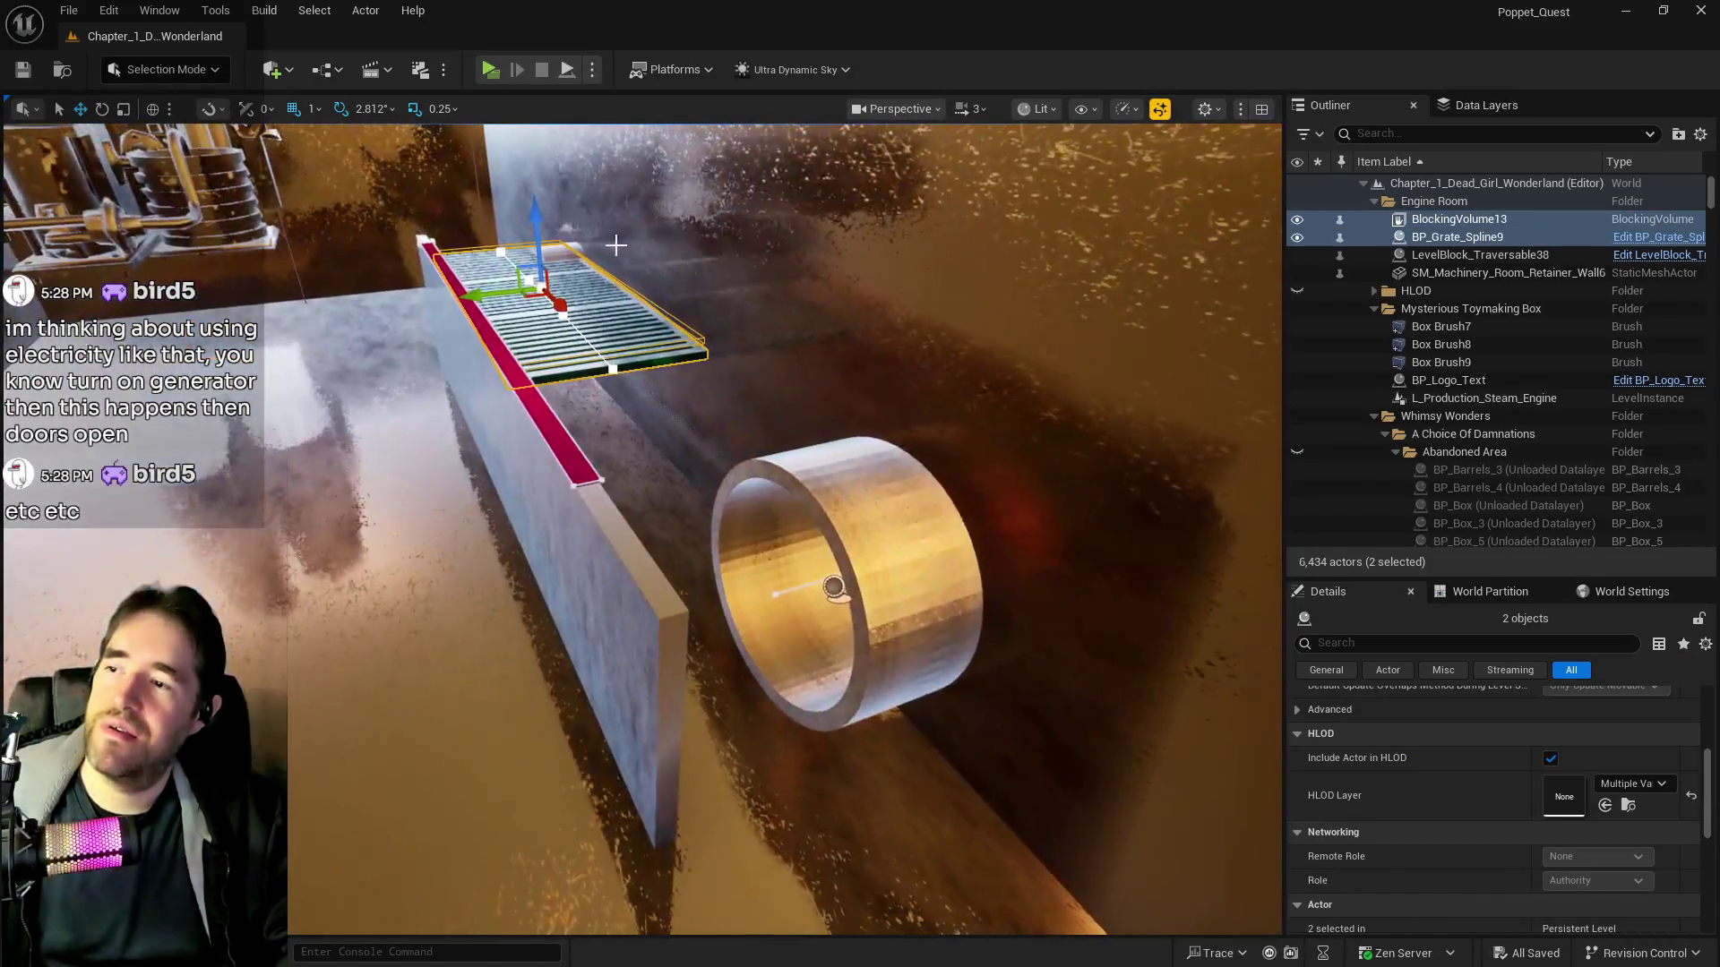
{"action": "left_click_drag", "start_coordinate": [534, 239], "coordinate": [536, 228]}
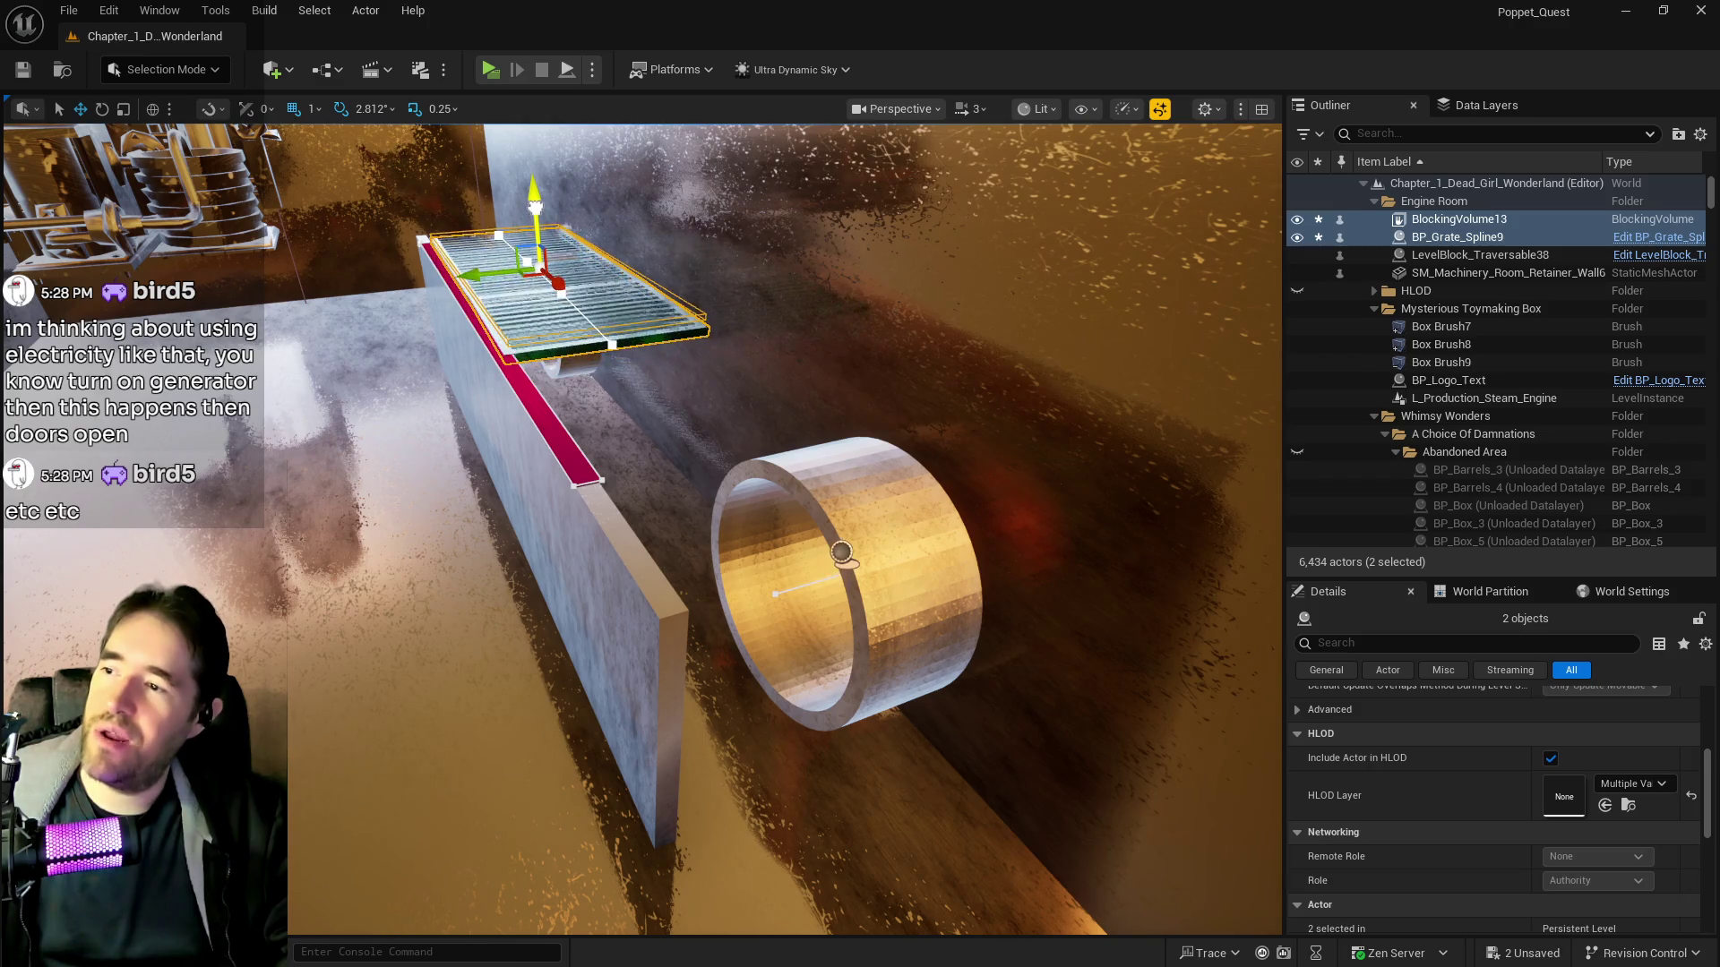
{"action": "key", "text": "w"}
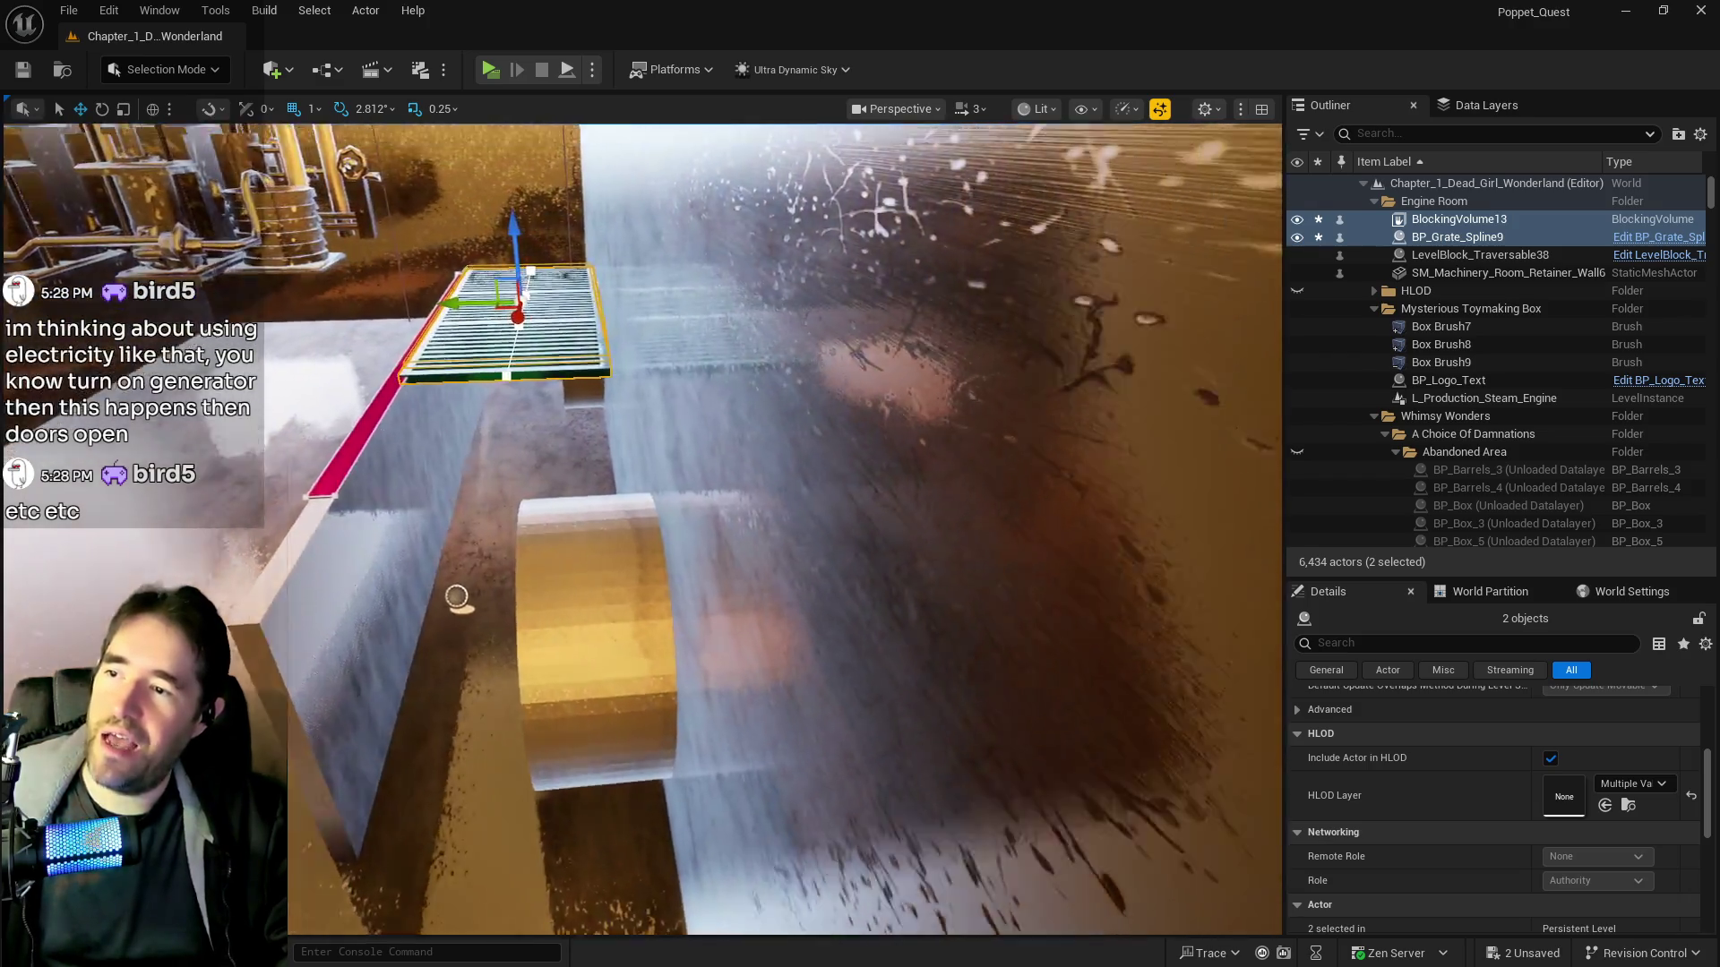
{"action": "key", "text": "s"}
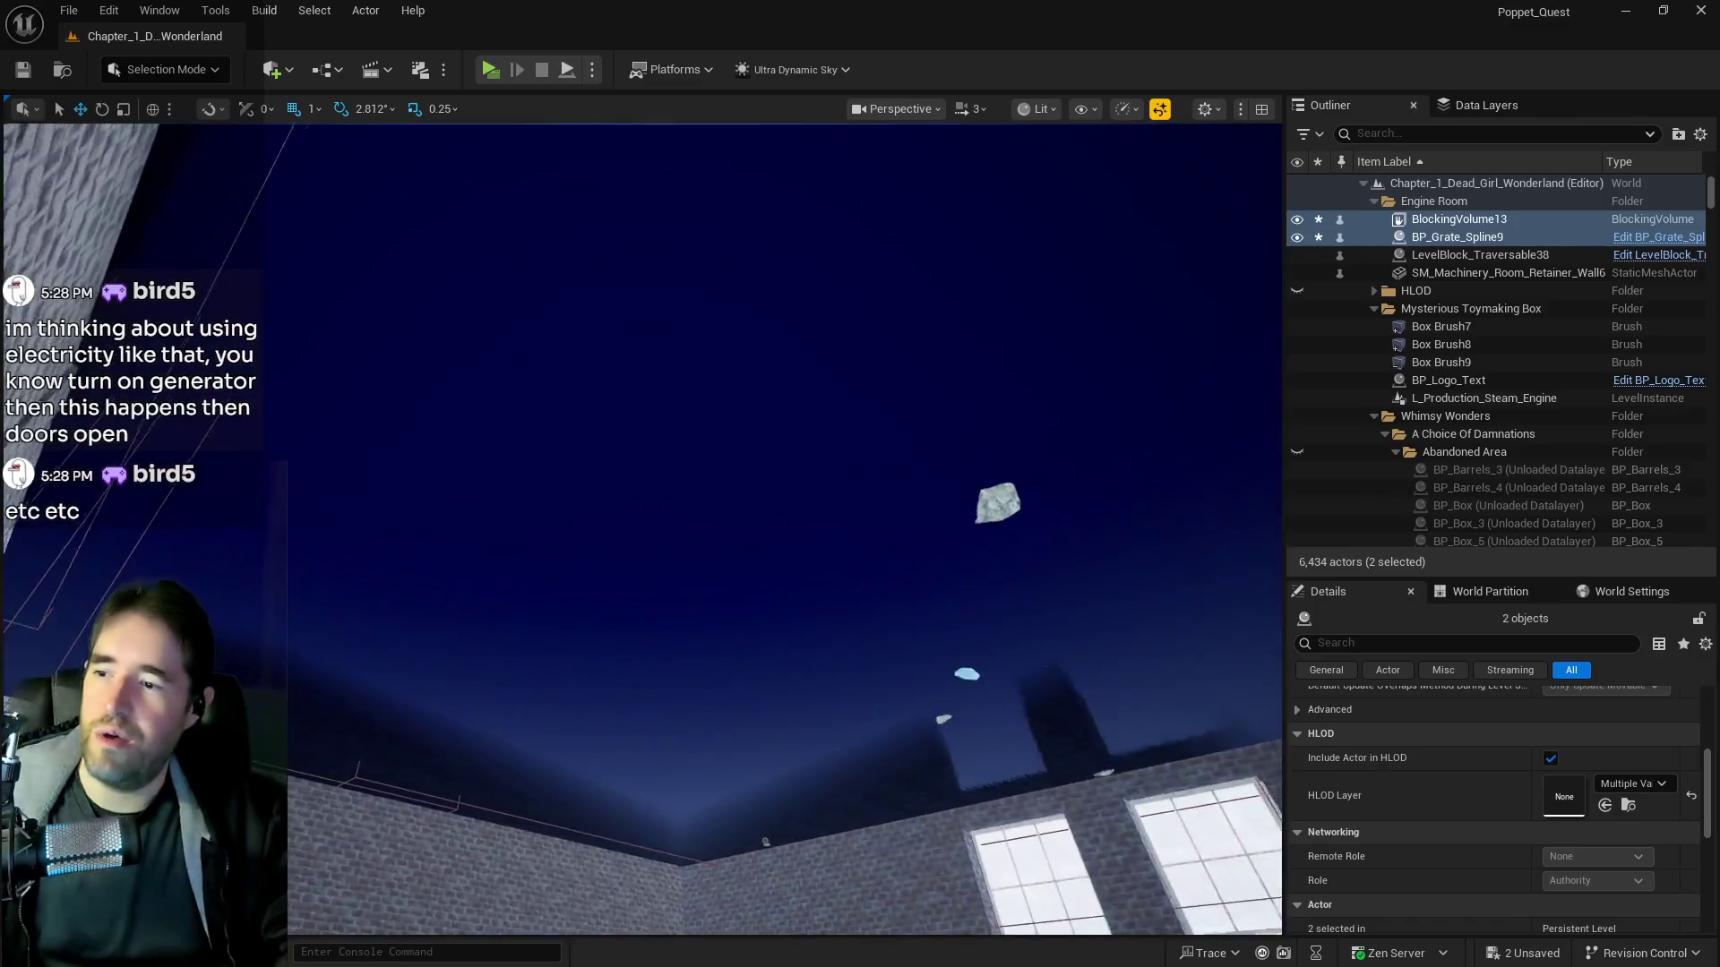
Fly past the pink mushrooms and water room, through the copper ring, to the pipes under the wooden ceiling
{"action": "key", "text": "w"}
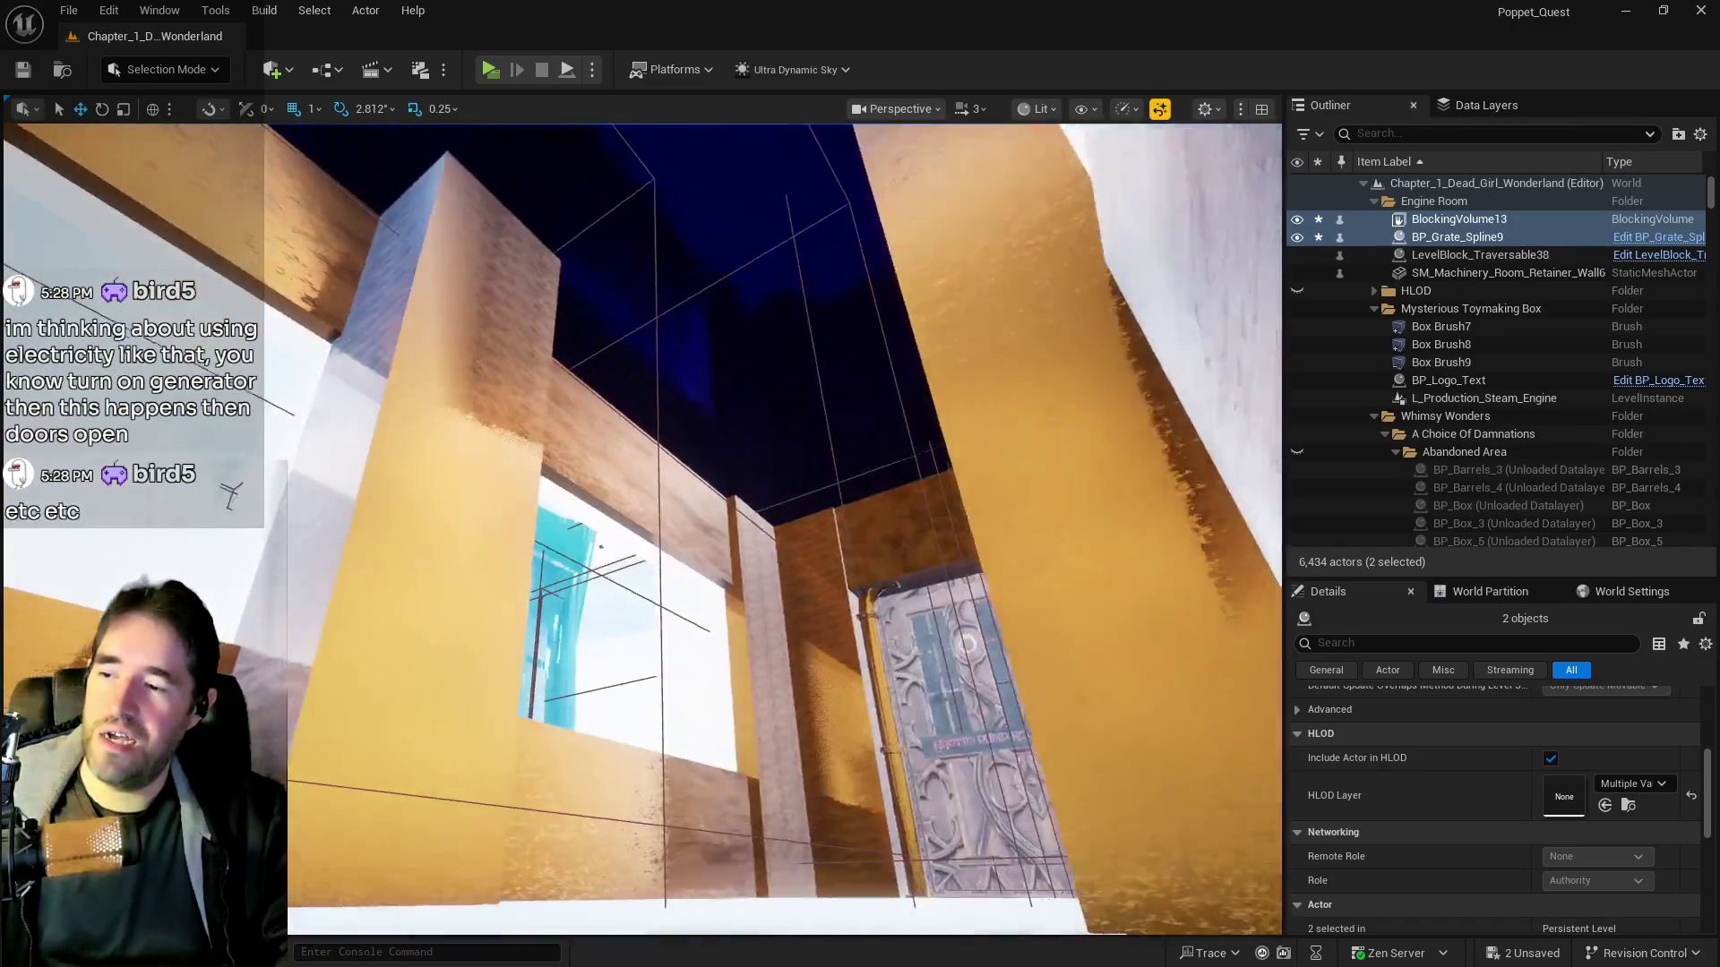
{"action": "key", "text": "s"}
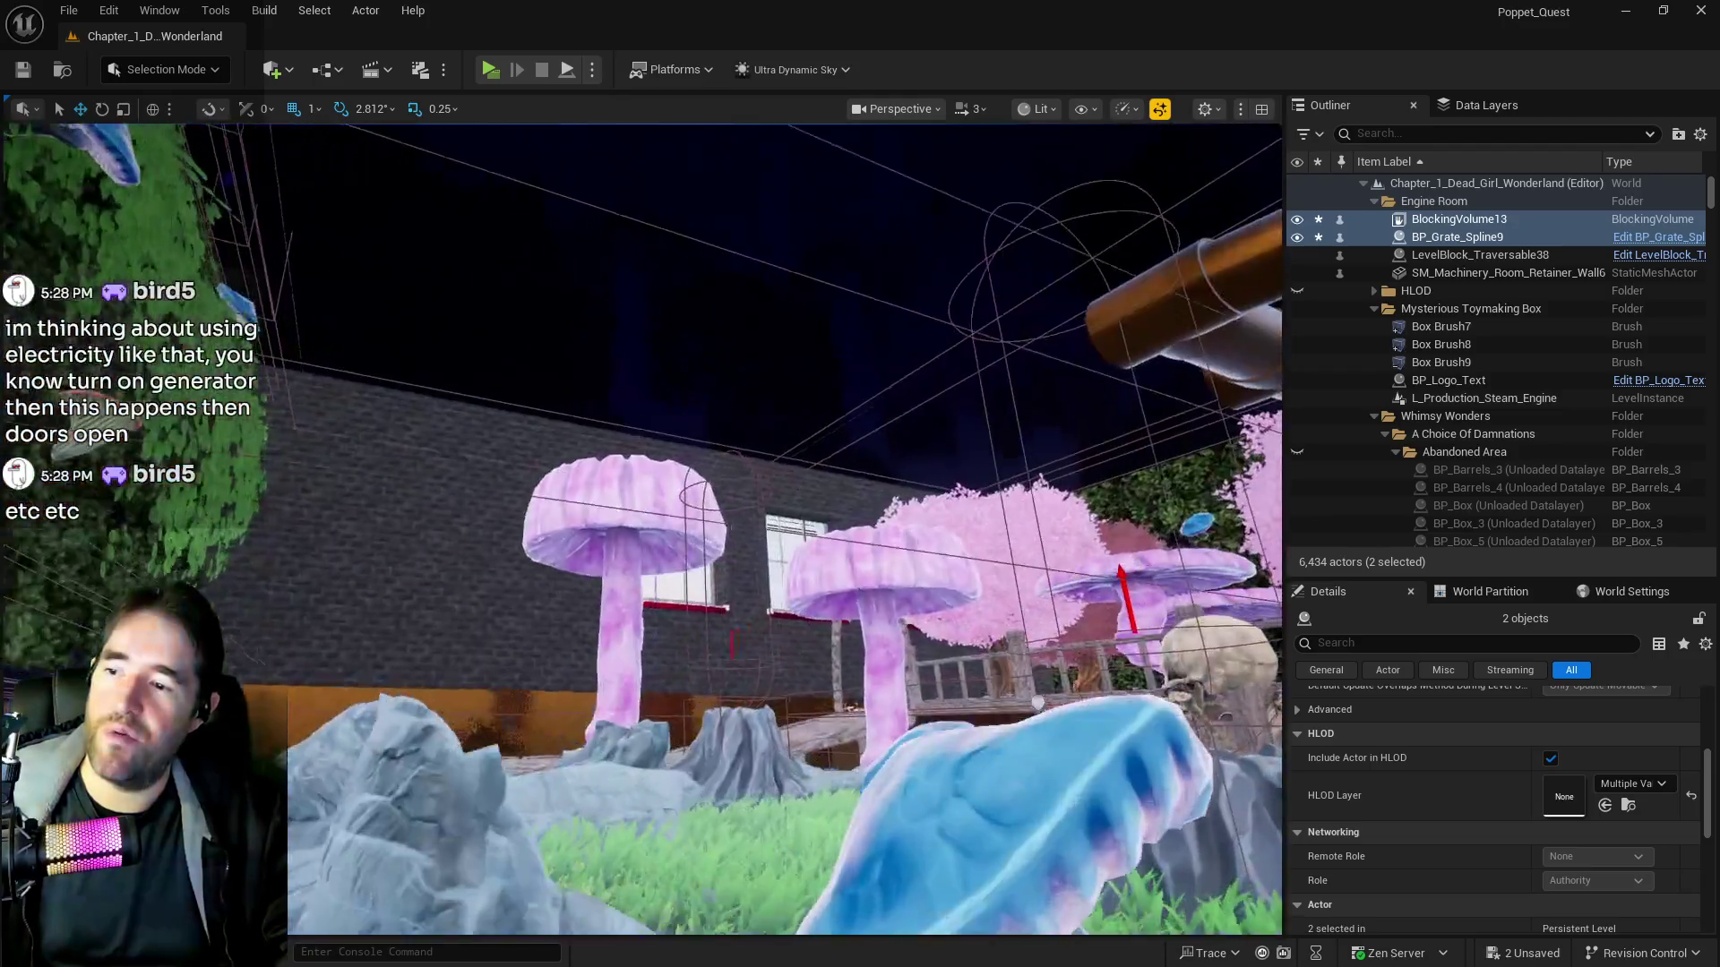
{"action": "key", "text": "w"}
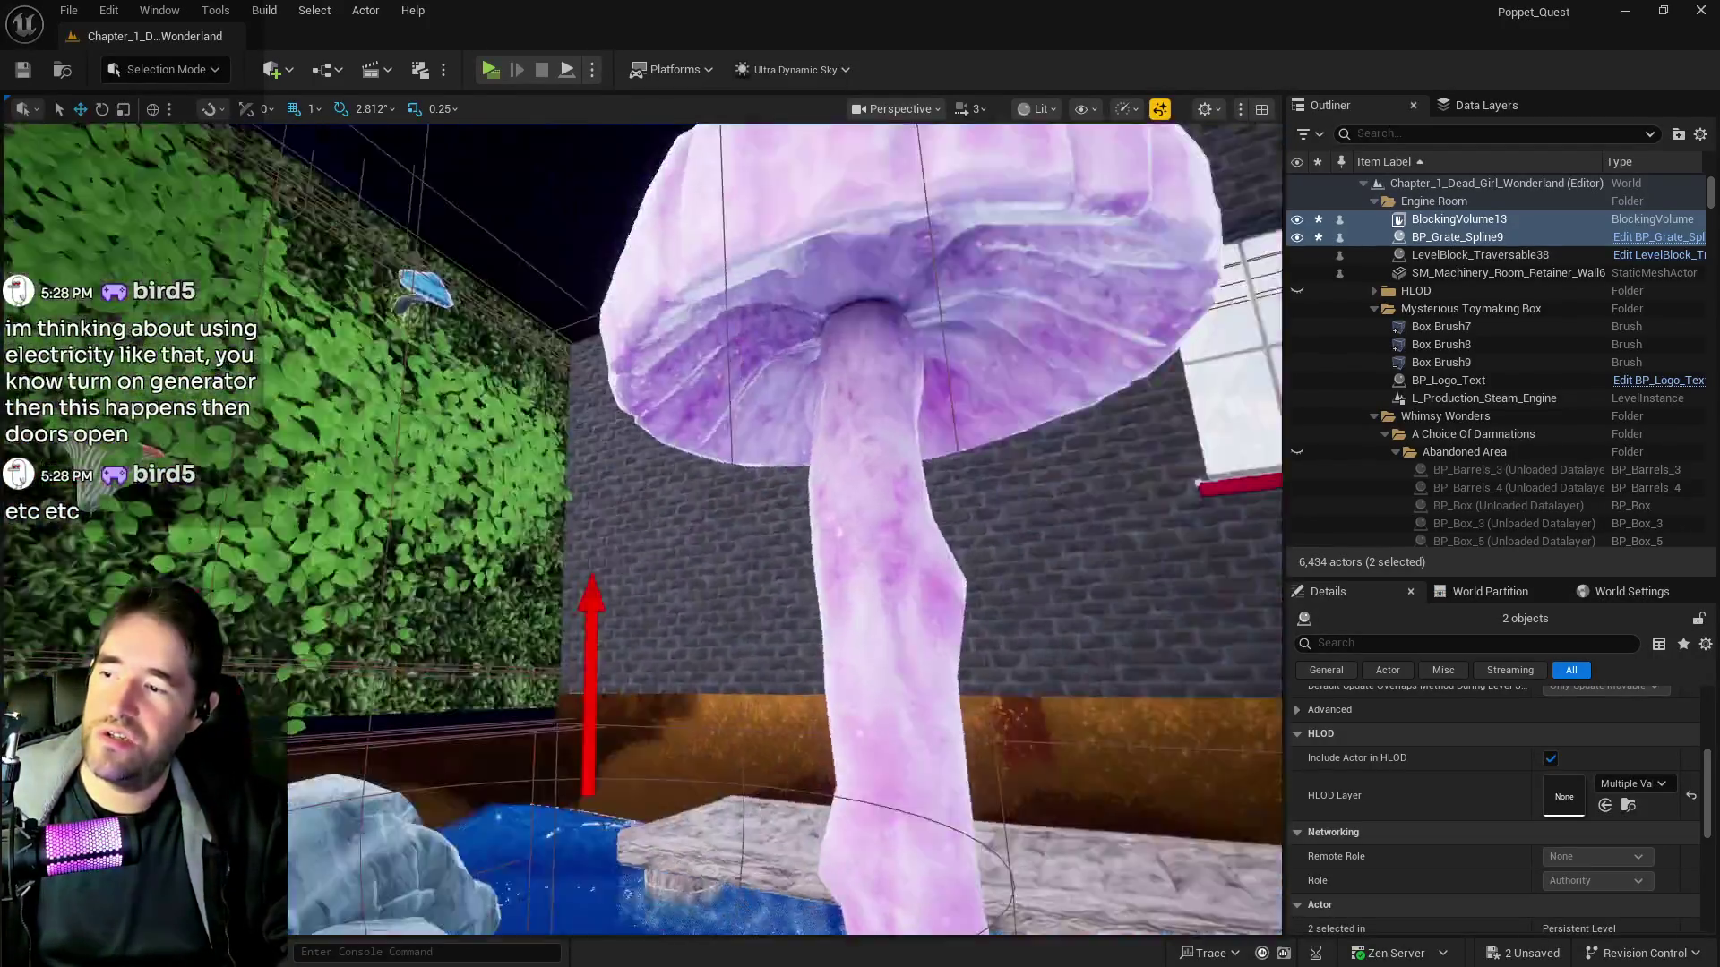
{"action": "key", "text": "w"}
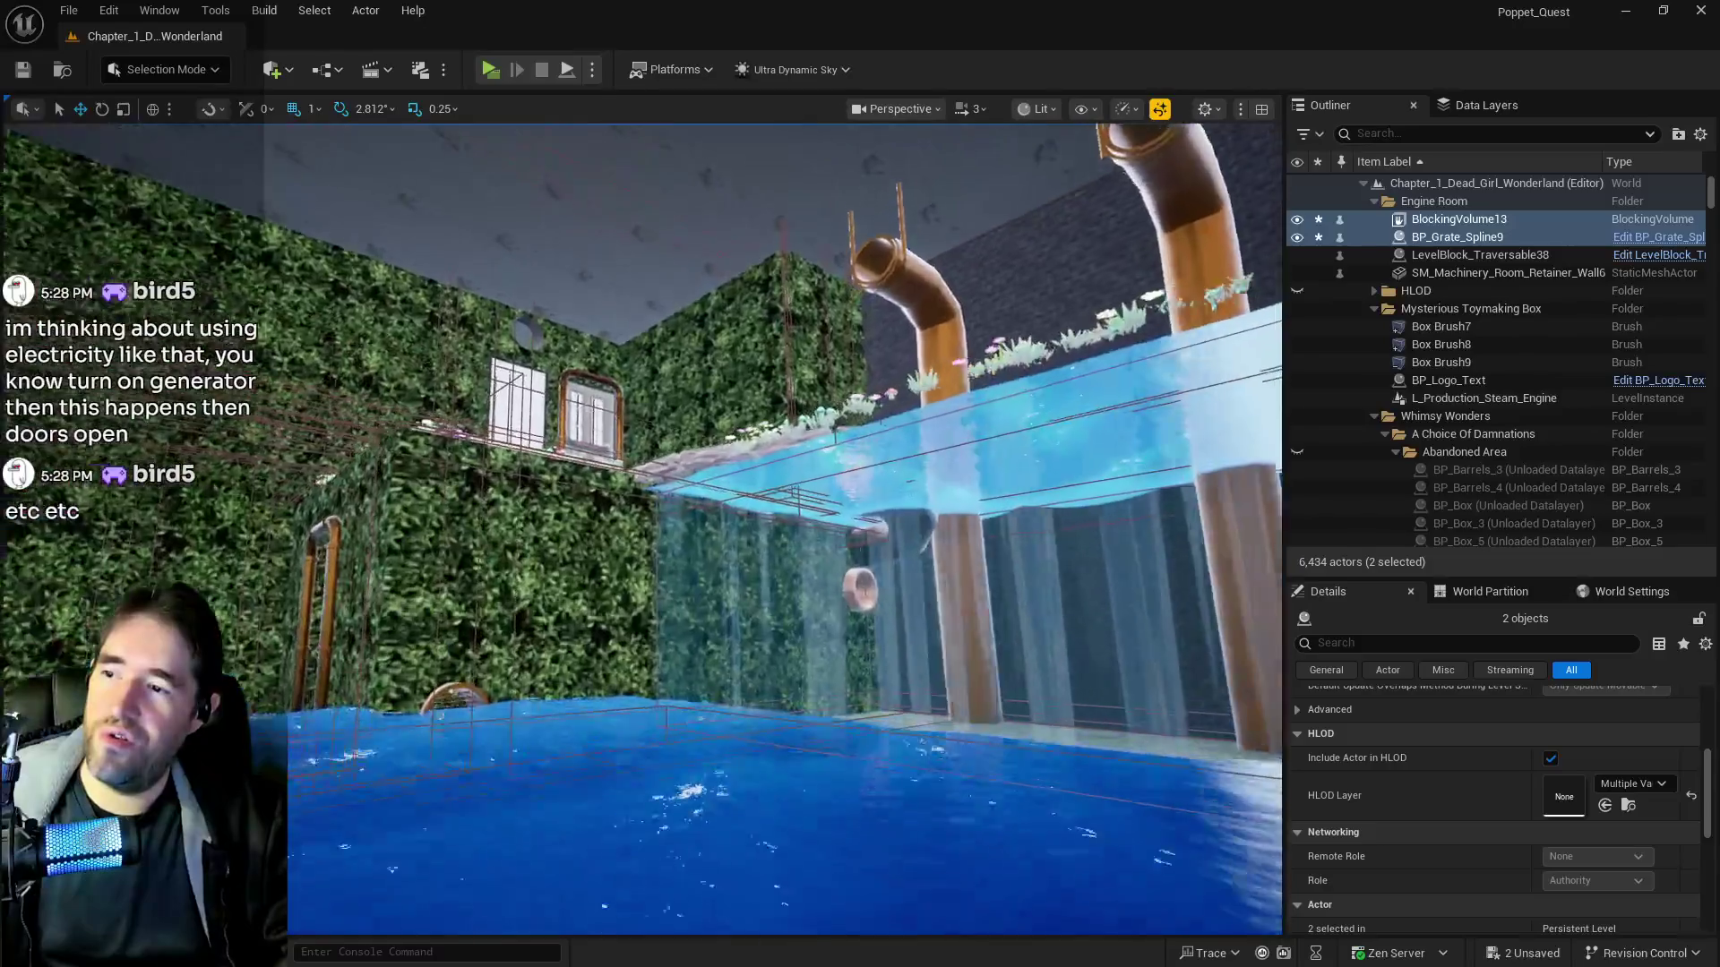
{"action": "key", "text": "w"}
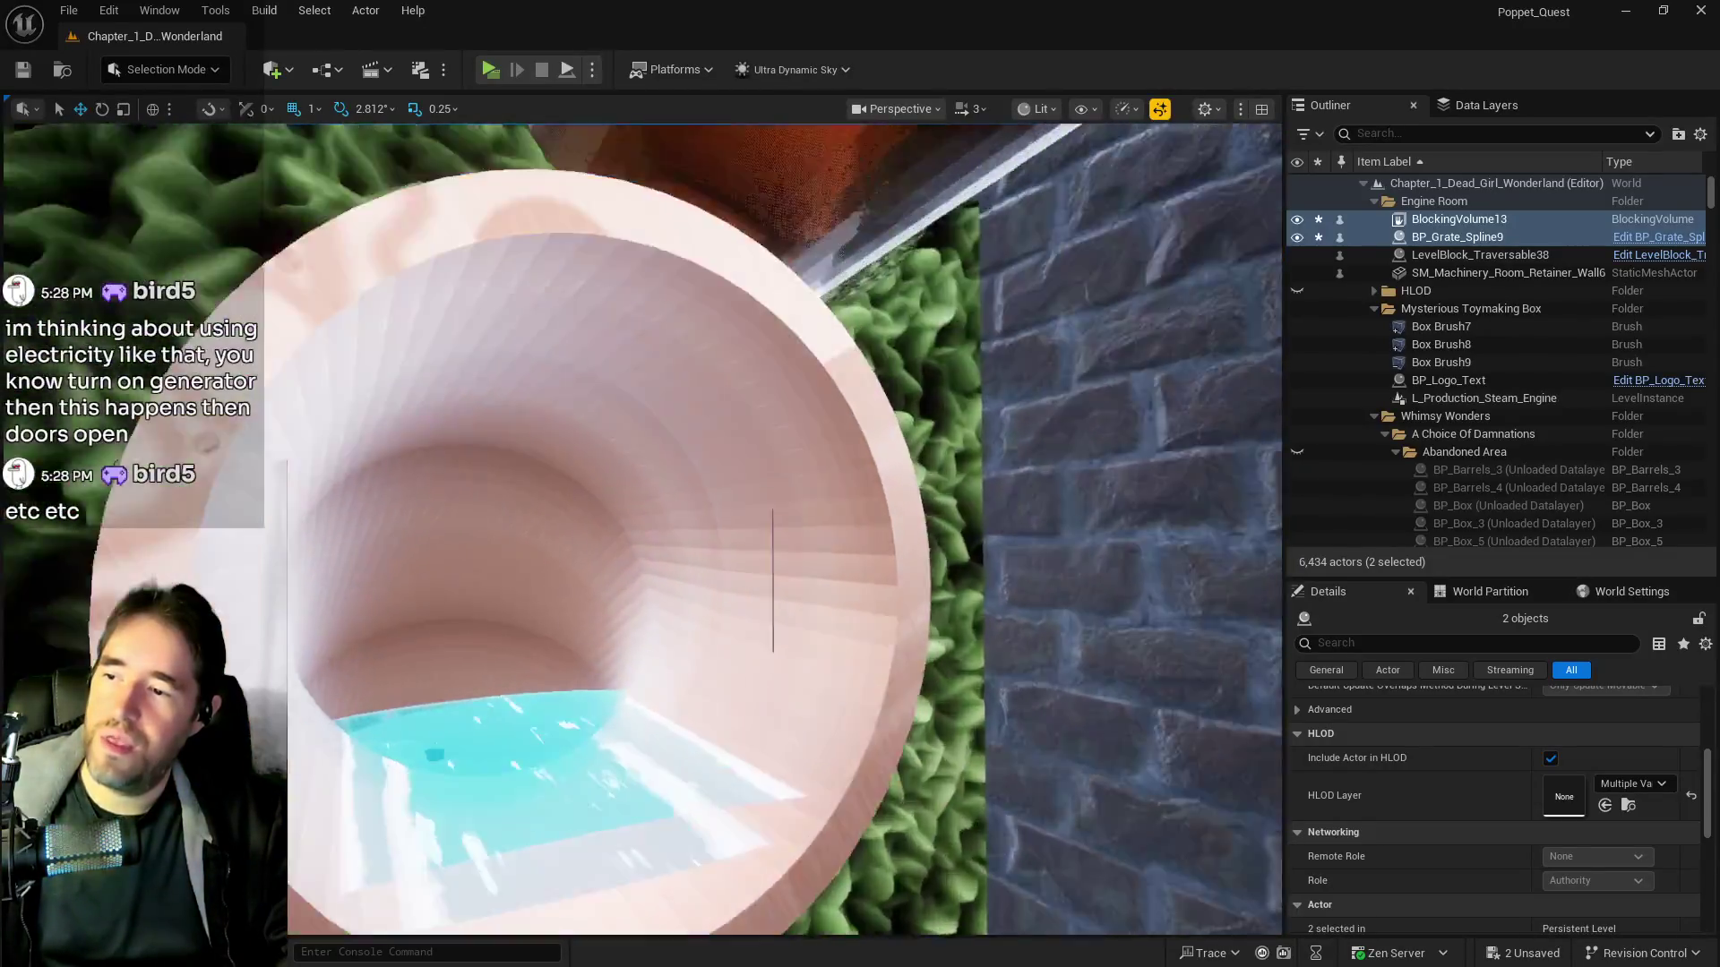
{"action": "key", "text": "w"}
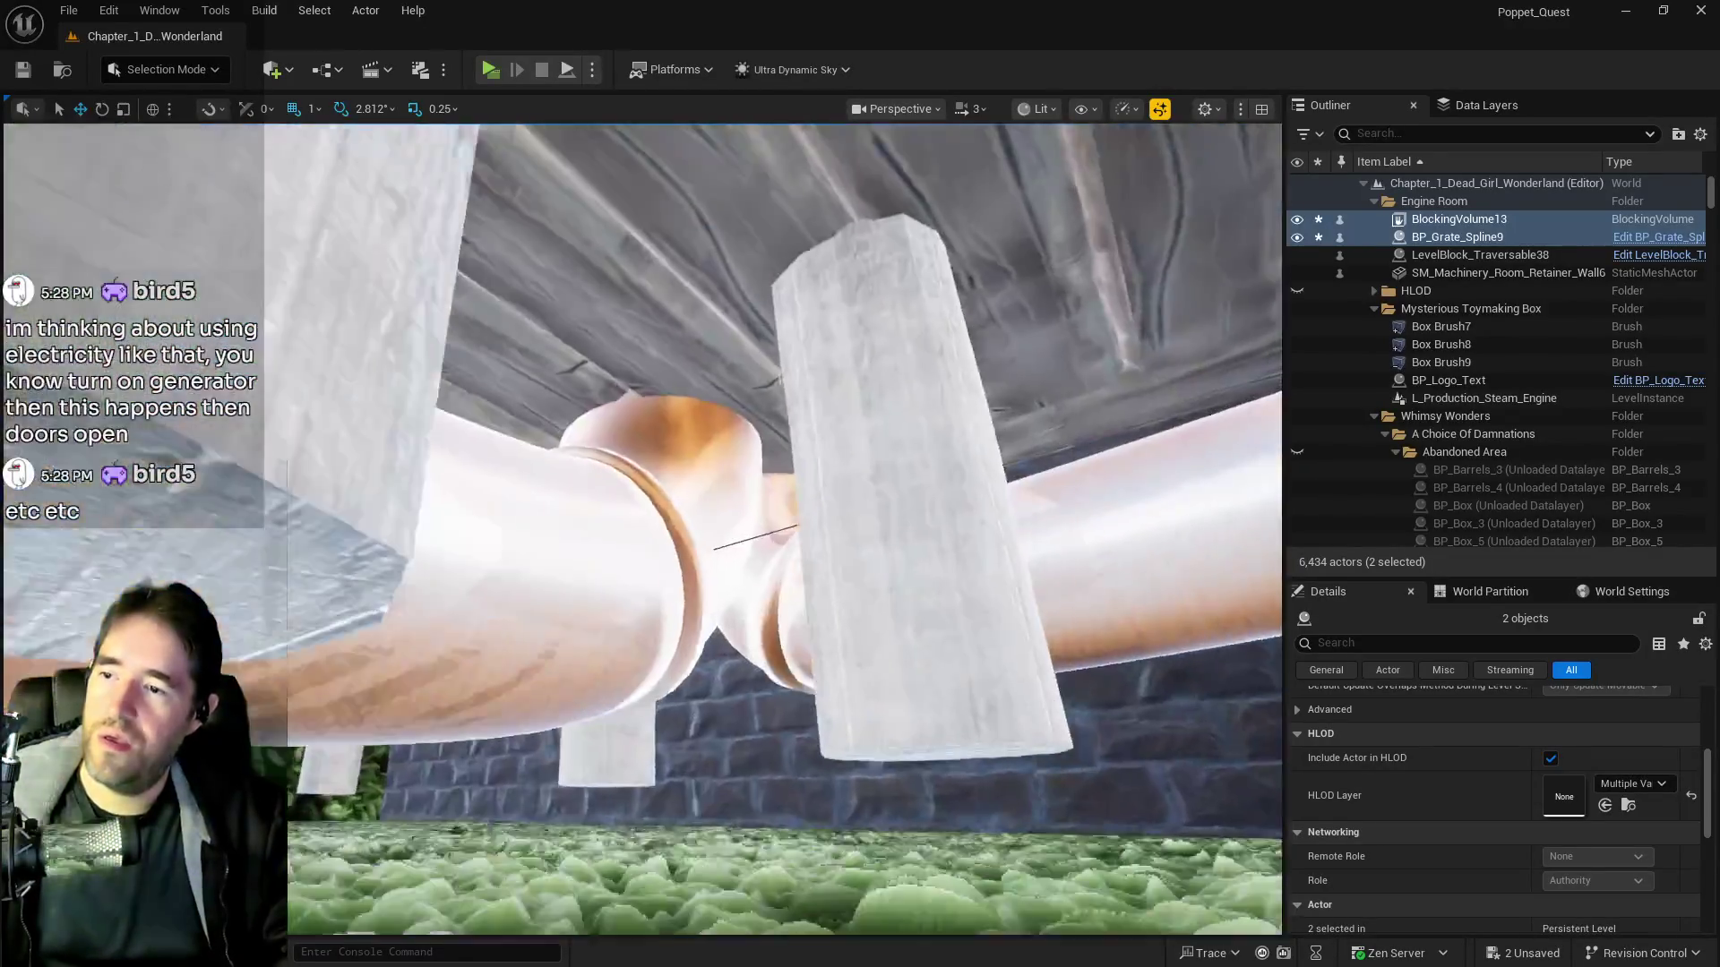
{"action": "key", "text": "w"}
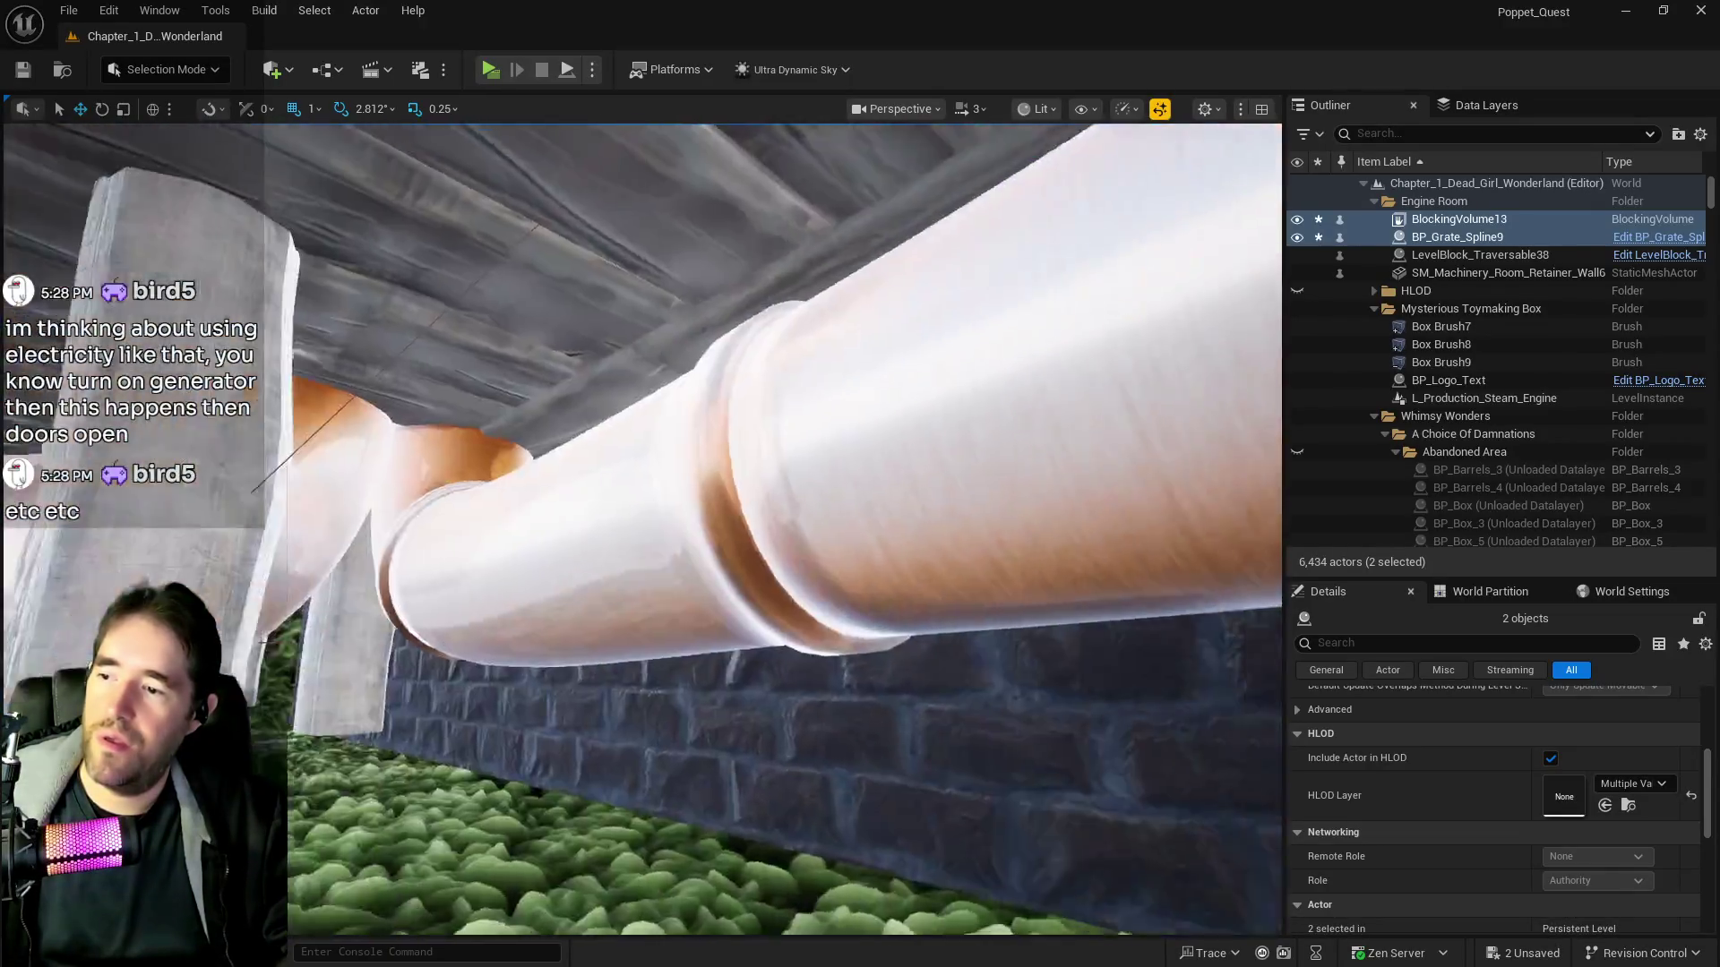
{"action": "key", "text": "w"}
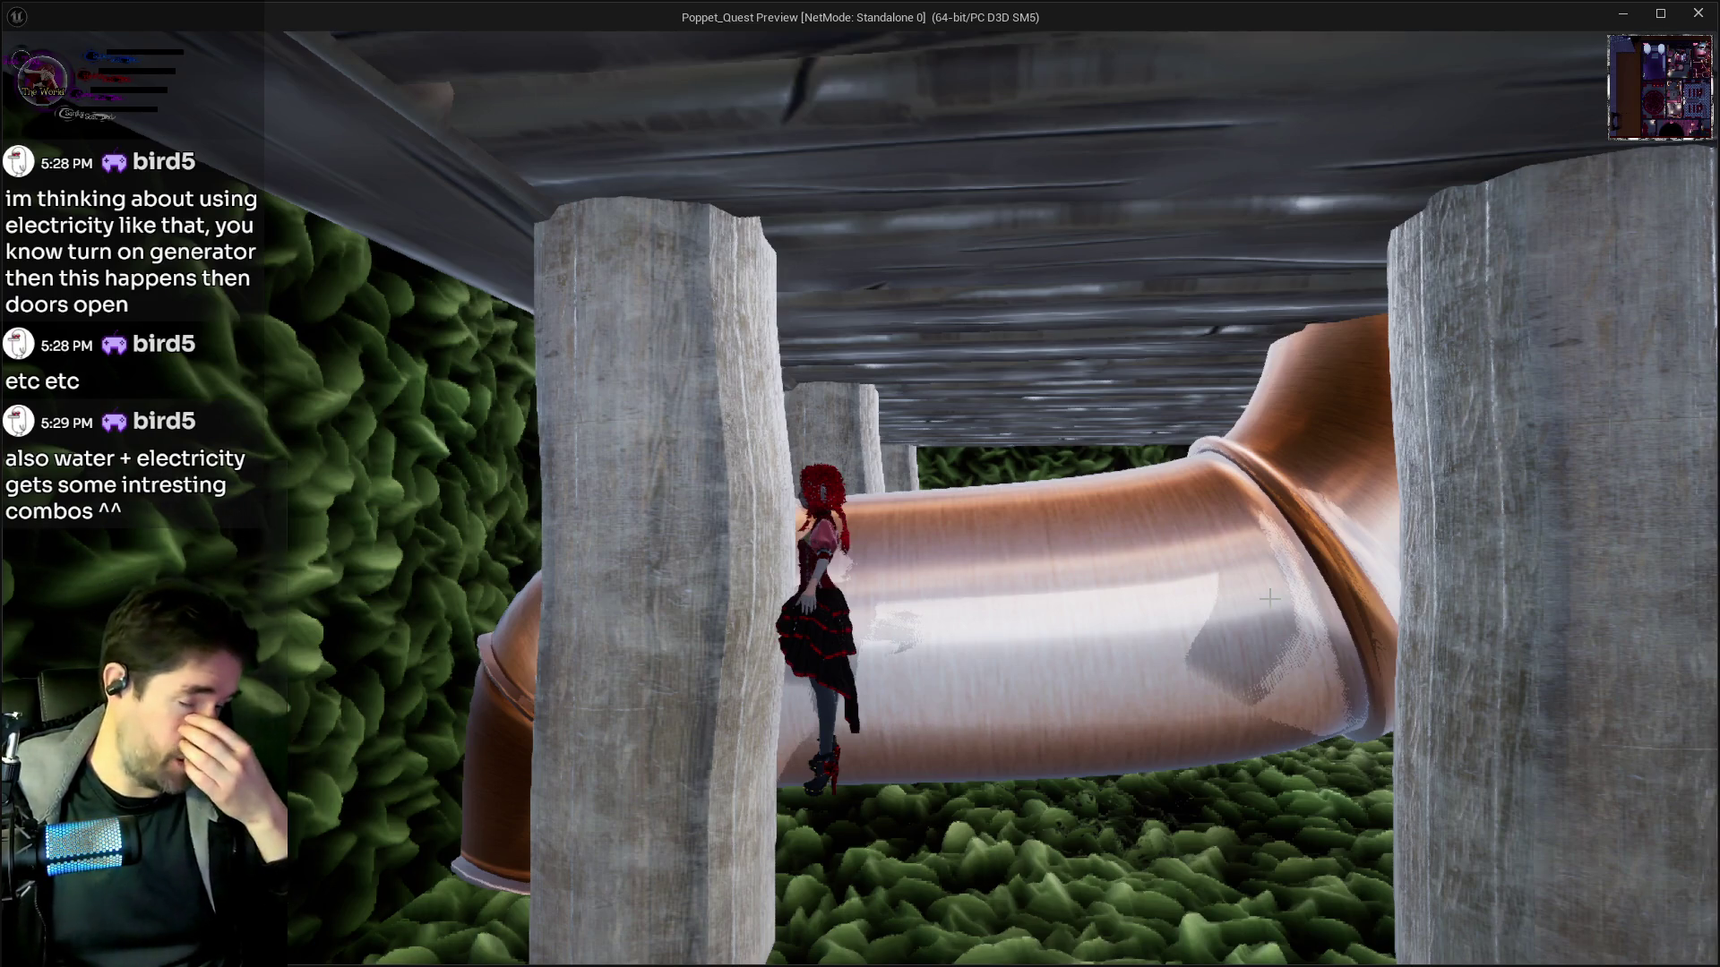
In the preview, run the character along the pipe, up the stairs and past the pillar
{"action": "key", "text": "w"}
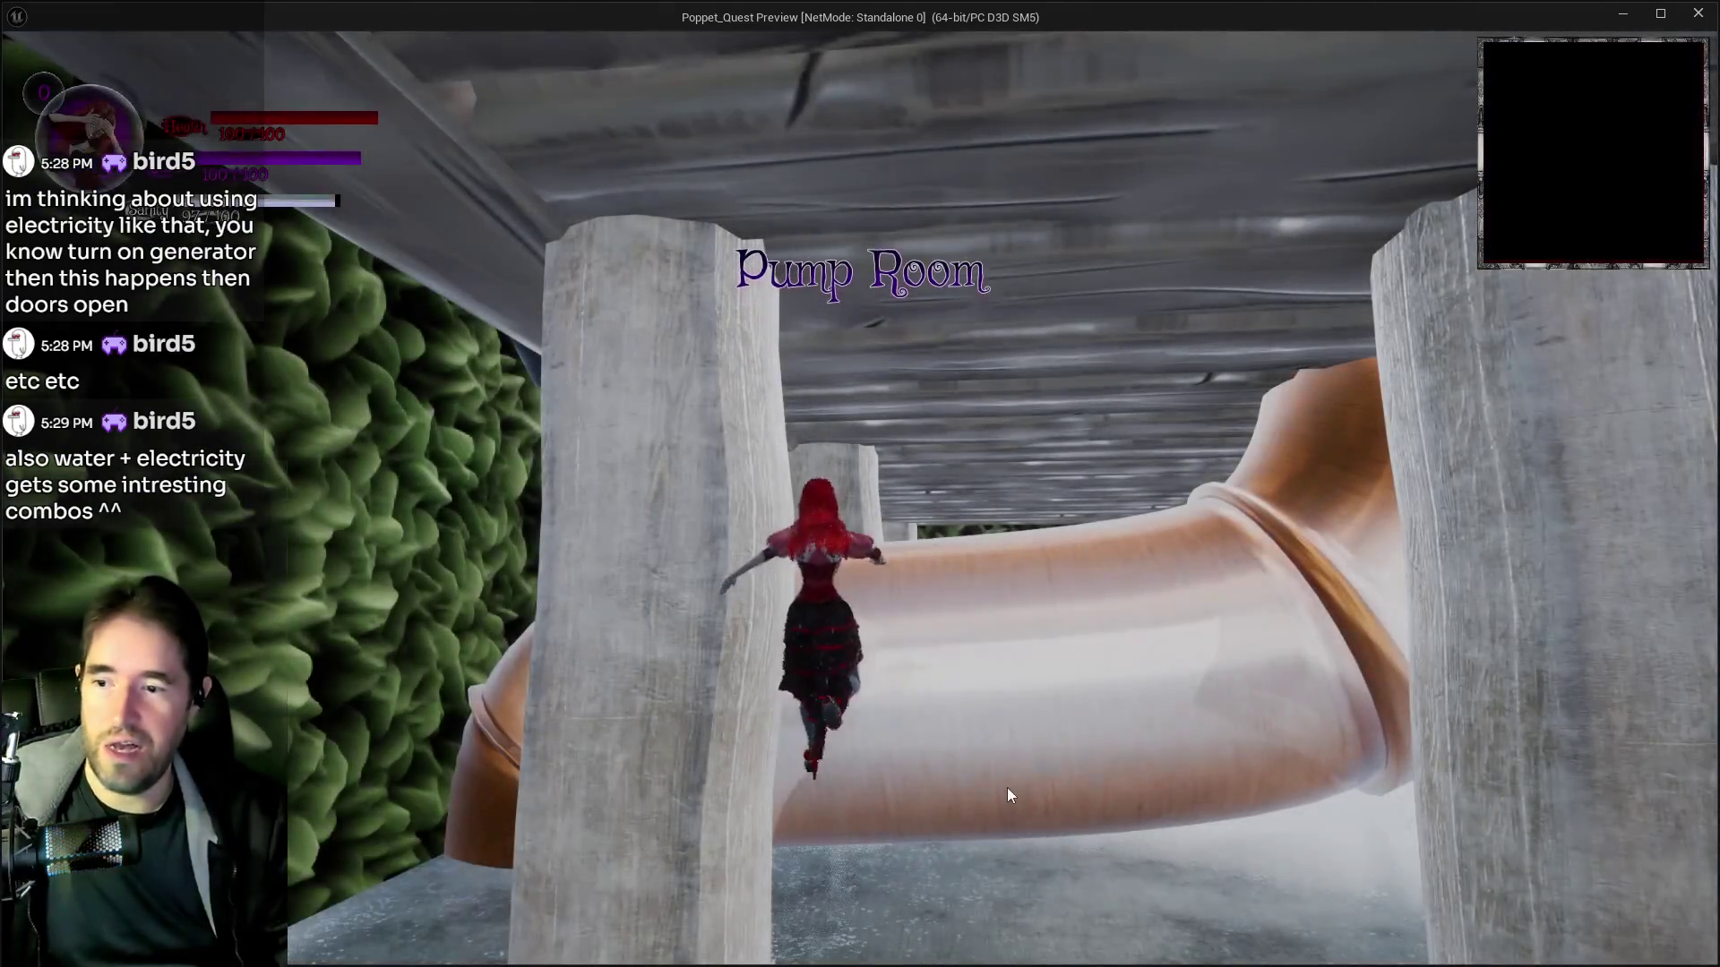
{"action": "left_click", "coordinate": [1007, 794]}
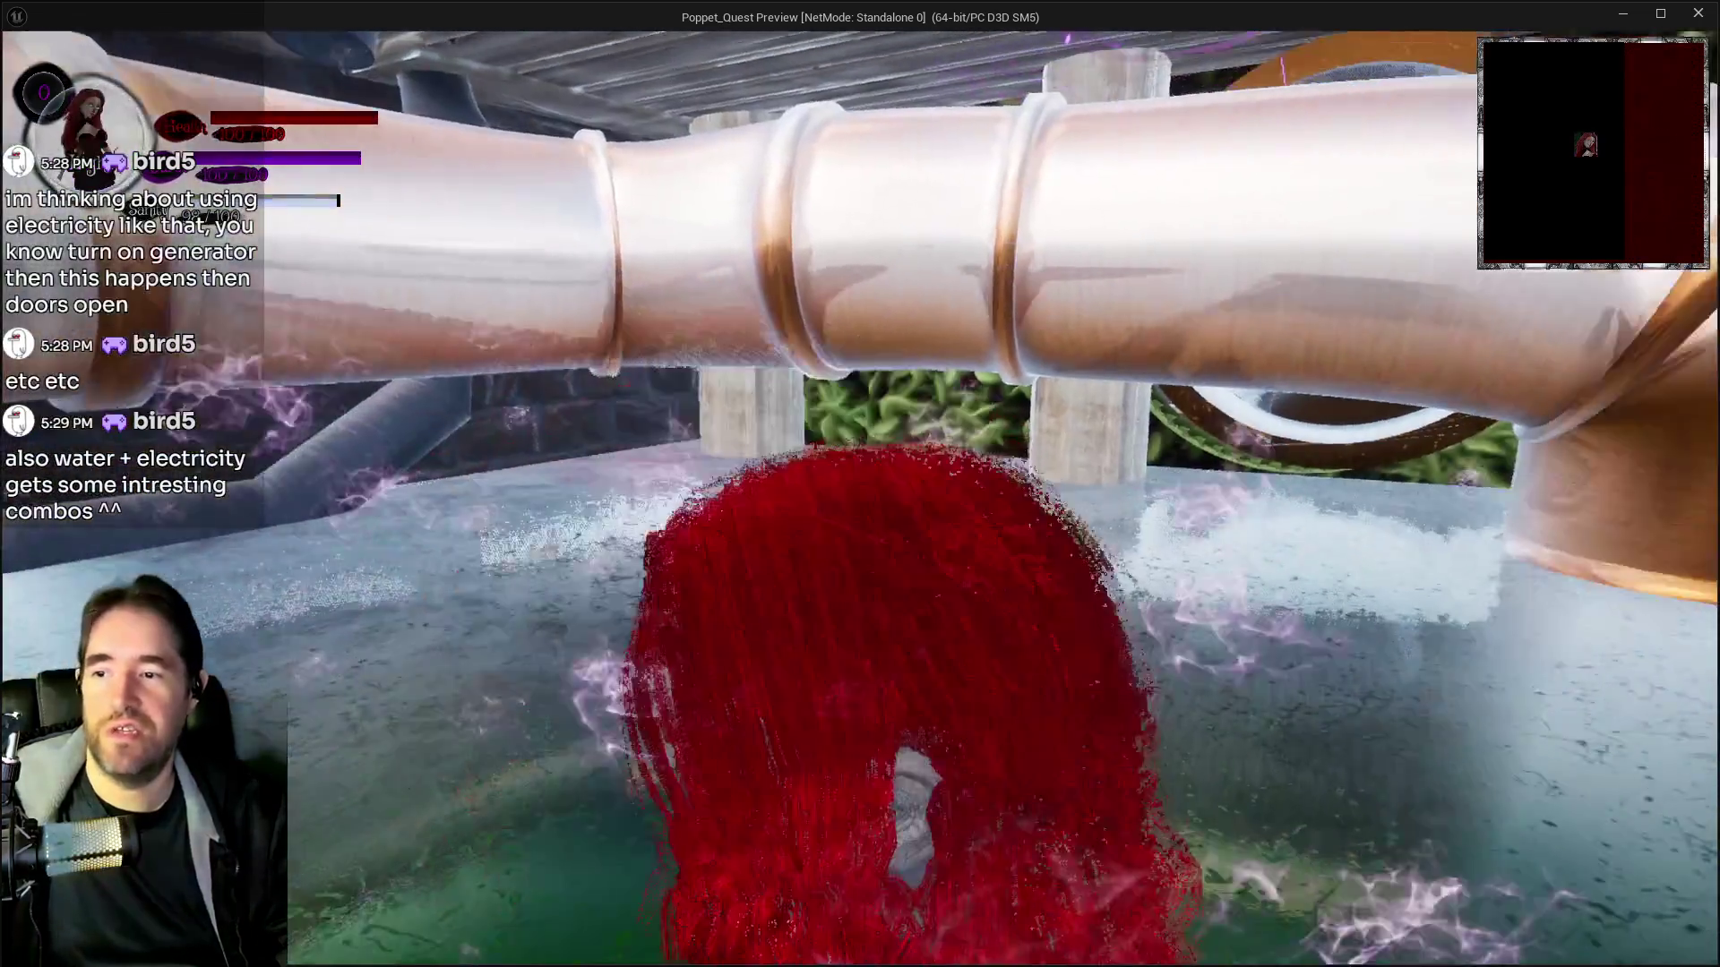
{"action": "key", "text": "w"}
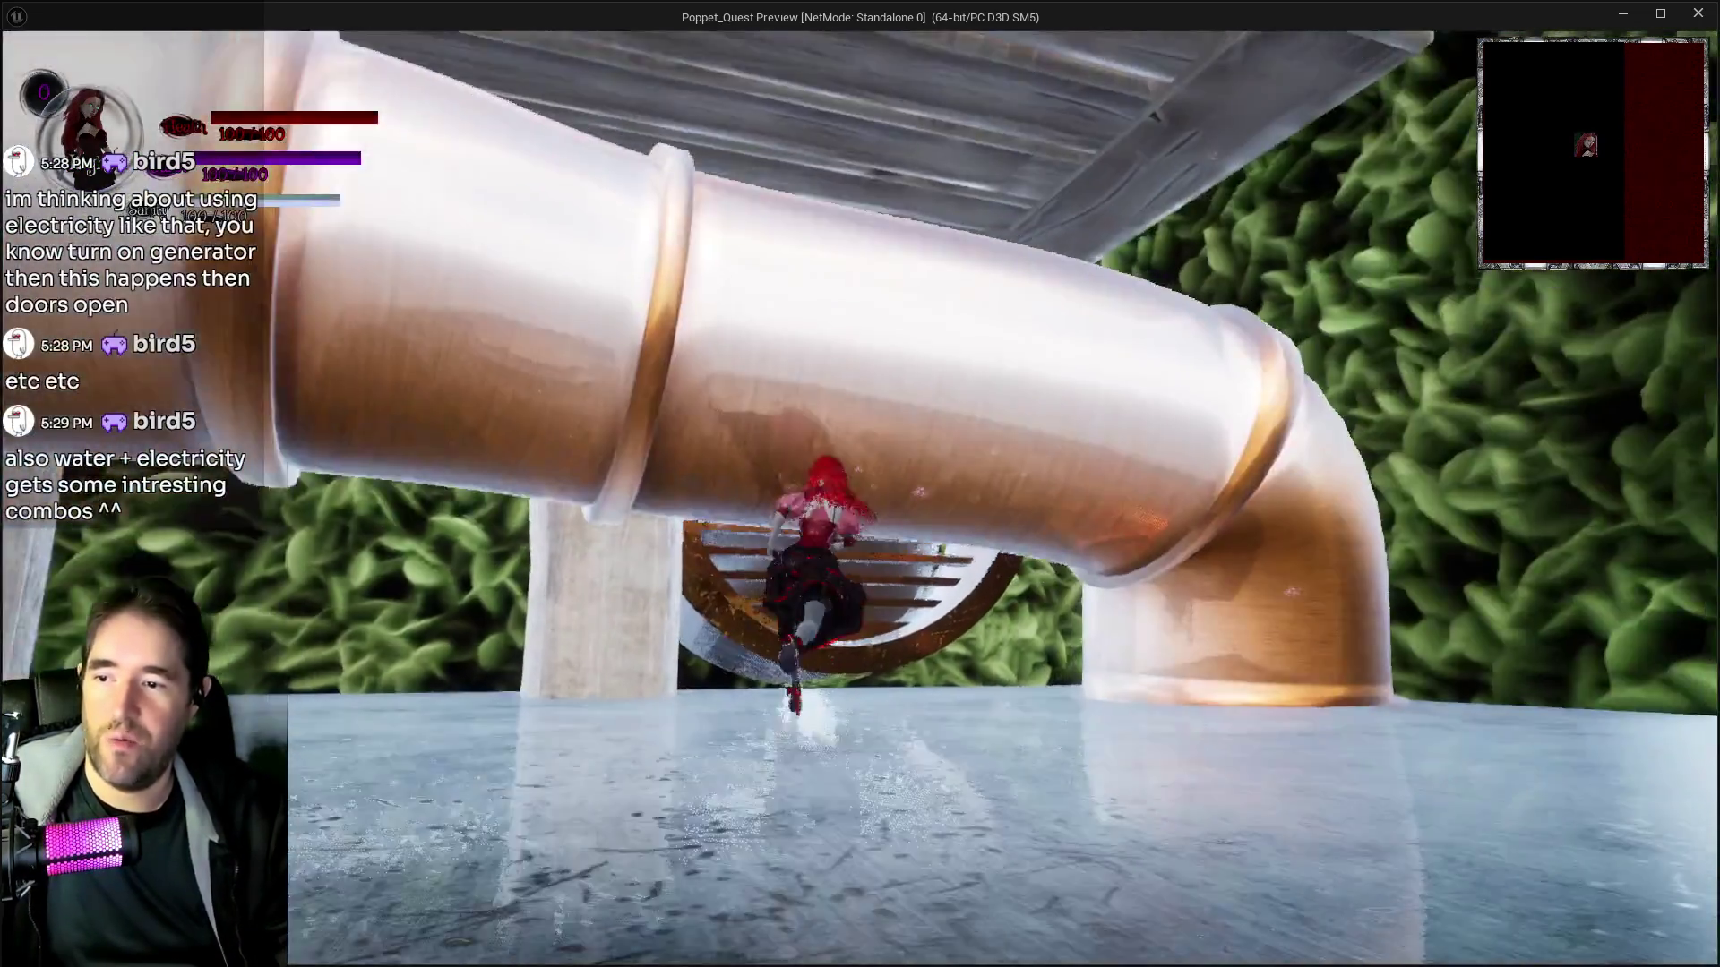
{"action": "key", "text": "w"}
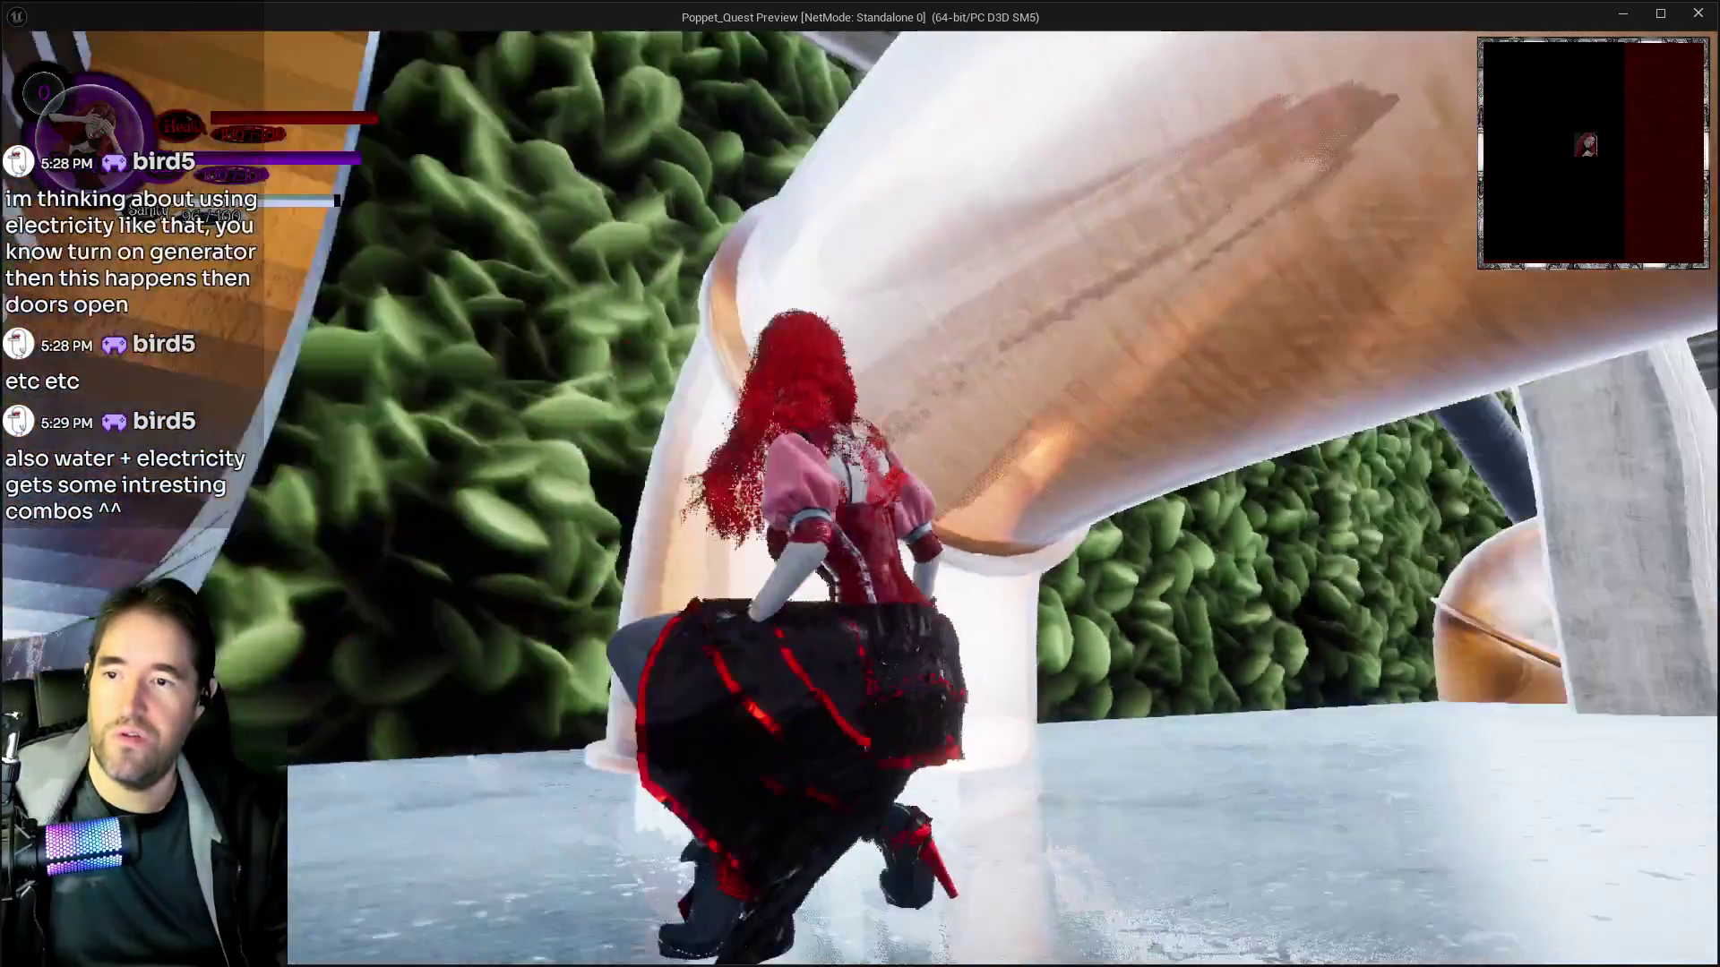
{"action": "key", "text": "w"}
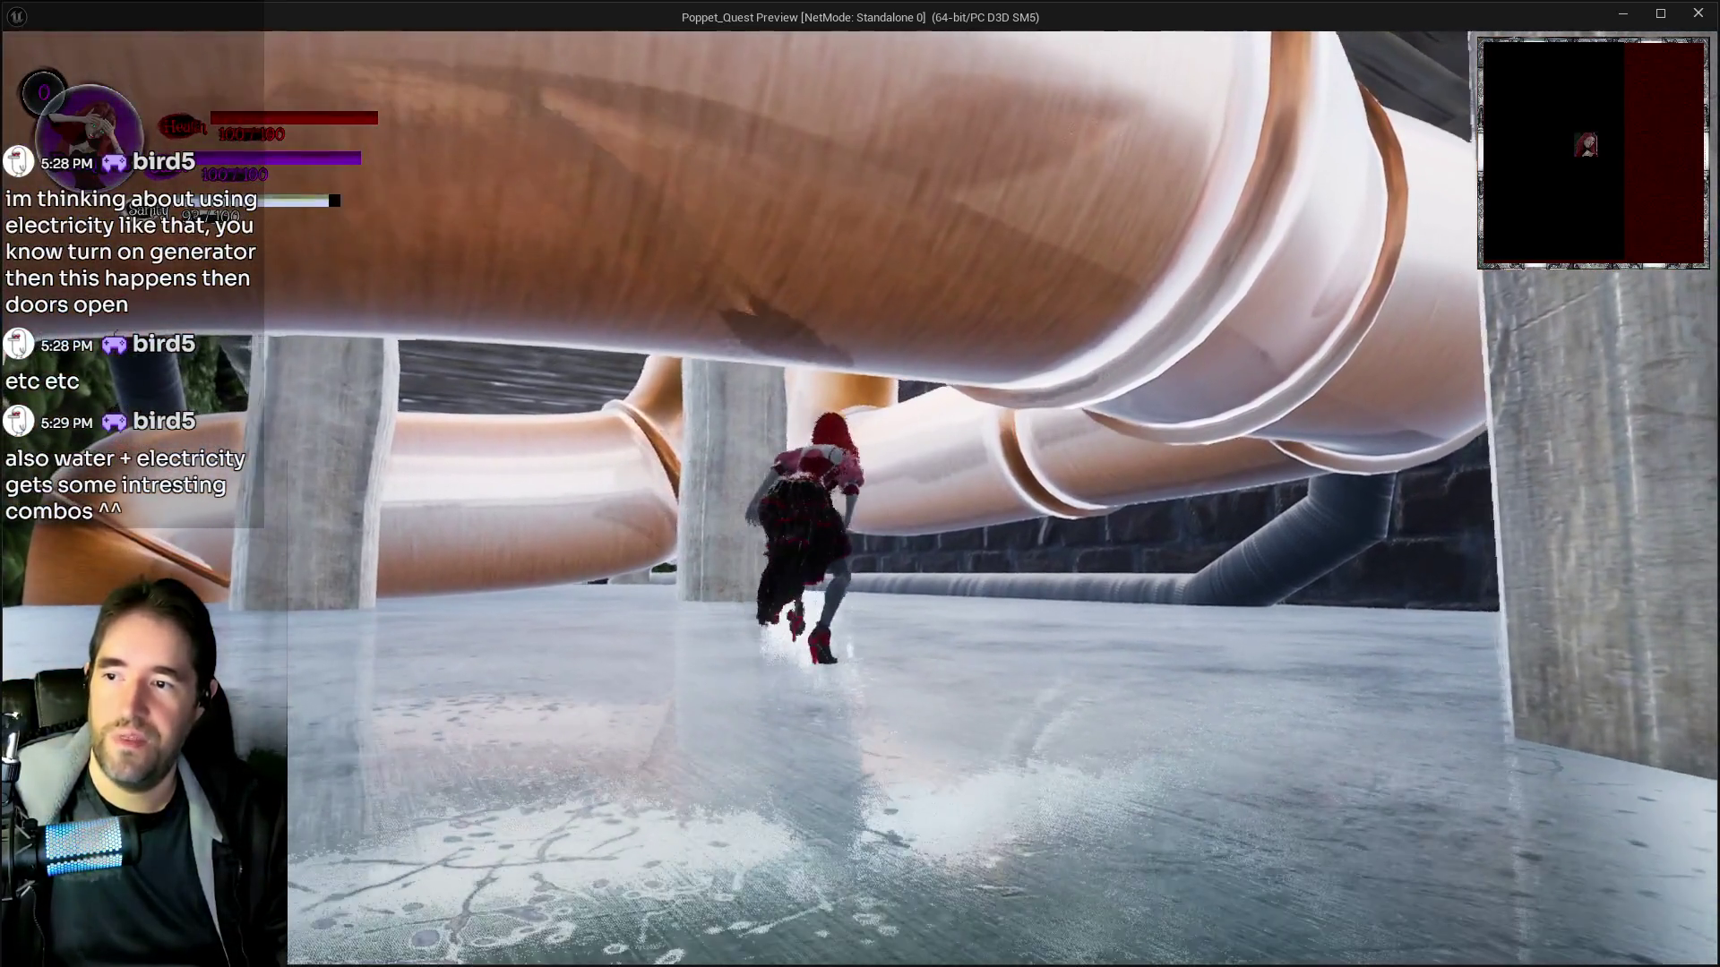
{"action": "key", "text": "w"}
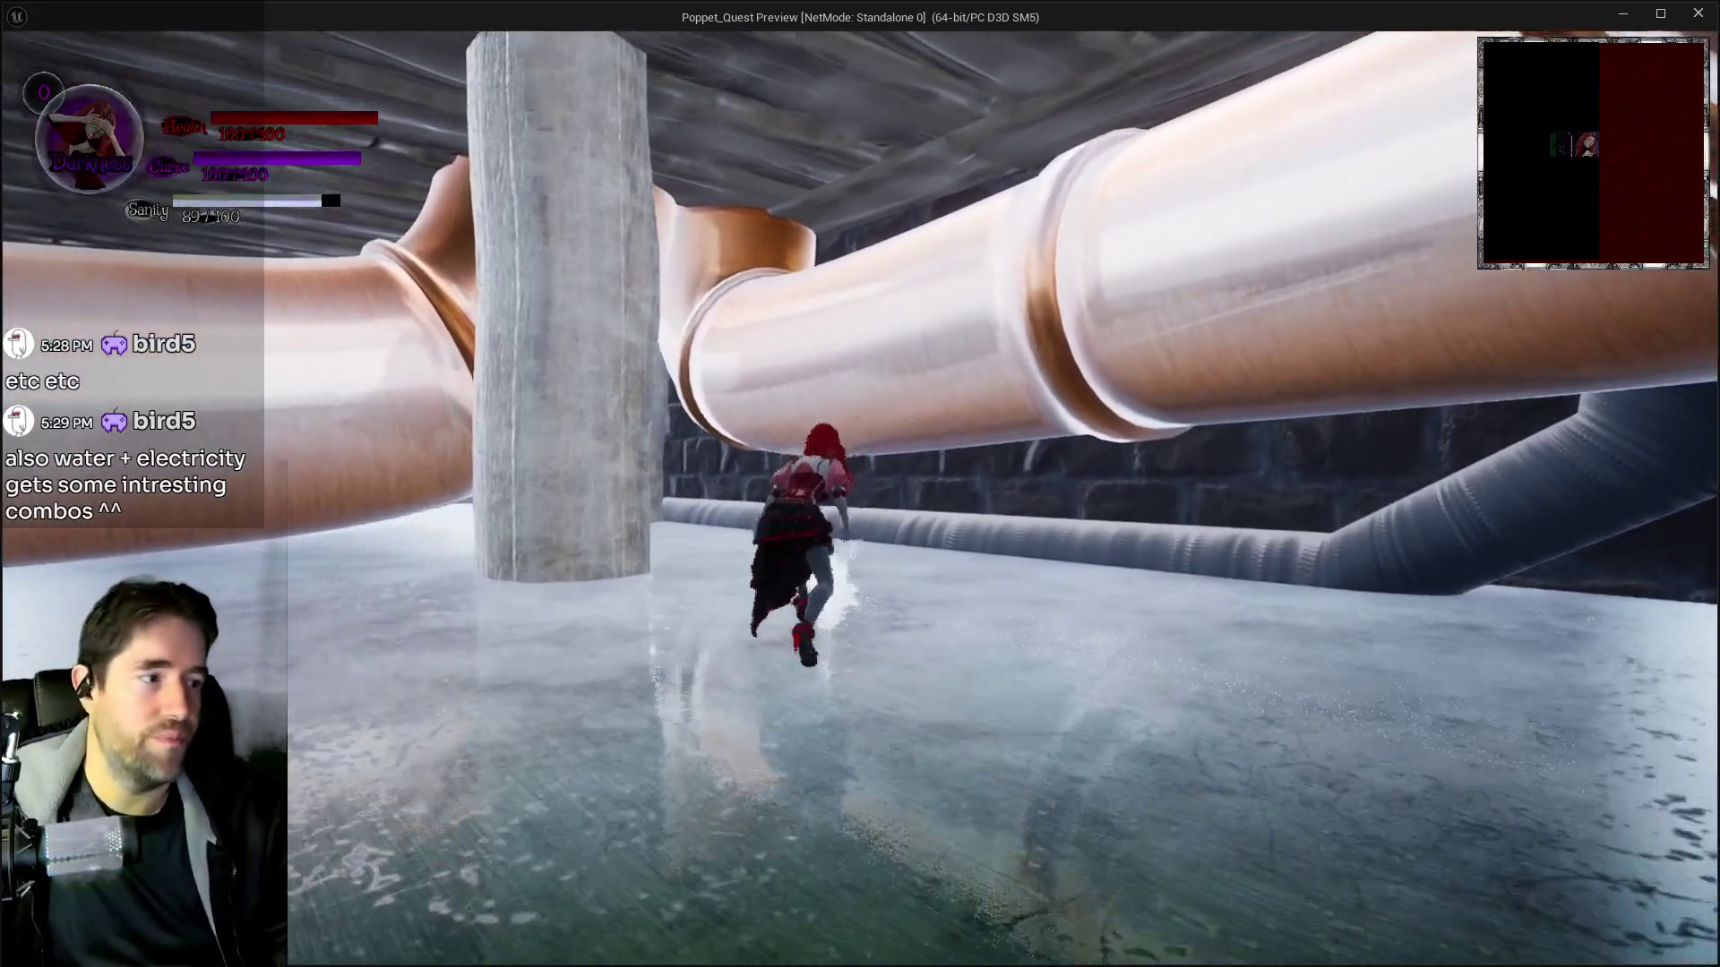
{"action": "key", "text": "w"}
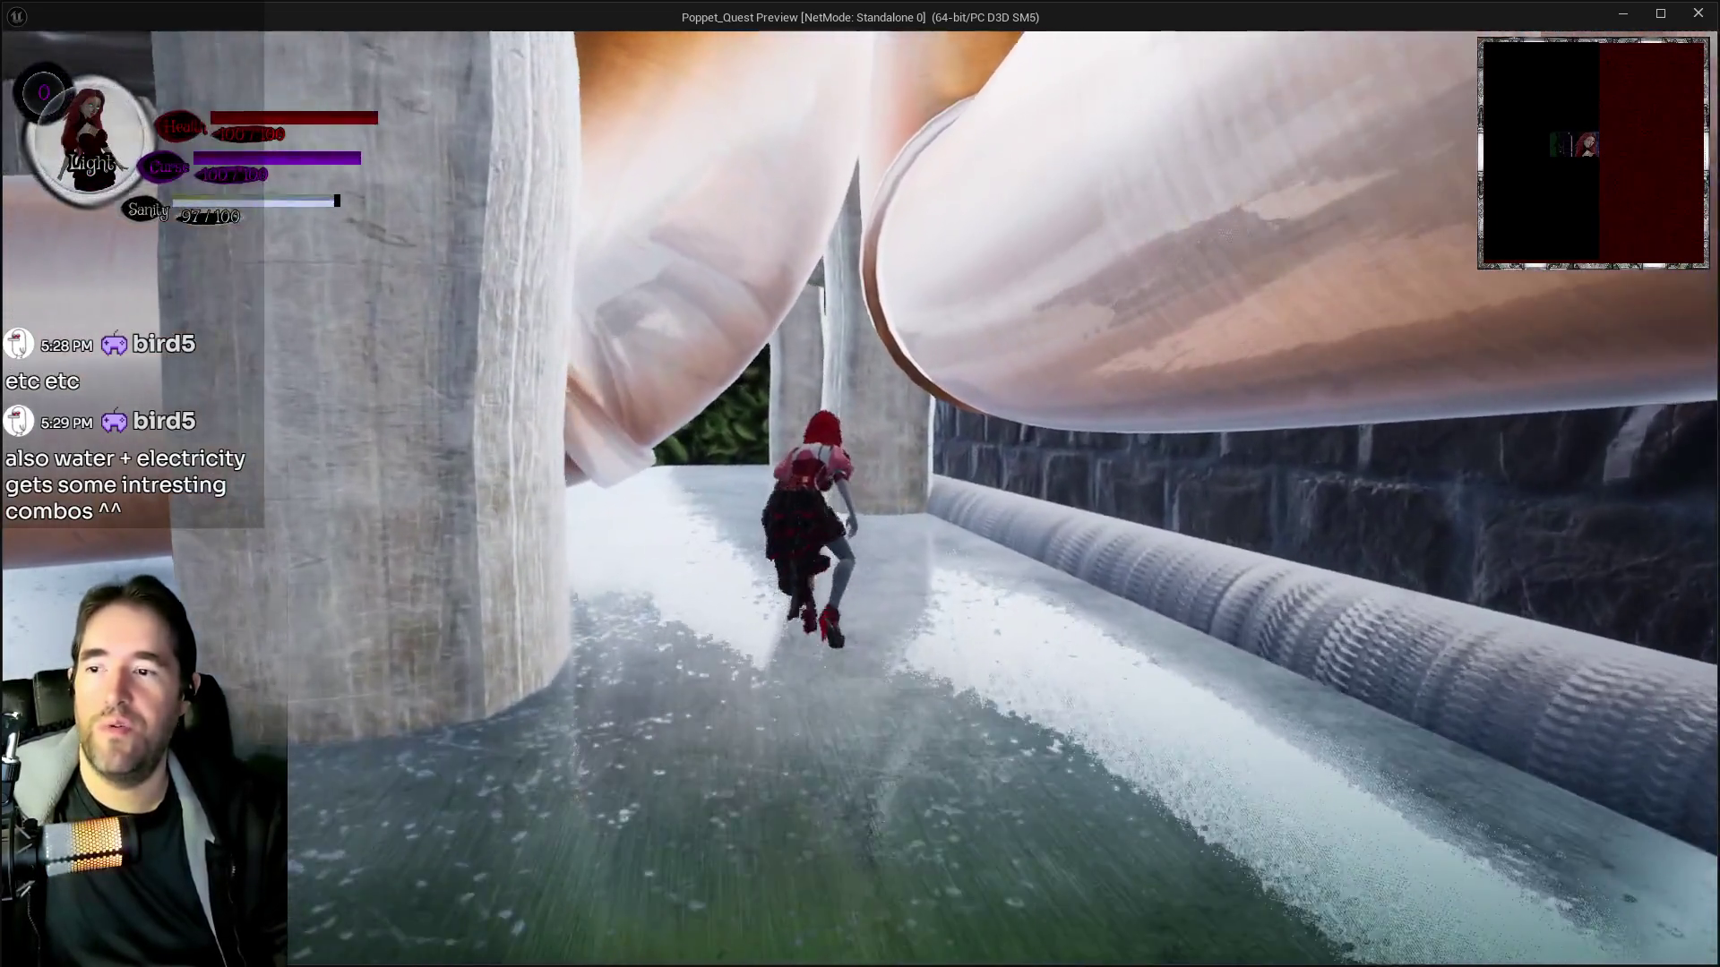
Run under the platform toward the hedge, jump off the pipe, then return to the editor
{"action": "key", "text": "w"}
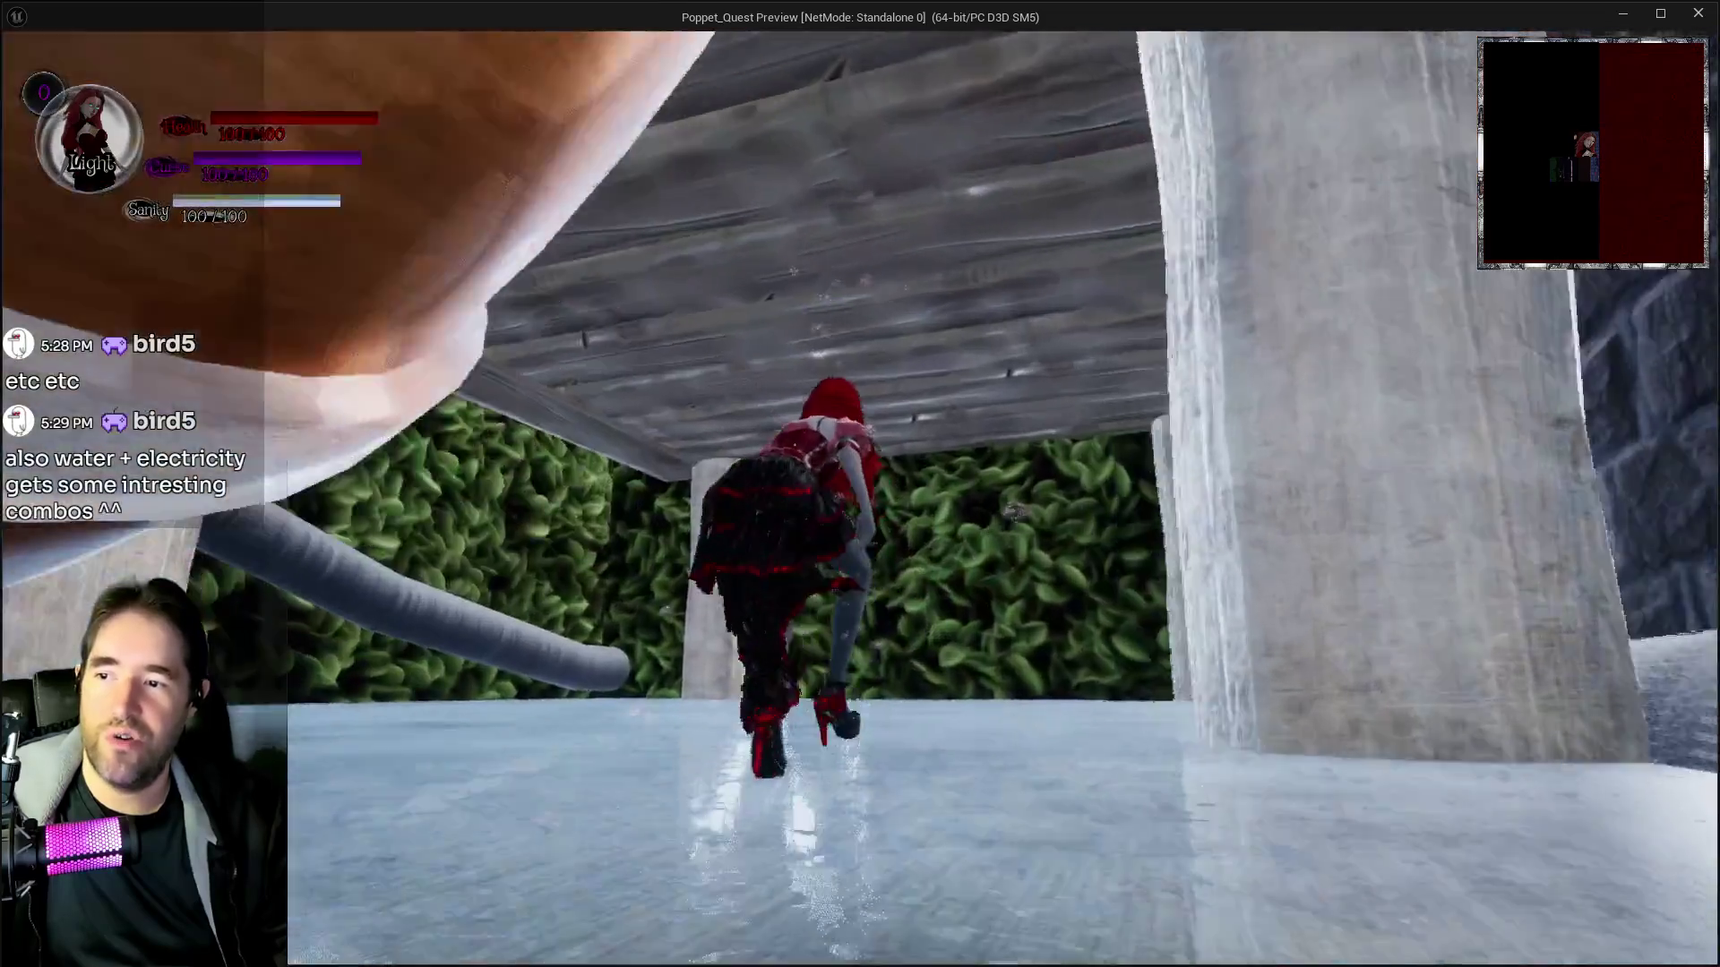
{"action": "key", "text": "w"}
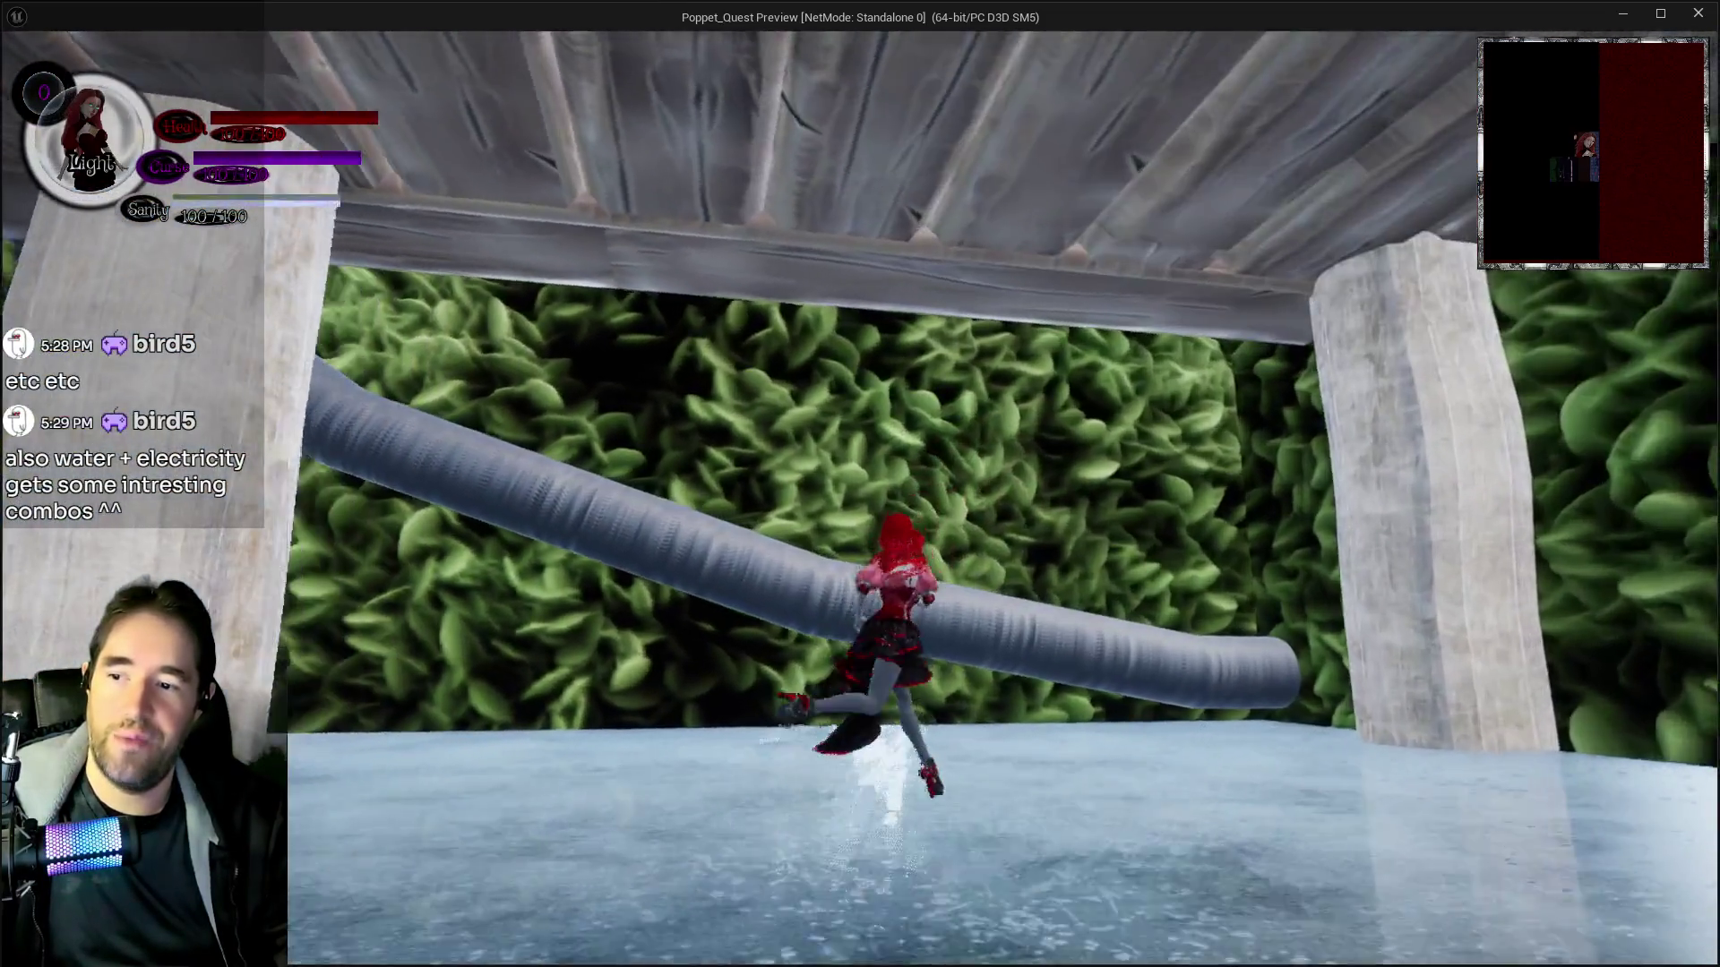
{"action": "key", "text": "w"}
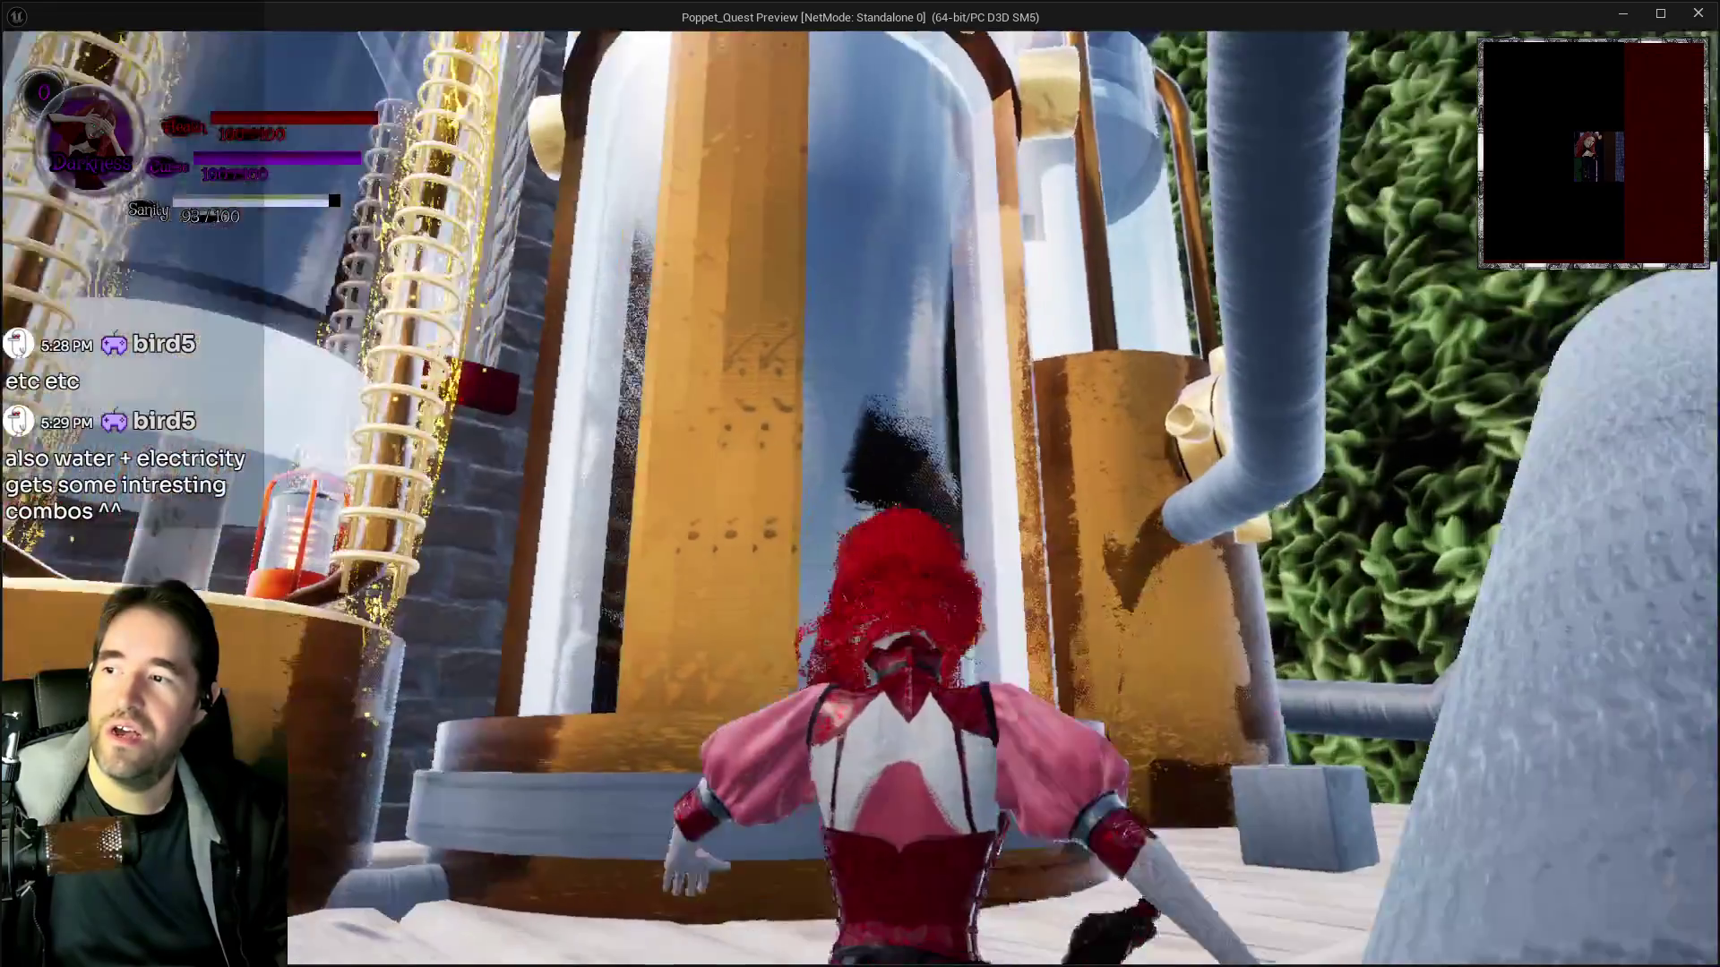
{"action": "key", "text": "w"}
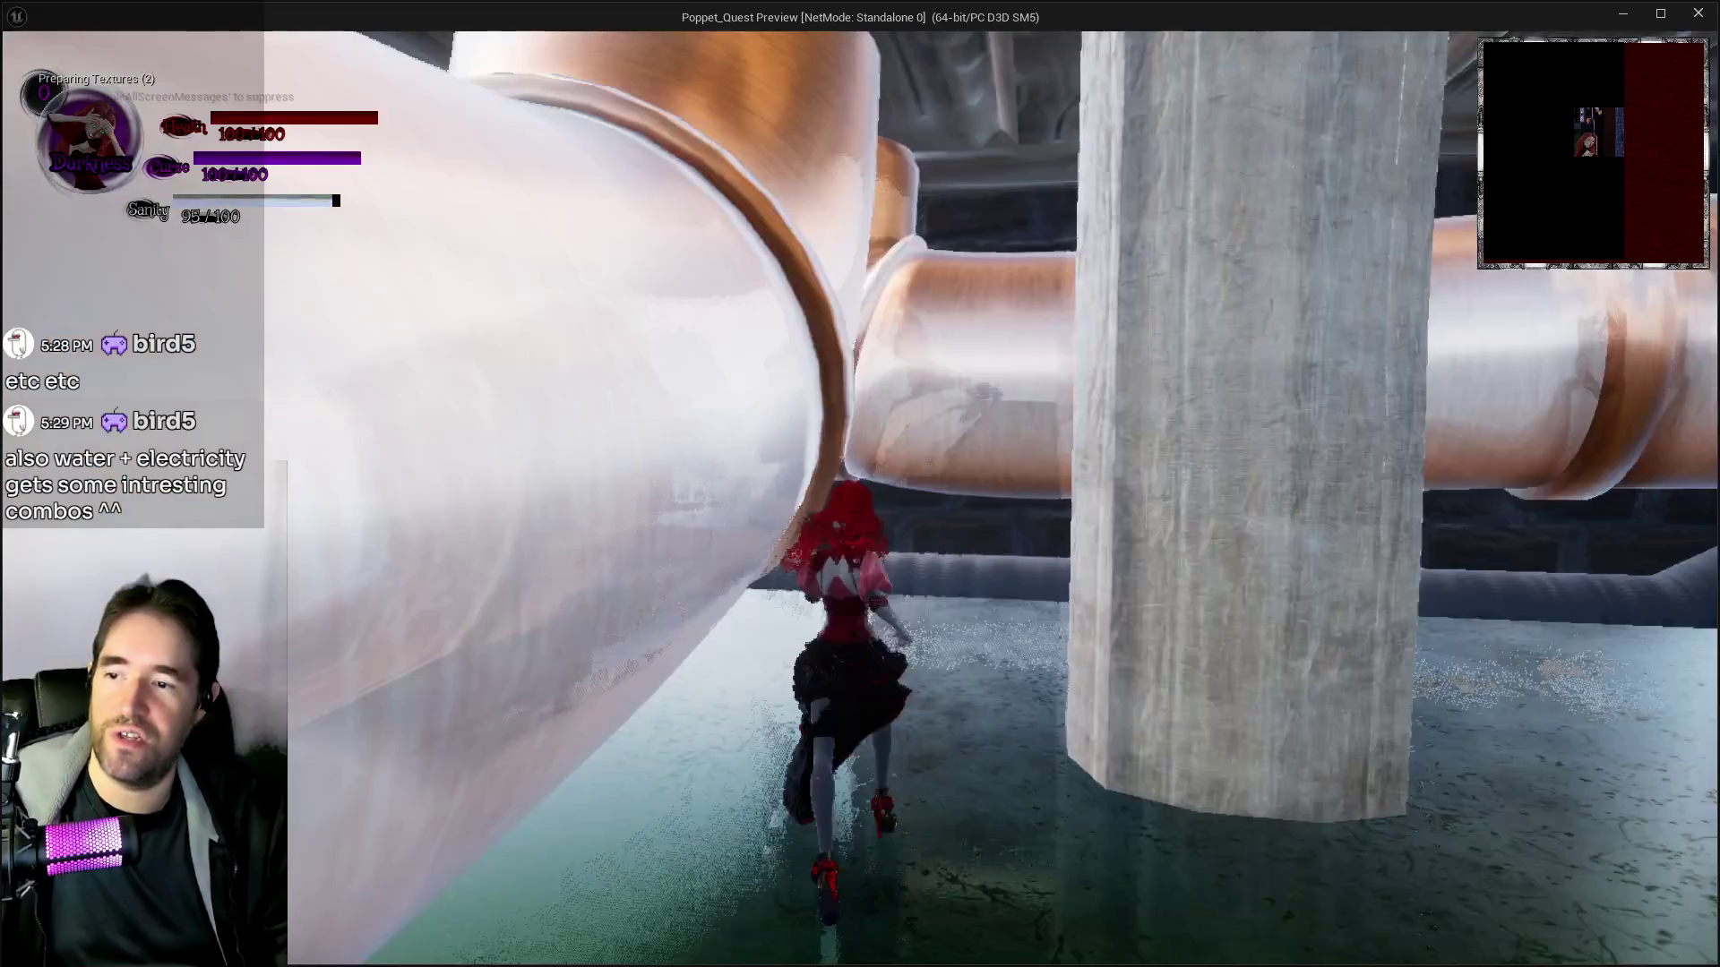
{"action": "key", "text": "w"}
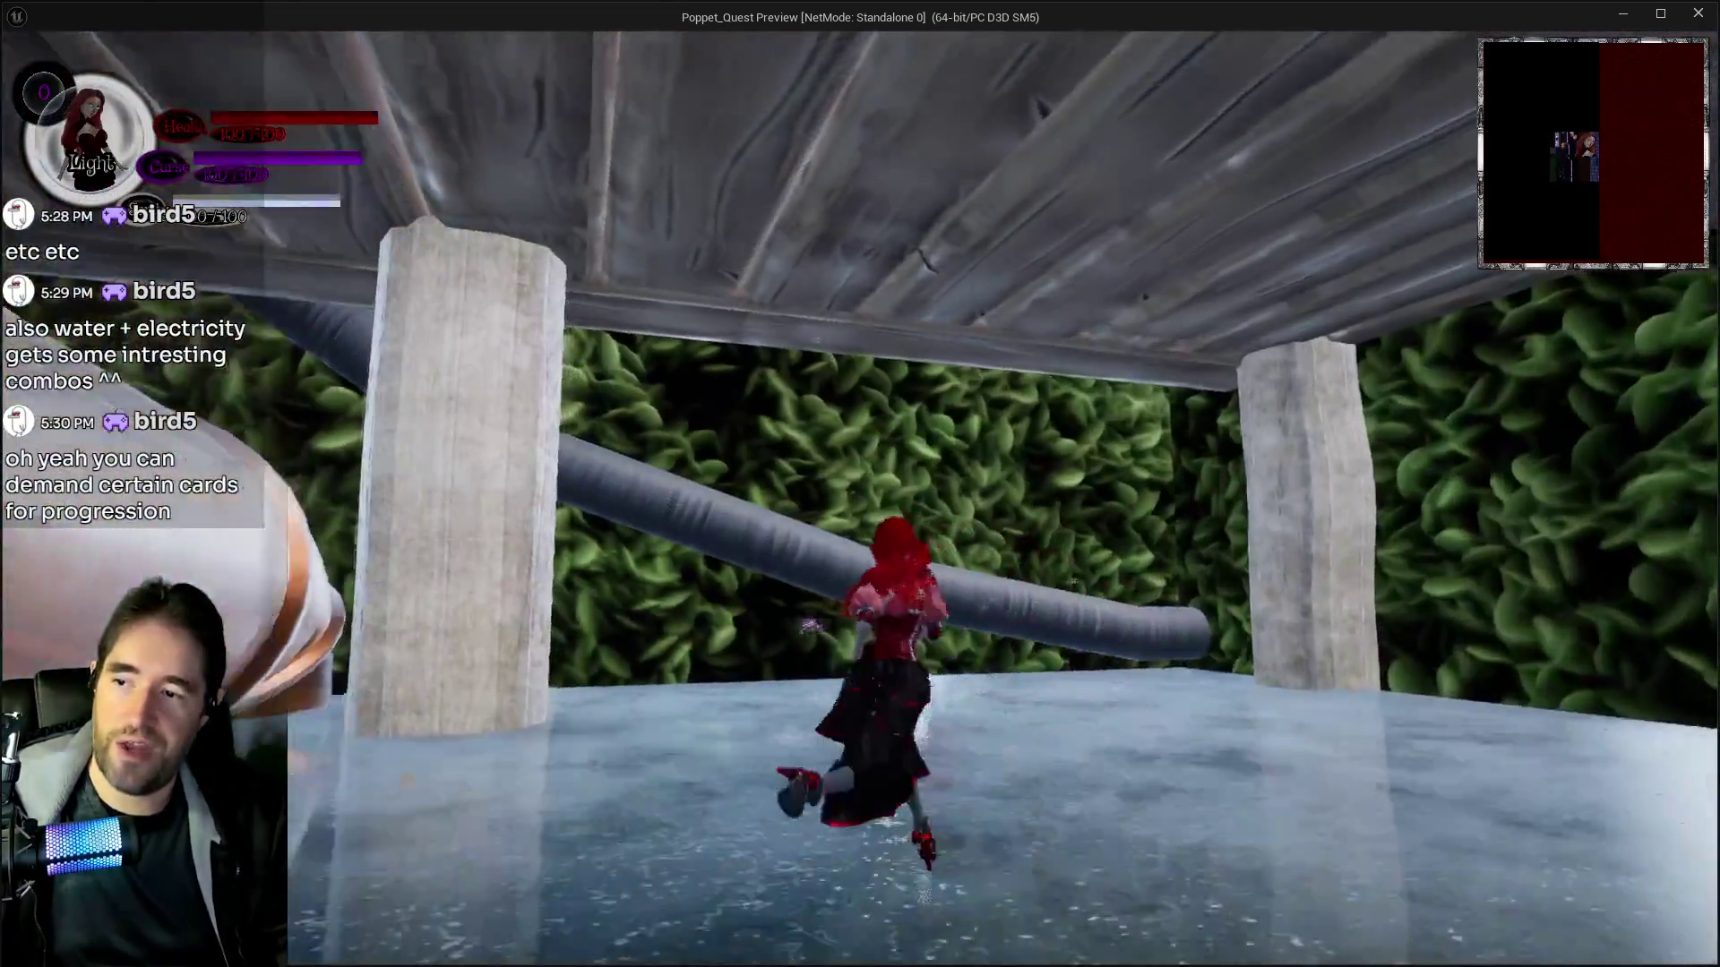
{"action": "key", "text": "space"}
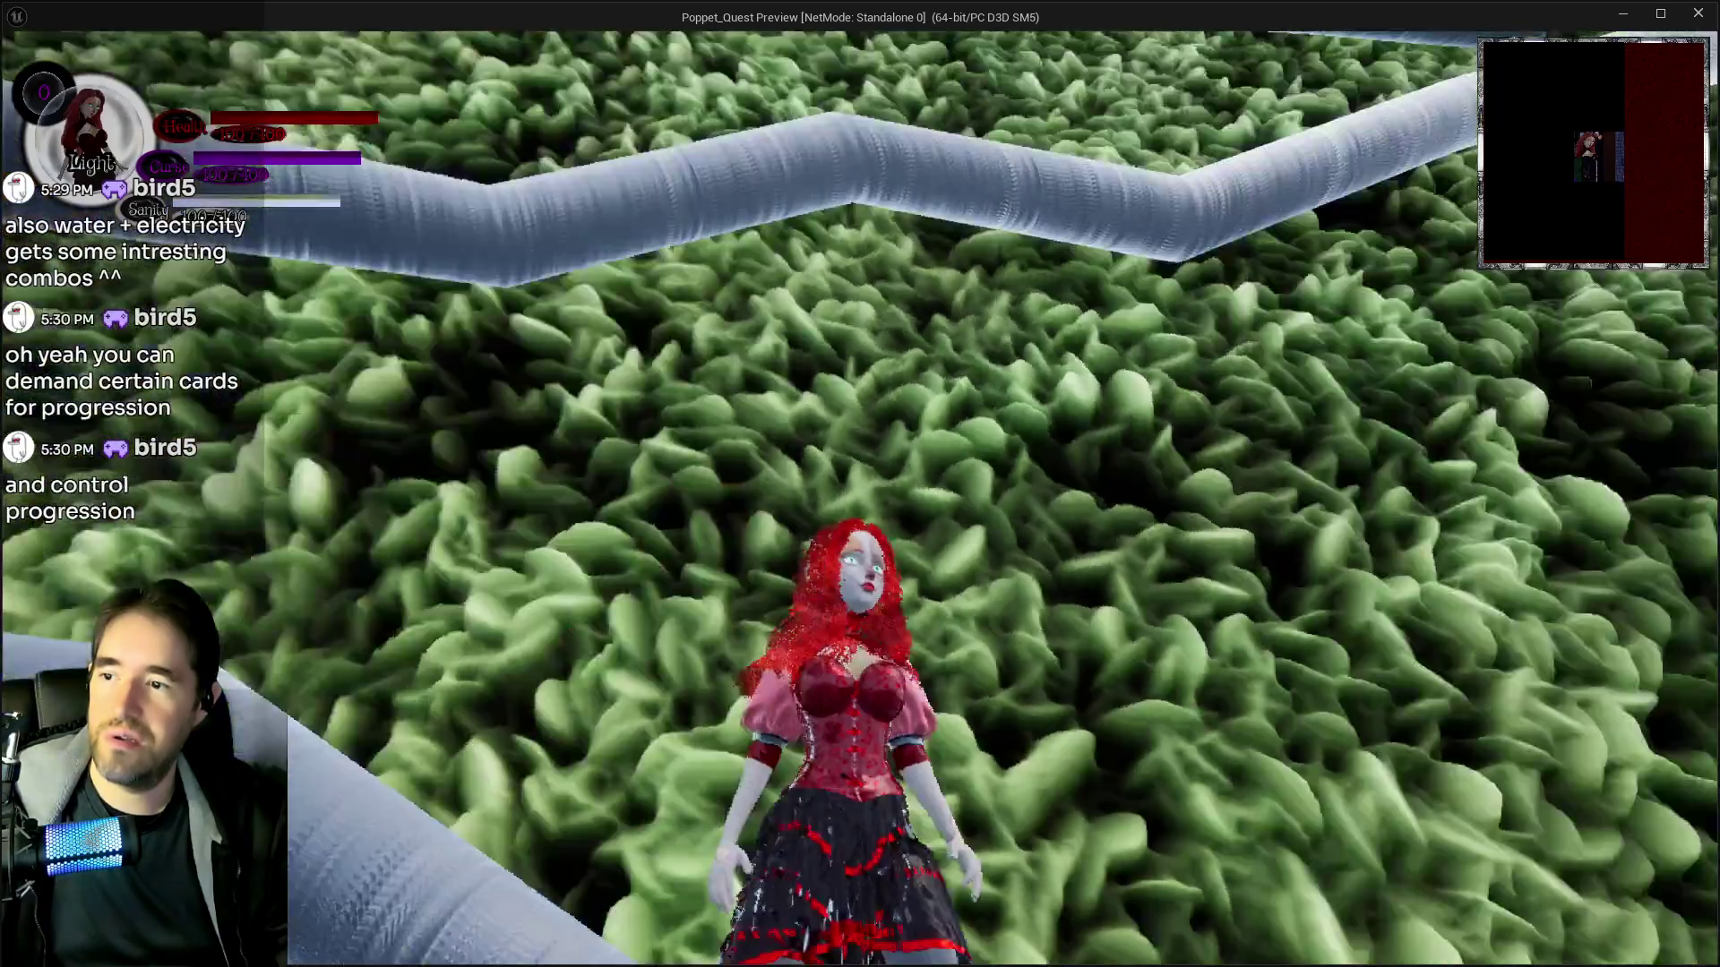
{"action": "key", "text": "alt+Tab"}
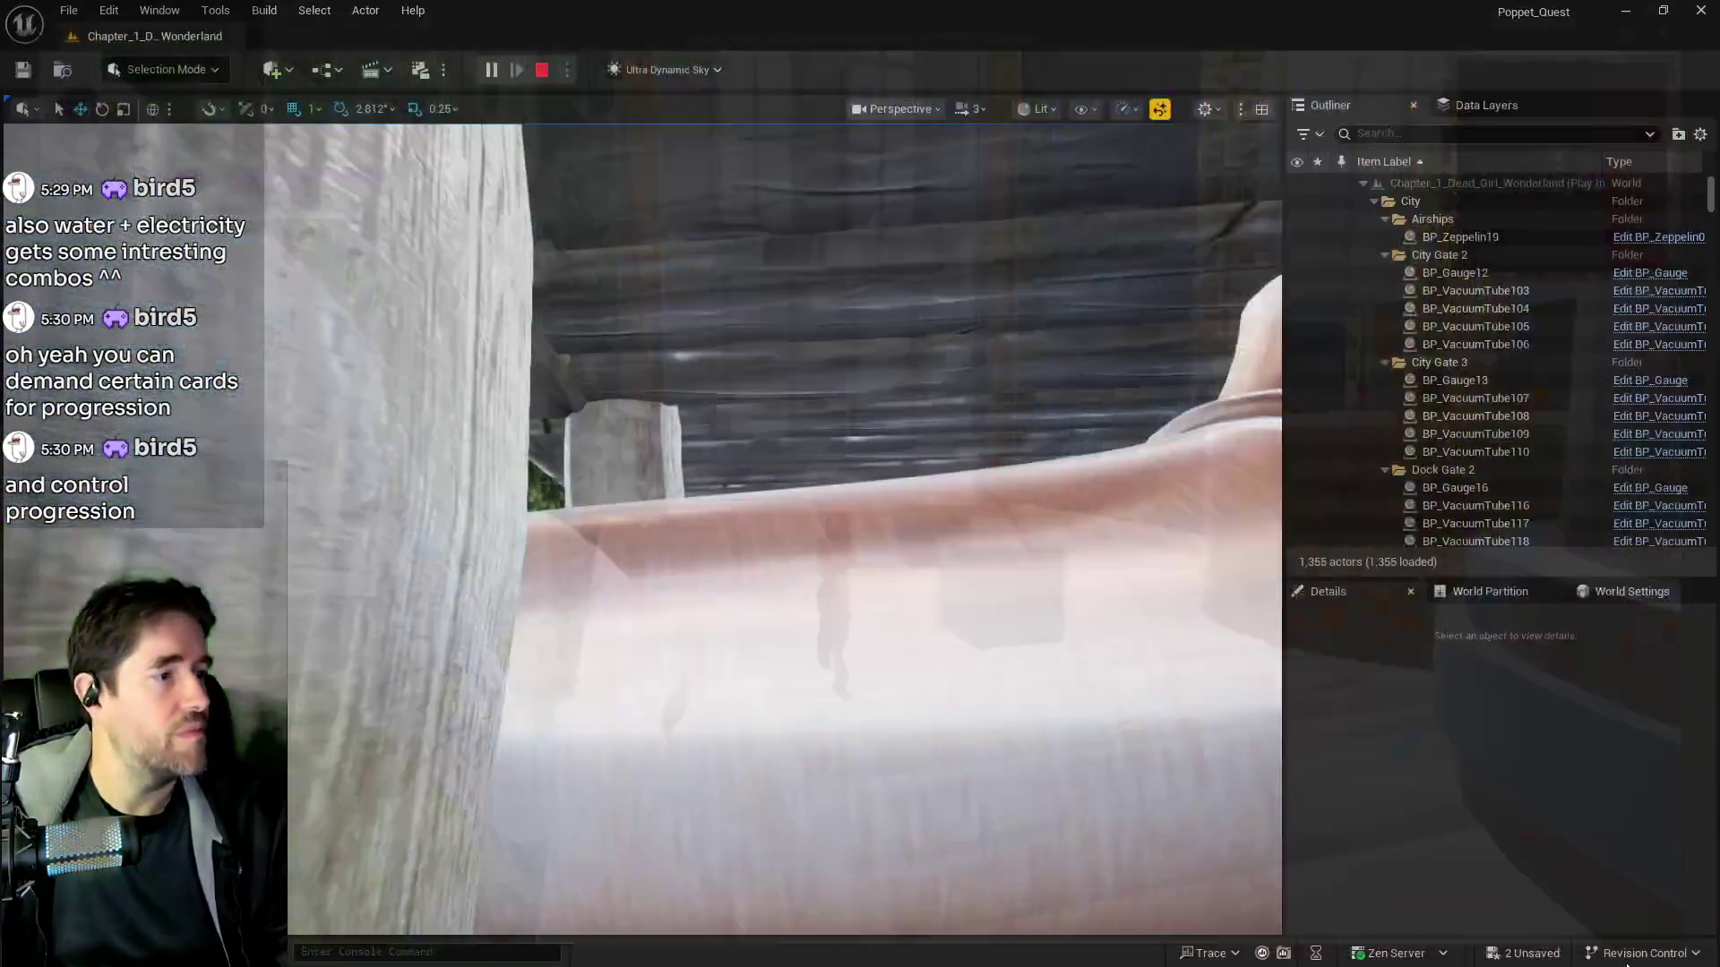
Stop the play-test and fly the viewport across the level over the water
{"action": "key", "text": "Escape"}
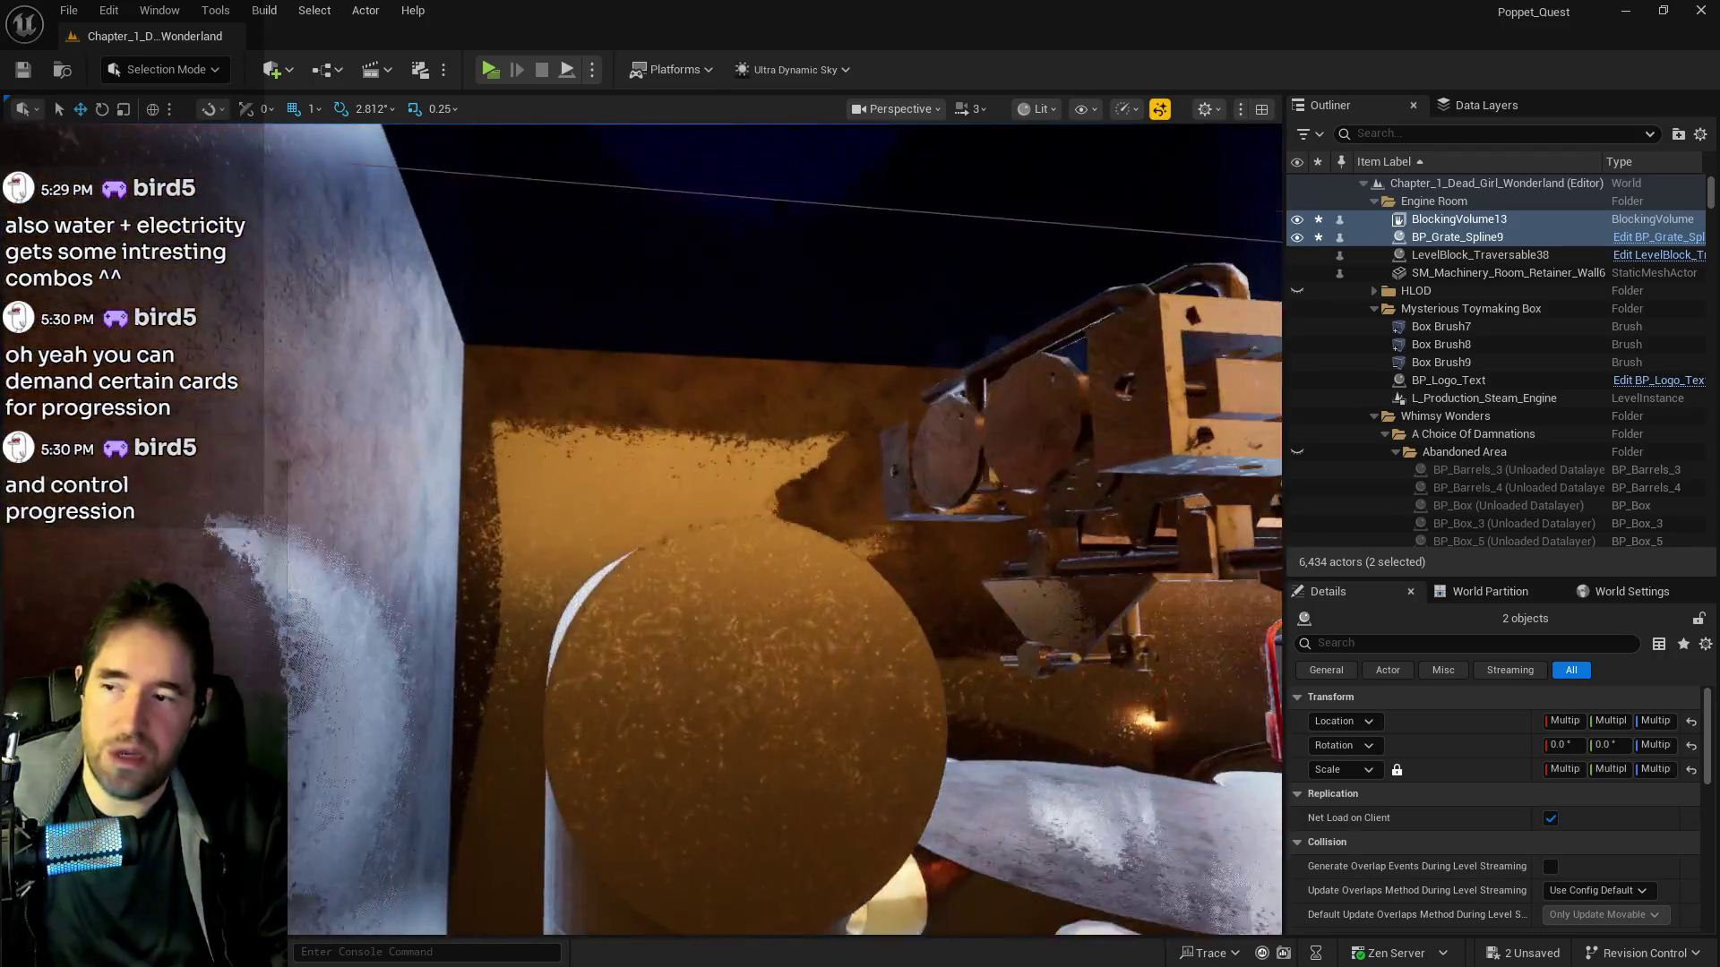
{"action": "key", "text": "w"}
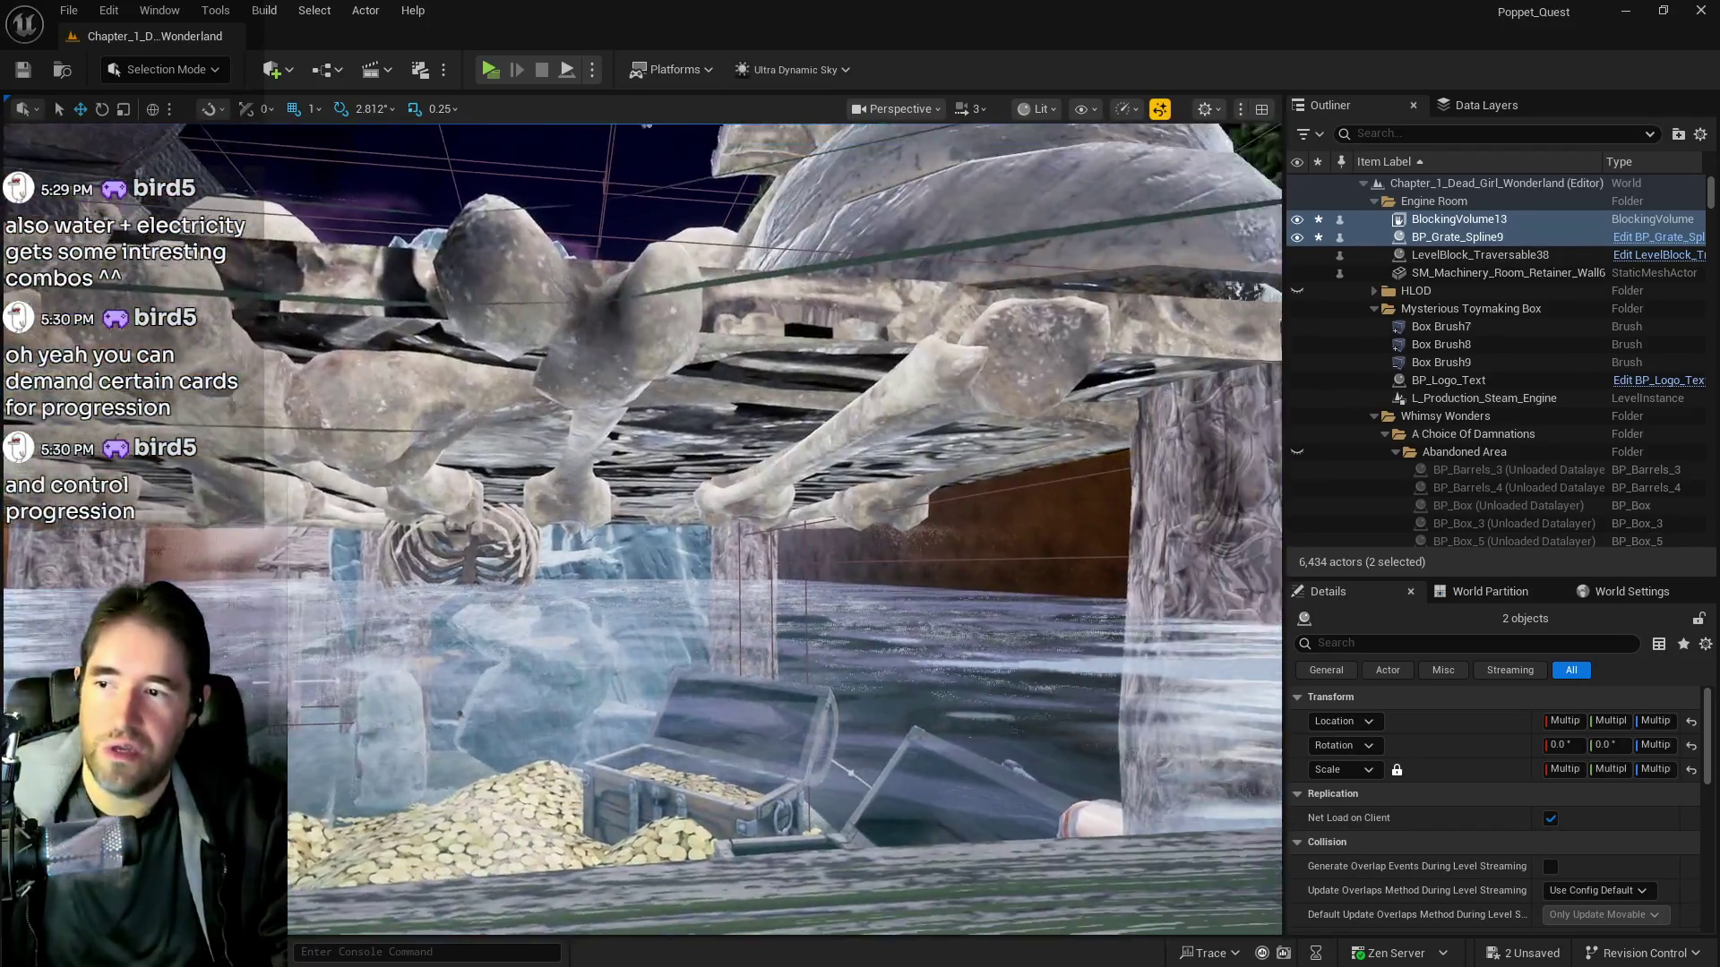
{"action": "key", "text": "w"}
{"action": "key", "text": "w"}
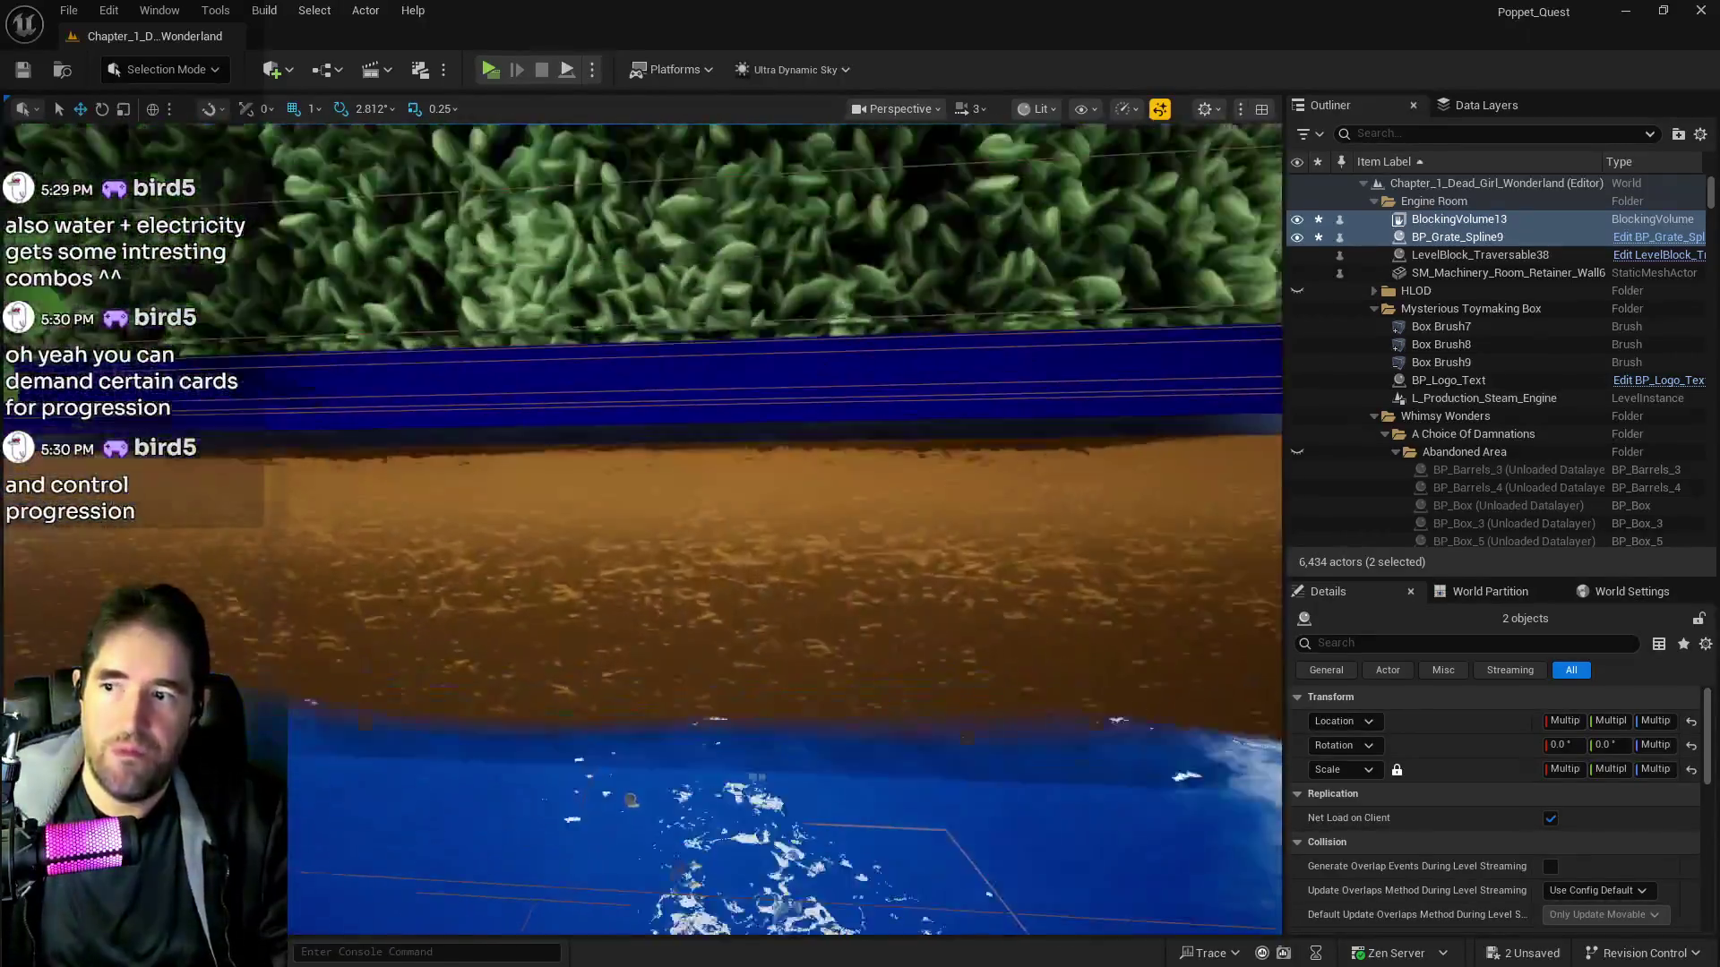
{"action": "key", "text": "w"}
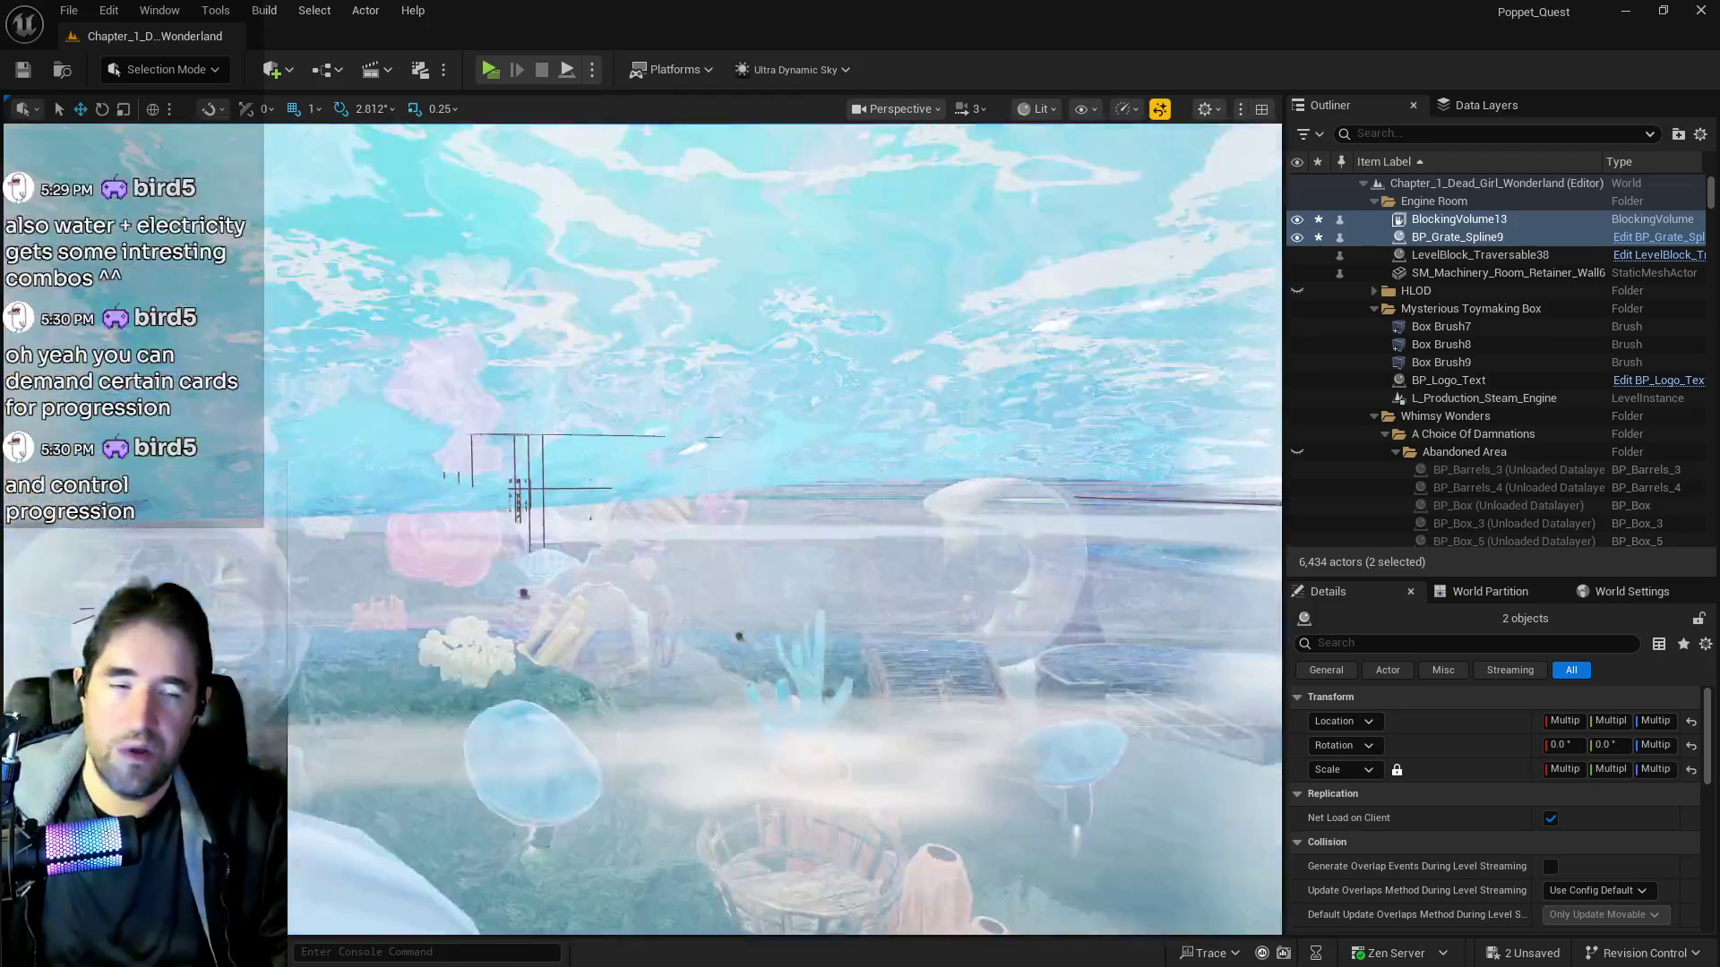
{"action": "key", "text": "w"}
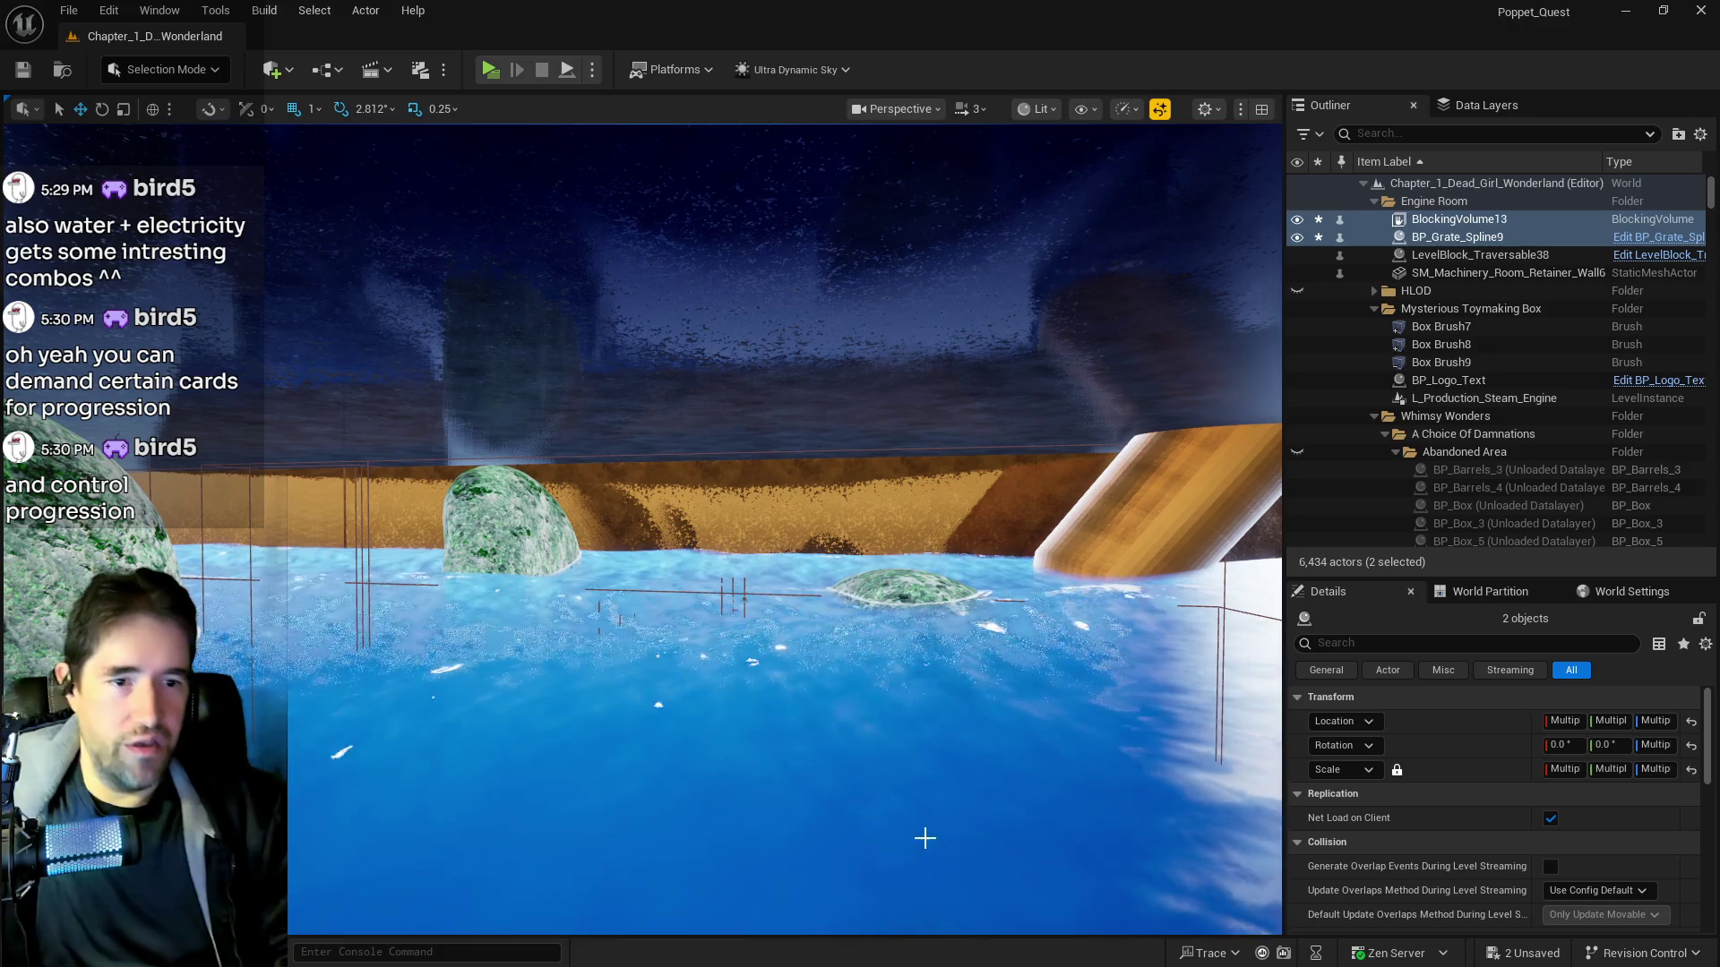
Fly past the machinery room to the grotto and select the blue glowing mushroom light
{"action": "key", "text": "w"}
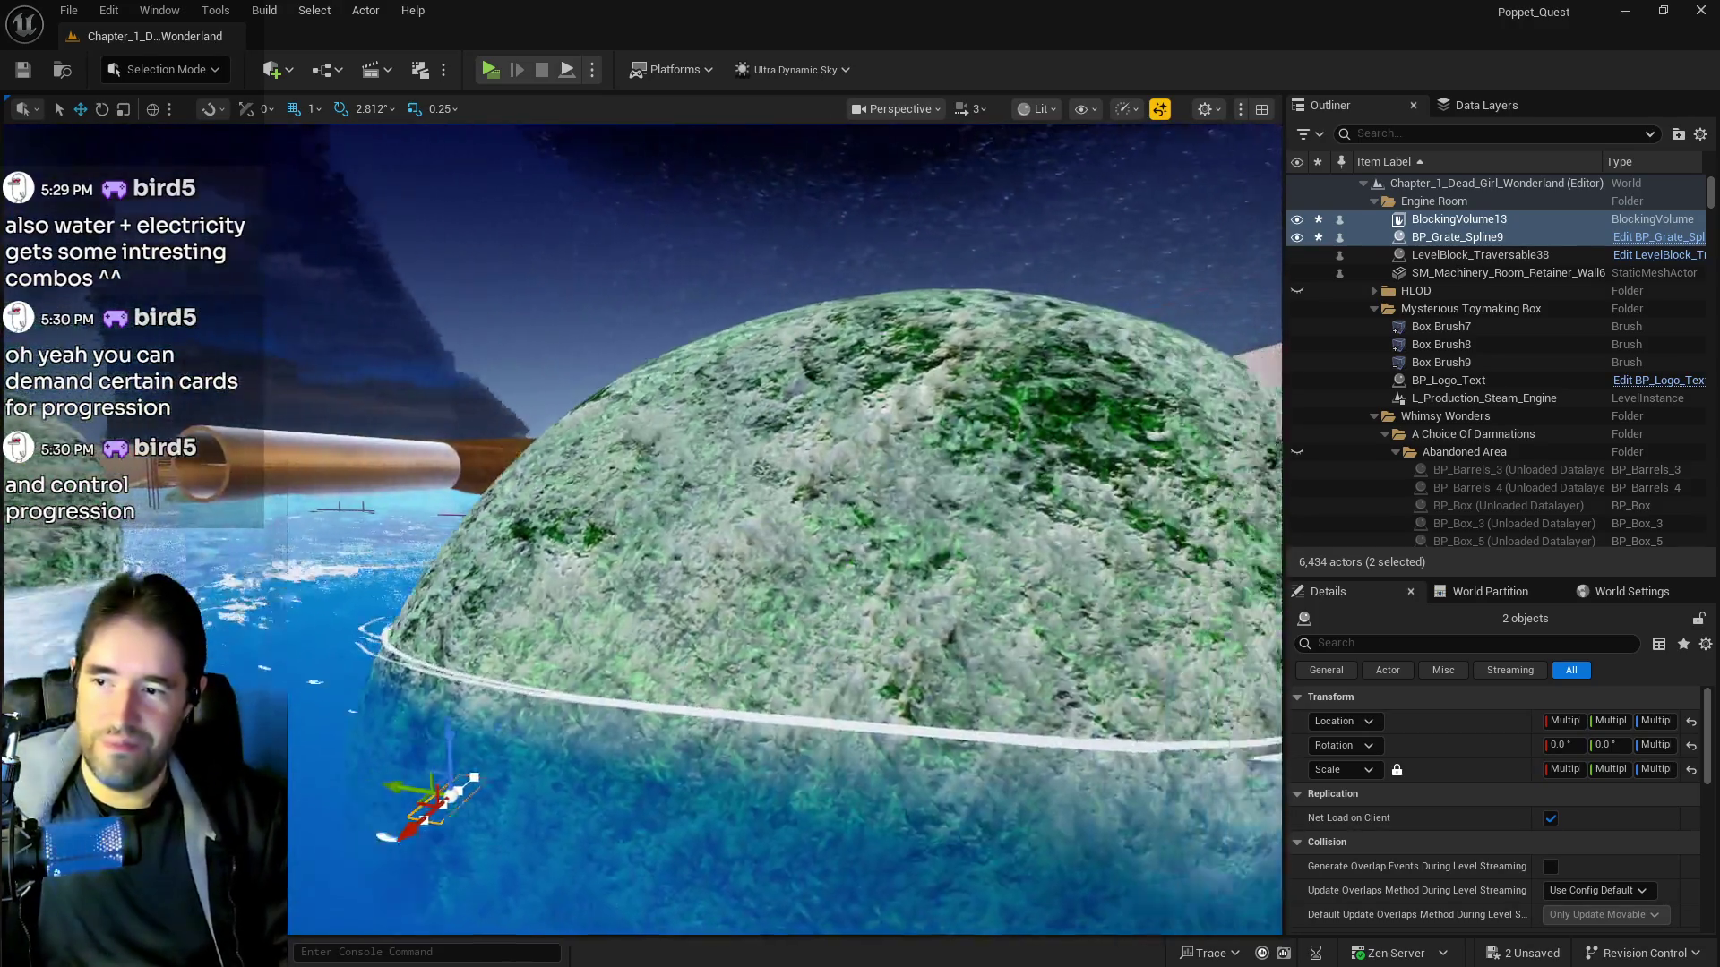
{"action": "key", "text": "w"}
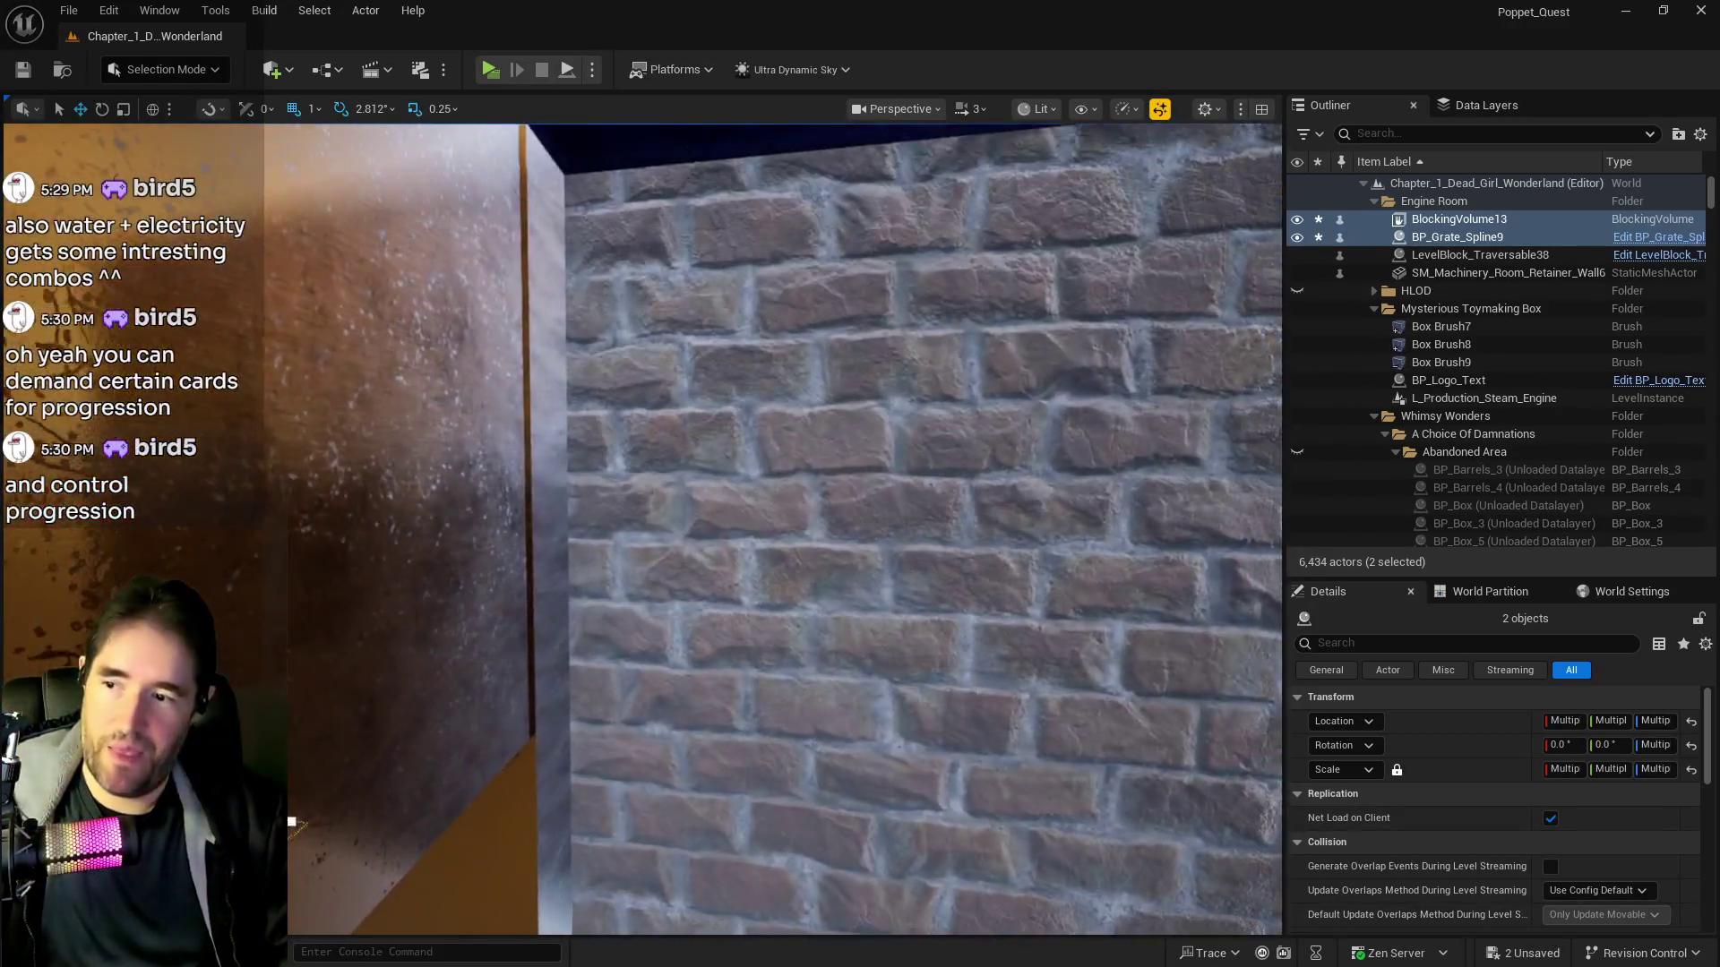
{"action": "key", "text": "w"}
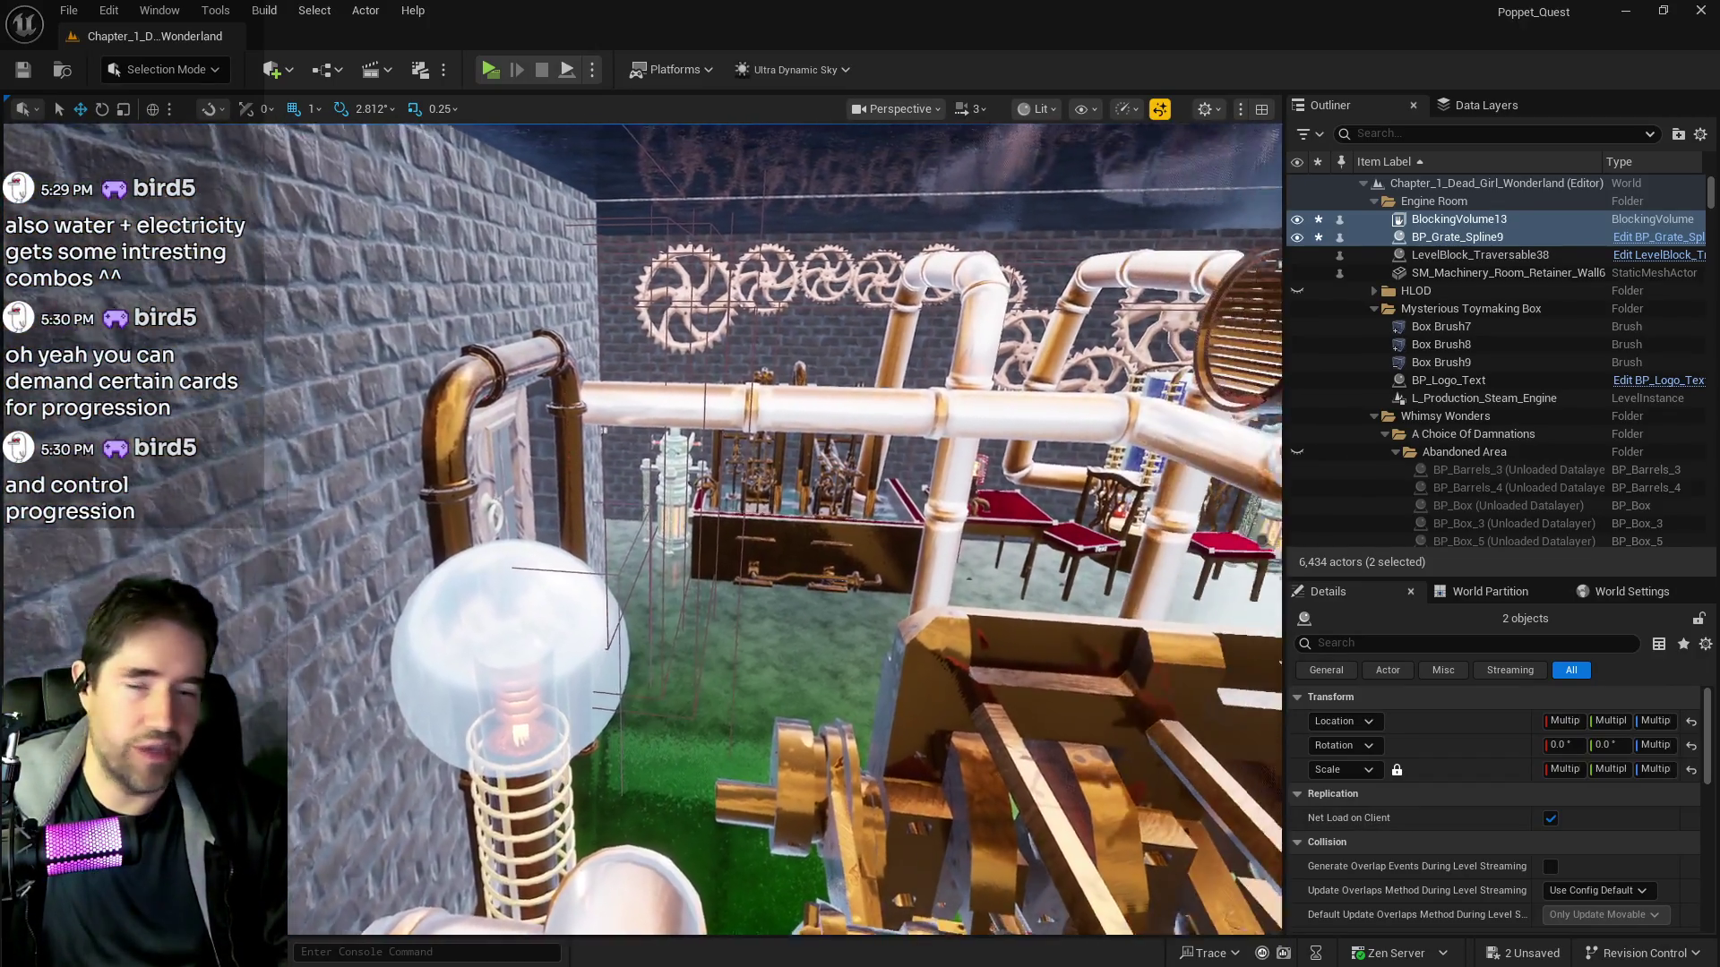
{"action": "key", "text": "w"}
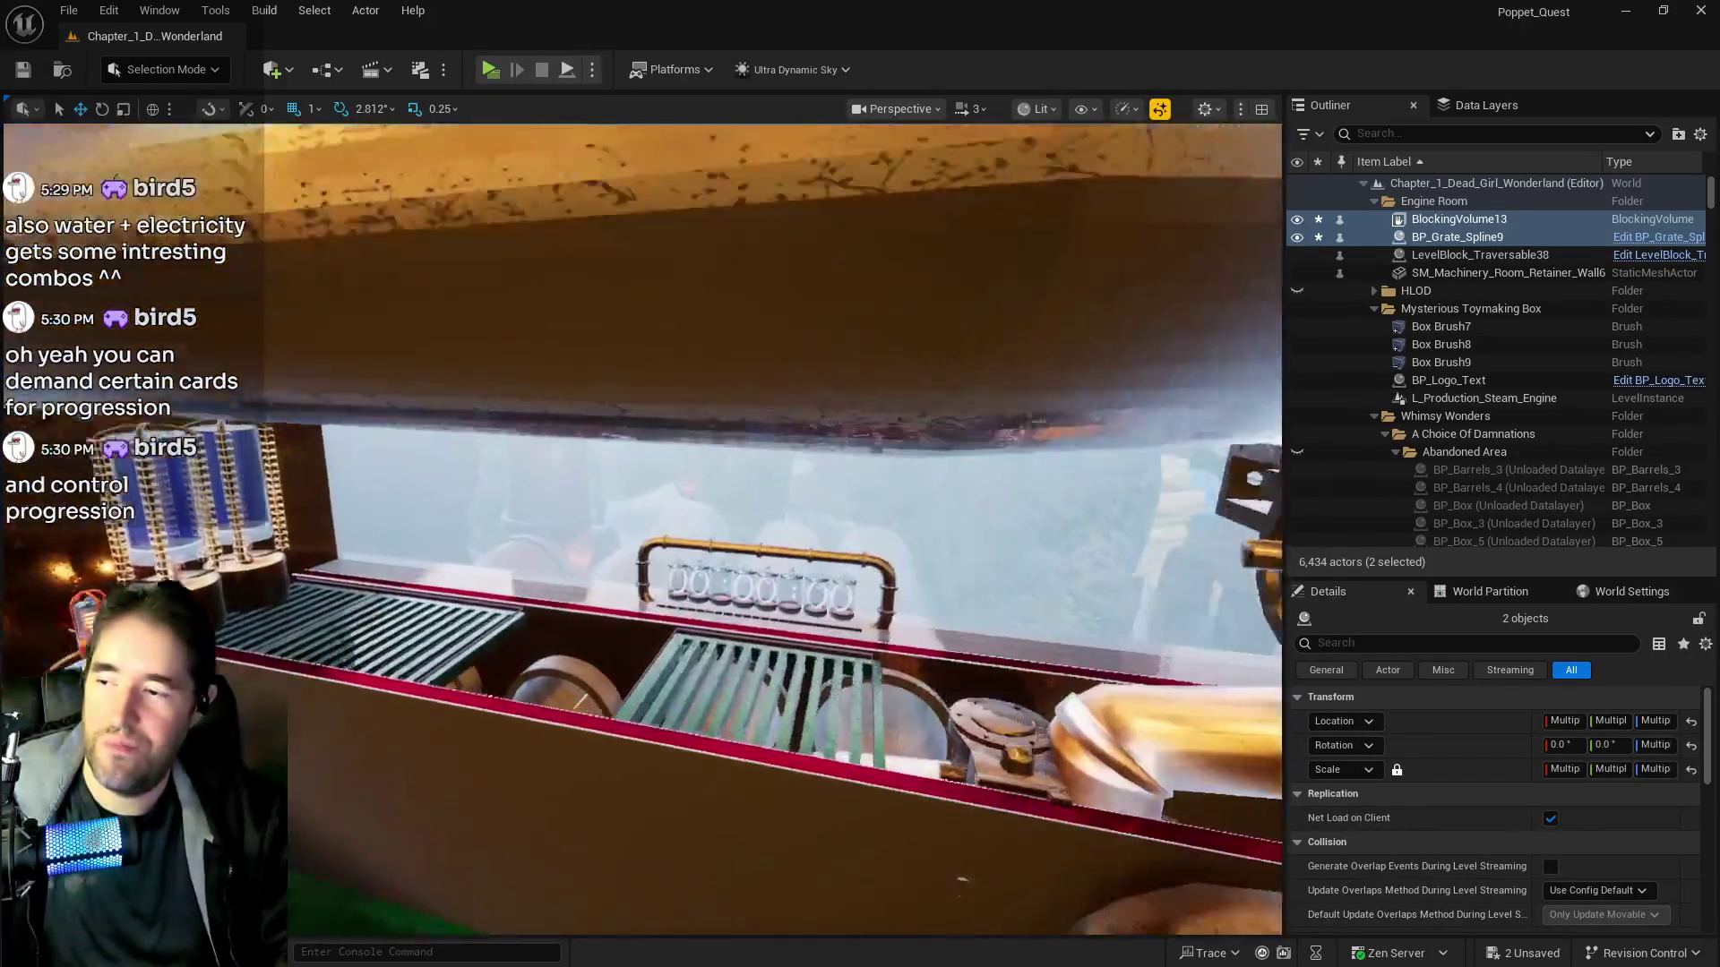
{"action": "key", "text": "s"}
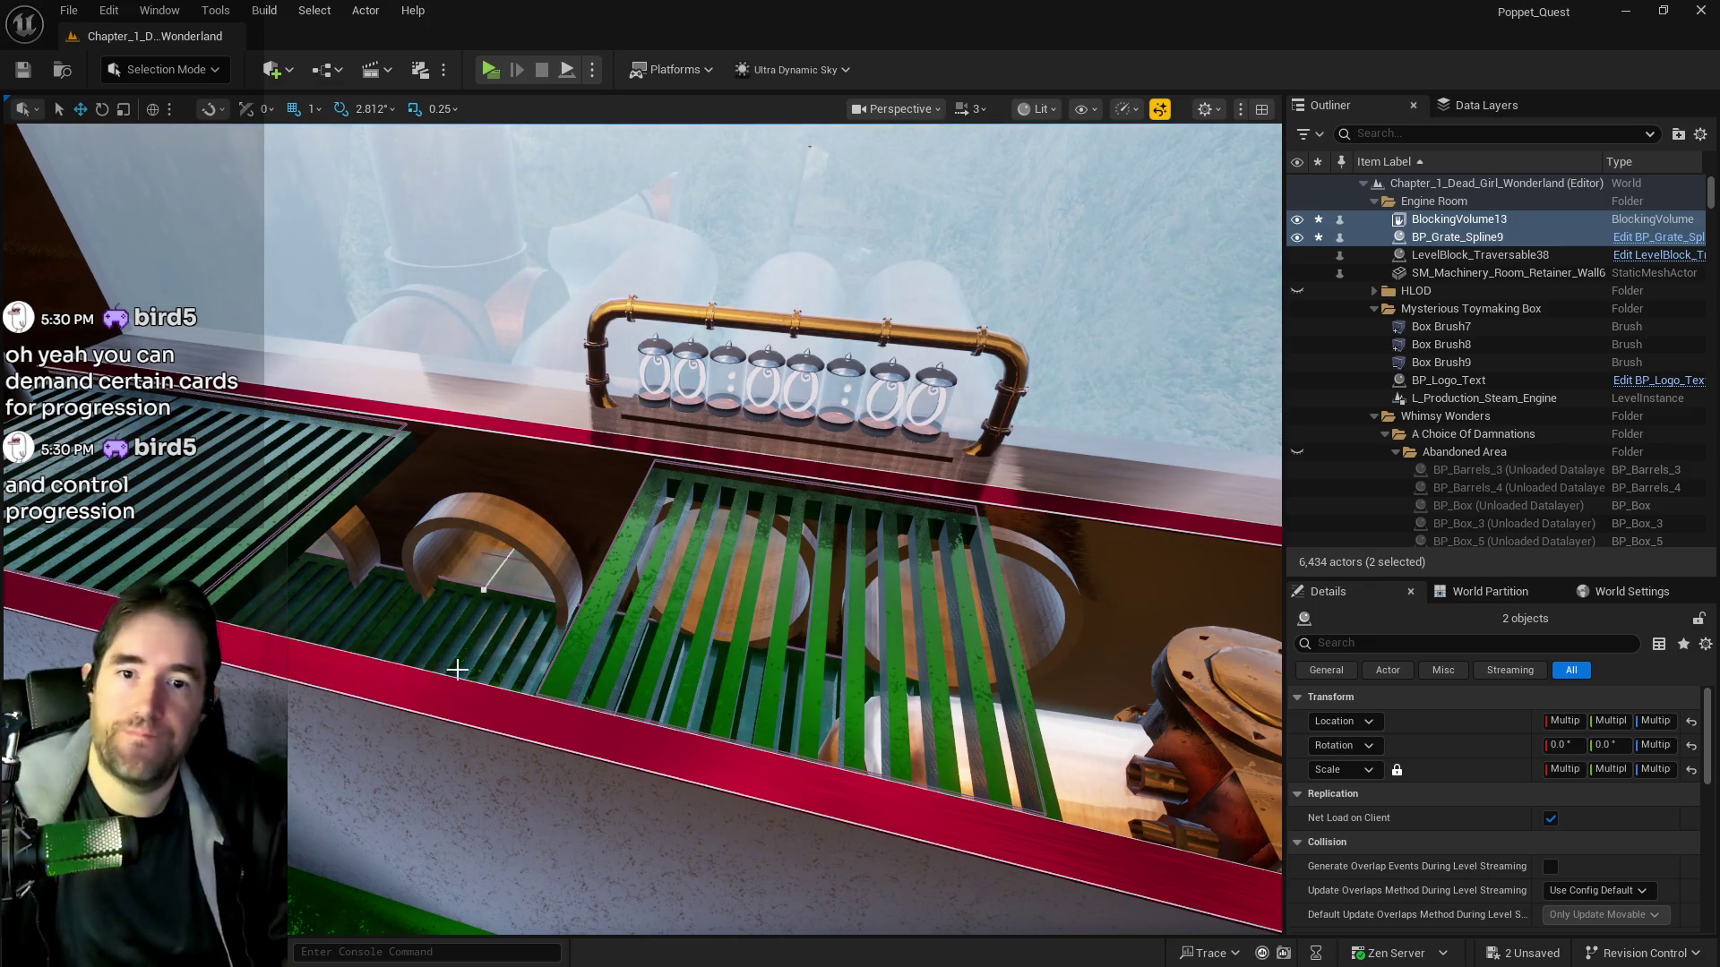
{"action": "key", "text": "f"}
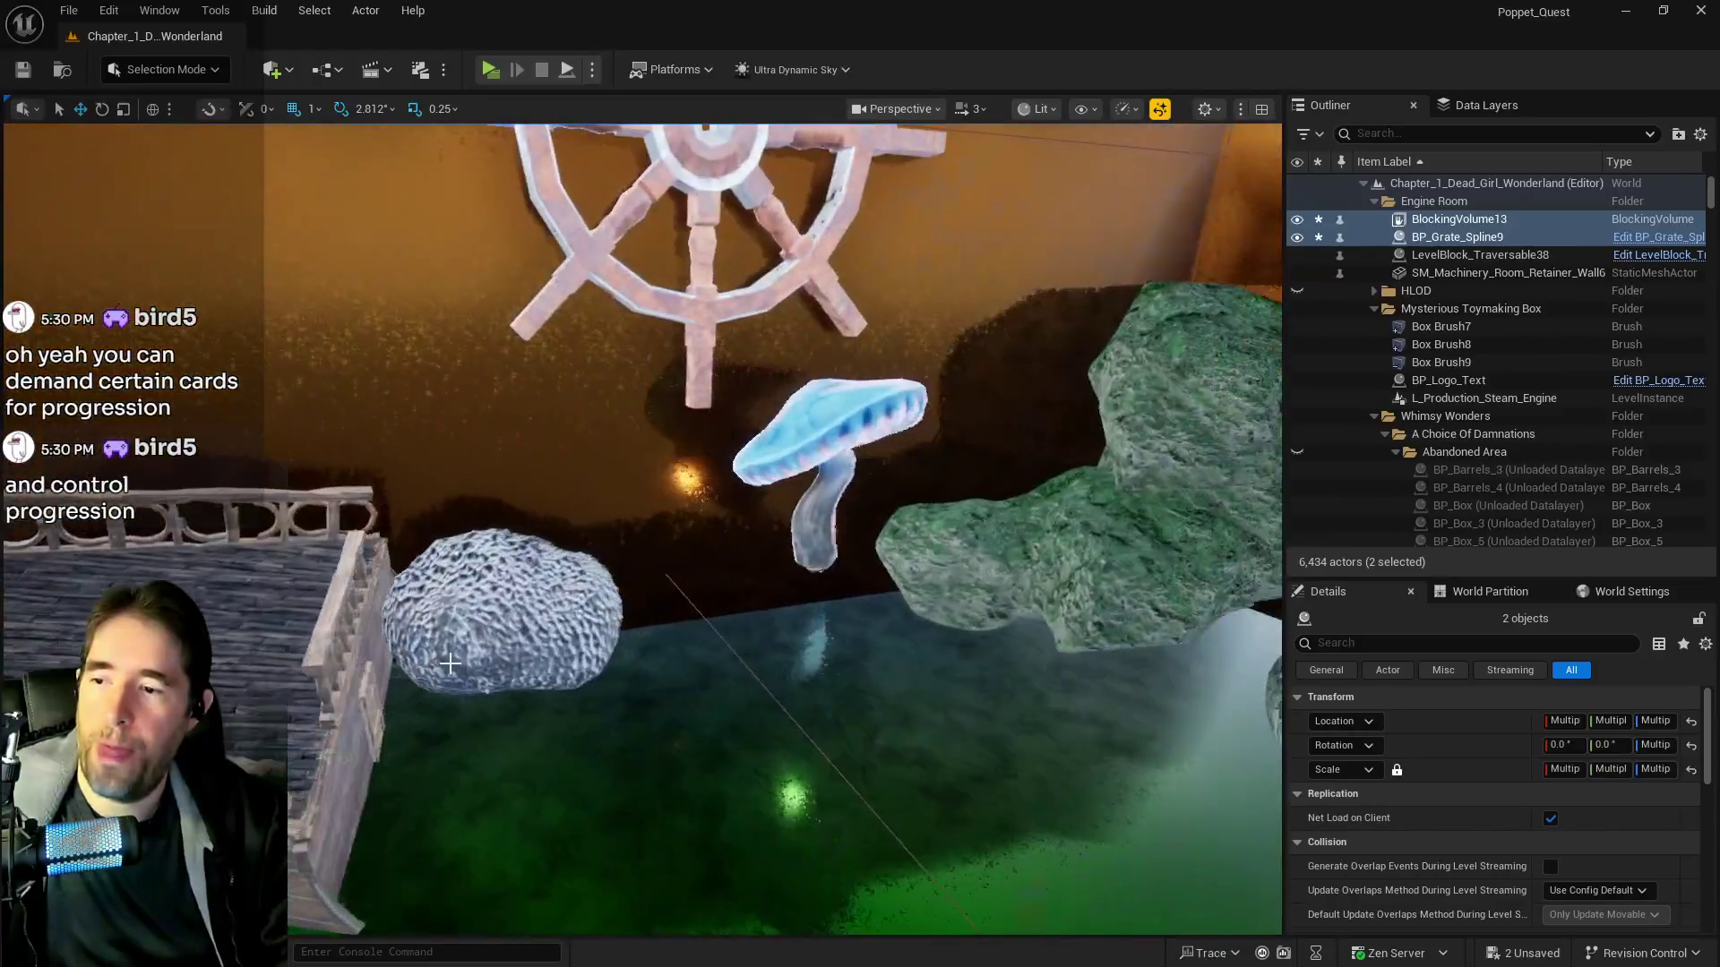
{"action": "left_click", "coordinate": [745, 465]}
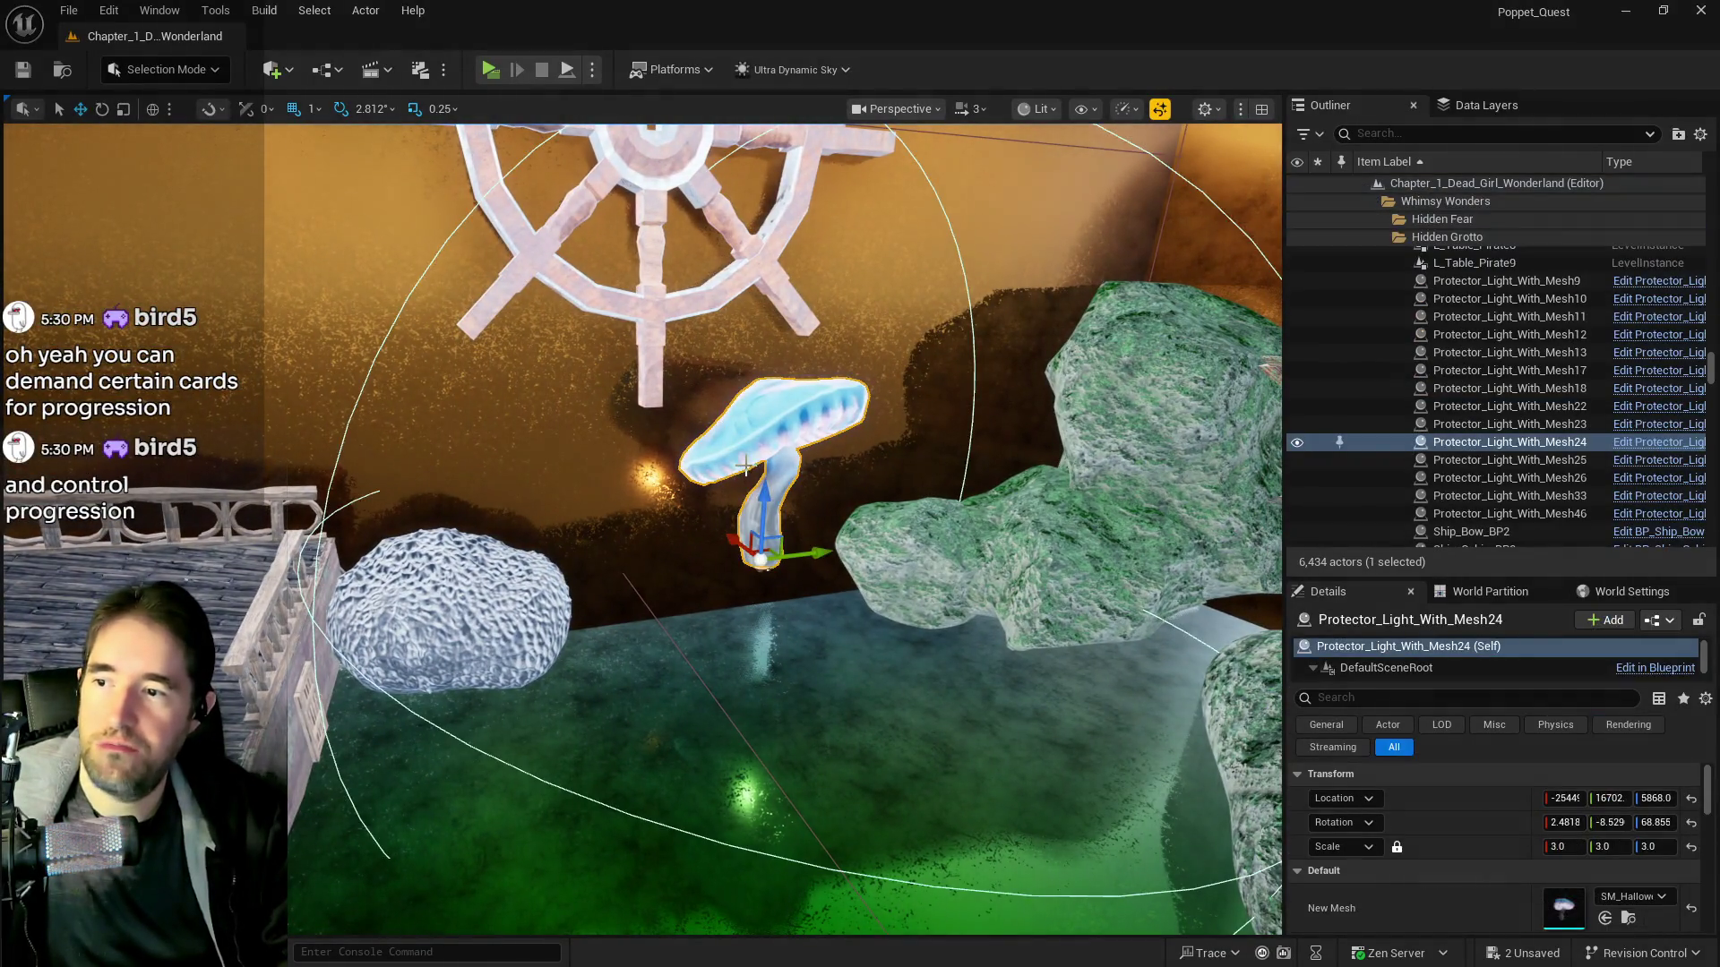
Lower the blue mushroom light to Z 5502, save the level, and select Box Brush14
{"action": "left_click_drag", "start_coordinate": [761, 518], "coordinate": [749, 646]}
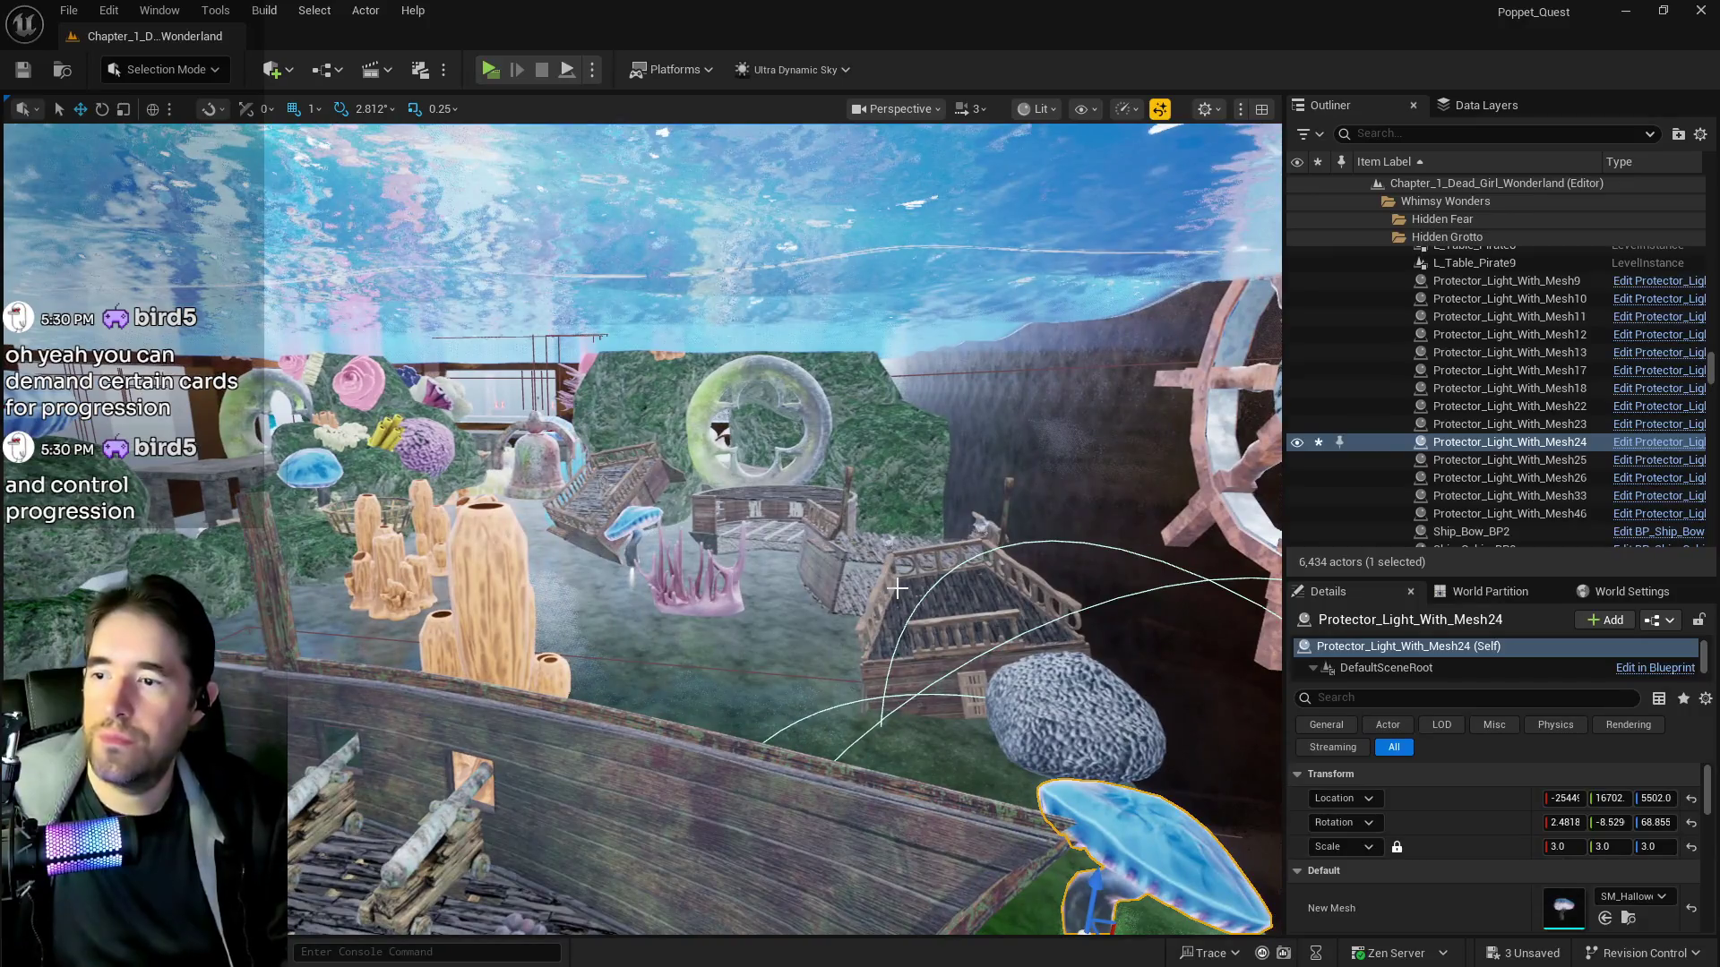
{"action": "key", "text": "ctrl+s"}
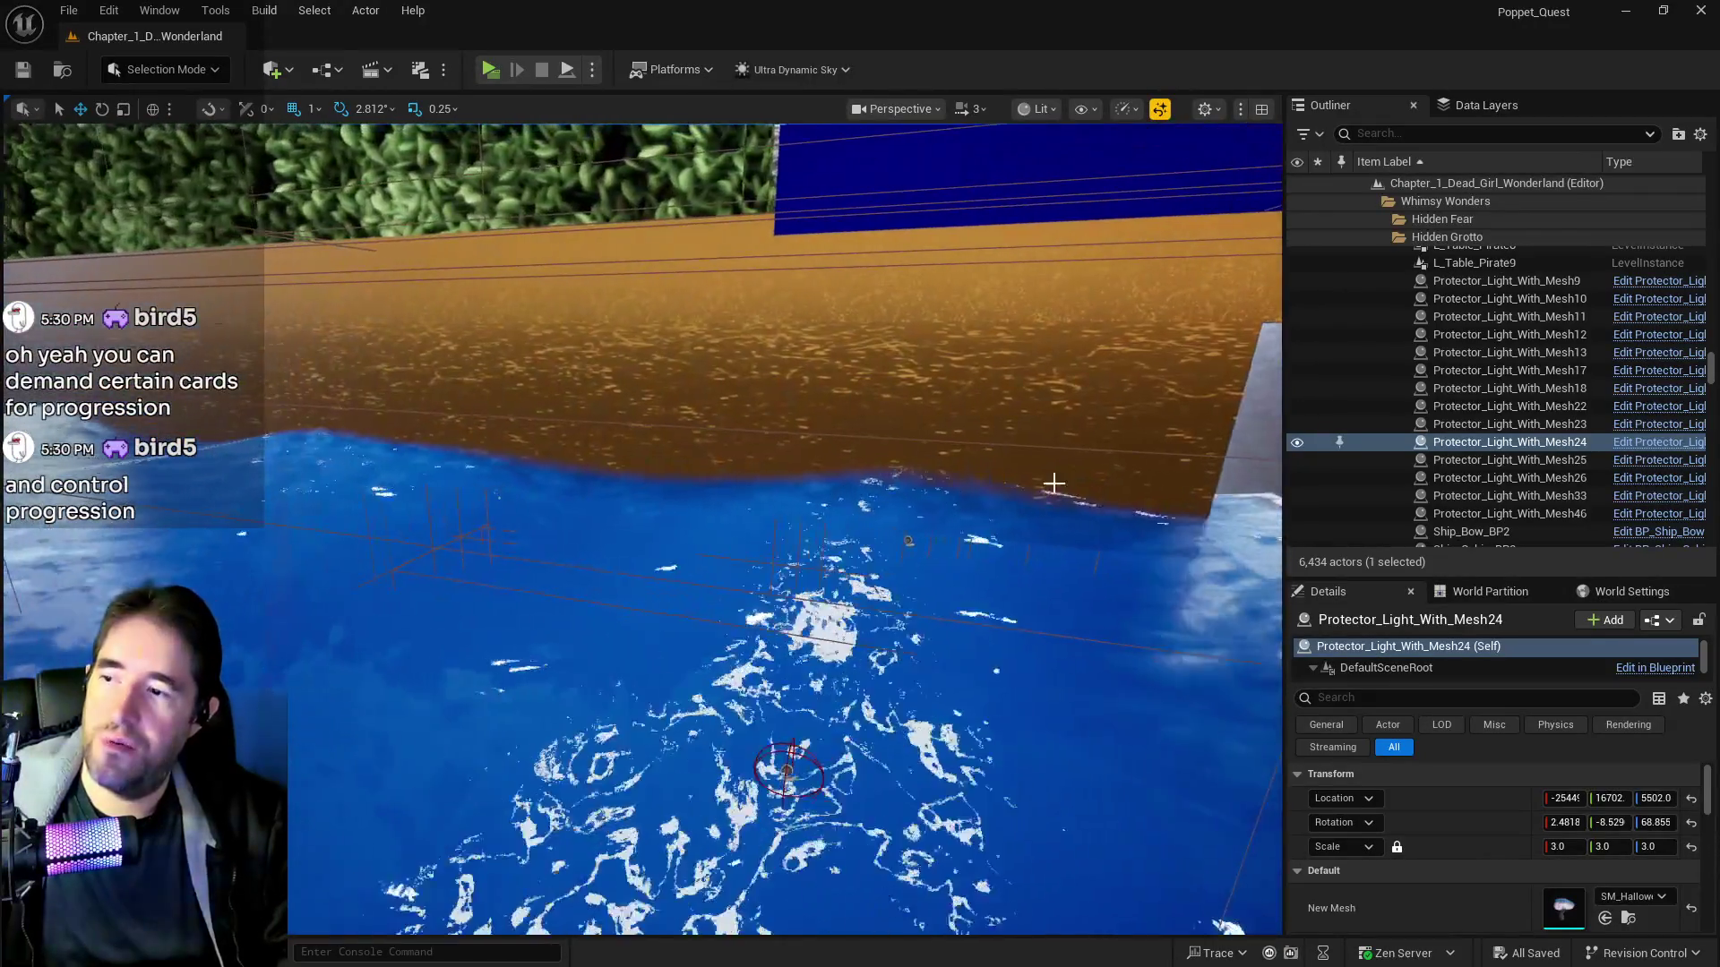
{"action": "left_click", "coordinate": [1055, 475]}
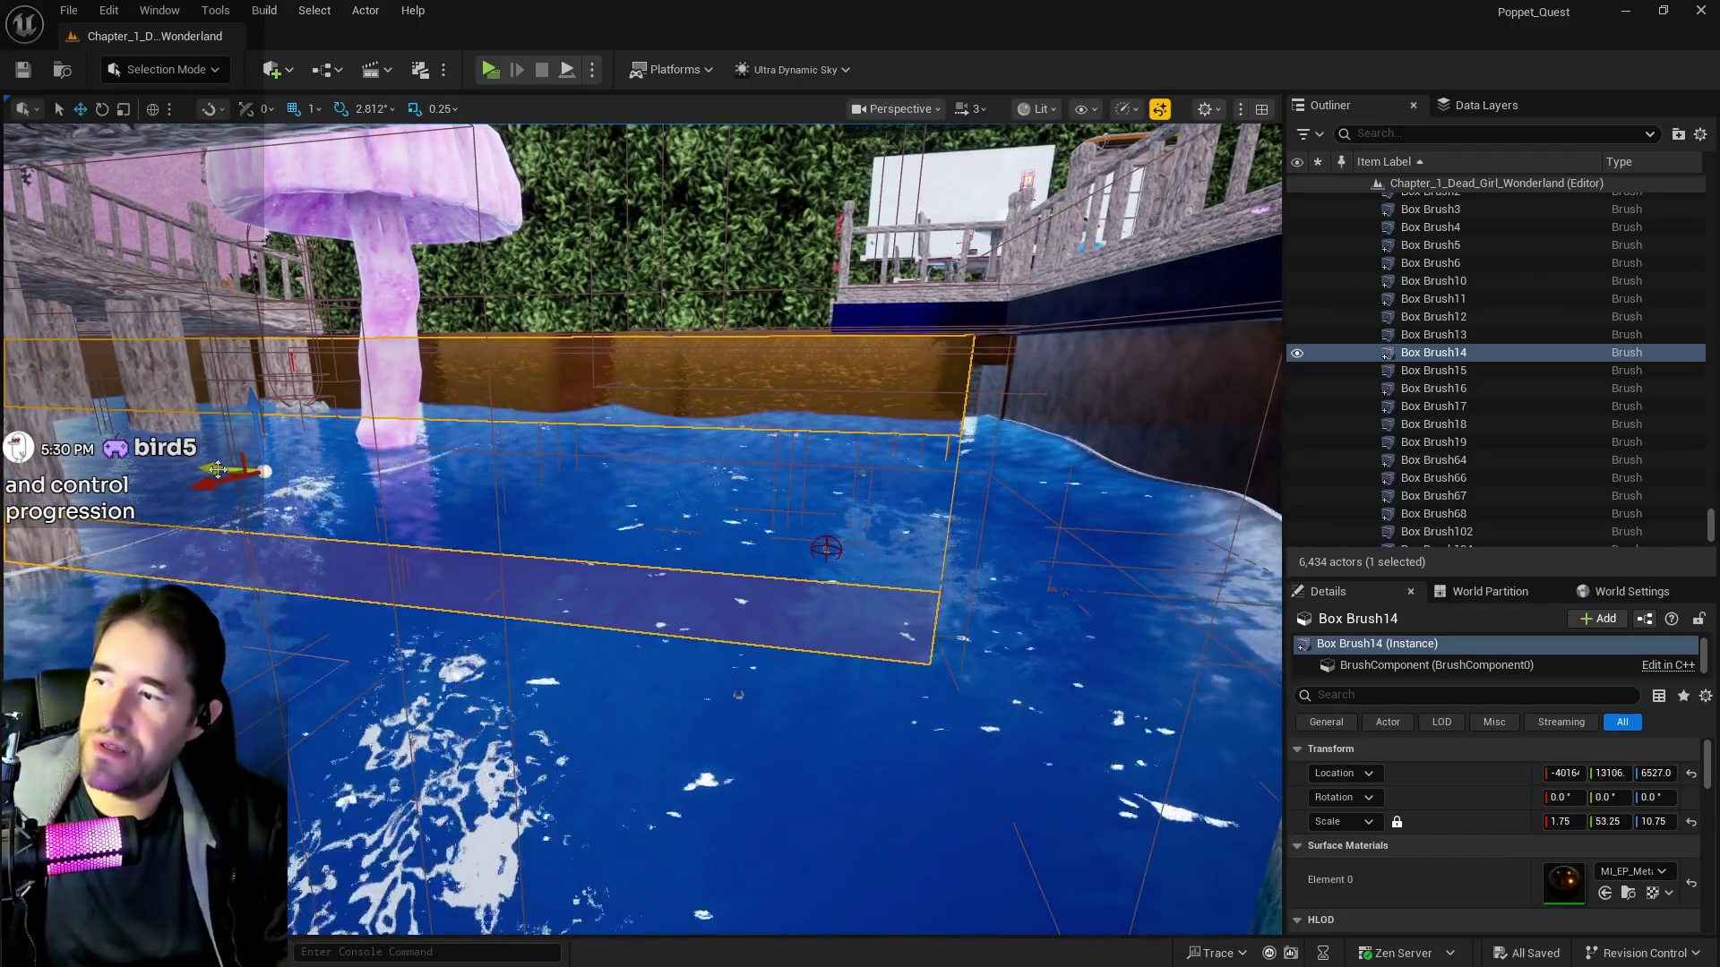
Shift Box Brush14 along the grotto pool edge, check its fit, then select the glass pool wall
{"action": "left_click_drag", "start_coordinate": [218, 469], "coordinate": [232, 470]}
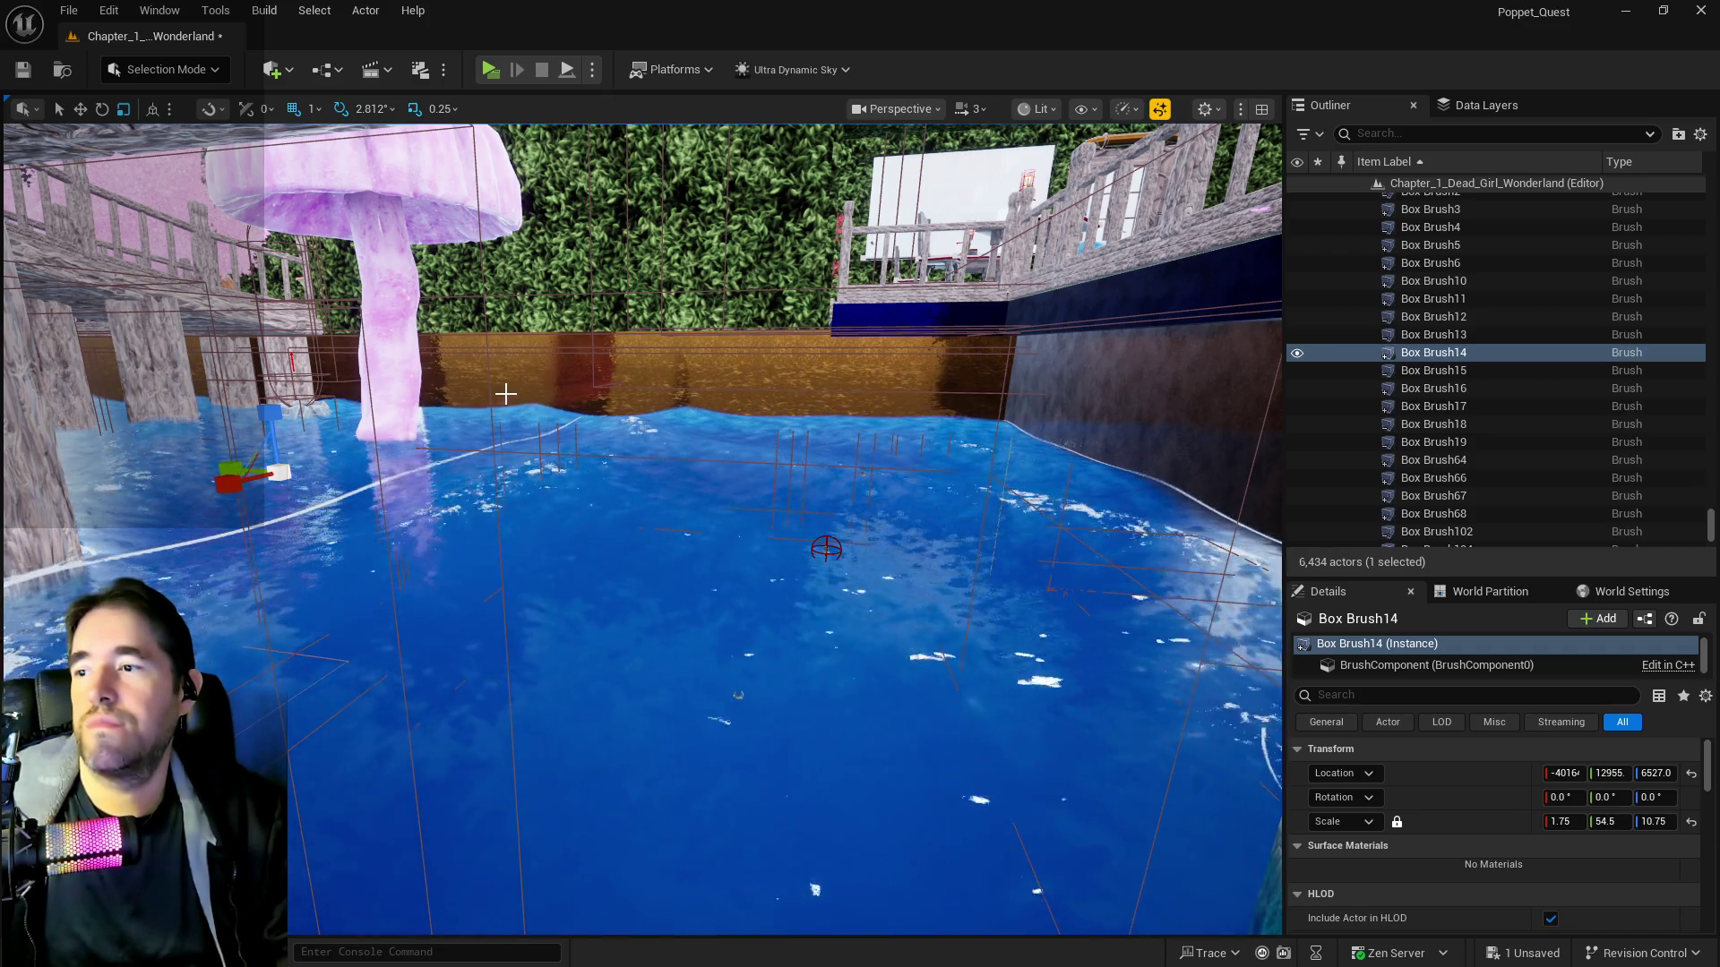
{"action": "mouse_move", "coordinate": [499, 388]}
{"action": "left_mouse_down"}
{"action": "mouse_move", "coordinate": [596, 389]}
{"action": "mouse_move", "coordinate": [649, 451]}
{"action": "mouse_move", "coordinate": [137, 418]}
{"action": "mouse_move", "coordinate": [261, 423]}
{"action": "left_mouse_up"}
{"action": "left_click", "coordinate": [582, 394]}
{"action": "left_click", "coordinate": [624, 421]}
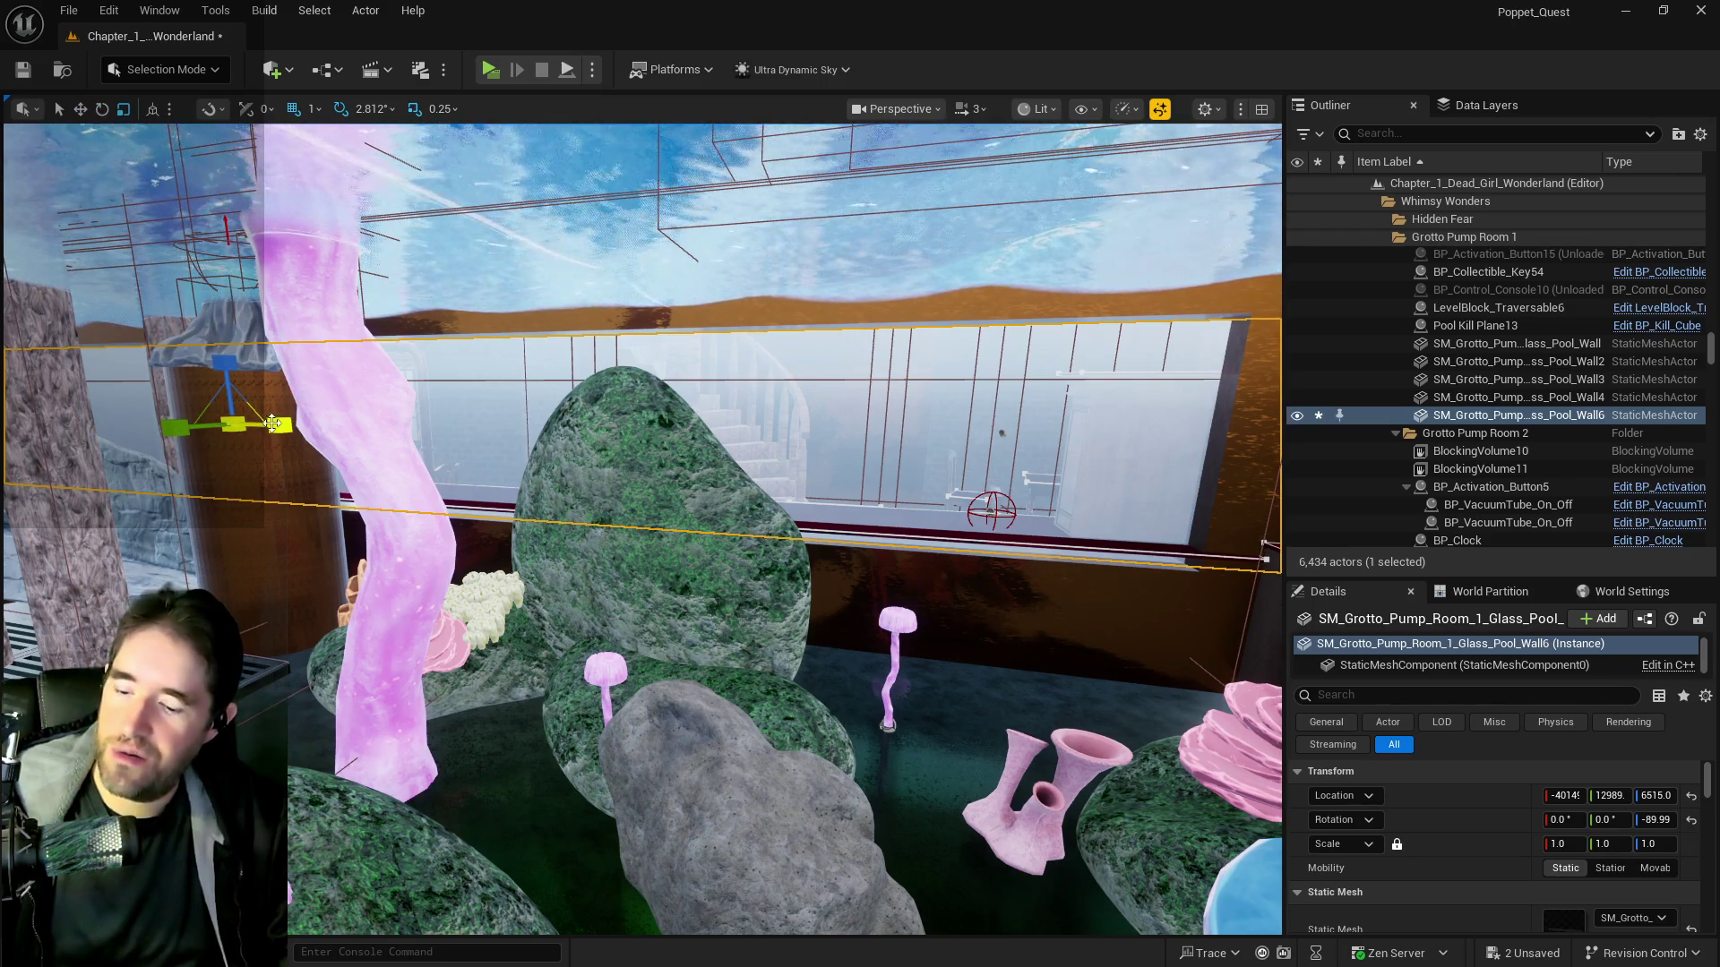
Undo the glass wall's scale change and set its X scale to 0.68
{"action": "key", "text": "ctrl+z"}
{"action": "left_click", "coordinate": [1561, 843]}
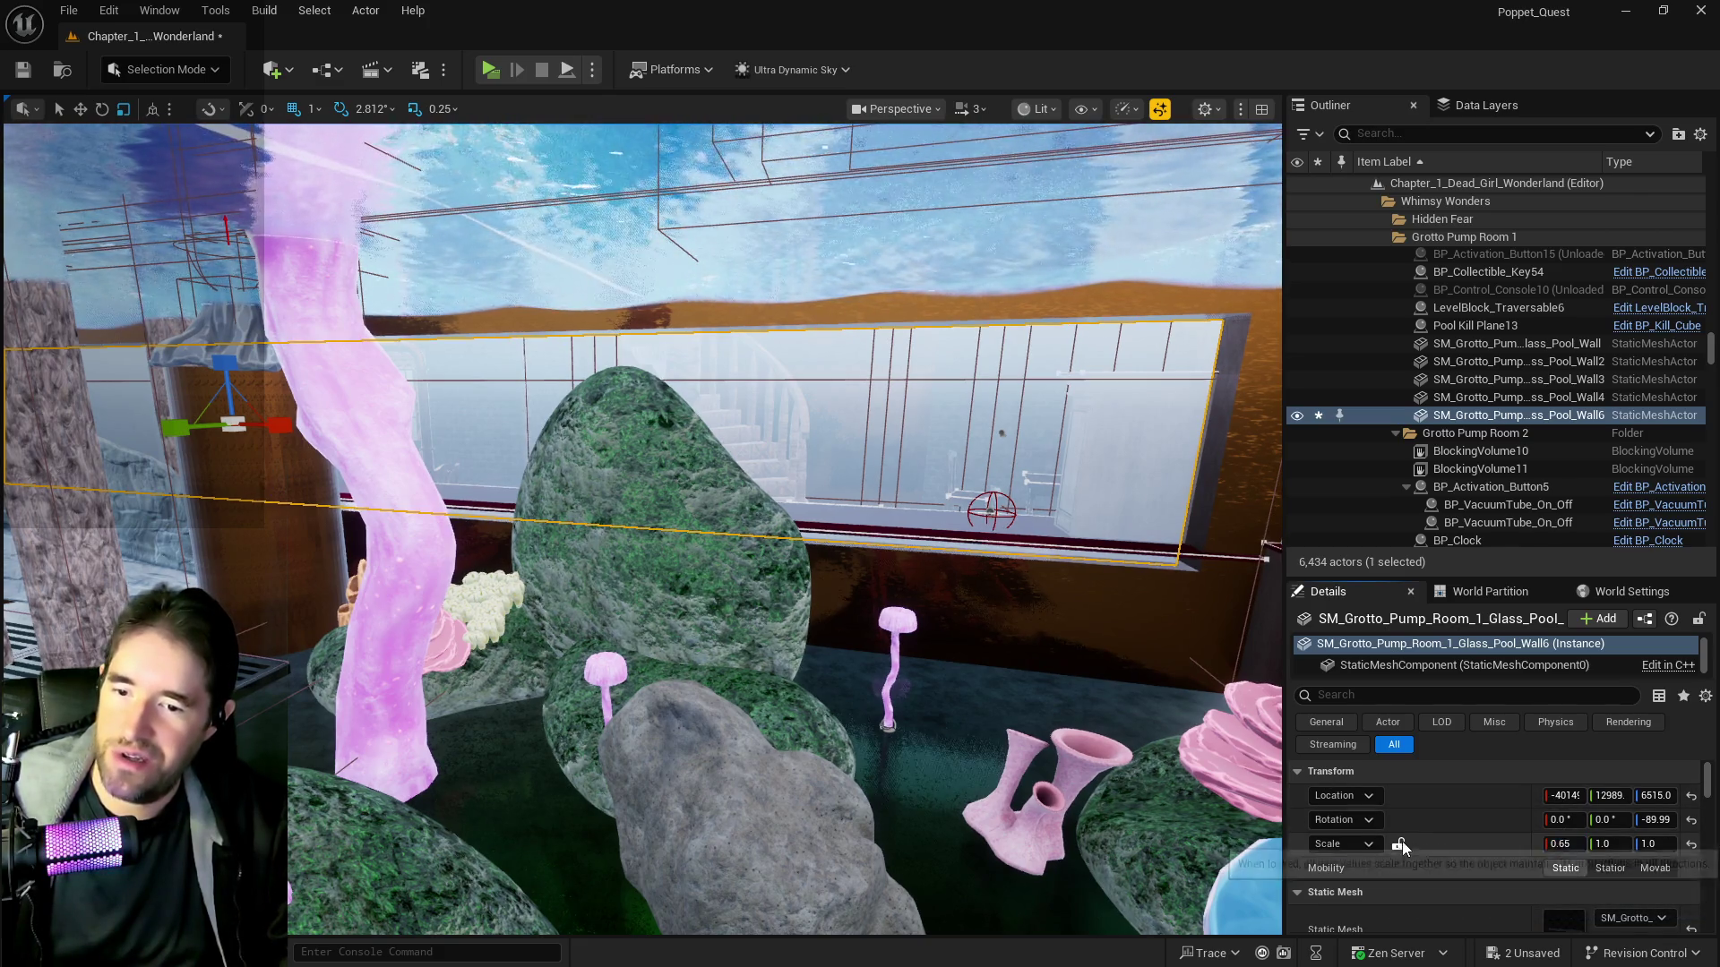
{"action": "type", "text": "0.68"}
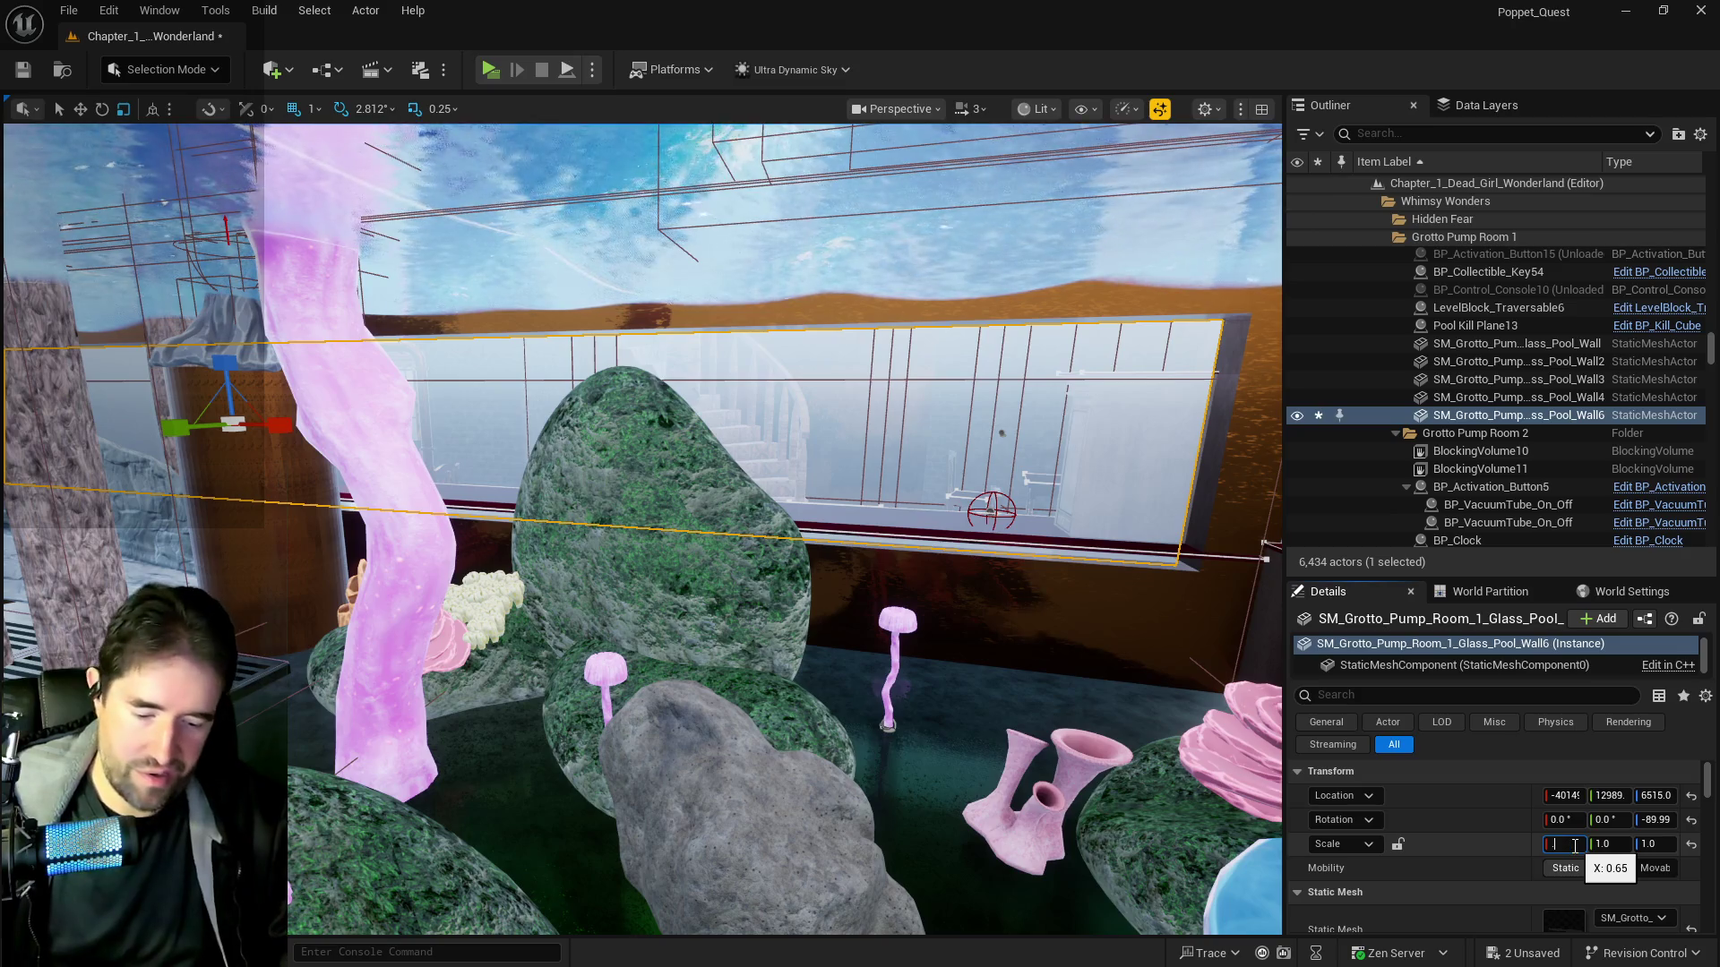
{"action": "key", "text": "Return"}
Refine Glass_Pool_Wall6's X scale to 0.67 and save the level
{"action": "left_click_drag", "start_coordinate": [806, 537], "coordinate": [672, 412]}
{"action": "left_click", "coordinate": [1558, 843]}
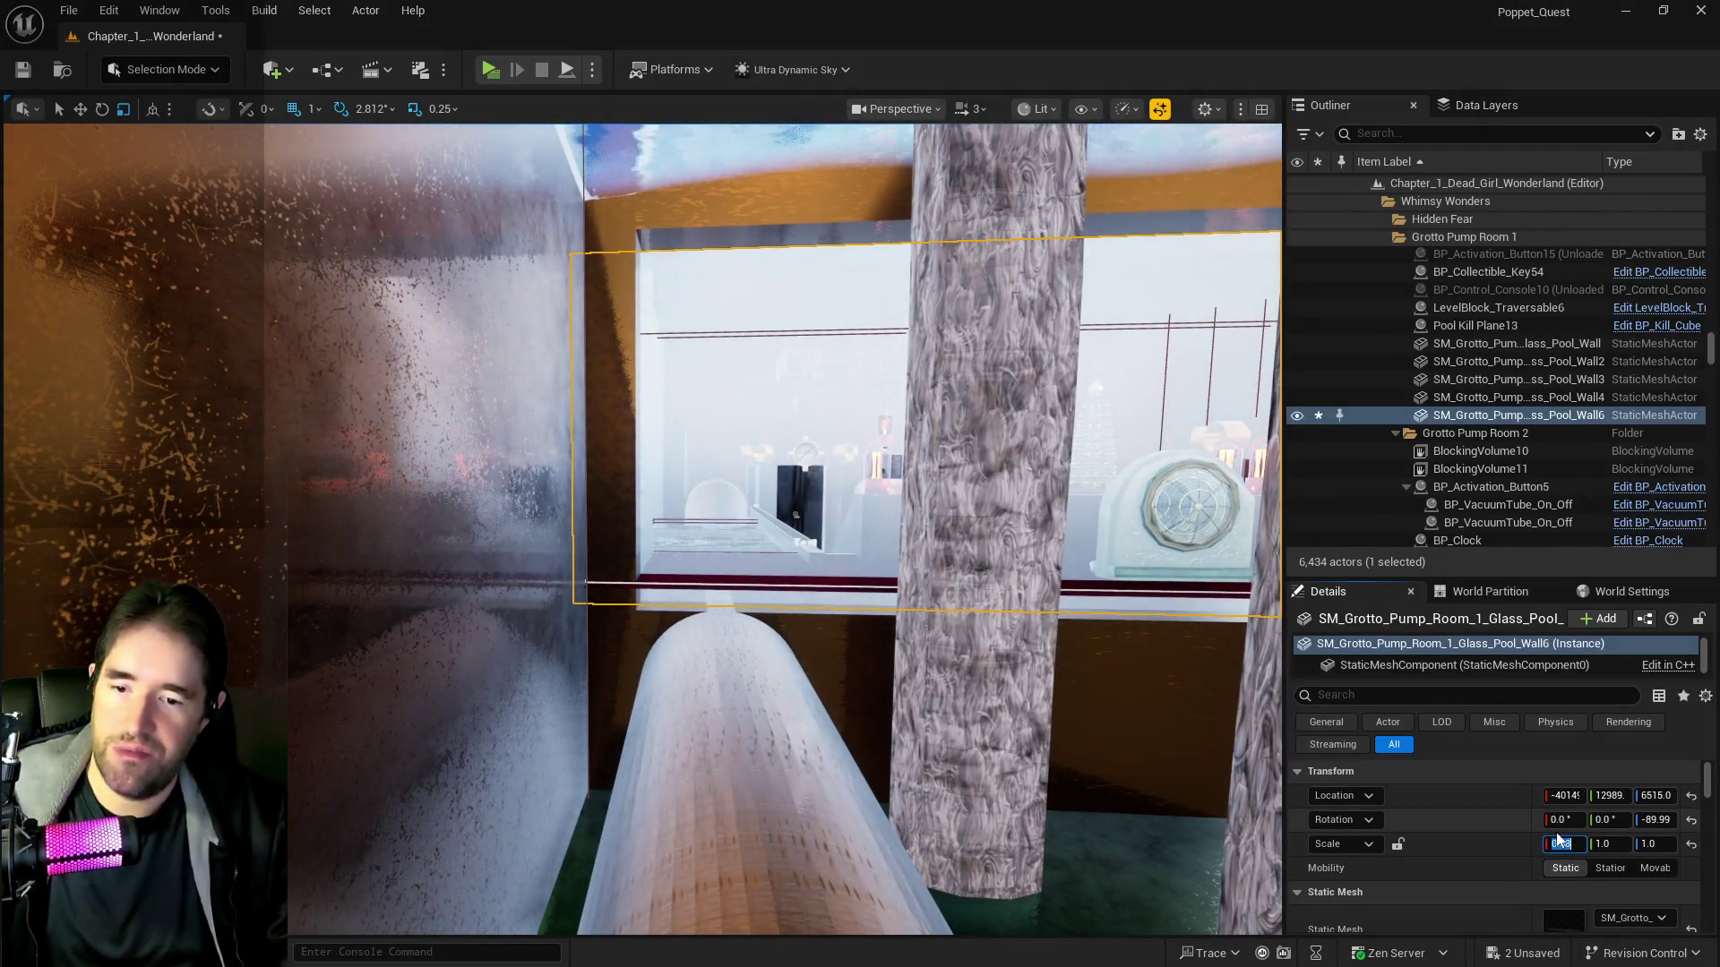
{"action": "key", "text": "BackSpace"}
{"action": "type", "text": "0.67"}
{"action": "key", "text": "Return"}
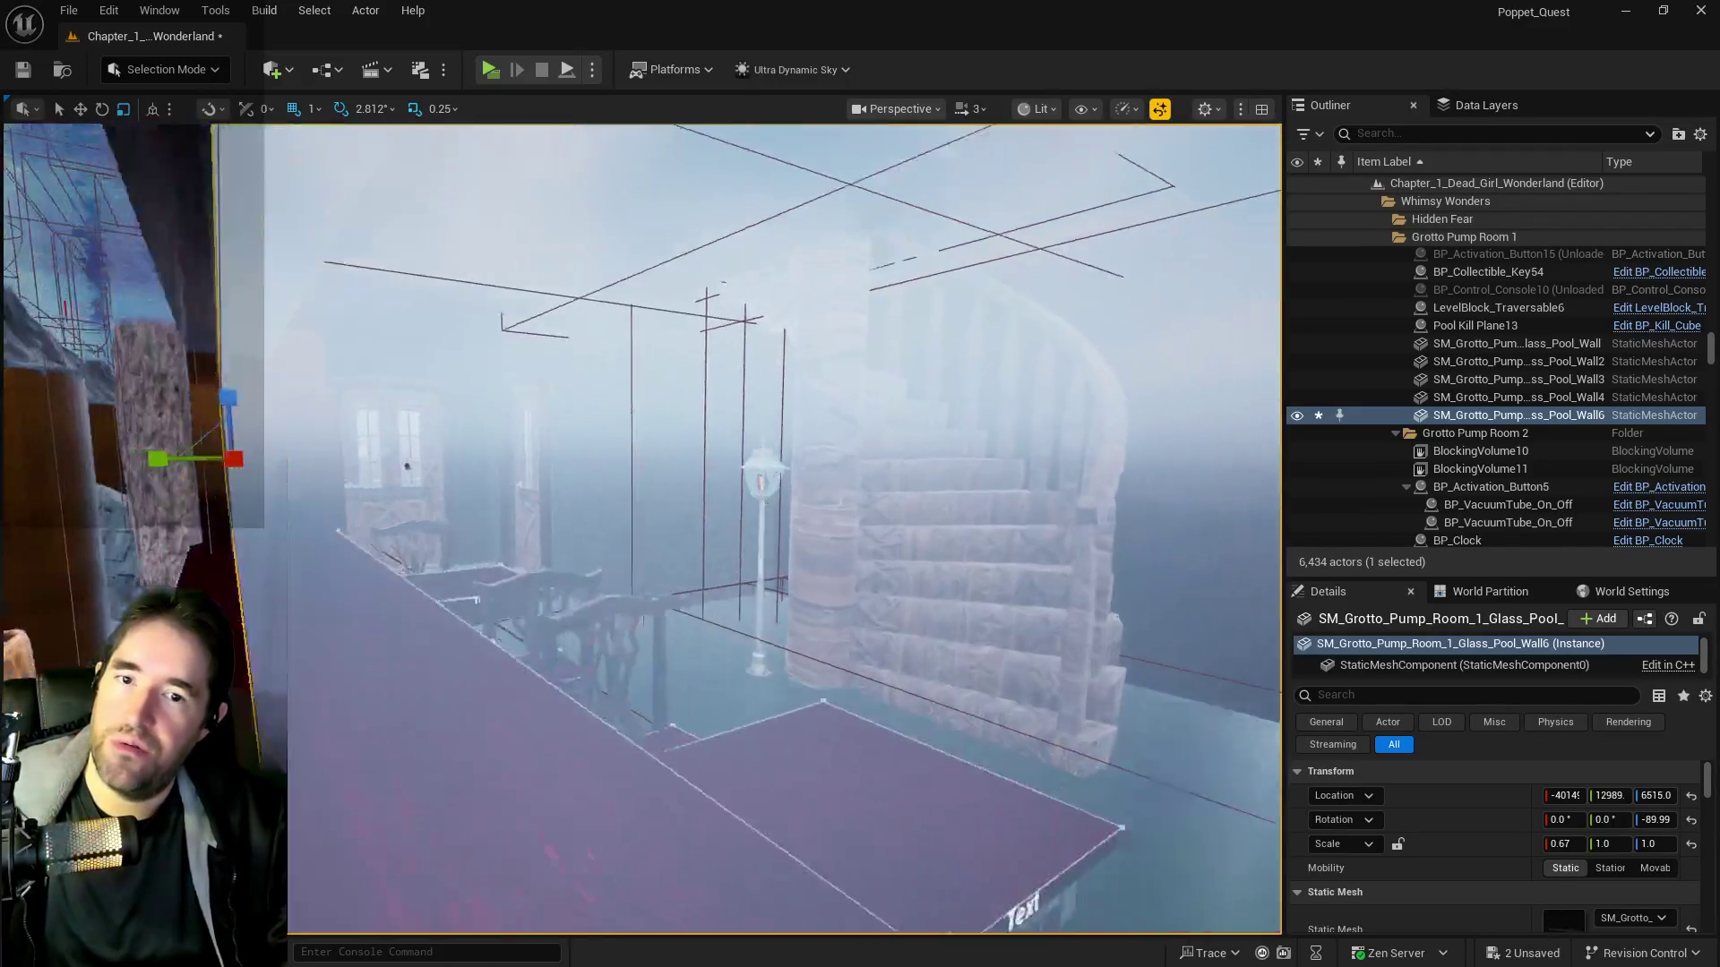
{"action": "key", "text": "ctrl+s"}
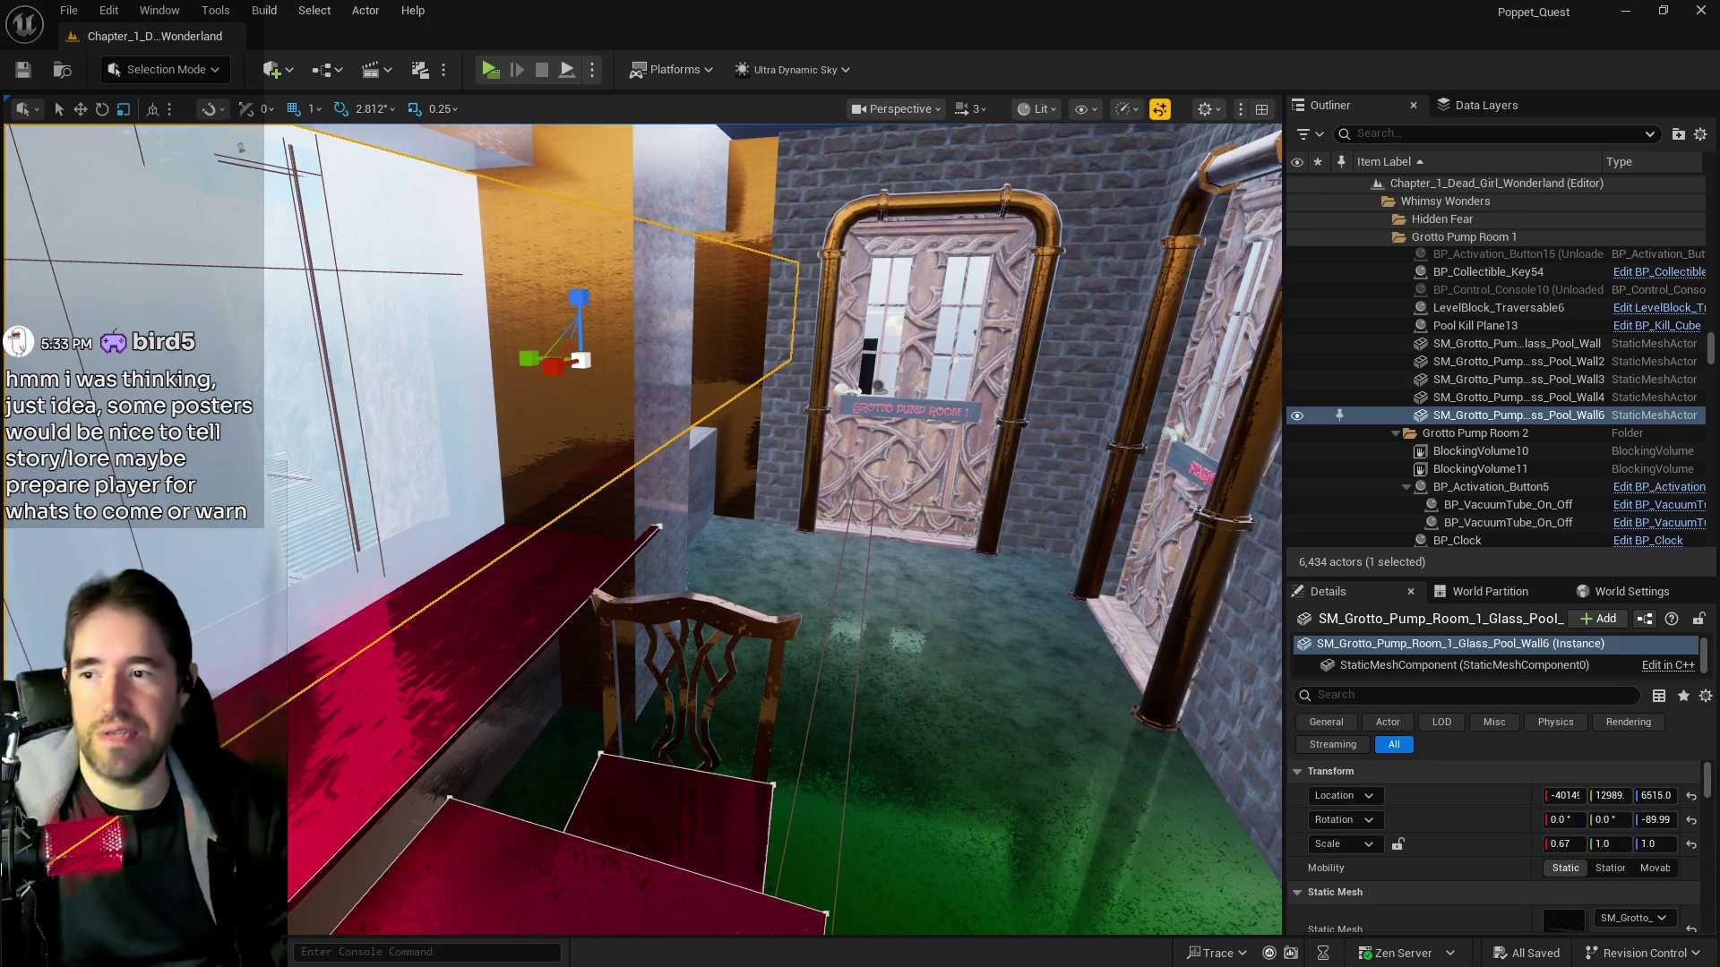
Fly through the doorway, select SM_Cliff_11, and rotate it about Y to roughly 9.8°
{"action": "mouse_move", "coordinate": [778, 528]}
{"action": "left_mouse_down"}
{"action": "mouse_move", "coordinate": [304, 538]}
{"action": "mouse_move", "coordinate": [722, 634]}
{"action": "left_mouse_up"}
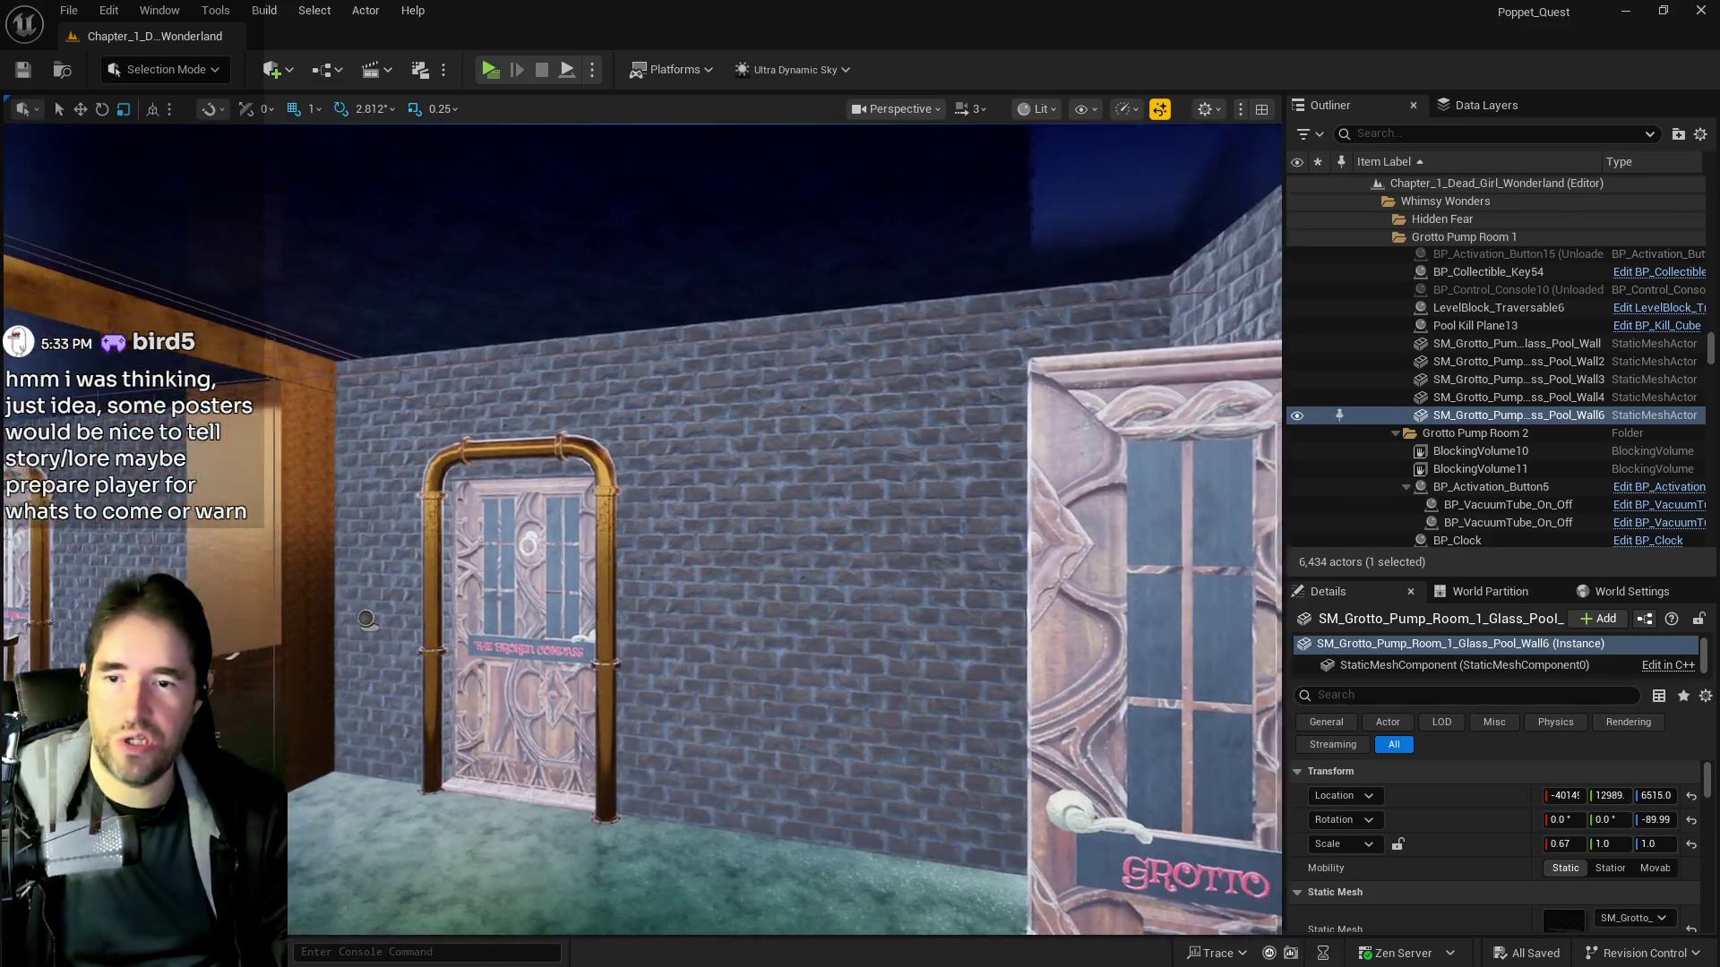
{"action": "mouse_move", "coordinate": [366, 618]}
{"action": "left_mouse_down"}
{"action": "mouse_move", "coordinate": [503, 453]}
{"action": "mouse_move", "coordinate": [1079, 517]}
{"action": "left_mouse_up"}
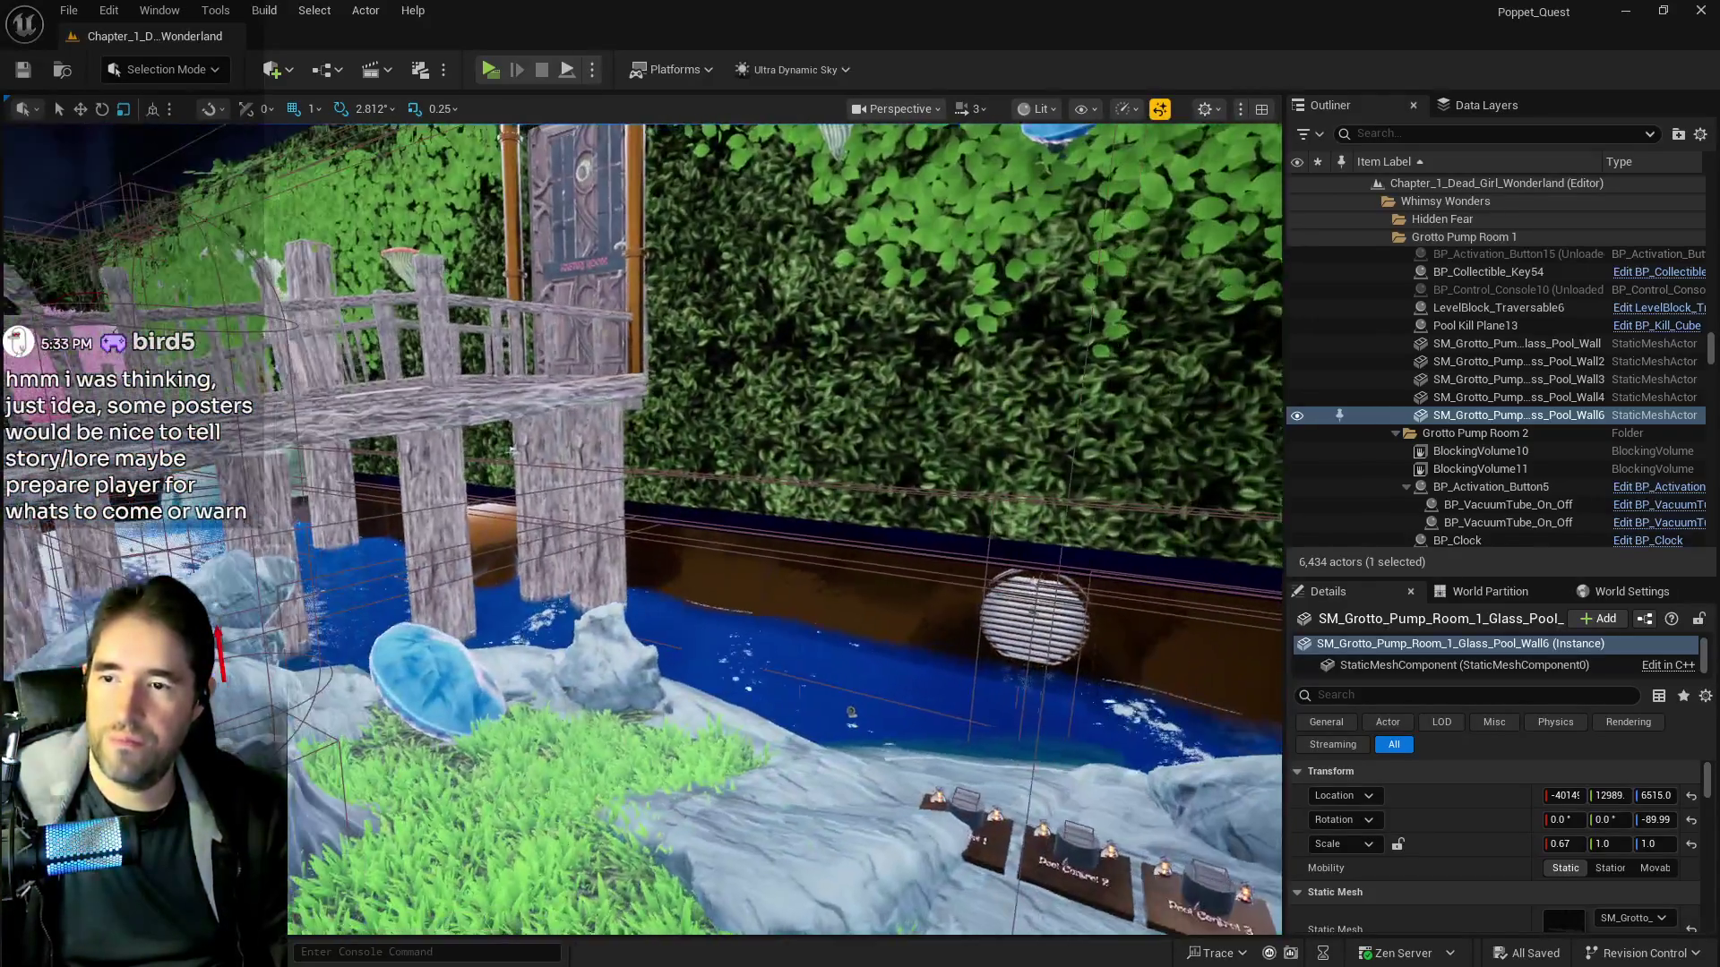
{"action": "mouse_move", "coordinate": [775, 564]}
{"action": "left_mouse_down"}
{"action": "mouse_move", "coordinate": [739, 591]}
{"action": "mouse_move", "coordinate": [753, 680]}
{"action": "mouse_move", "coordinate": [708, 717]}
{"action": "mouse_move", "coordinate": [428, 481]}
{"action": "left_mouse_up"}
{"action": "left_click", "coordinate": [744, 574]}
{"action": "mouse_move", "coordinate": [743, 573]}
{"action": "left_mouse_down"}
{"action": "mouse_move", "coordinate": [725, 495]}
{"action": "mouse_move", "coordinate": [680, 501]}
{"action": "mouse_move", "coordinate": [654, 461]}
{"action": "mouse_move", "coordinate": [591, 438]}
{"action": "mouse_move", "coordinate": [583, 413]}
{"action": "left_mouse_up"}
{"action": "key", "text": "e"}
{"action": "key", "text": "w"}
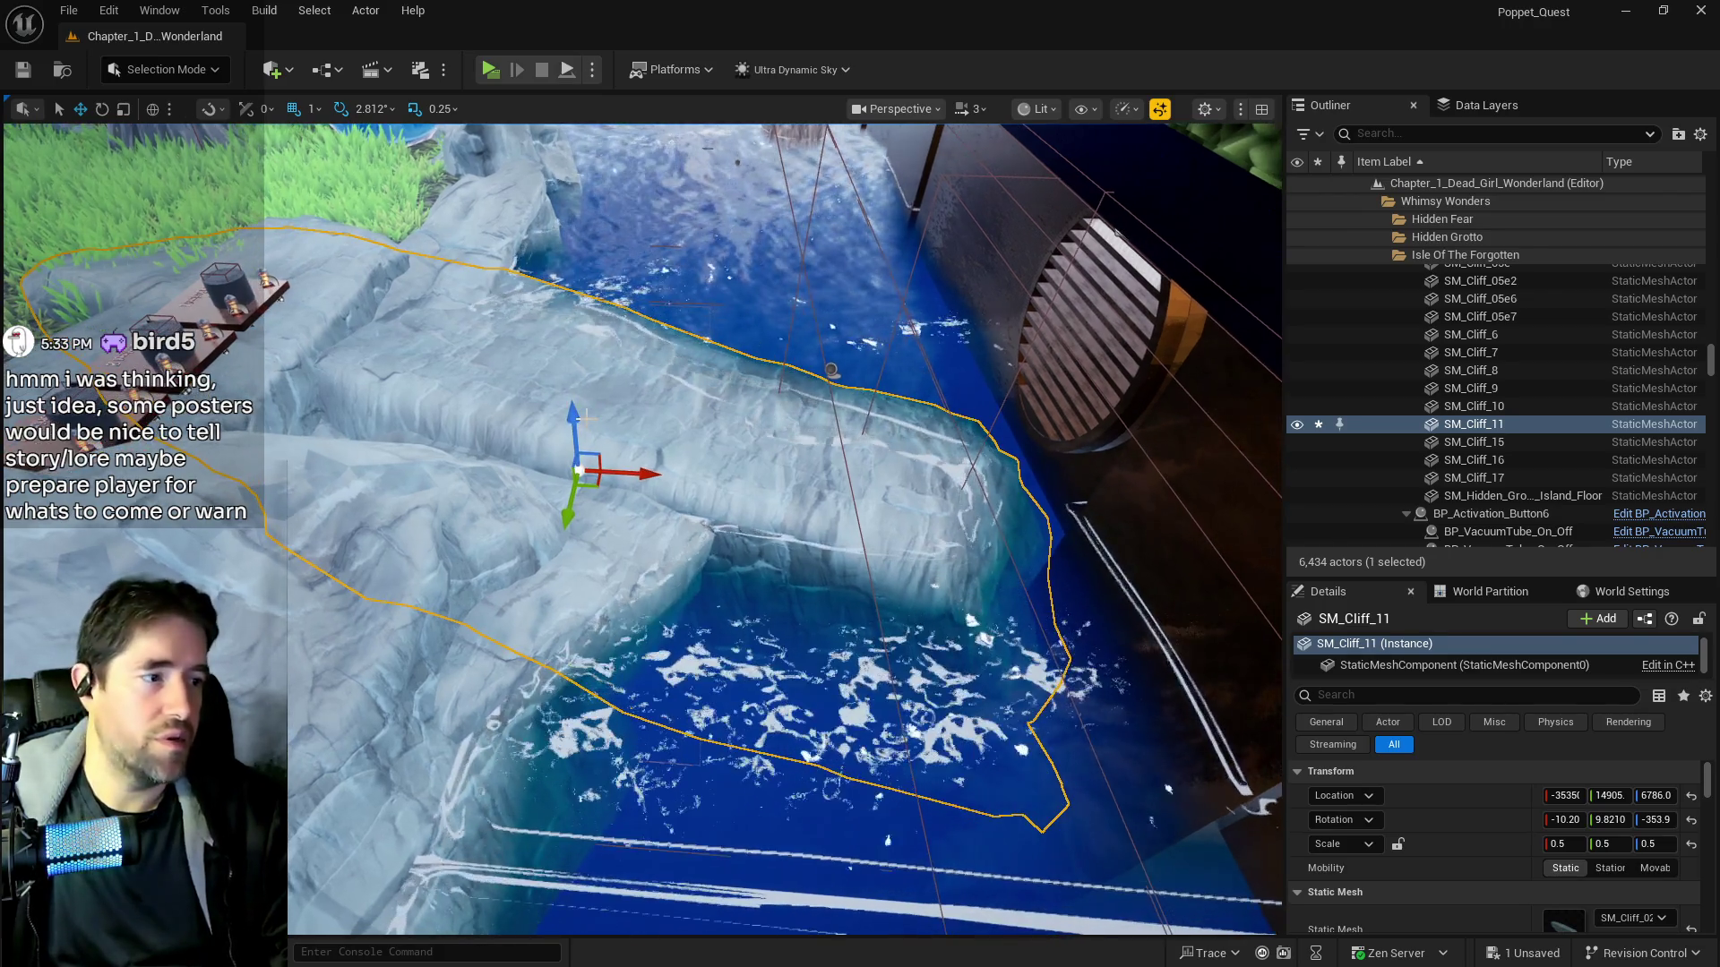
Save the level, frame the tilted cliff, and check the brick room, door and cliff views
{"action": "key", "text": "ctrl+s"}
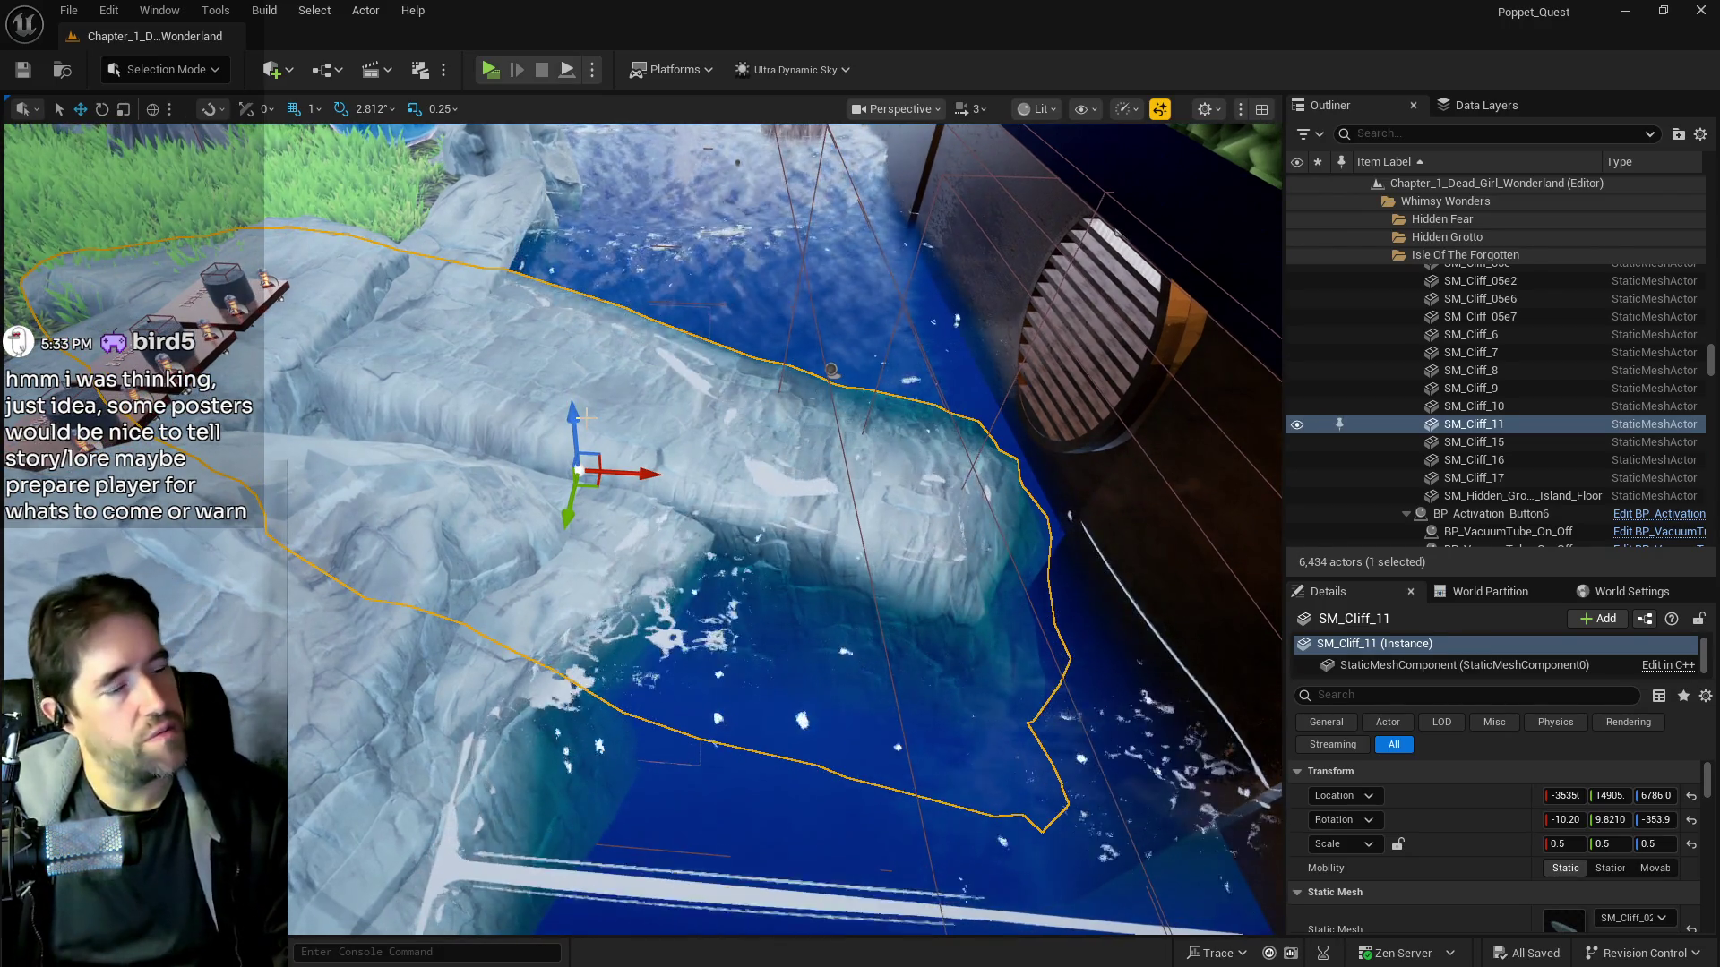
{"action": "key", "text": "f"}
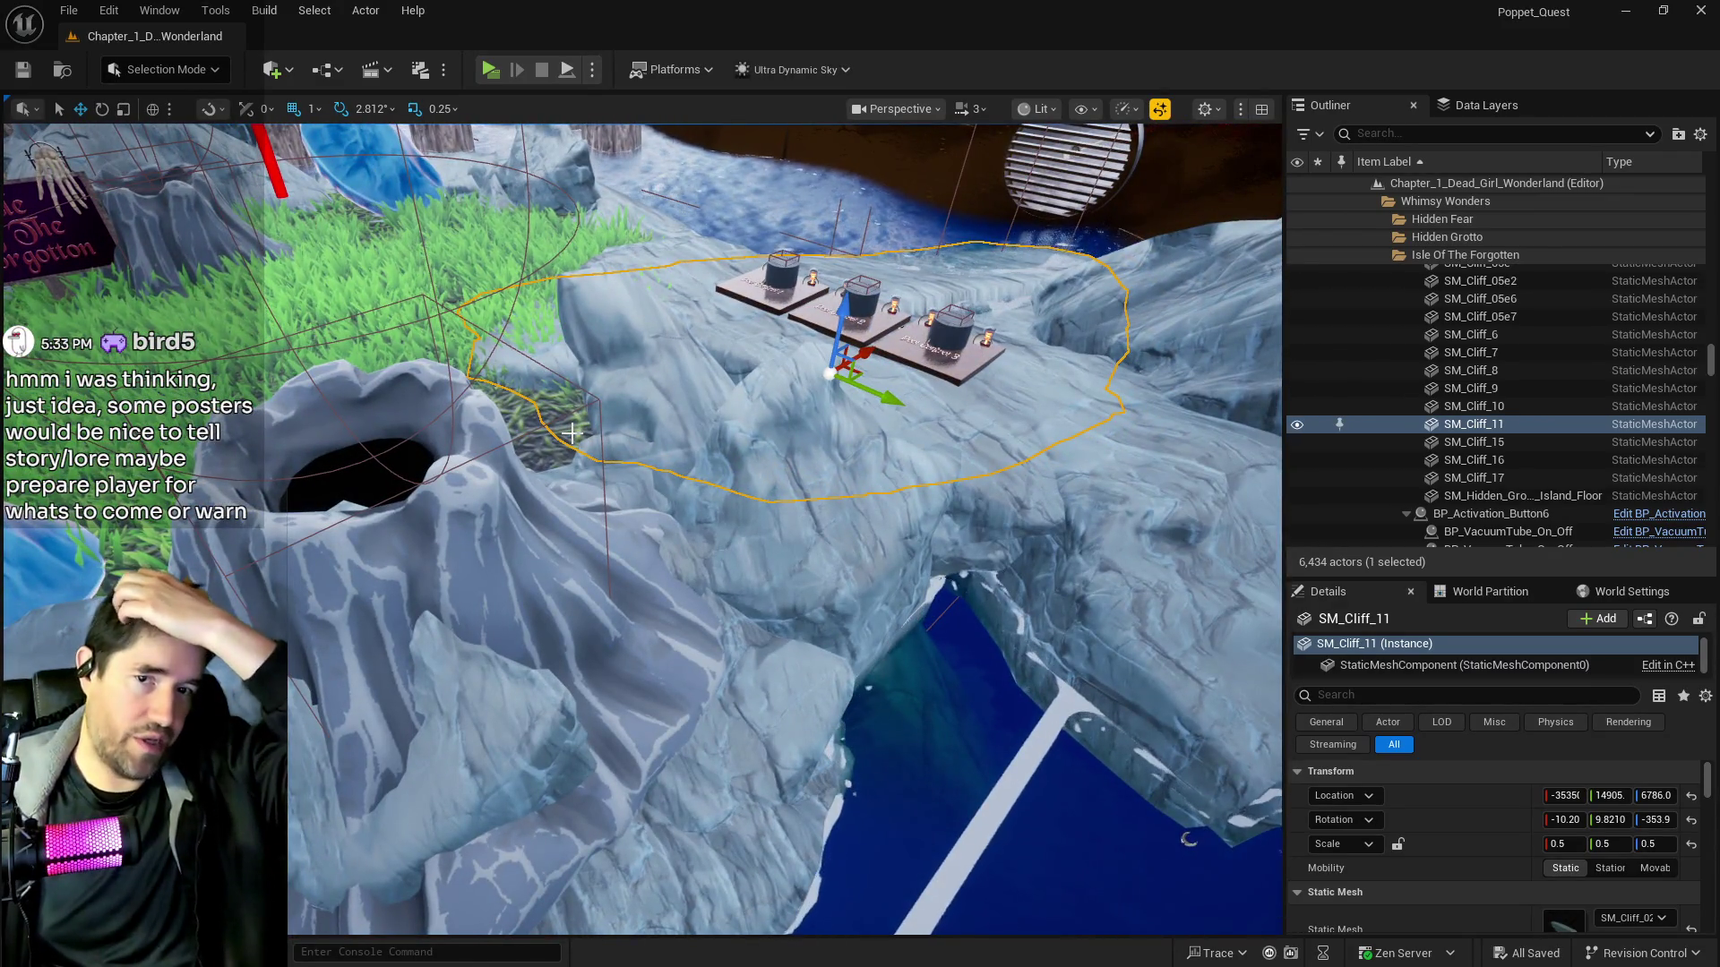
{"action": "left_click_drag", "start_coordinate": [571, 433], "coordinate": [510, 507]}
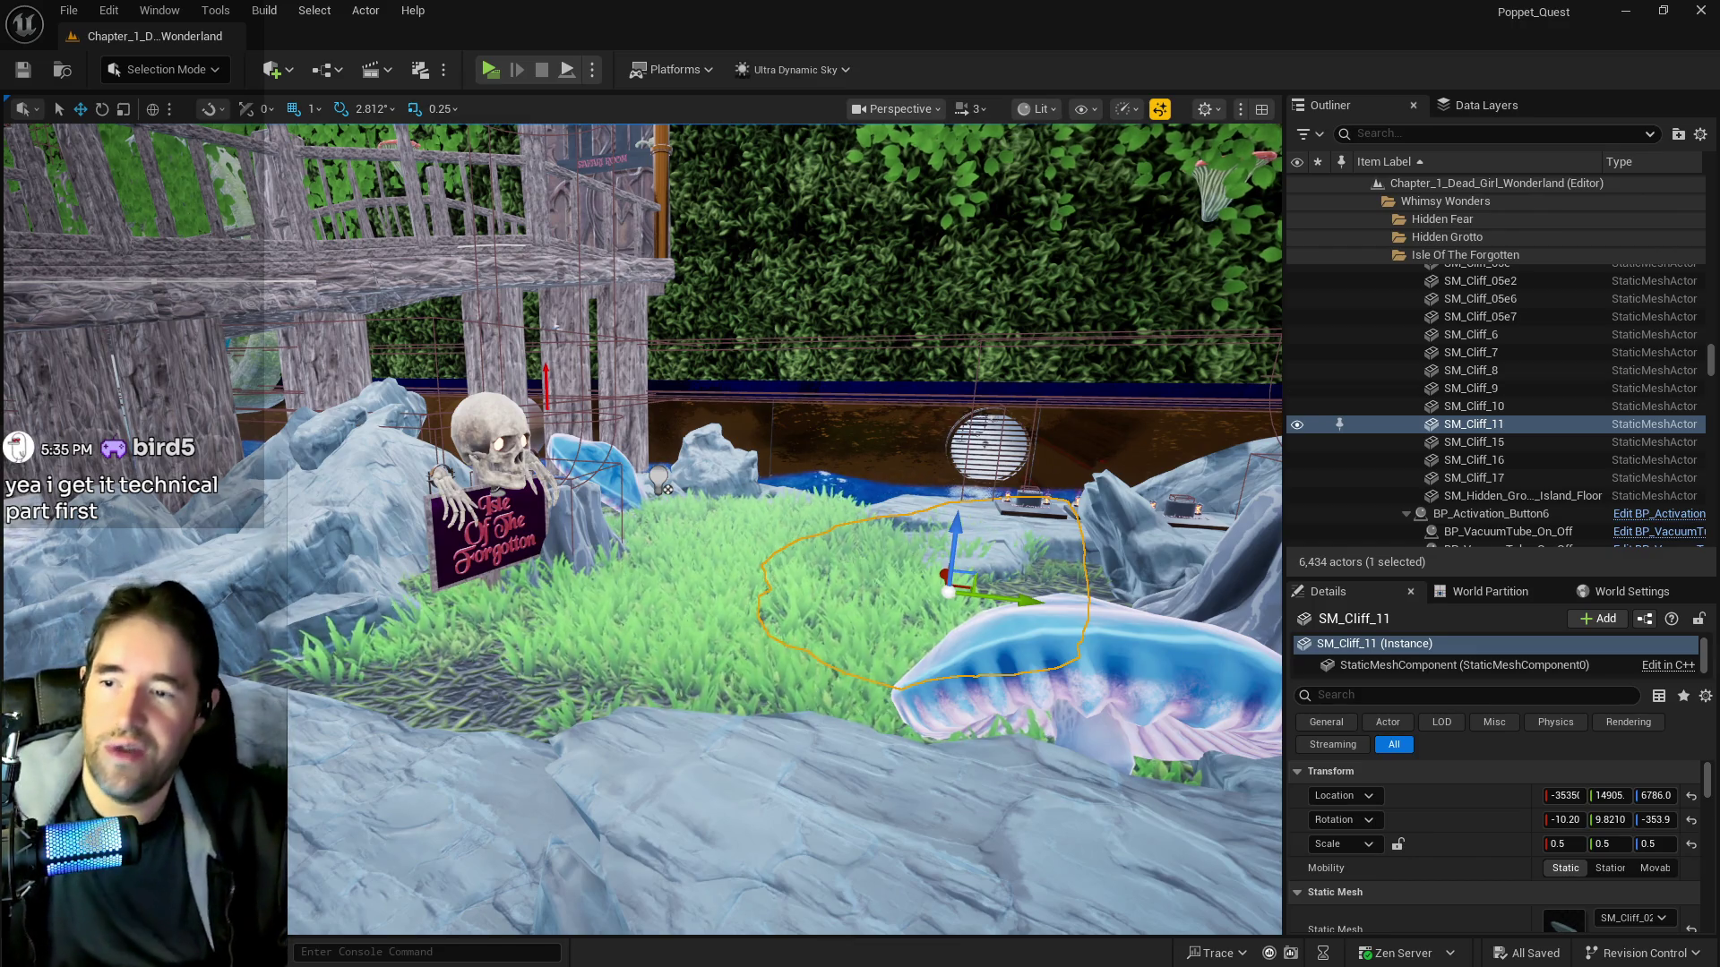
{"action": "key", "text": "f"}
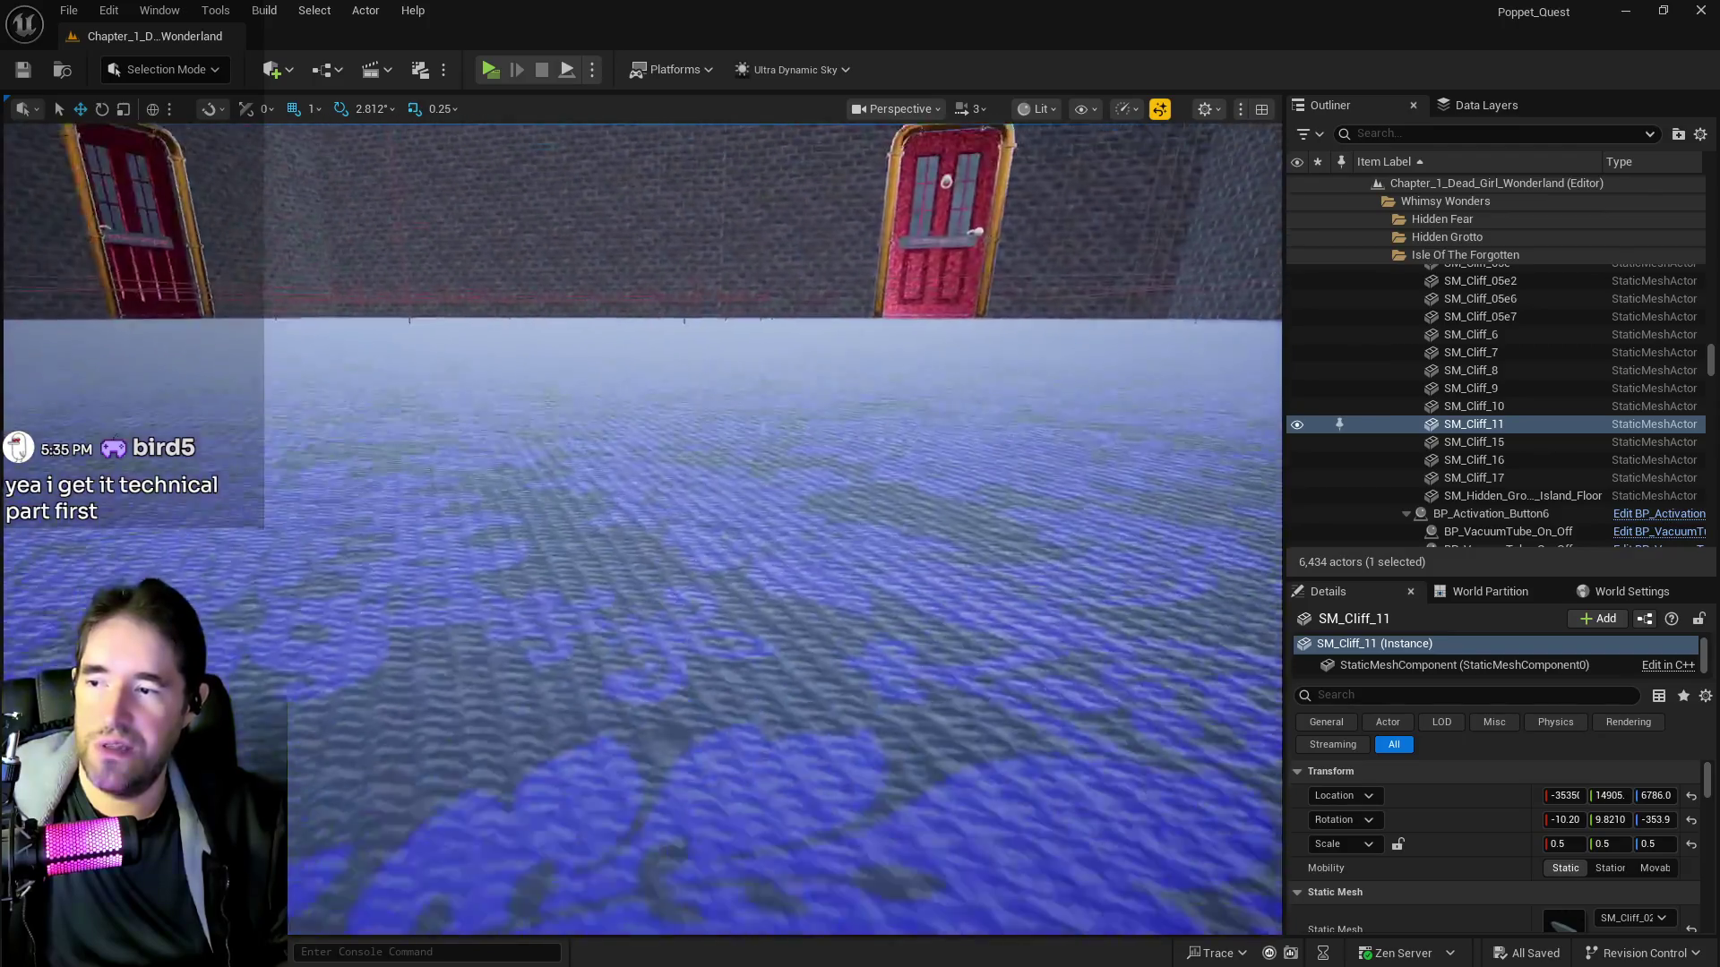
{"action": "key", "text": "s"}
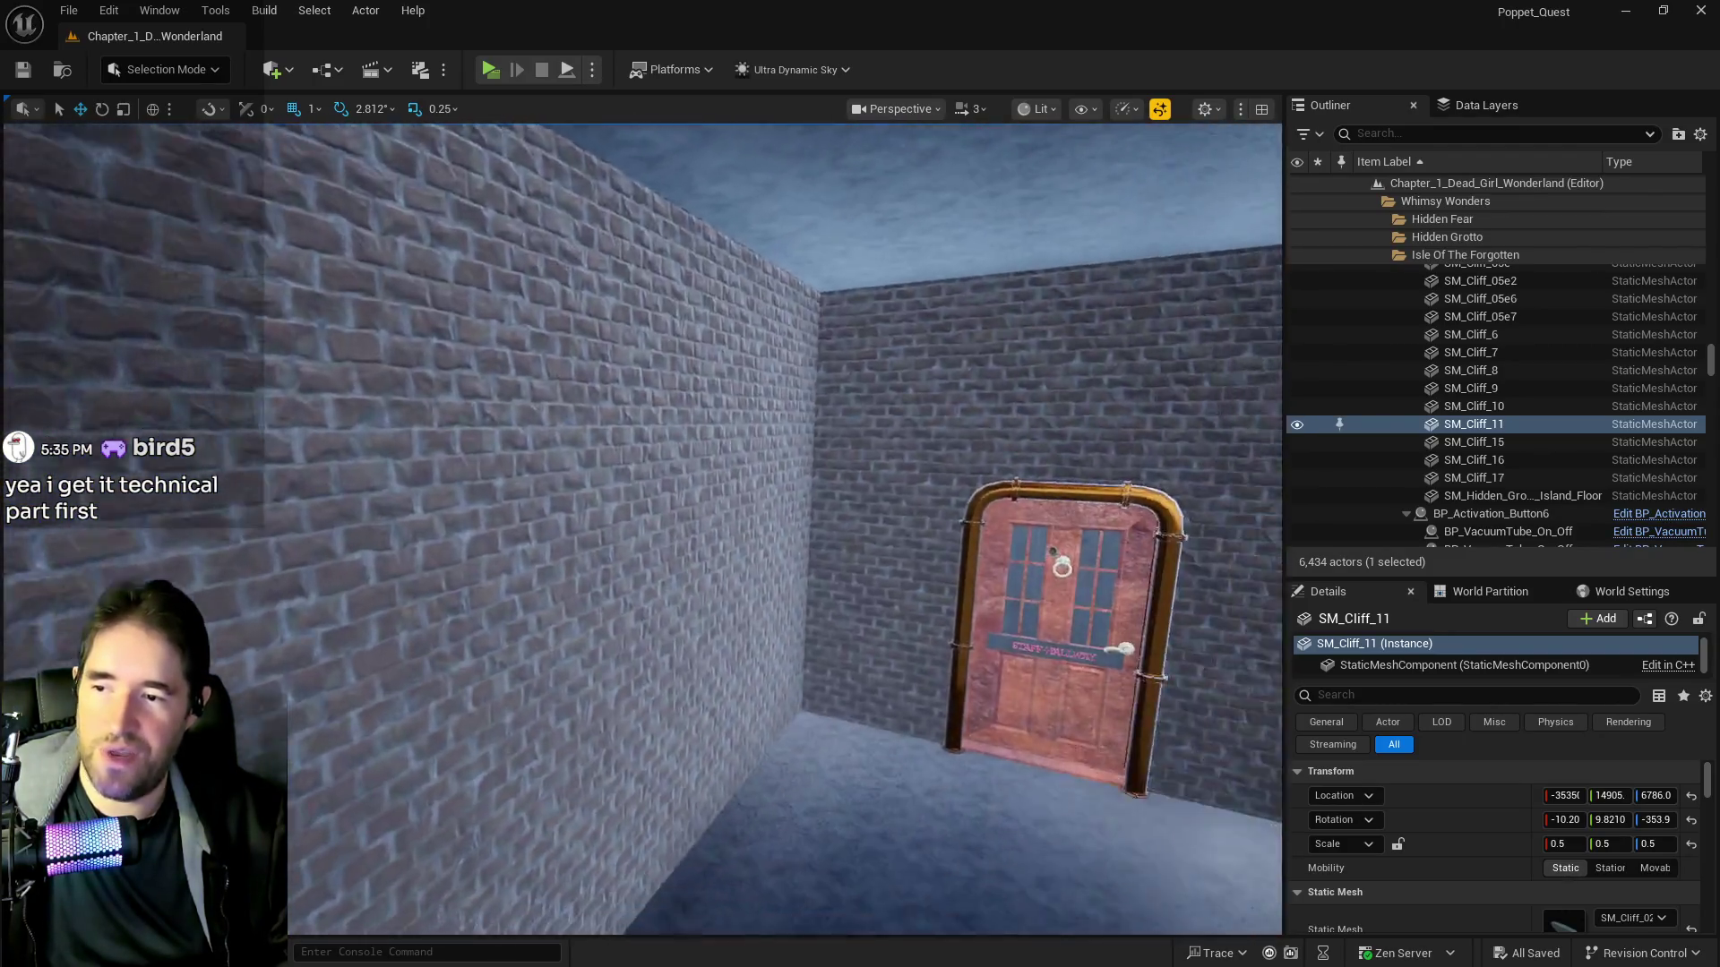
{"action": "key", "text": "f"}
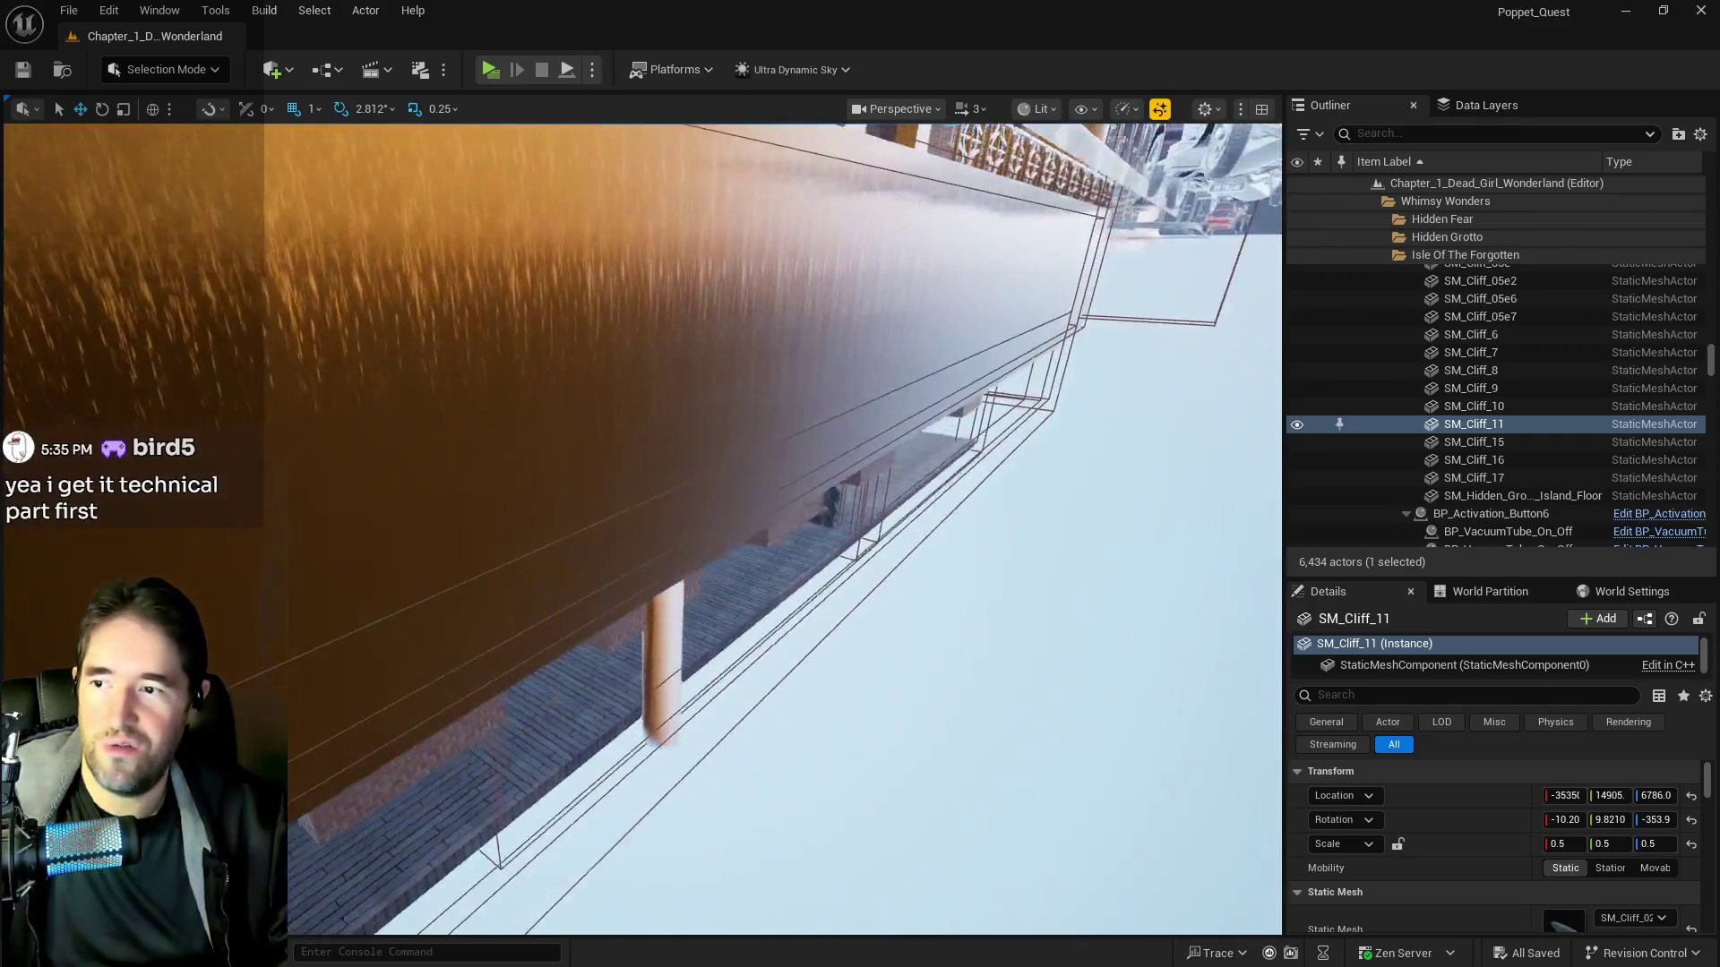
{"action": "key", "text": "s"}
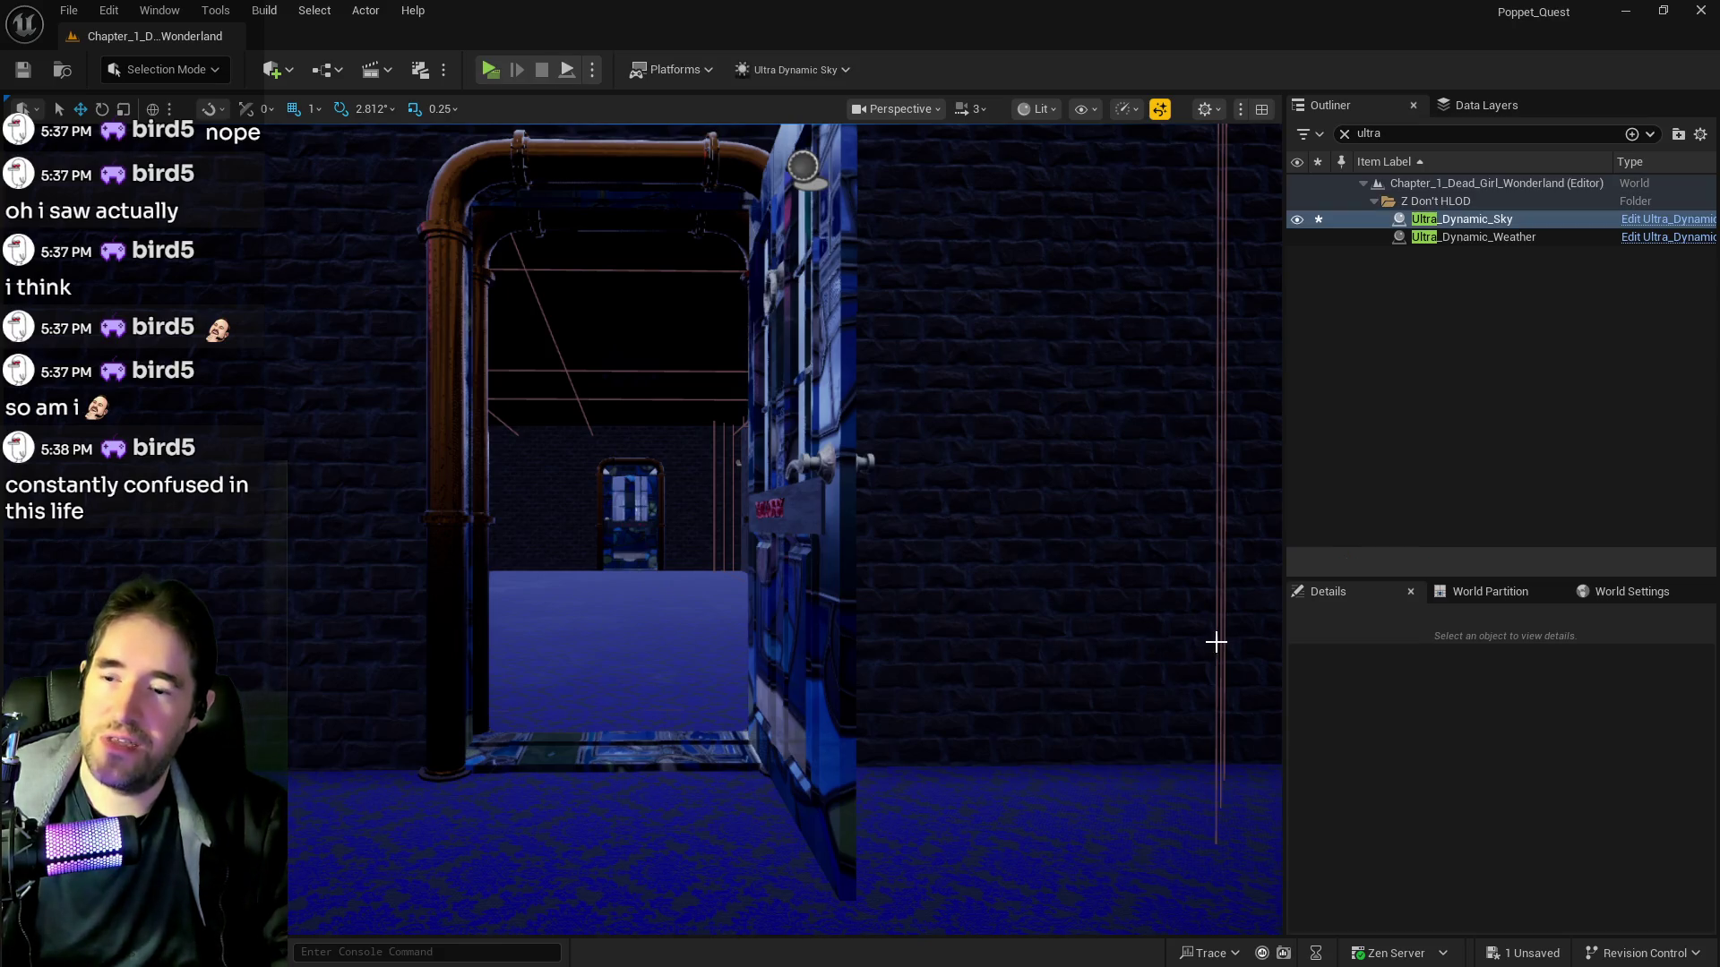
Stop the play session and tick Is Open on the stained-glass door BP_Door_101
{"action": "right_click", "coordinate": [1200, 637]}
{"action": "key", "text": "Escape"}
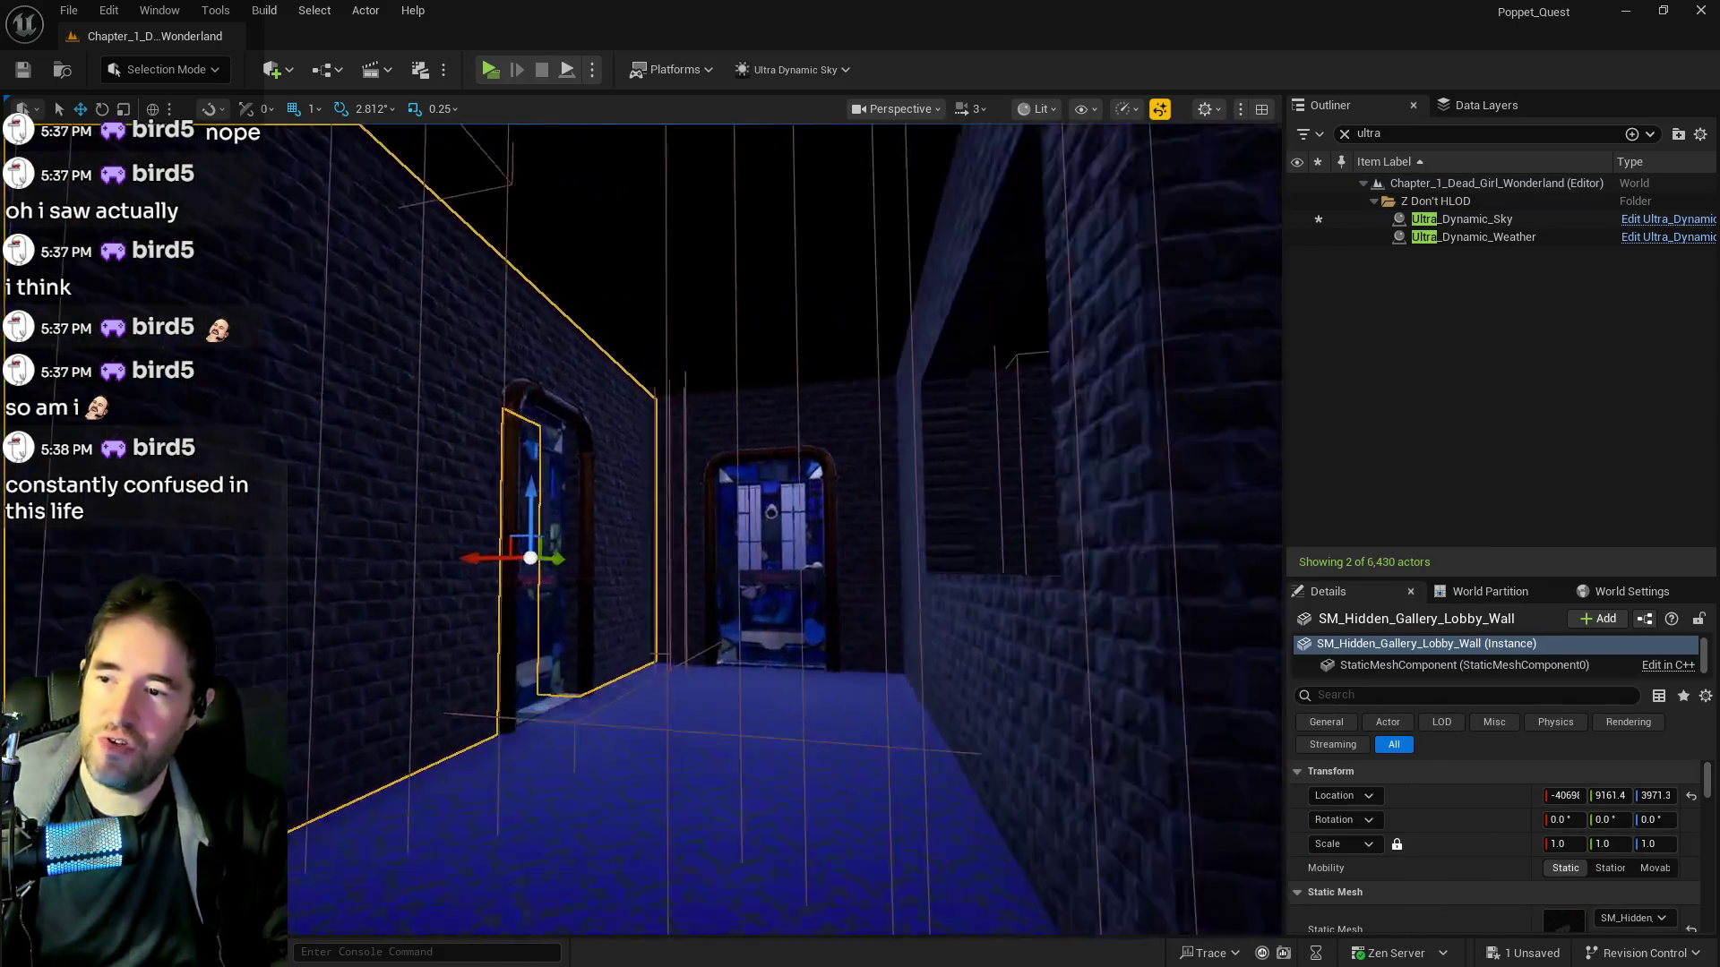
{"action": "left_click", "coordinate": [663, 573]}
{"action": "left_click", "coordinate": [1550, 920]}
{"action": "scroll", "coordinate": [544, 511], "scroll_direction": "up", "scroll_amount": 5}
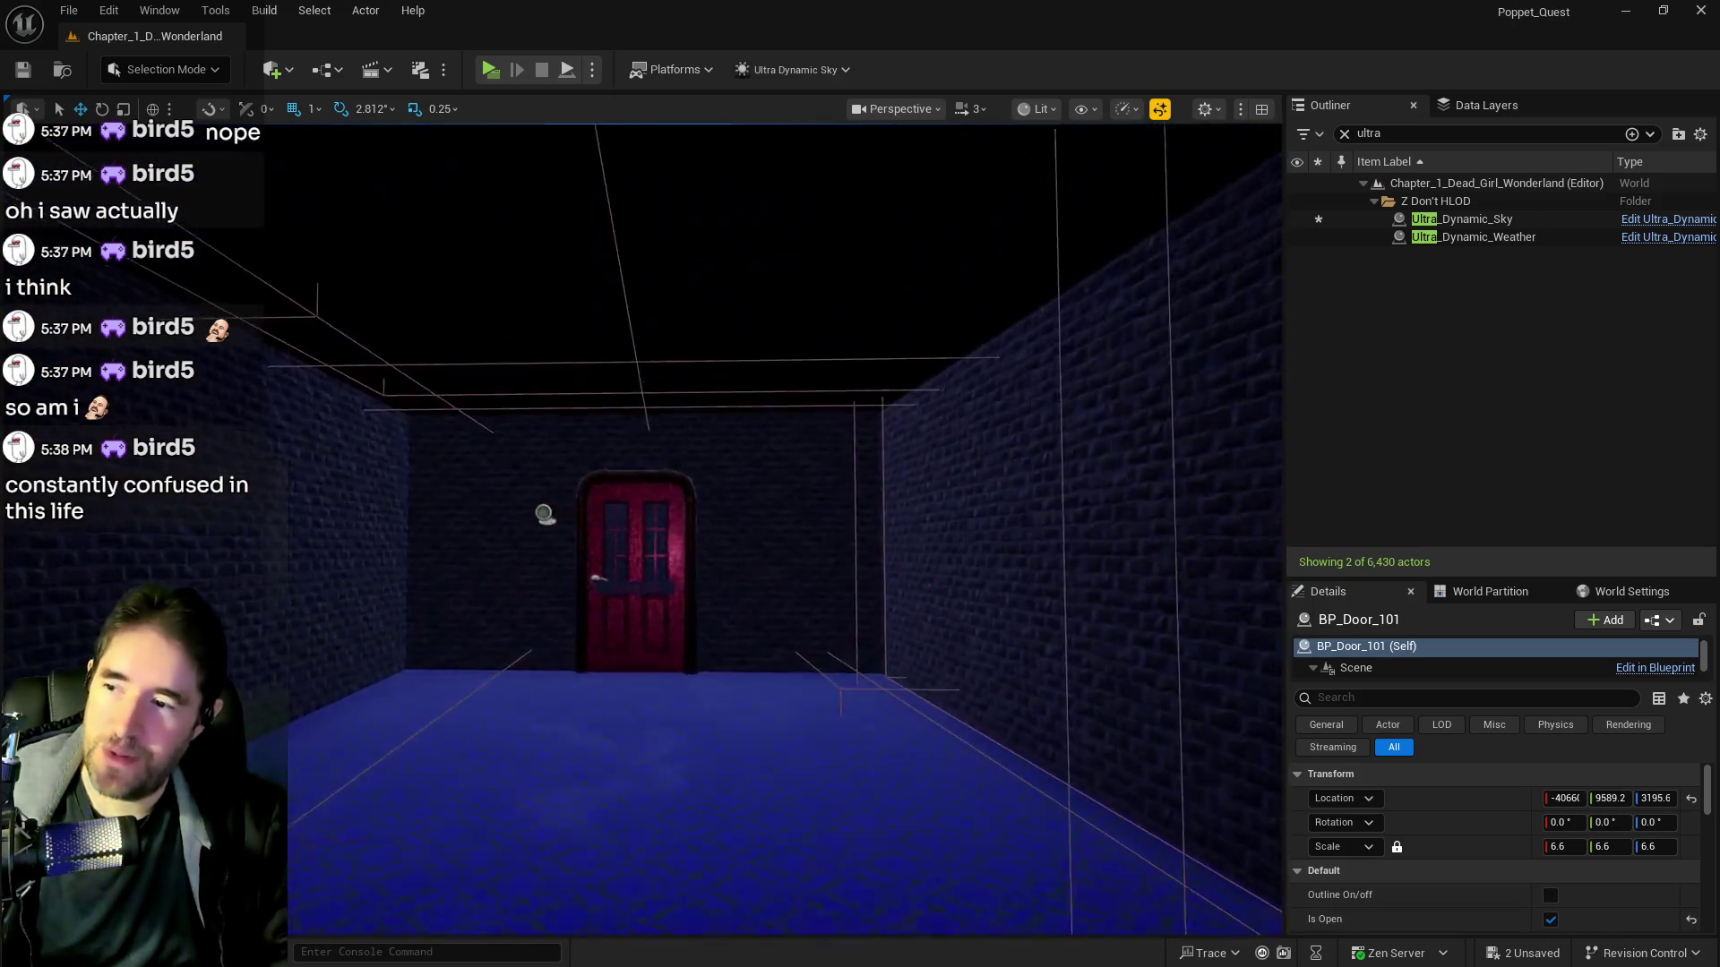
Tick Is Open on the red door BP_Door_107 and fly through the opened doorway
{"action": "left_click", "coordinate": [756, 668]}
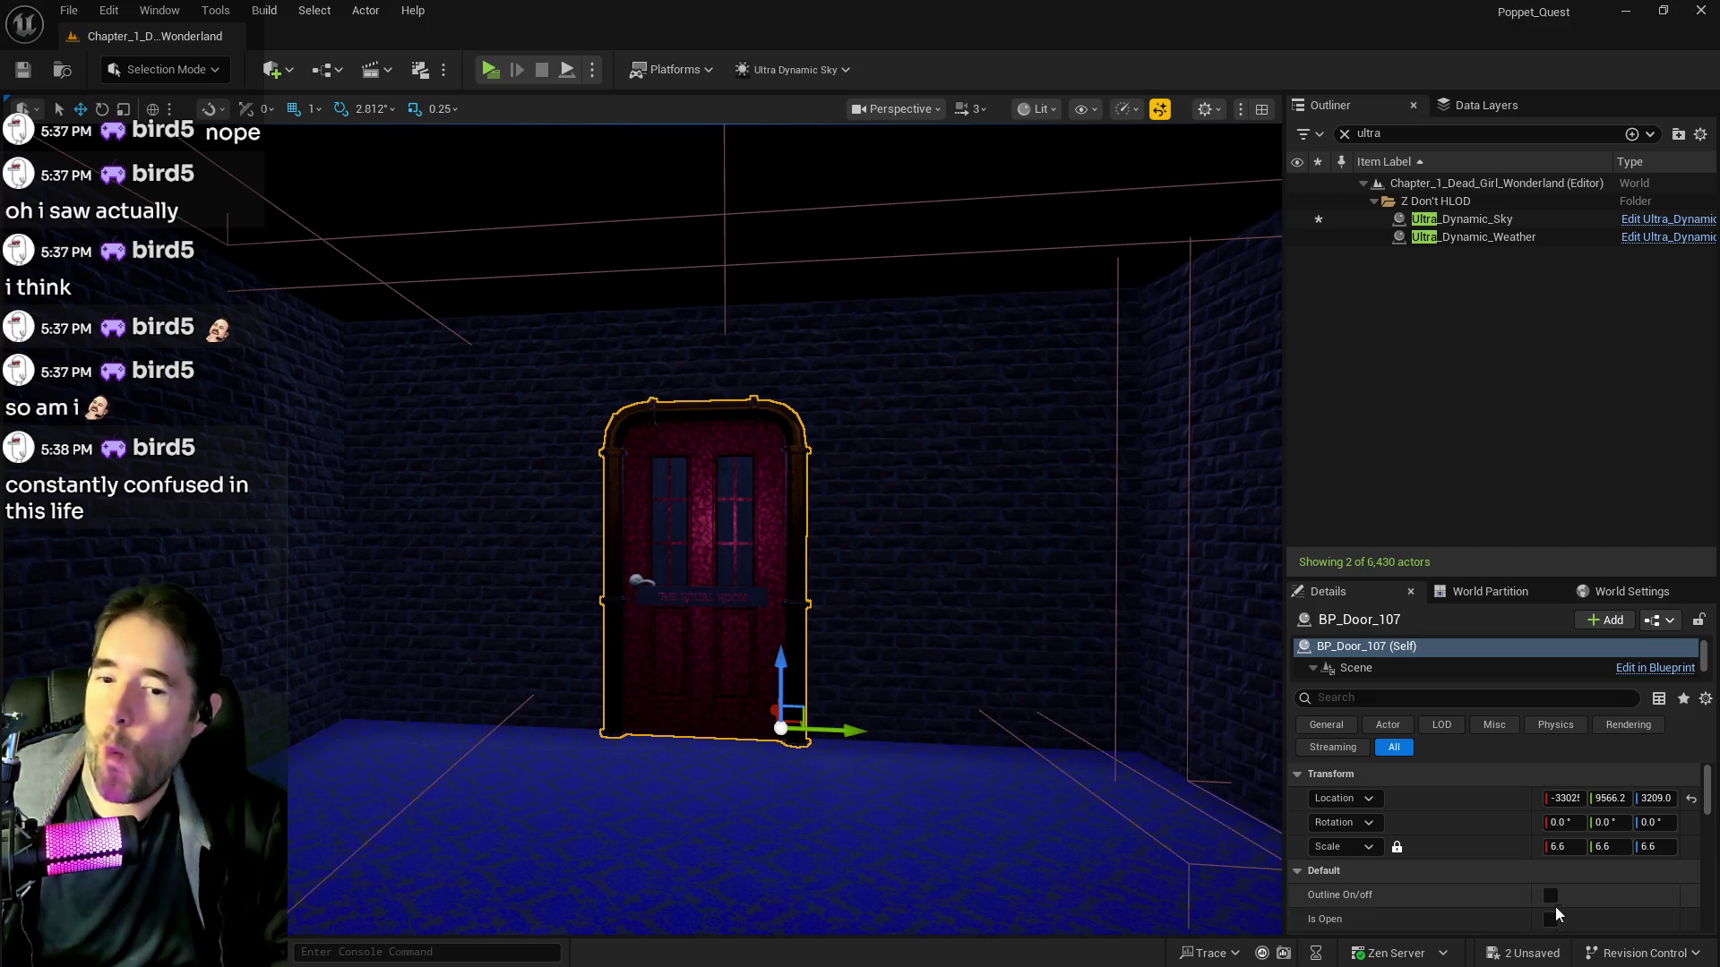
{"action": "left_click", "coordinate": [1550, 920]}
{"action": "scroll", "coordinate": [974, 751], "scroll_direction": "up", "scroll_amount": 5}
{"action": "mouse_move", "coordinate": [973, 750]}
{"action": "left_mouse_down"}
{"action": "mouse_move", "coordinate": [1026, 627]}
{"action": "mouse_move", "coordinate": [529, 131]}
{"action": "left_mouse_up"}
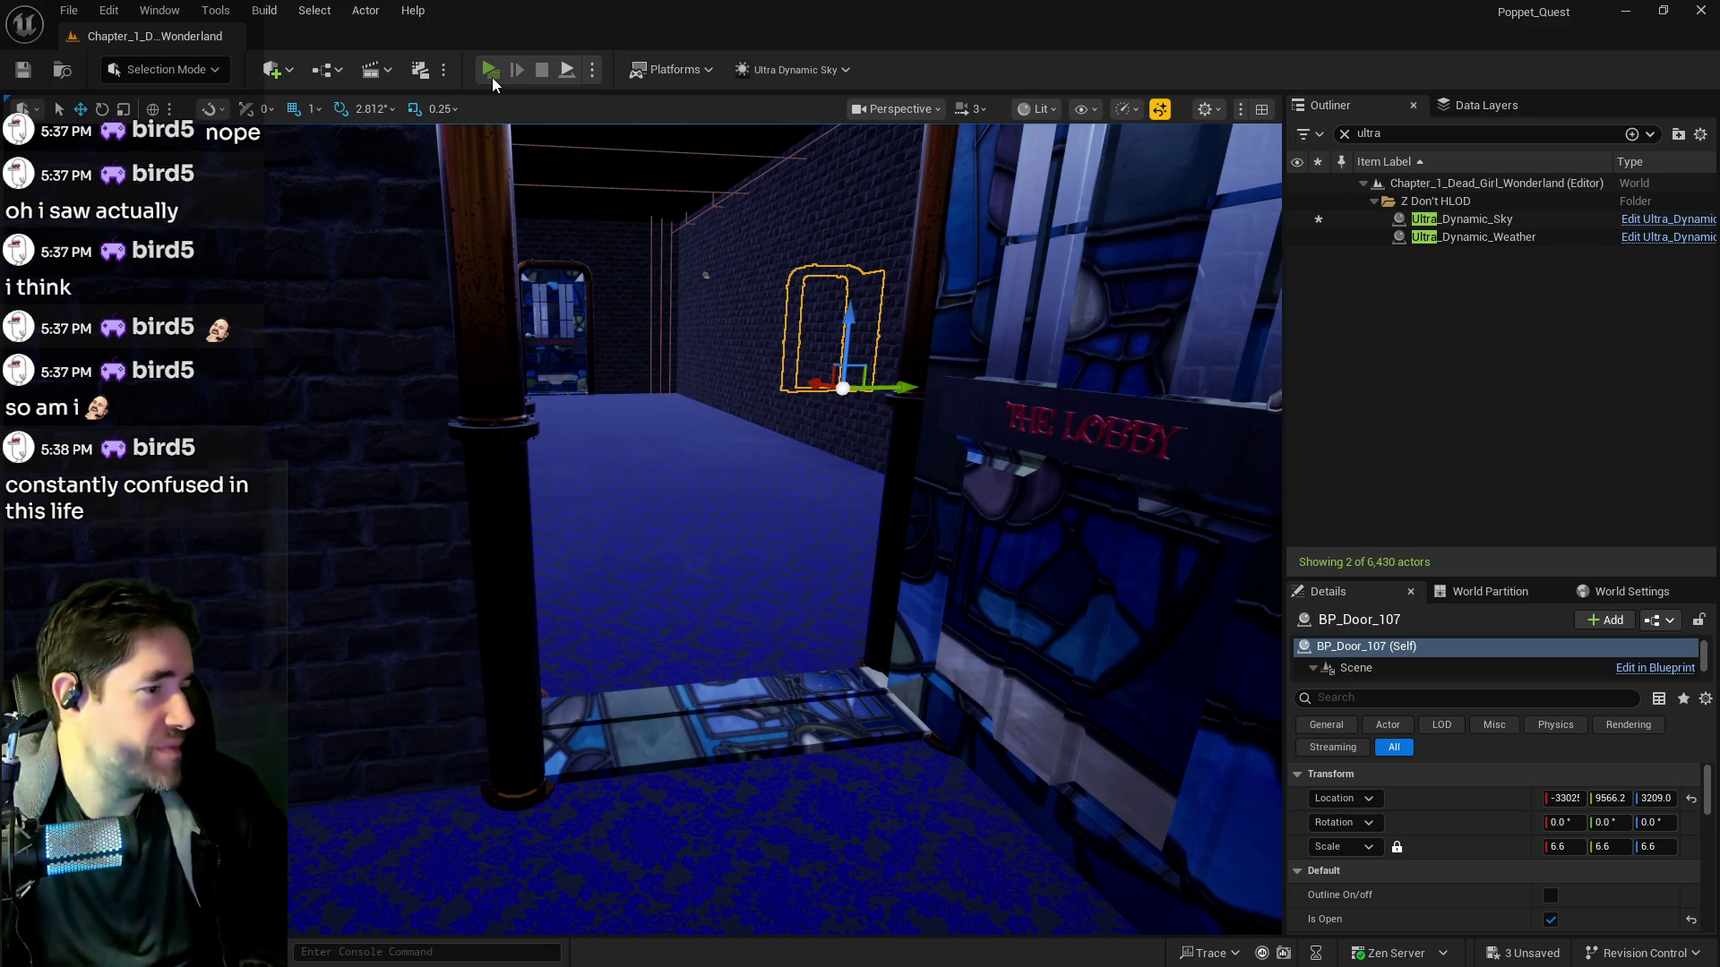
Launch the standalone preview and pick a character card to resume play
{"action": "left_click", "coordinate": [491, 77]}
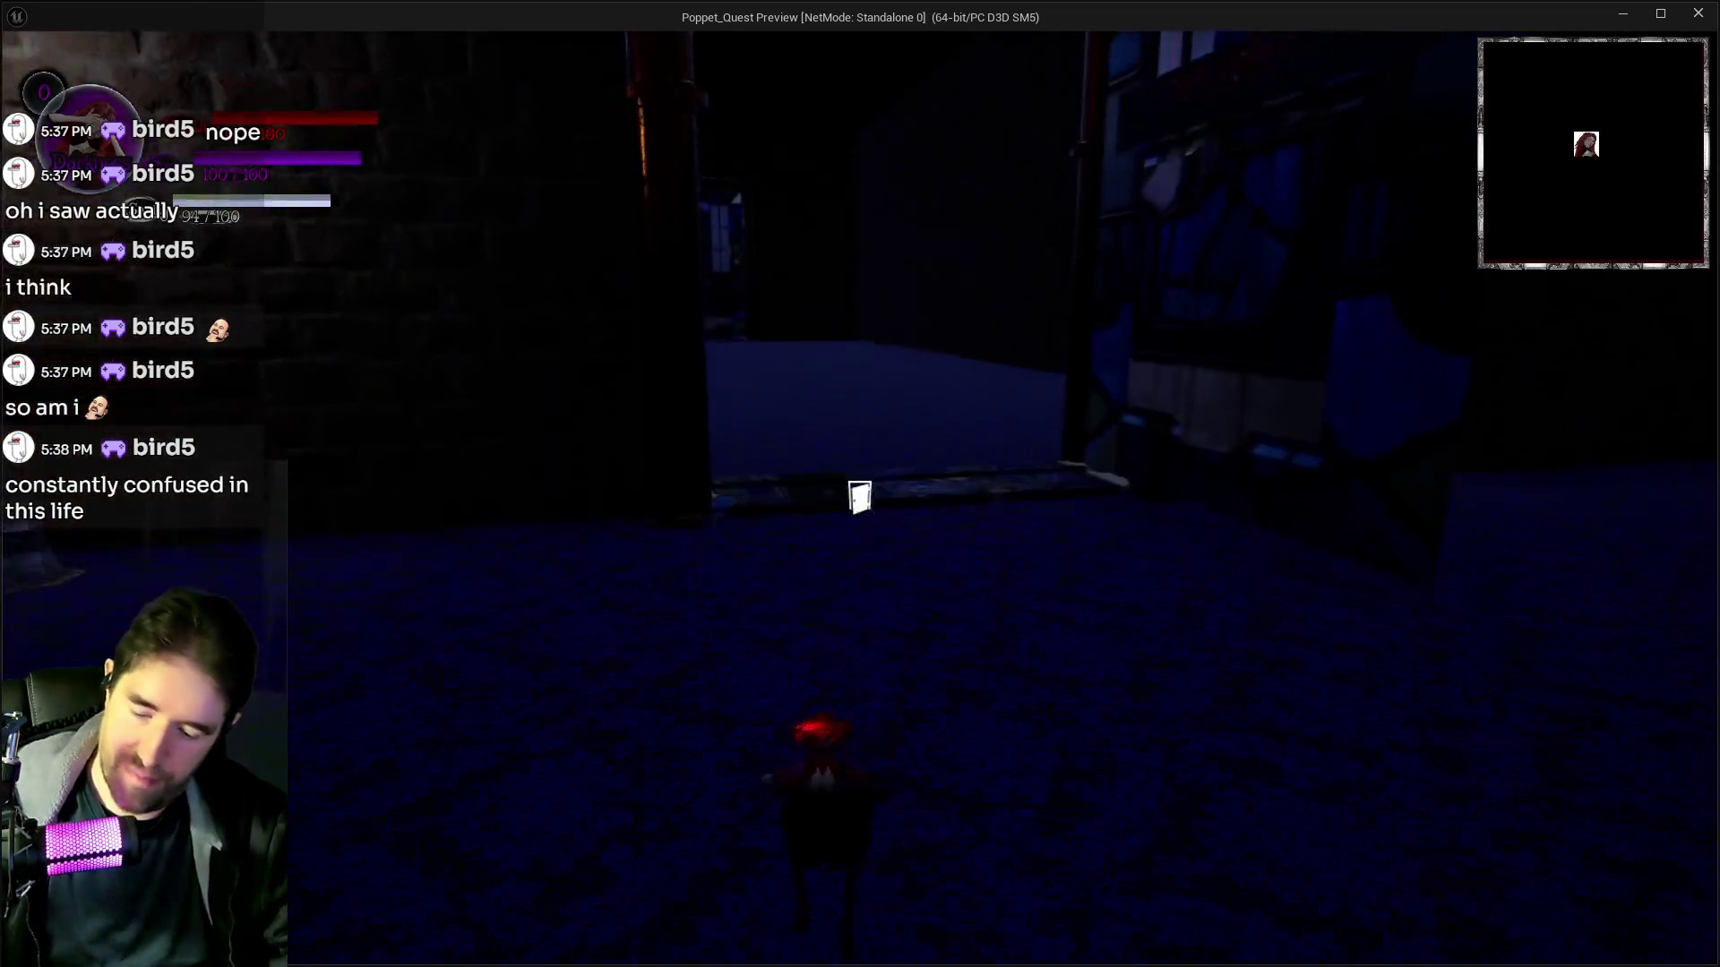
{"action": "key", "text": "e"}
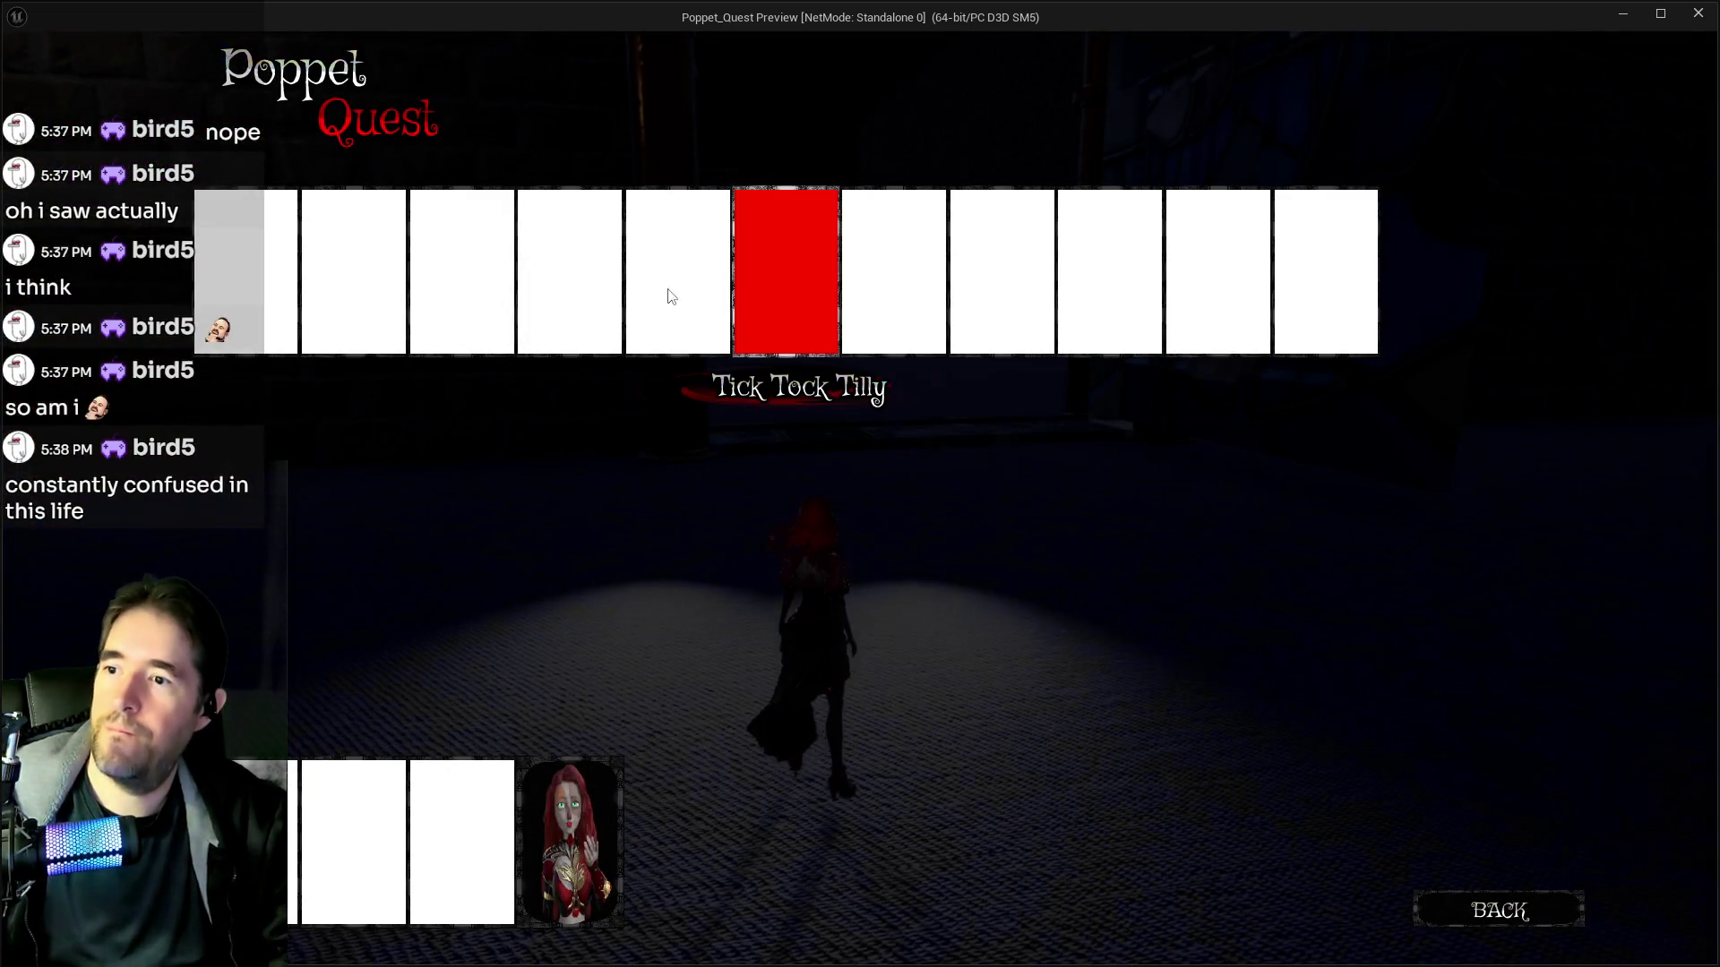
{"action": "key", "text": "e"}
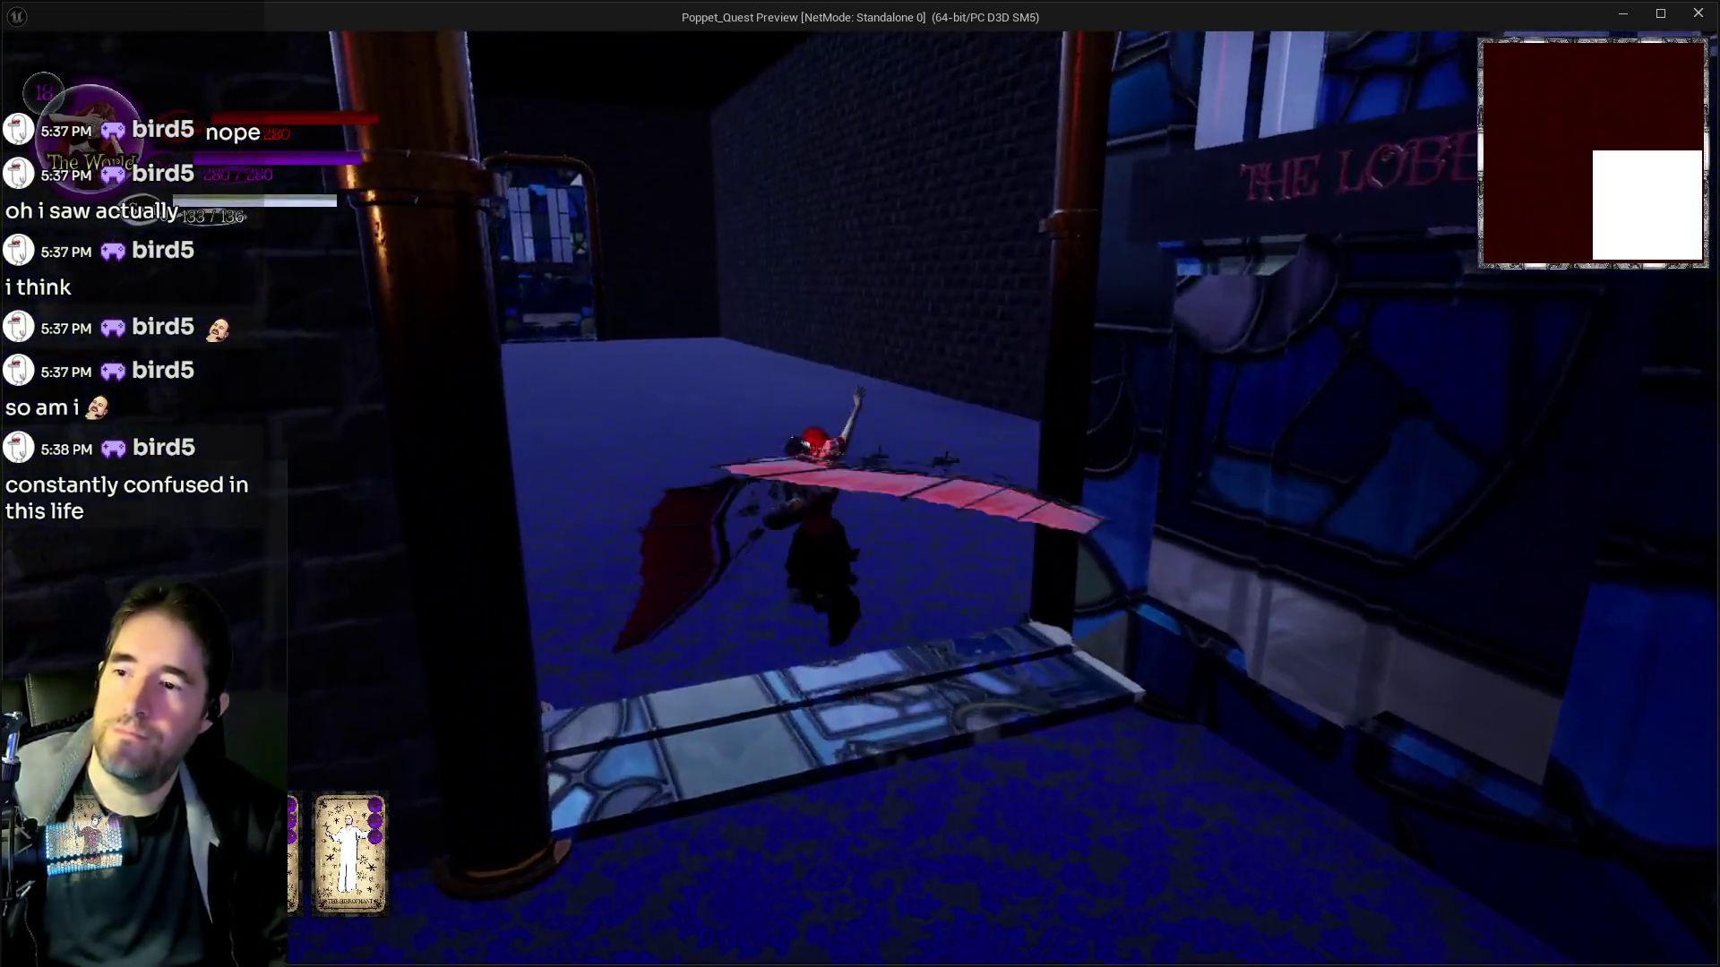
Run the character from the lobby through Toy City past the tree row, then return to the editor
{"action": "key", "text": "w"}
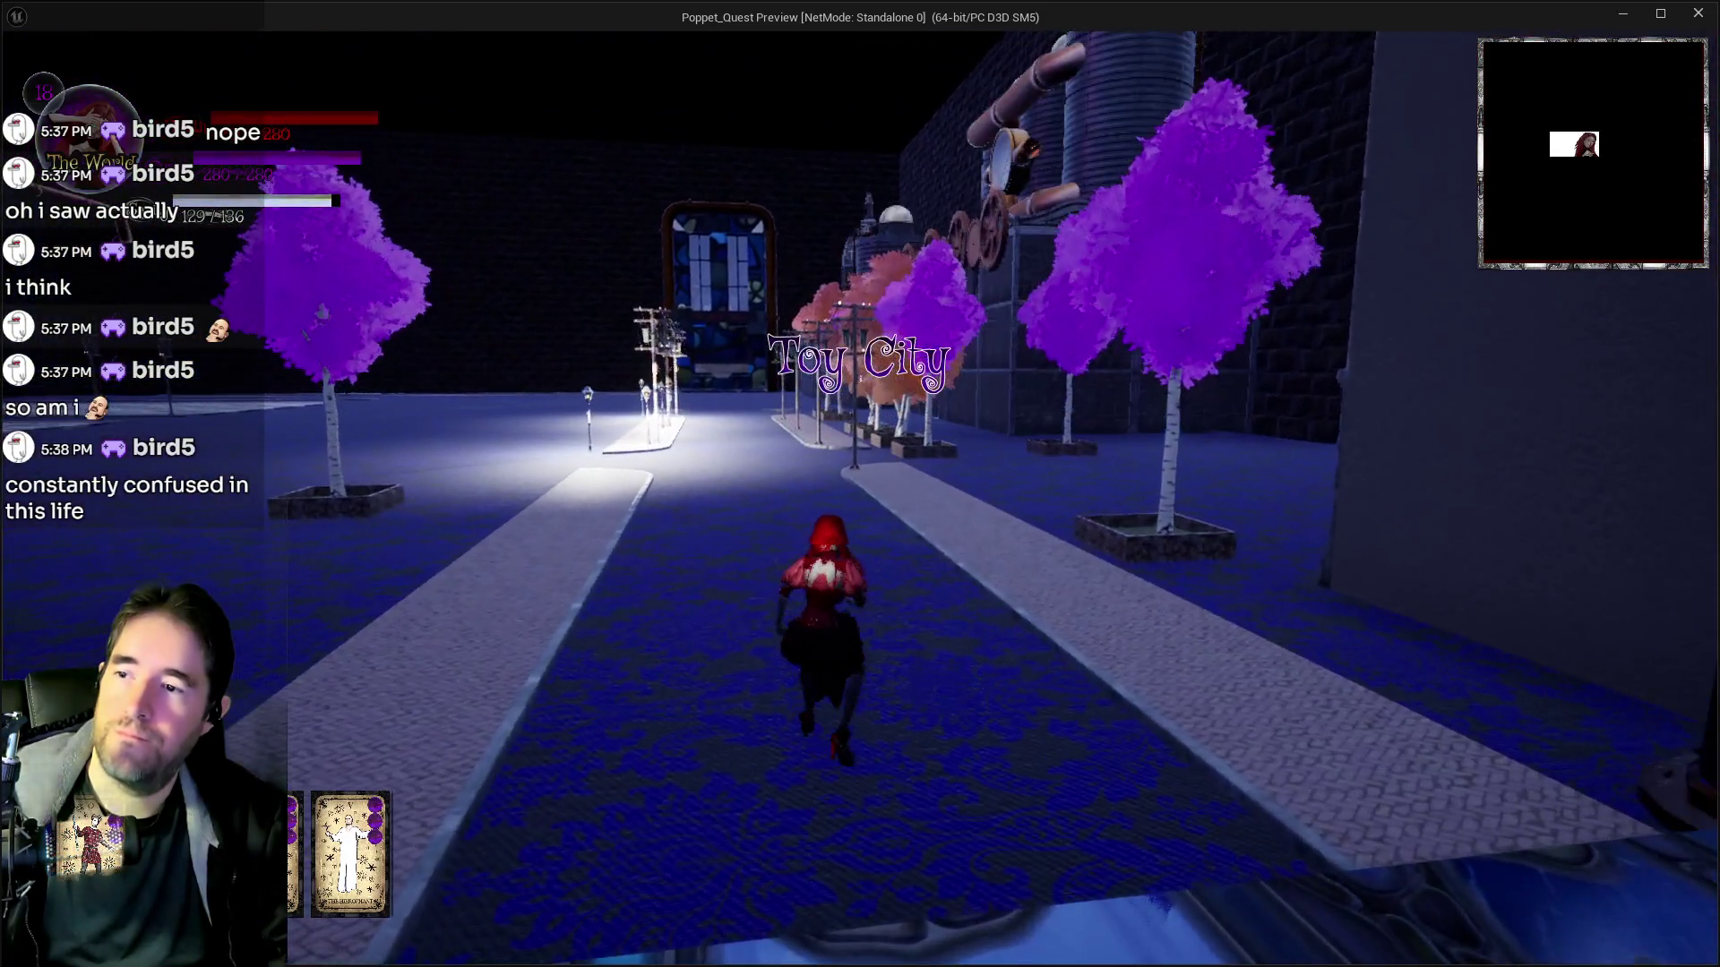
{"action": "key", "text": "w"}
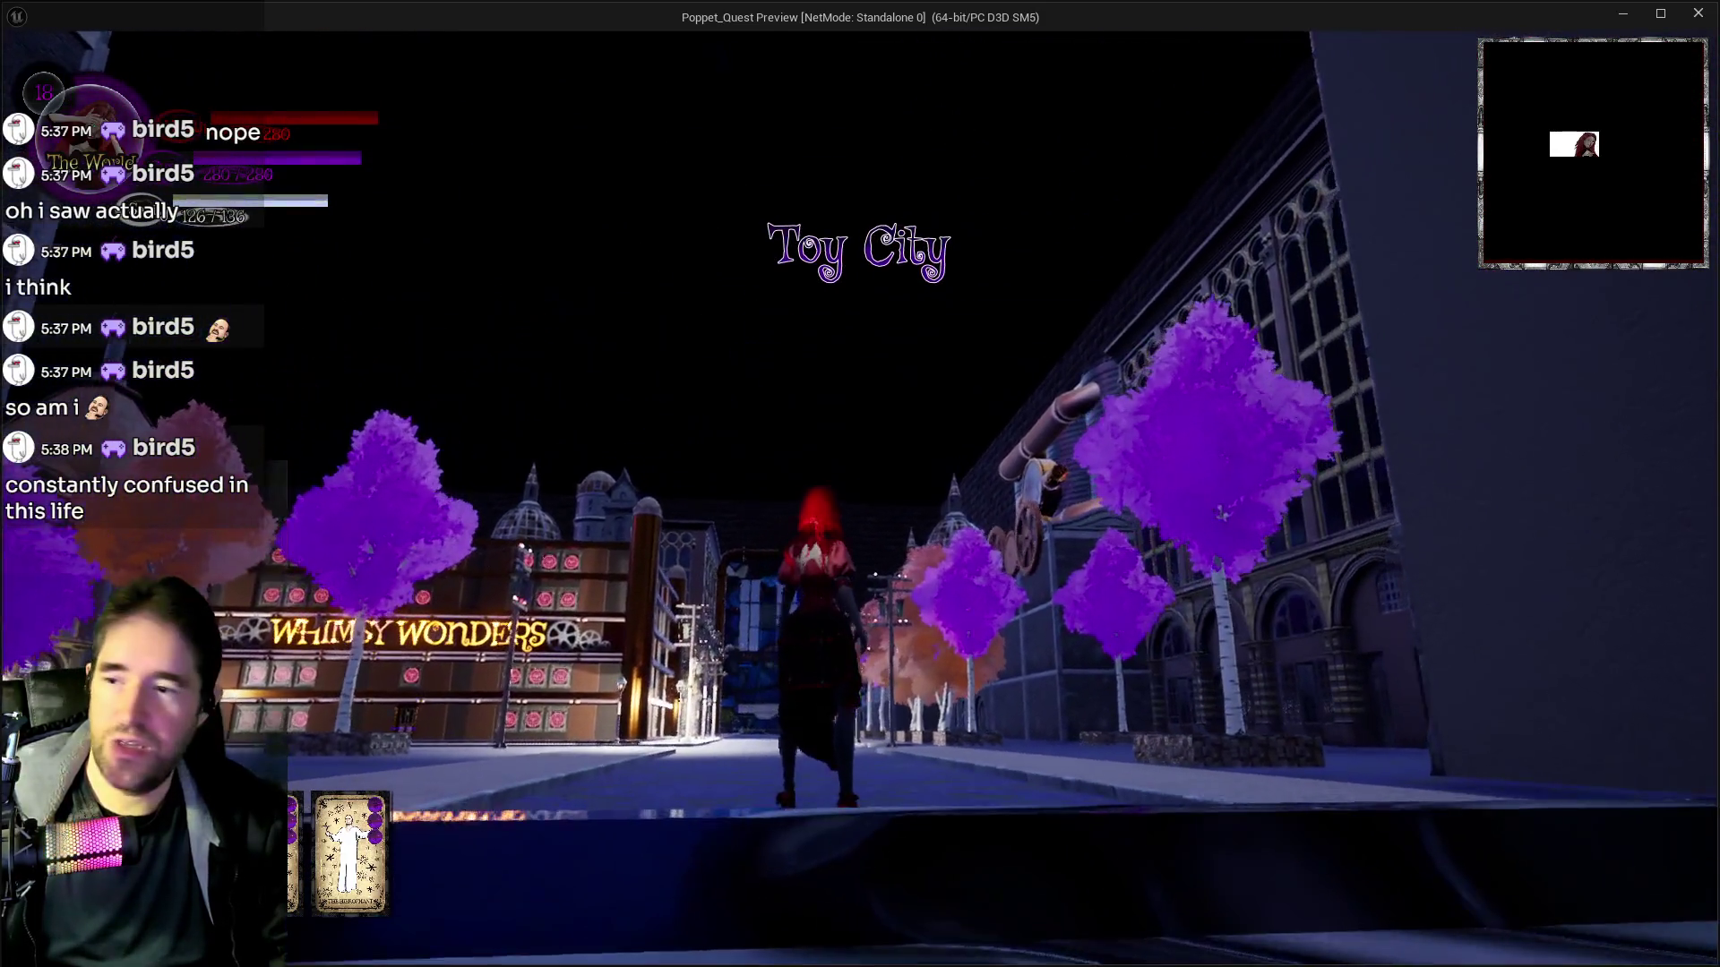
{"action": "key", "text": "w"}
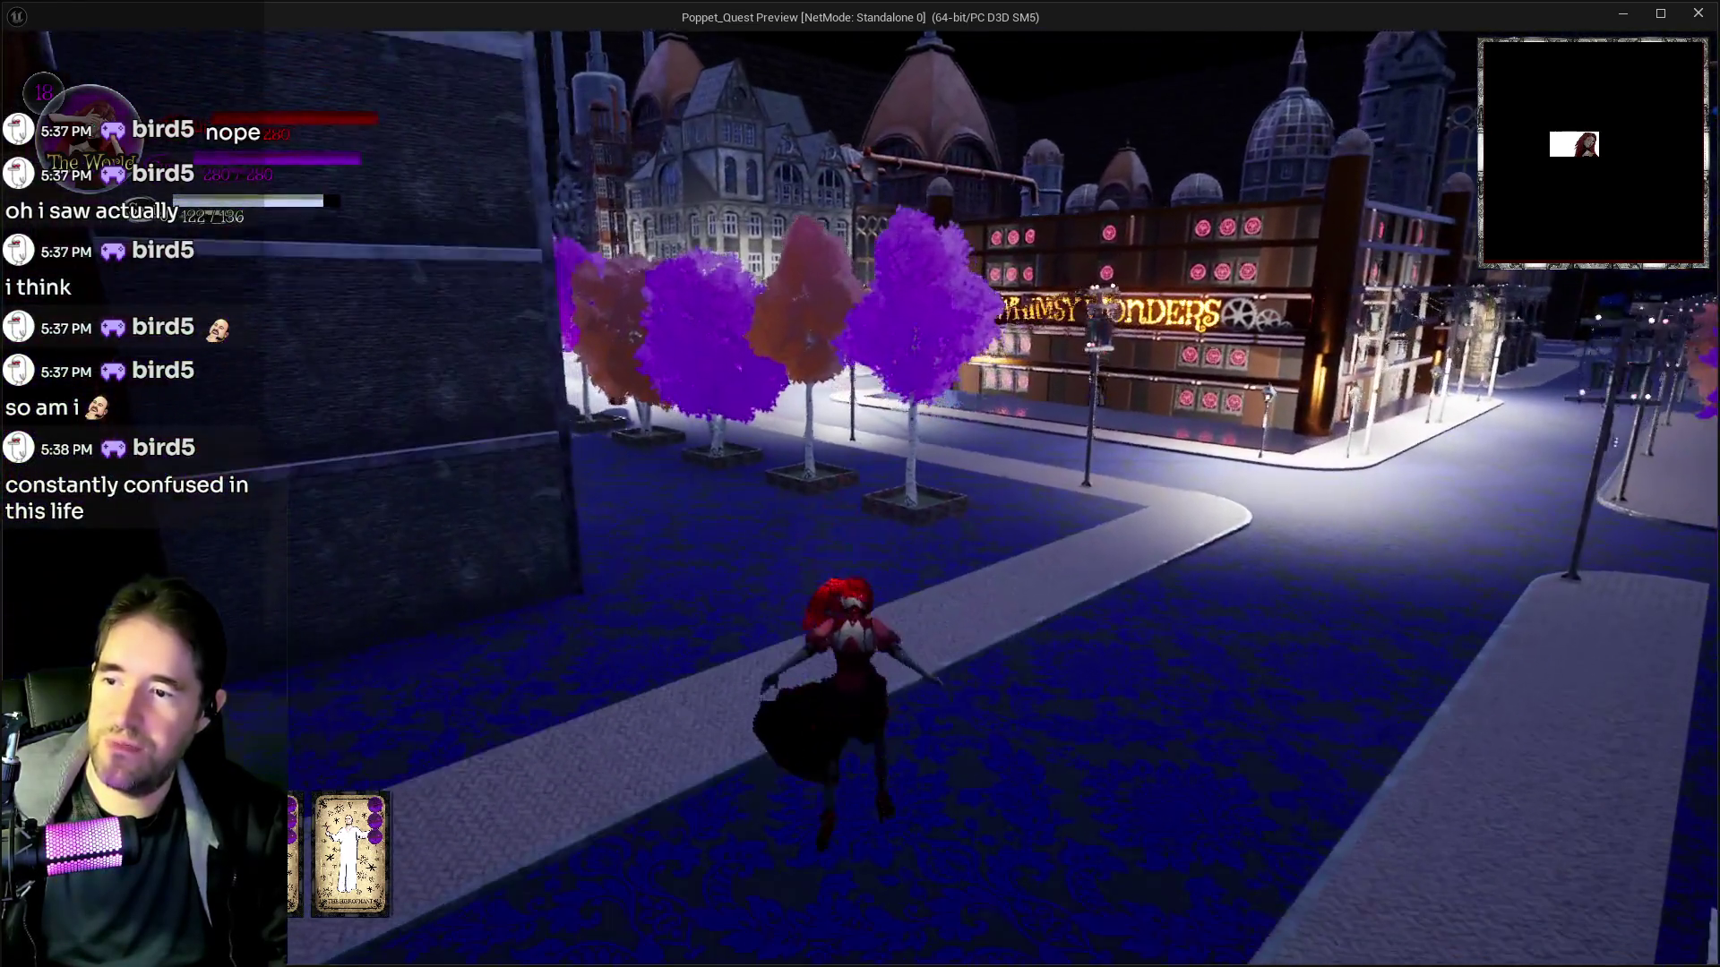
{"action": "key", "text": "w"}
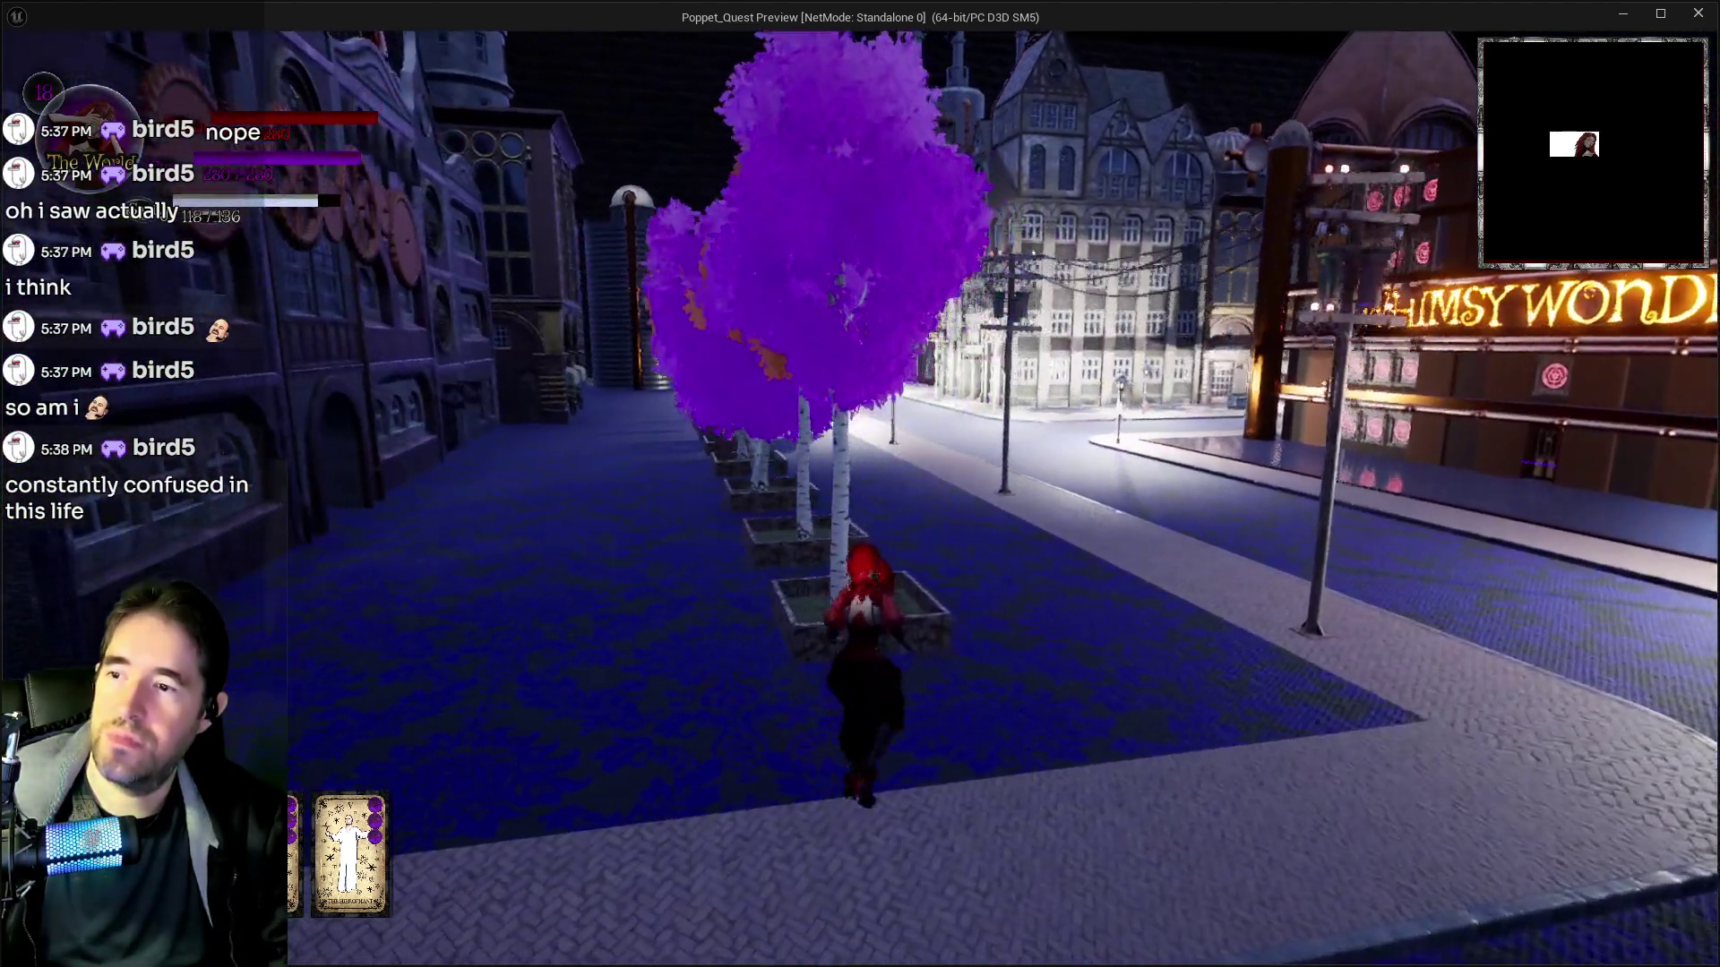
{"action": "key", "text": "w"}
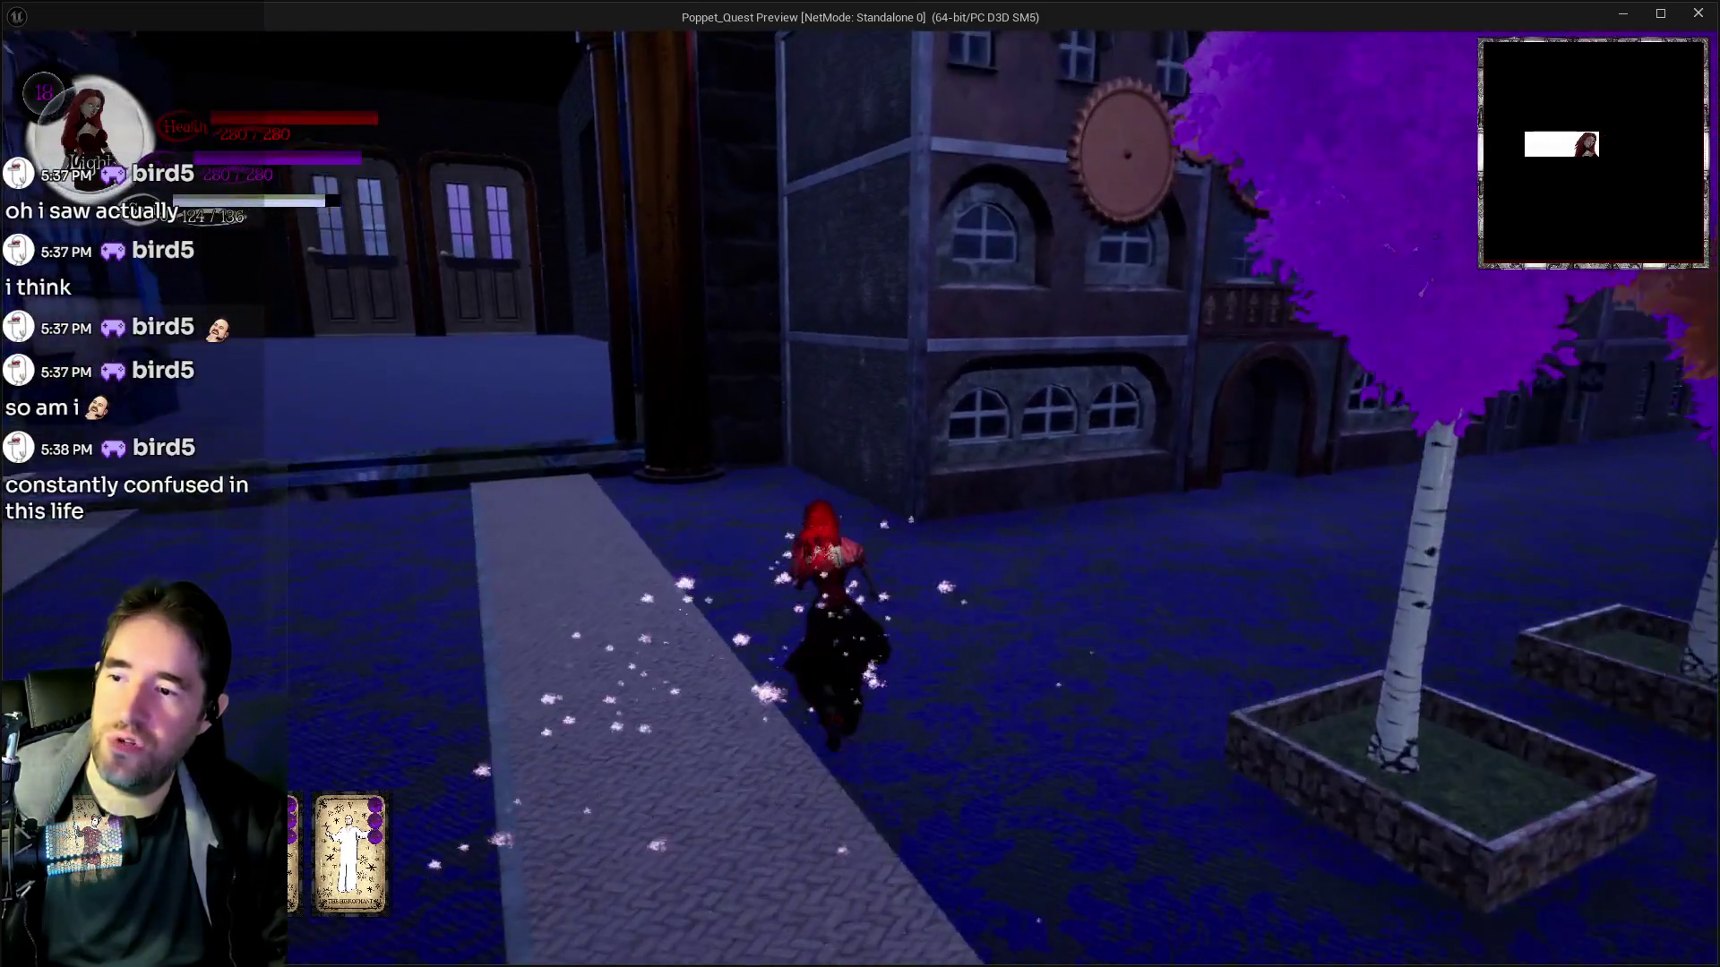
{"action": "key", "text": "w"}
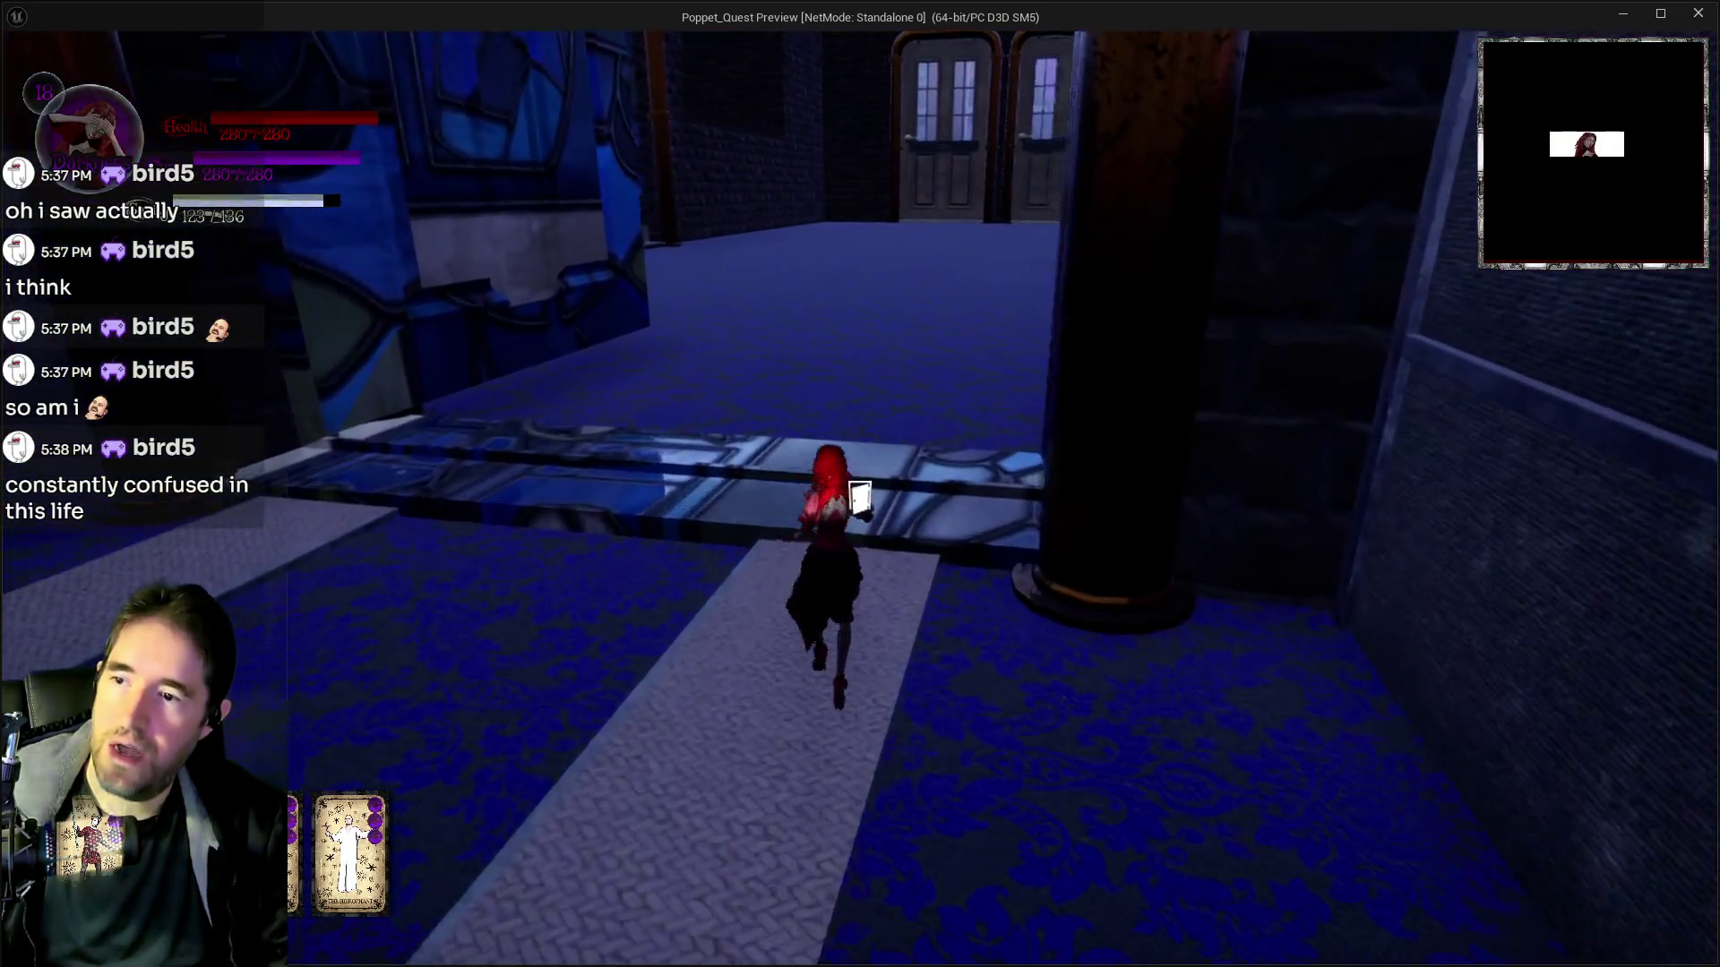
{"action": "key", "text": "w"}
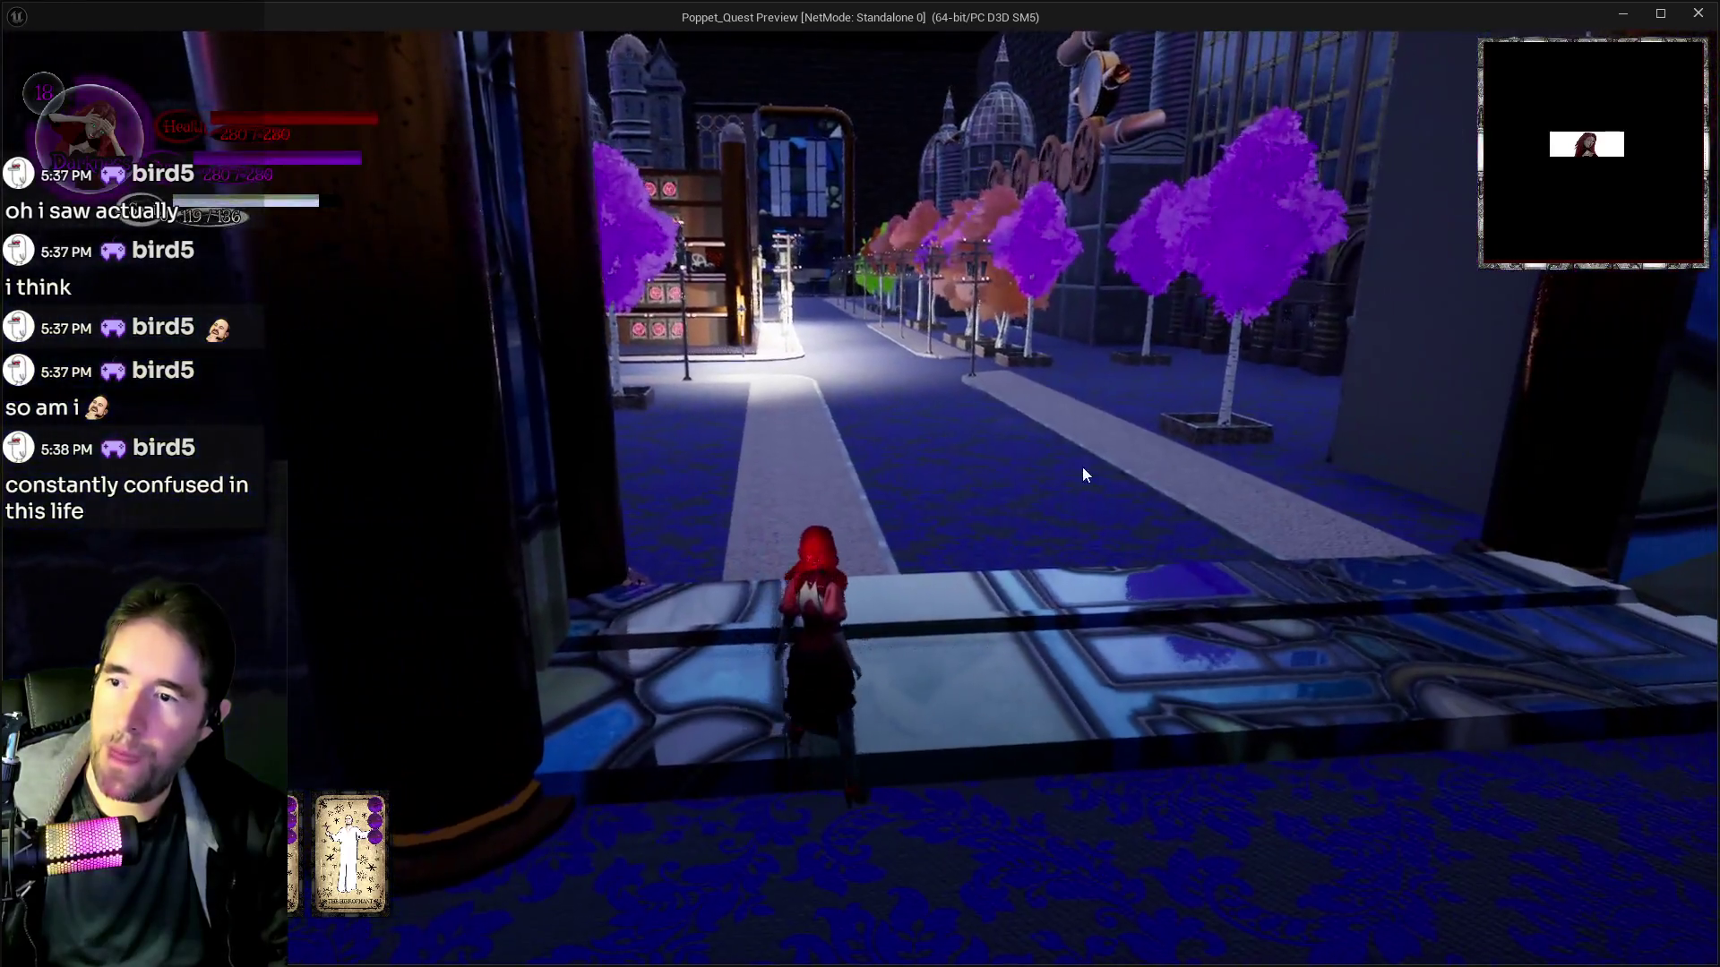
{"action": "key", "text": "alt+Tab"}
Stop the play-test, filter data layers by 'toy', load DL_C3_Toy_City, and view the street
{"action": "key", "text": "Escape"}
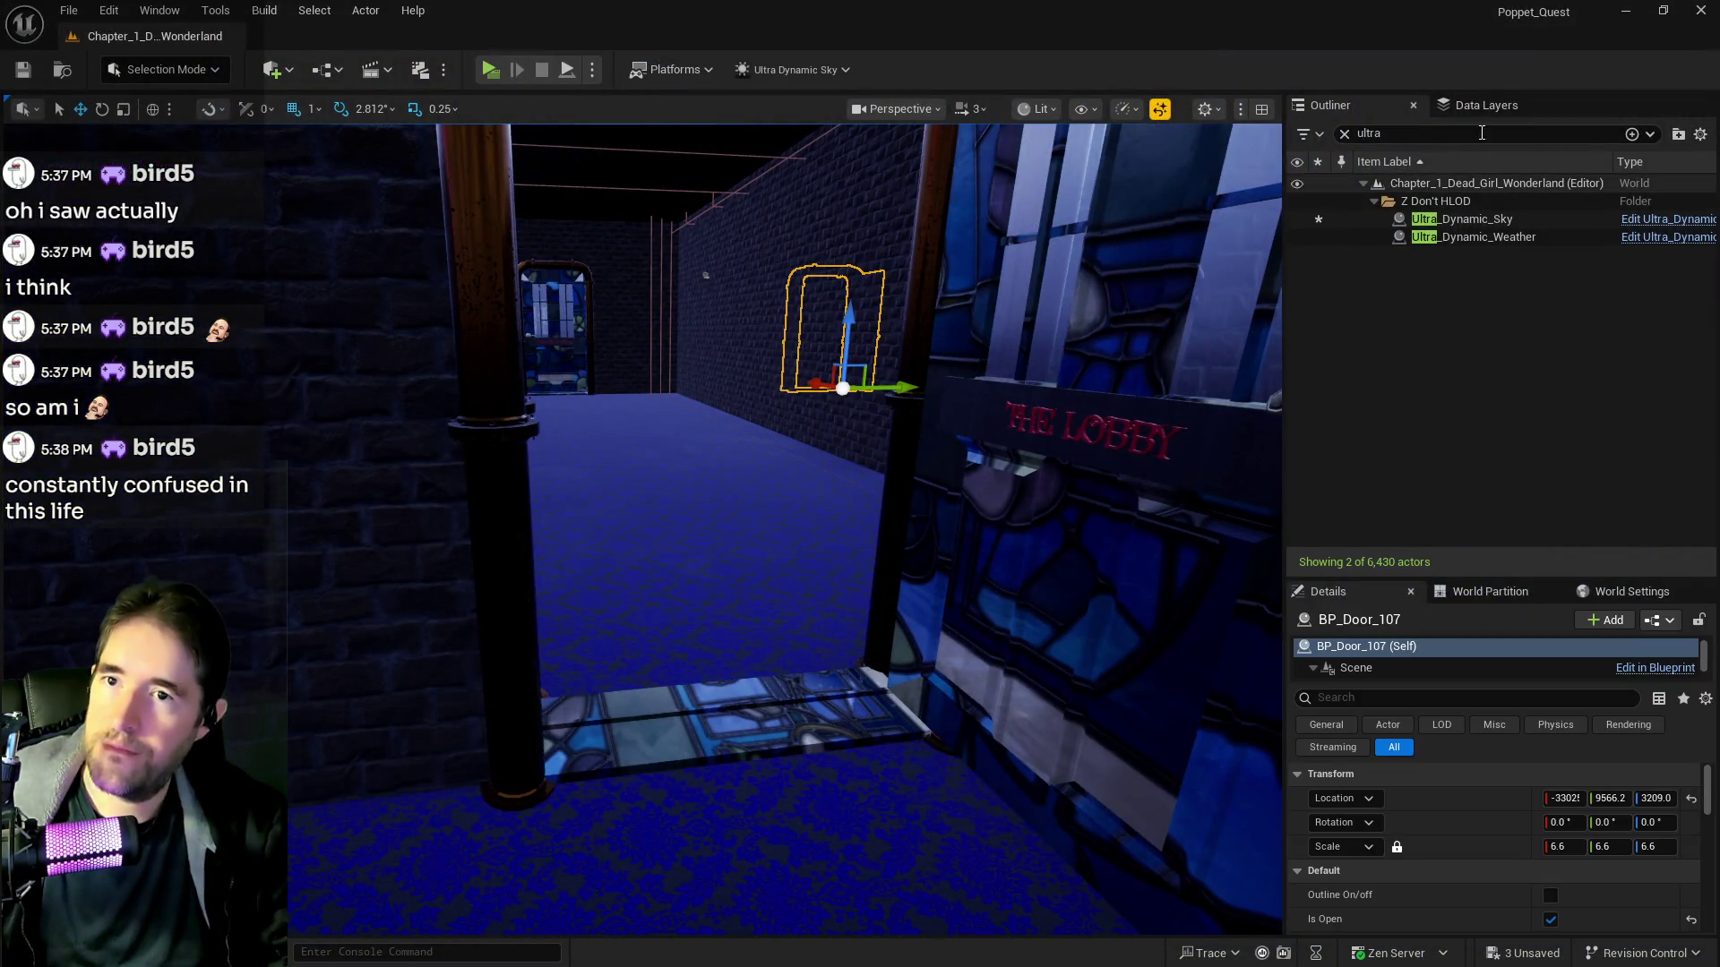
{"action": "left_click", "coordinate": [1485, 105]}
{"action": "left_click", "coordinate": [1454, 138]}
{"action": "type", "text": "toy"}
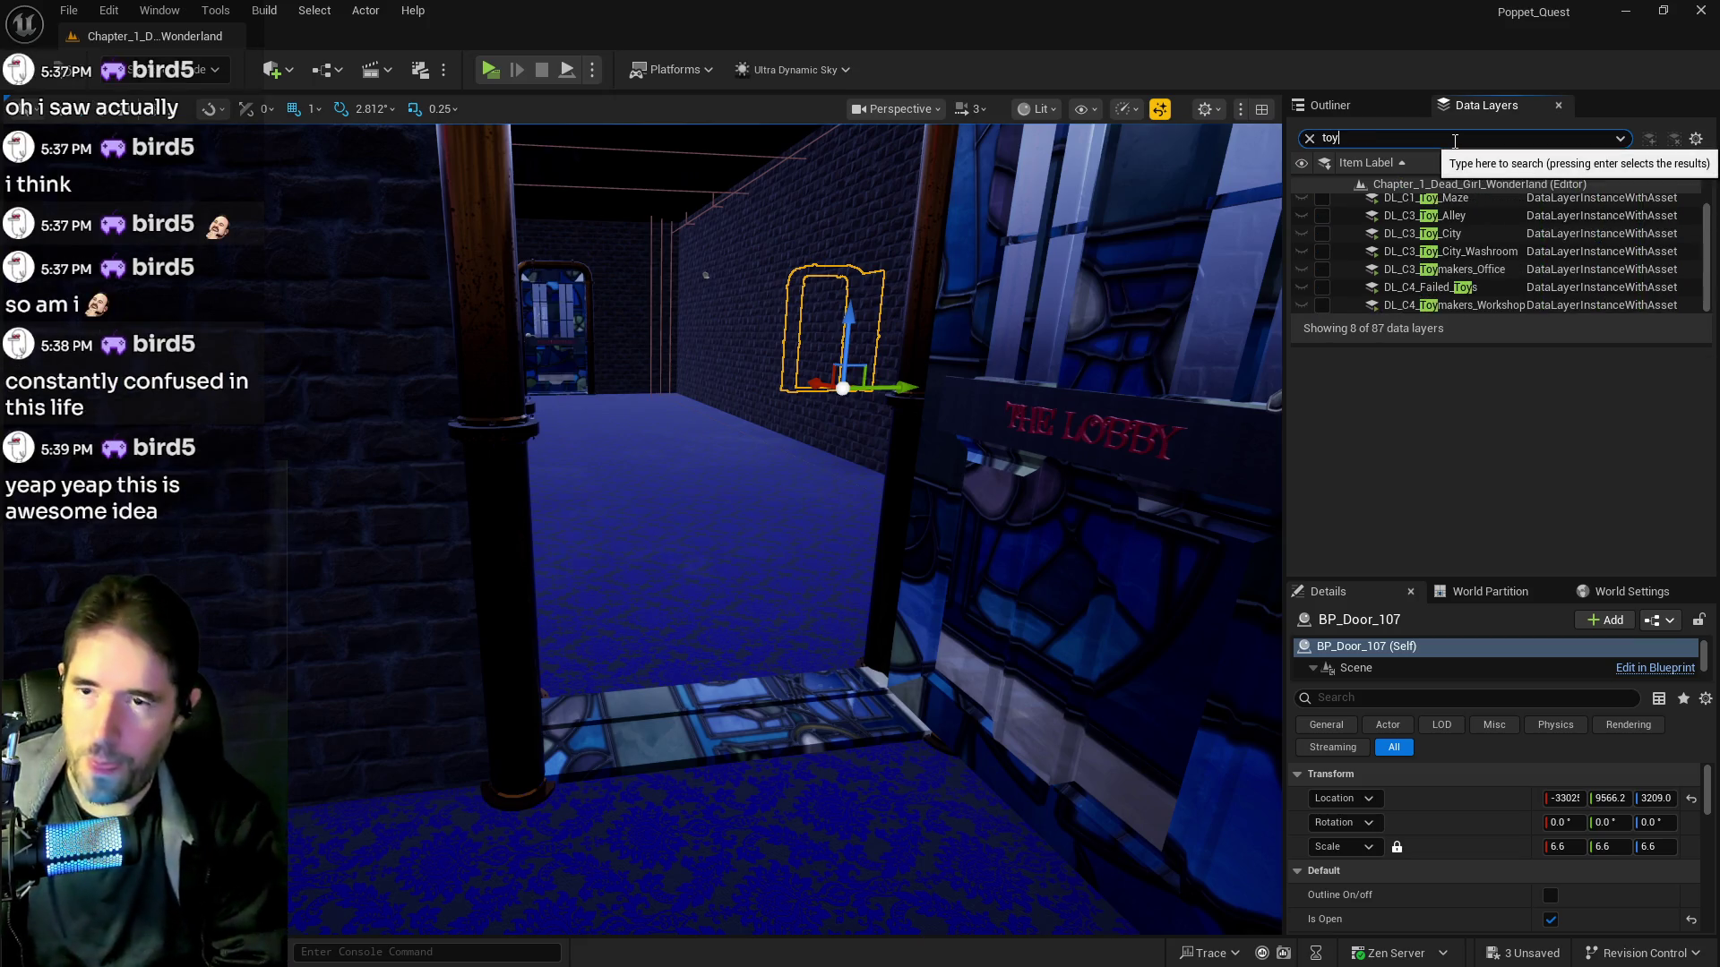
{"action": "left_click", "coordinate": [1321, 233]}
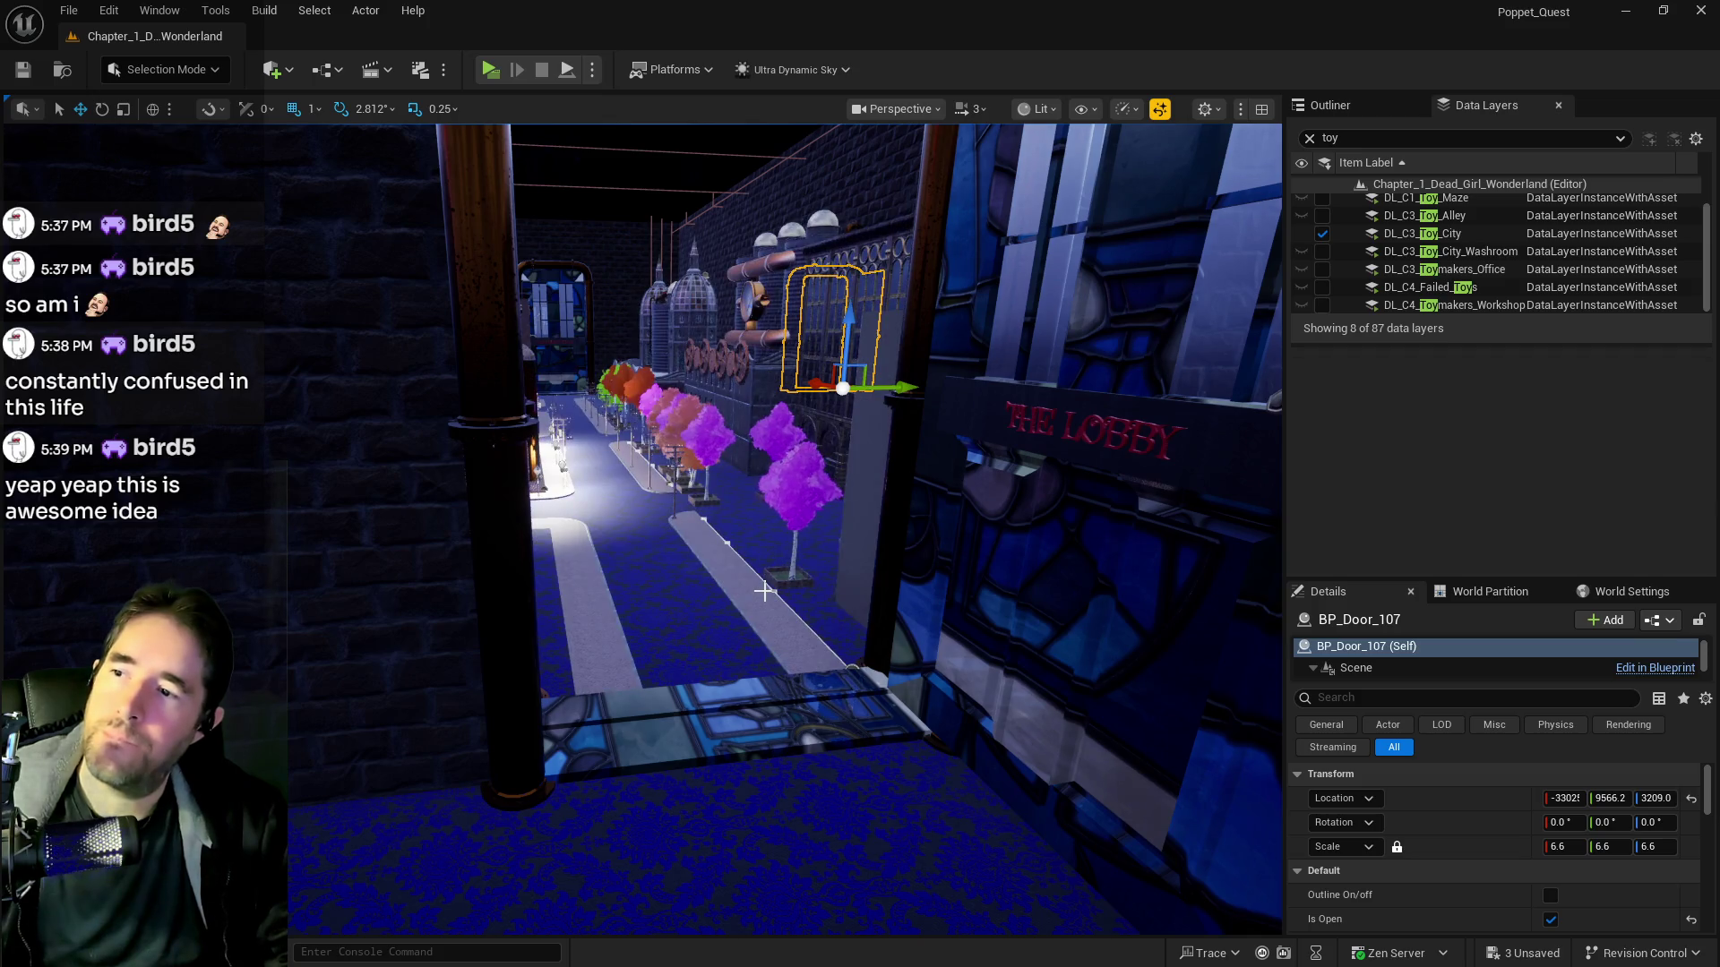
{"action": "left_click_drag", "start_coordinate": [721, 641], "coordinate": [784, 761]}
{"action": "left_click_drag", "start_coordinate": [747, 724], "coordinate": [829, 648]}
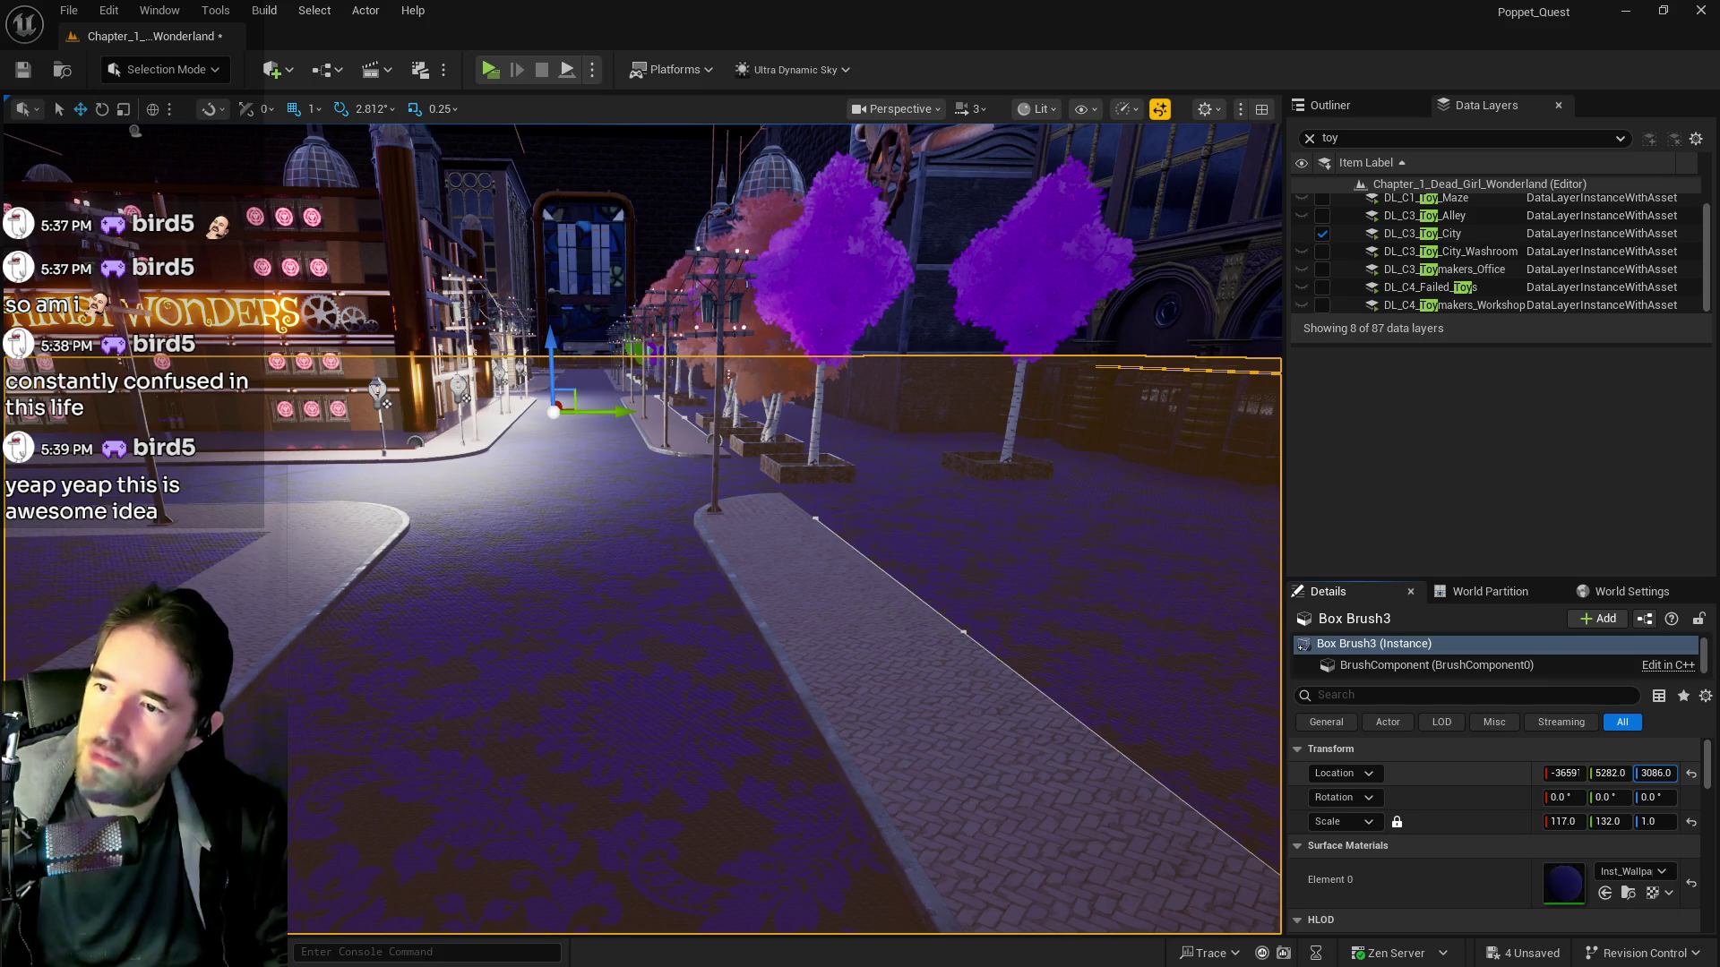
Hide the purple Box Brush3 floor so Toy City's cobblestone street shows, then save the map
{"action": "key", "text": "h"}
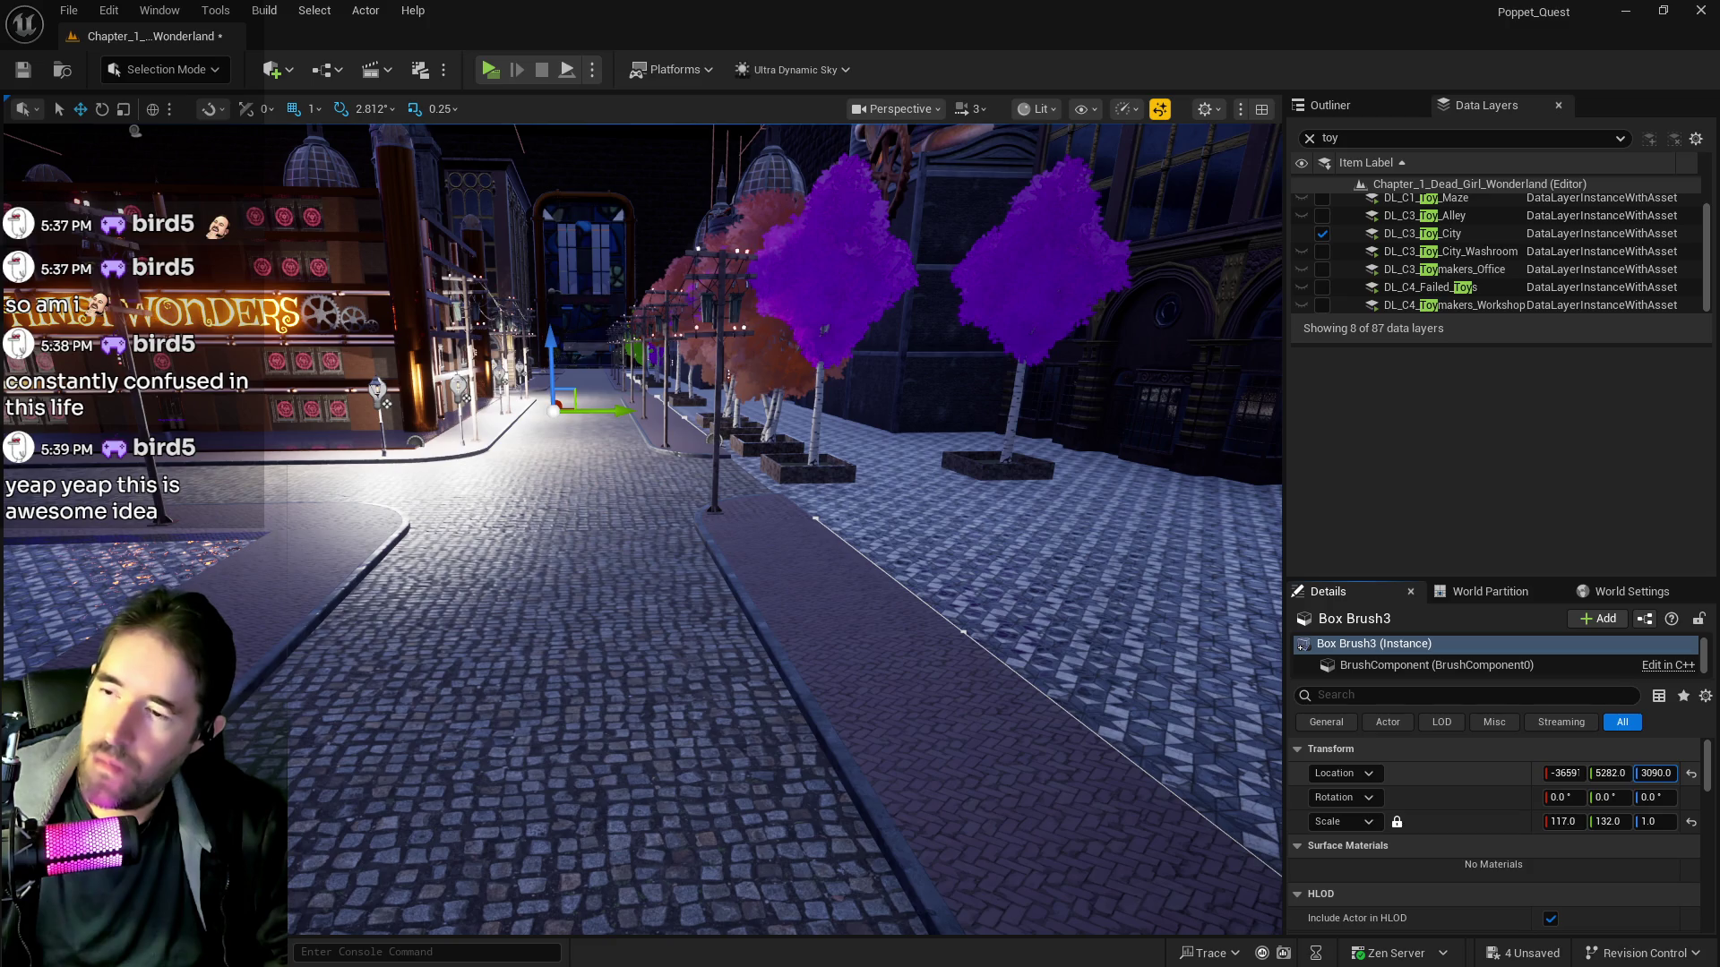
{"action": "mouse_move", "coordinate": [1024, 692]}
{"action": "left_mouse_down"}
{"action": "mouse_move", "coordinate": [1007, 546]}
{"action": "mouse_move", "coordinate": [986, 697]}
{"action": "left_mouse_up"}
{"action": "key", "text": "ctrl+s"}
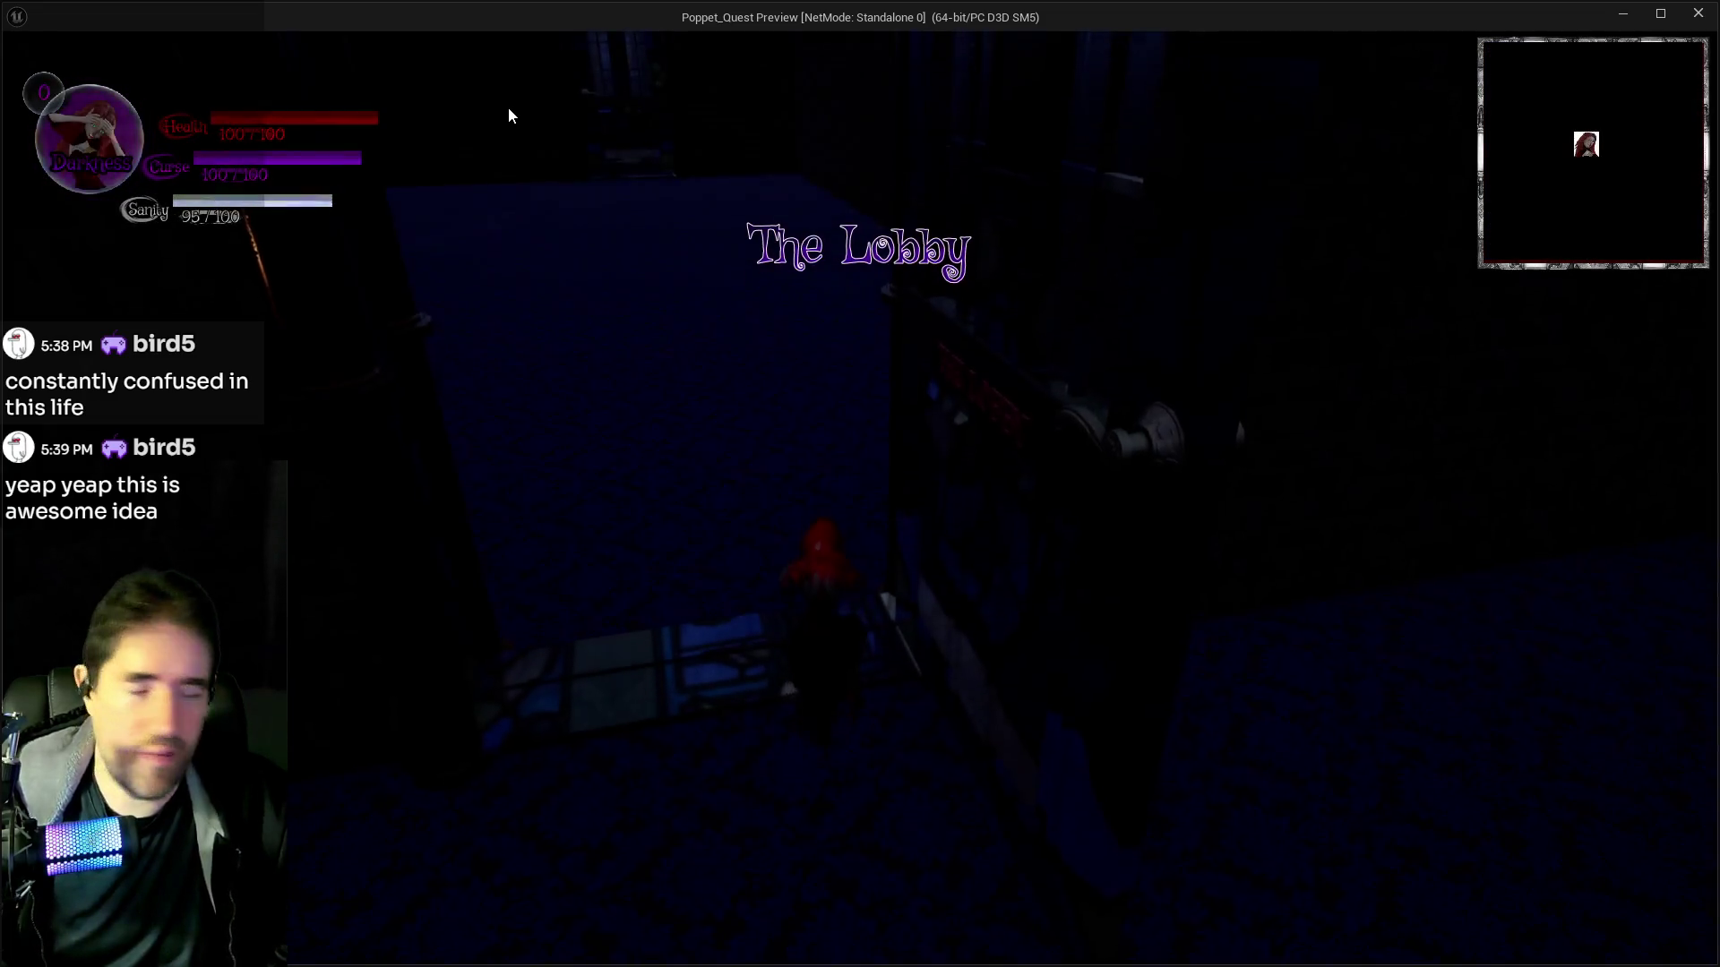
Run the character out of The Lobby, check the inventory, glide over the street and unleash a curse burst
{"action": "left_click", "coordinate": [807, 228]}
{"action": "key", "text": "w"}
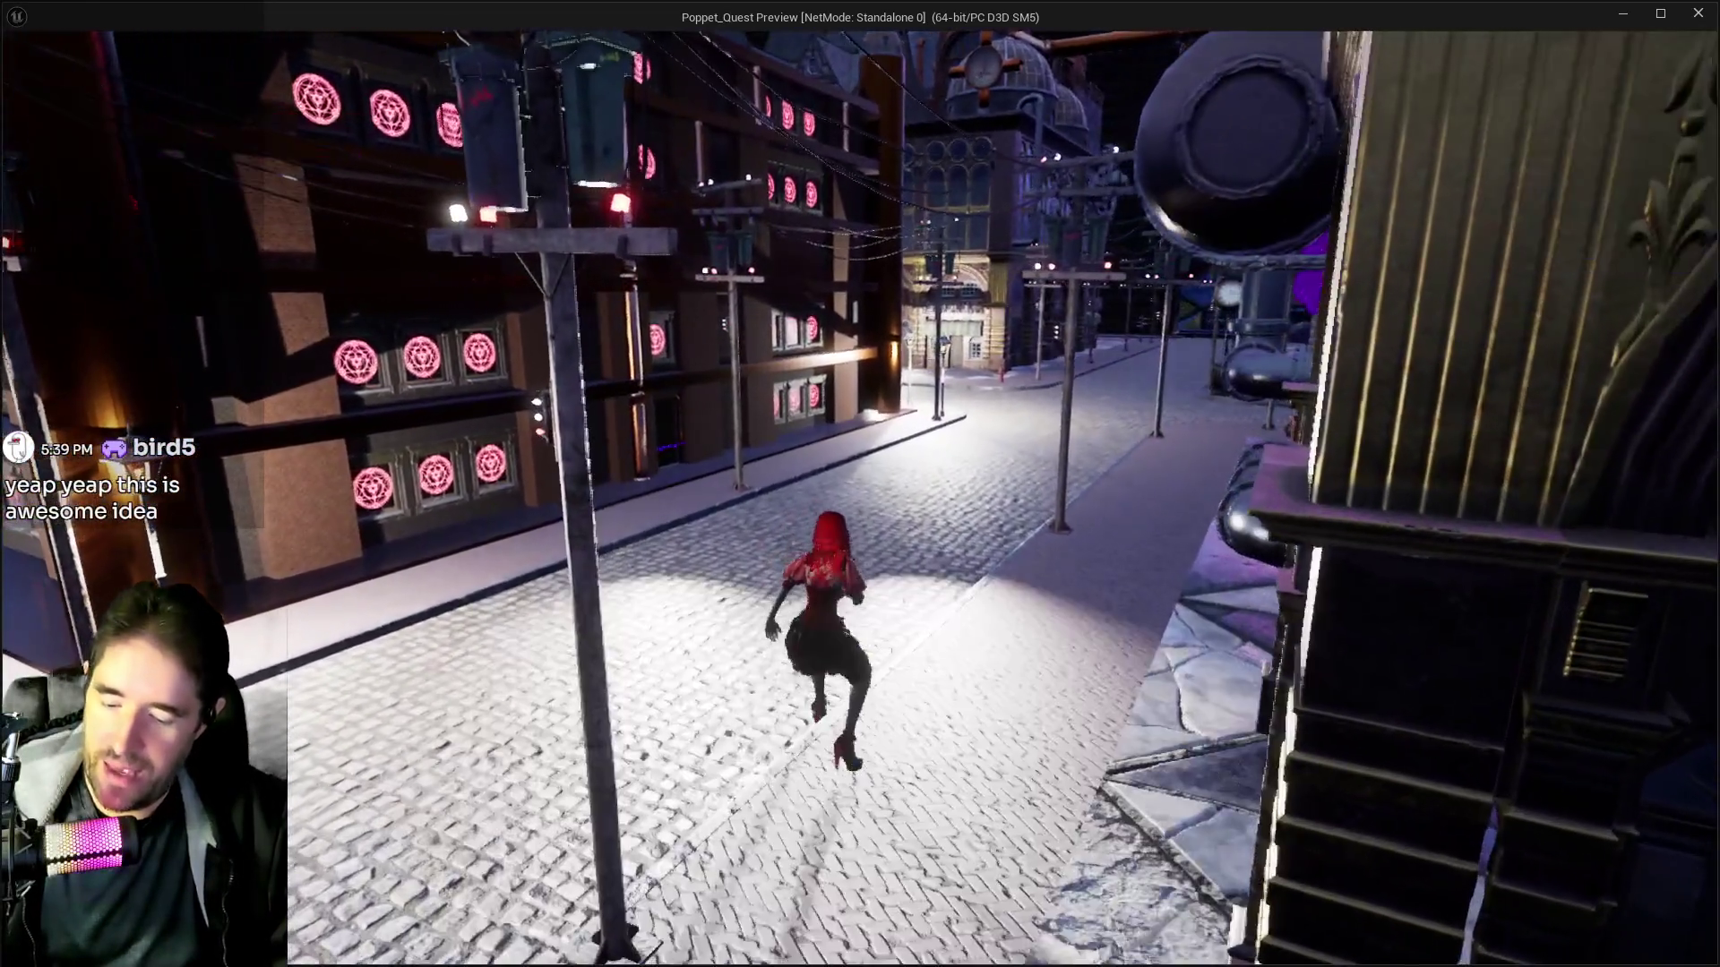
{"action": "key", "text": "Tab"}
{"action": "key", "text": "Tab"}
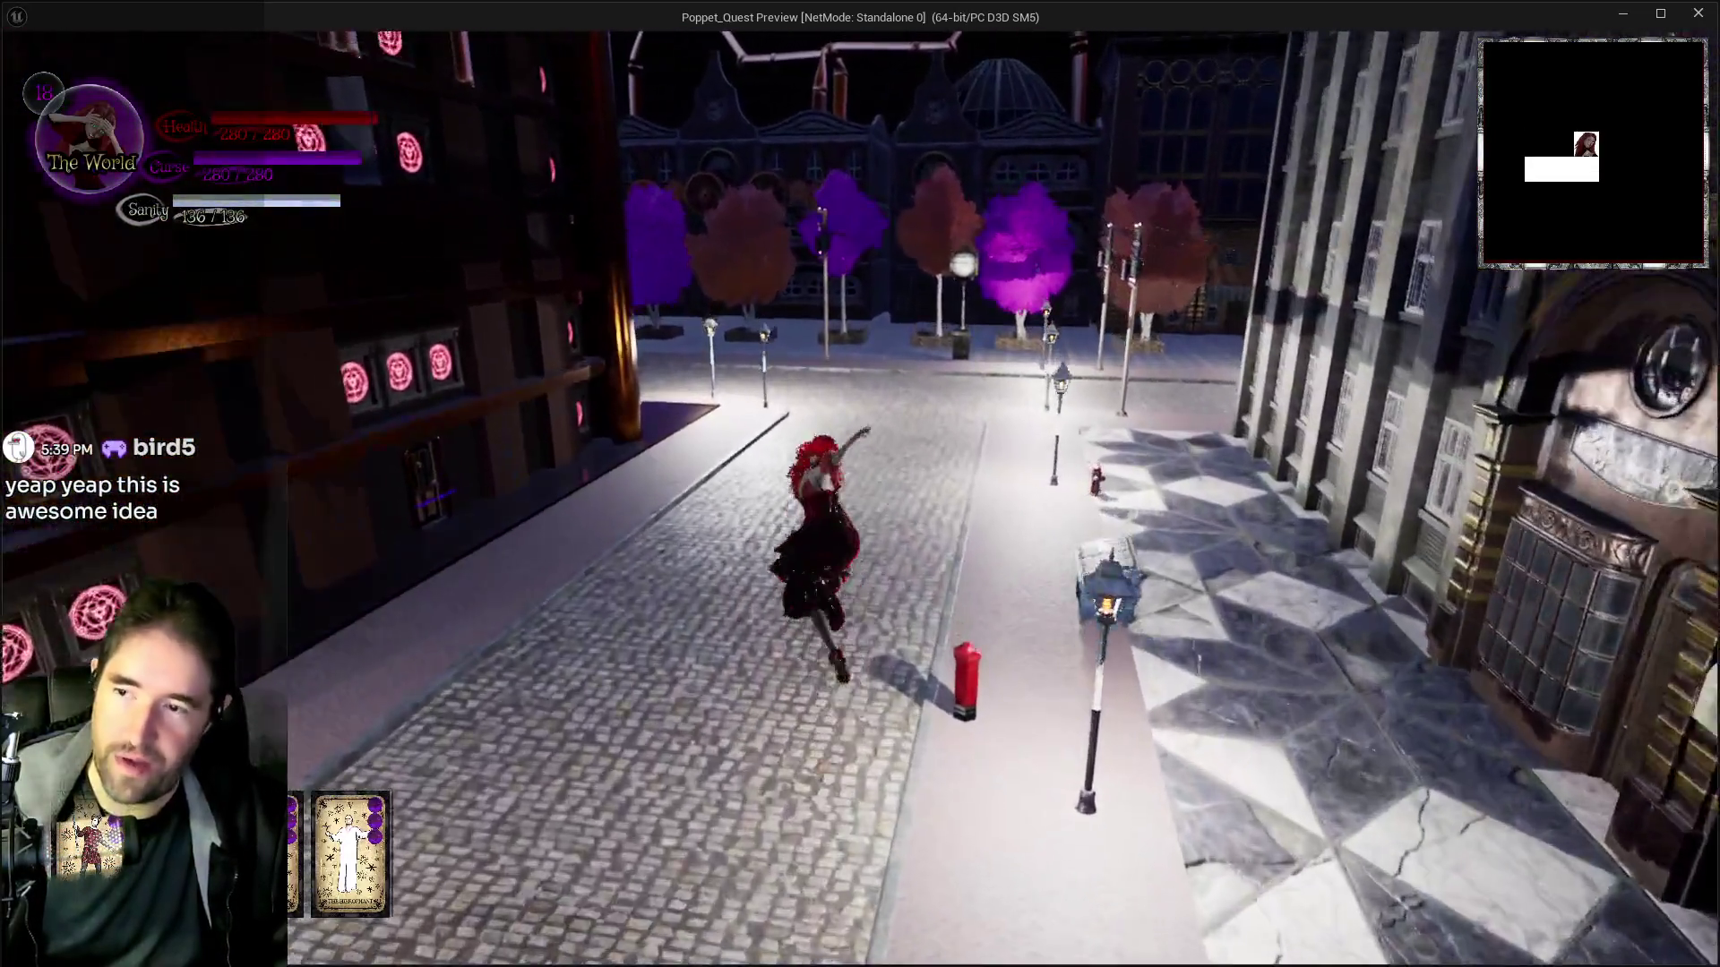
{"action": "key", "text": "space"}
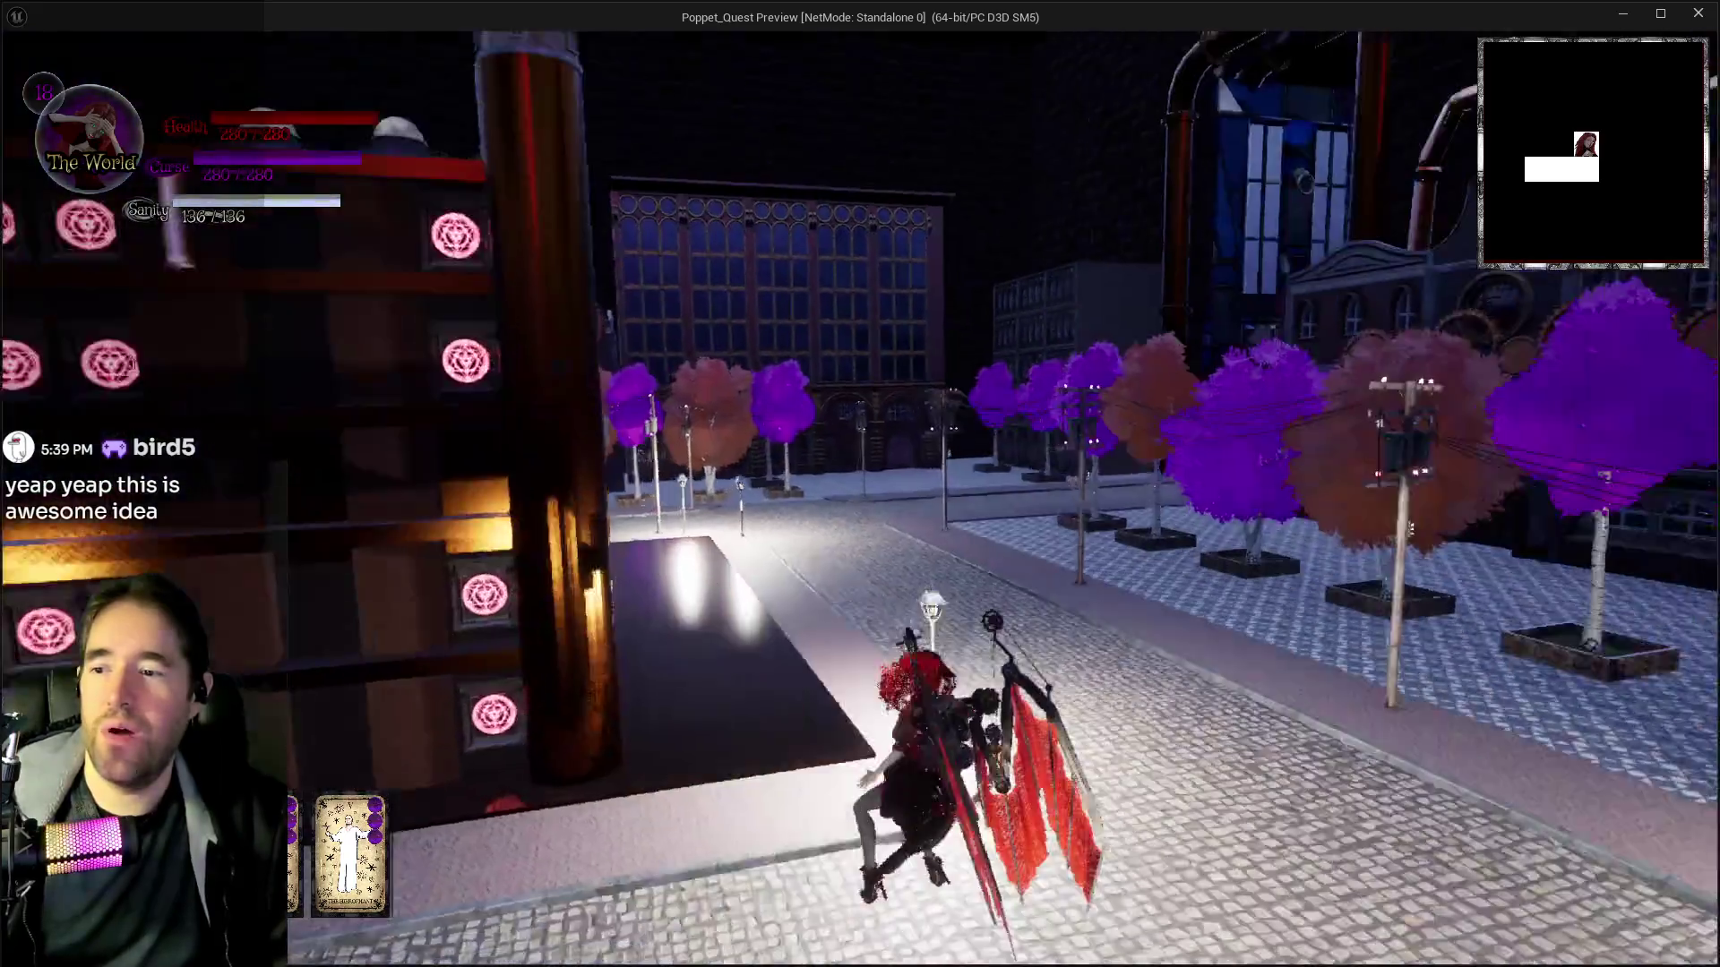
{"action": "key", "text": "e"}
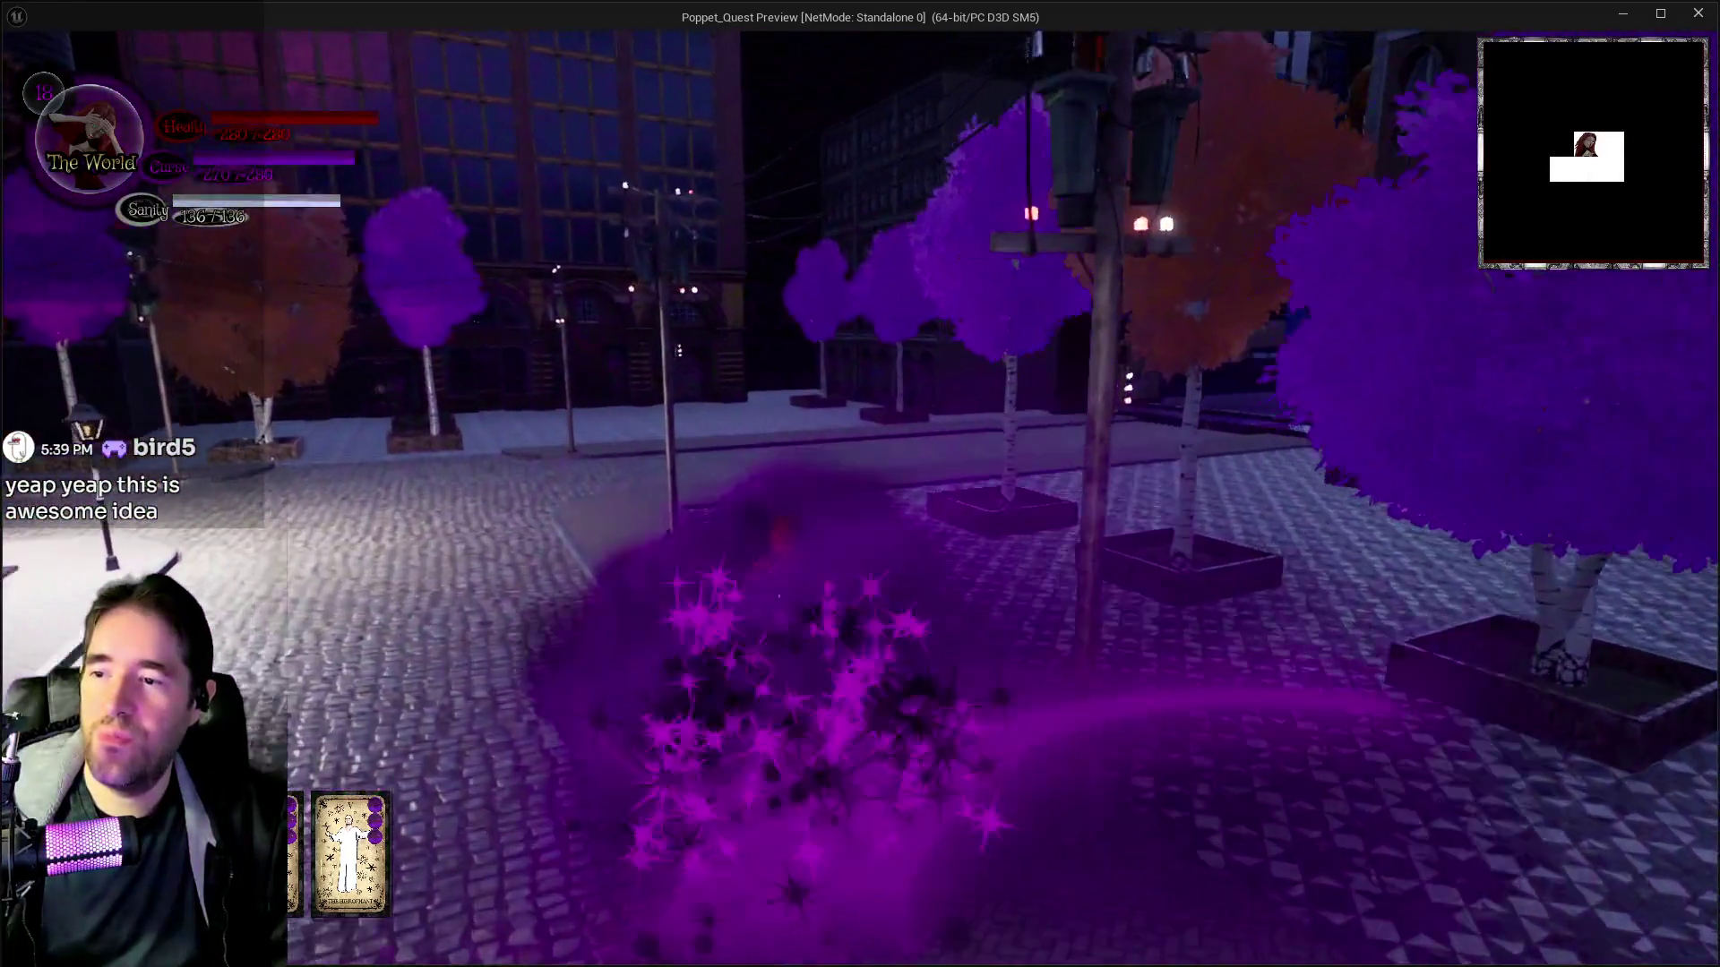
Switch to Darkness, burst near the corridor, fly across the hall and run toward the thief sign
{"action": "key", "text": "w"}
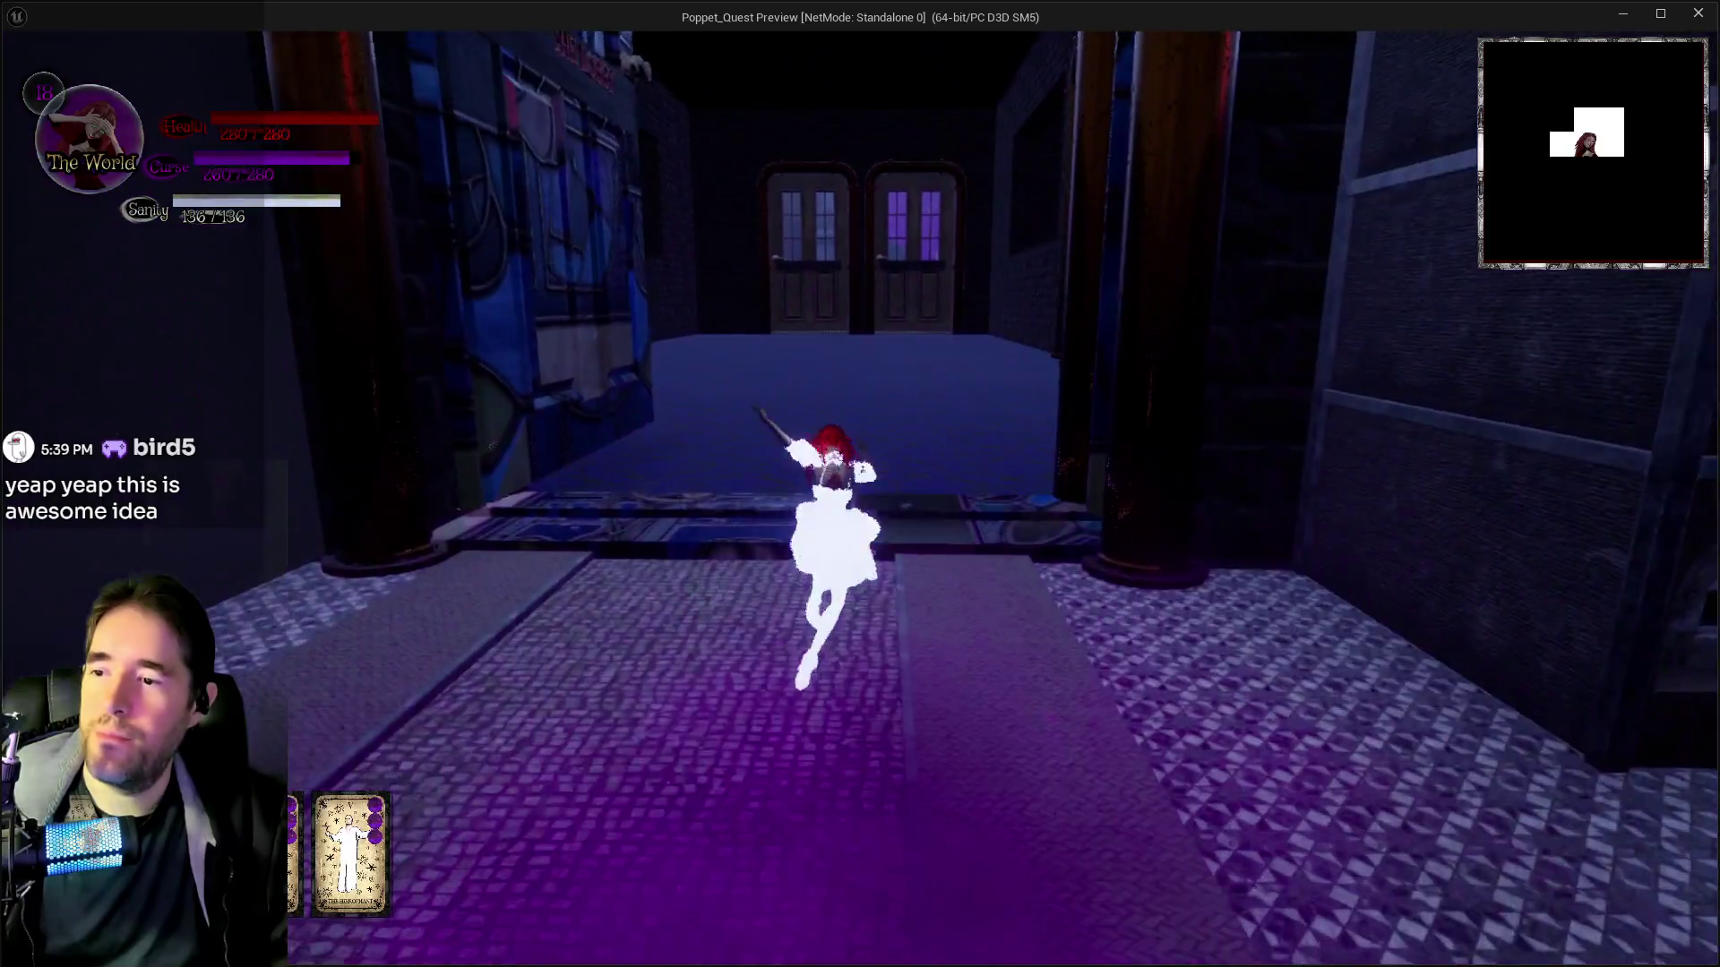
{"action": "key", "text": "e"}
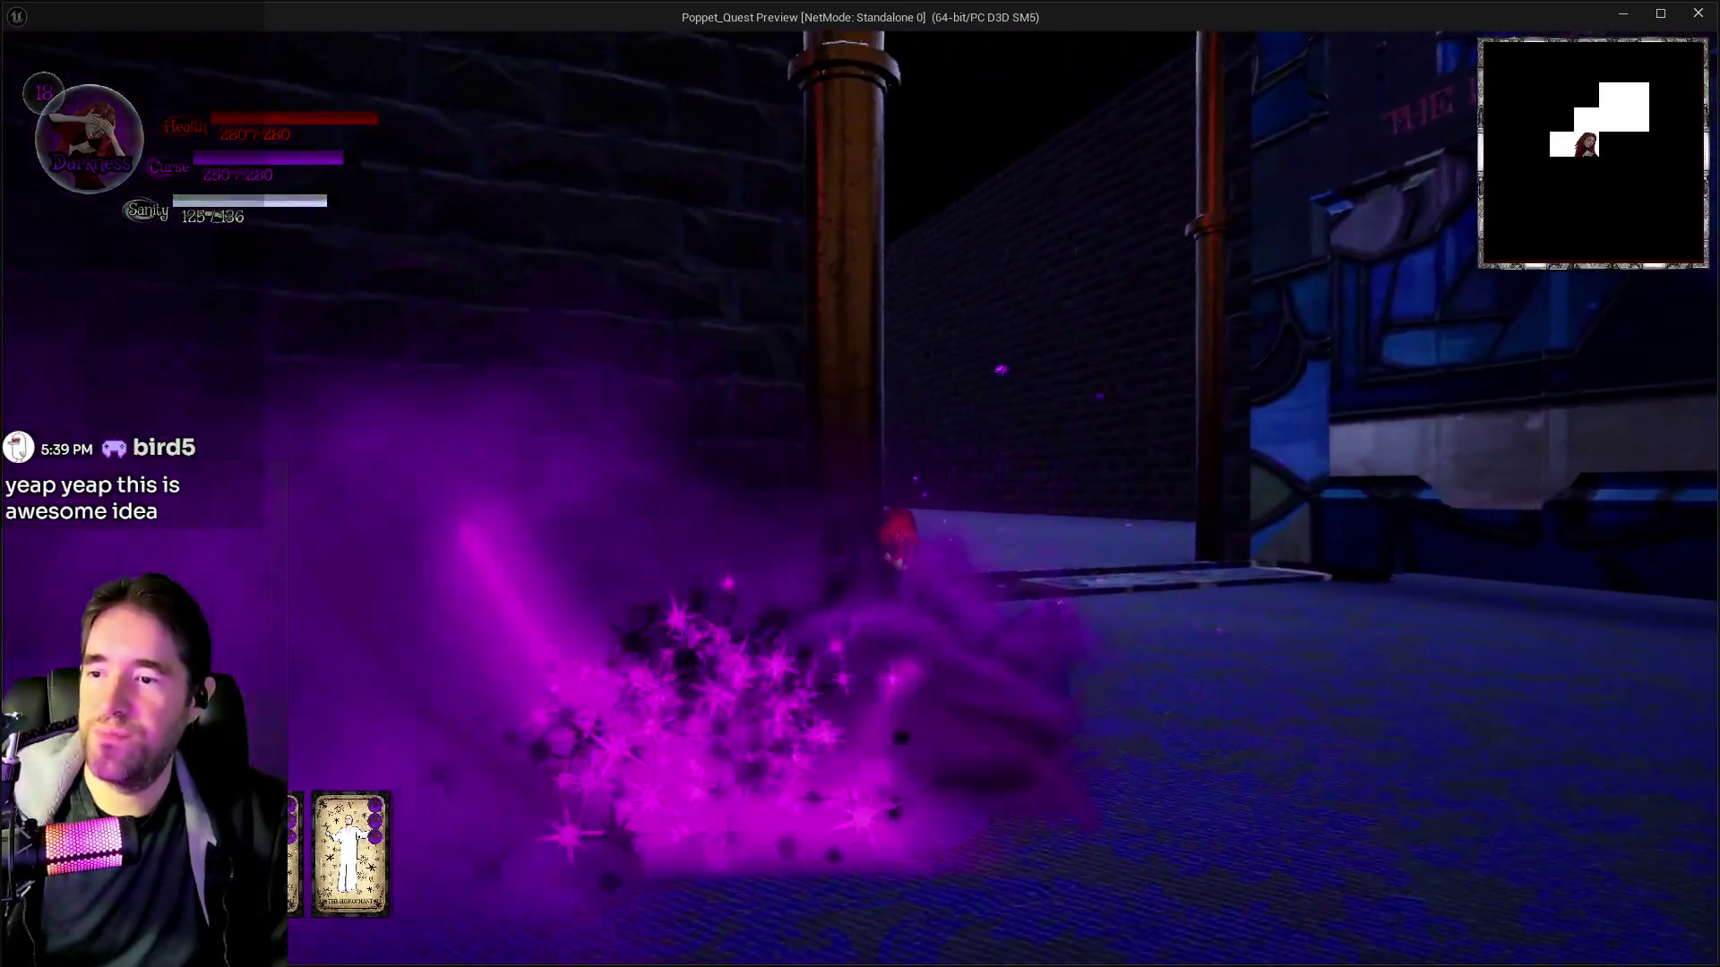
{"action": "key", "text": "w"}
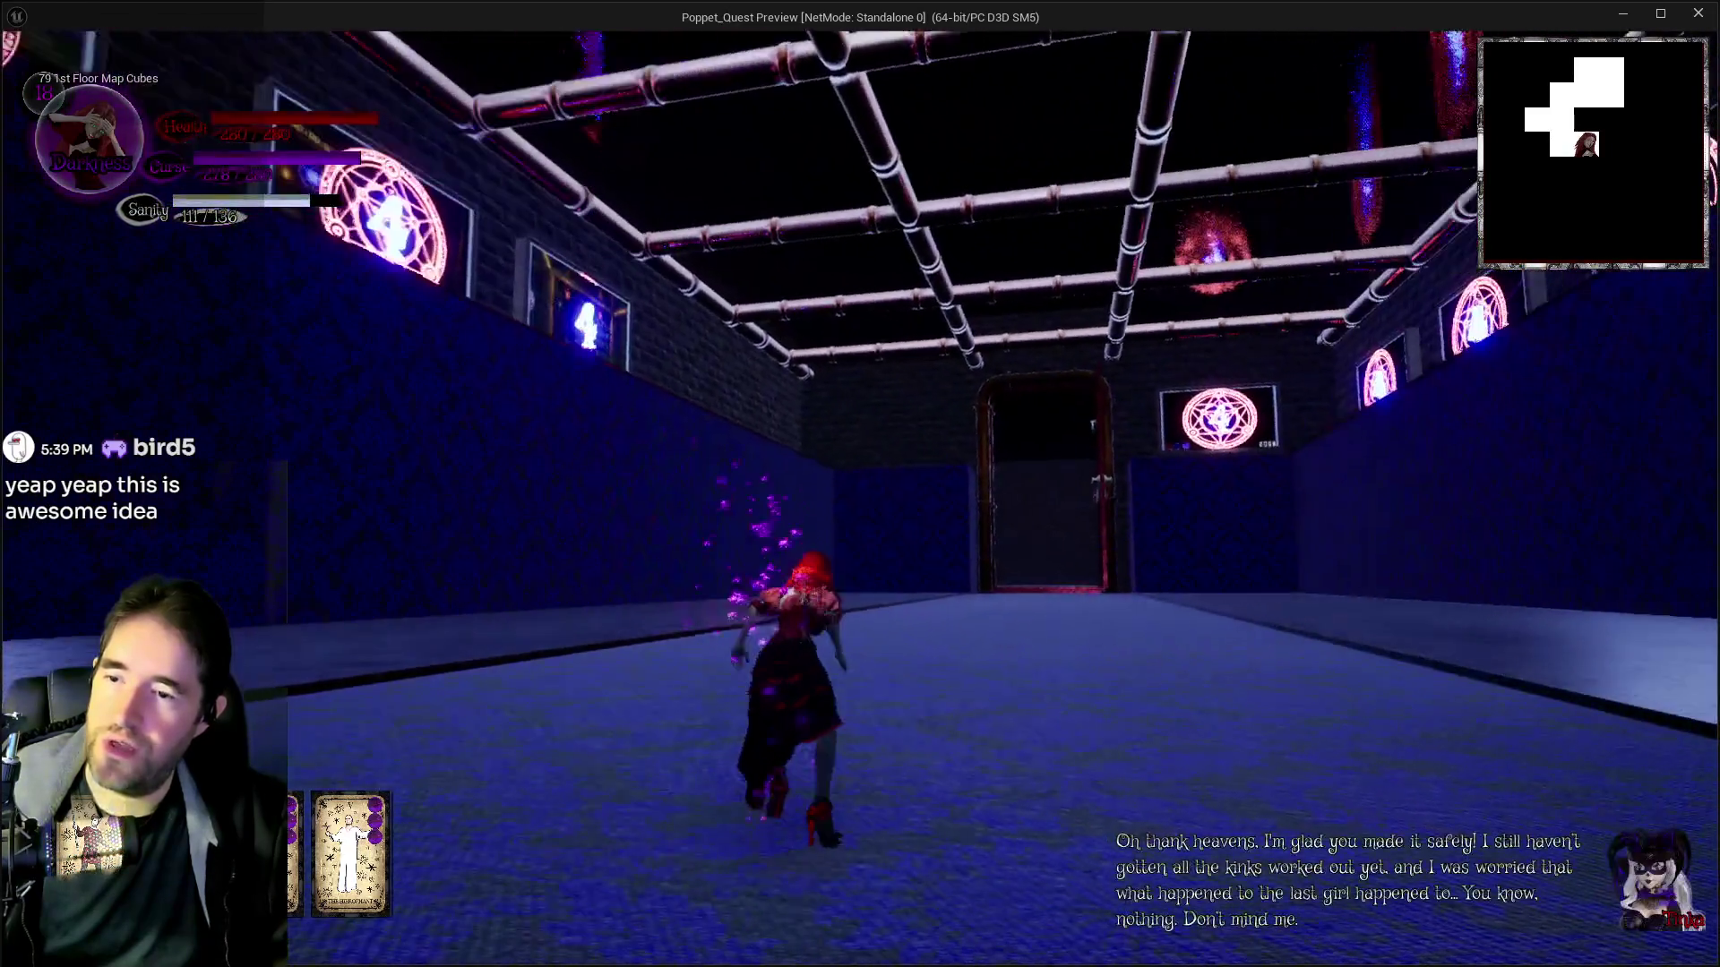
{"action": "key", "text": "space"}
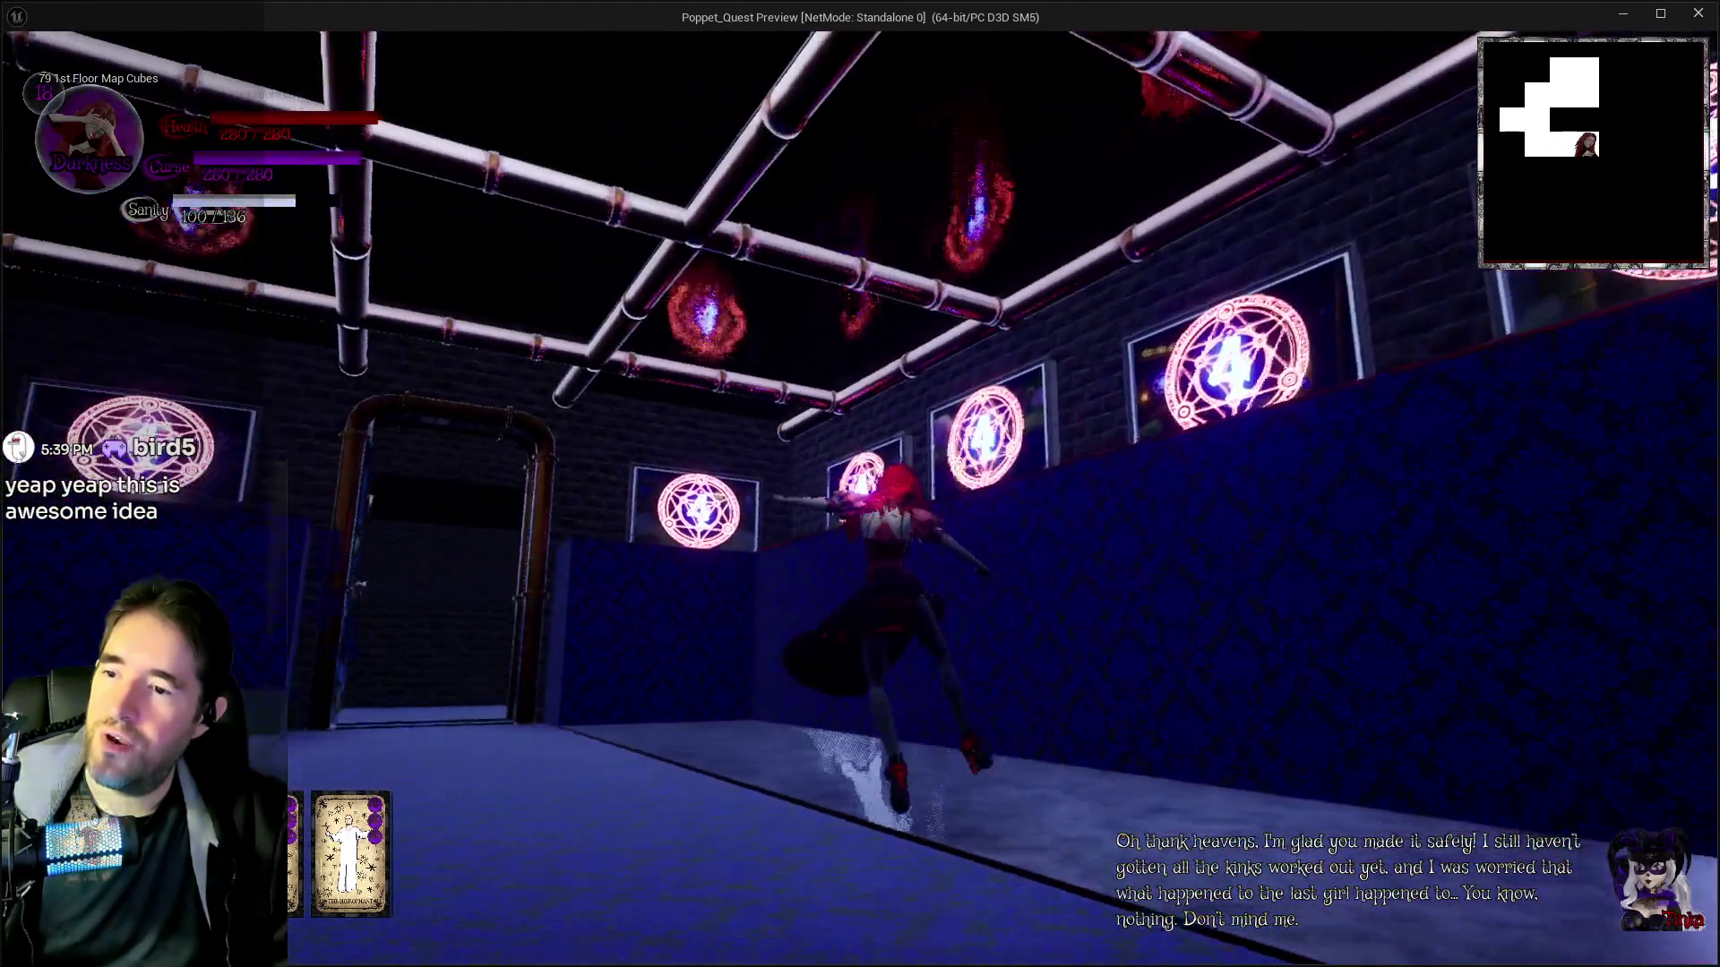
{"action": "key", "text": "space"}
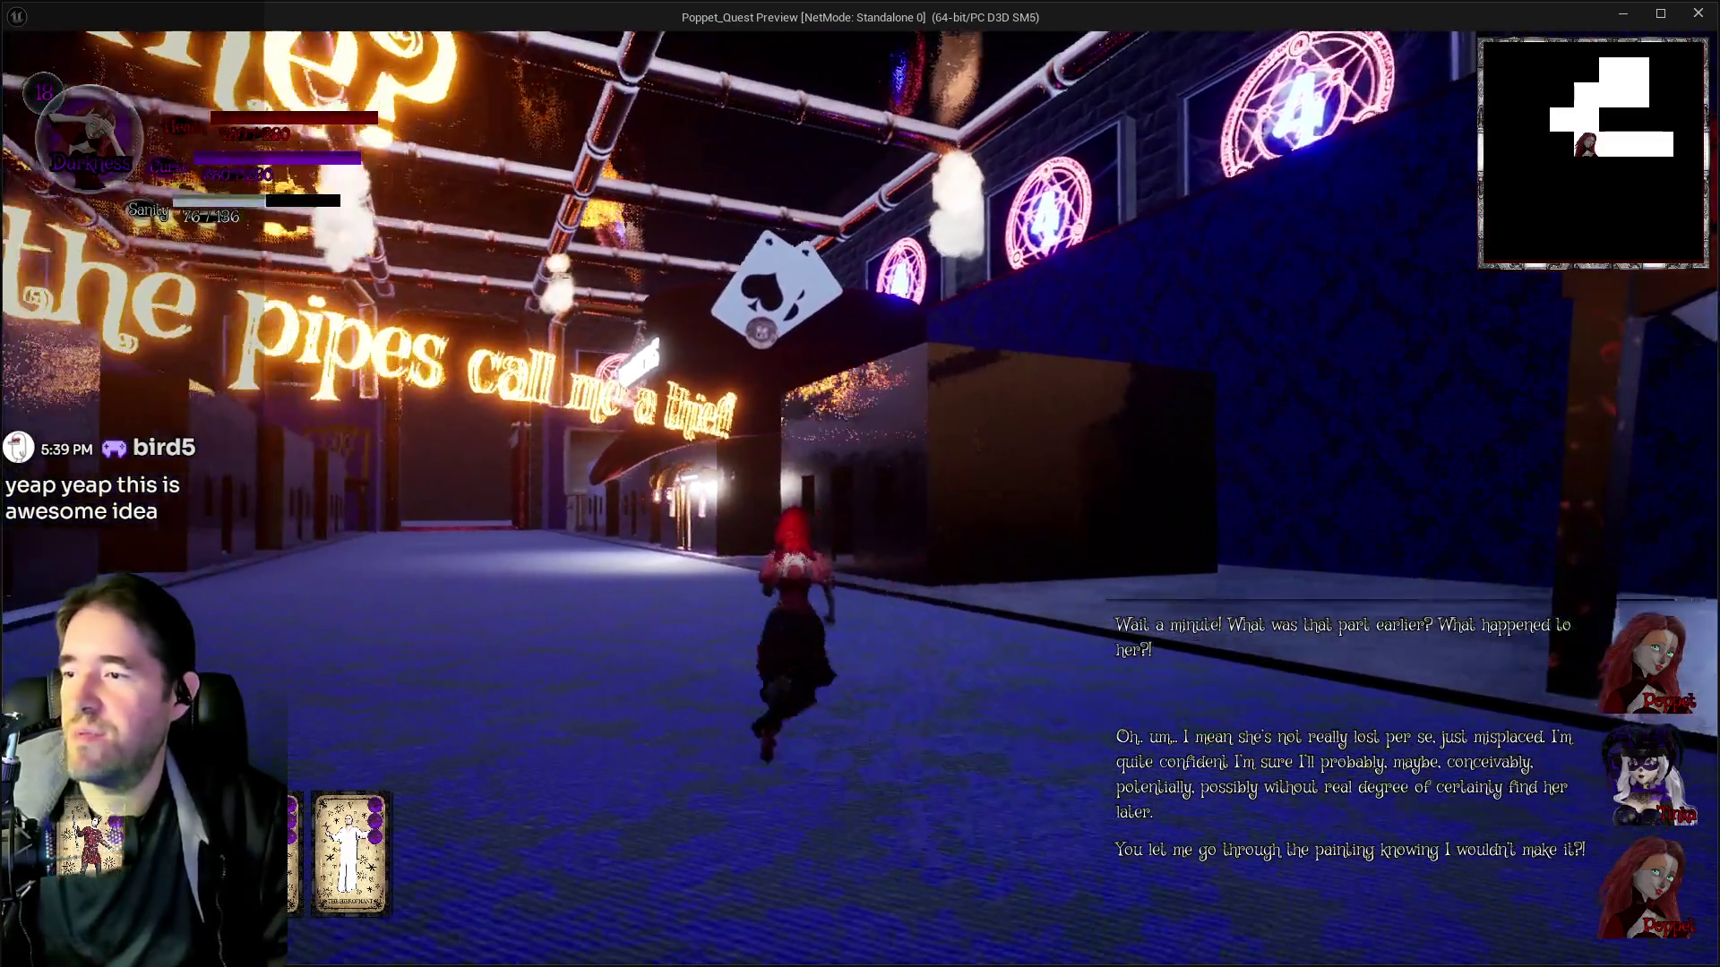
{"action": "key", "text": "w"}
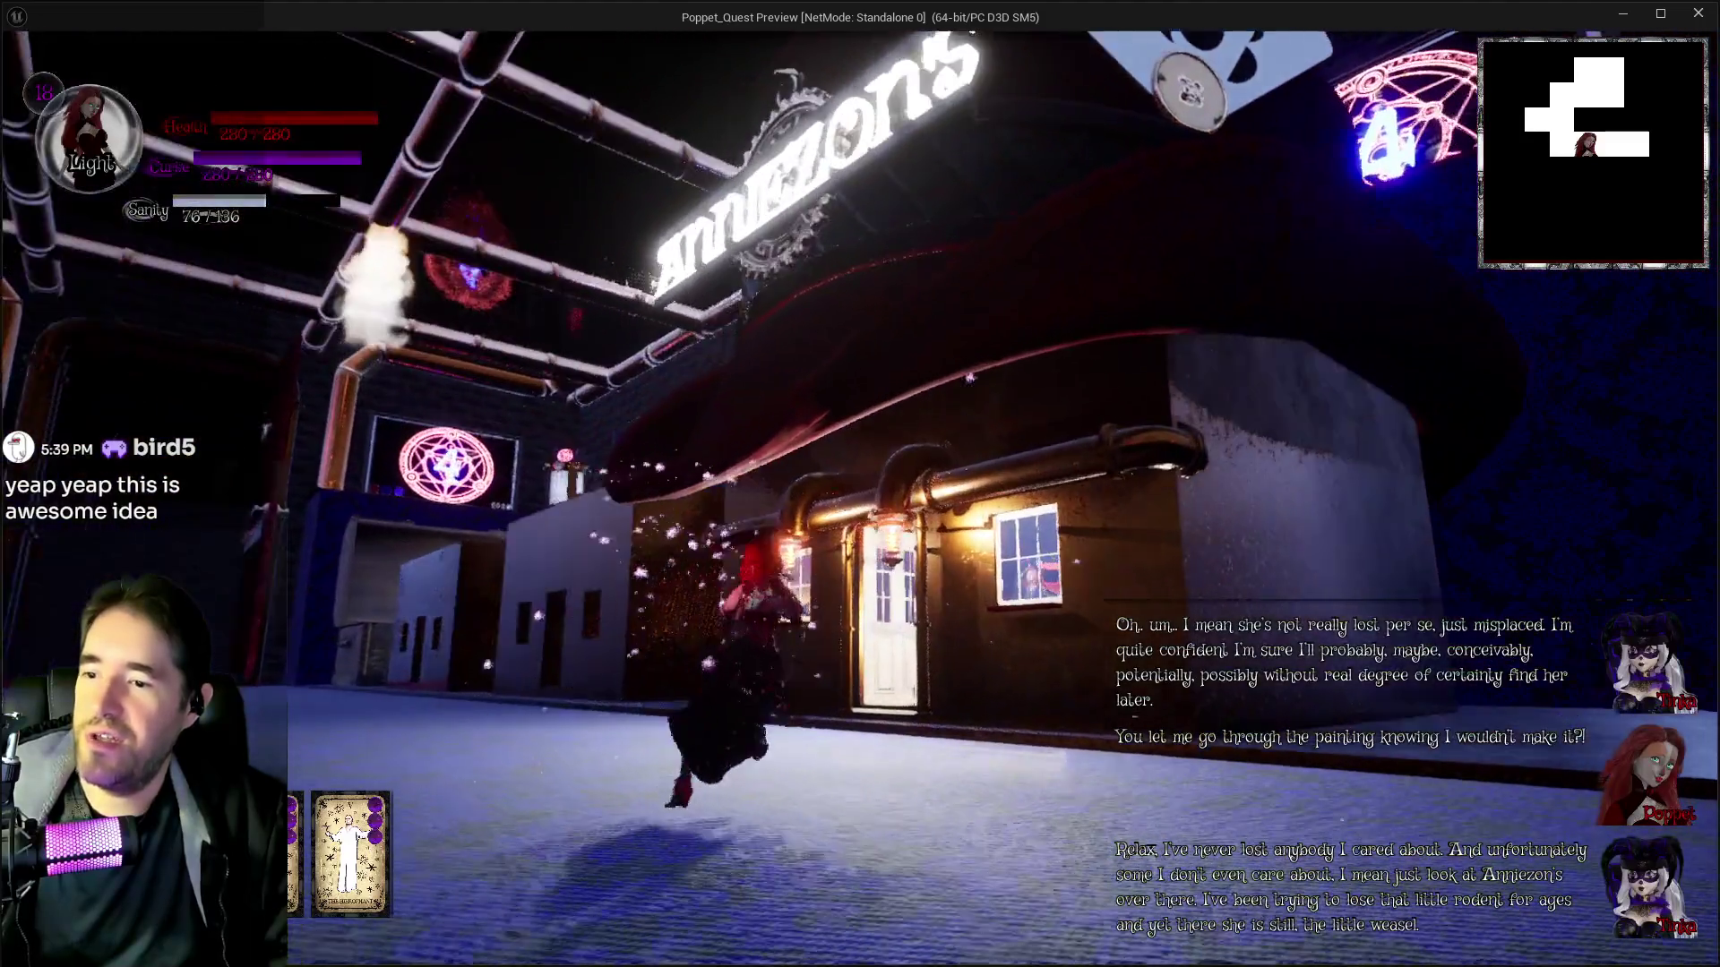
Explore the shop, then run past the POPPET chest and down the hall into The Ritual Room
{"action": "key", "text": "w"}
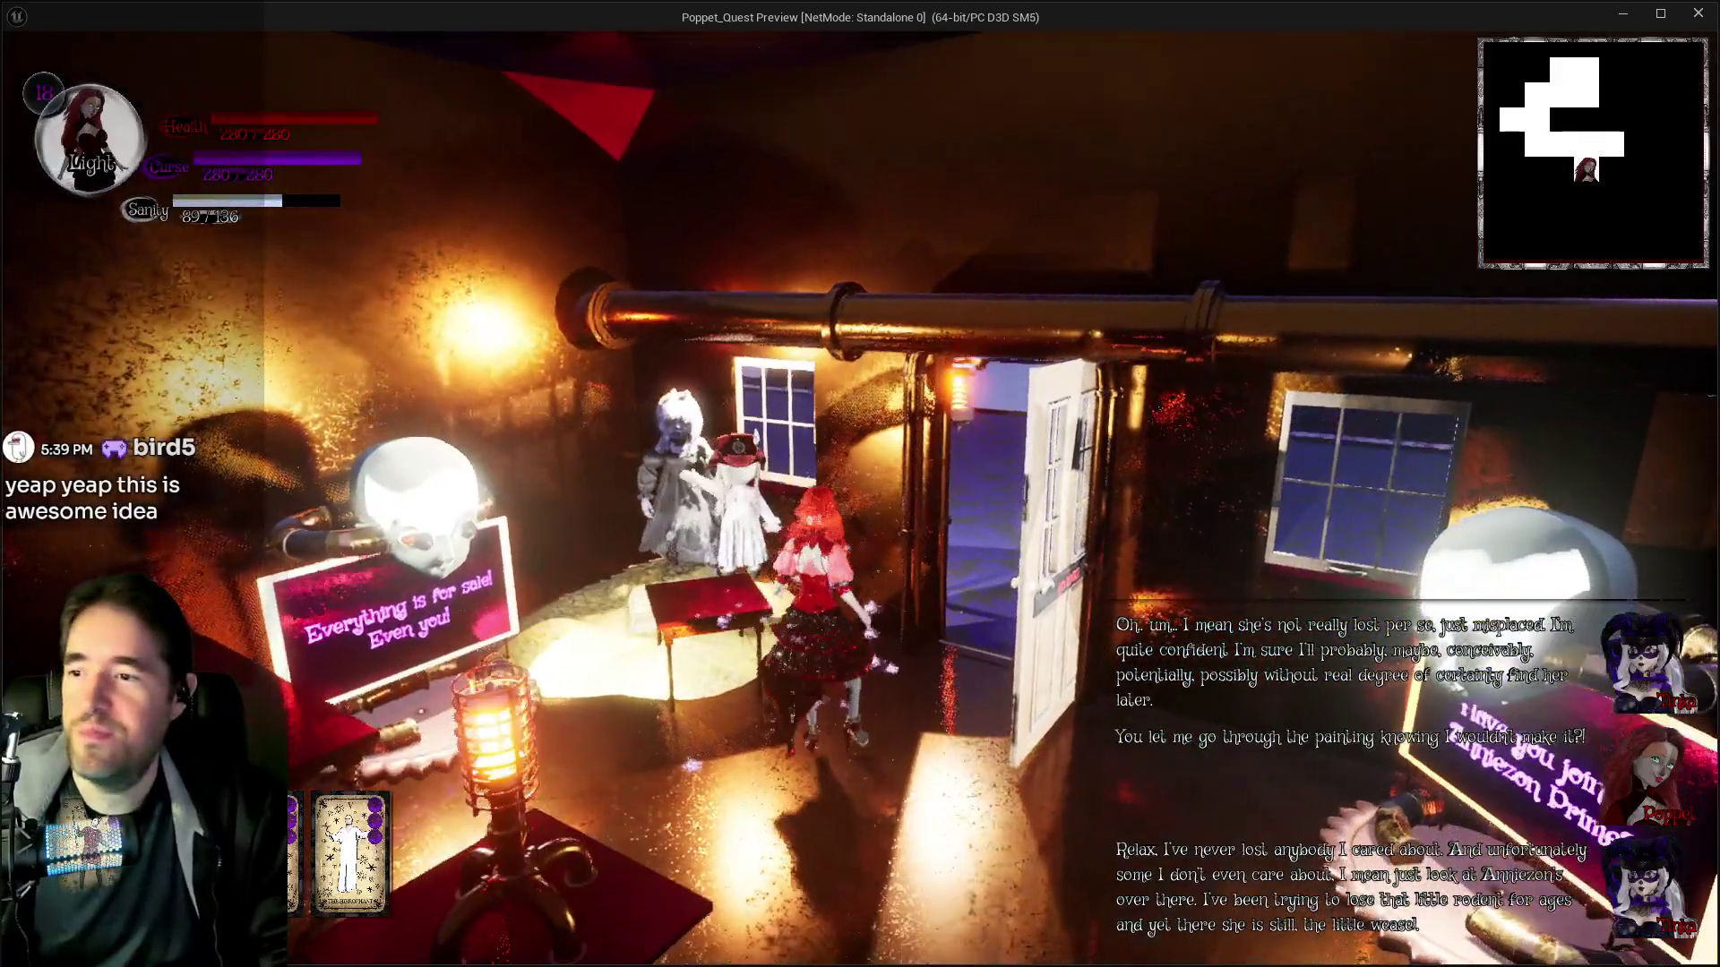
{"action": "key", "text": "w"}
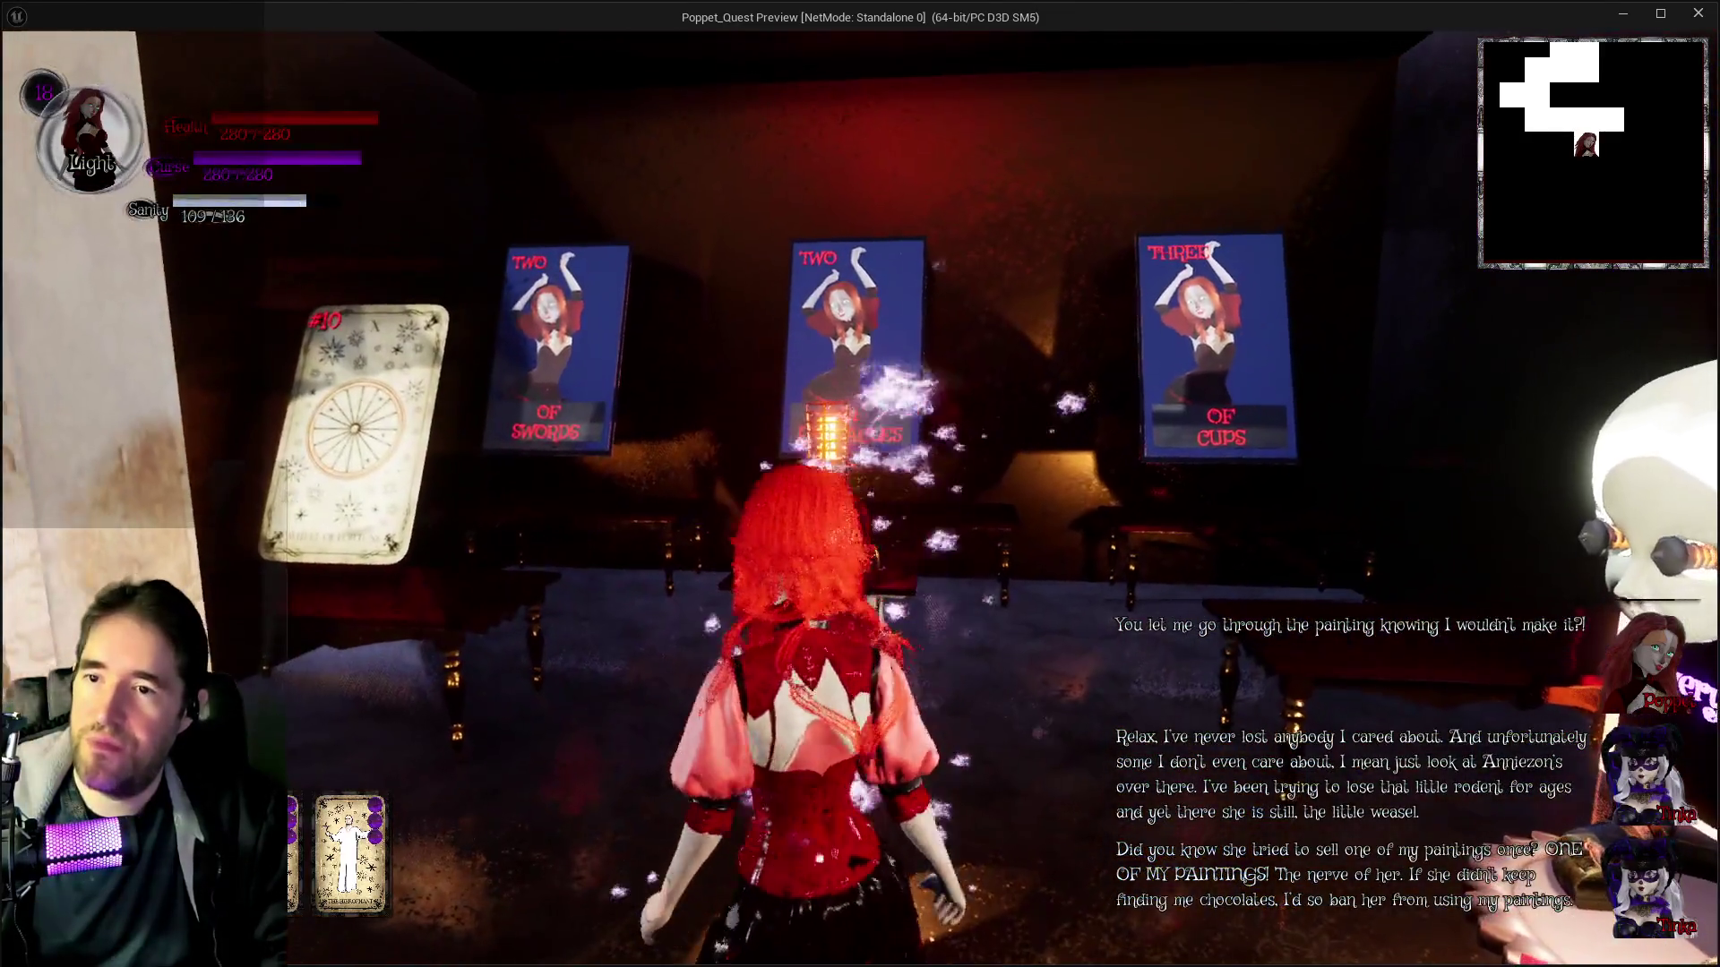
{"action": "key", "text": "w"}
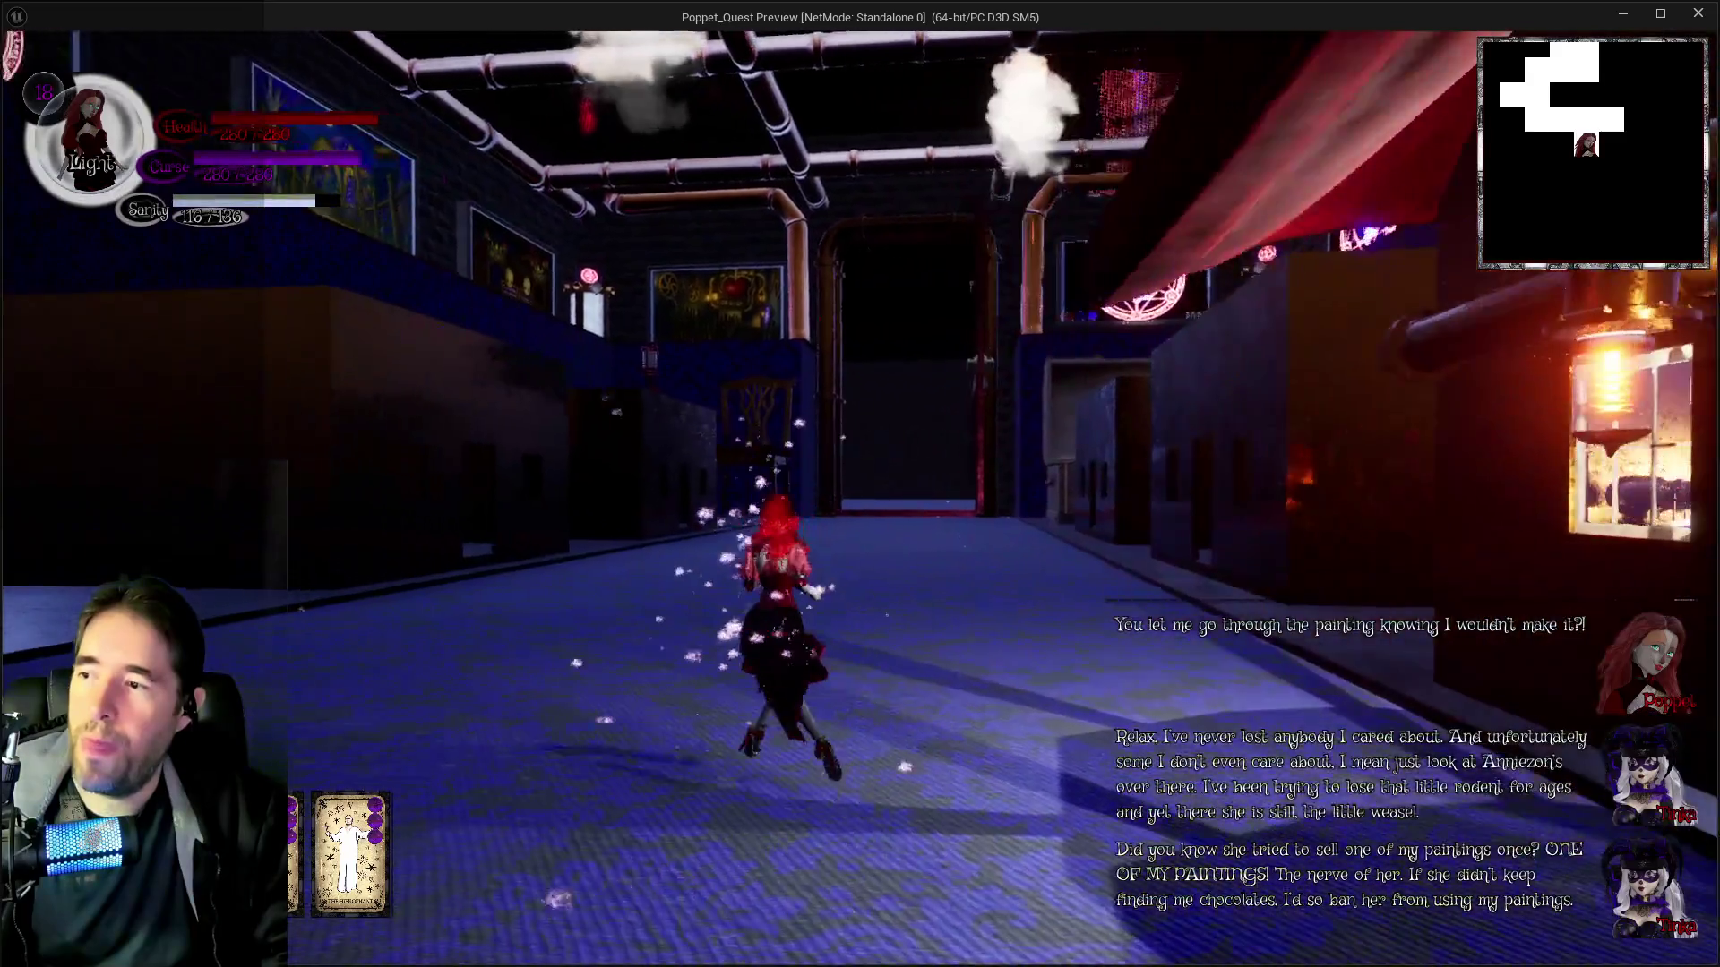
{"action": "key", "text": "w"}
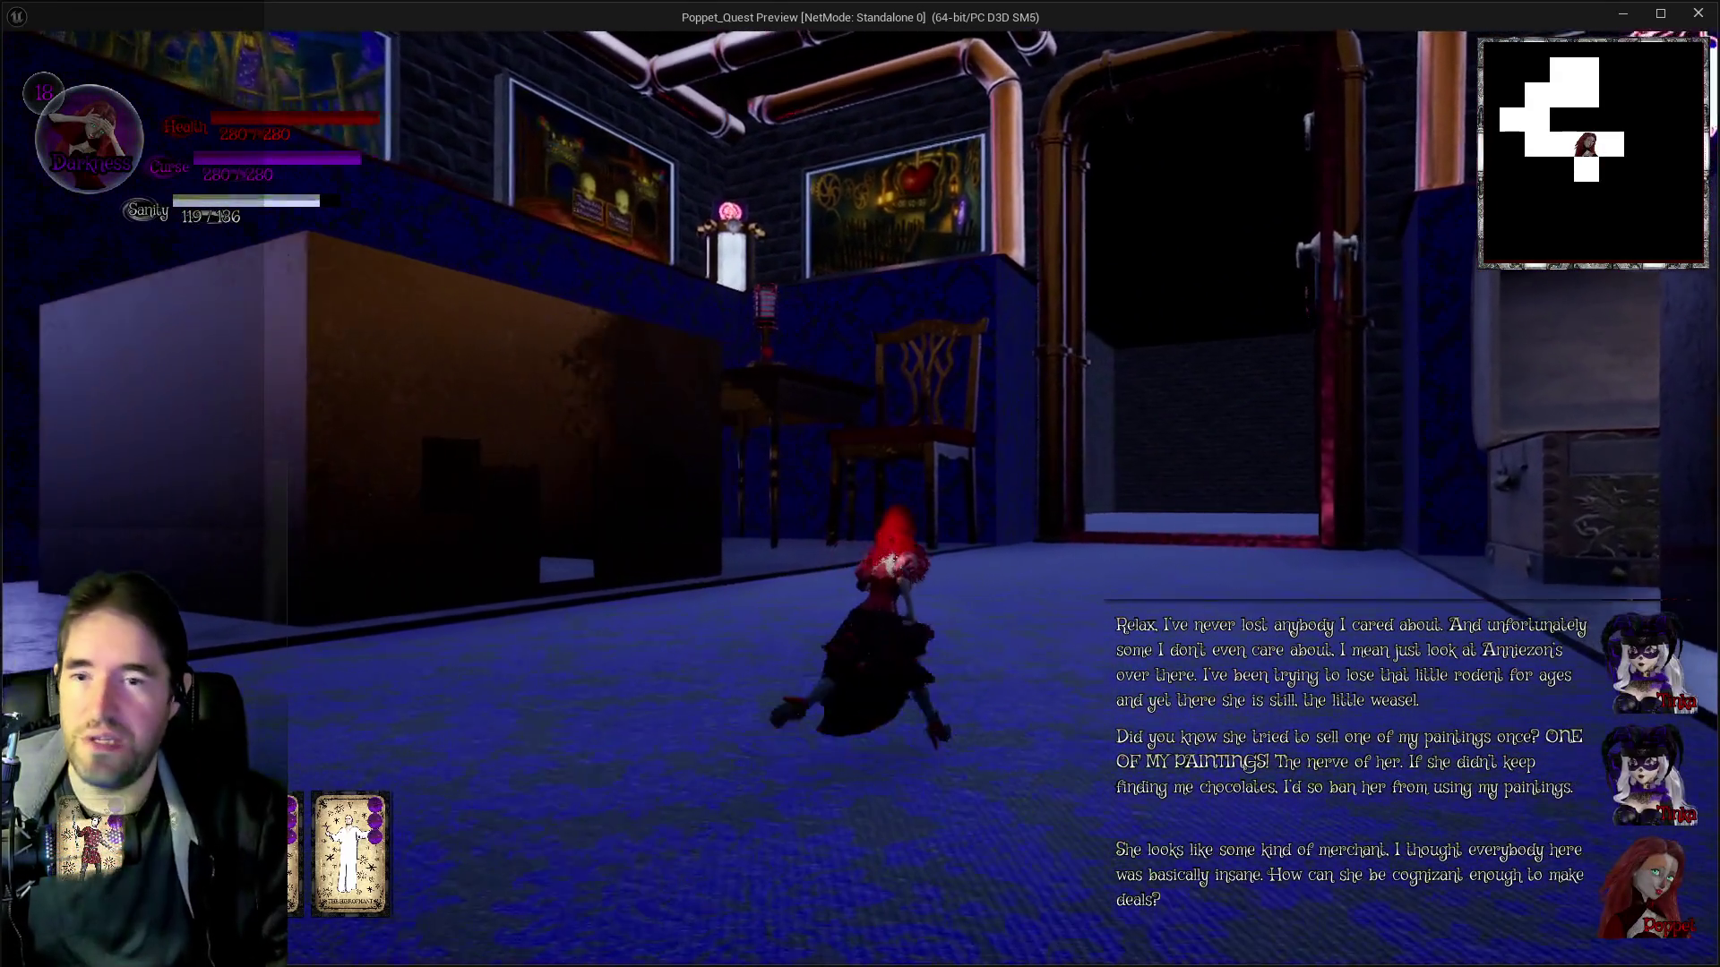
{"action": "key", "text": "w"}
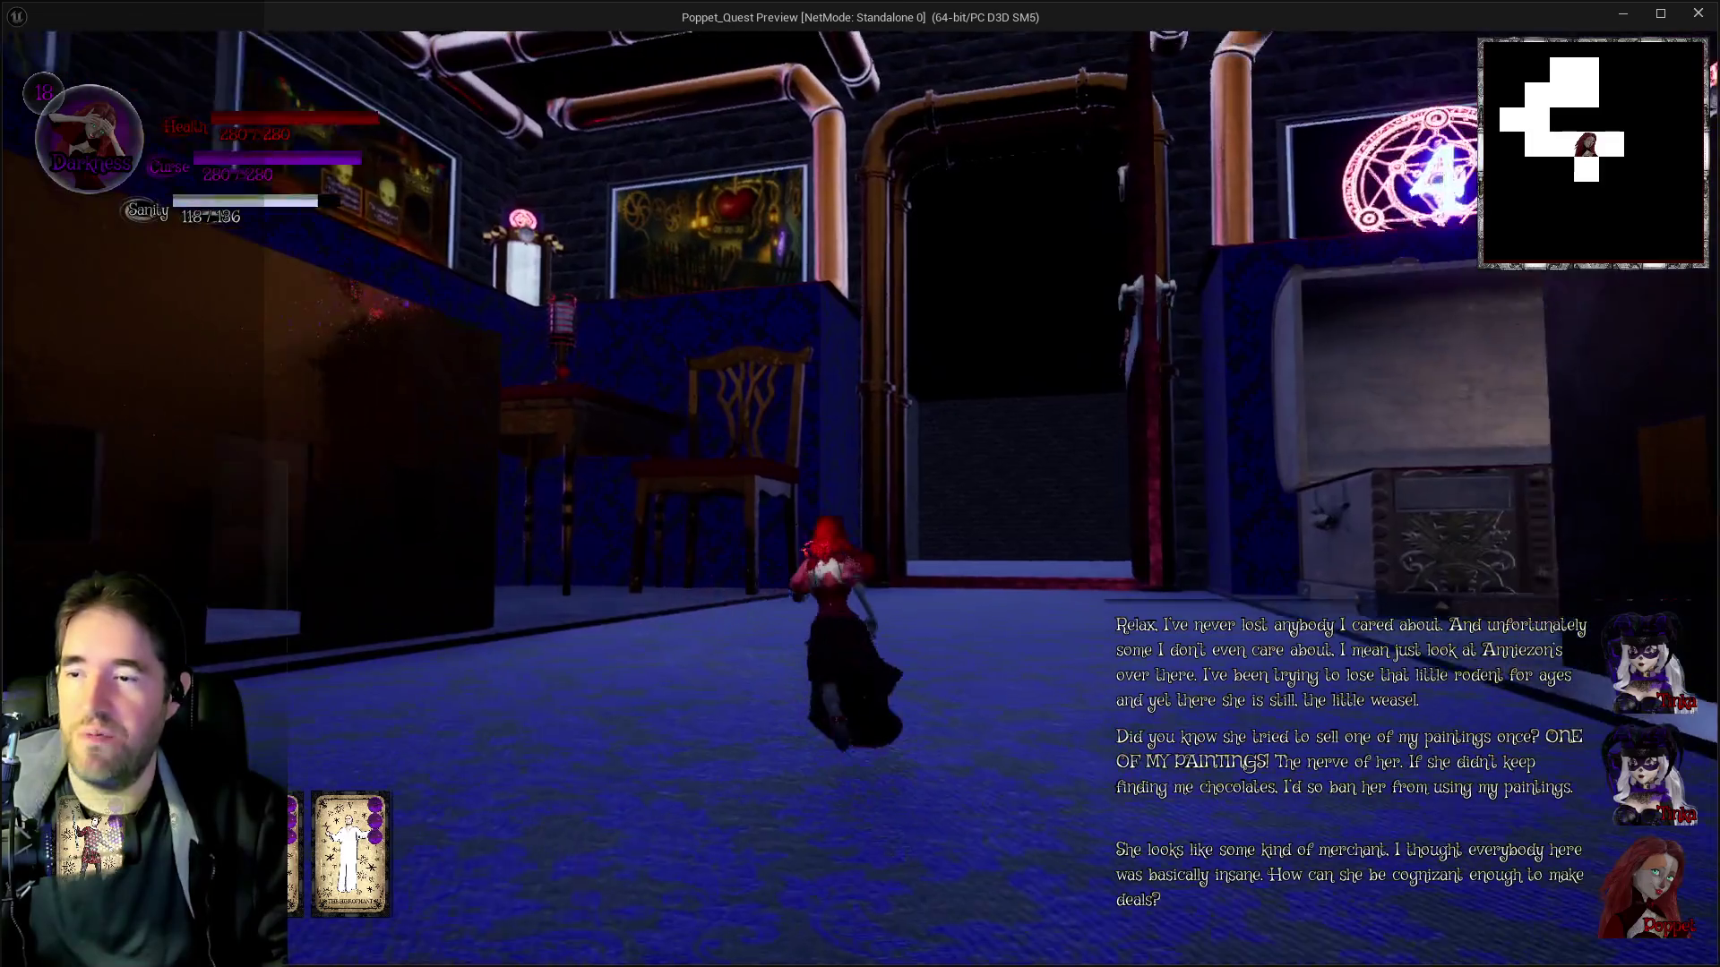
{"action": "key", "text": "w"}
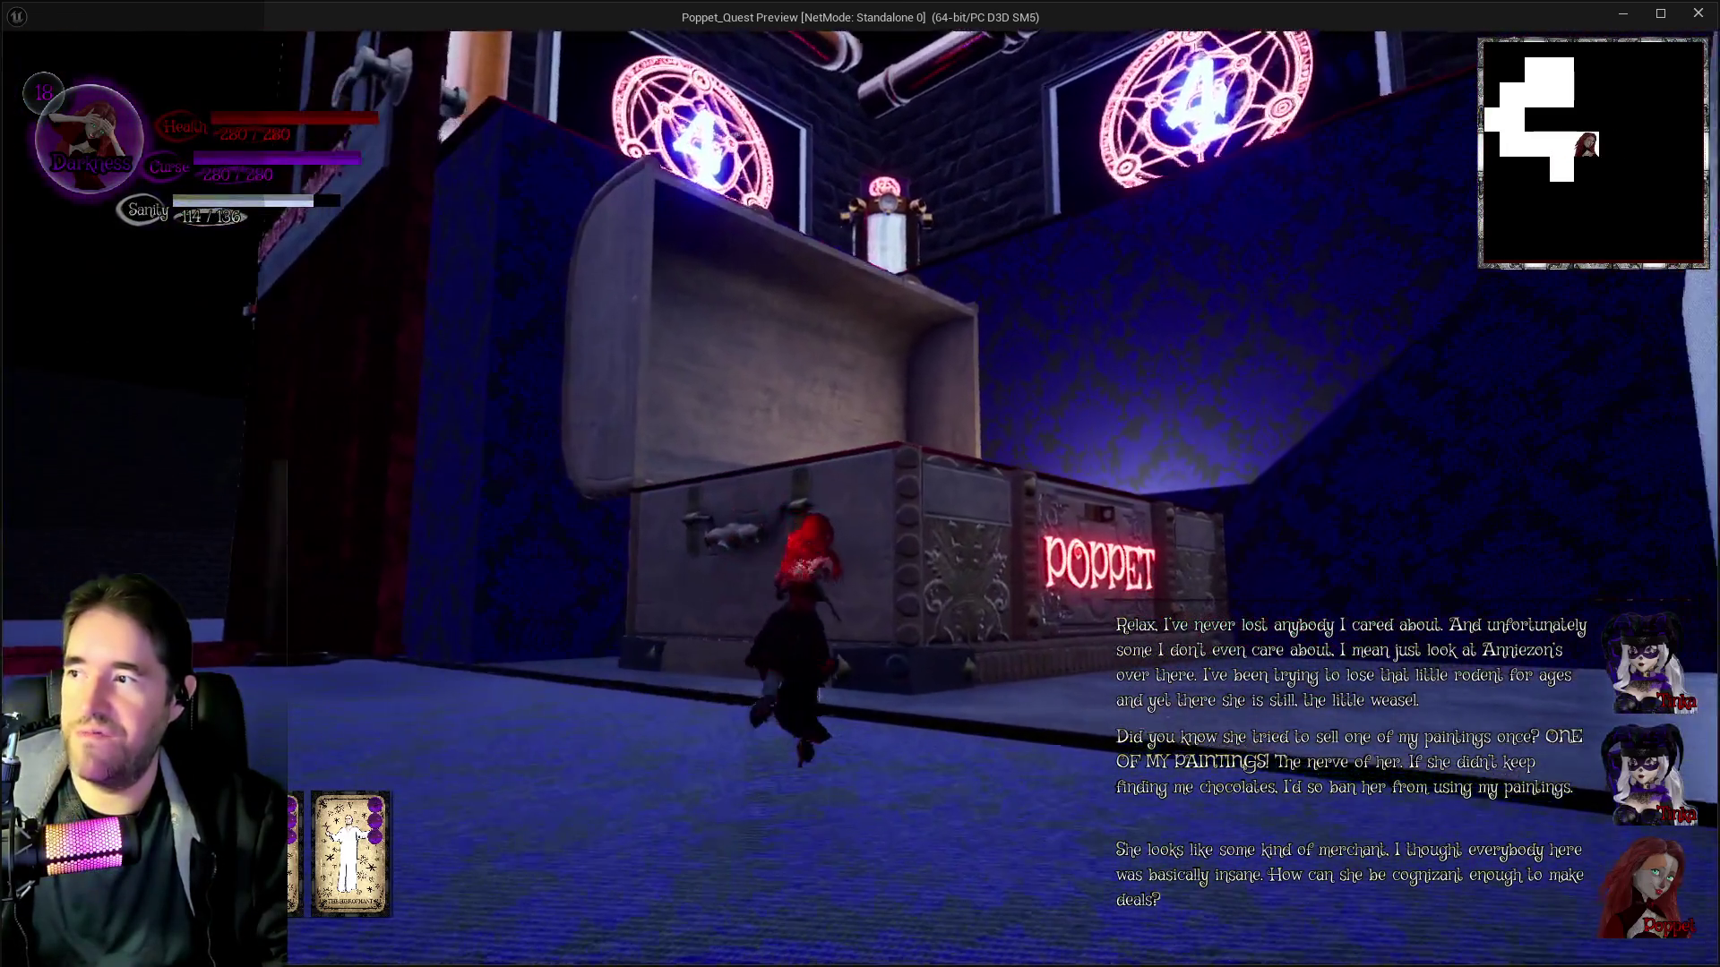
{"action": "key", "text": "w"}
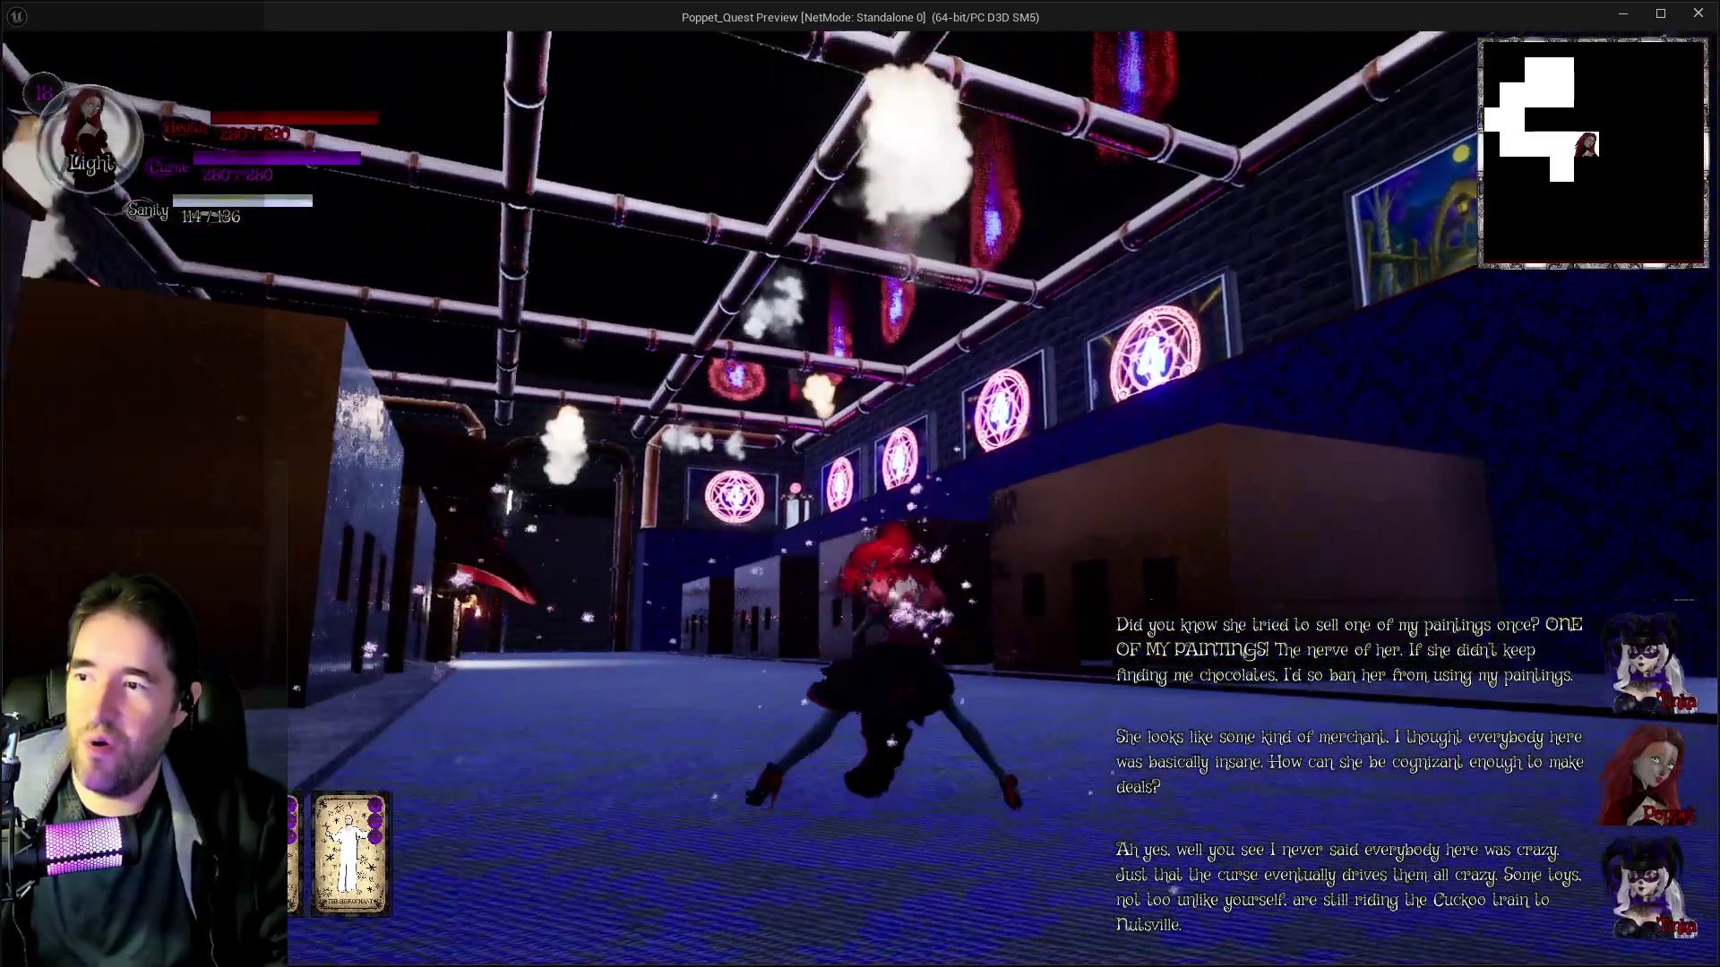
{"action": "key", "text": "w"}
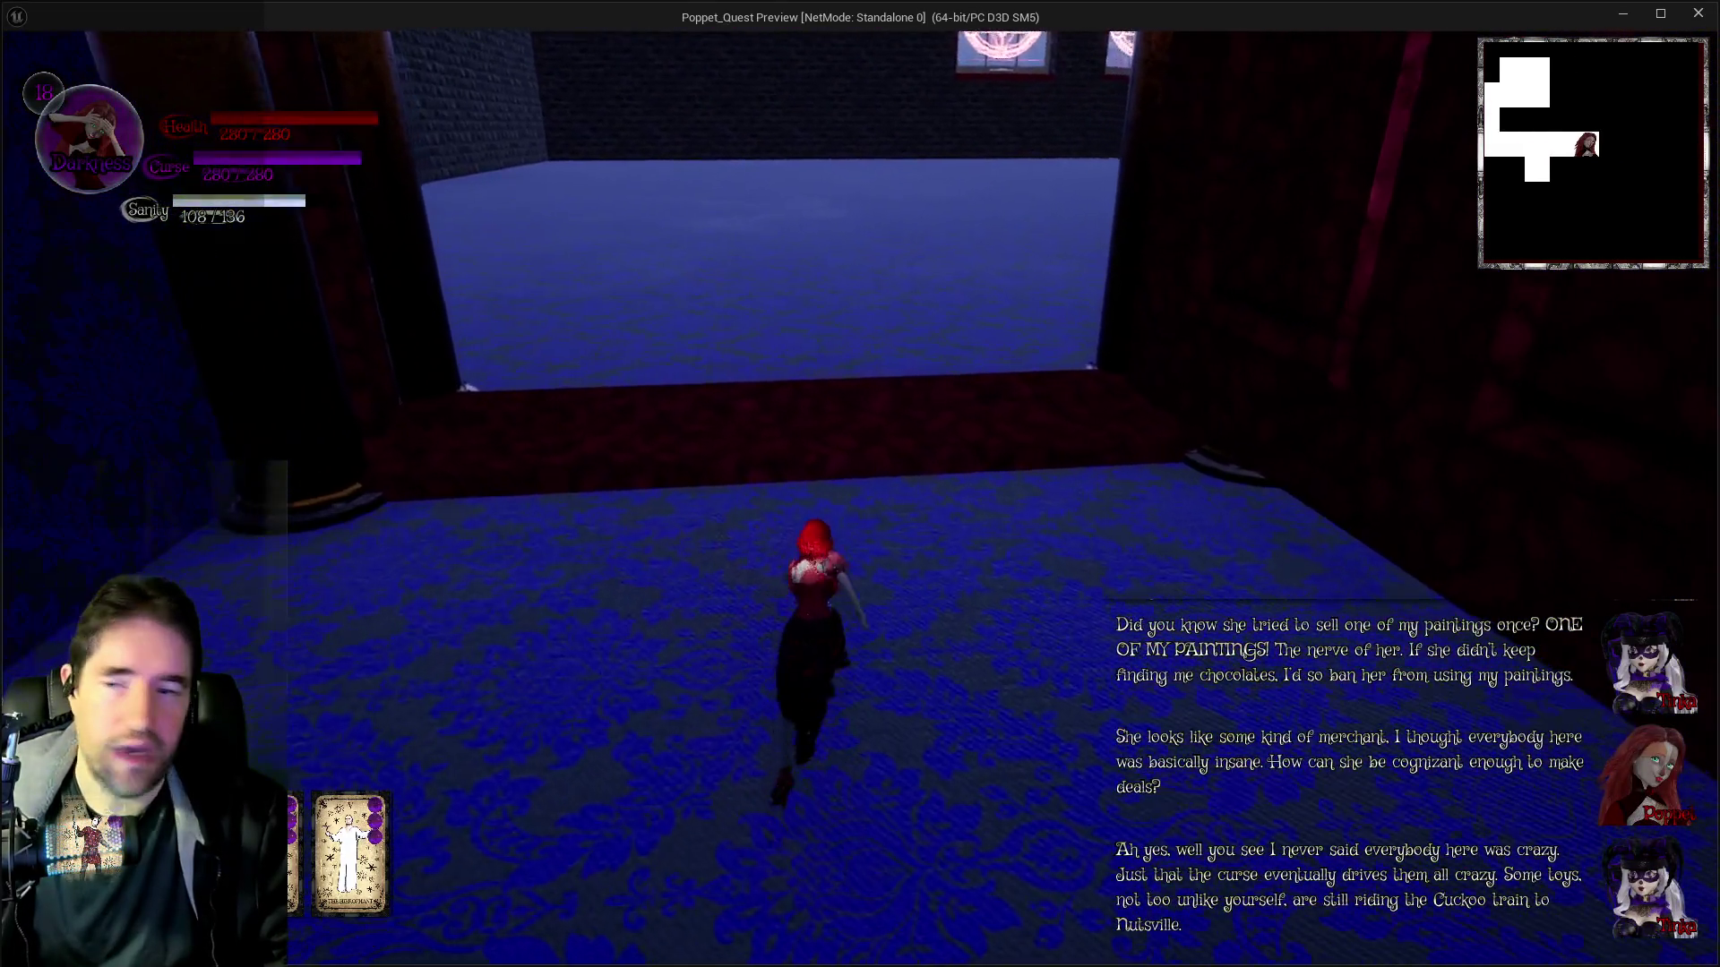
{"action": "key", "text": "w"}
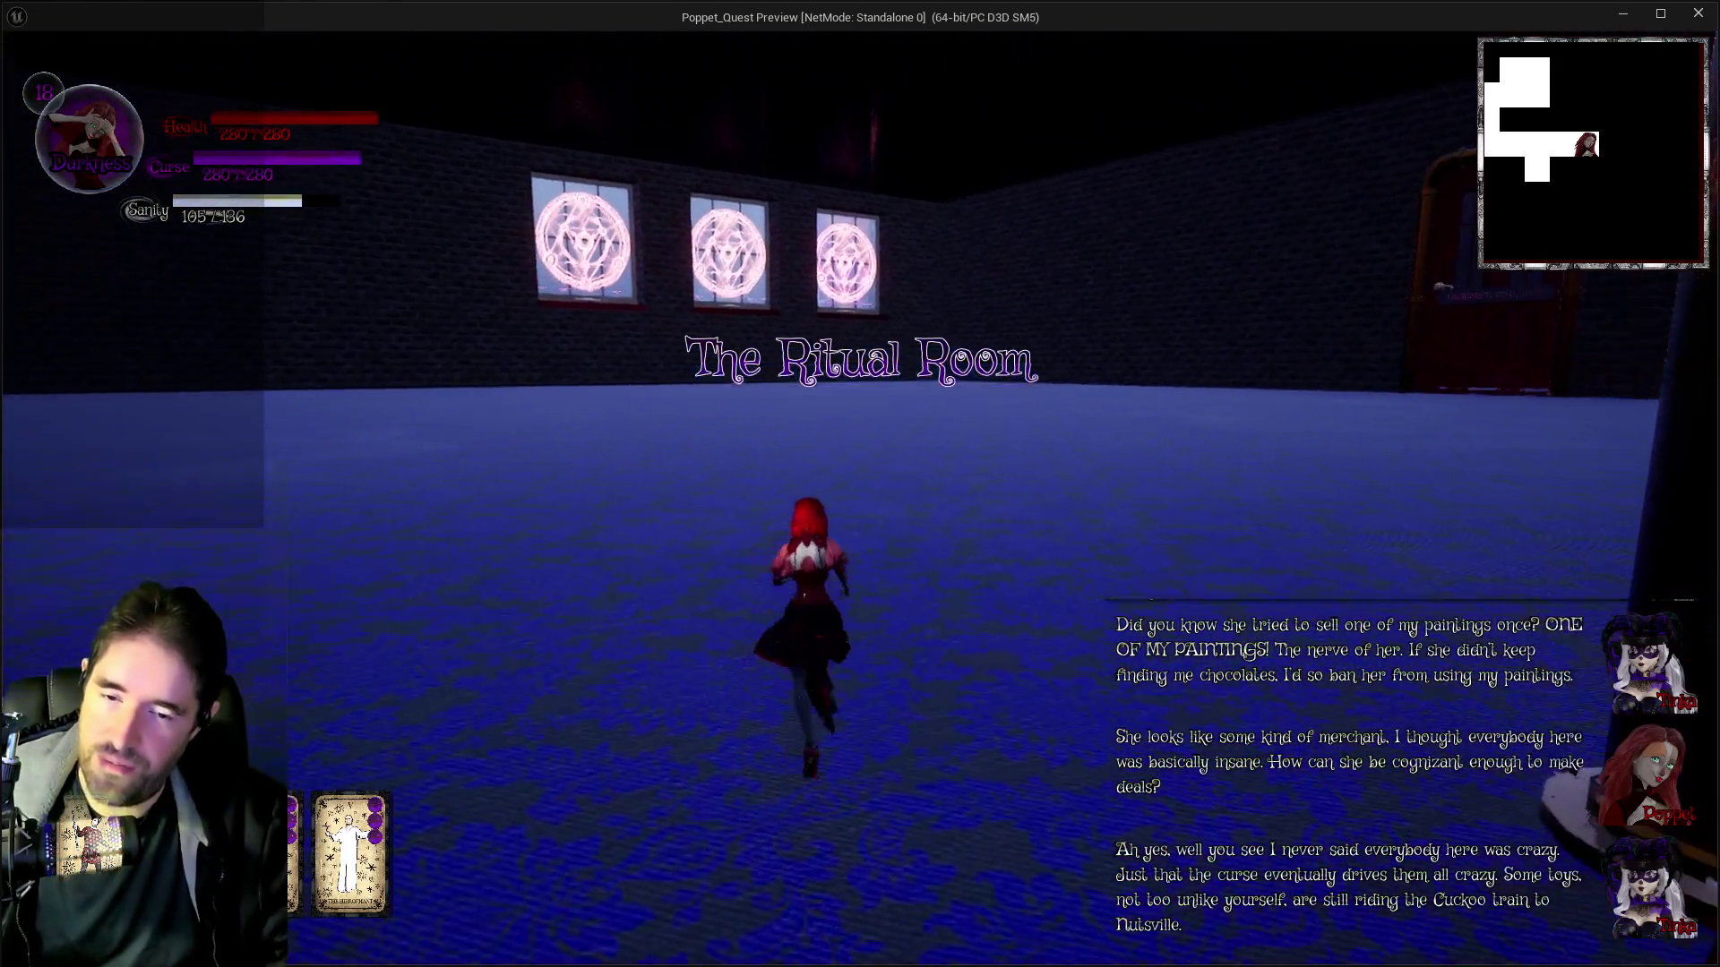
Teleport via the card menu to the red-portal staircase, glide beside it, then return to the editor
{"action": "key", "text": "Escape"}
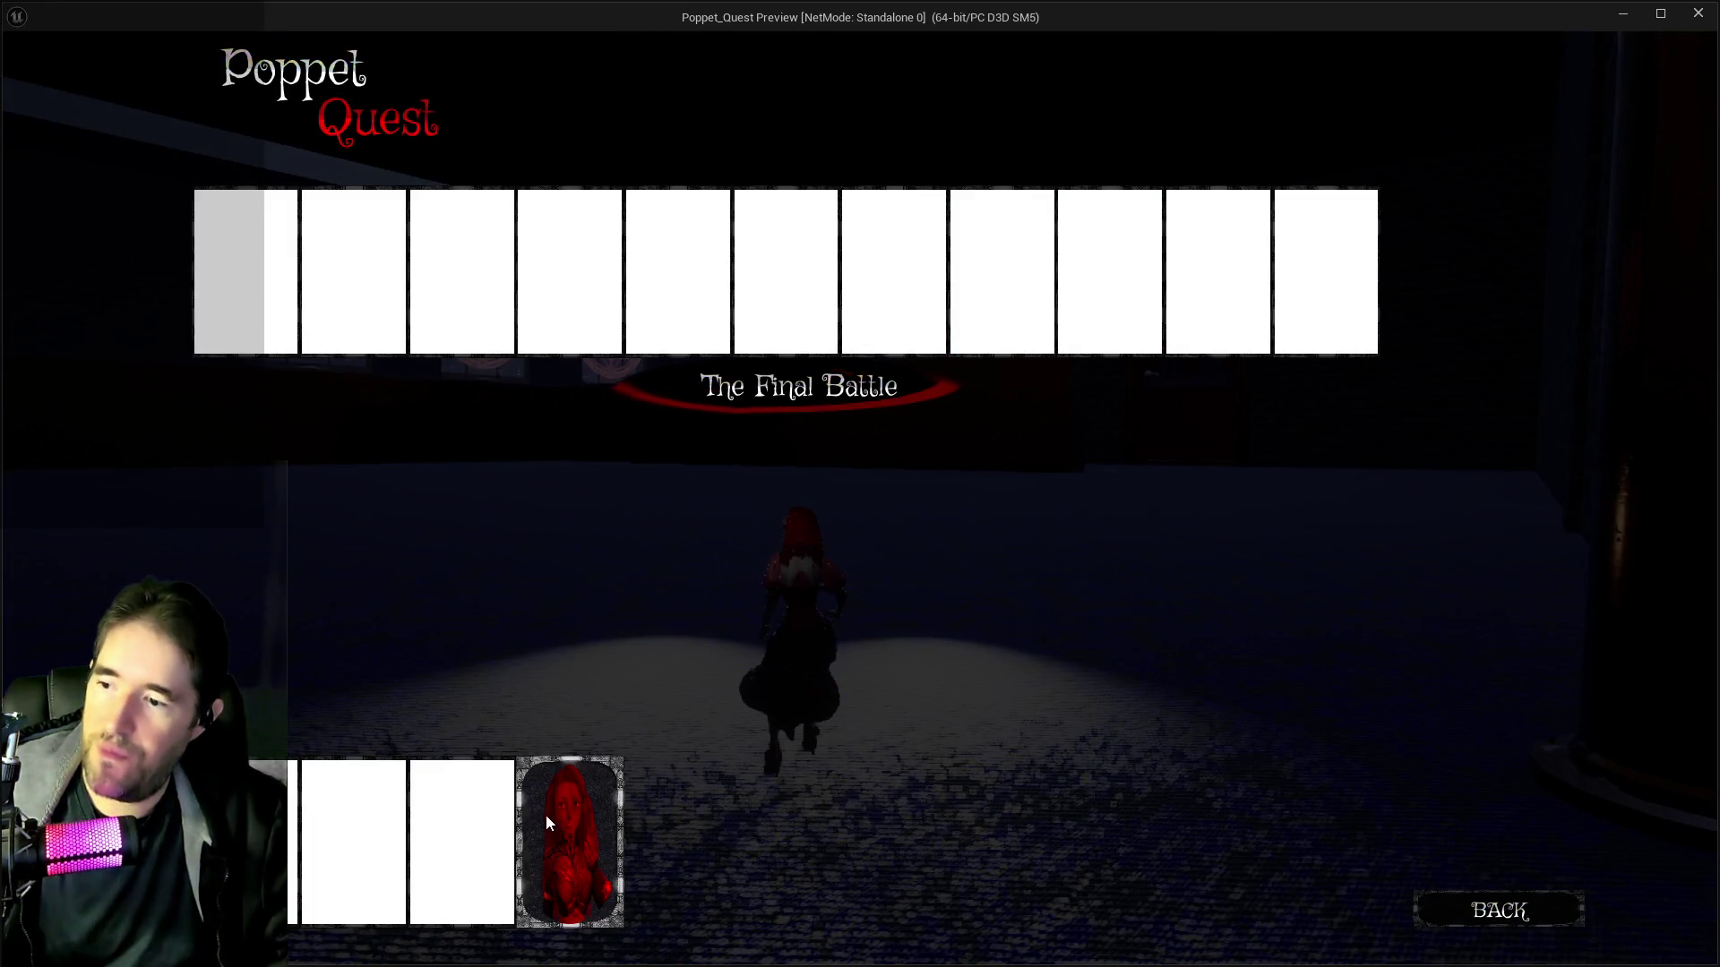
{"action": "left_click", "coordinate": [549, 823]}
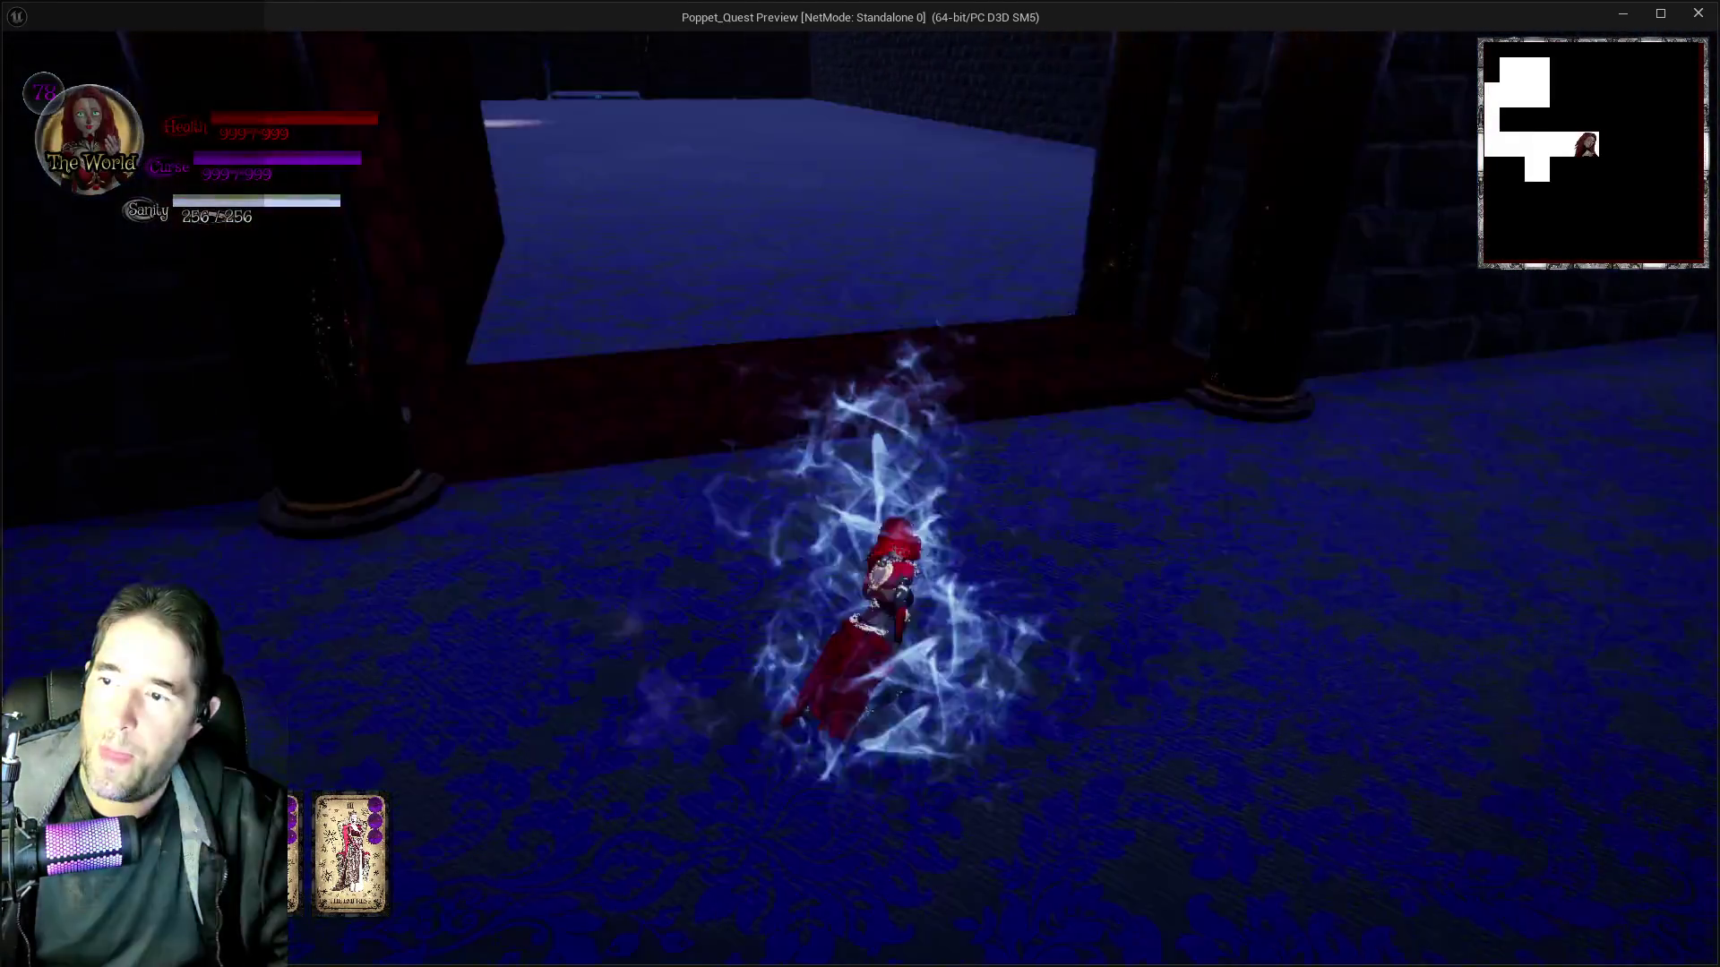
{"action": "key", "text": "w"}
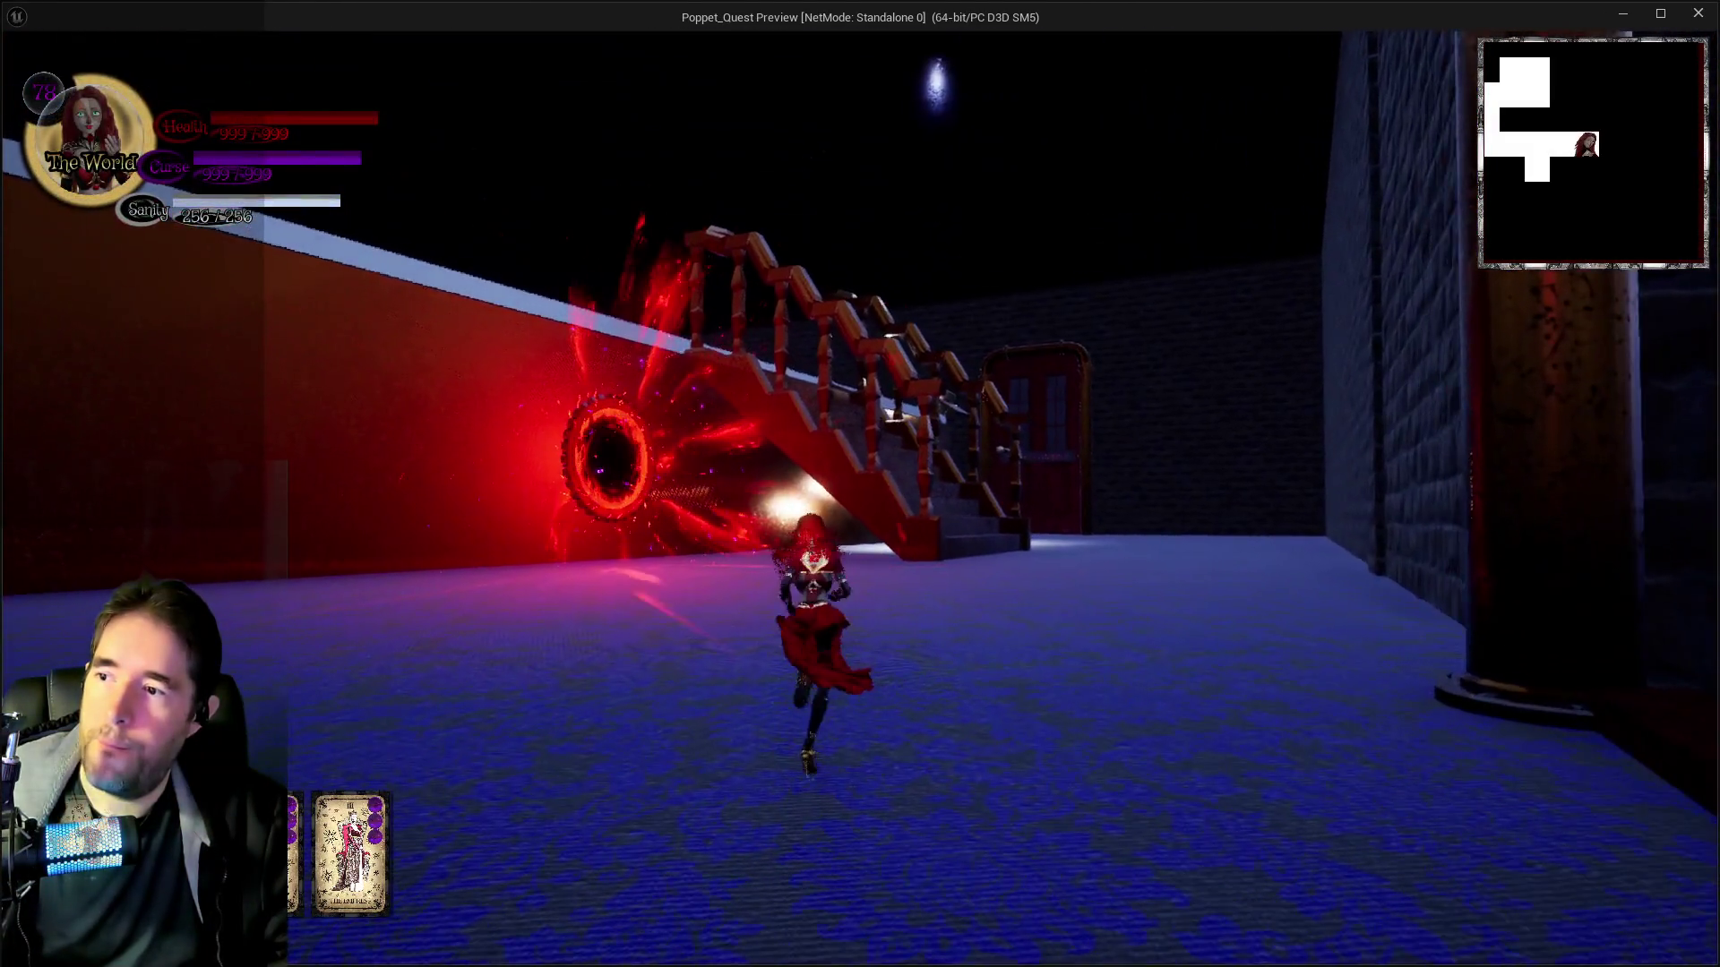
{"action": "key", "text": "space"}
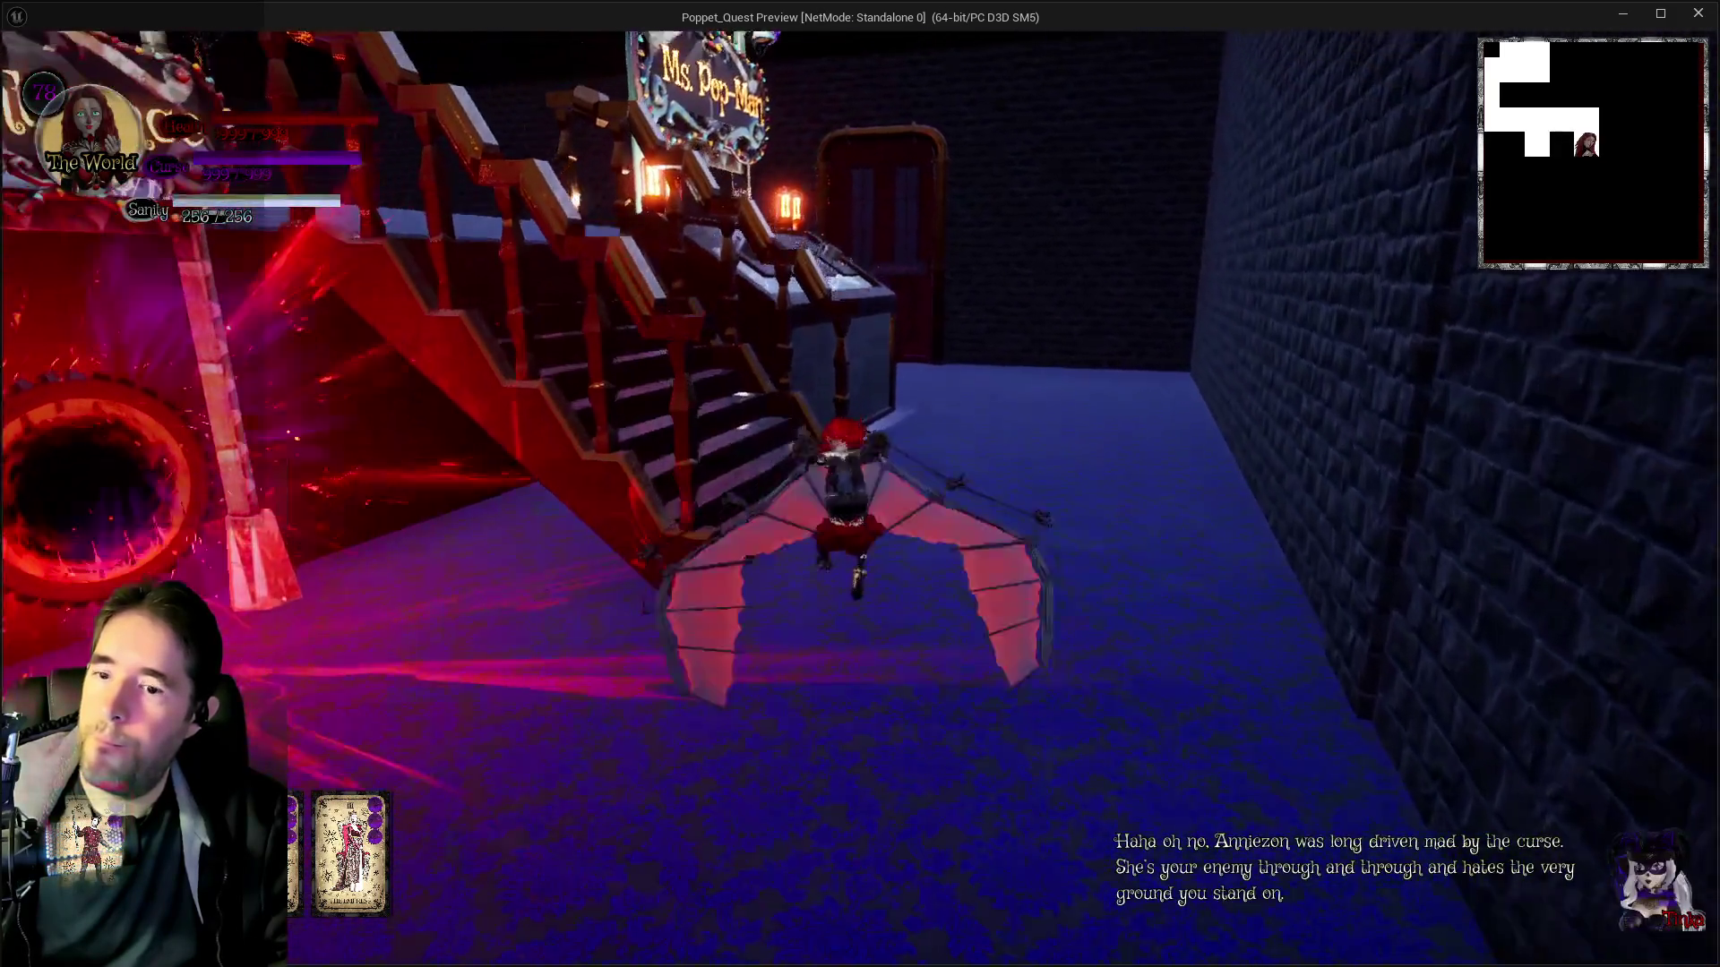
{"action": "key", "text": "w"}
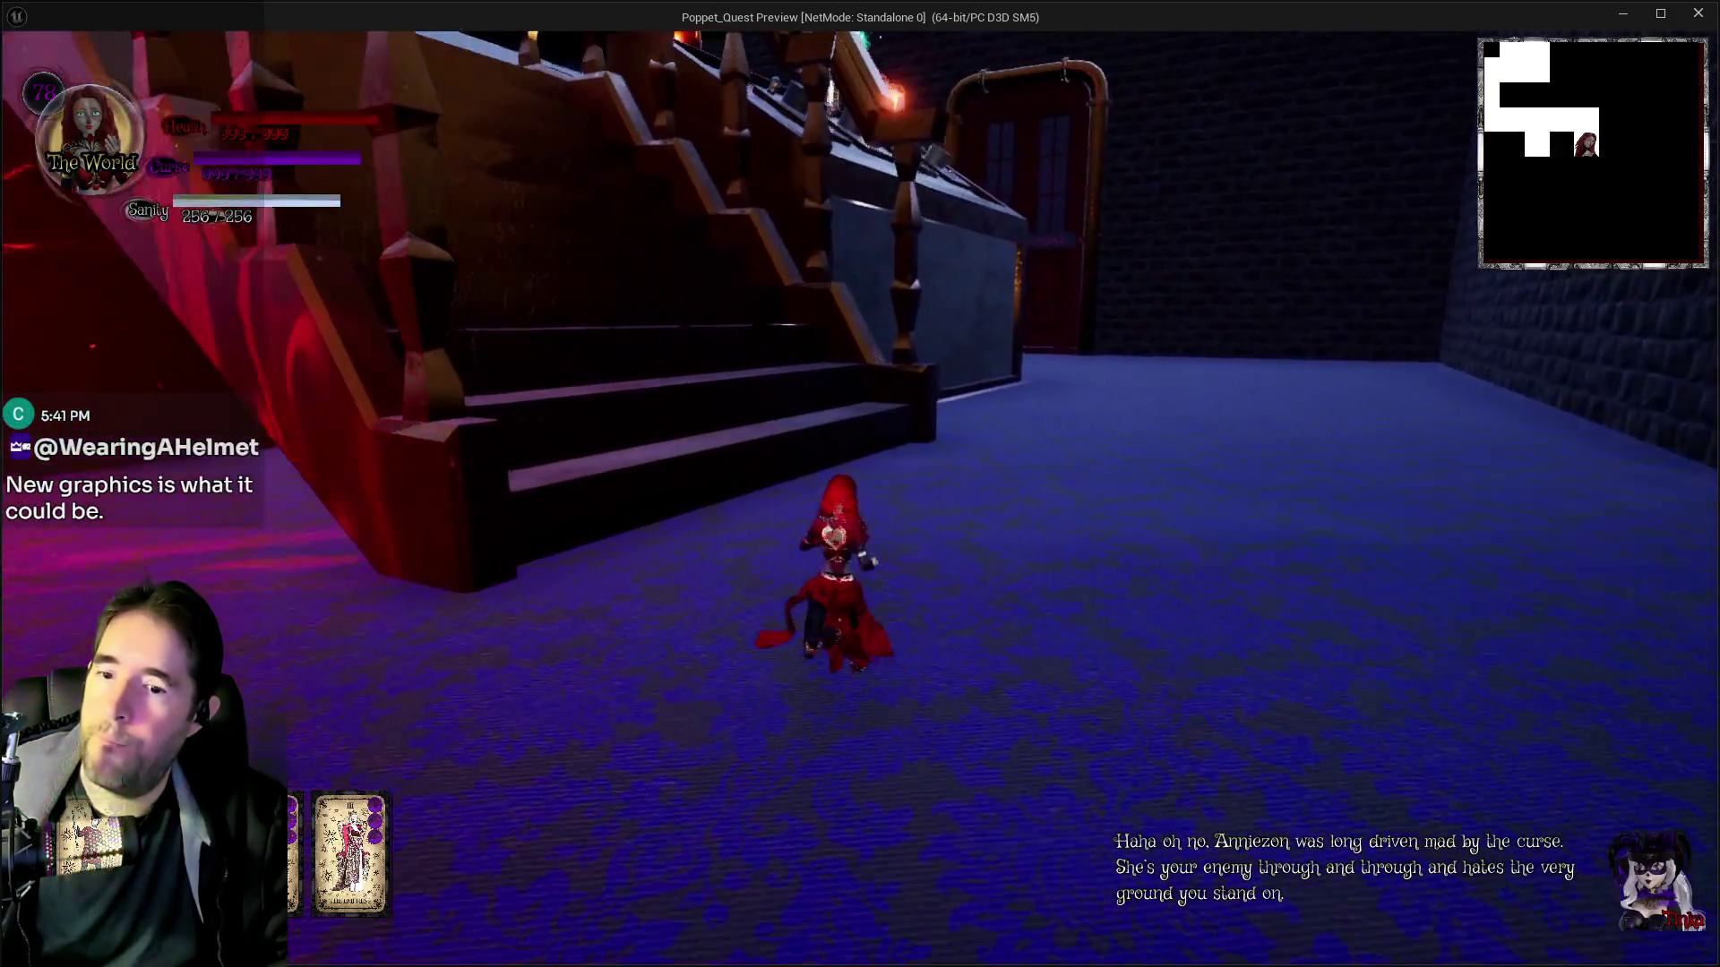
{"action": "key", "text": "alt+Tab"}
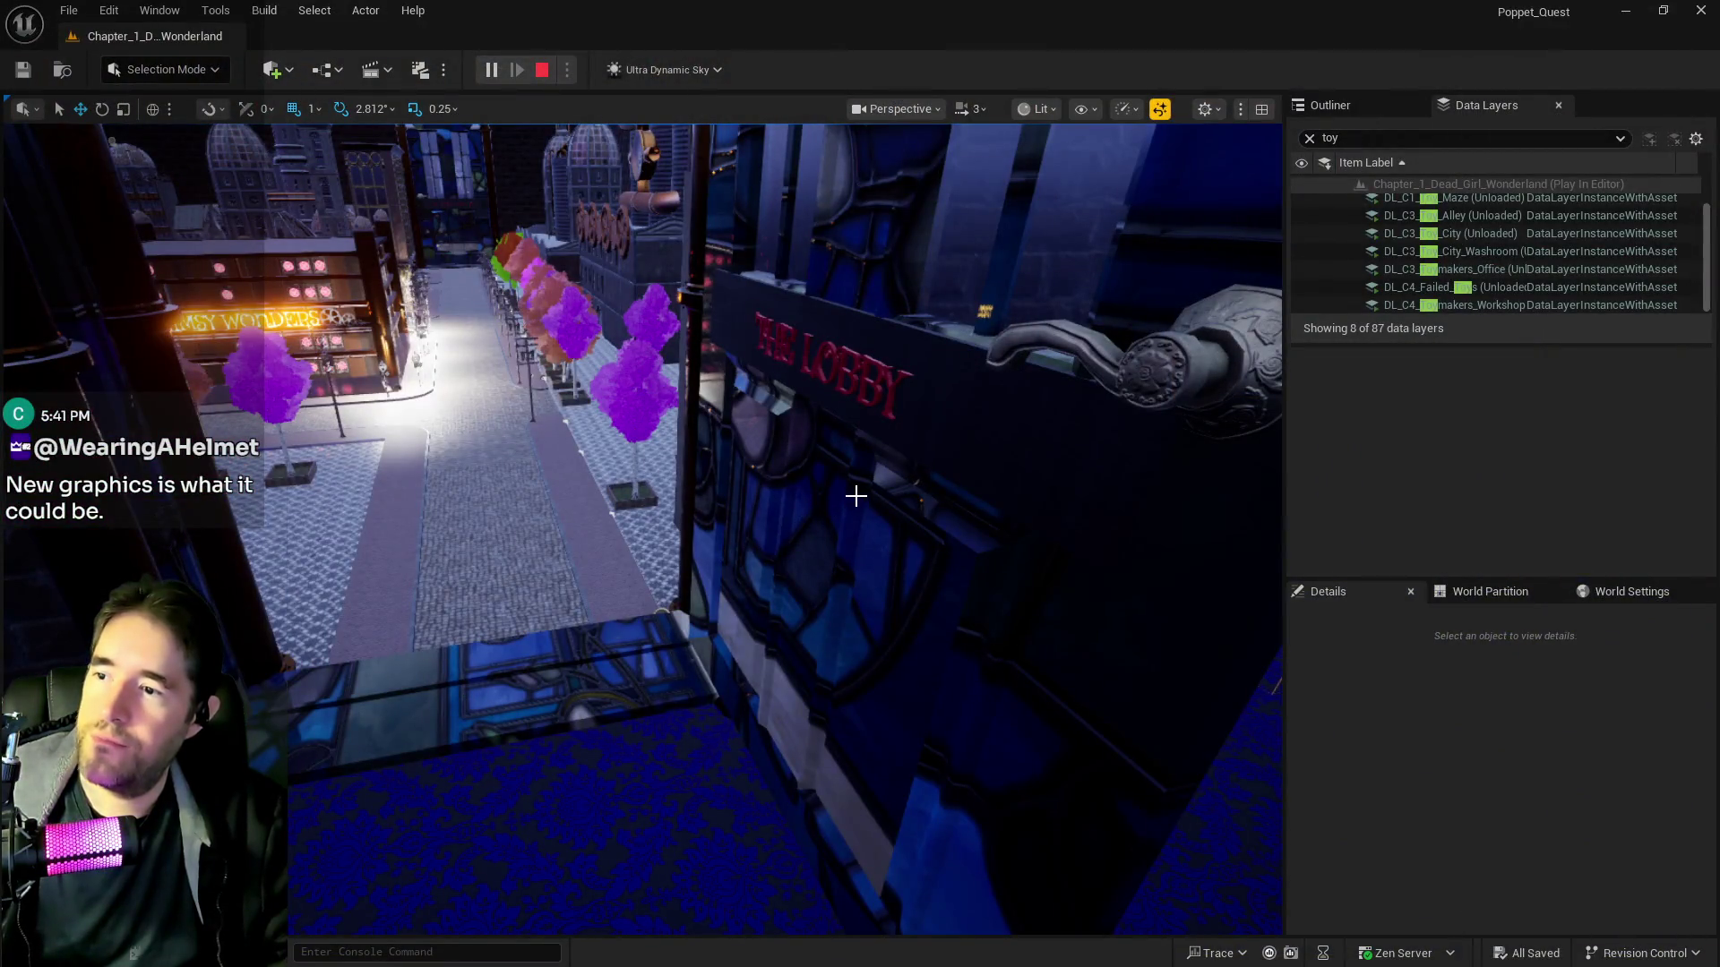
End the play session, focus the lobby door BP_Door_106 and fly through into the dark brick room
{"action": "key", "text": "Escape"}
{"action": "right_click", "coordinate": [894, 349]}
{"action": "key", "text": "f"}
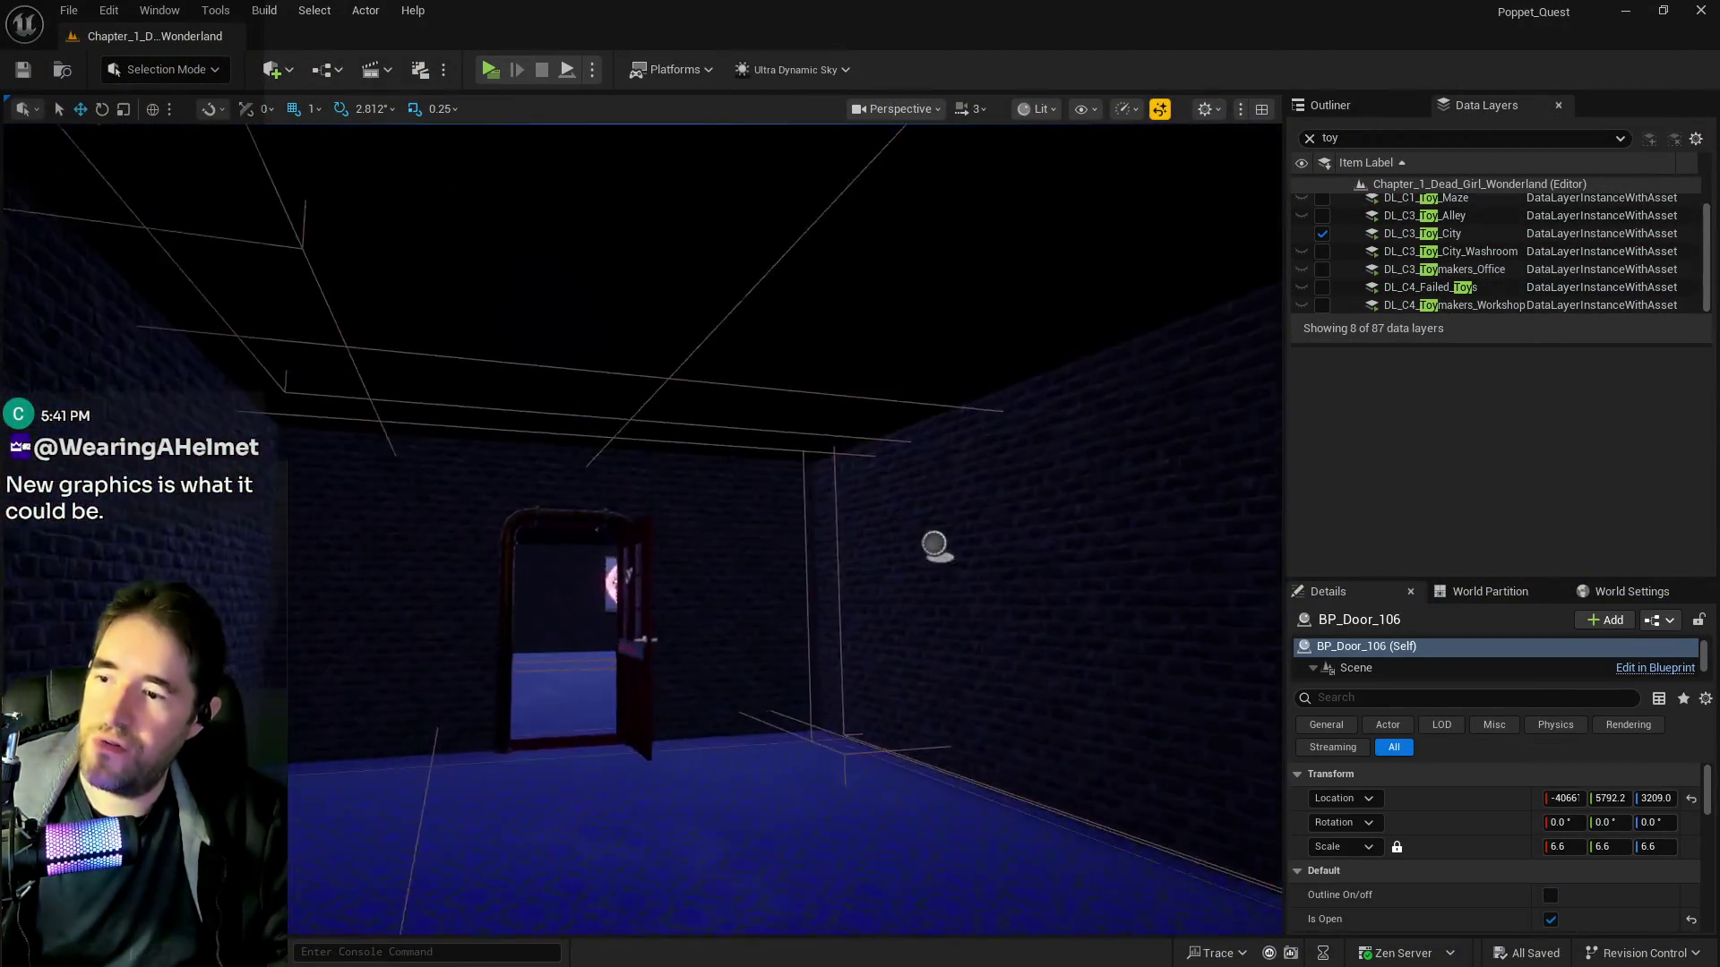
{"action": "key", "text": "w"}
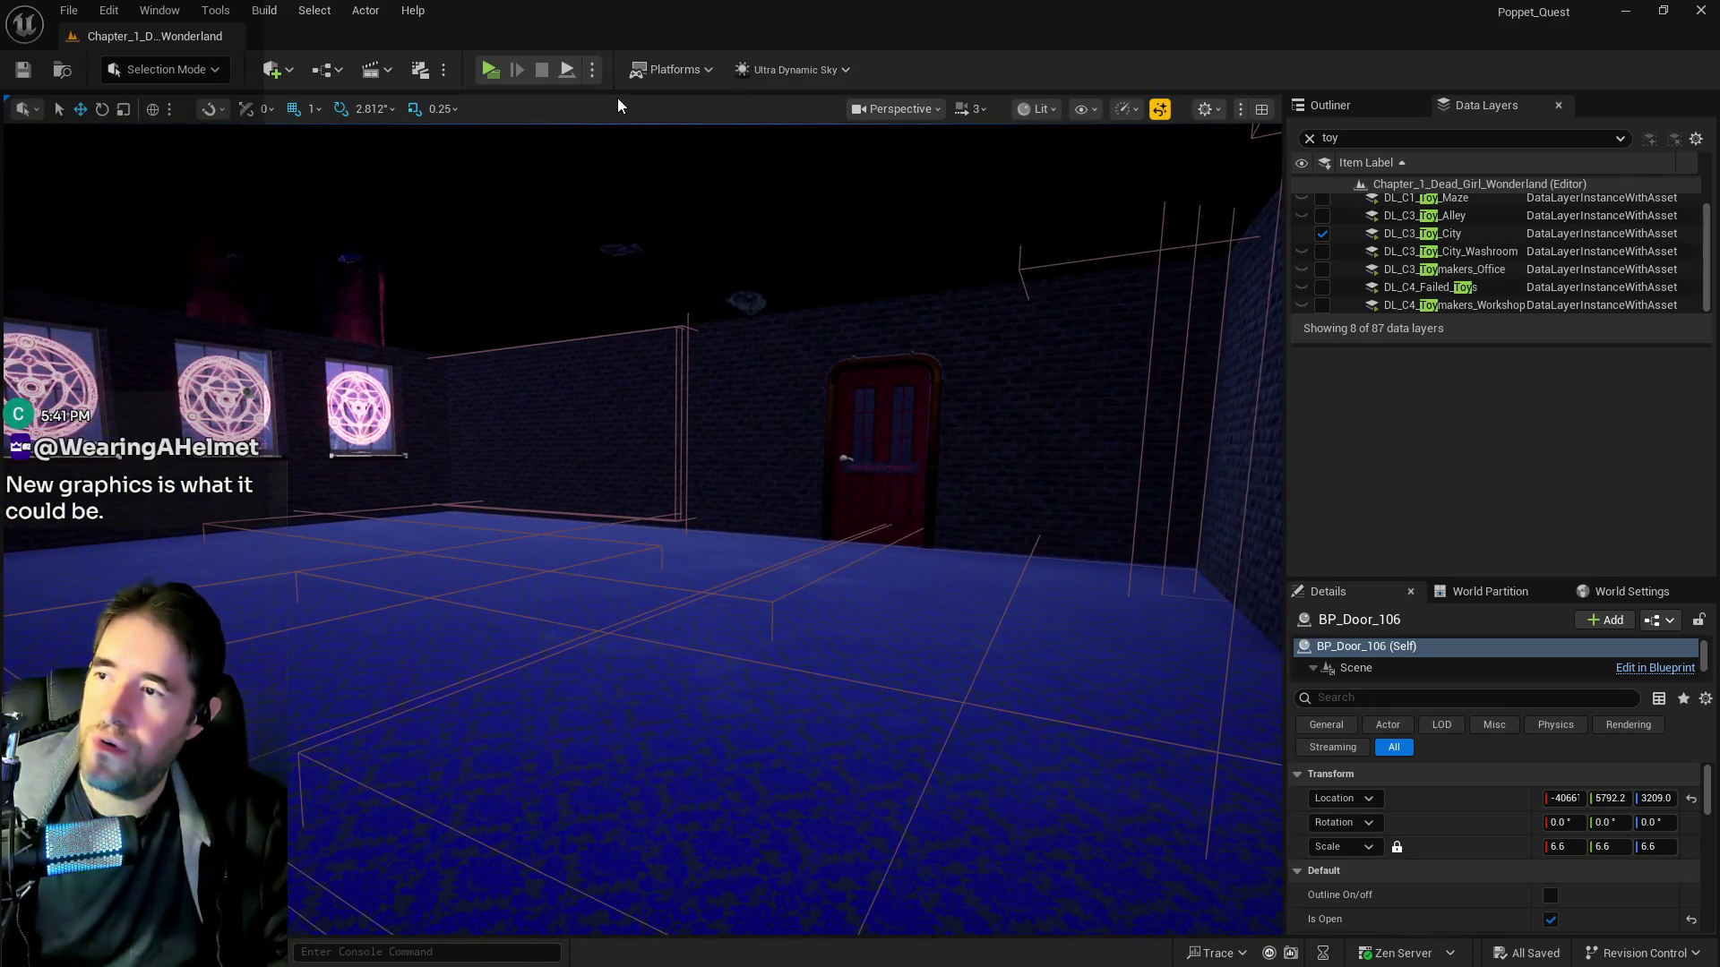
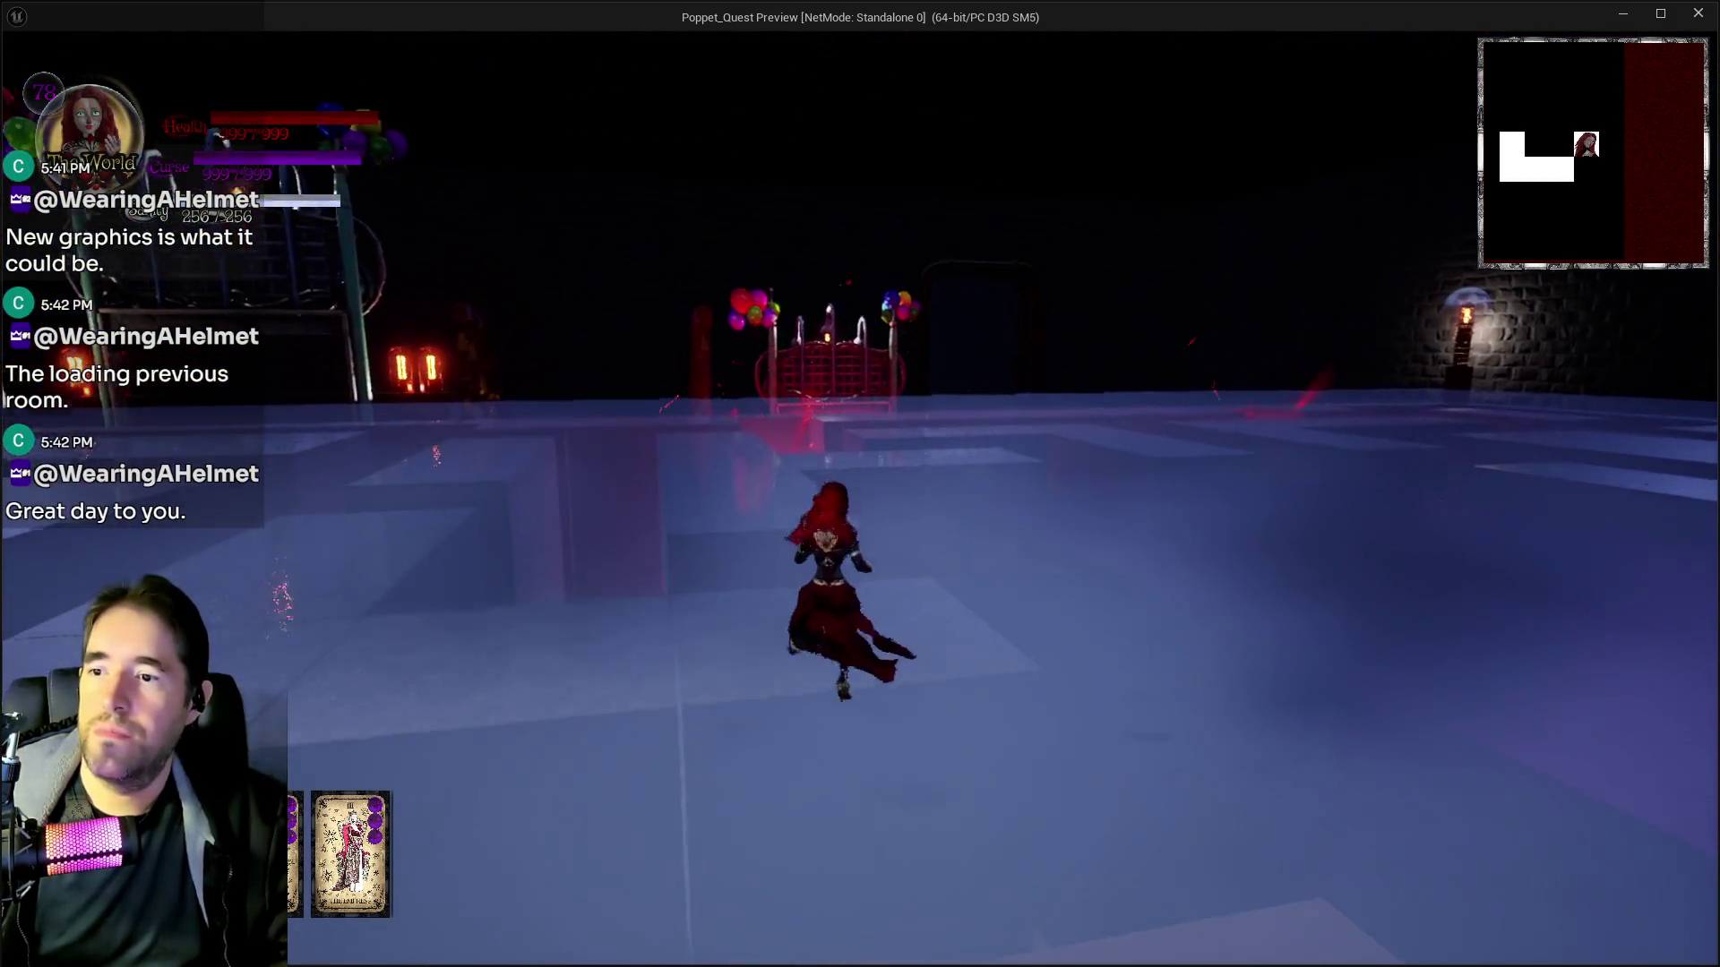
Glide the character over the maze, descend the balloon staircase and walk into the Entrance portal
{"action": "key", "text": "space"}
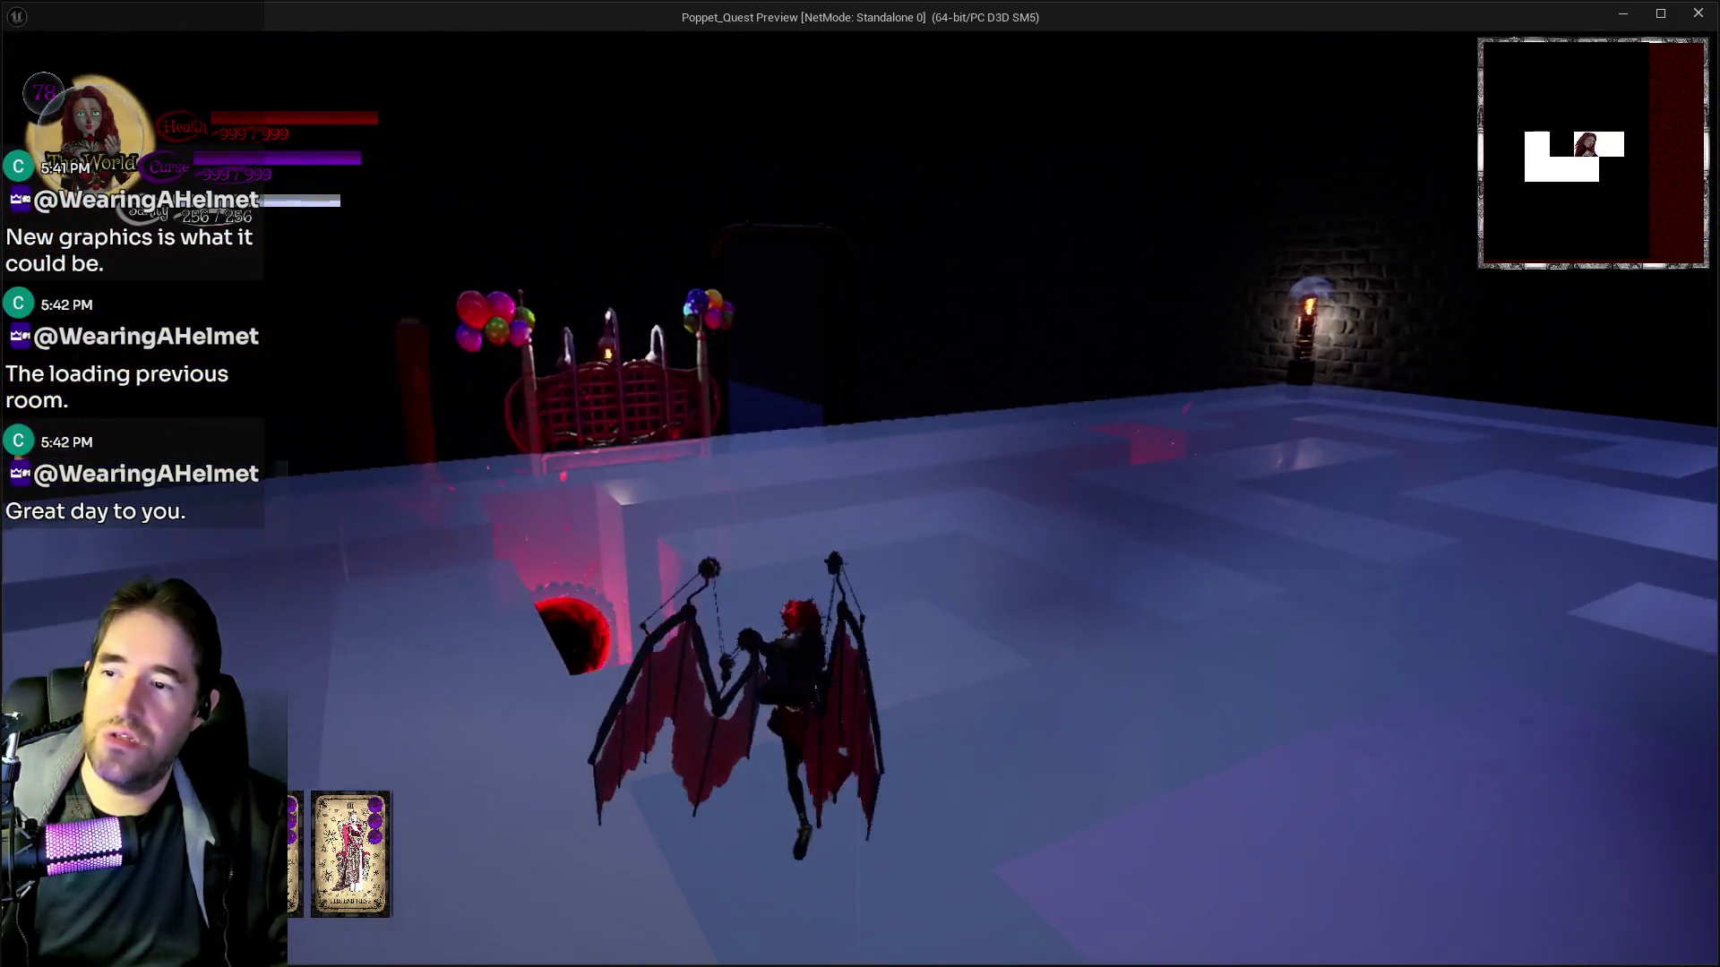
{"action": "key", "text": "space"}
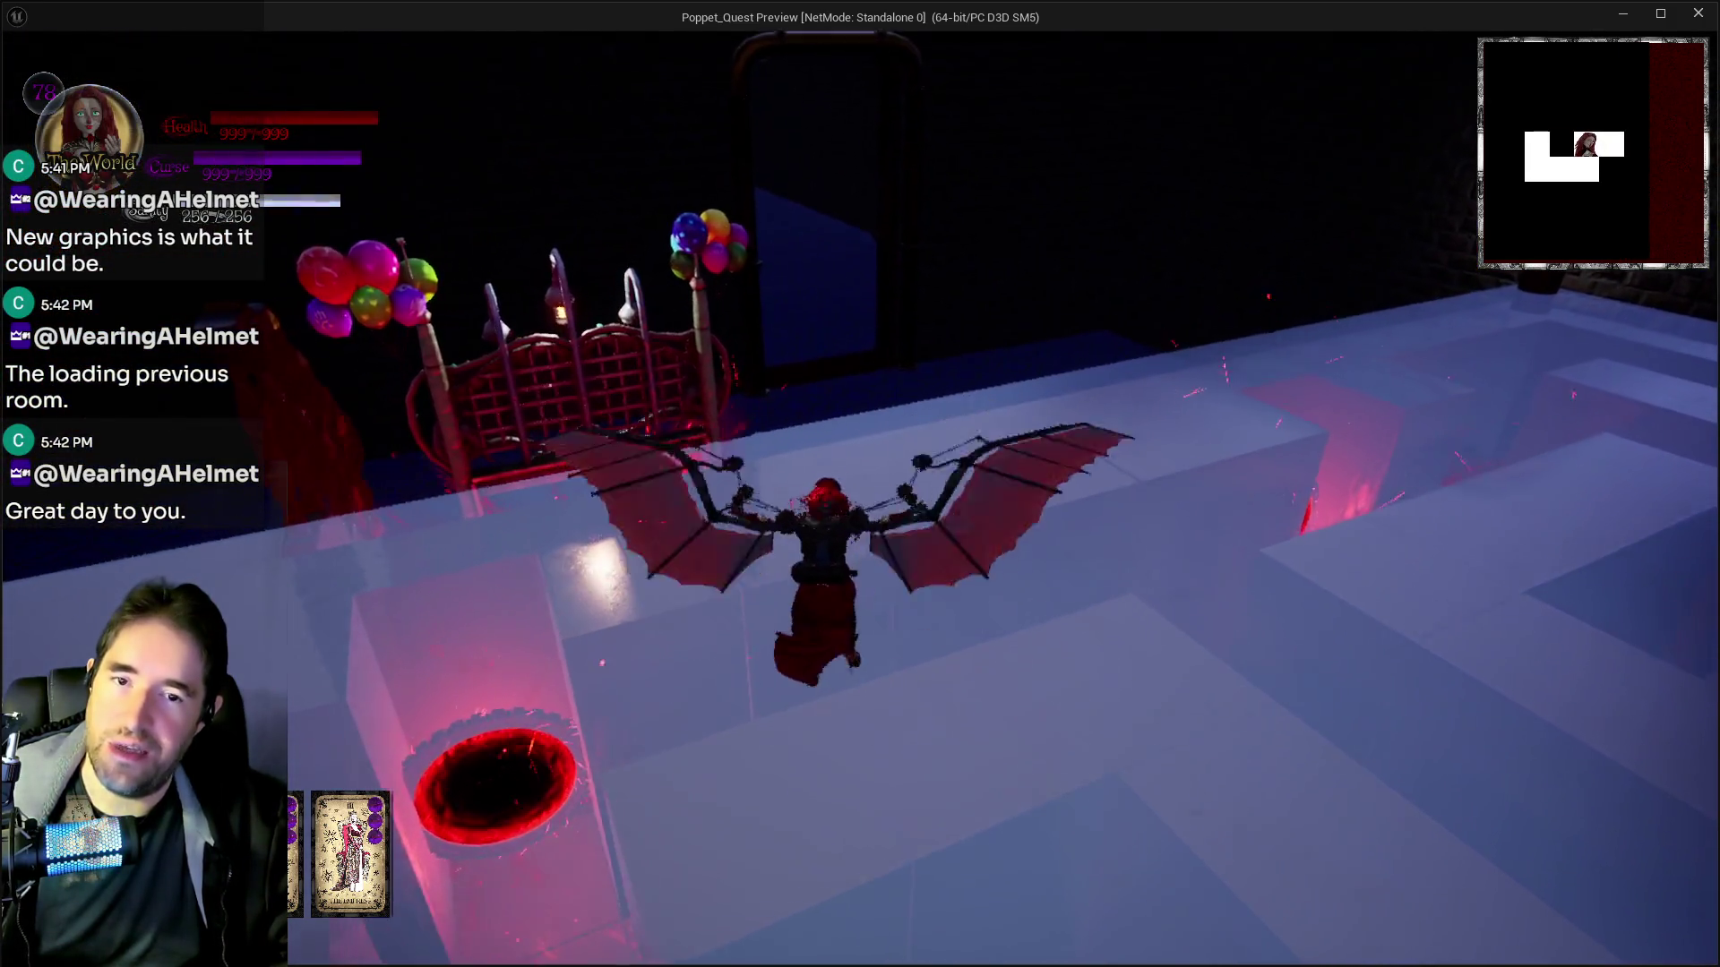
{"action": "key", "text": "w"}
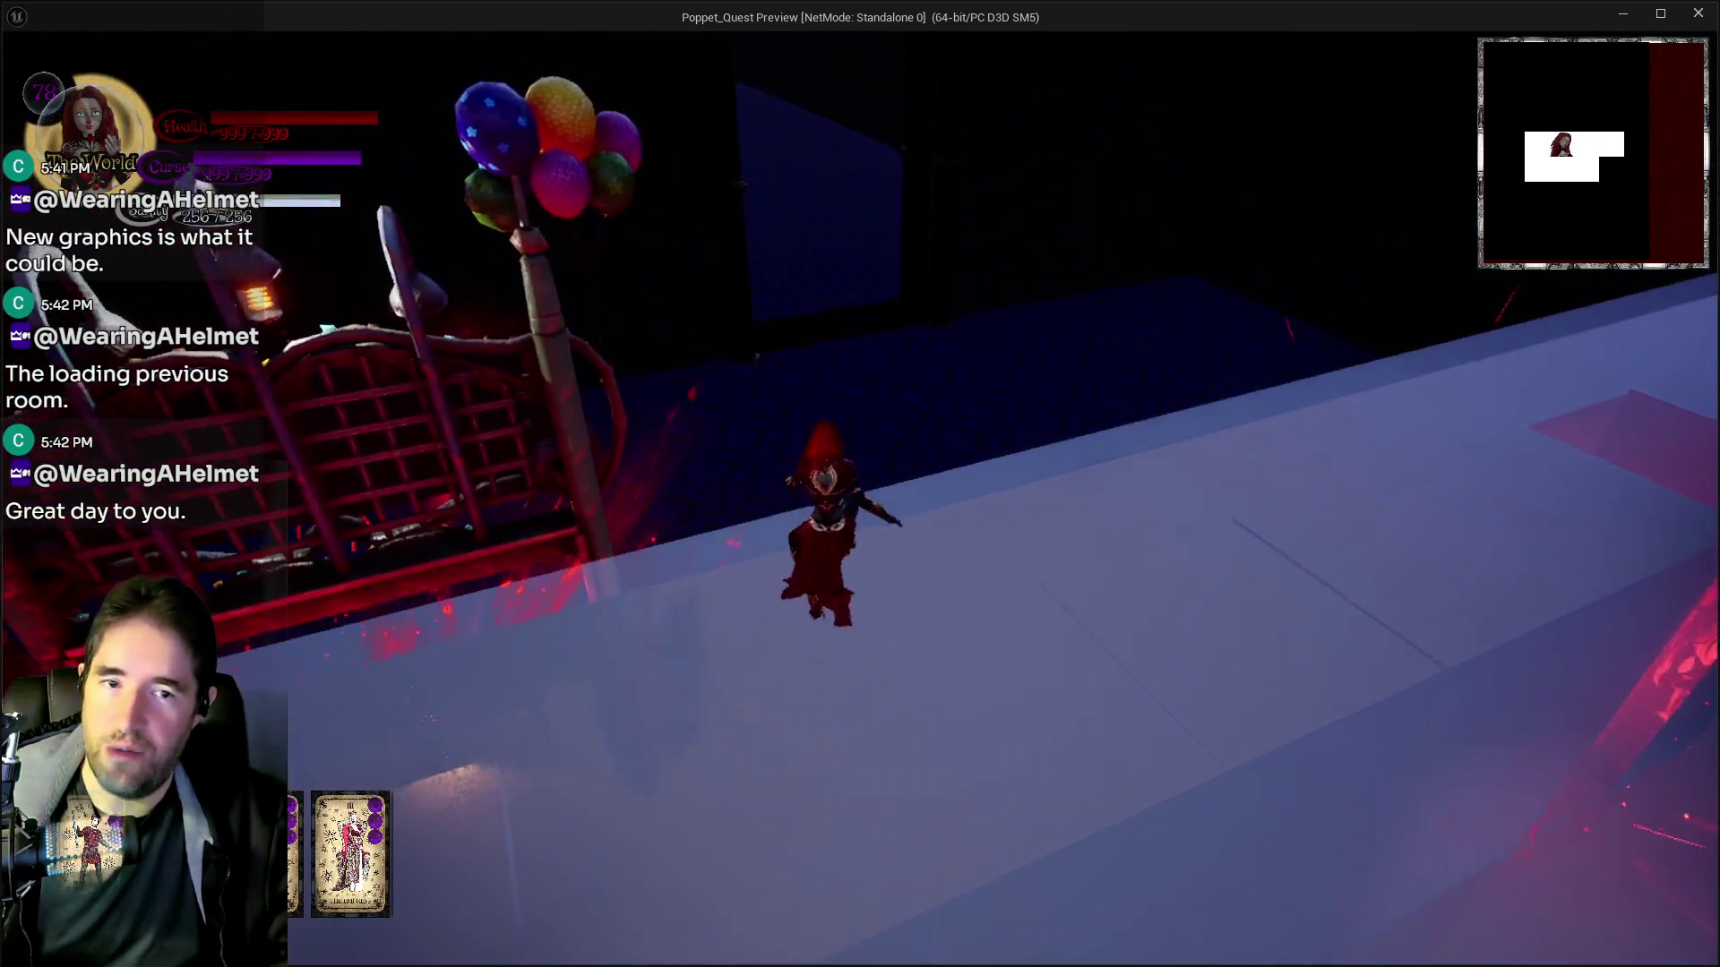
{"action": "key", "text": "w"}
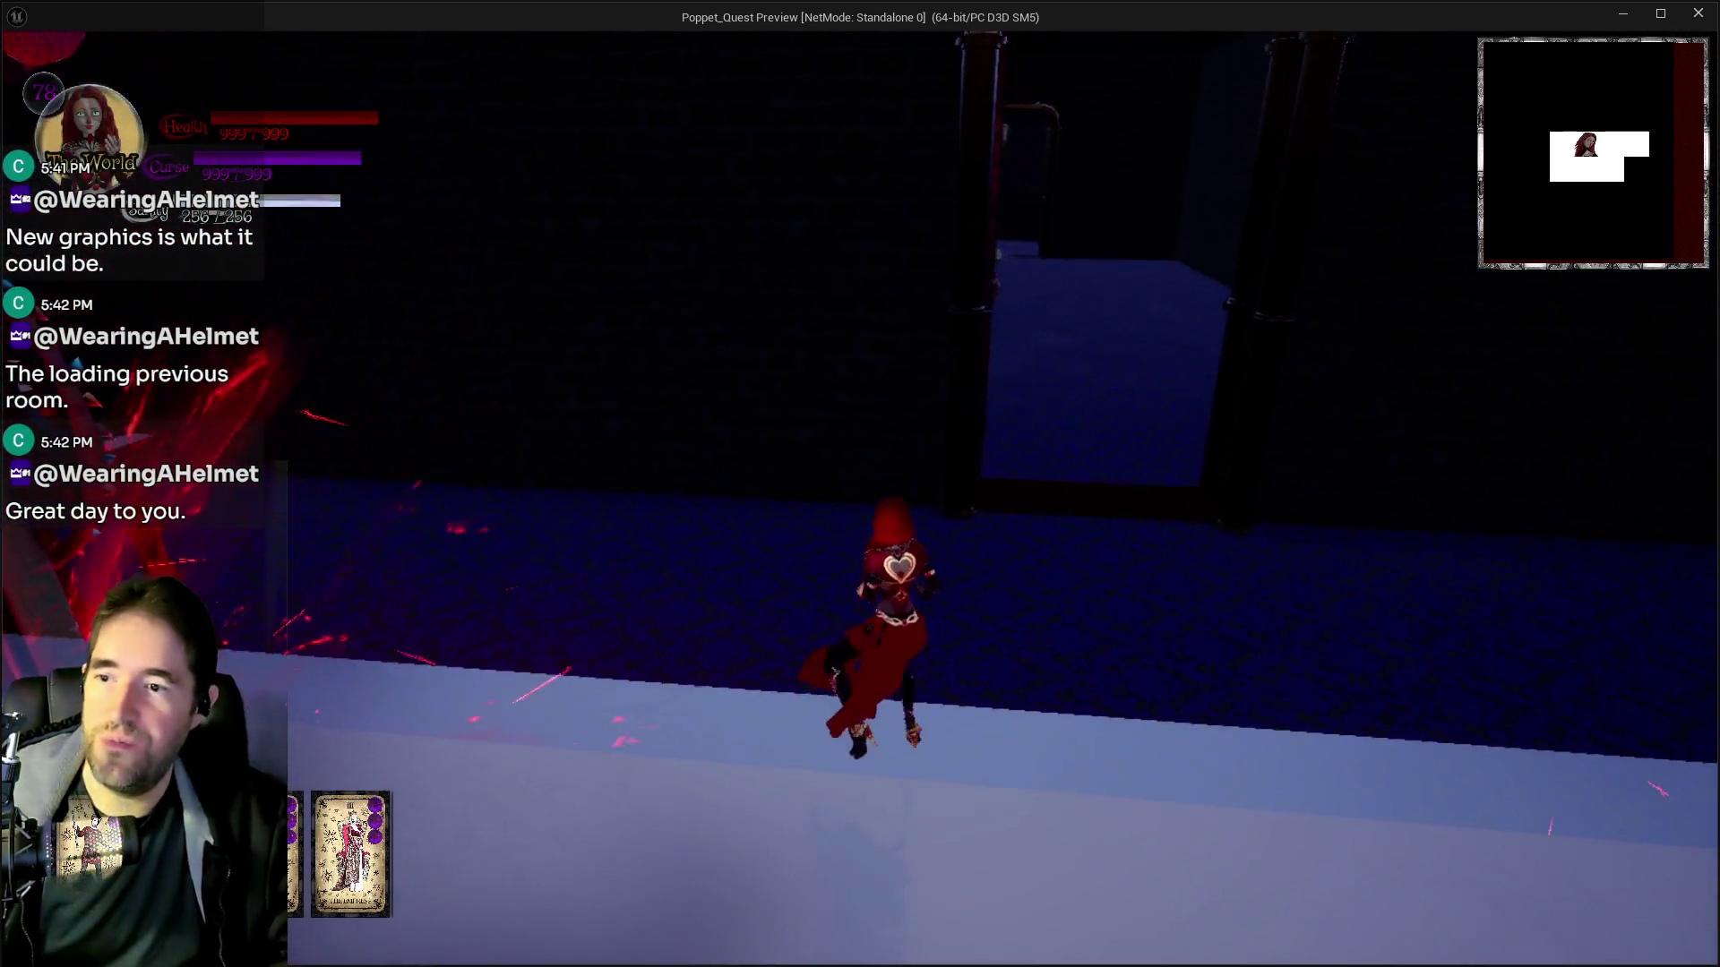
{"action": "key", "text": "w"}
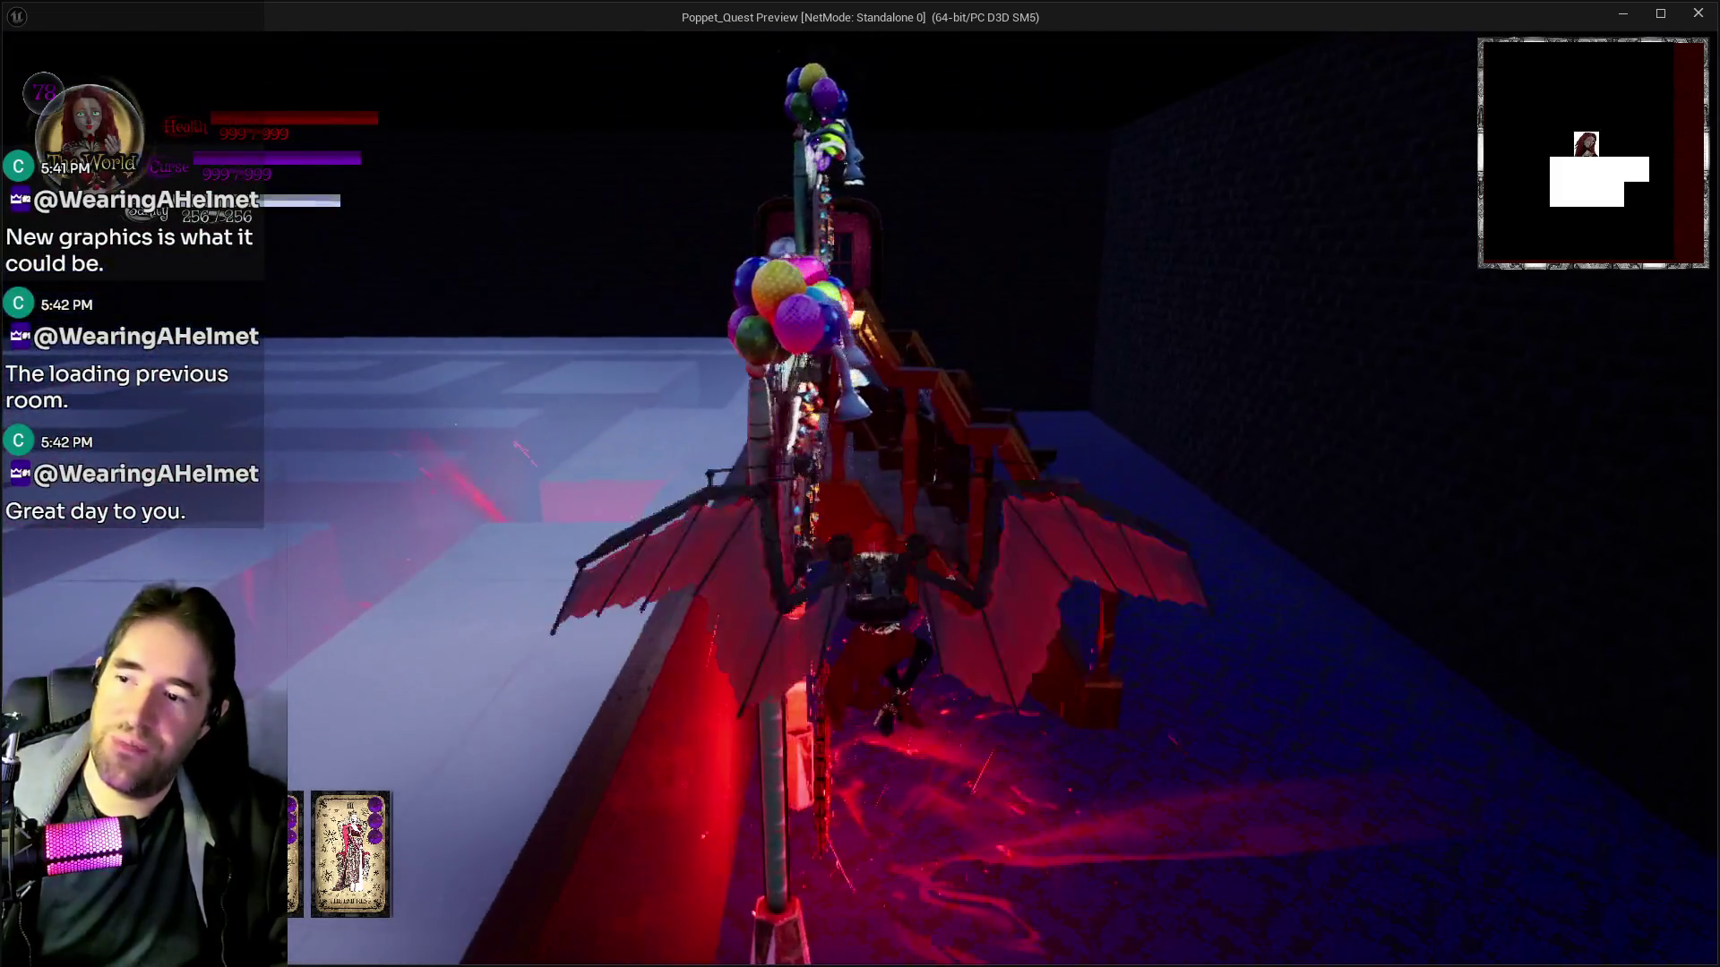
{"action": "key", "text": "w"}
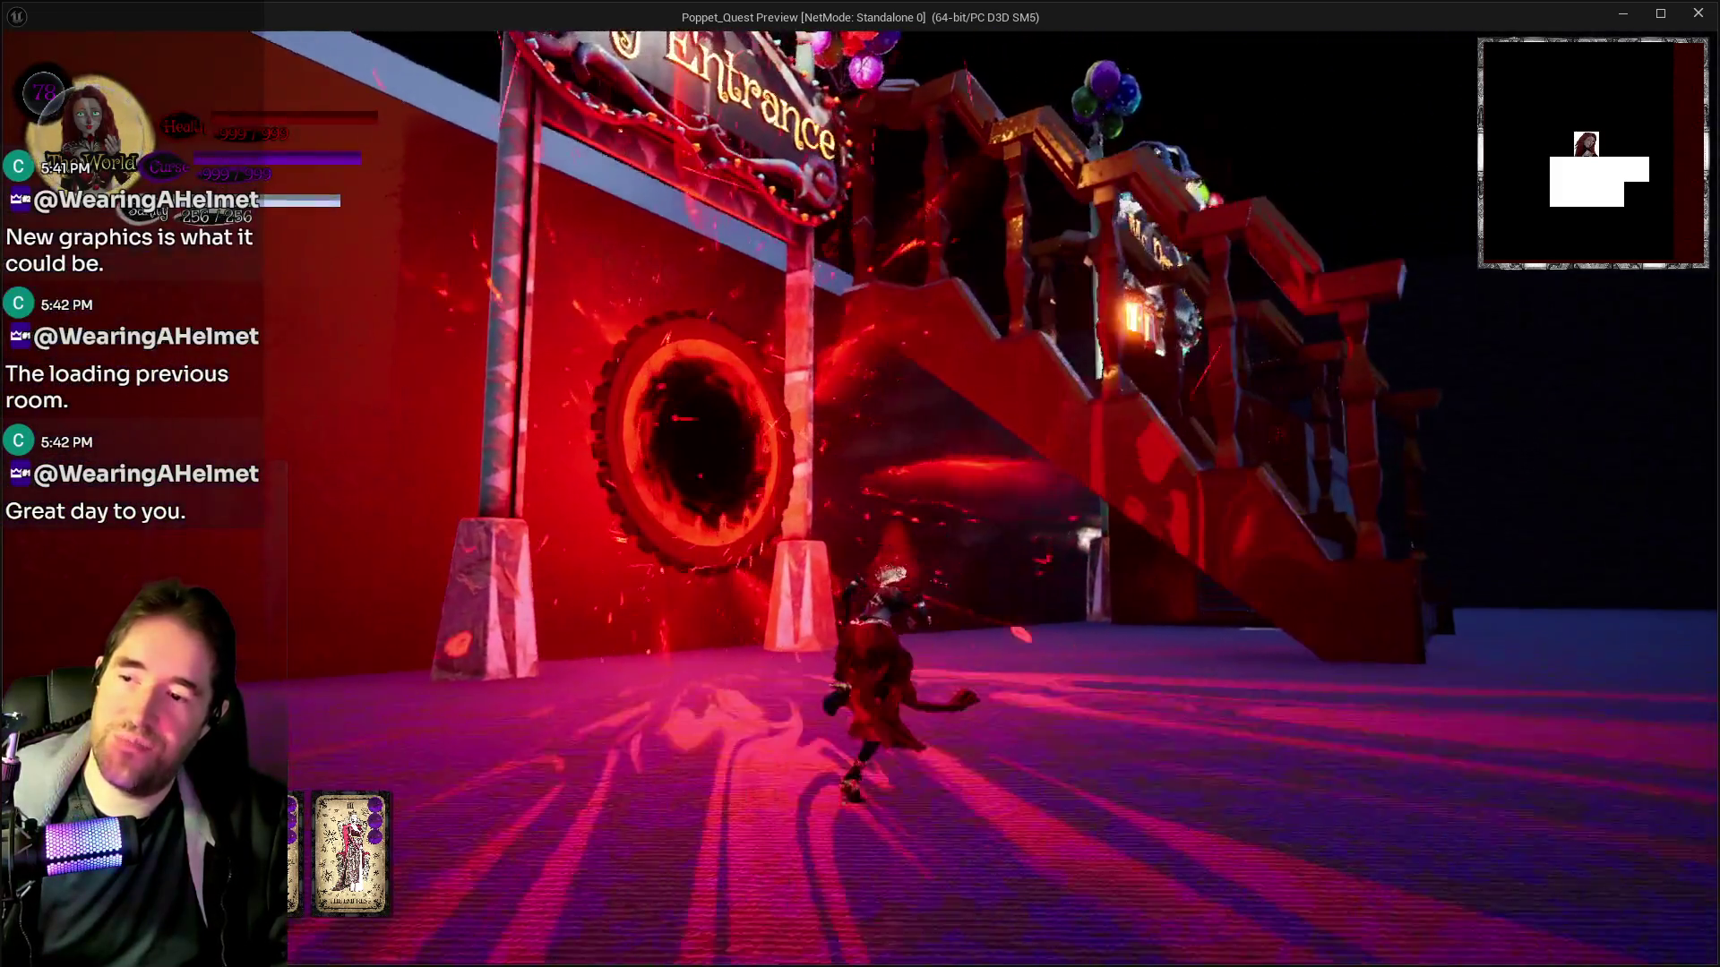
Pause the game, resume it and run forward along the new corridor
{"action": "key", "text": "Escape"}
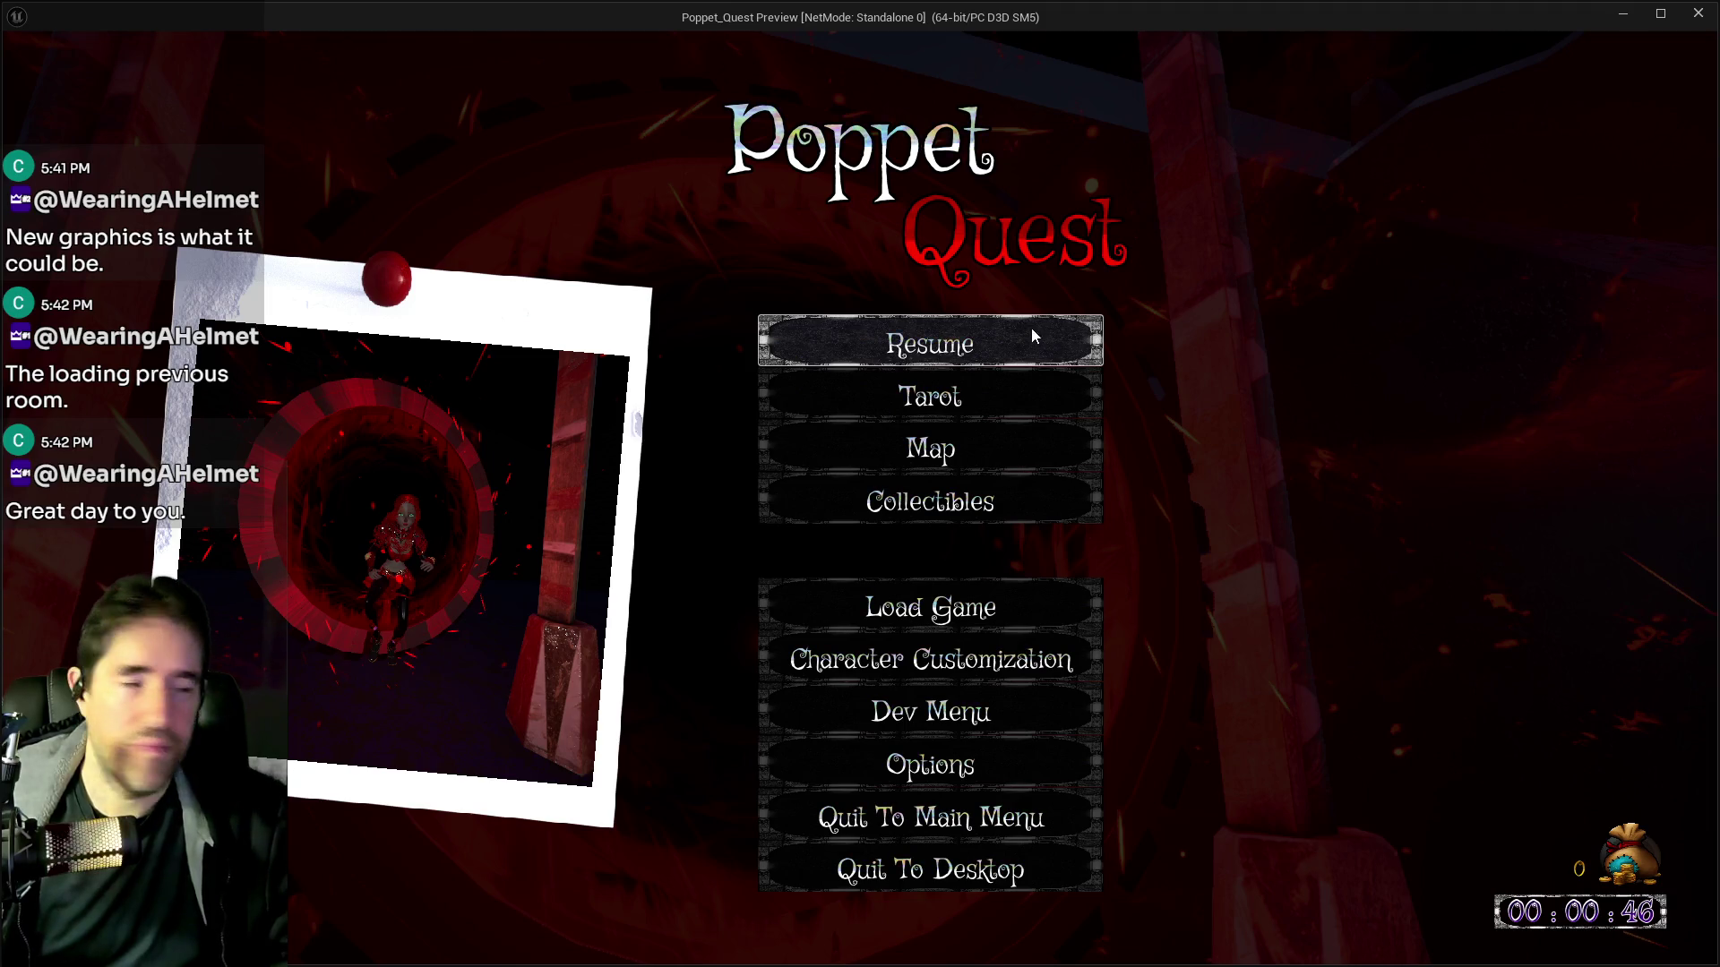
{"action": "left_click", "coordinate": [959, 336]}
{"action": "key", "text": "w"}
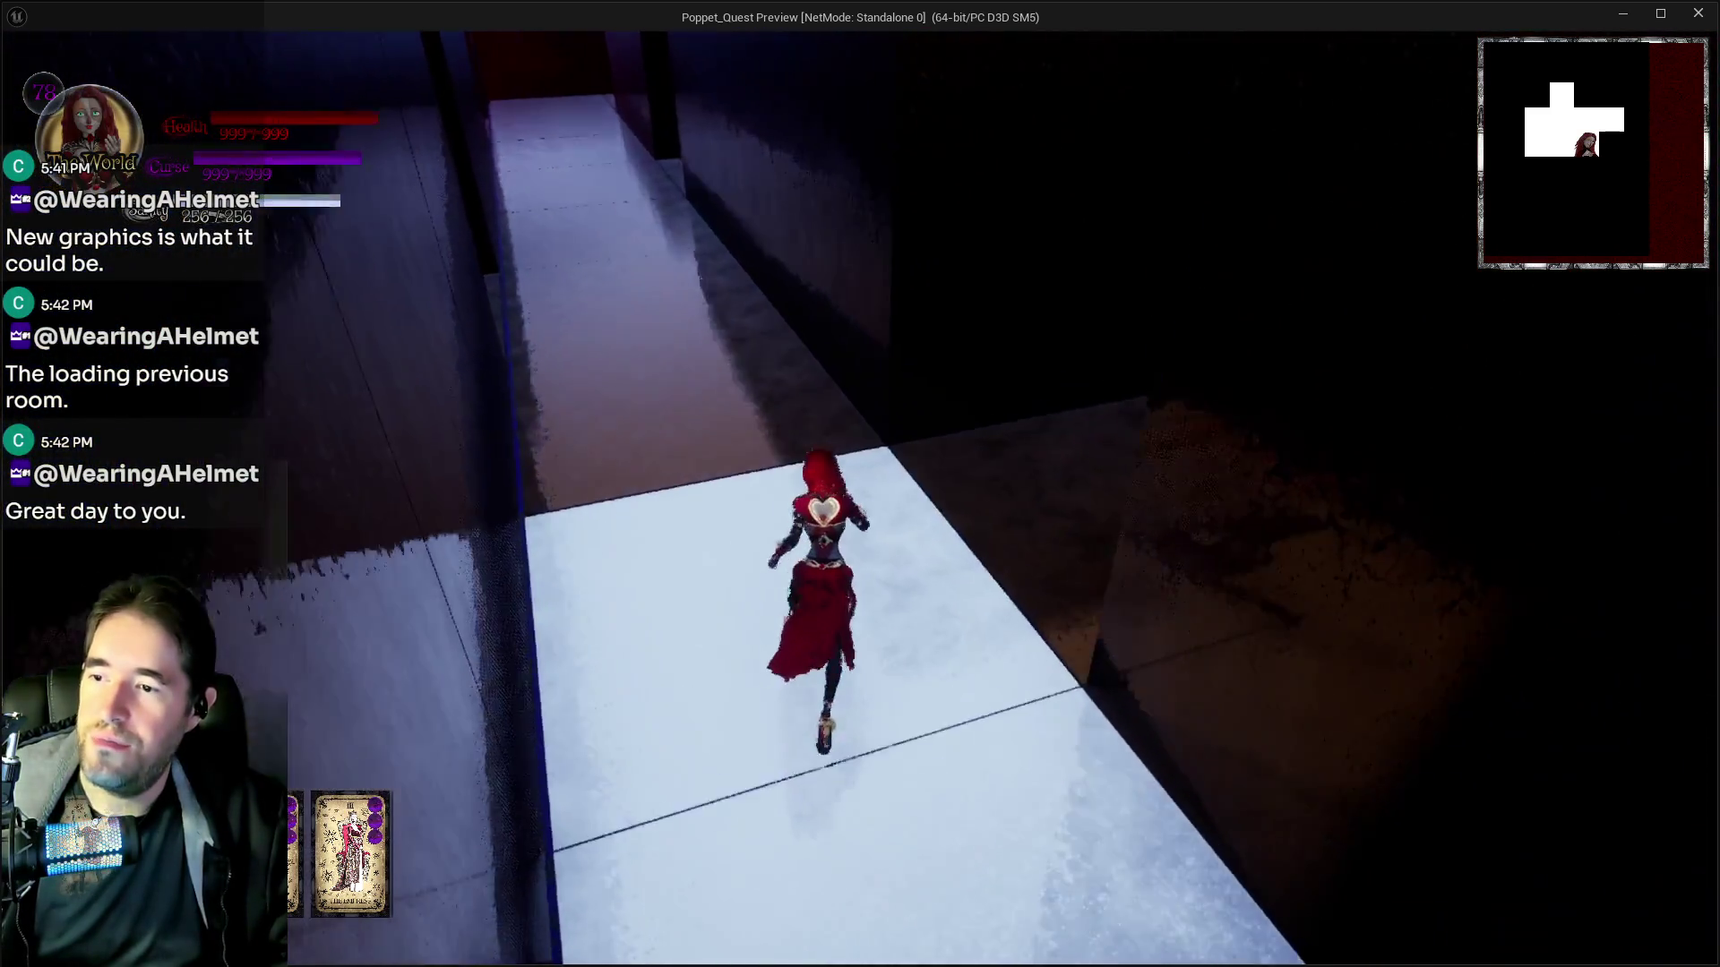
Run through the dark corridors and balloon hallway, down the red-lit corridor into the glowing portal
{"action": "key", "text": "a"}
{"action": "key", "text": "w"}
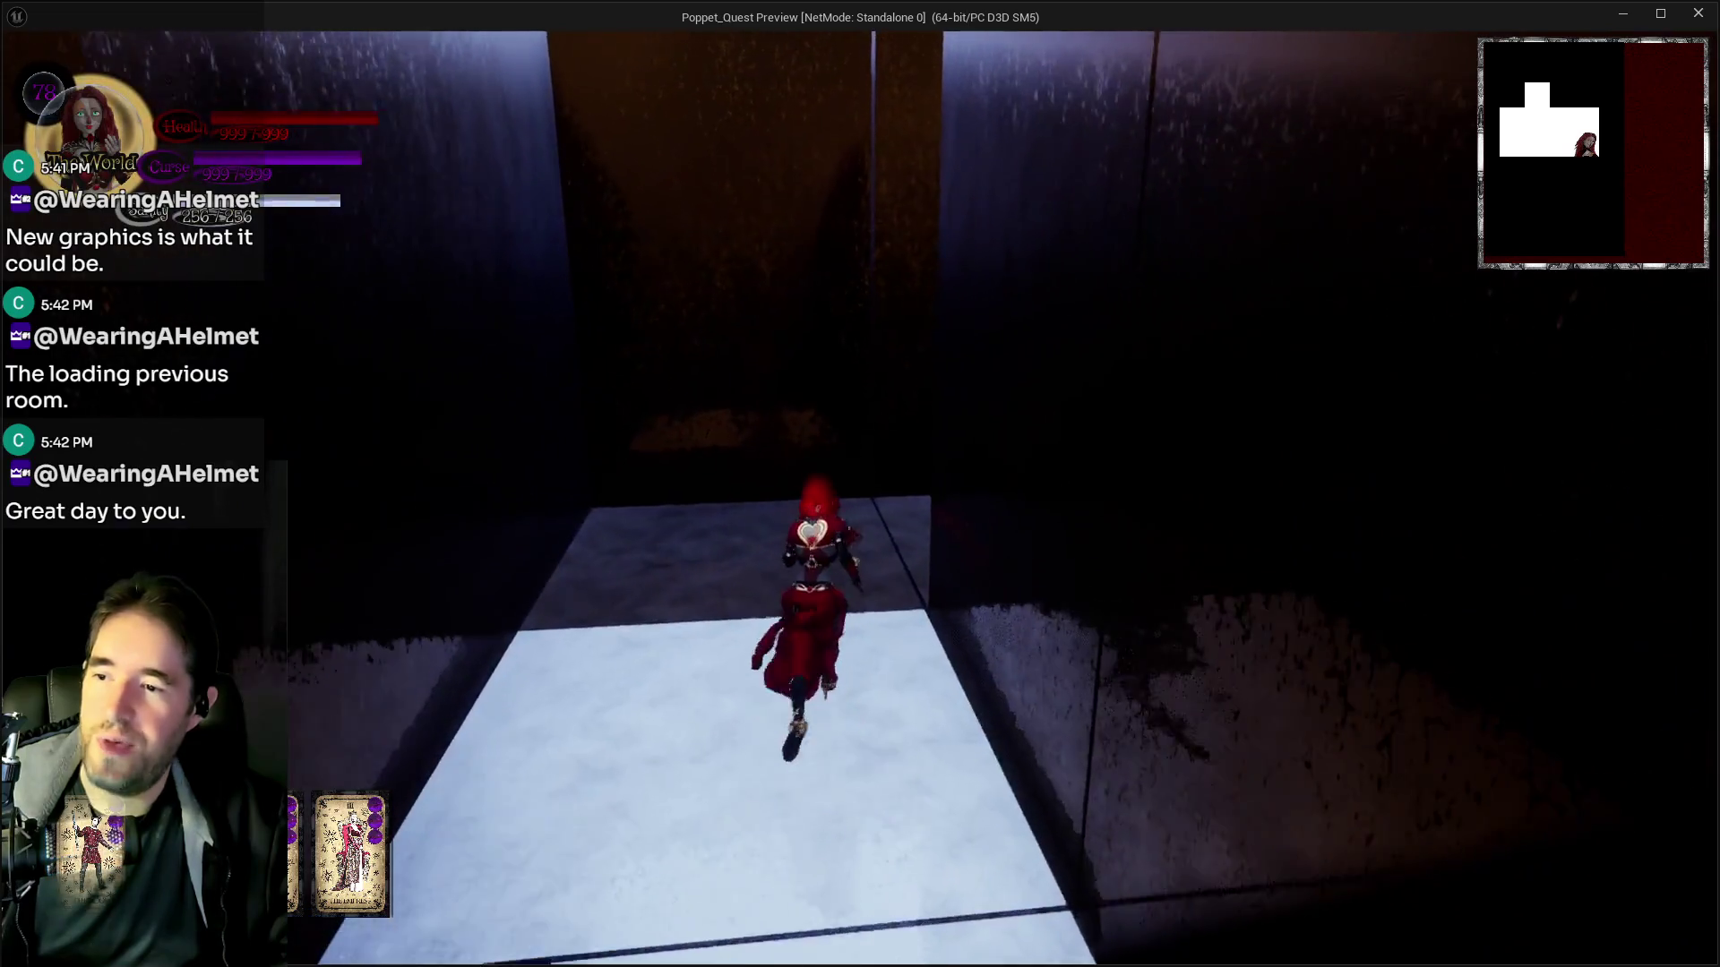
{"action": "key", "text": "w"}
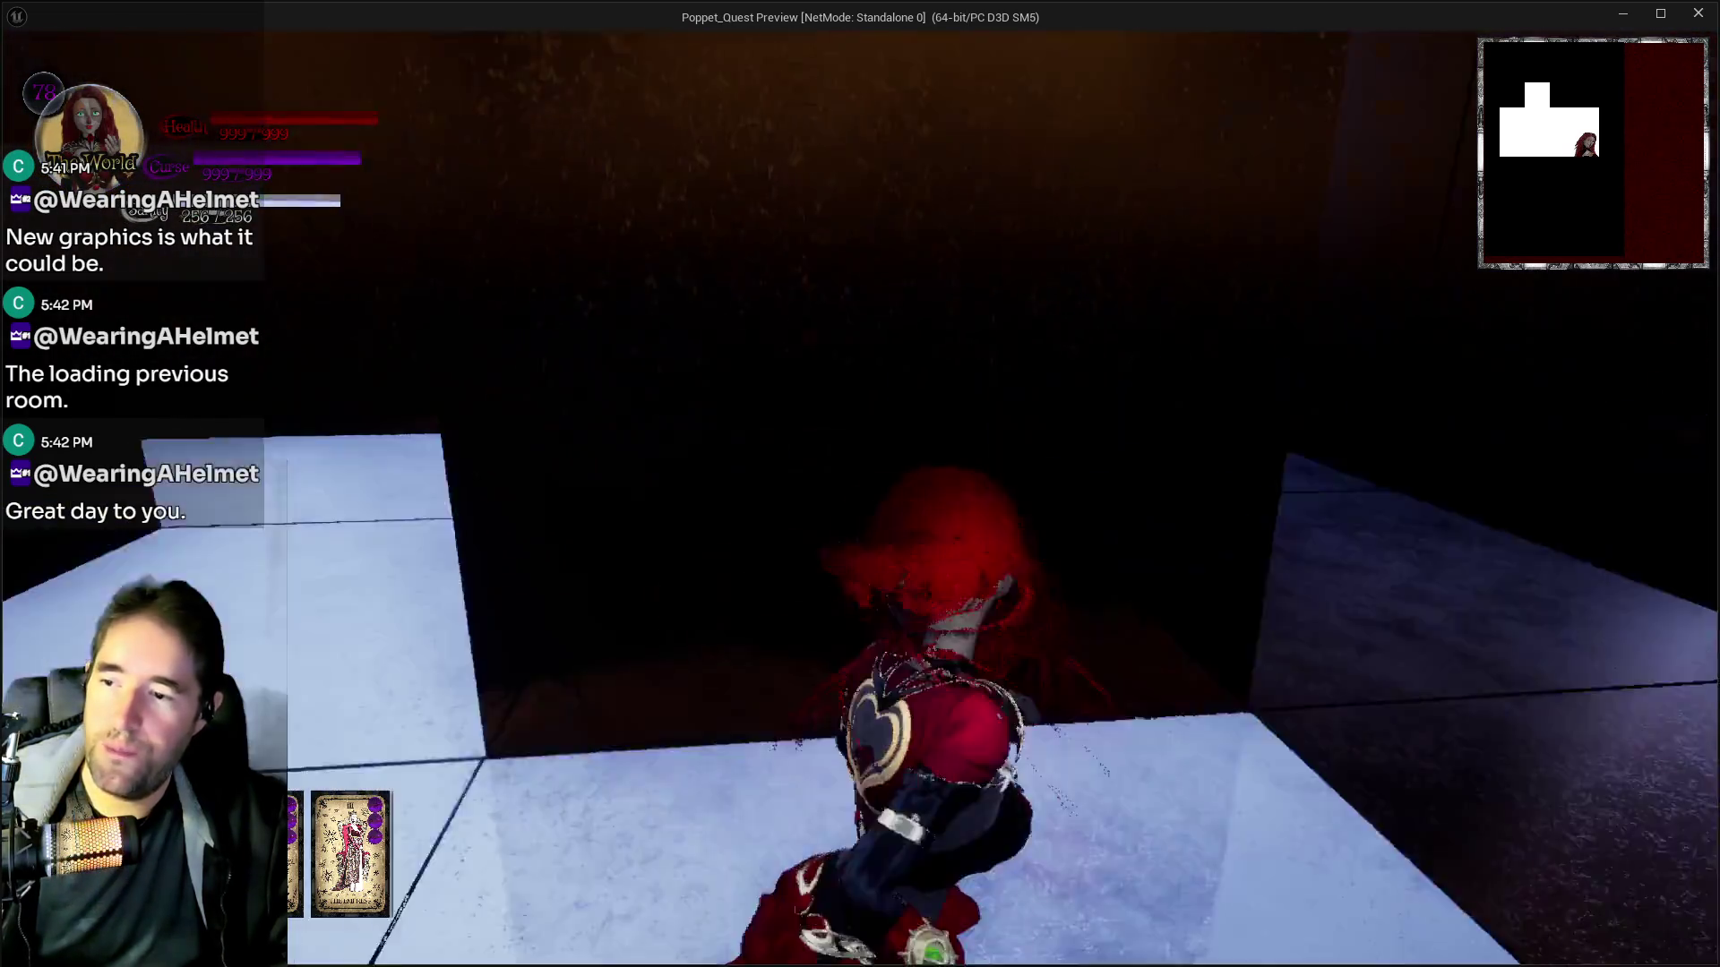
{"action": "key", "text": "w"}
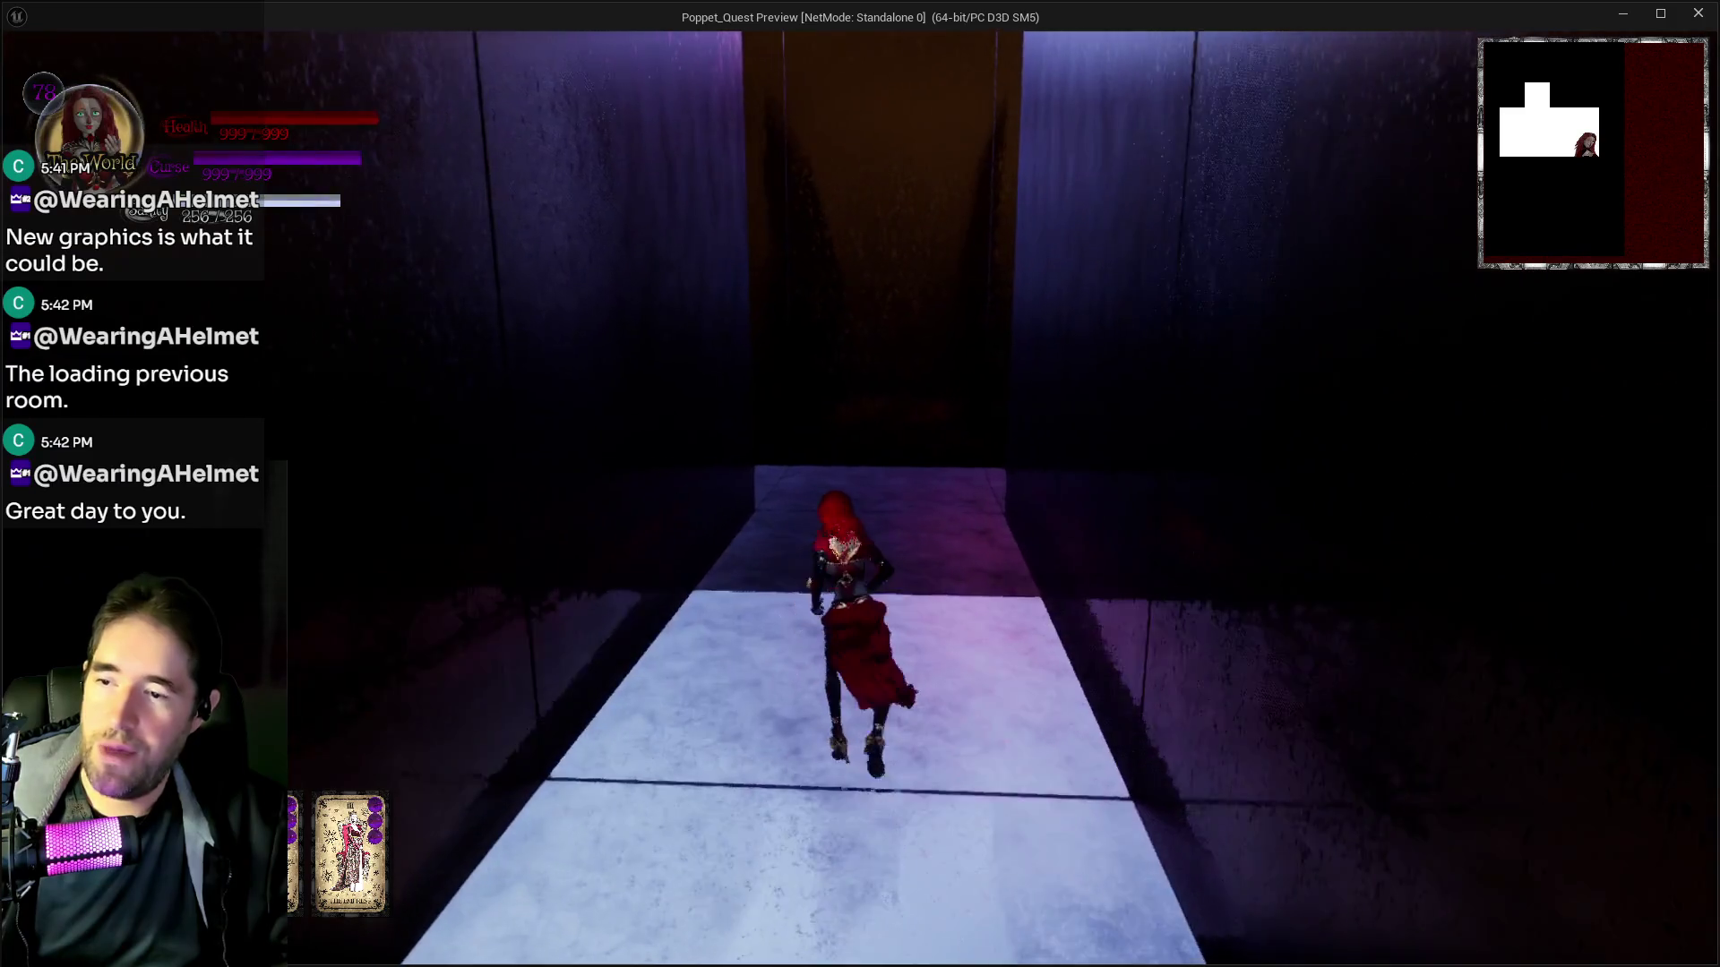
{"action": "key", "text": "w"}
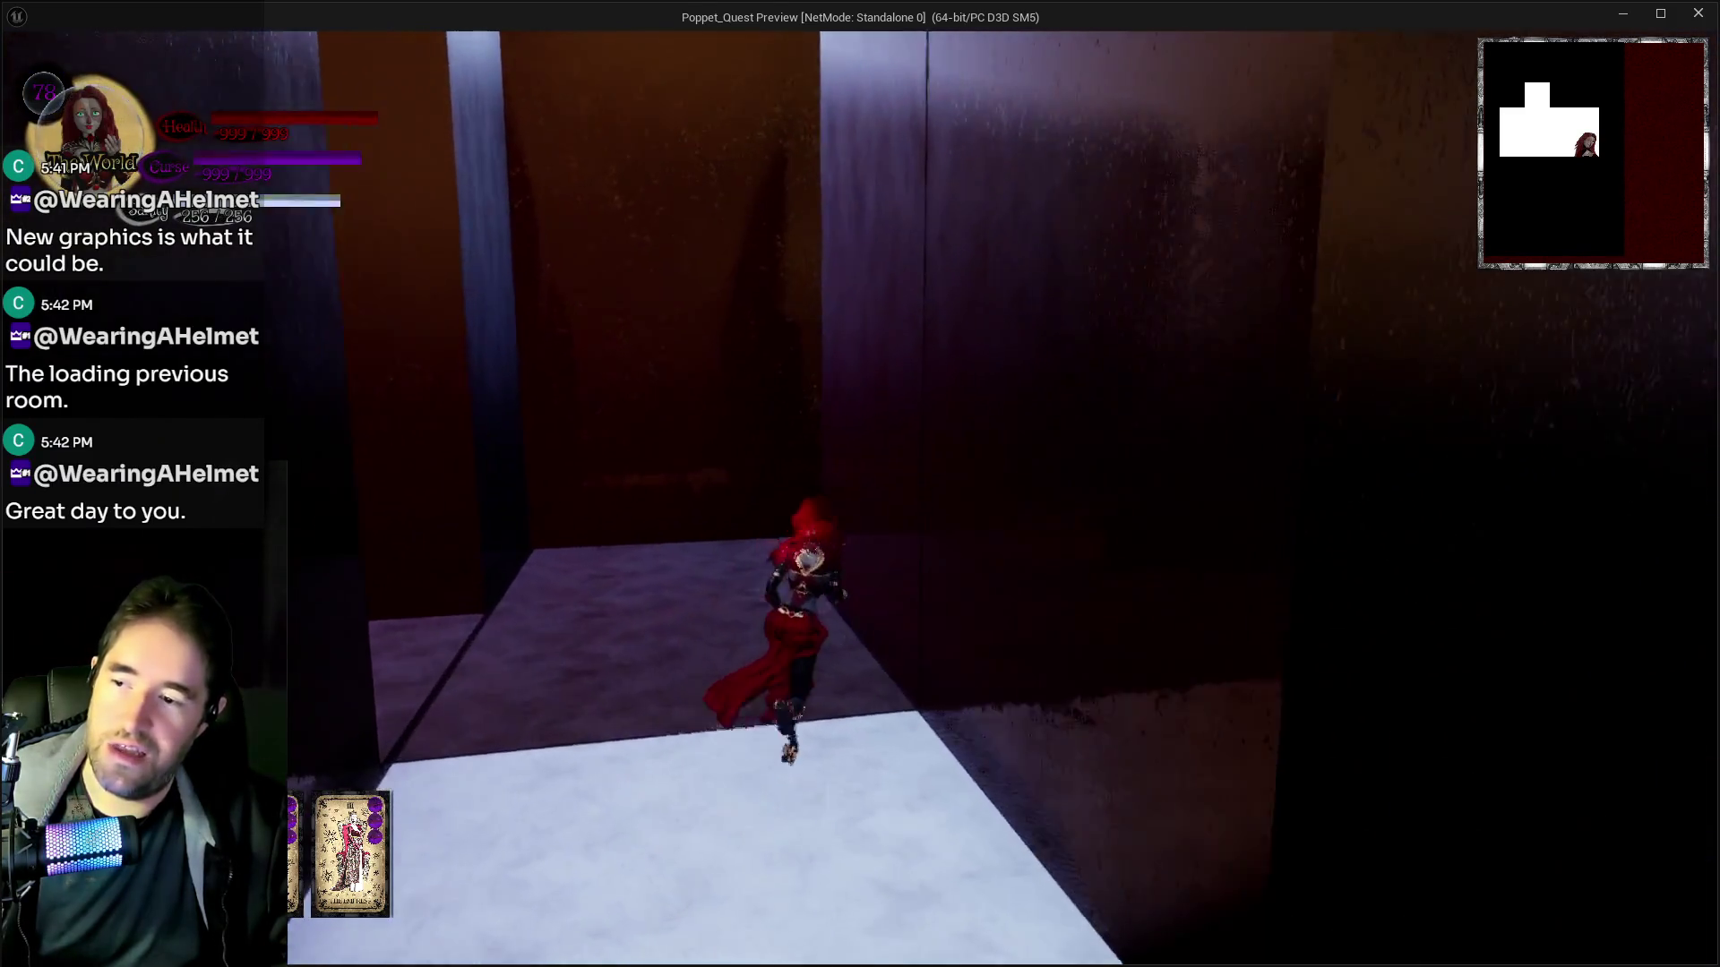
{"action": "key", "text": "w"}
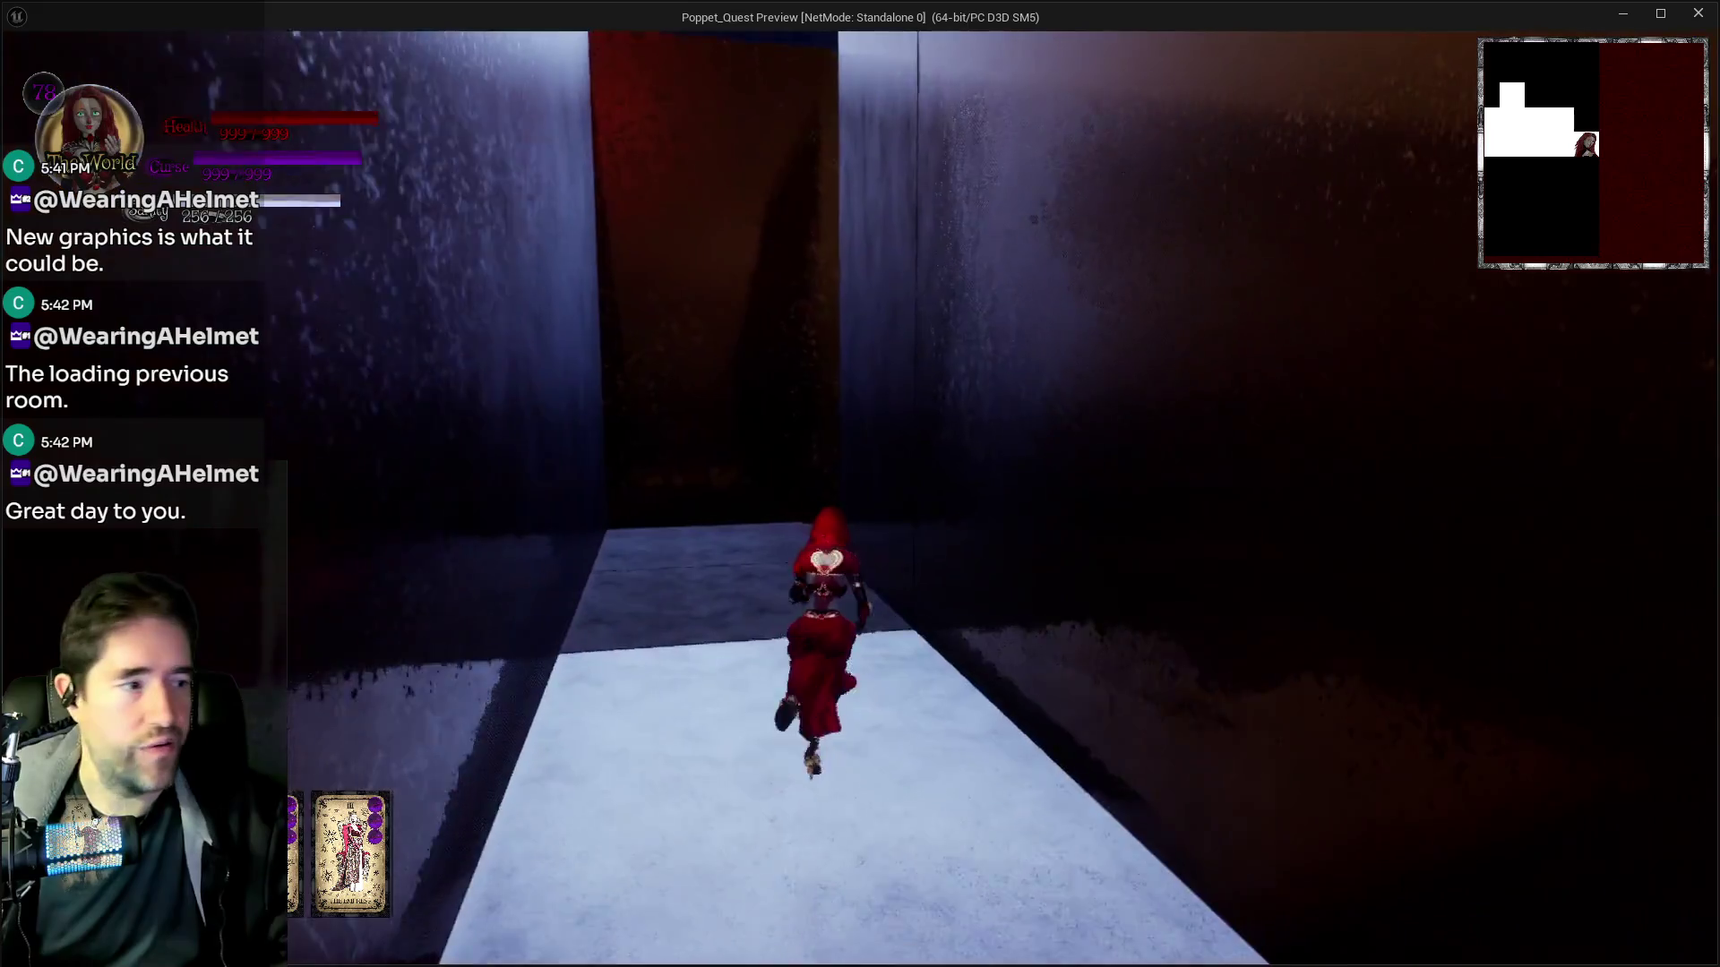
{"action": "key", "text": "w"}
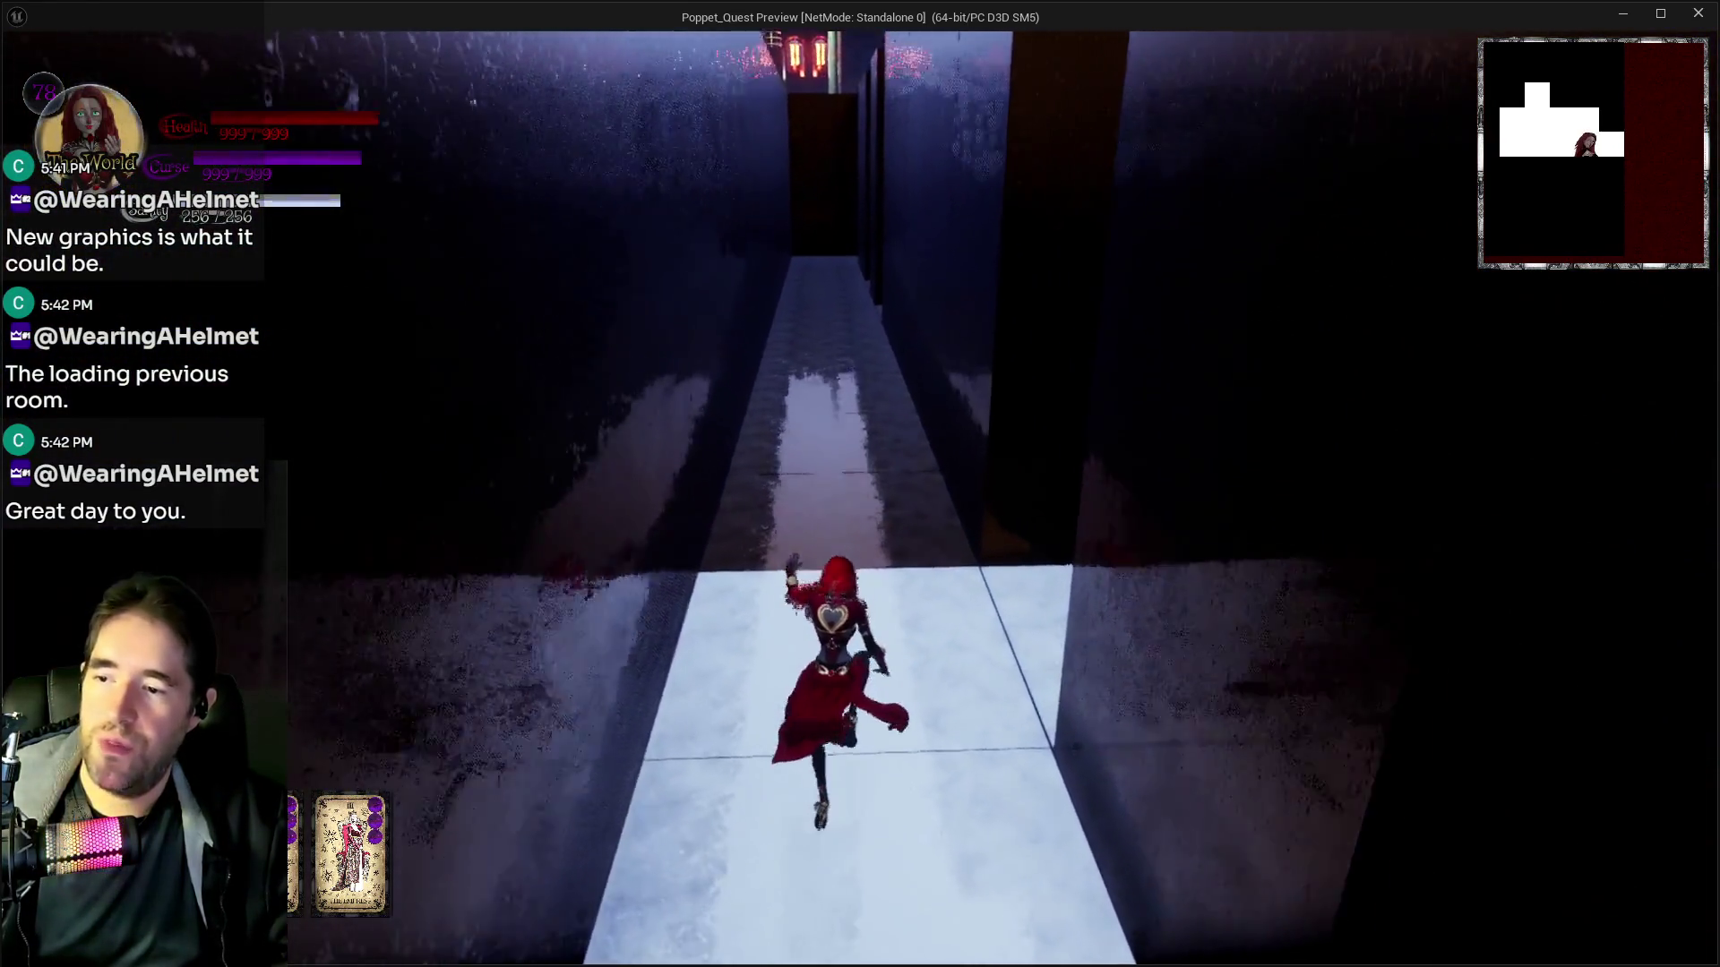
{"action": "key", "text": "w"}
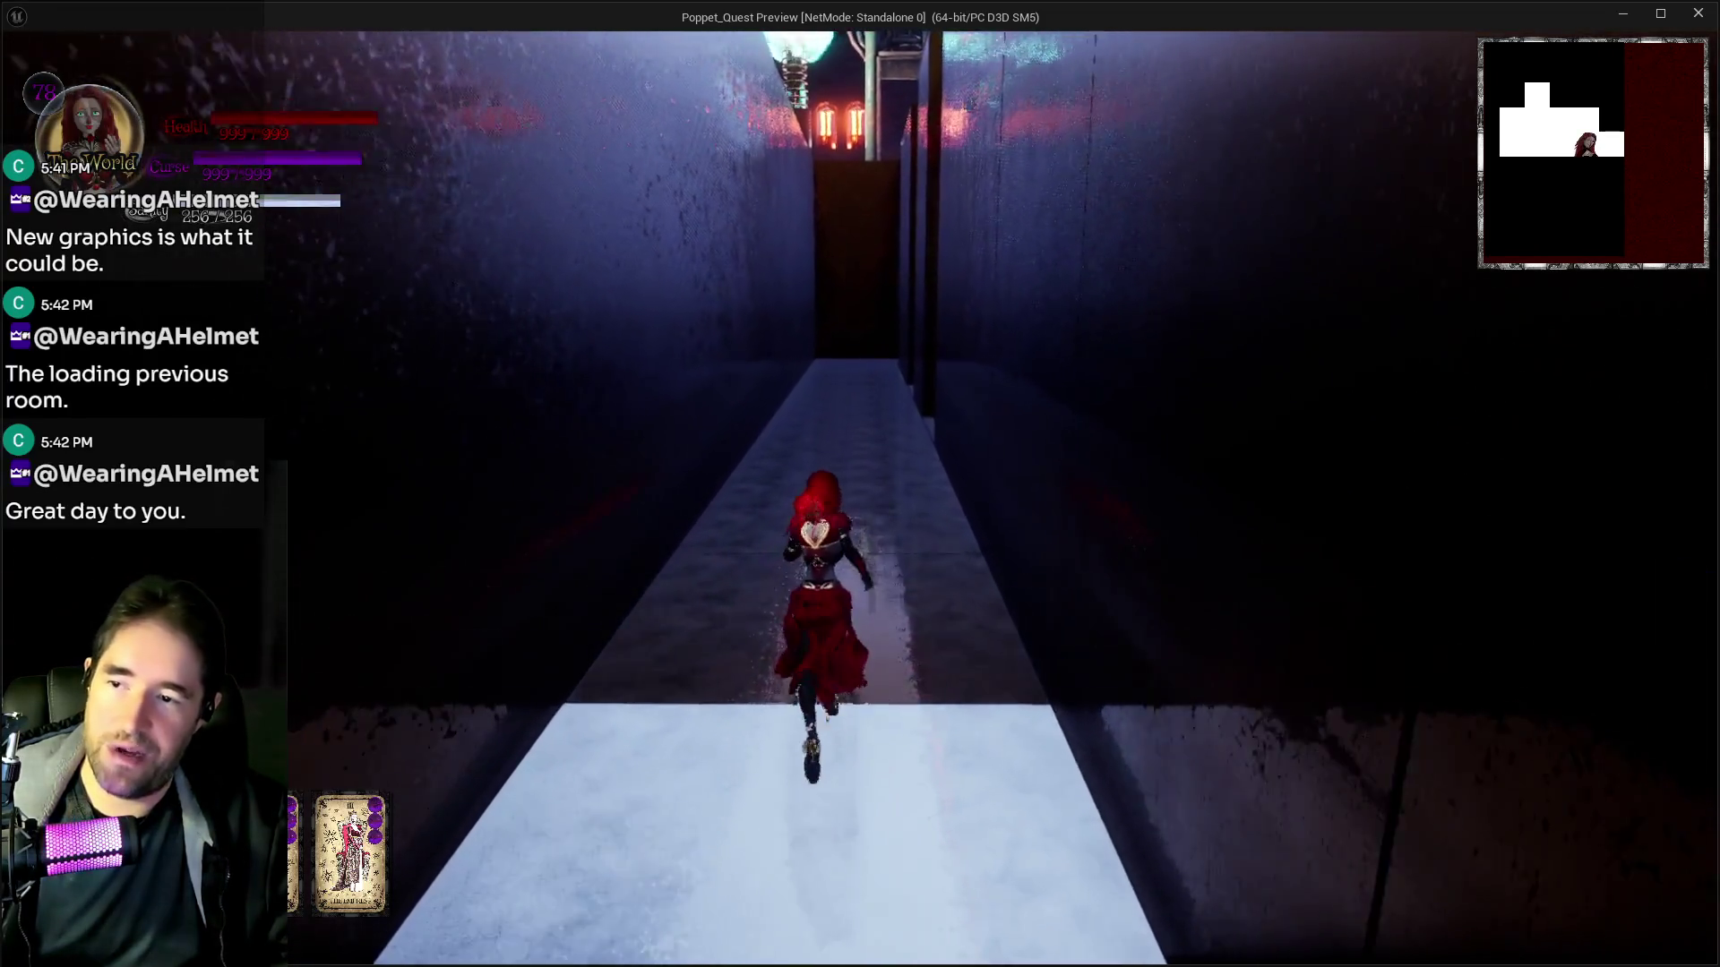
{"action": "key", "text": "w"}
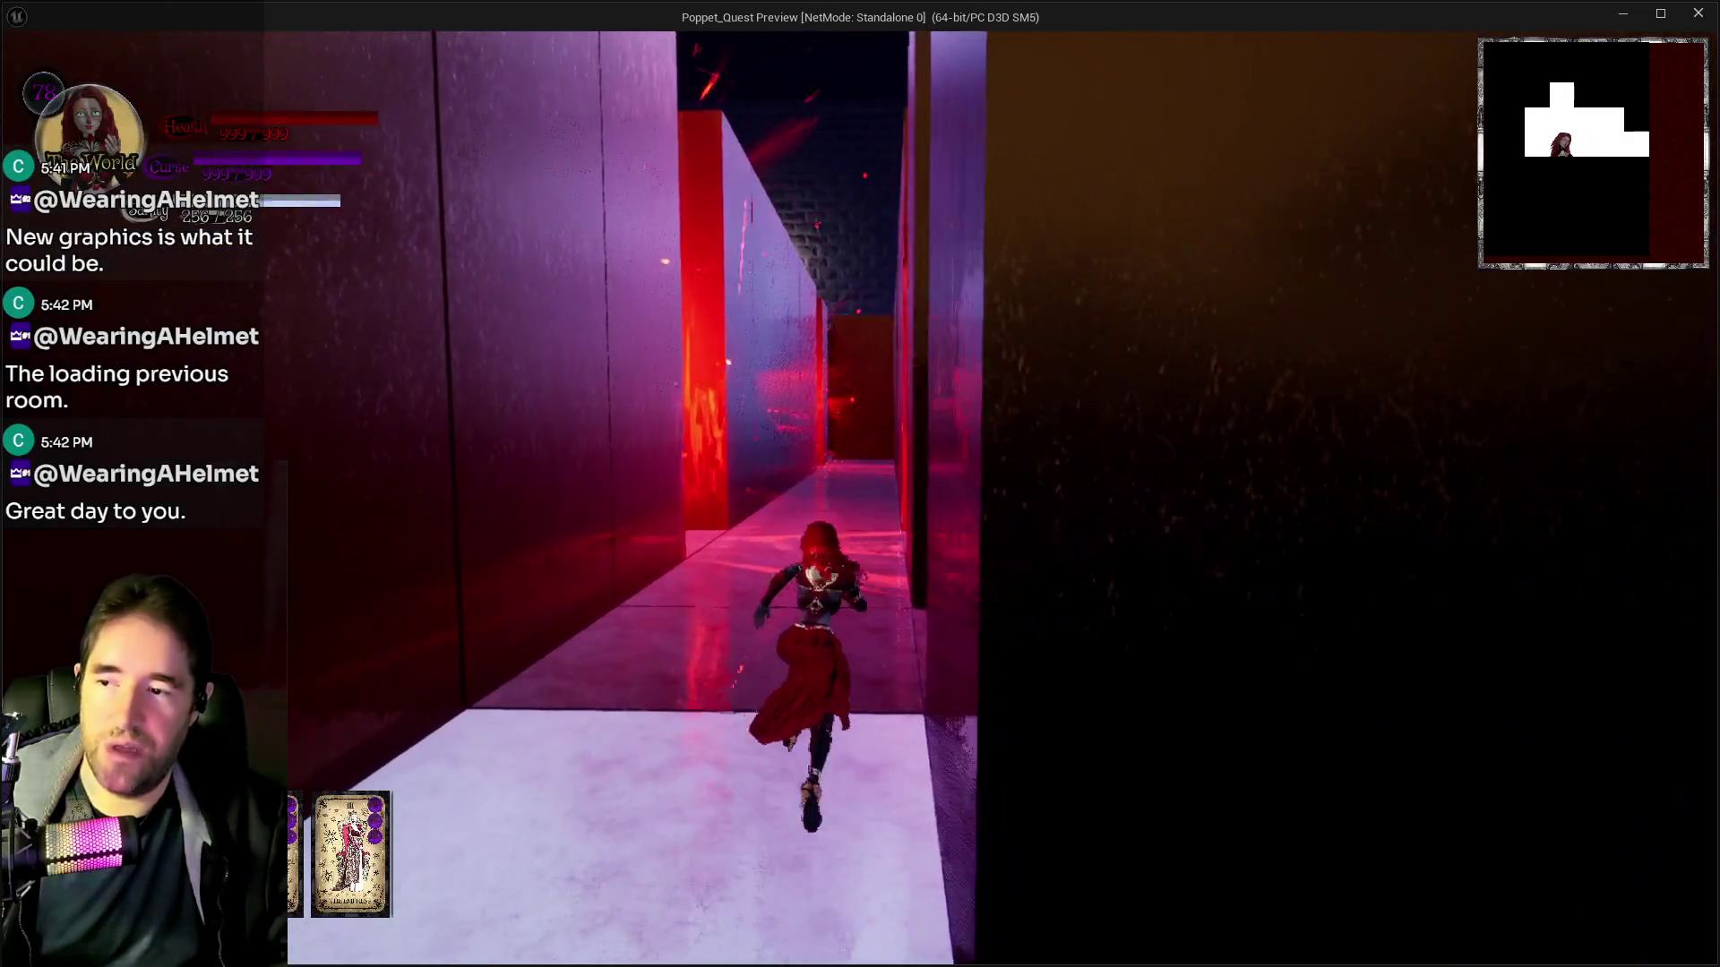
{"action": "key", "text": "w"}
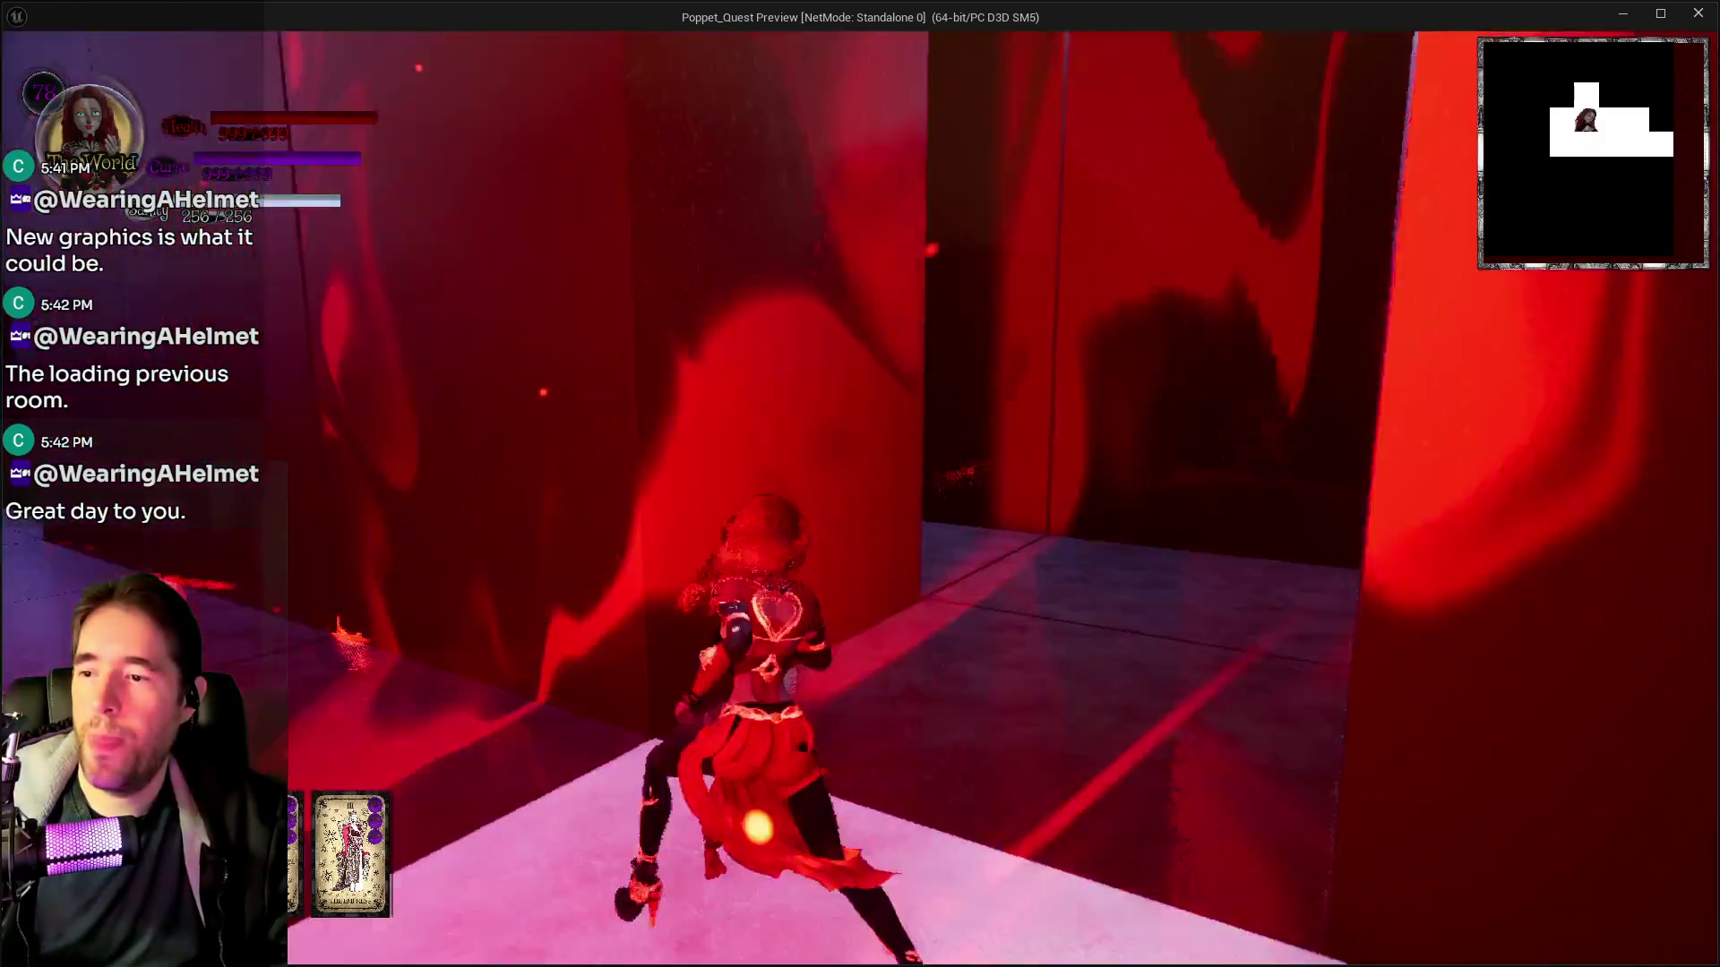
{"action": "key", "text": "w"}
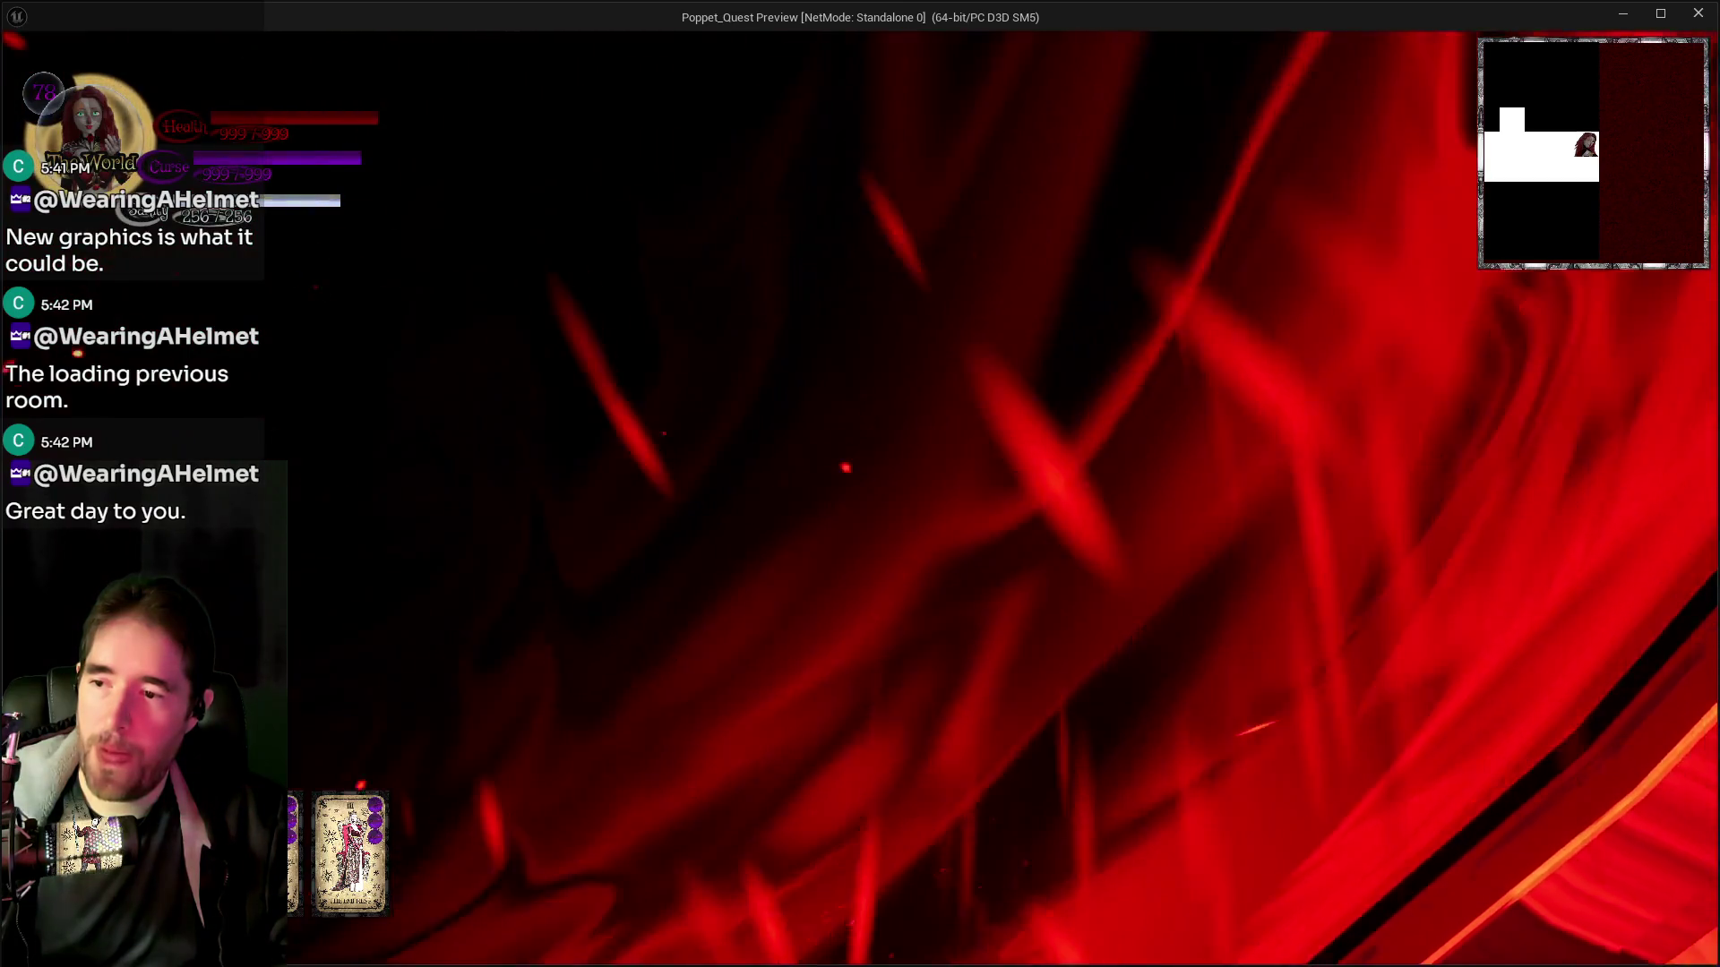
Run through the narrow and lit corridors, past the portal onto the lit floor
{"action": "key", "text": "w"}
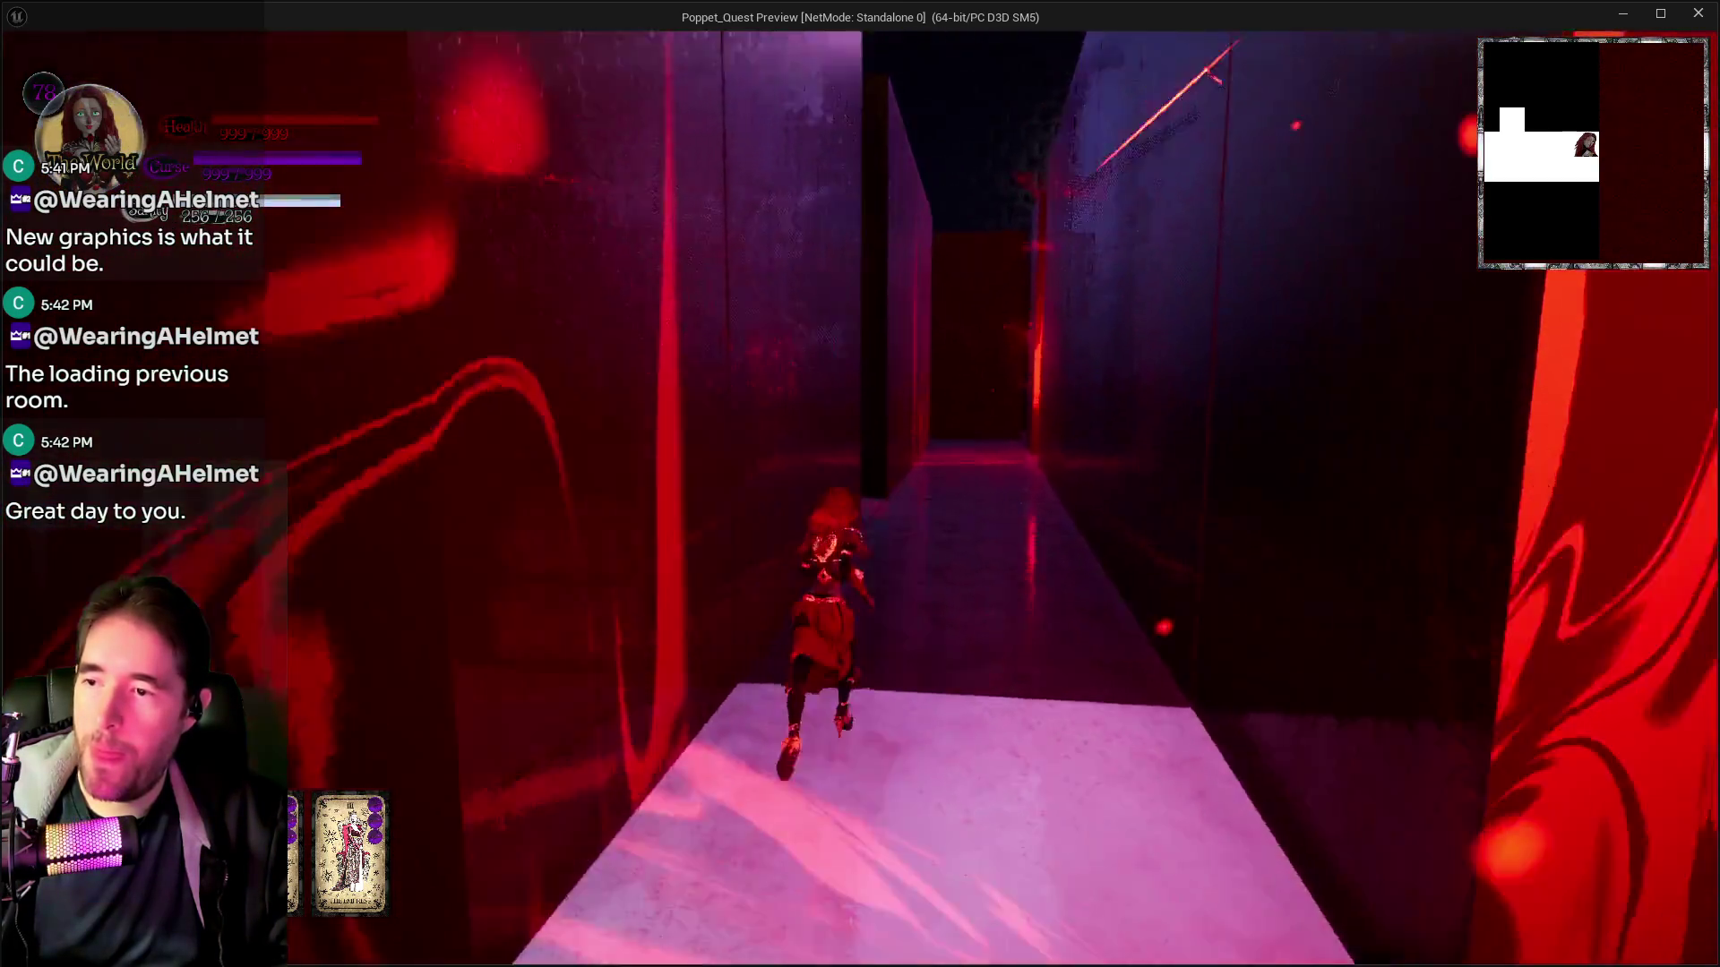
{"action": "key", "text": "w"}
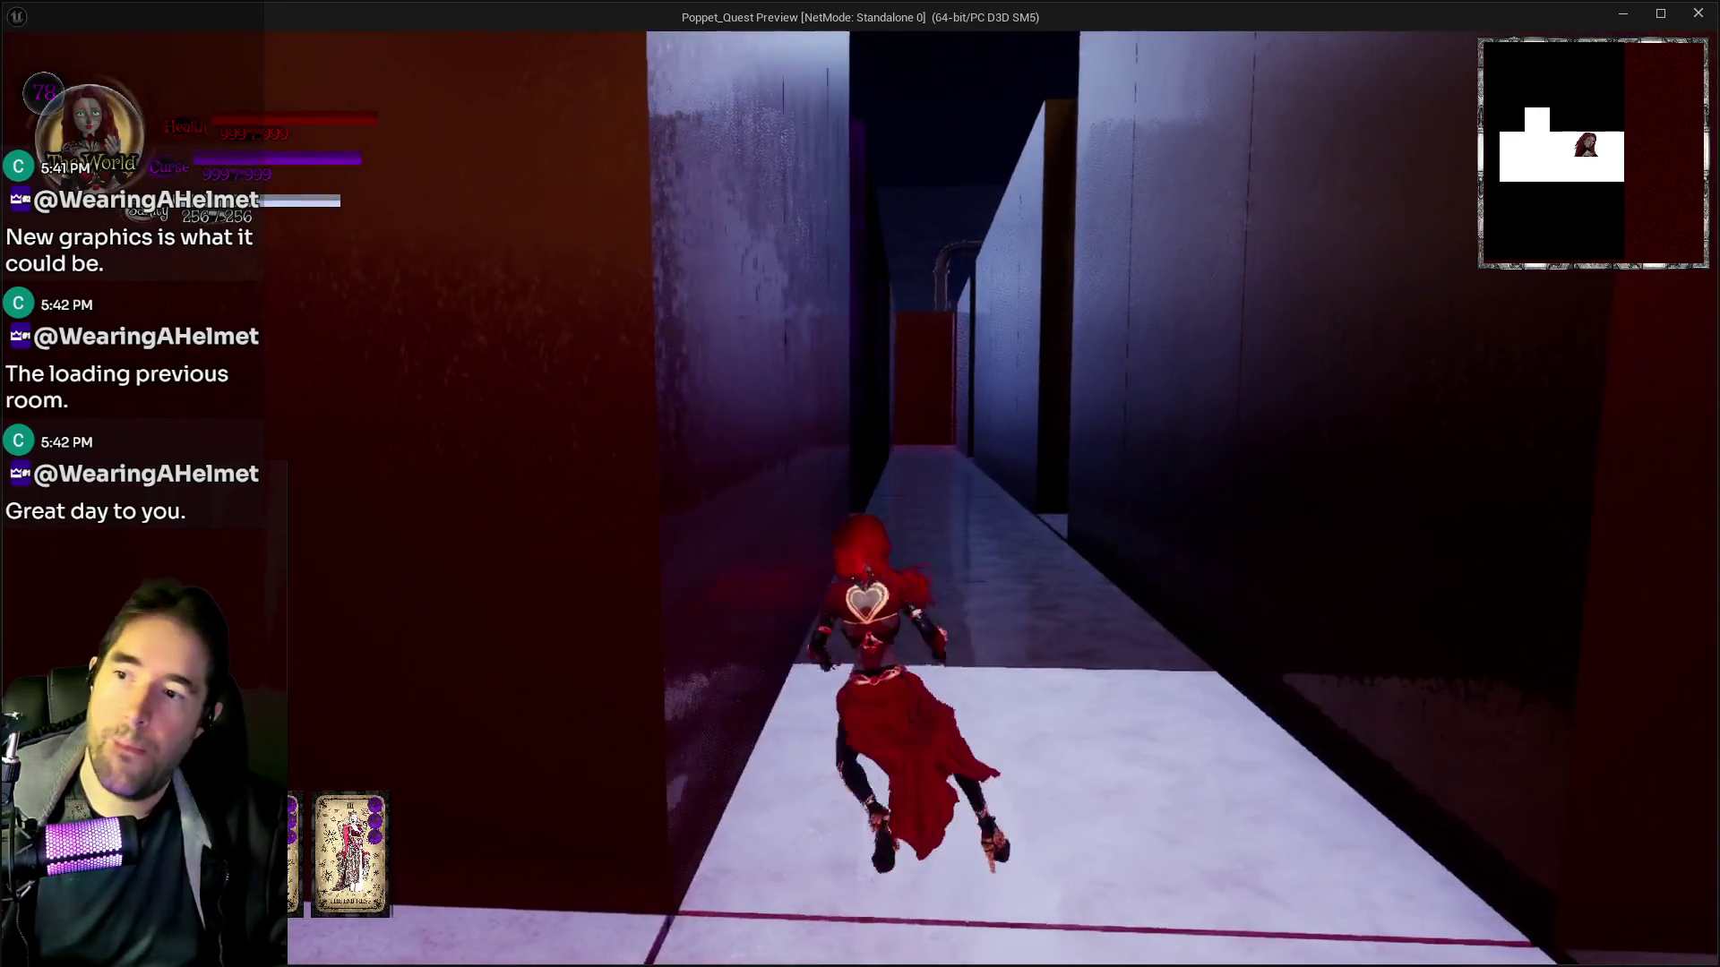
{"action": "key", "text": "w"}
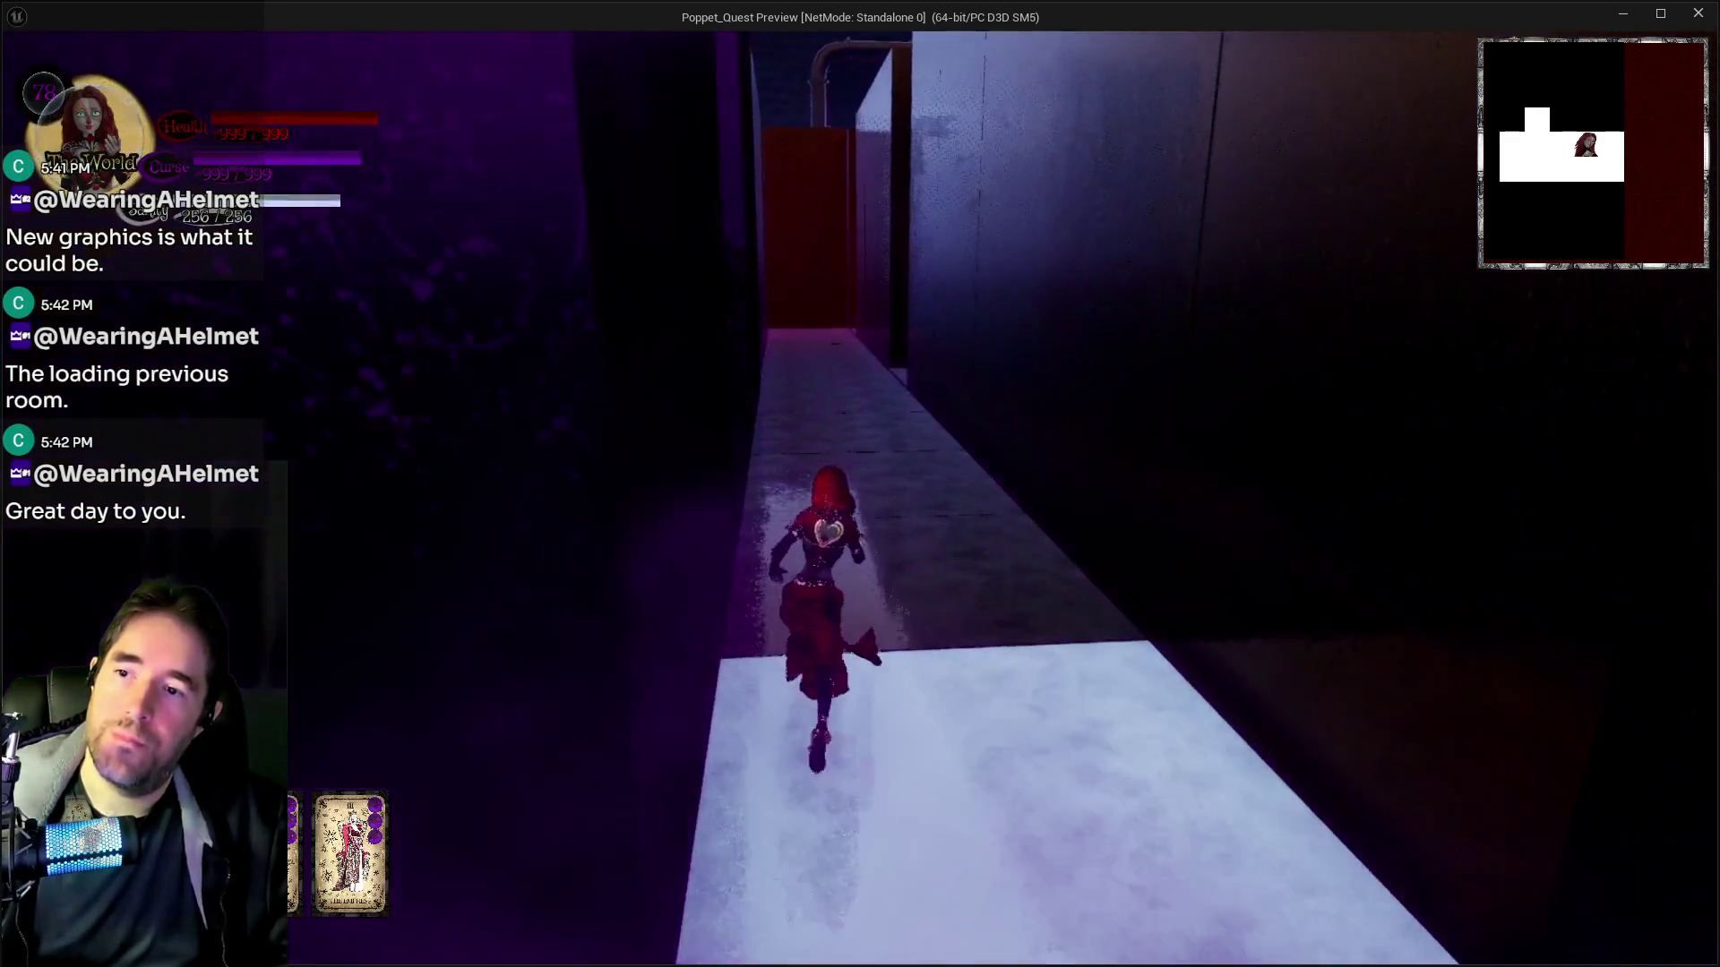
{"action": "key", "text": "w"}
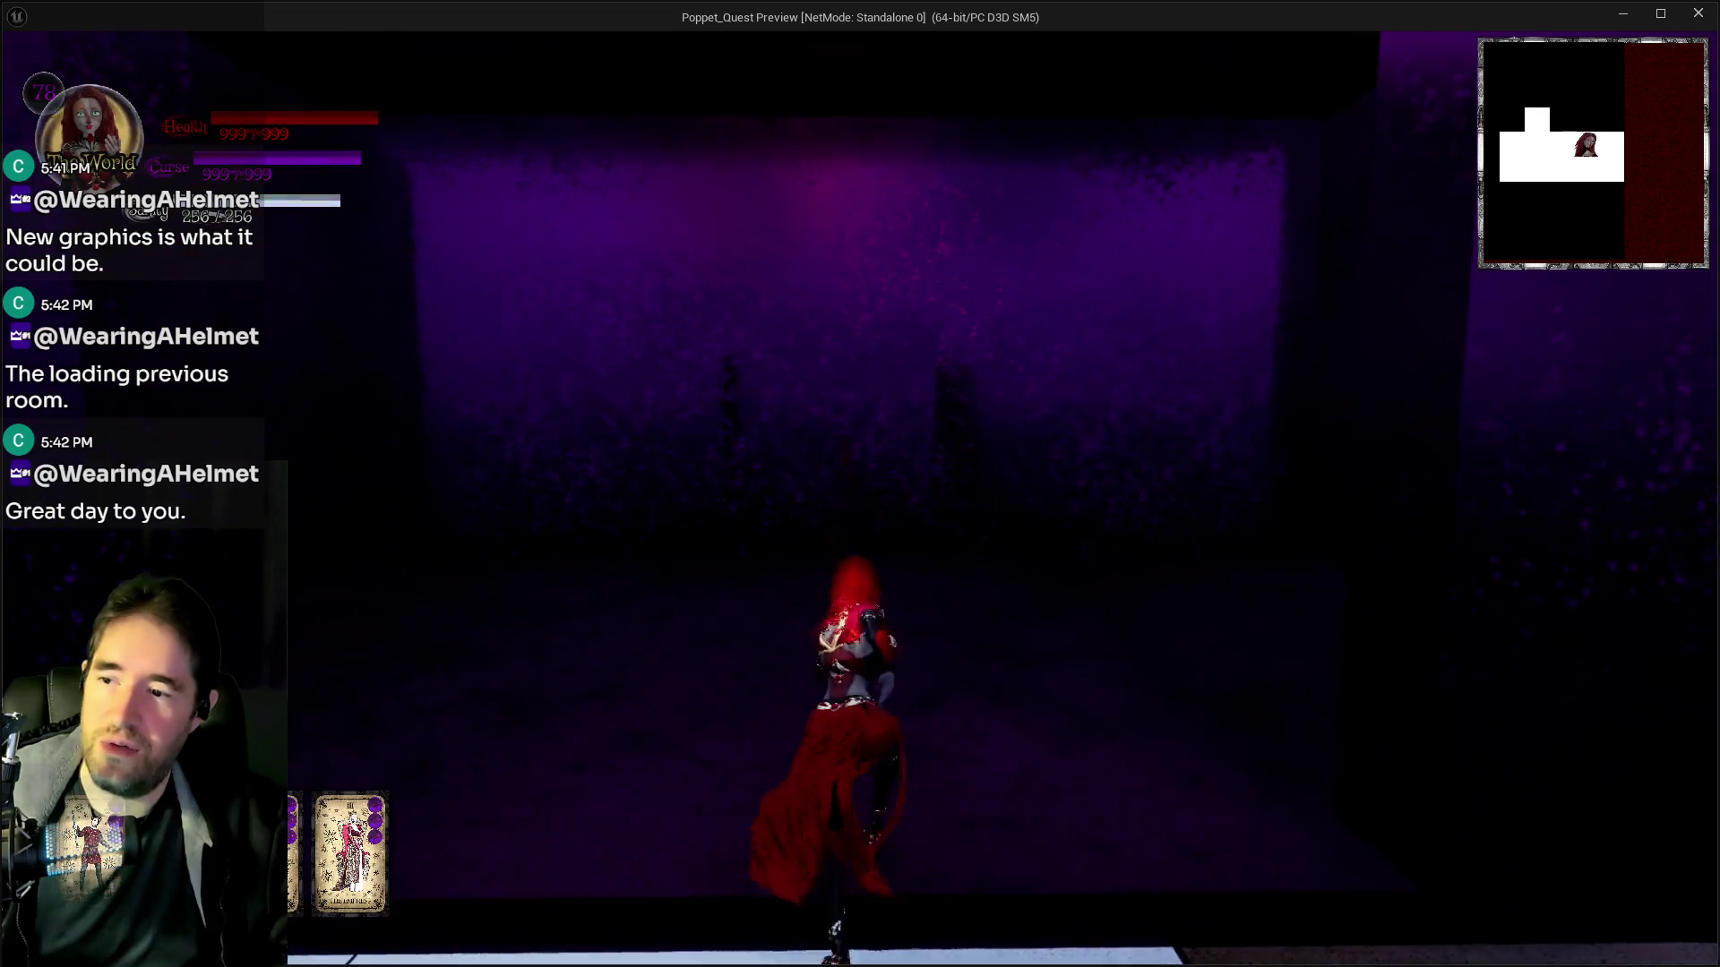
{"action": "key", "text": "w"}
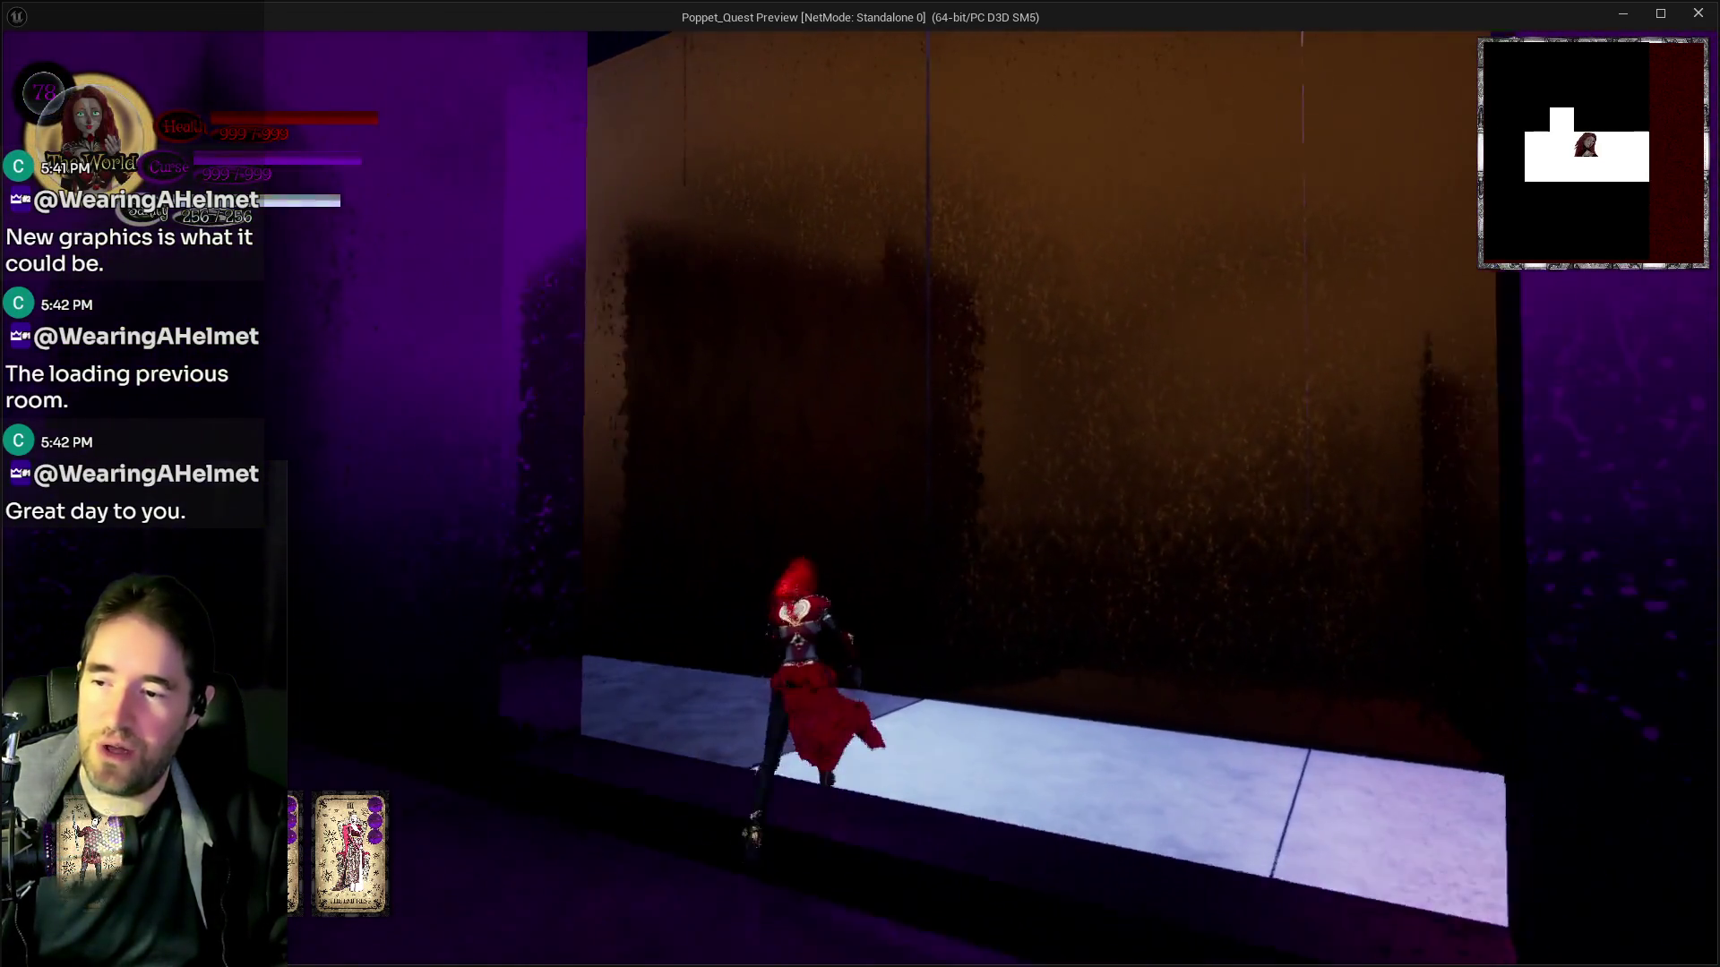
{"action": "key", "text": "w"}
{"action": "key", "text": "w"}
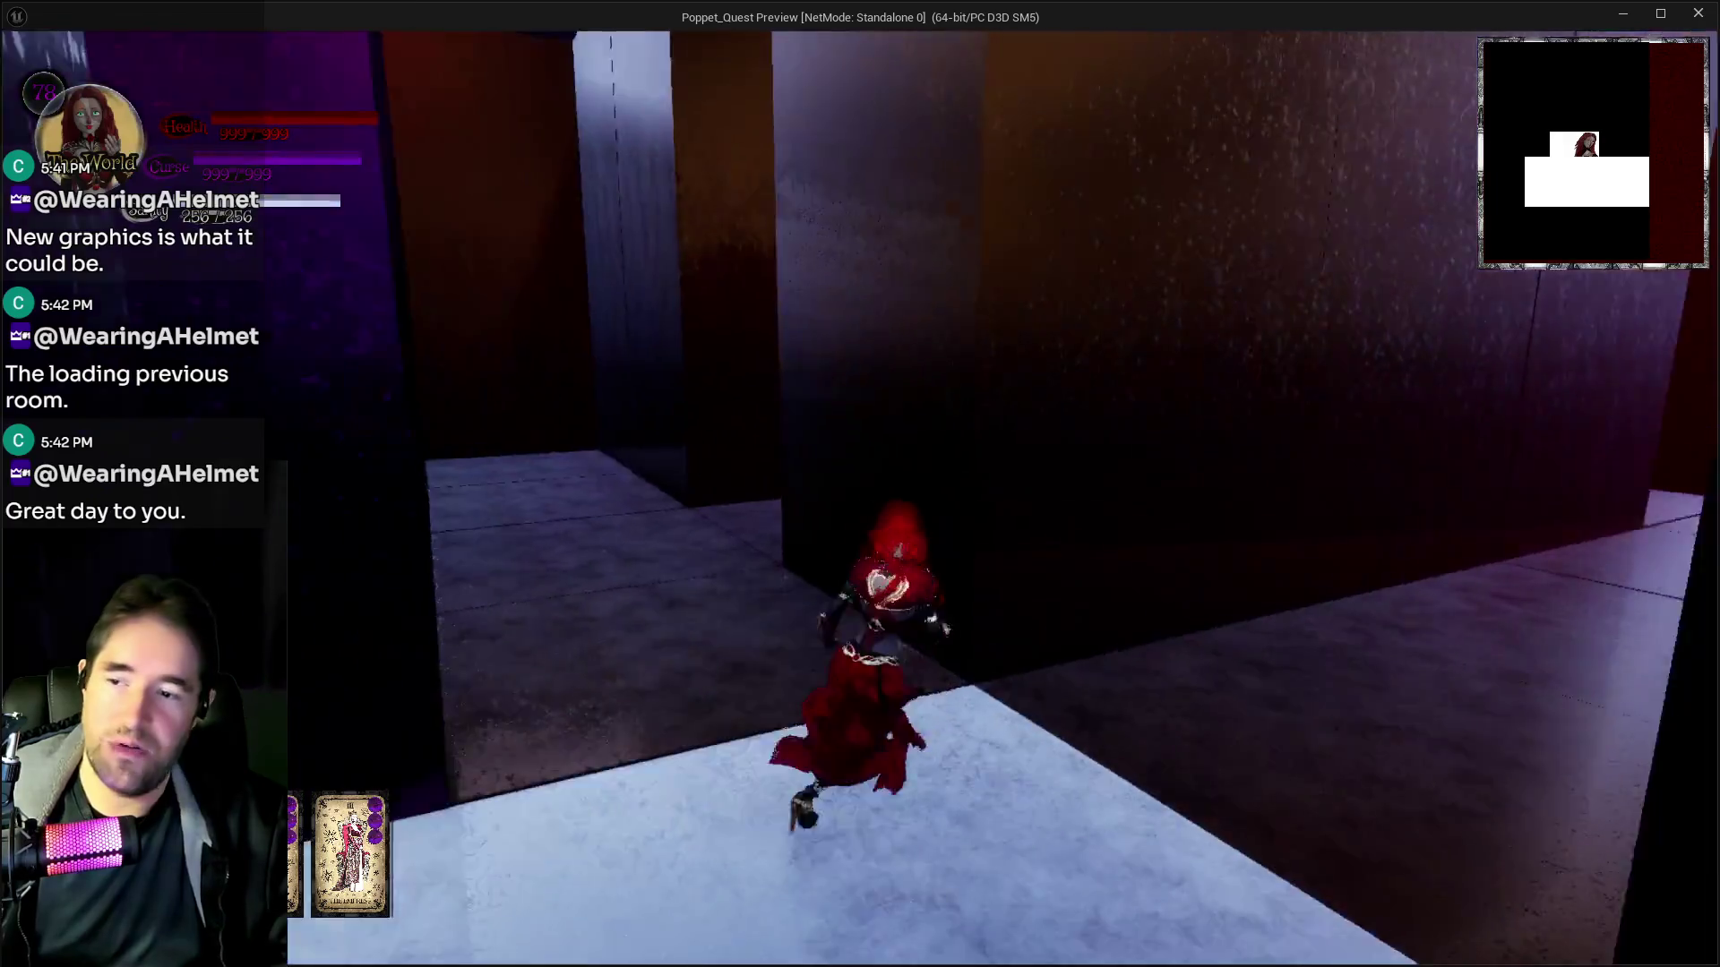
{"action": "key", "text": "w"}
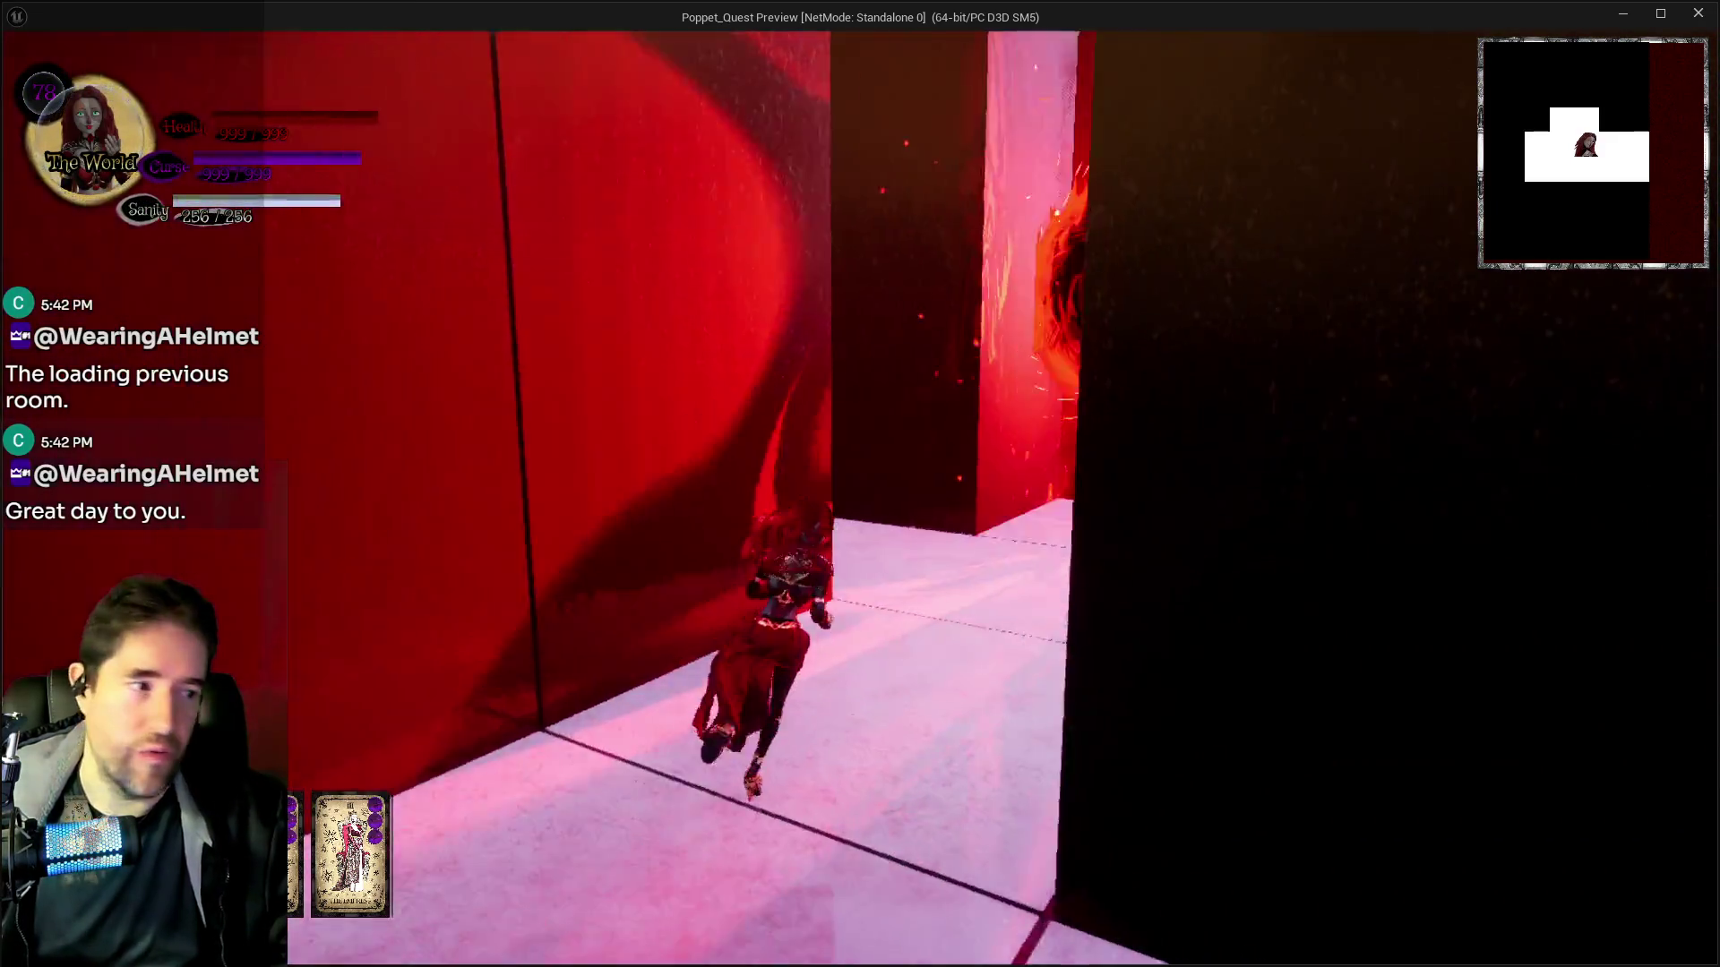
{"action": "key", "text": "w"}
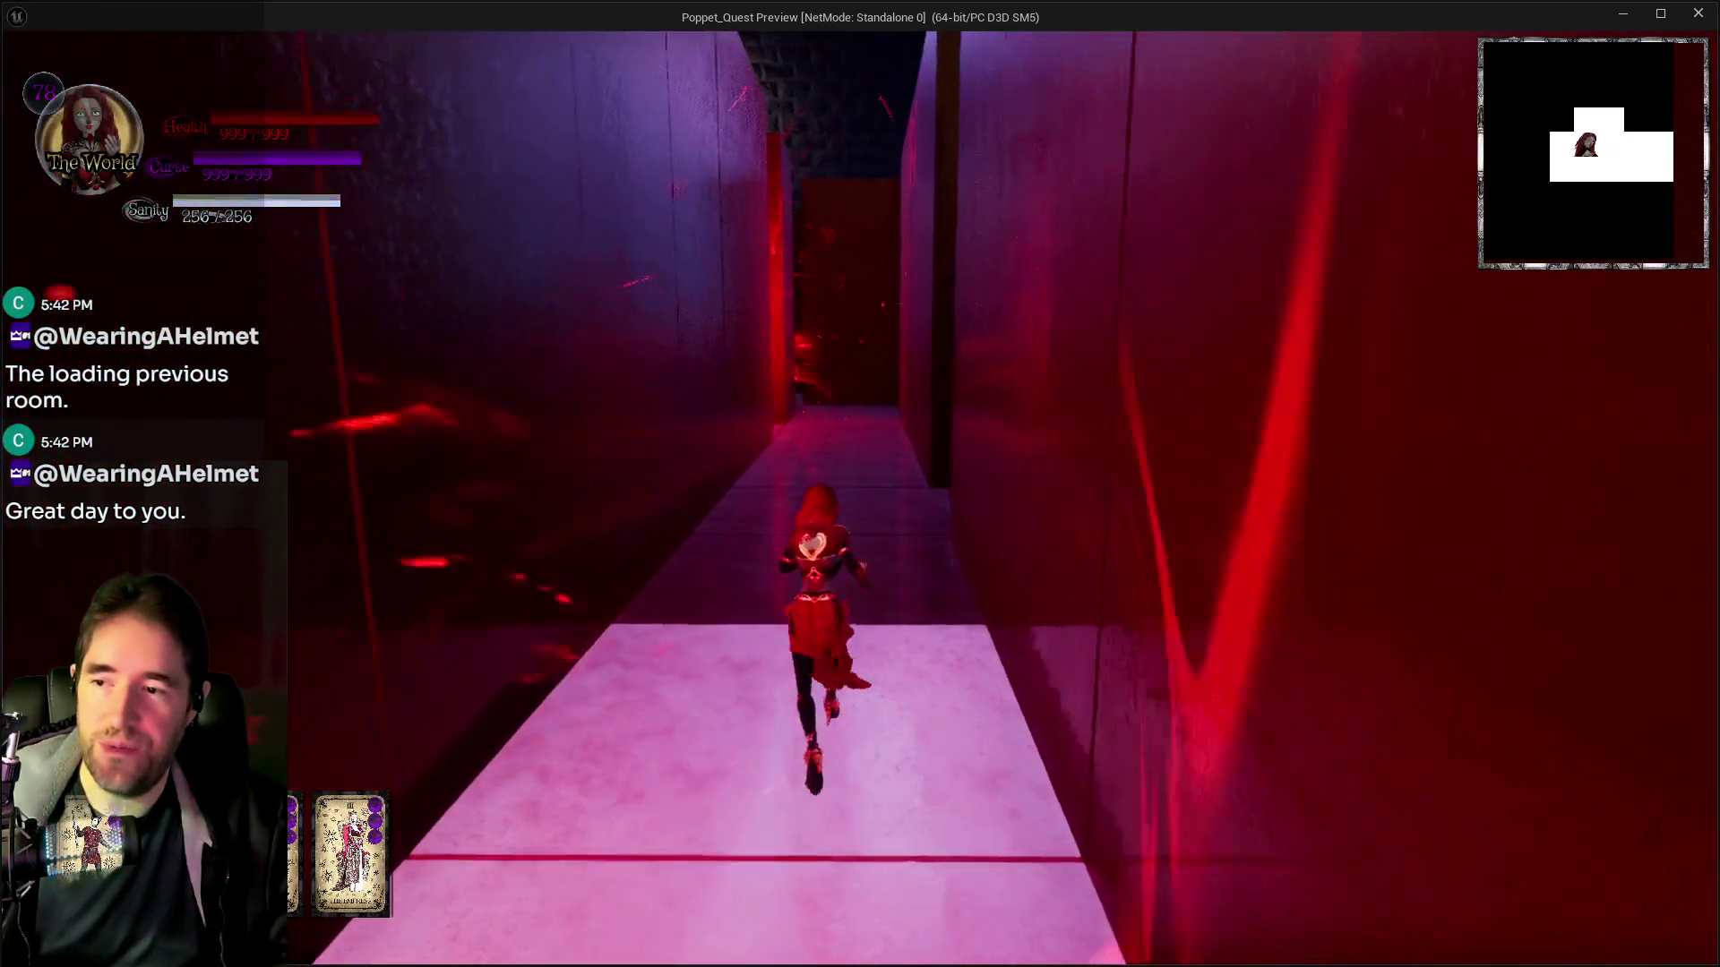
{"action": "key", "text": "w"}
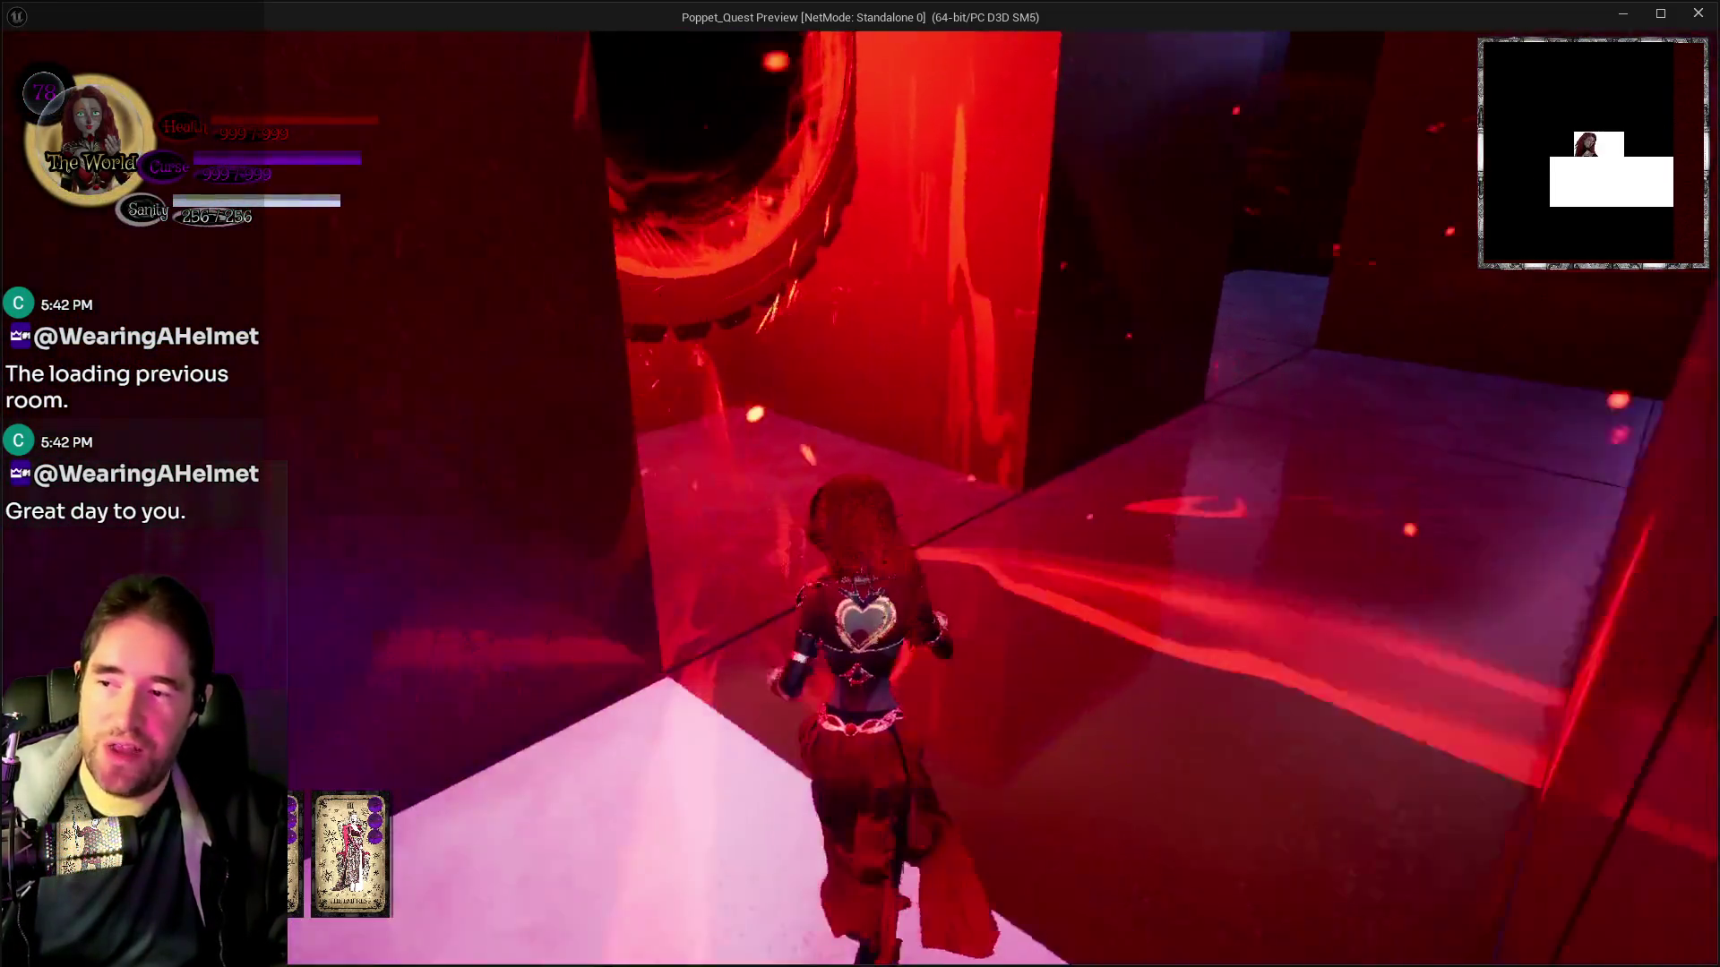
{"action": "key", "text": "w"}
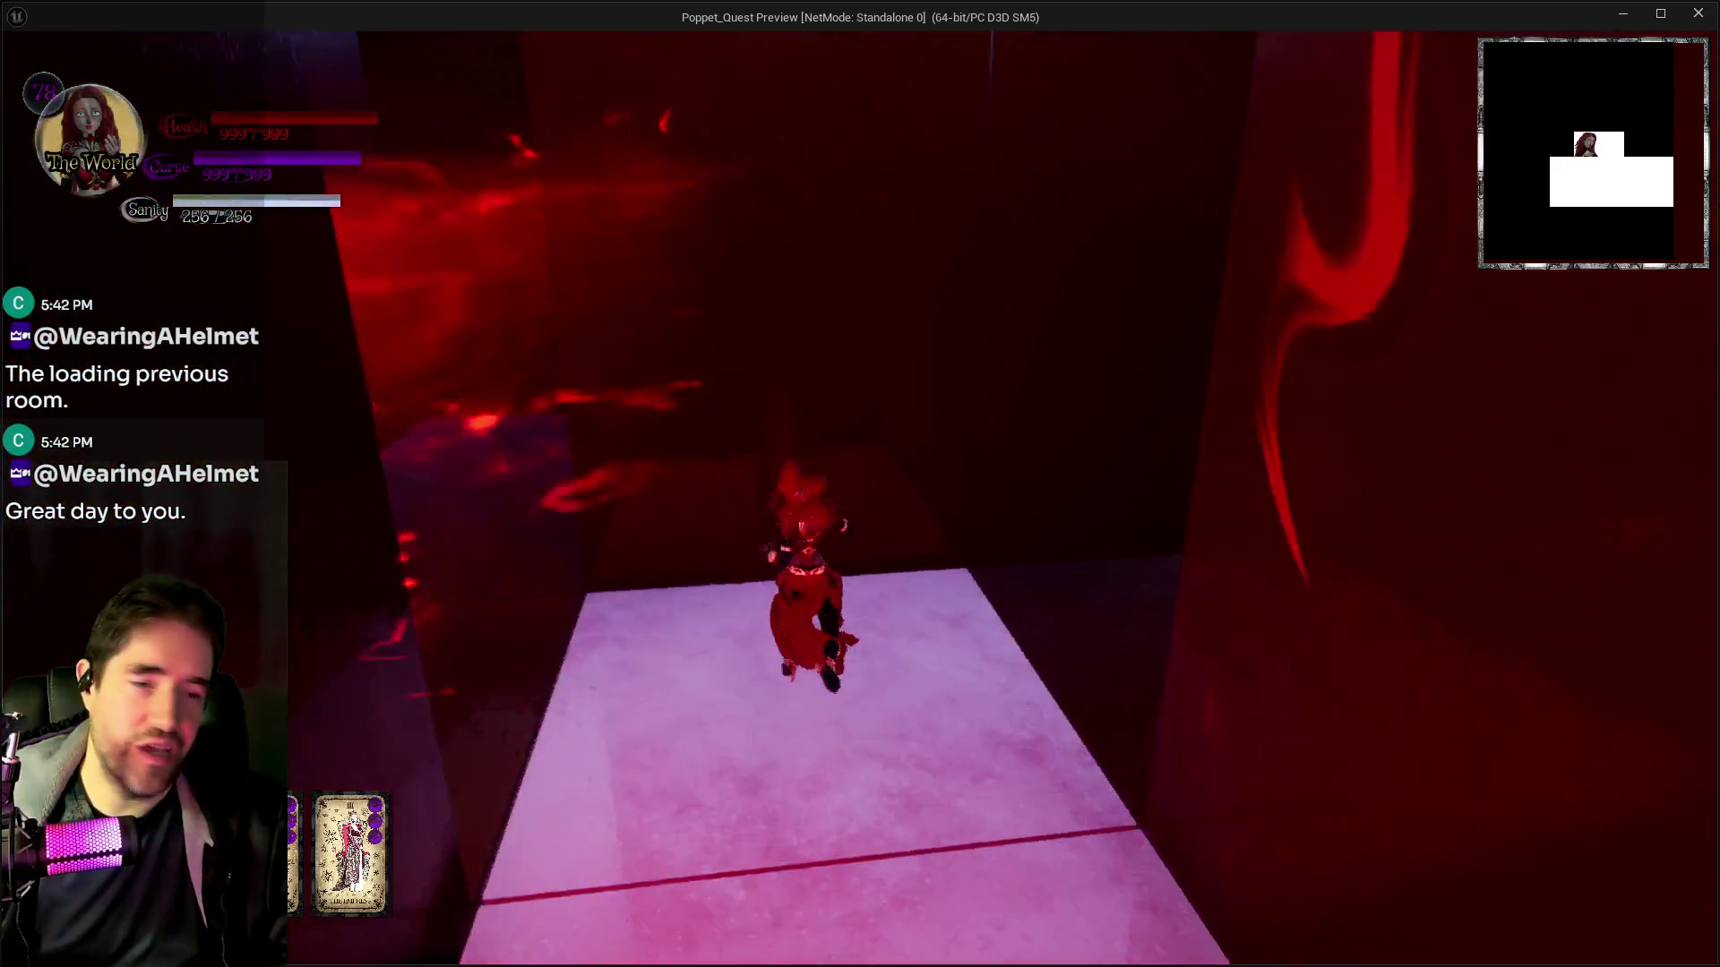
Cross the lit floor and the purple-fog room to the next platform, then stop the preview
{"action": "key", "text": "w"}
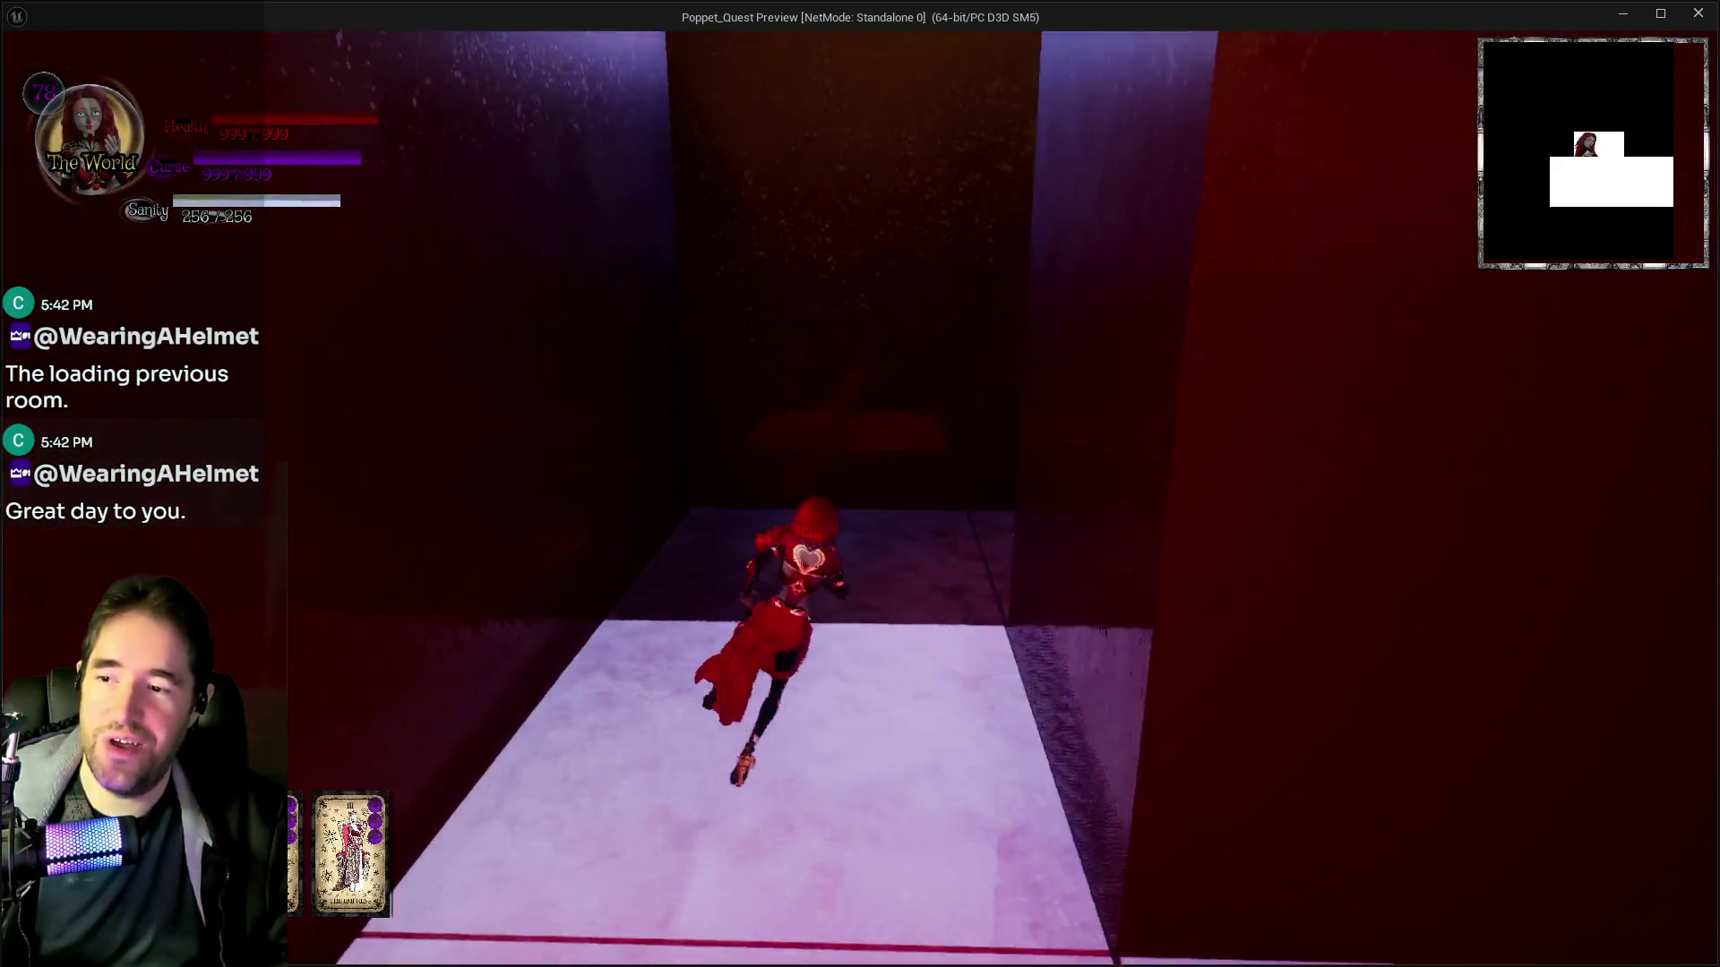
{"action": "key", "text": "w"}
{"action": "key", "text": "w"}
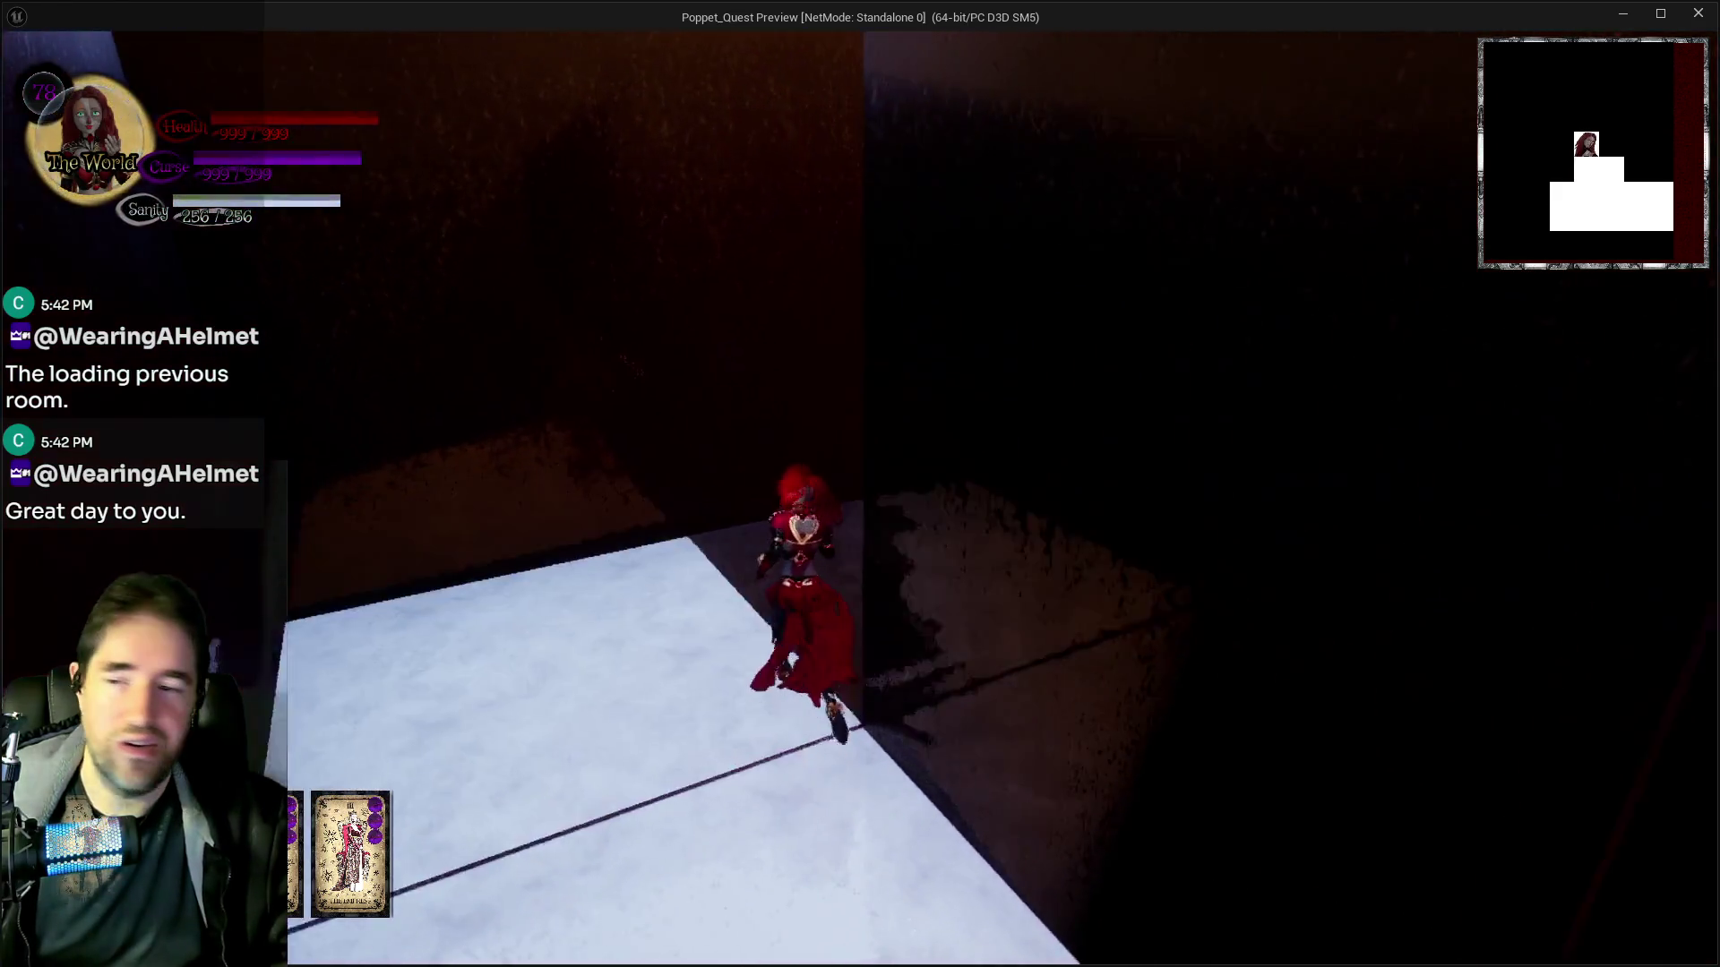
{"action": "key", "text": "w"}
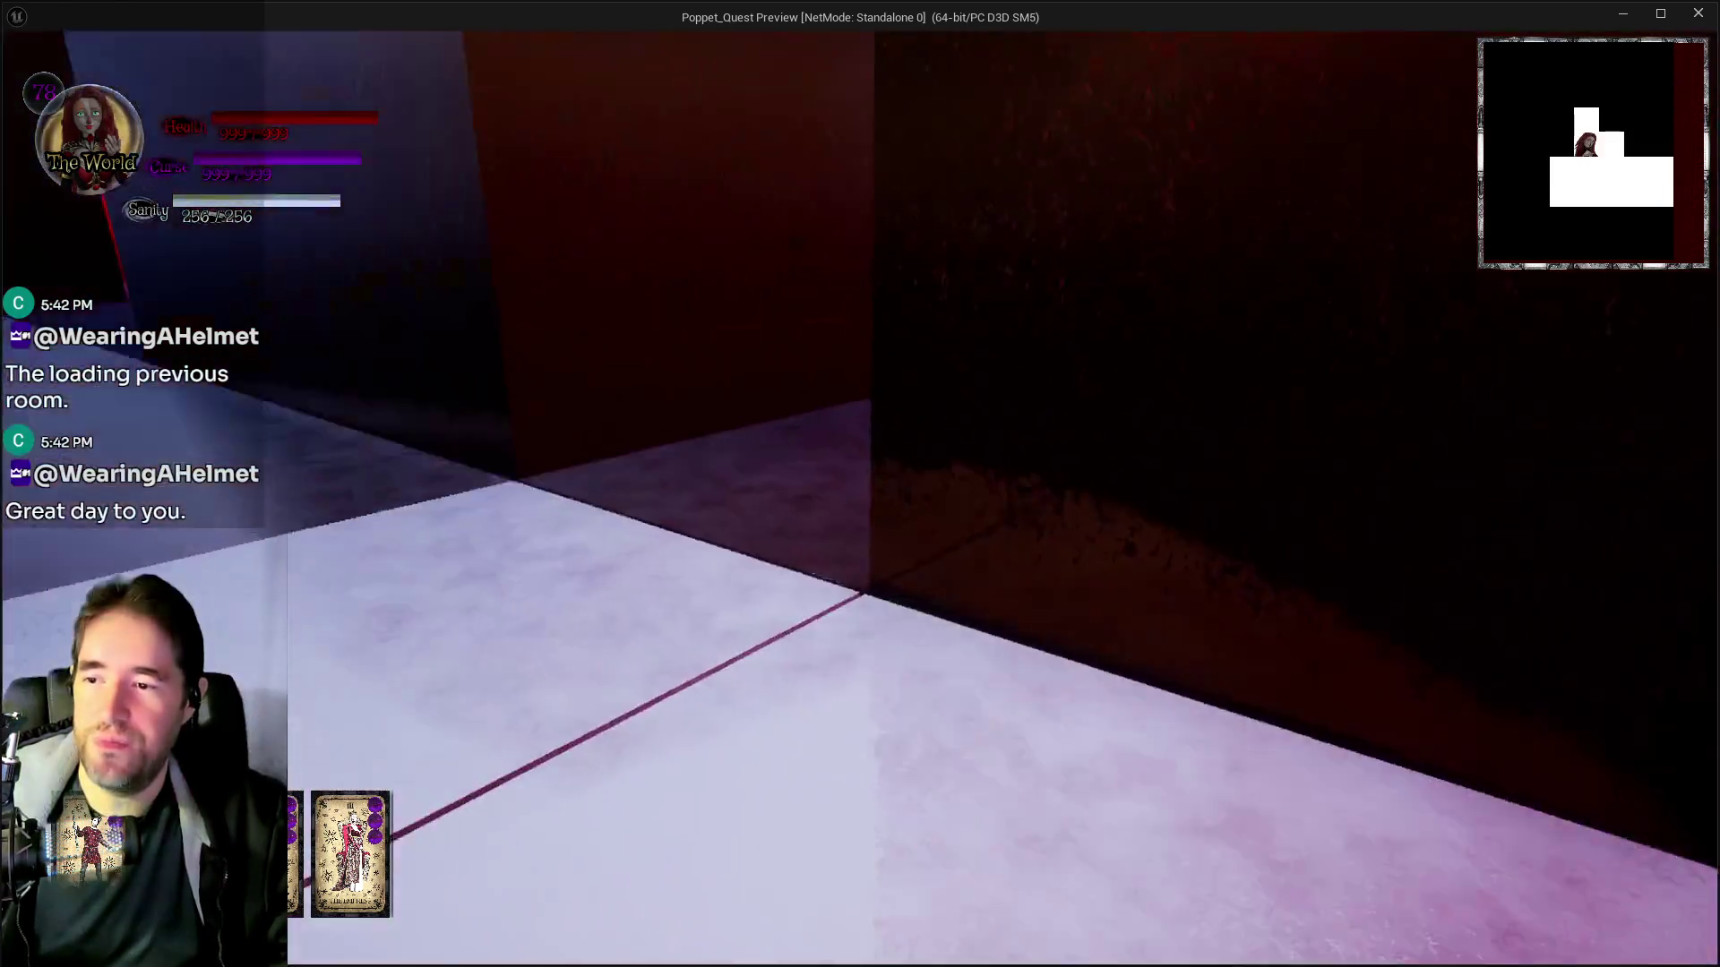
{"action": "key", "text": "w"}
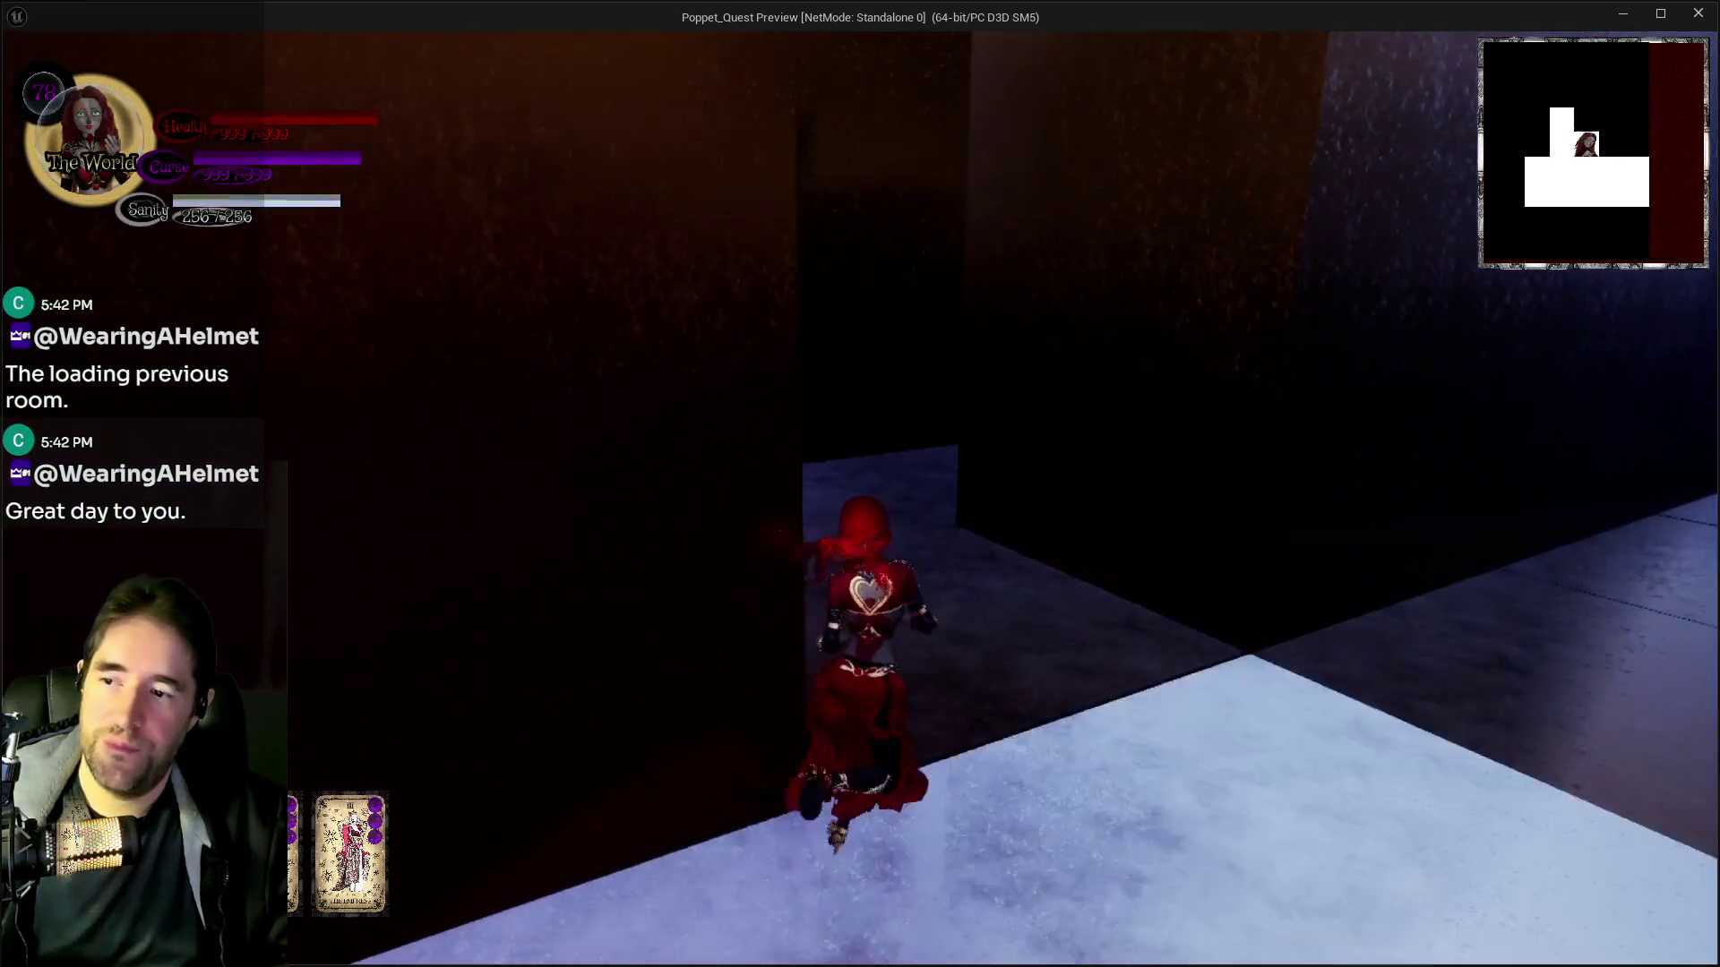
{"action": "key", "text": "w"}
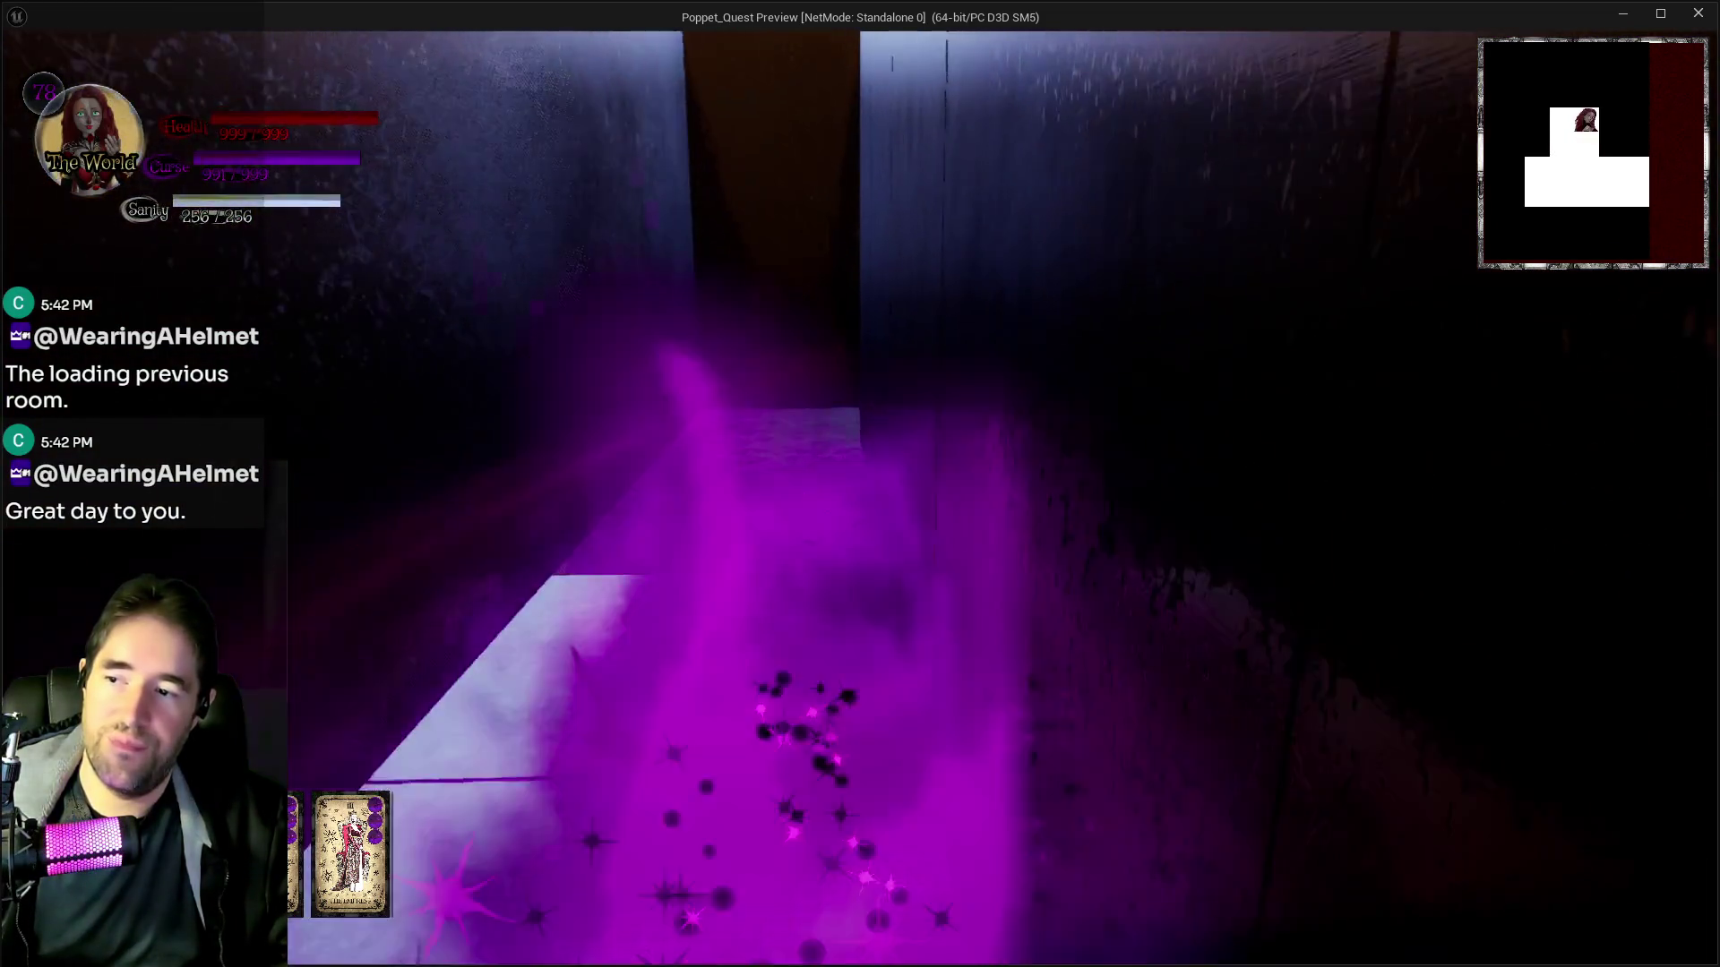
{"action": "key", "text": "w"}
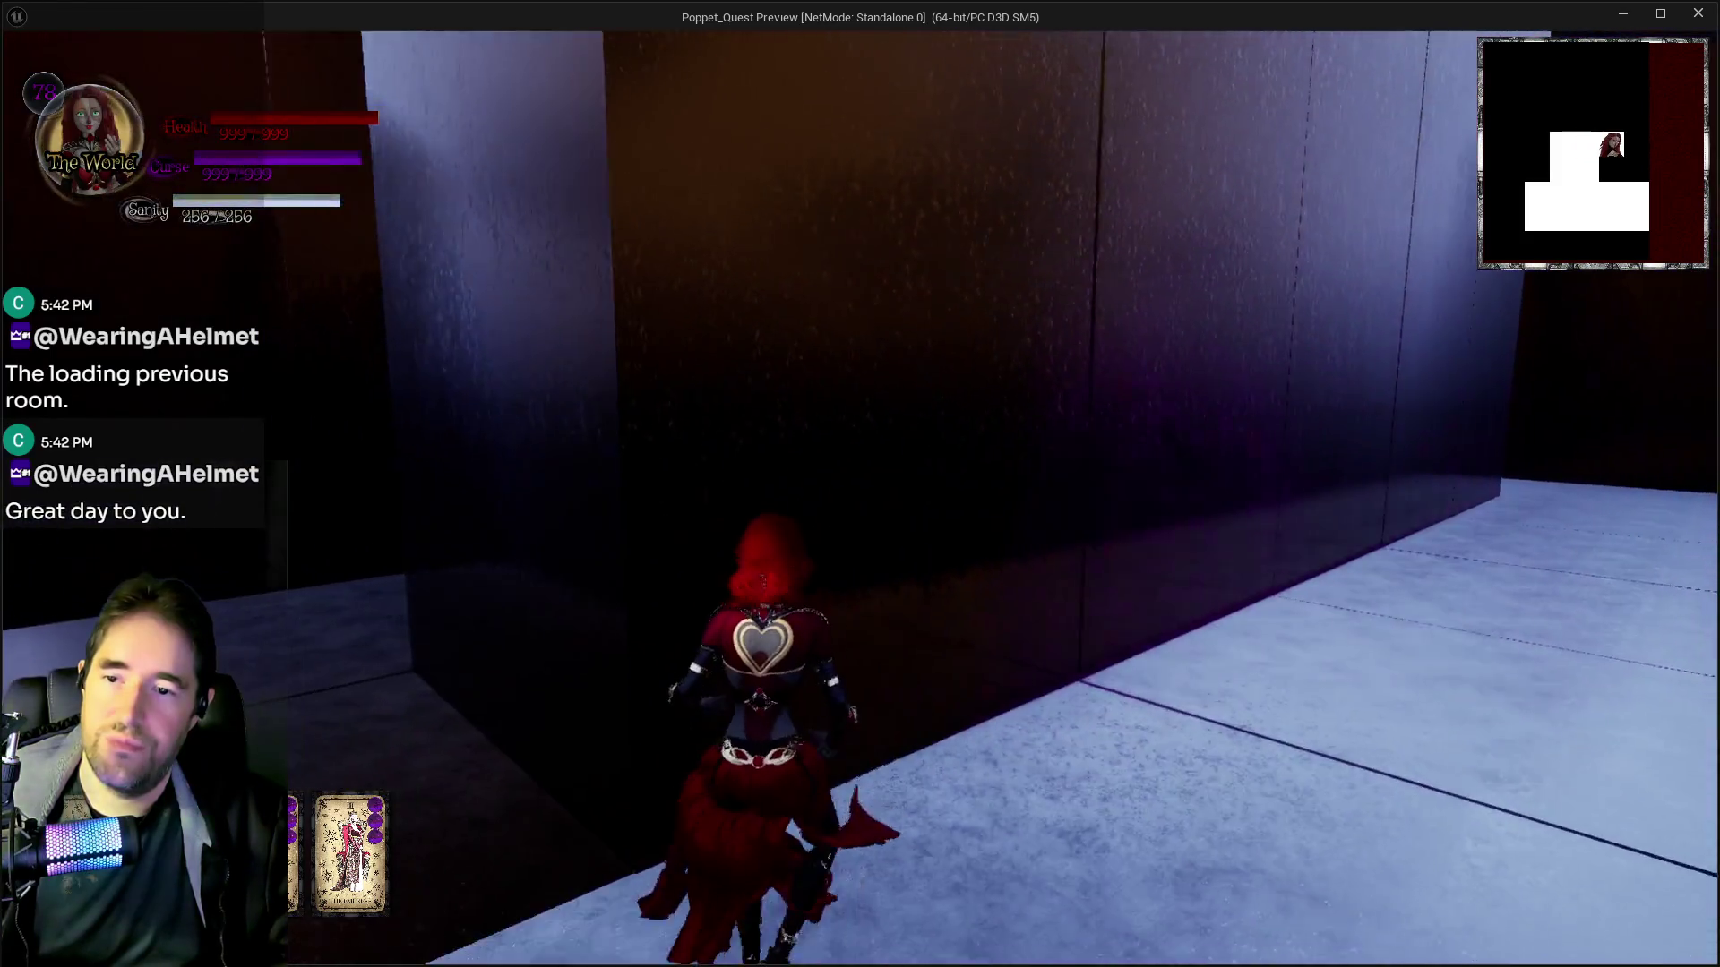
{"action": "key", "text": "w"}
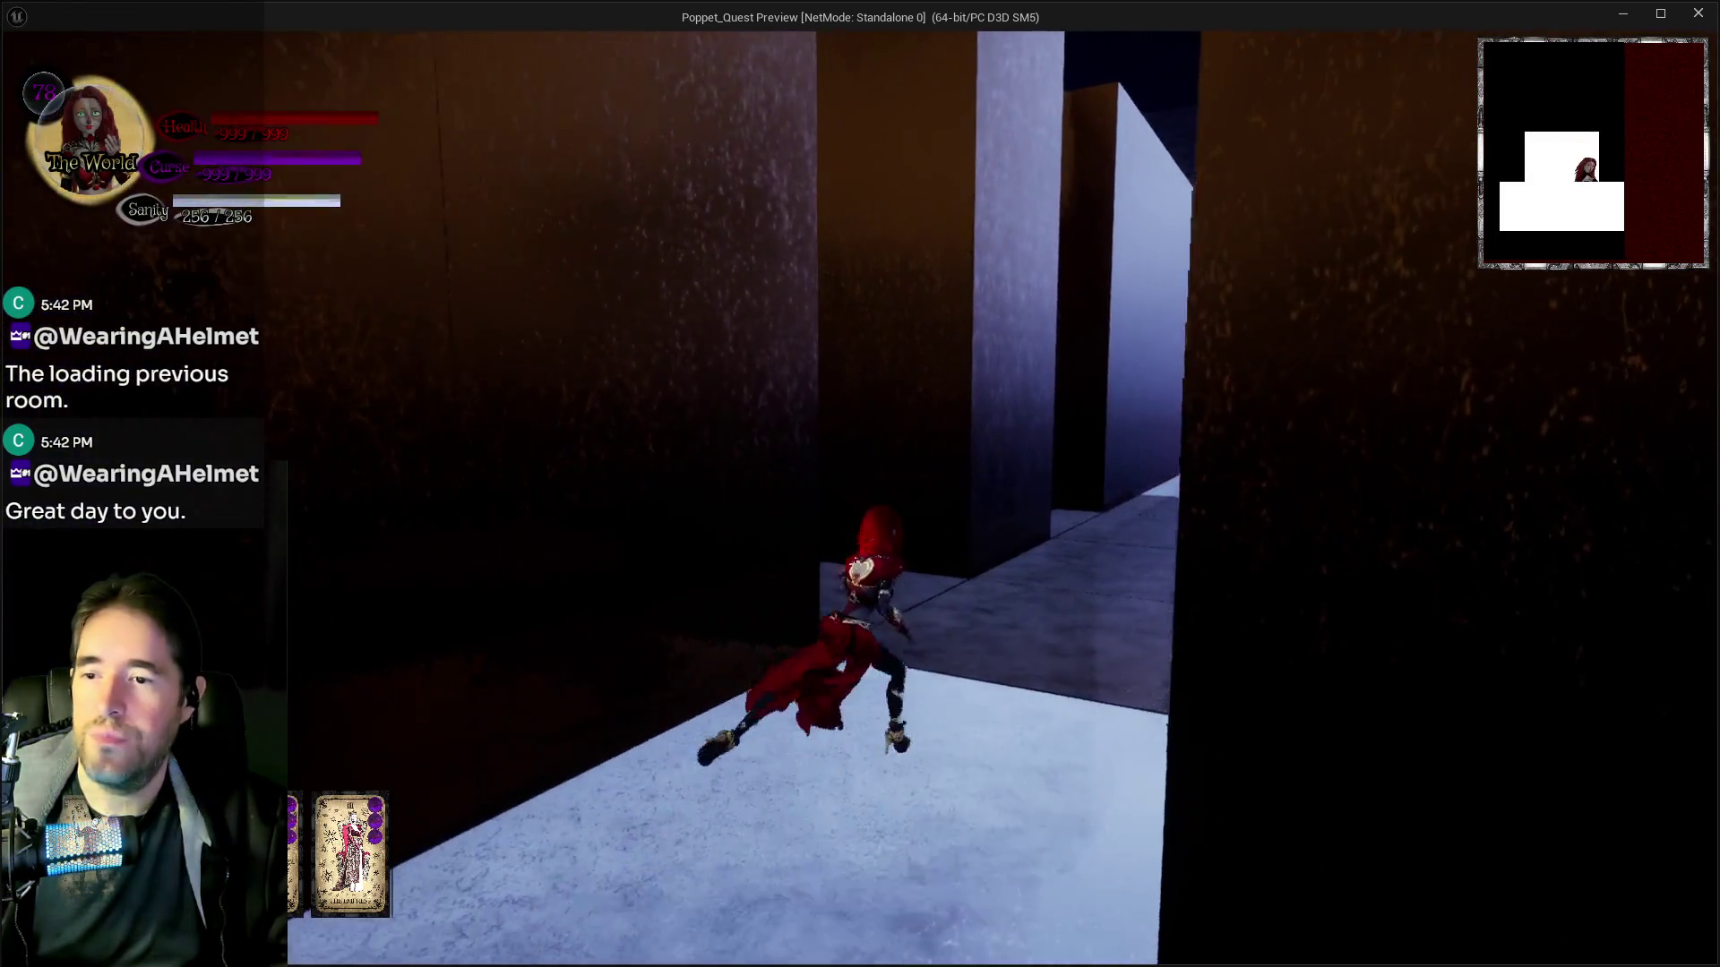
{"action": "key", "text": "w"}
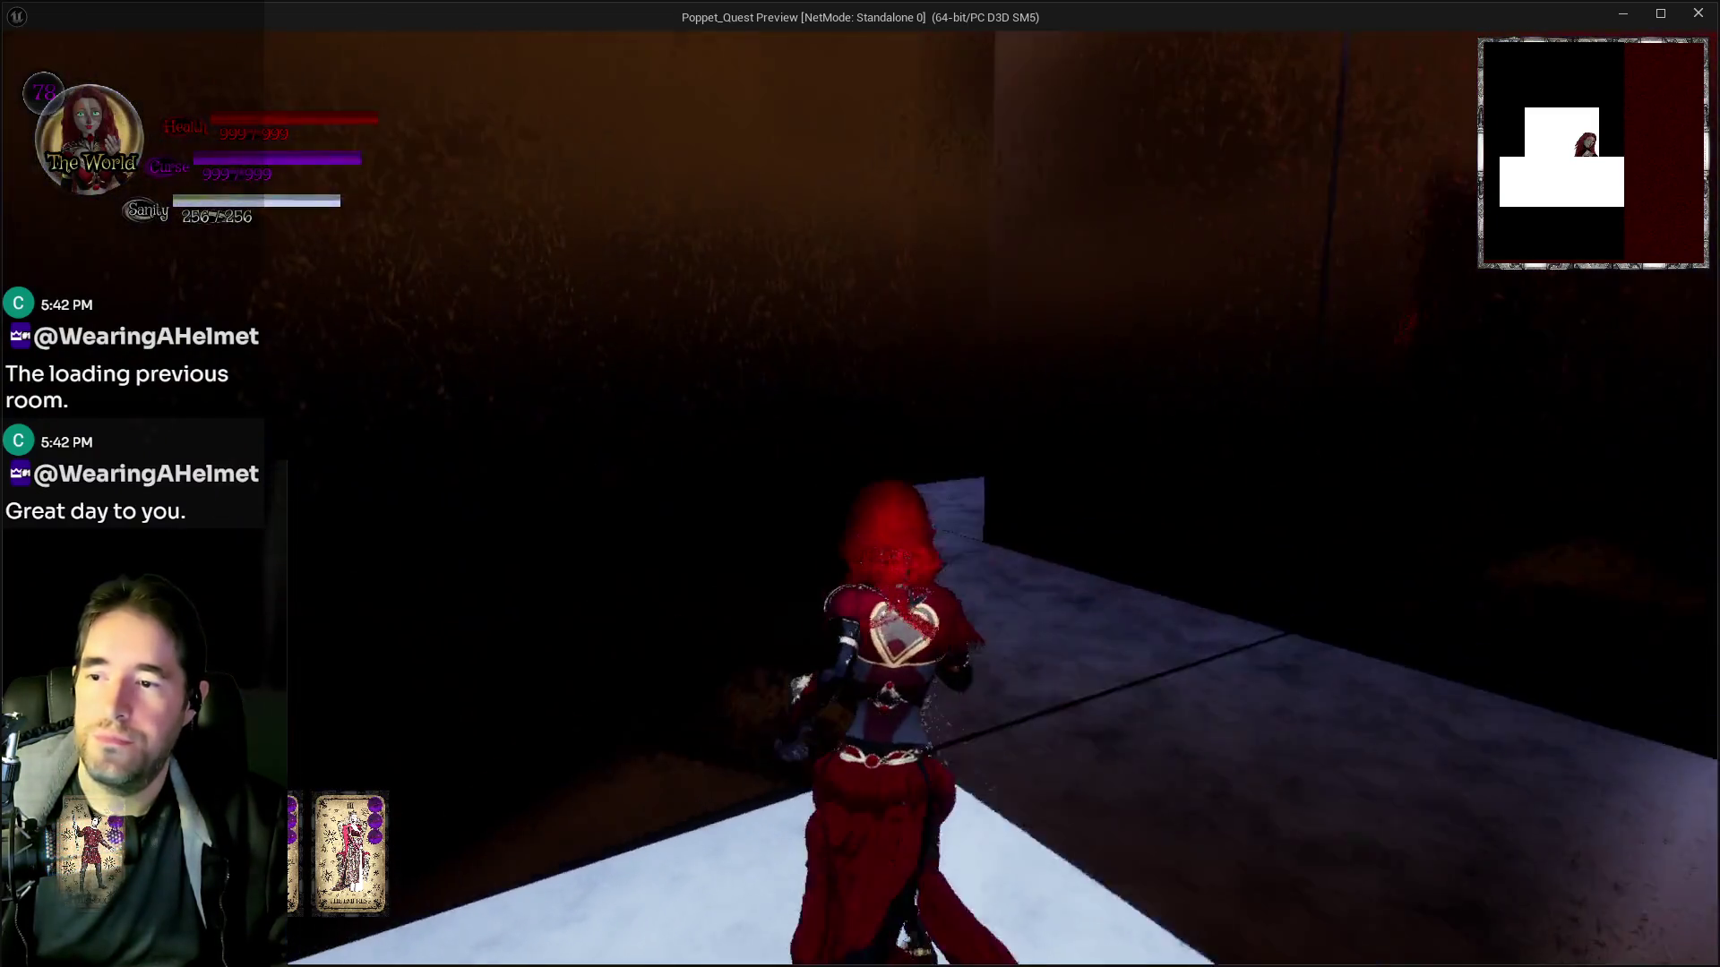
{"action": "key", "text": "w"}
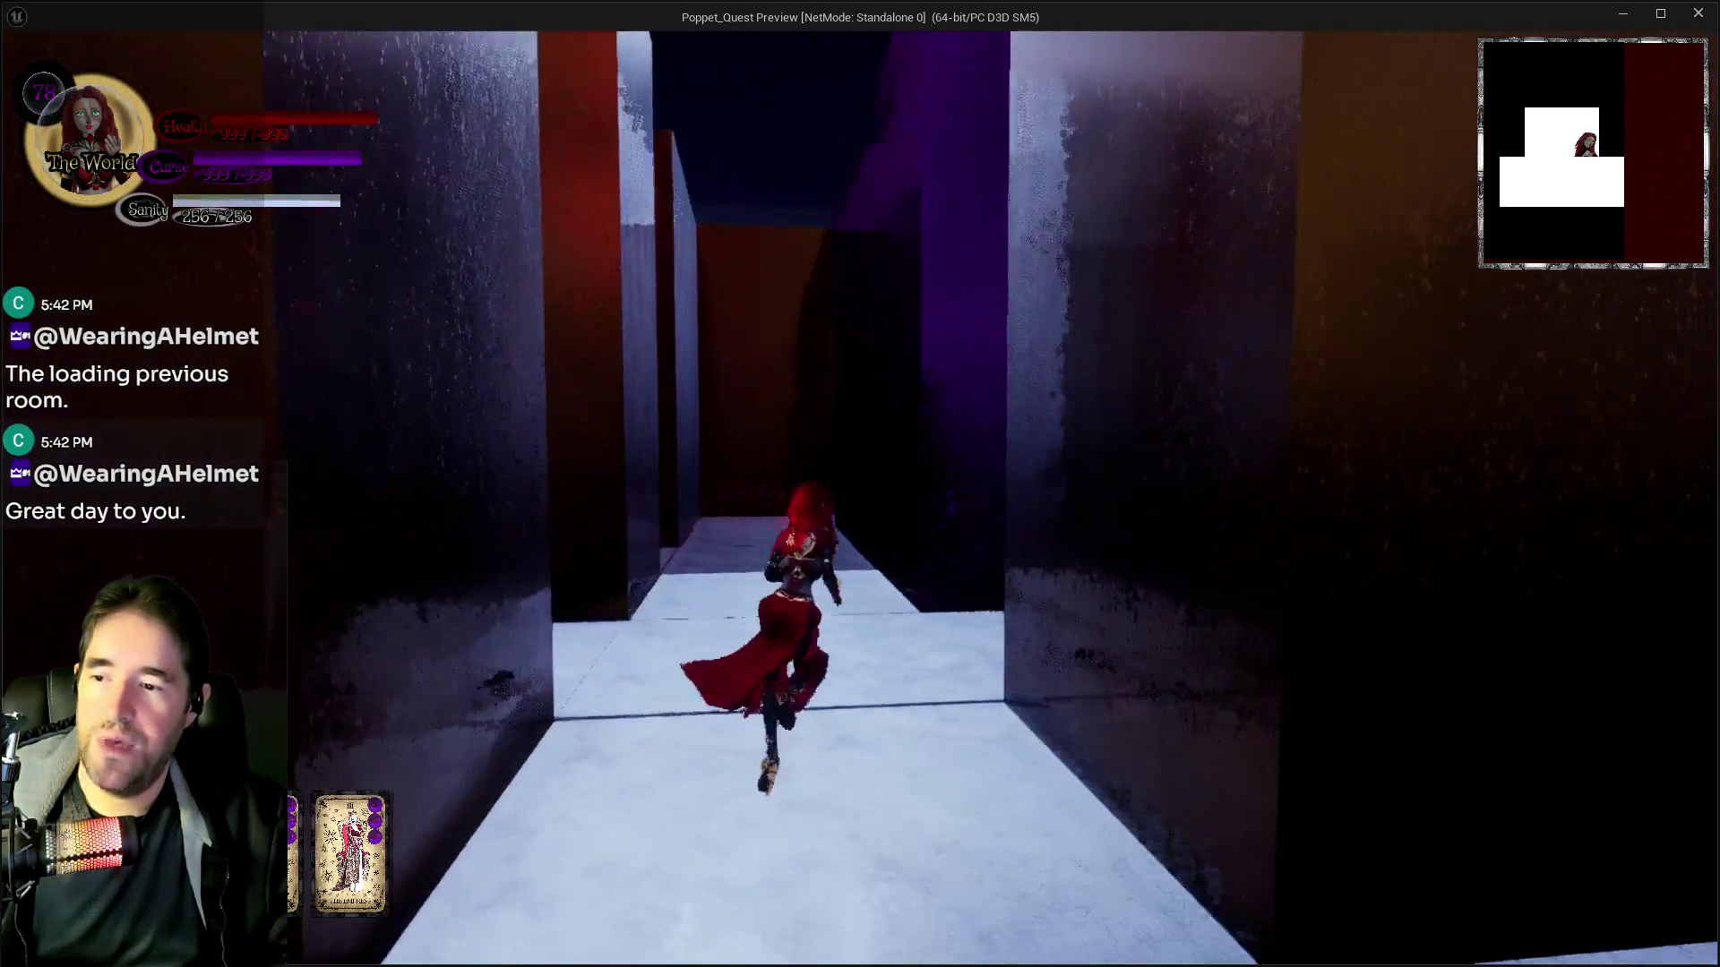
{"action": "key", "text": "w"}
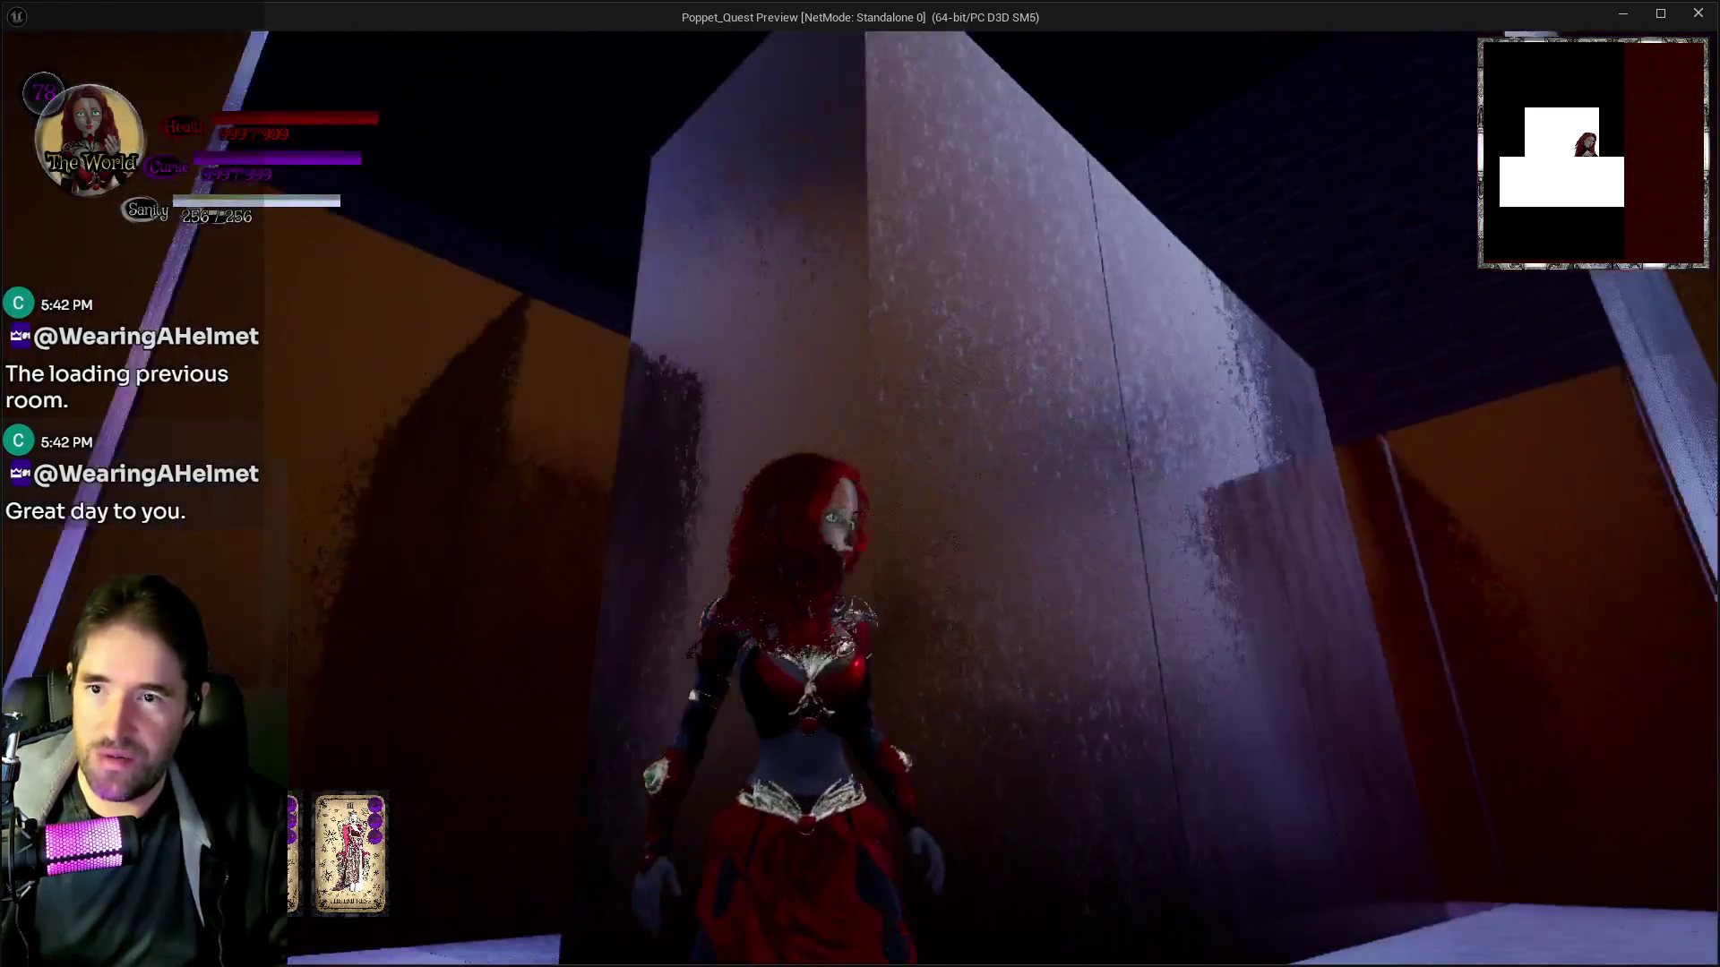
{"action": "key", "text": "Escape"}
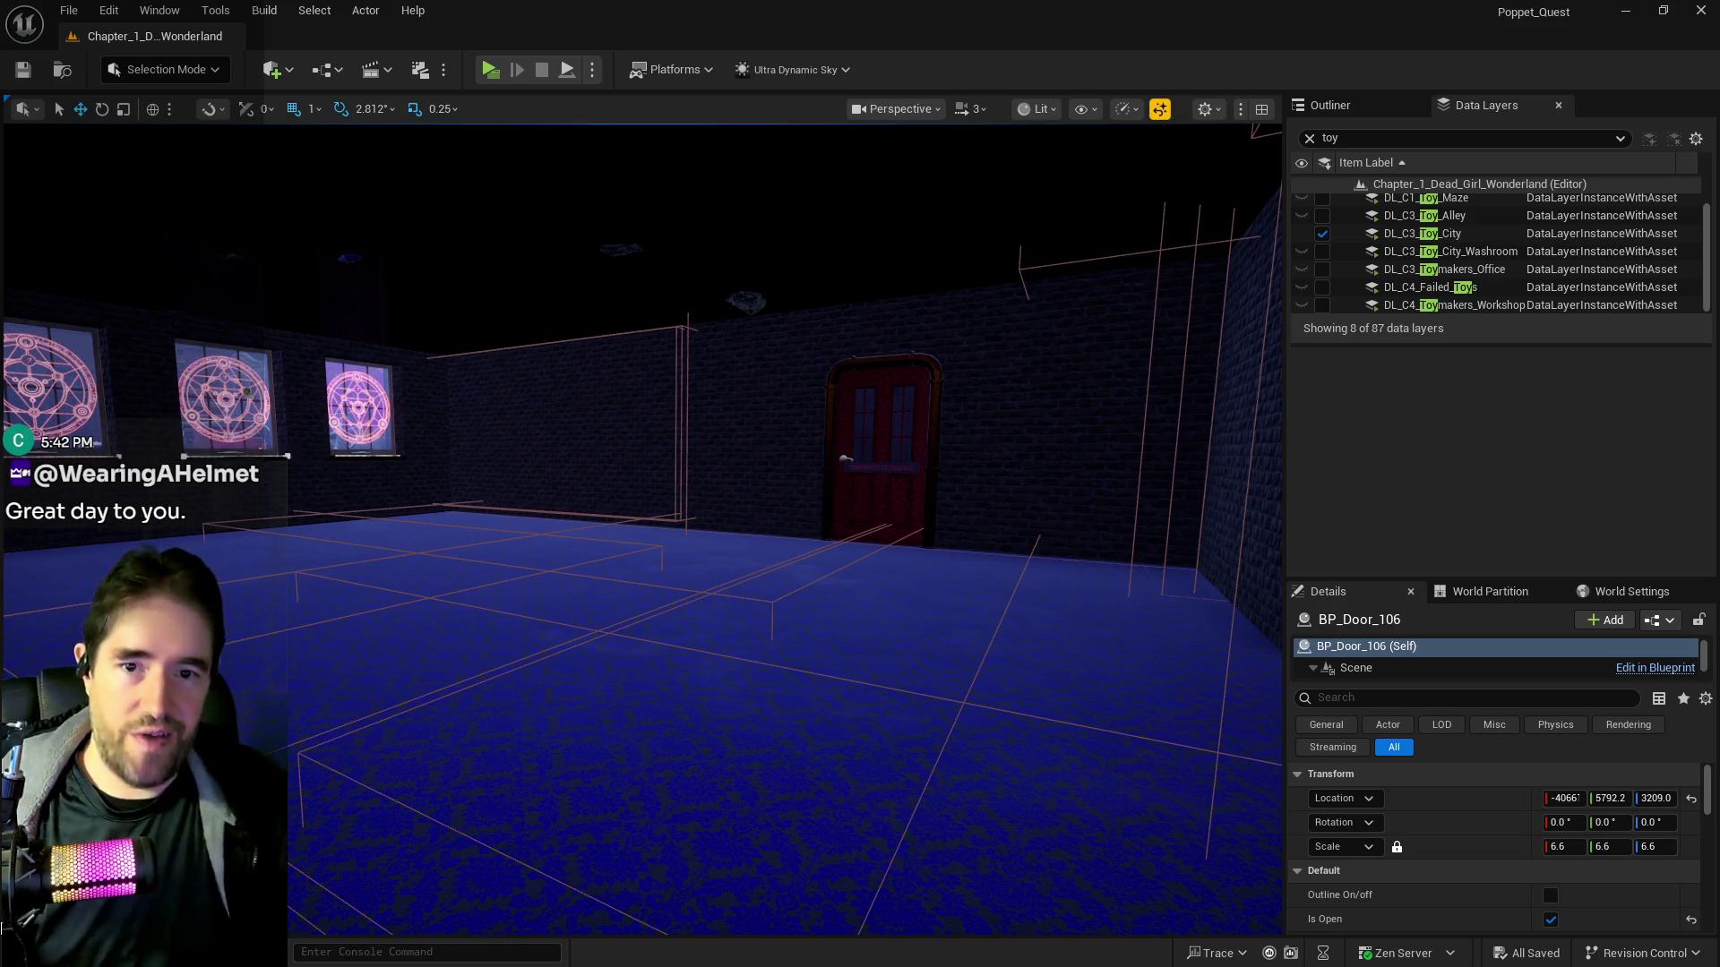
Make the pipe-framed door BP_Door_106 start closed by unticking Is Open
{"action": "mouse_move", "coordinate": [641, 529]}
{"action": "left_mouse_down"}
{"action": "mouse_move", "coordinate": [806, 537]}
{"action": "mouse_move", "coordinate": [816, 687]}
{"action": "left_mouse_up"}
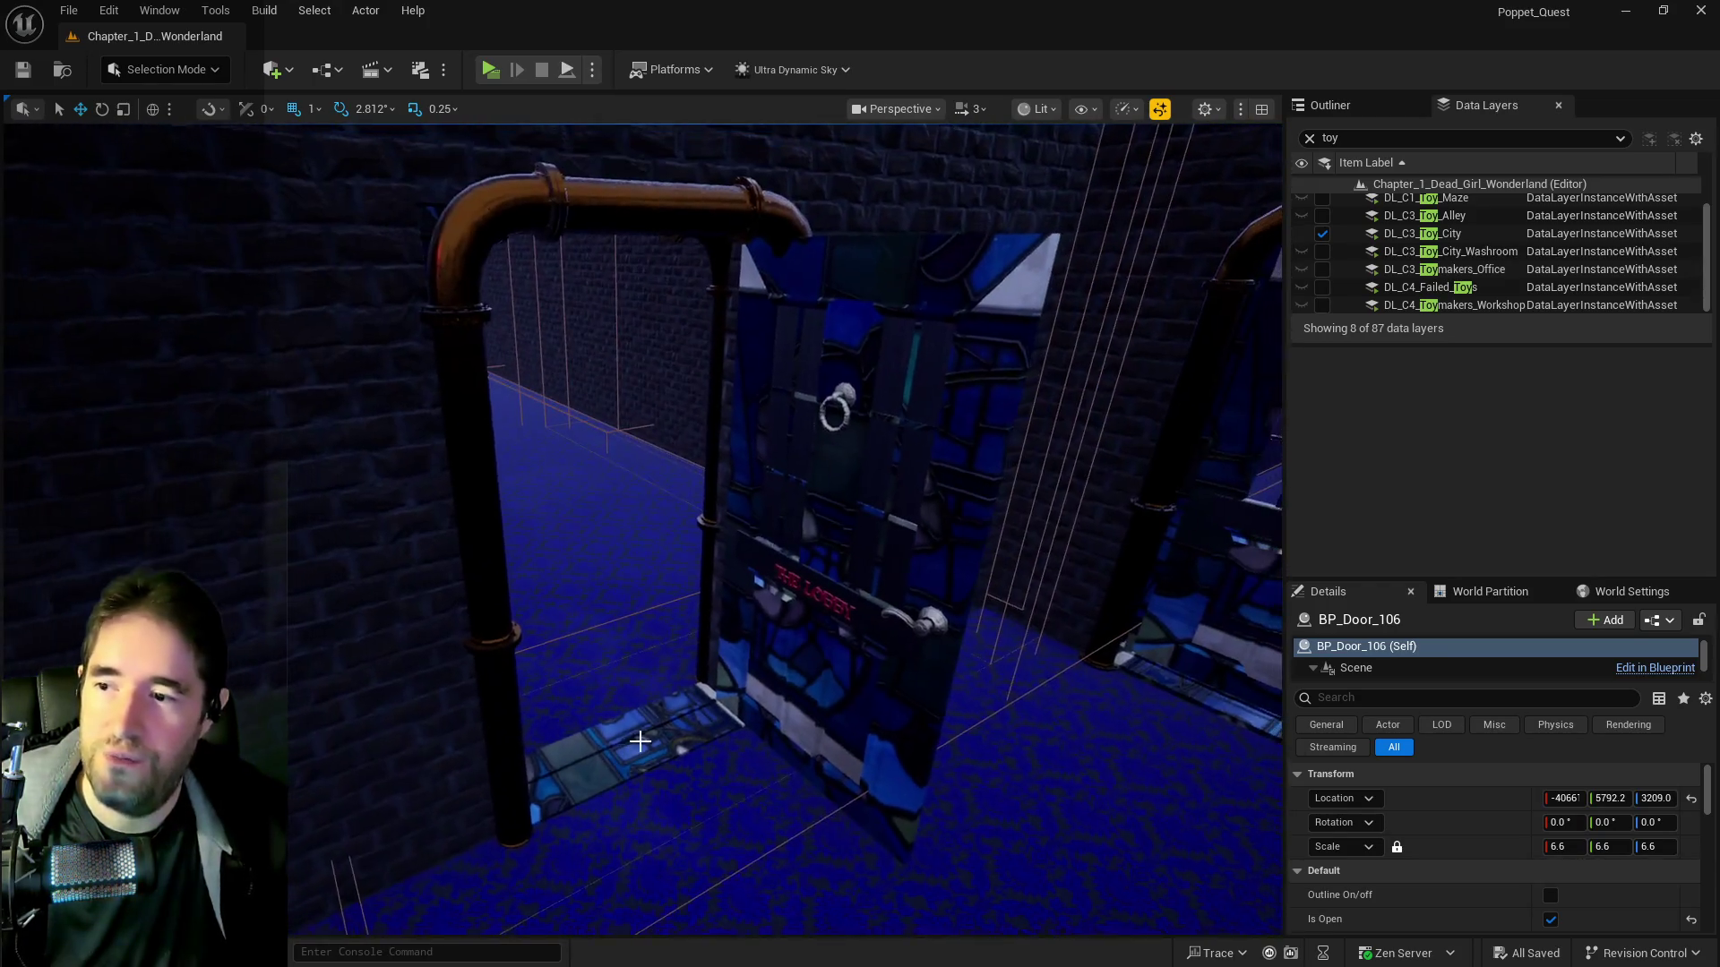
{"action": "left_click", "coordinate": [816, 783]}
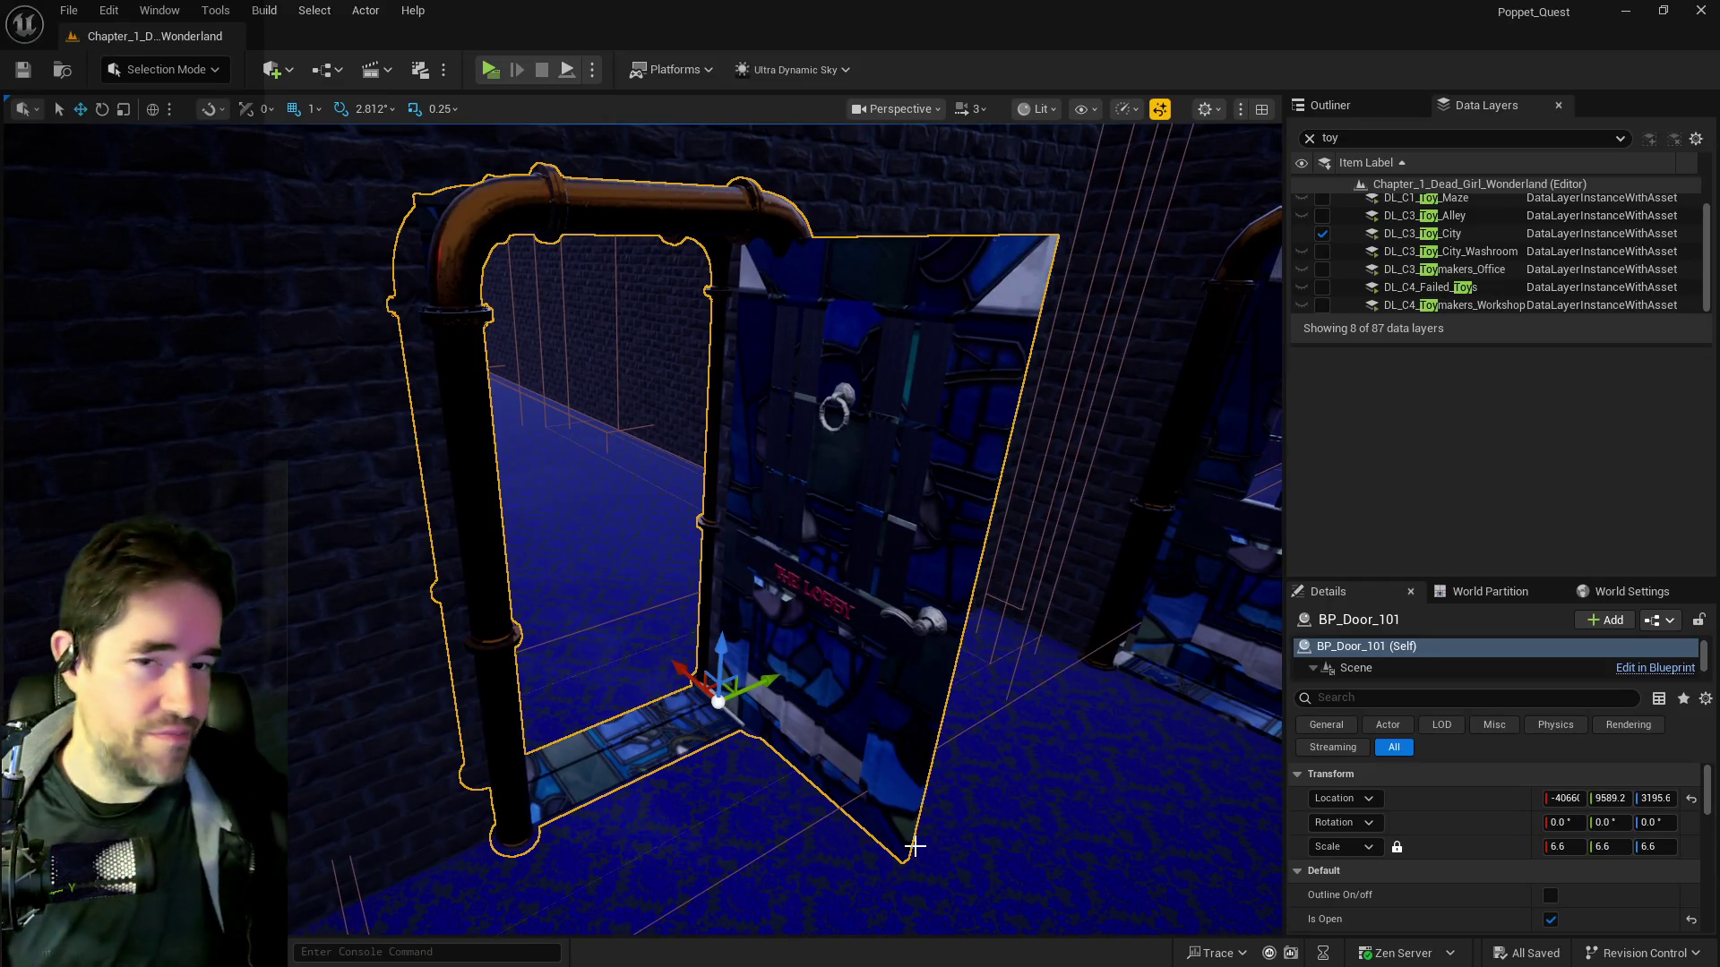
{"action": "left_click", "coordinate": [1549, 920]}
{"action": "left_click_drag", "start_coordinate": [1005, 764], "coordinate": [1043, 764]}
{"action": "key", "text": "ctrl+z"}
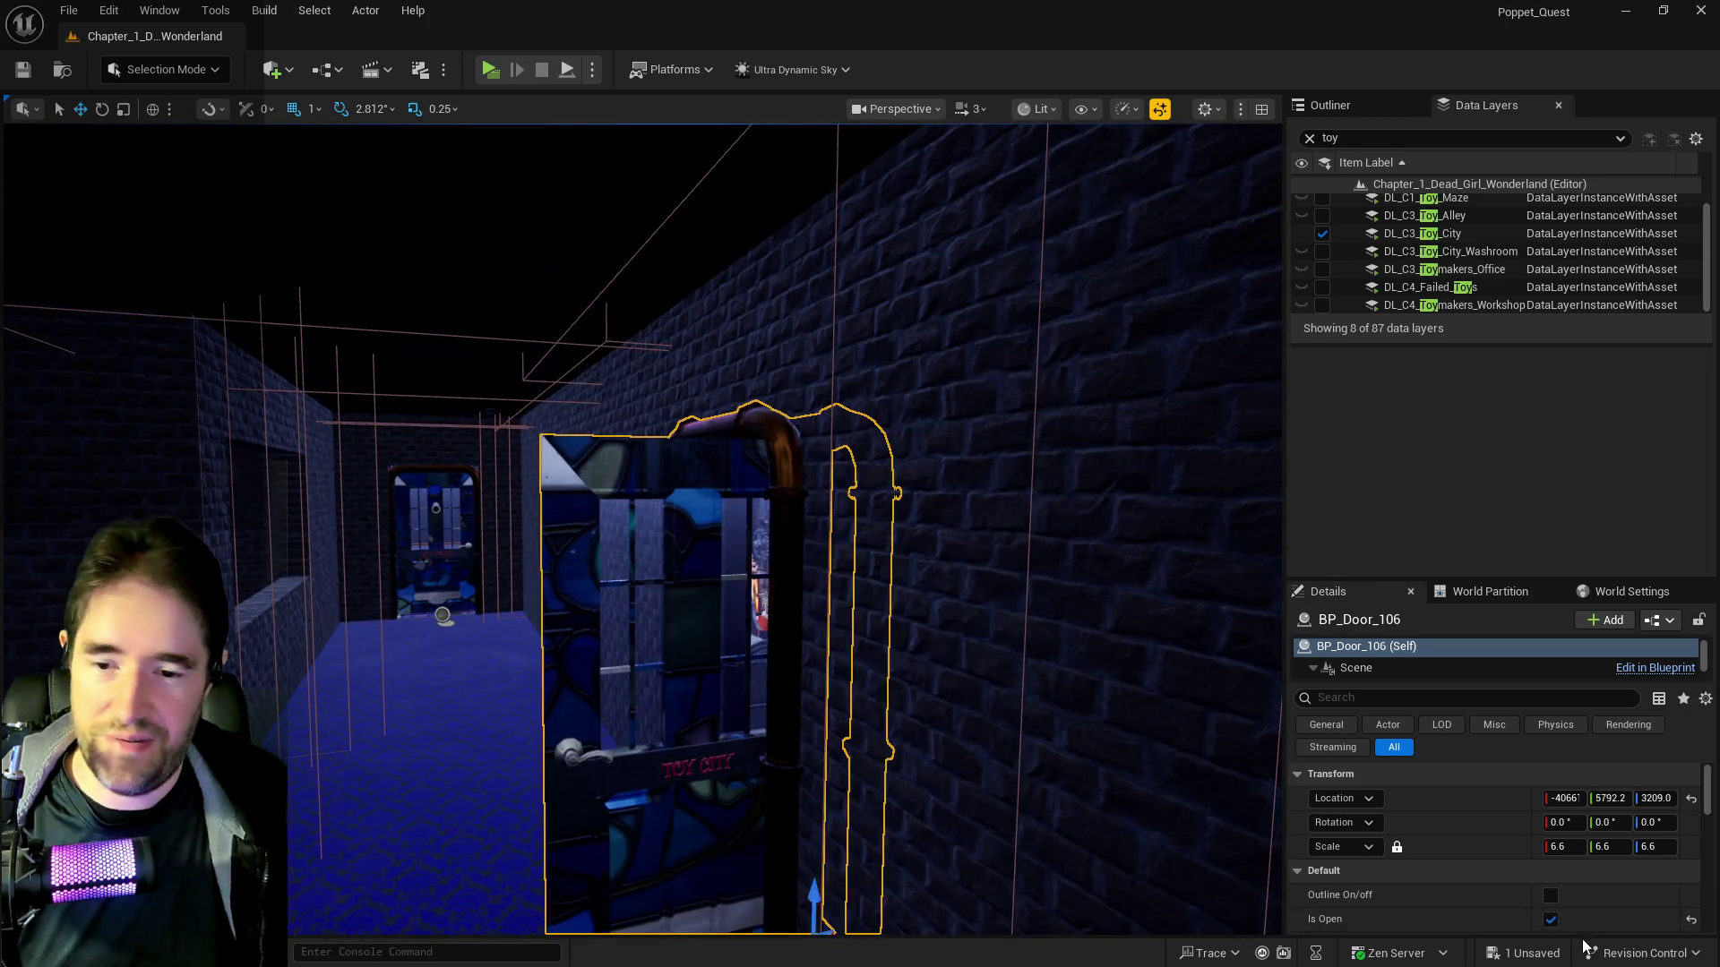
{"action": "left_click", "coordinate": [1549, 920]}
Save the level, fly into the train station room and launch a standalone preview
{"action": "left_click_drag", "start_coordinate": [641, 764], "coordinate": [567, 746]}
{"action": "key", "text": "ctrl+s"}
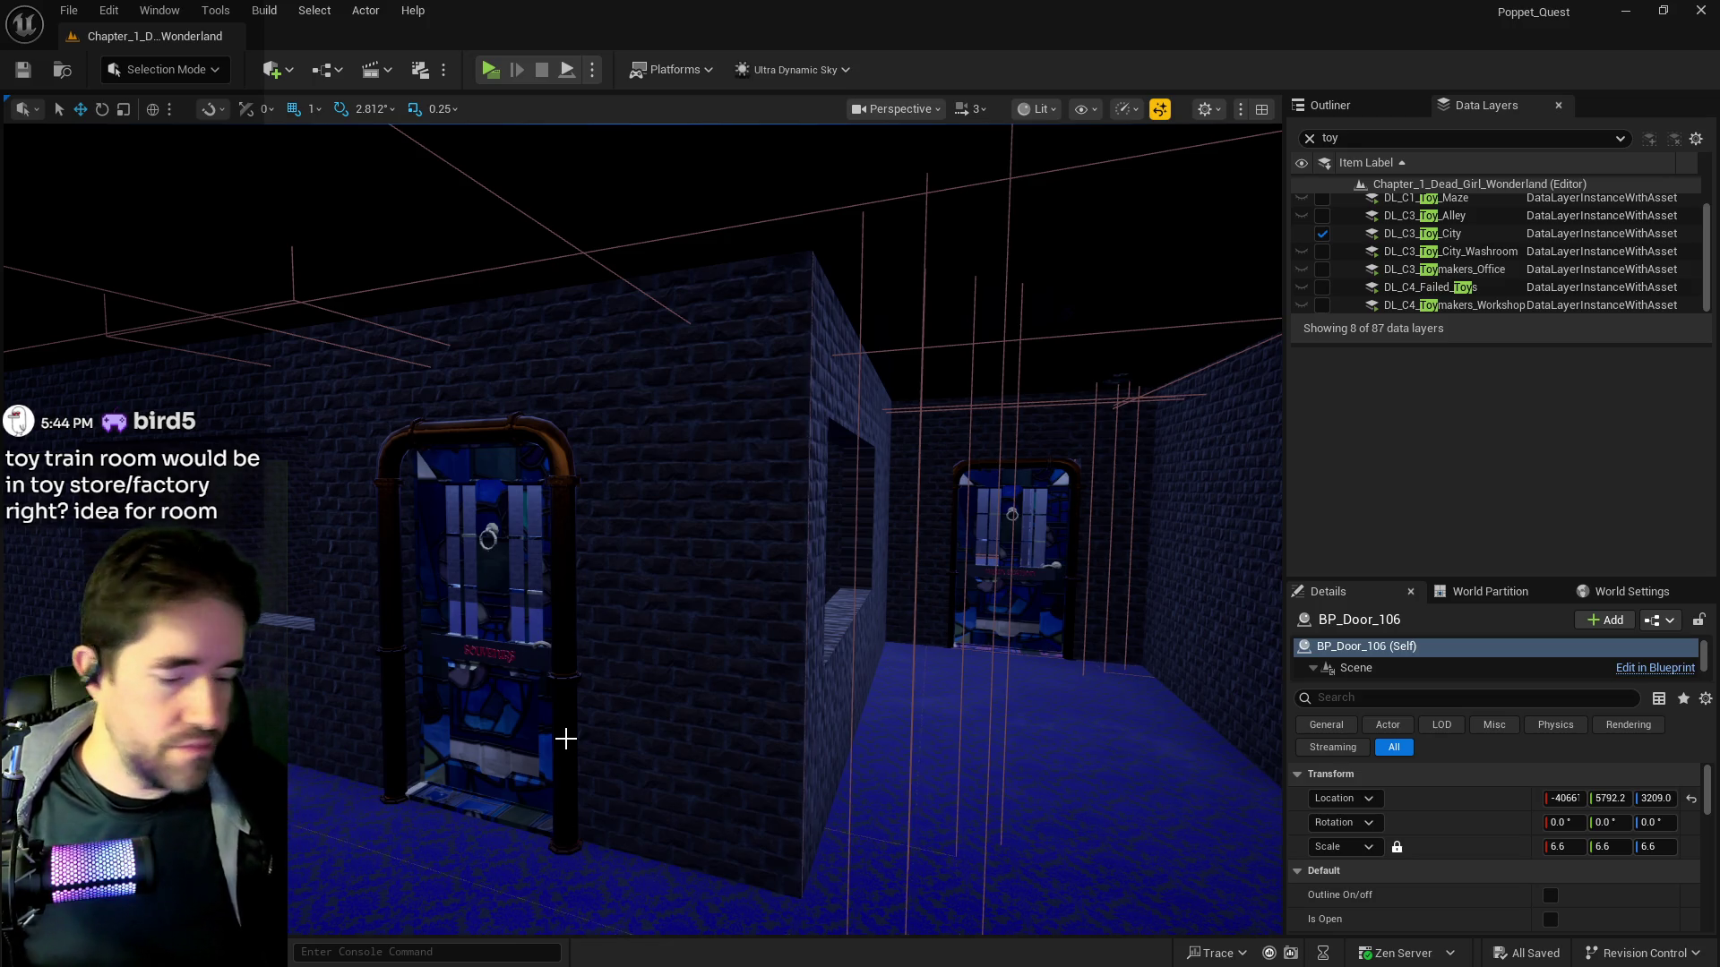
{"action": "mouse_move", "coordinate": [306, 753]}
{"action": "left_mouse_down"}
{"action": "mouse_move", "coordinate": [255, 564]}
{"action": "mouse_move", "coordinate": [540, 150]}
{"action": "left_mouse_up"}
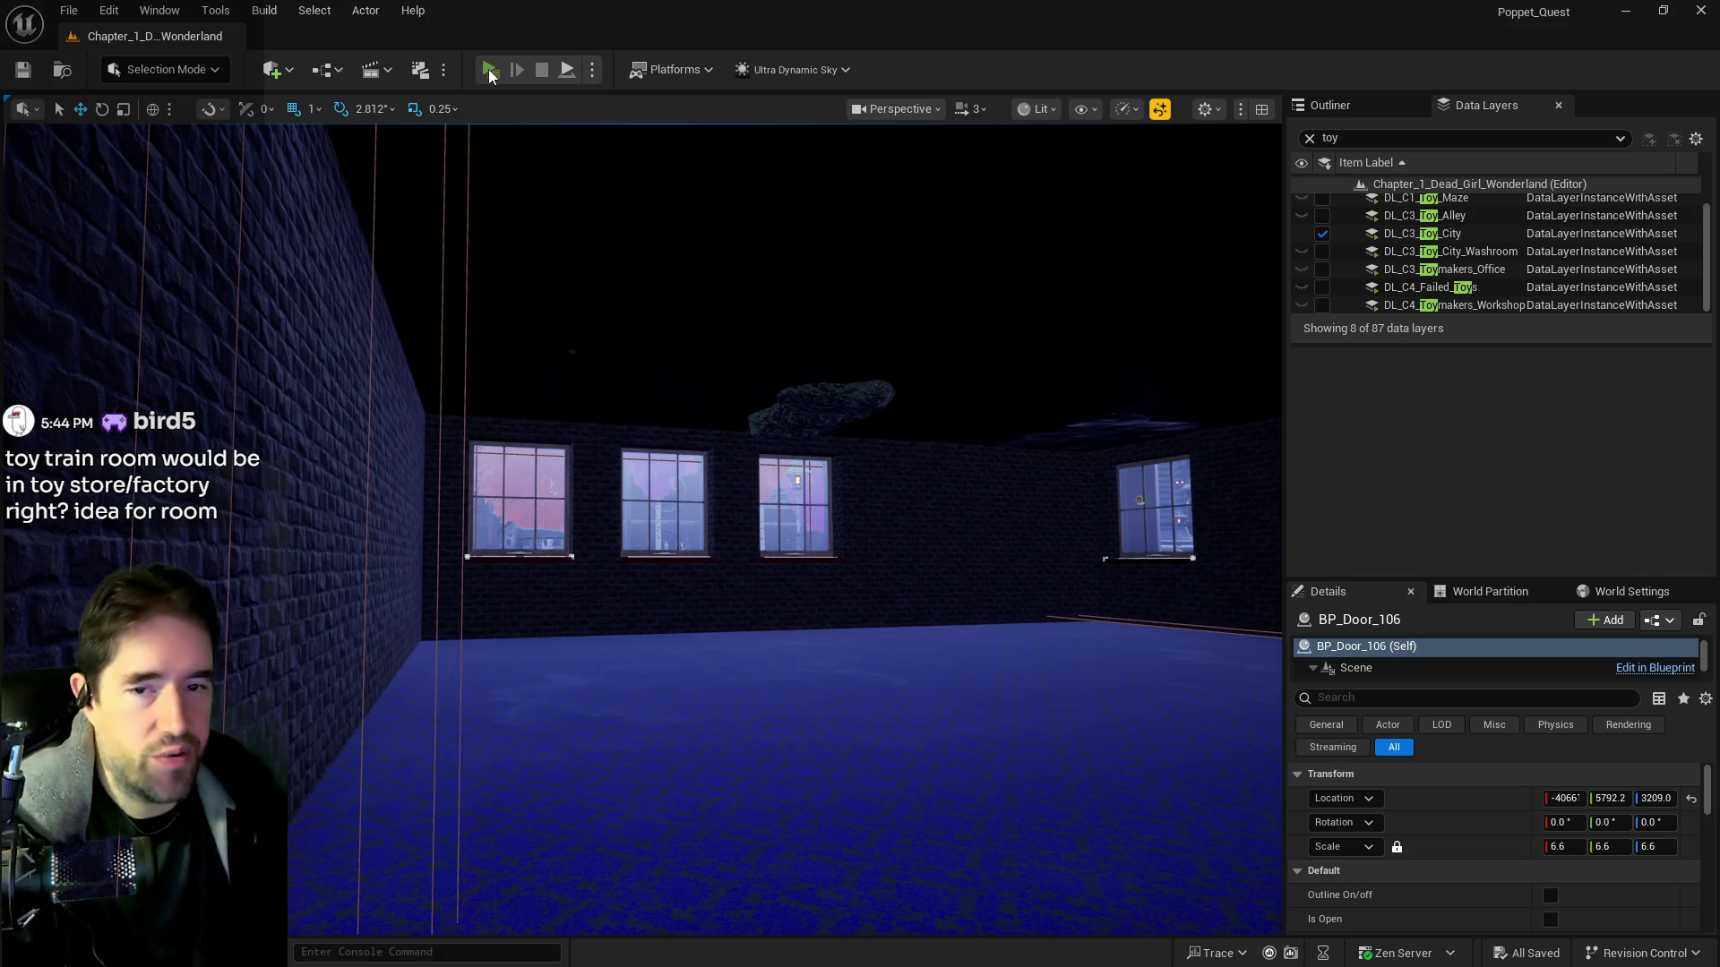
{"action": "left_click", "coordinate": [489, 69]}
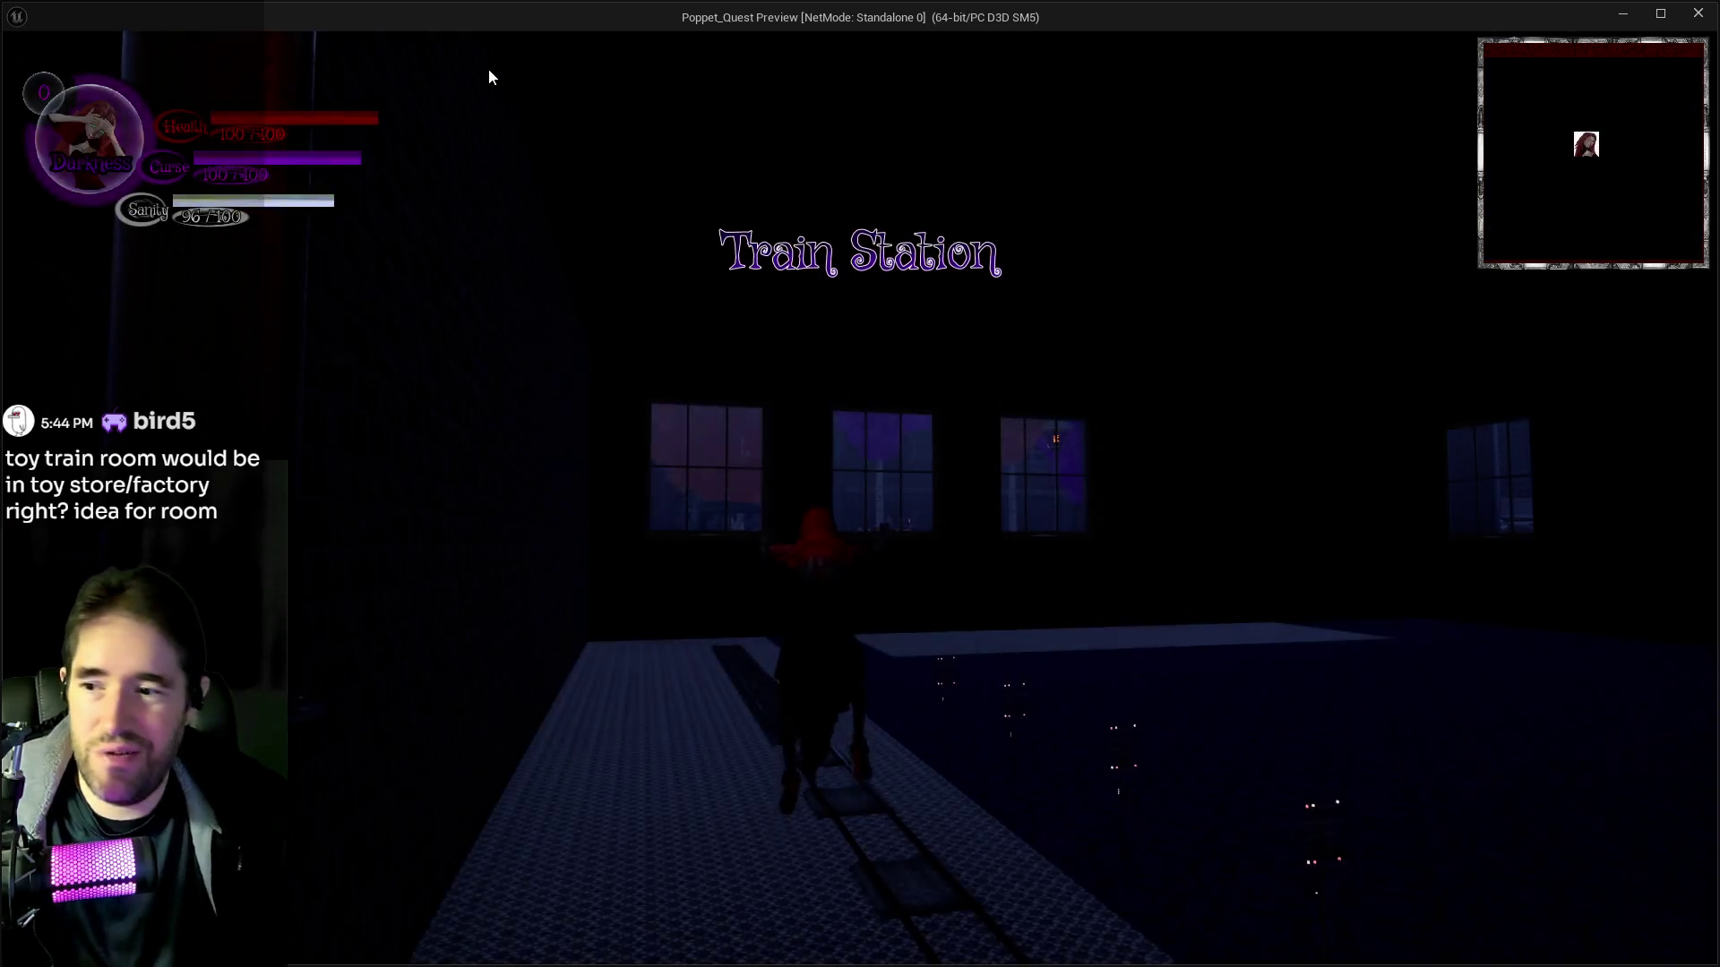
Run along the tracks past the trees, switch to Light form and board the train
{"action": "key", "text": "w"}
{"action": "key", "text": "a"}
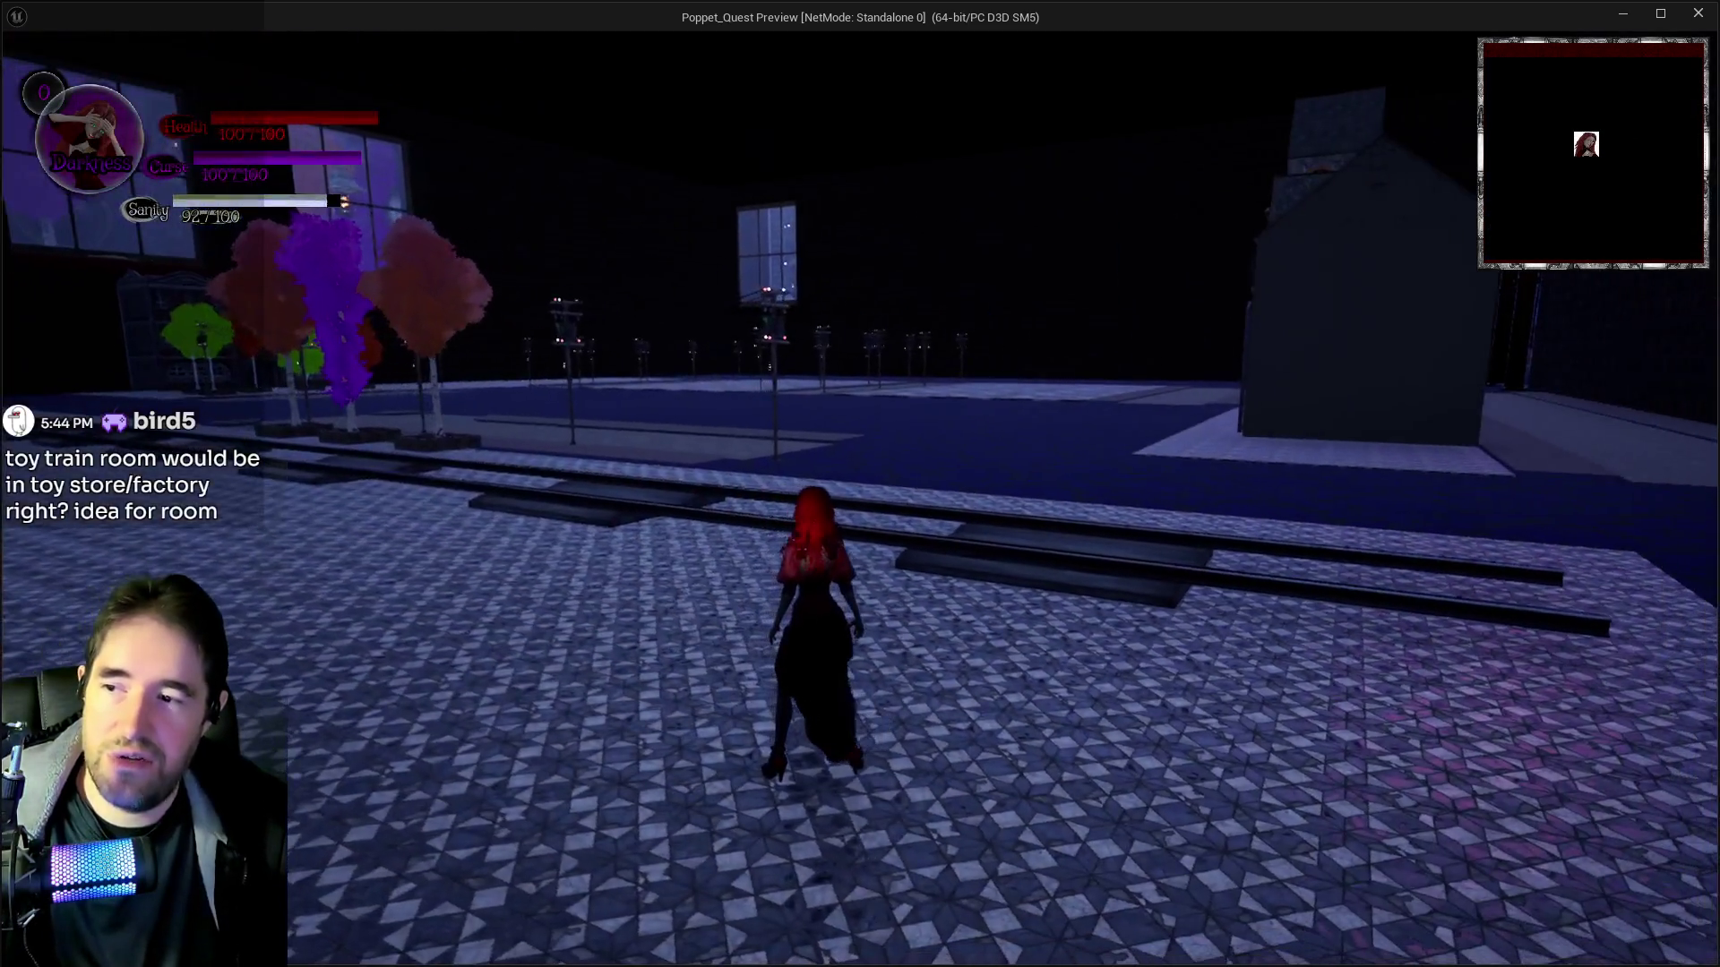
{"action": "key", "text": "w"}
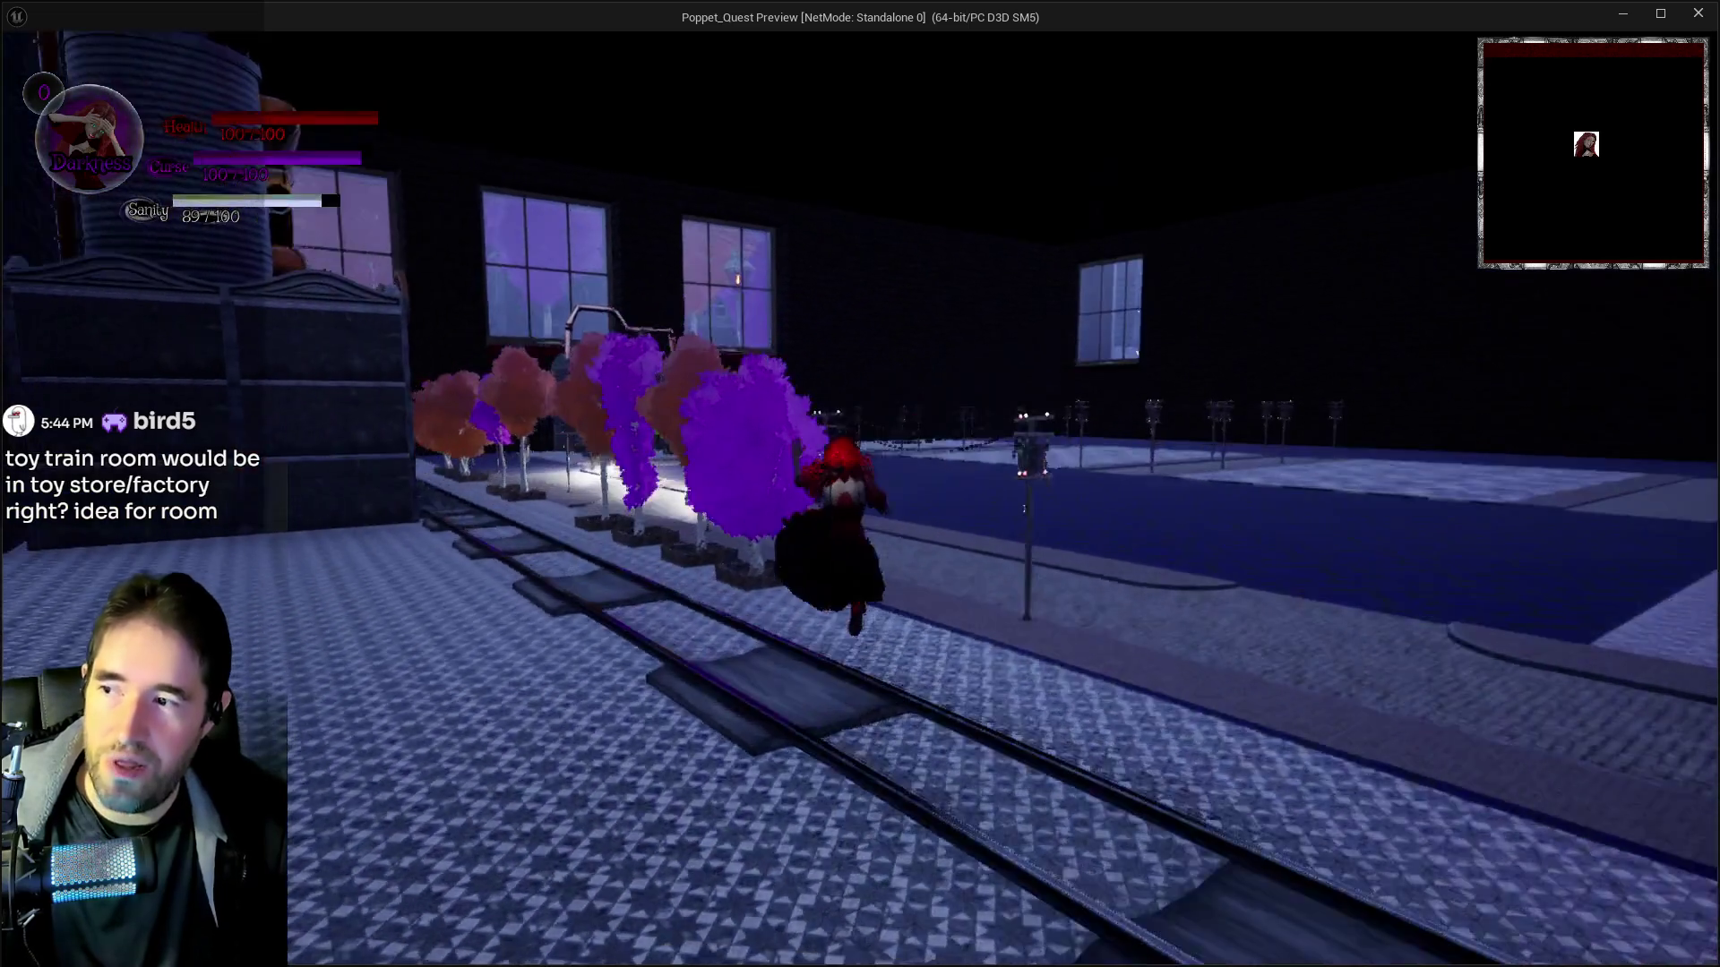
{"action": "key", "text": "w"}
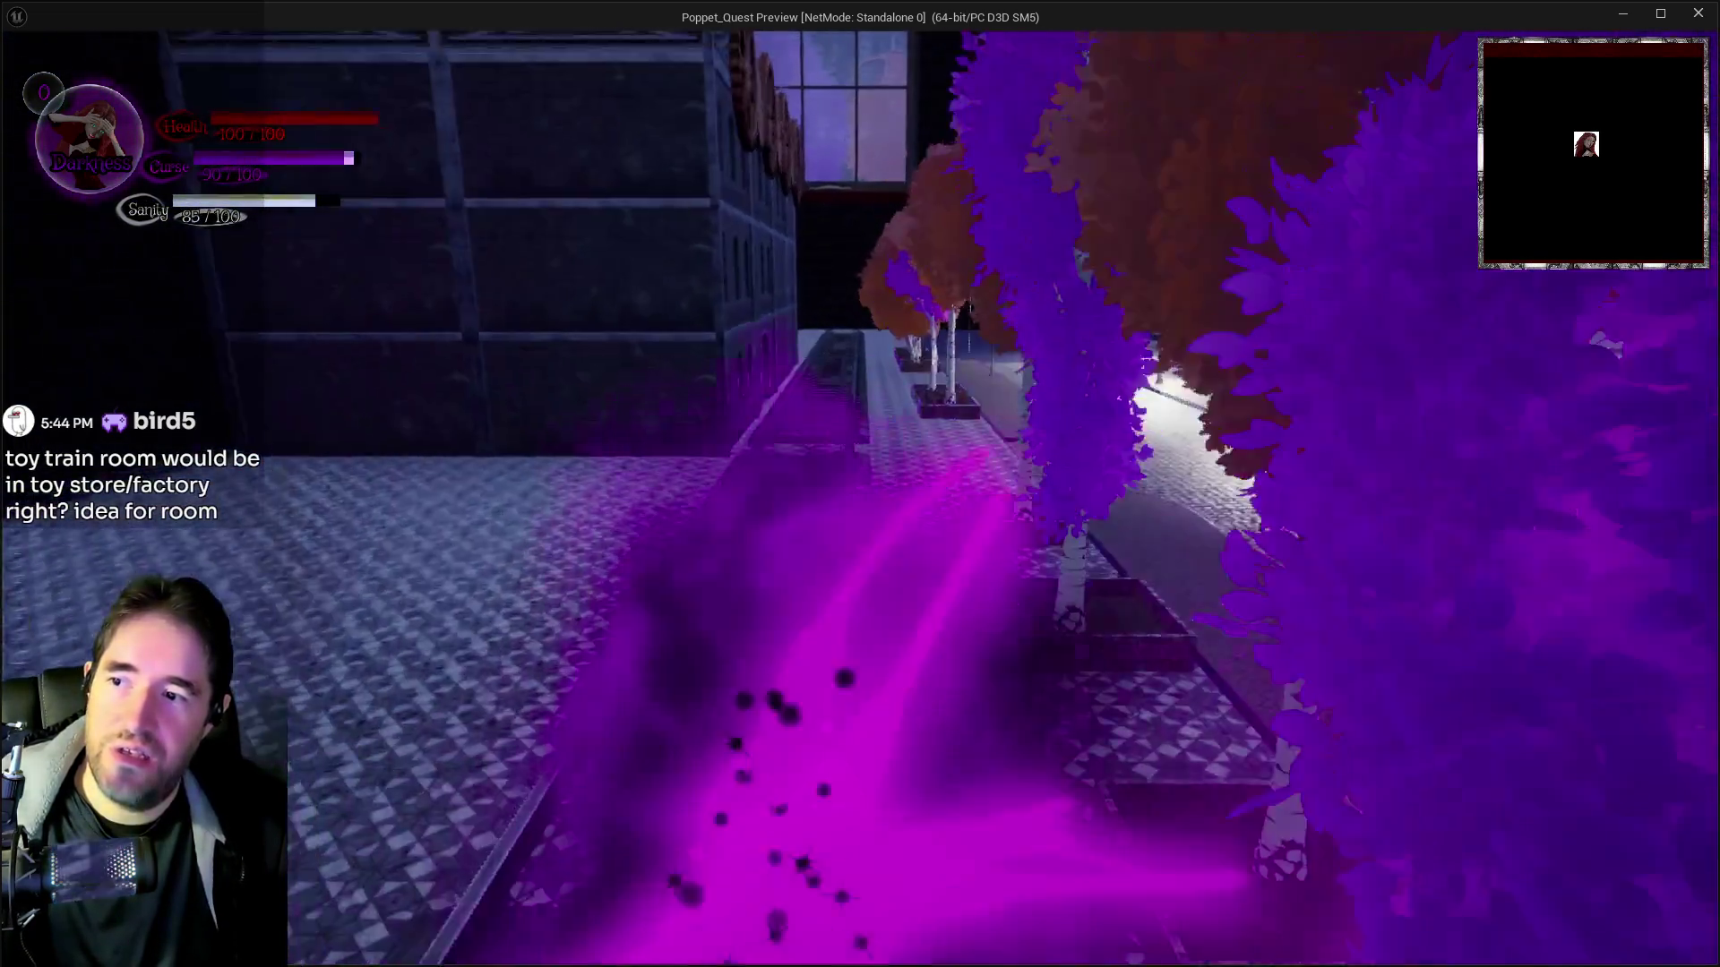
{"action": "key", "text": "e"}
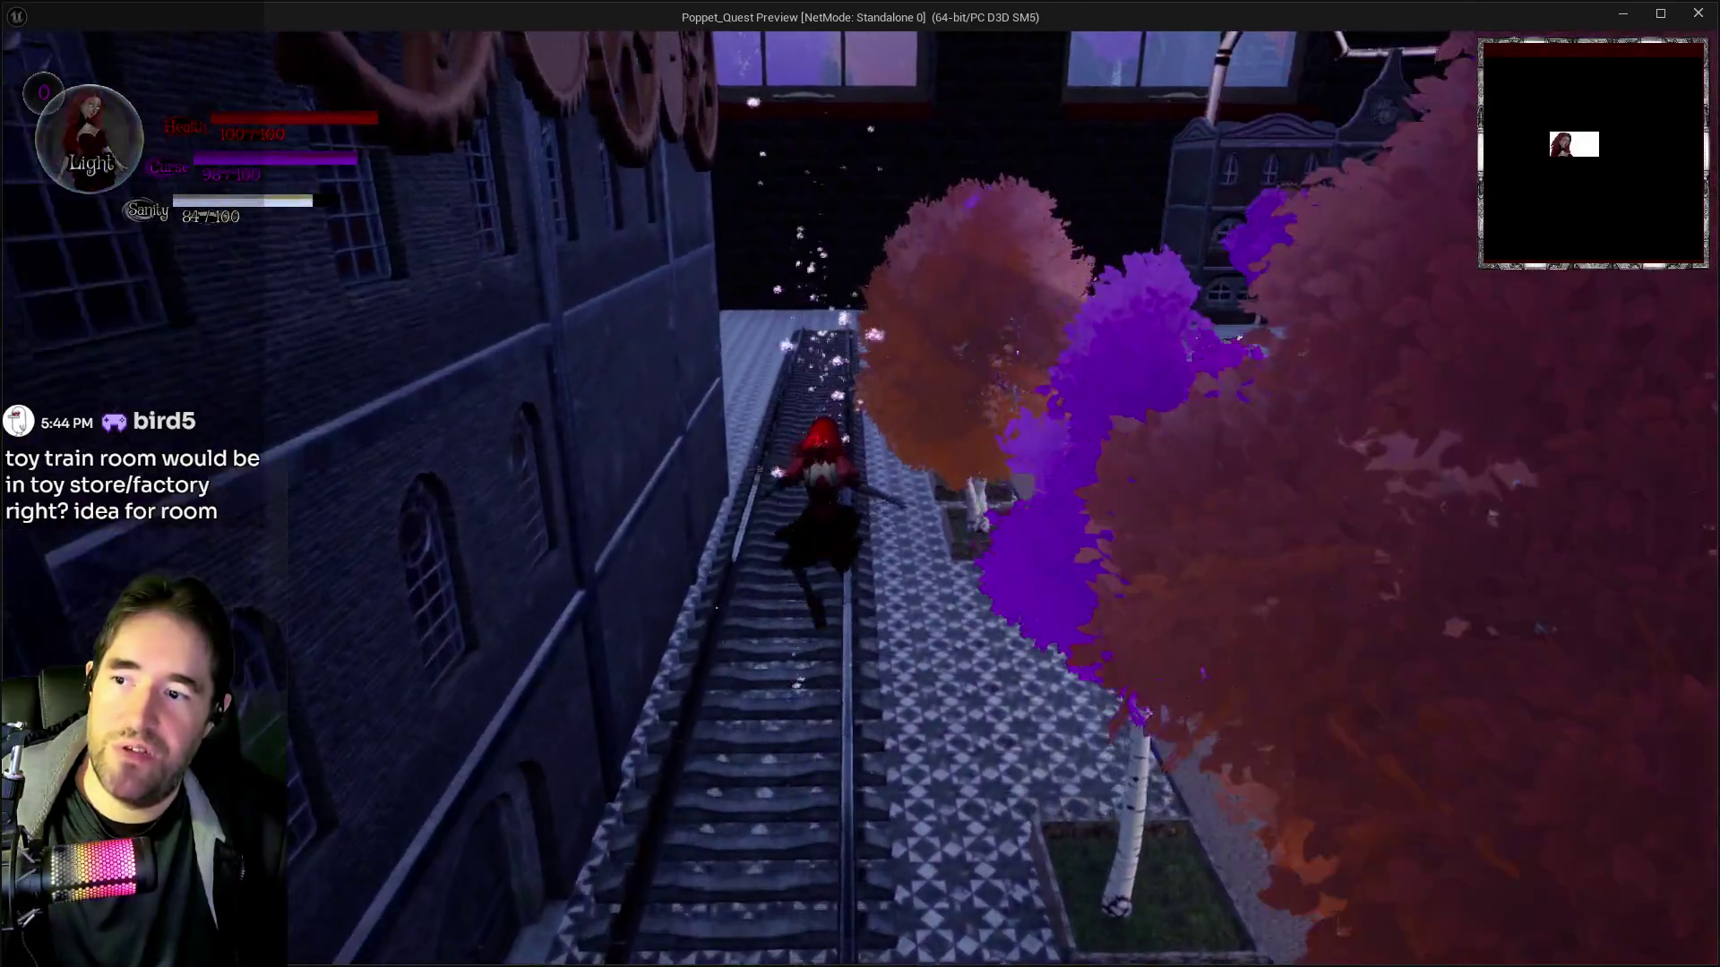
{"action": "key", "text": "w"}
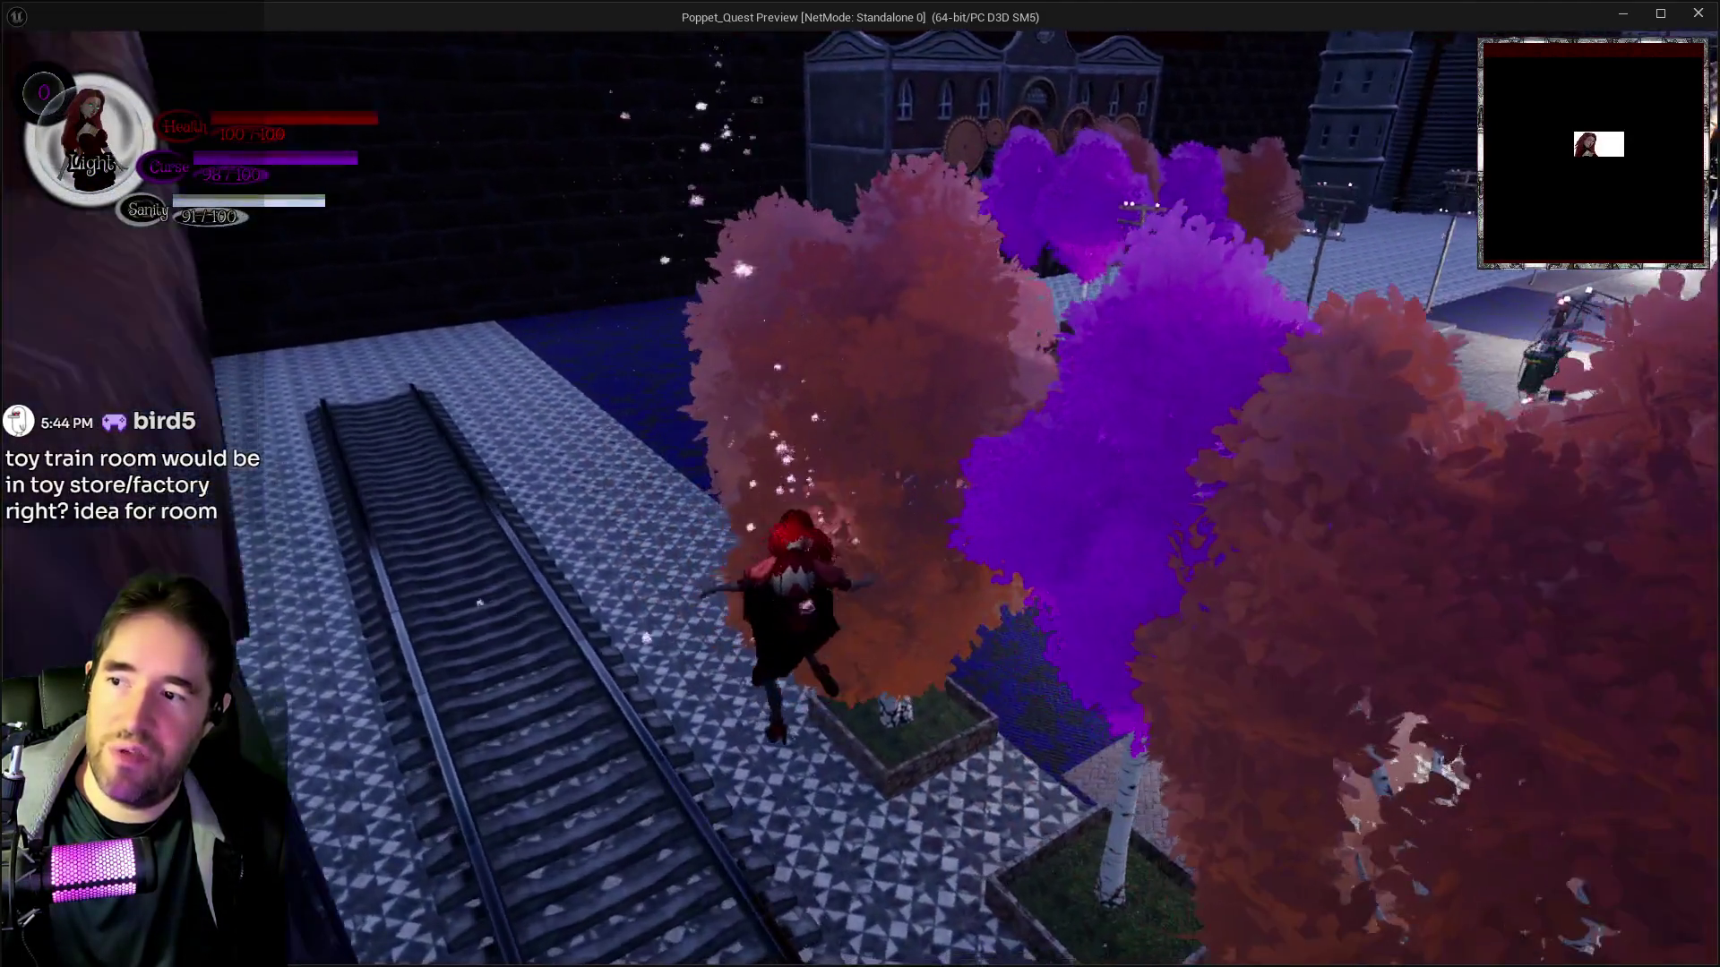
{"action": "key", "text": "w"}
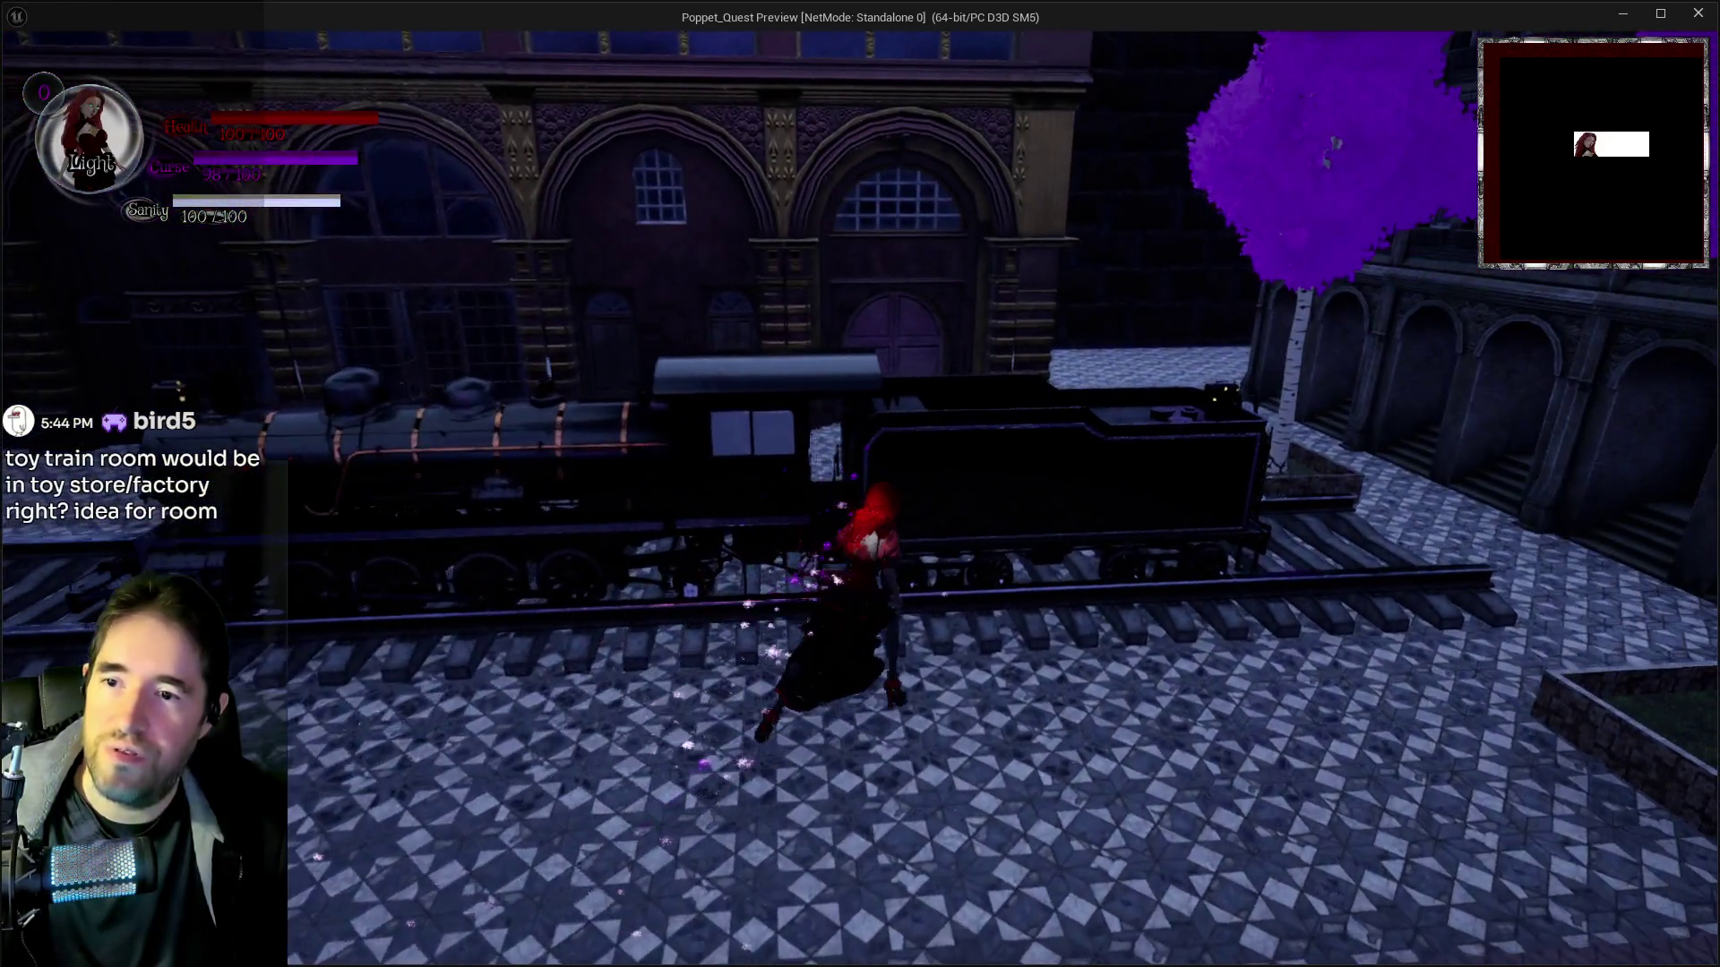
{"action": "key", "text": "e"}
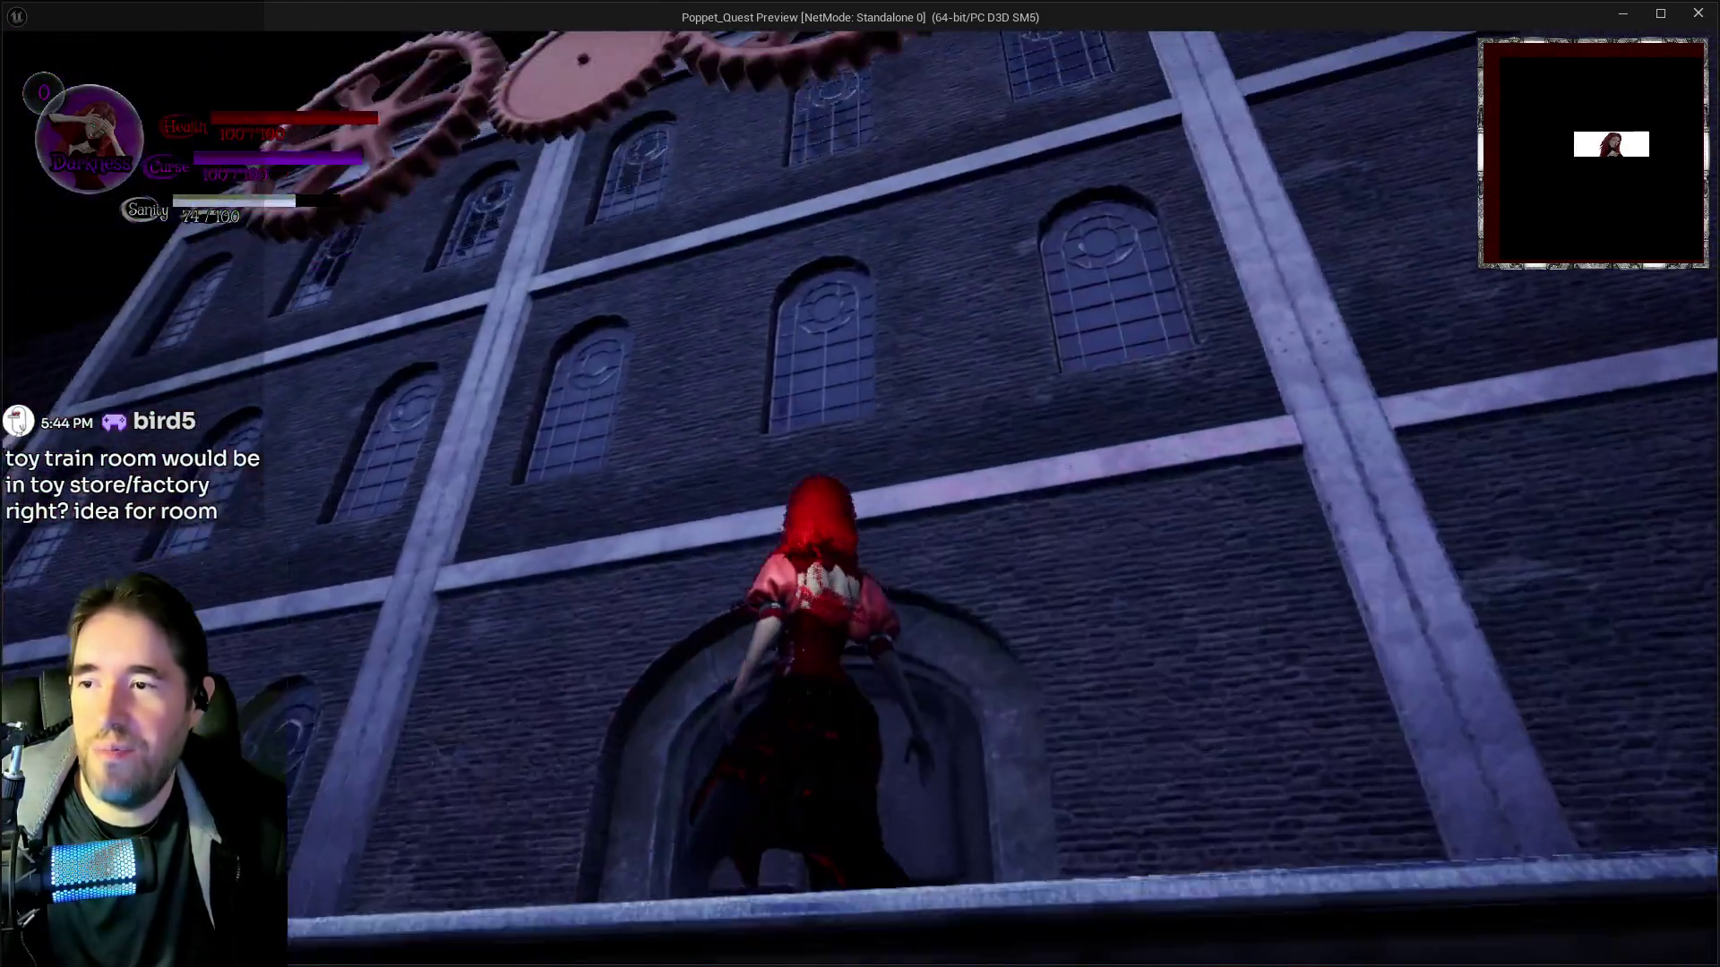
Jump and dash toward the clock building, then climb back onto the train car
{"action": "key", "text": "w"}
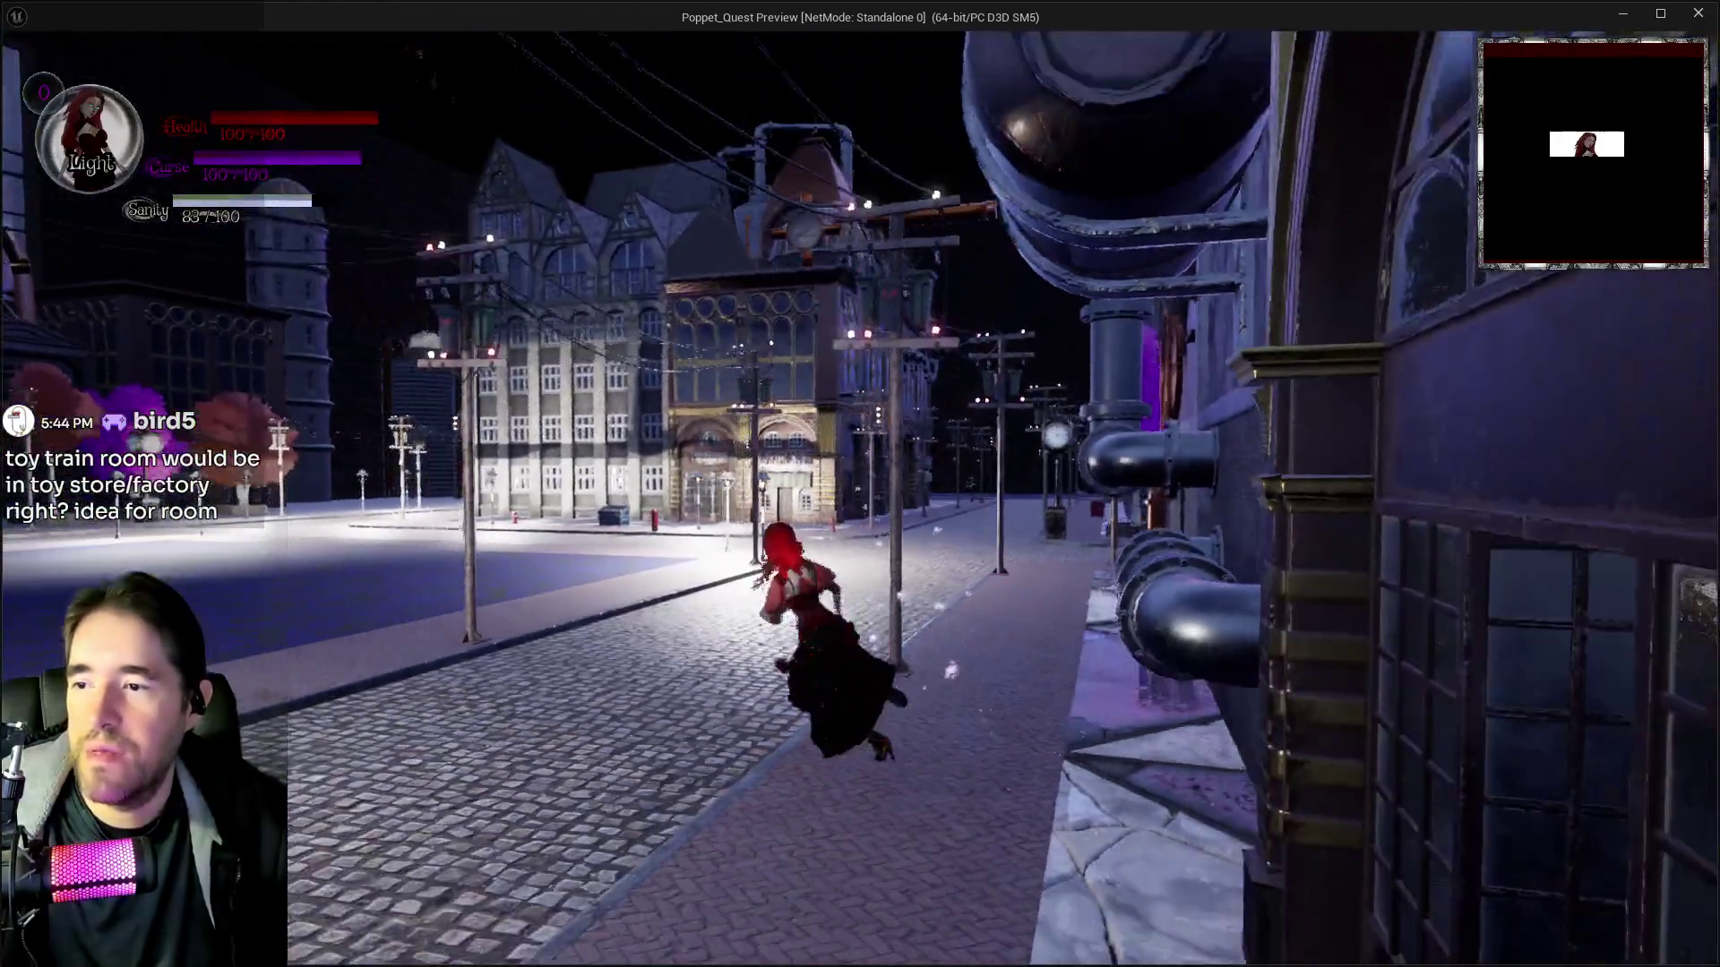
{"action": "key", "text": "space"}
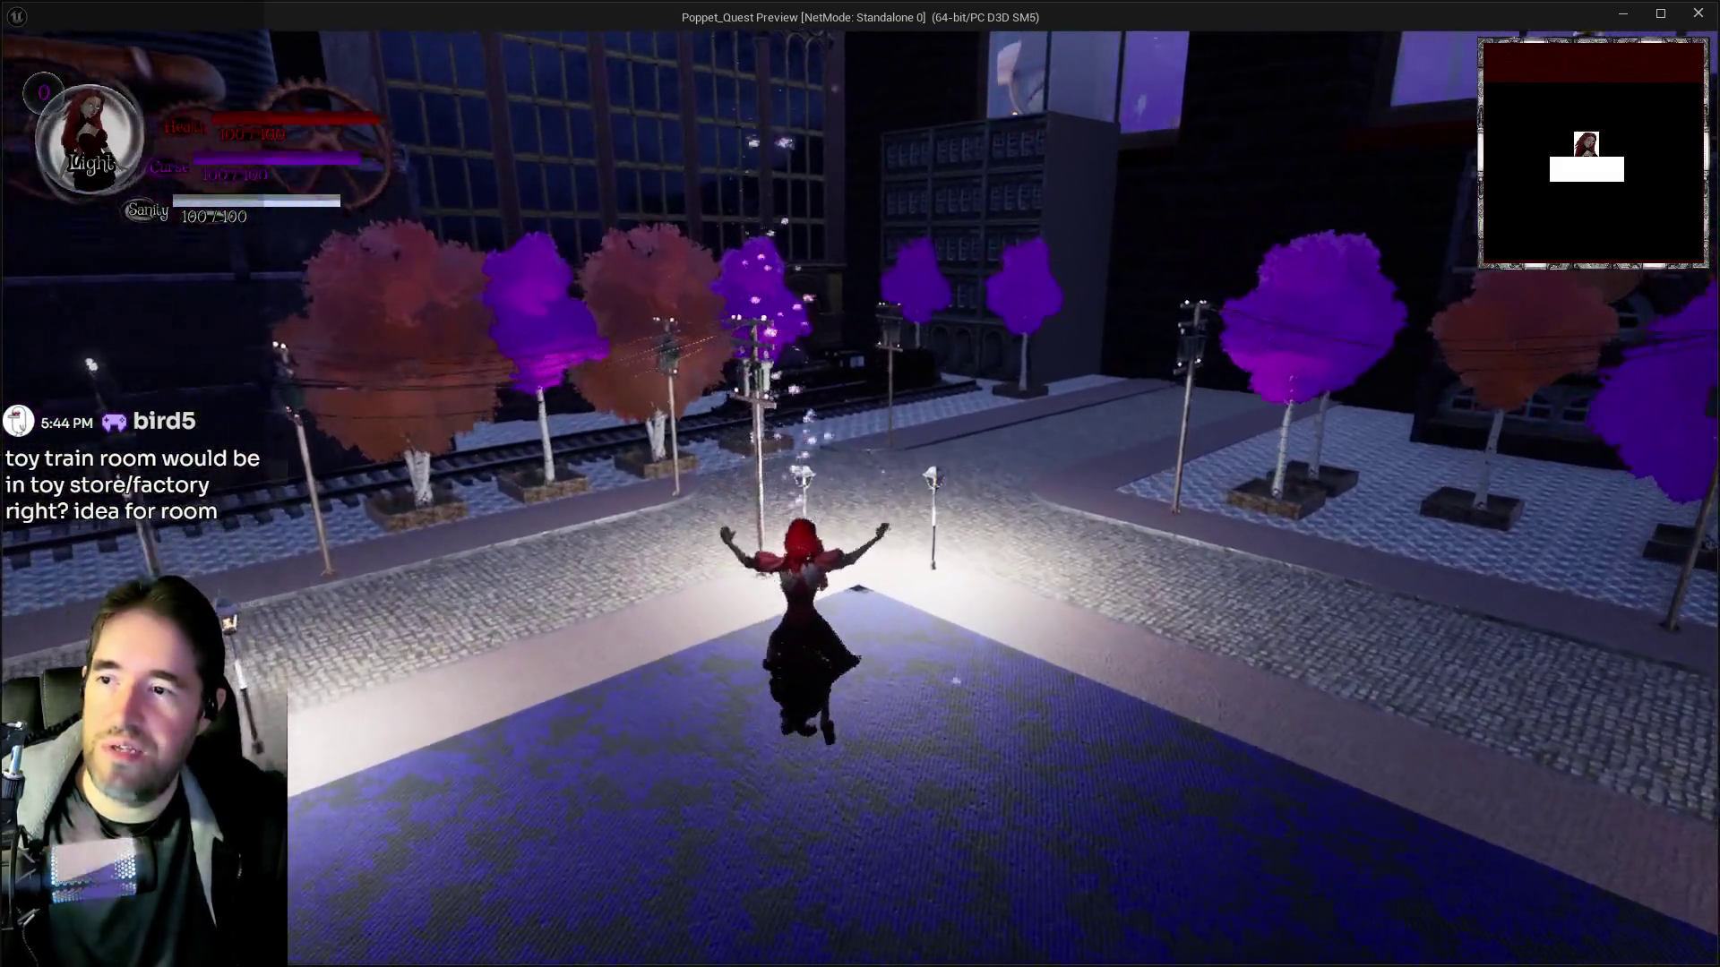
{"action": "key", "text": "shift"}
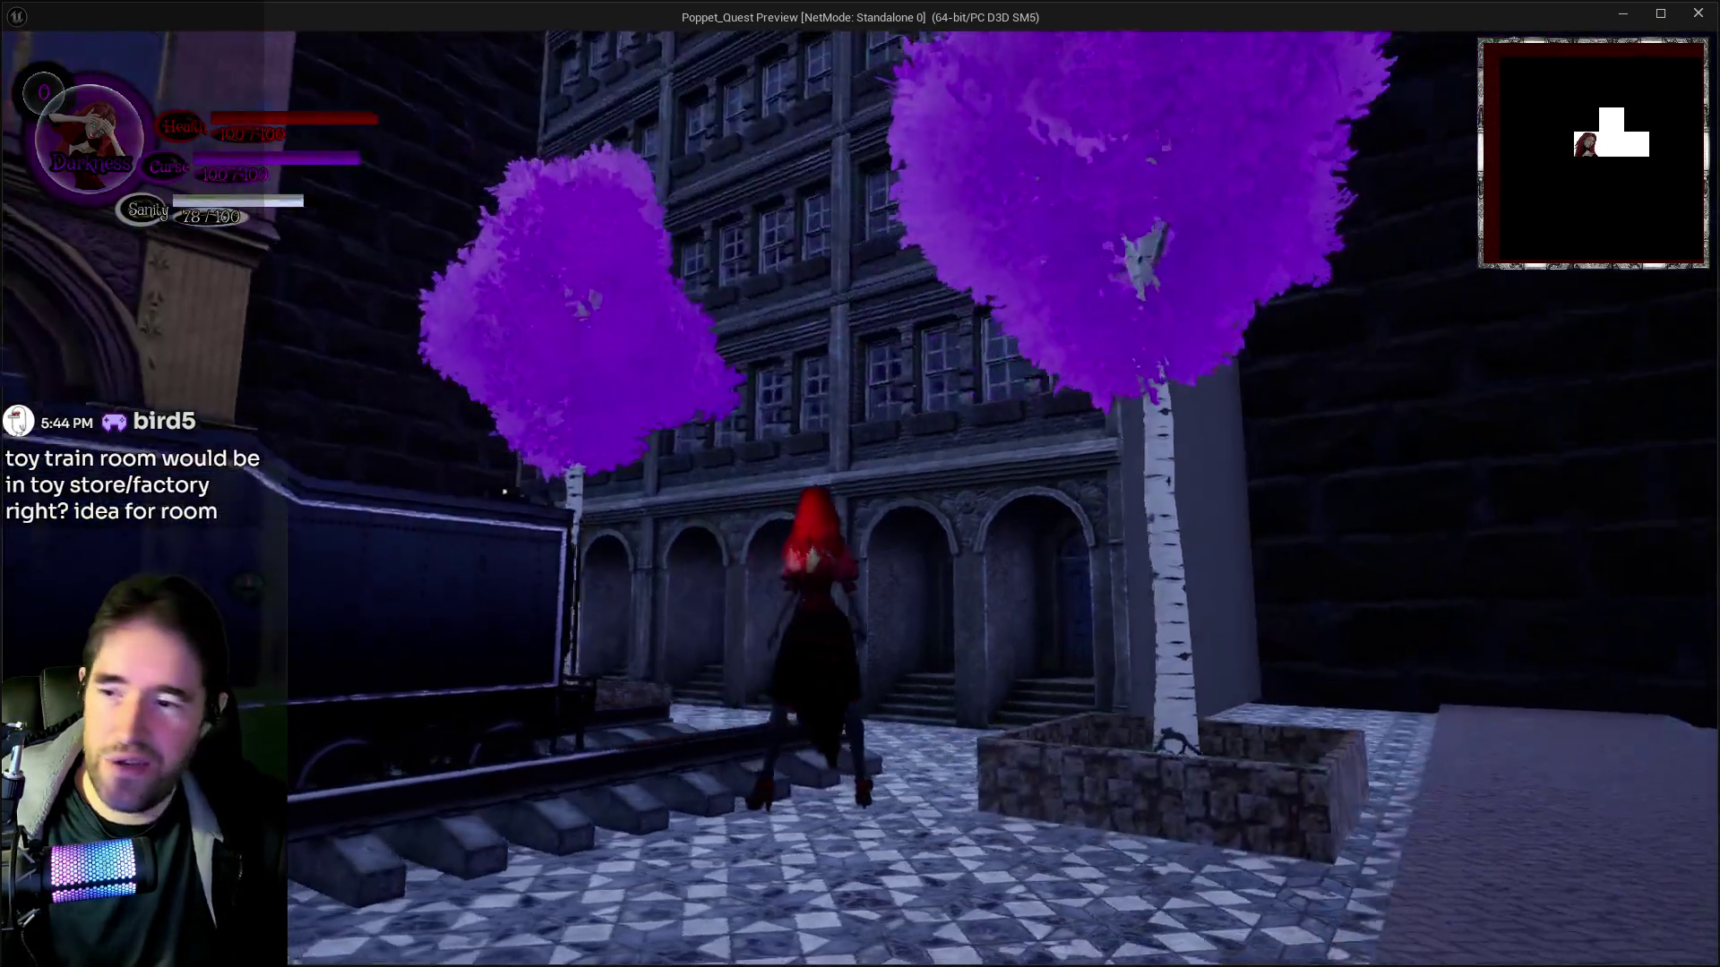
{"action": "key", "text": "w"}
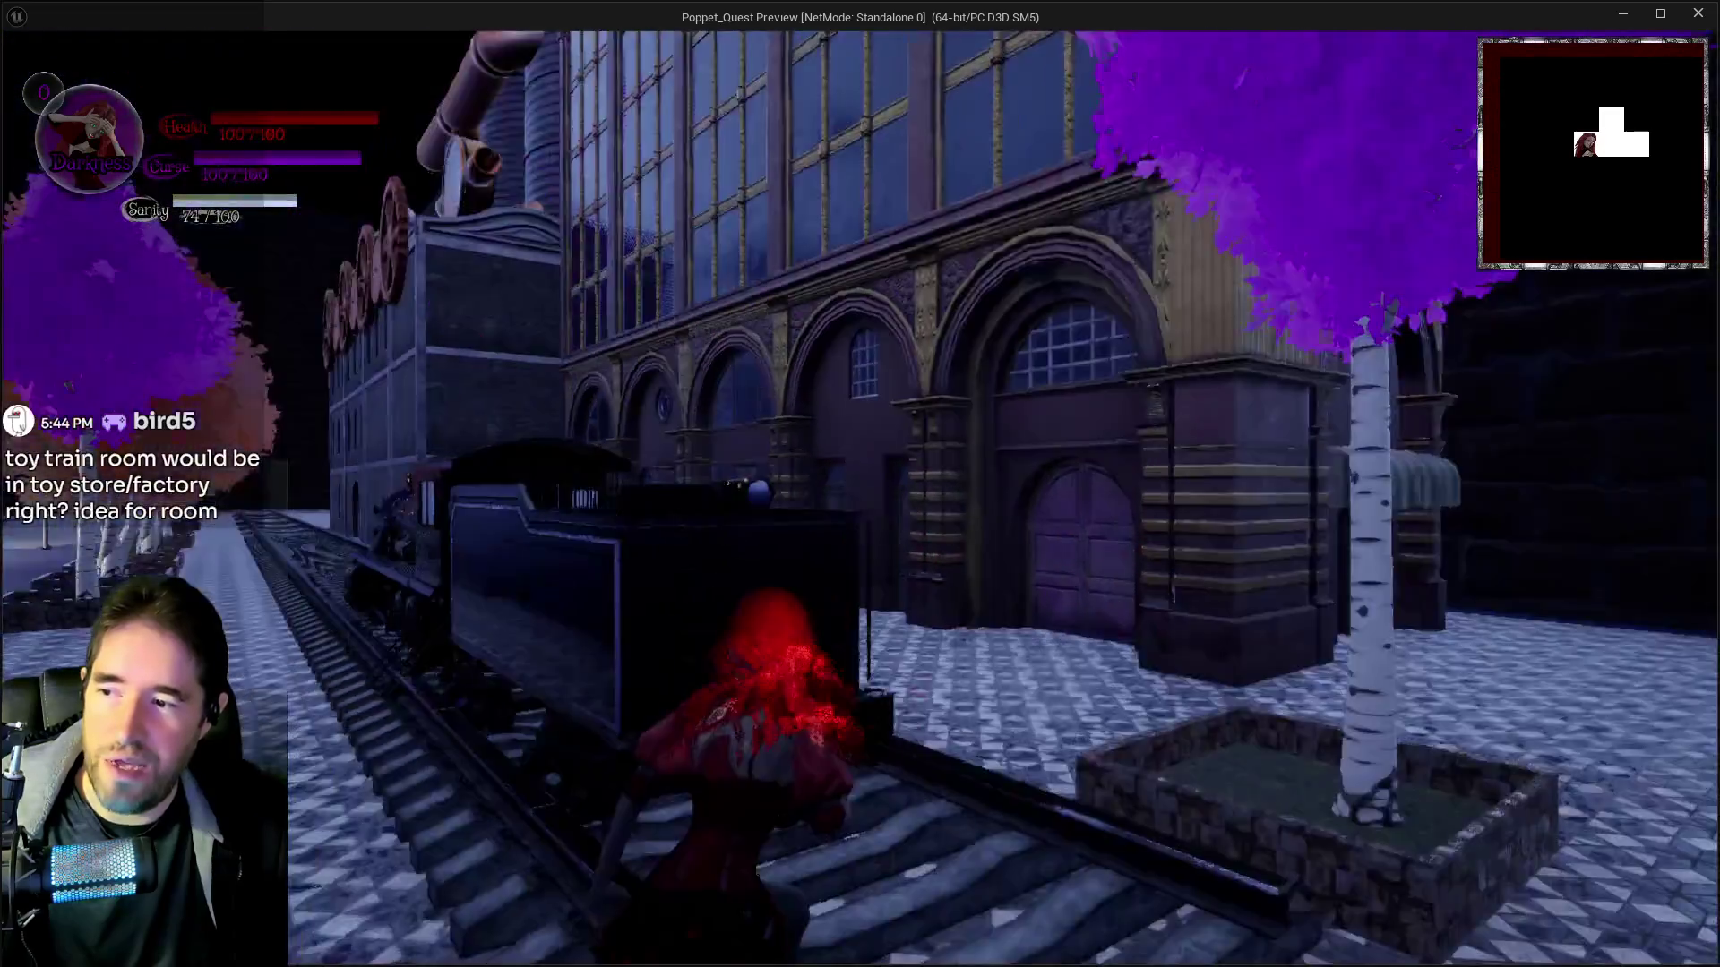
{"action": "key", "text": "space"}
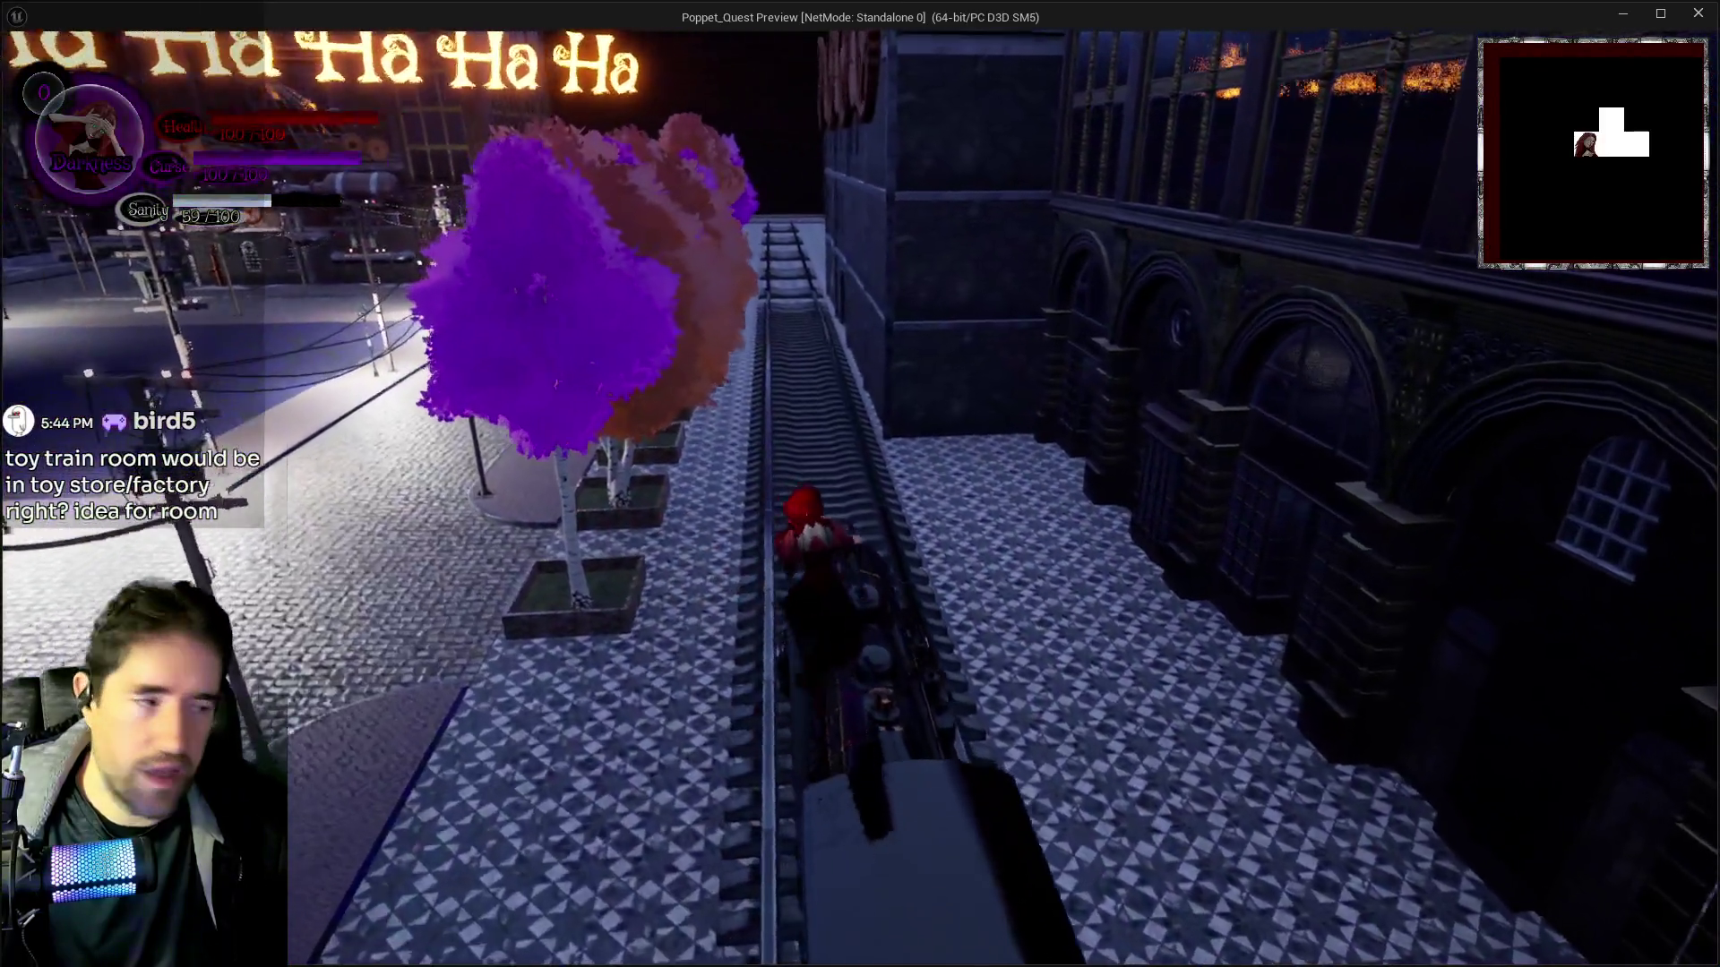
Run off the train, around the street corner along the tree-lined street, then exit to the editor
{"action": "key", "text": "w"}
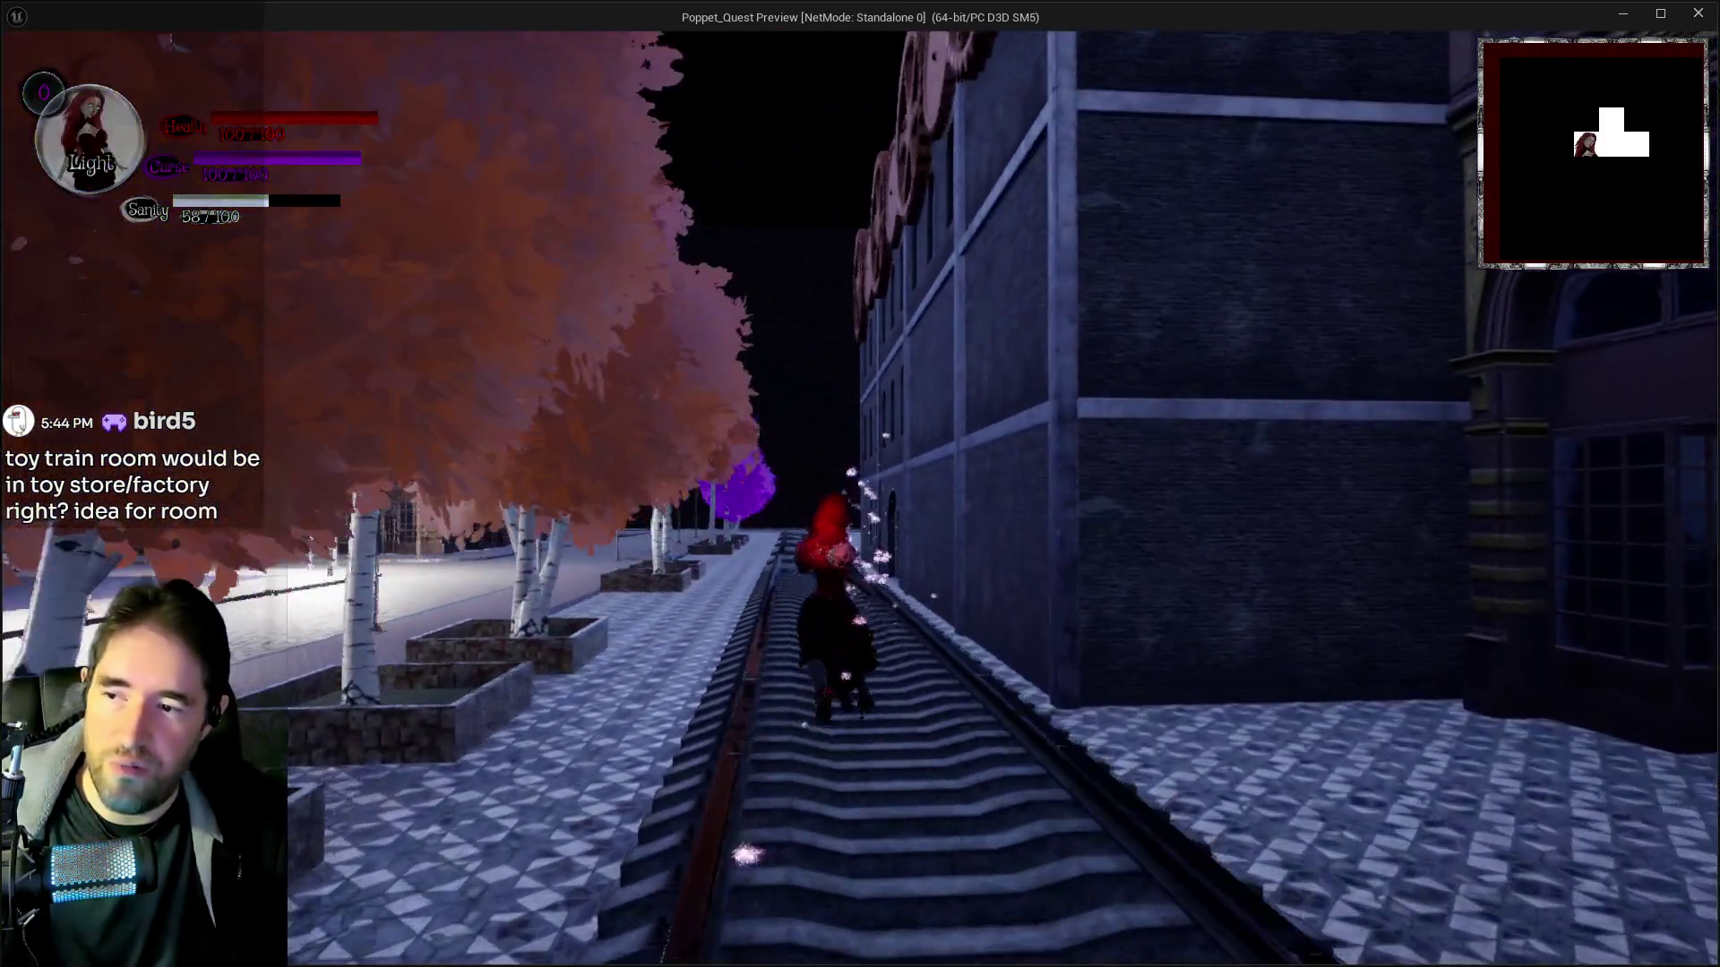
{"action": "key", "text": "a"}
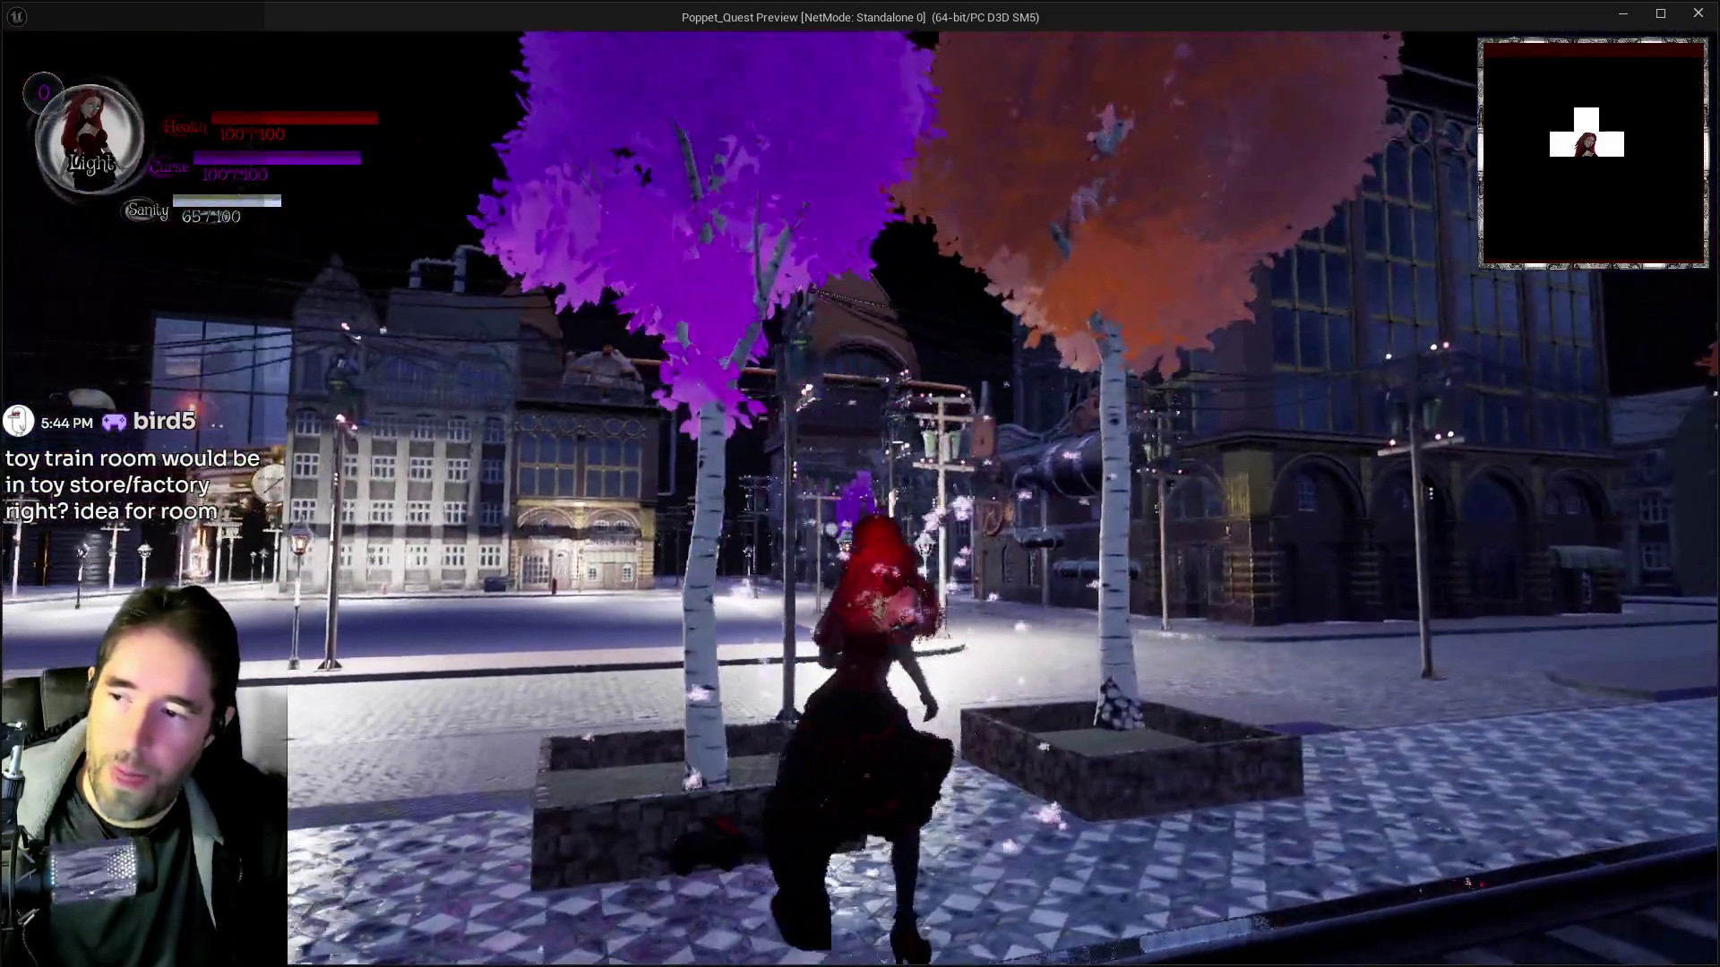
{"action": "key", "text": "d"}
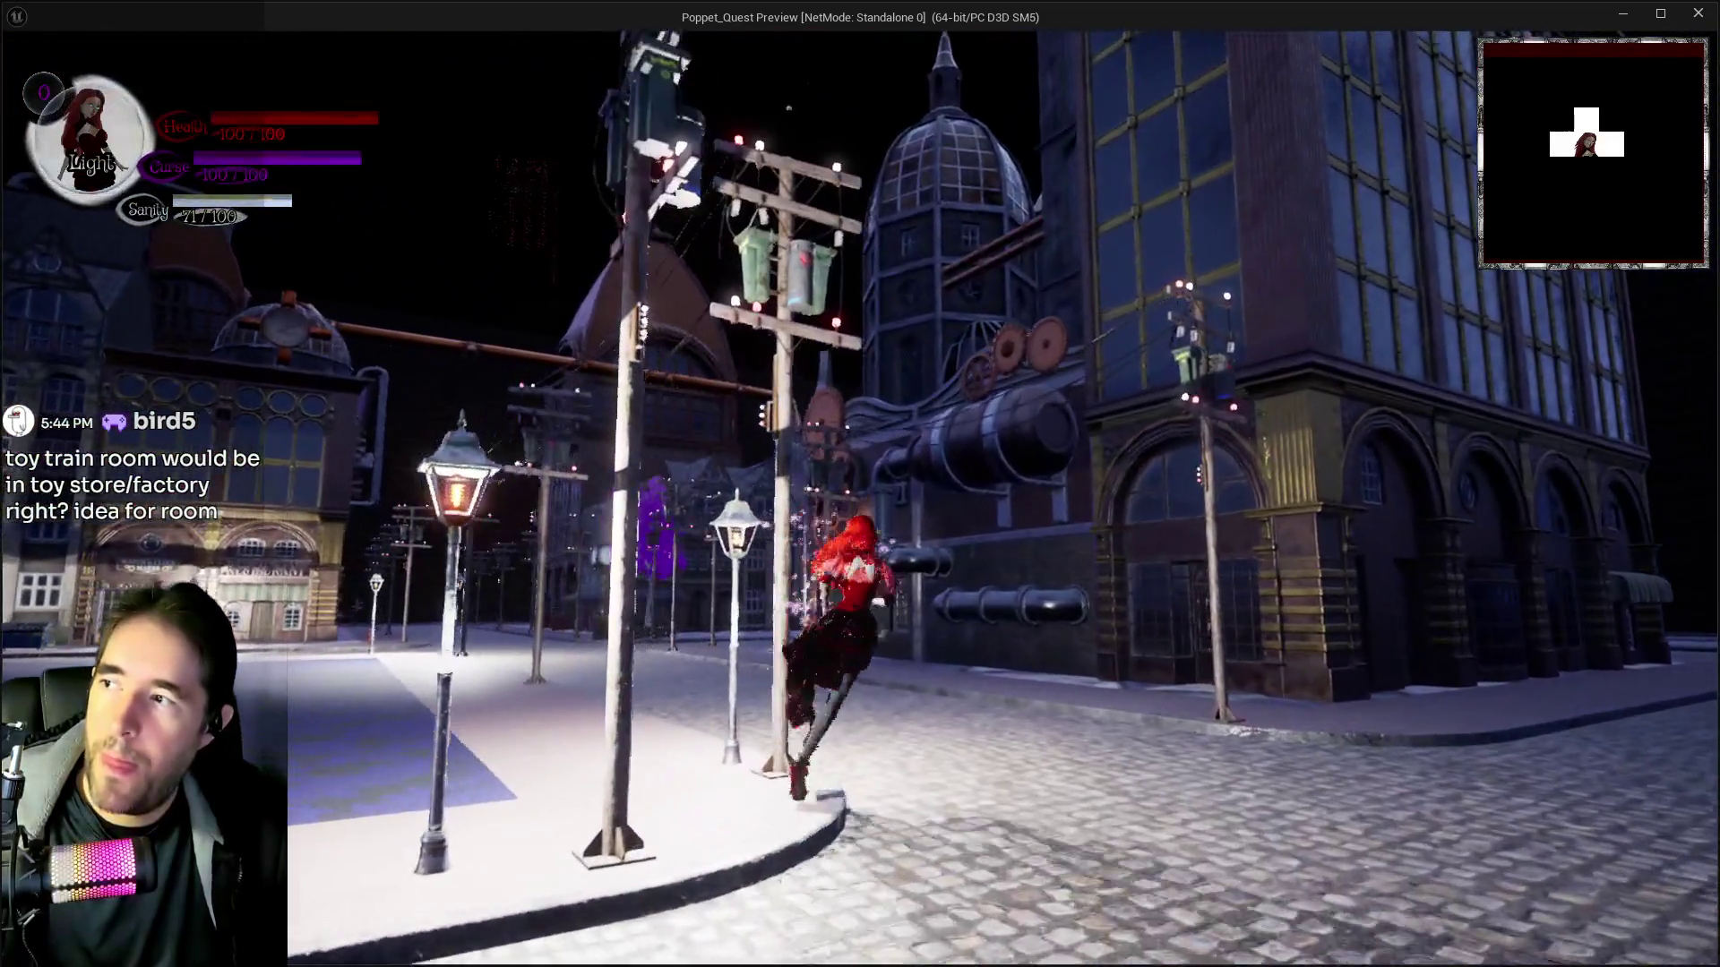
{"action": "key", "text": "a"}
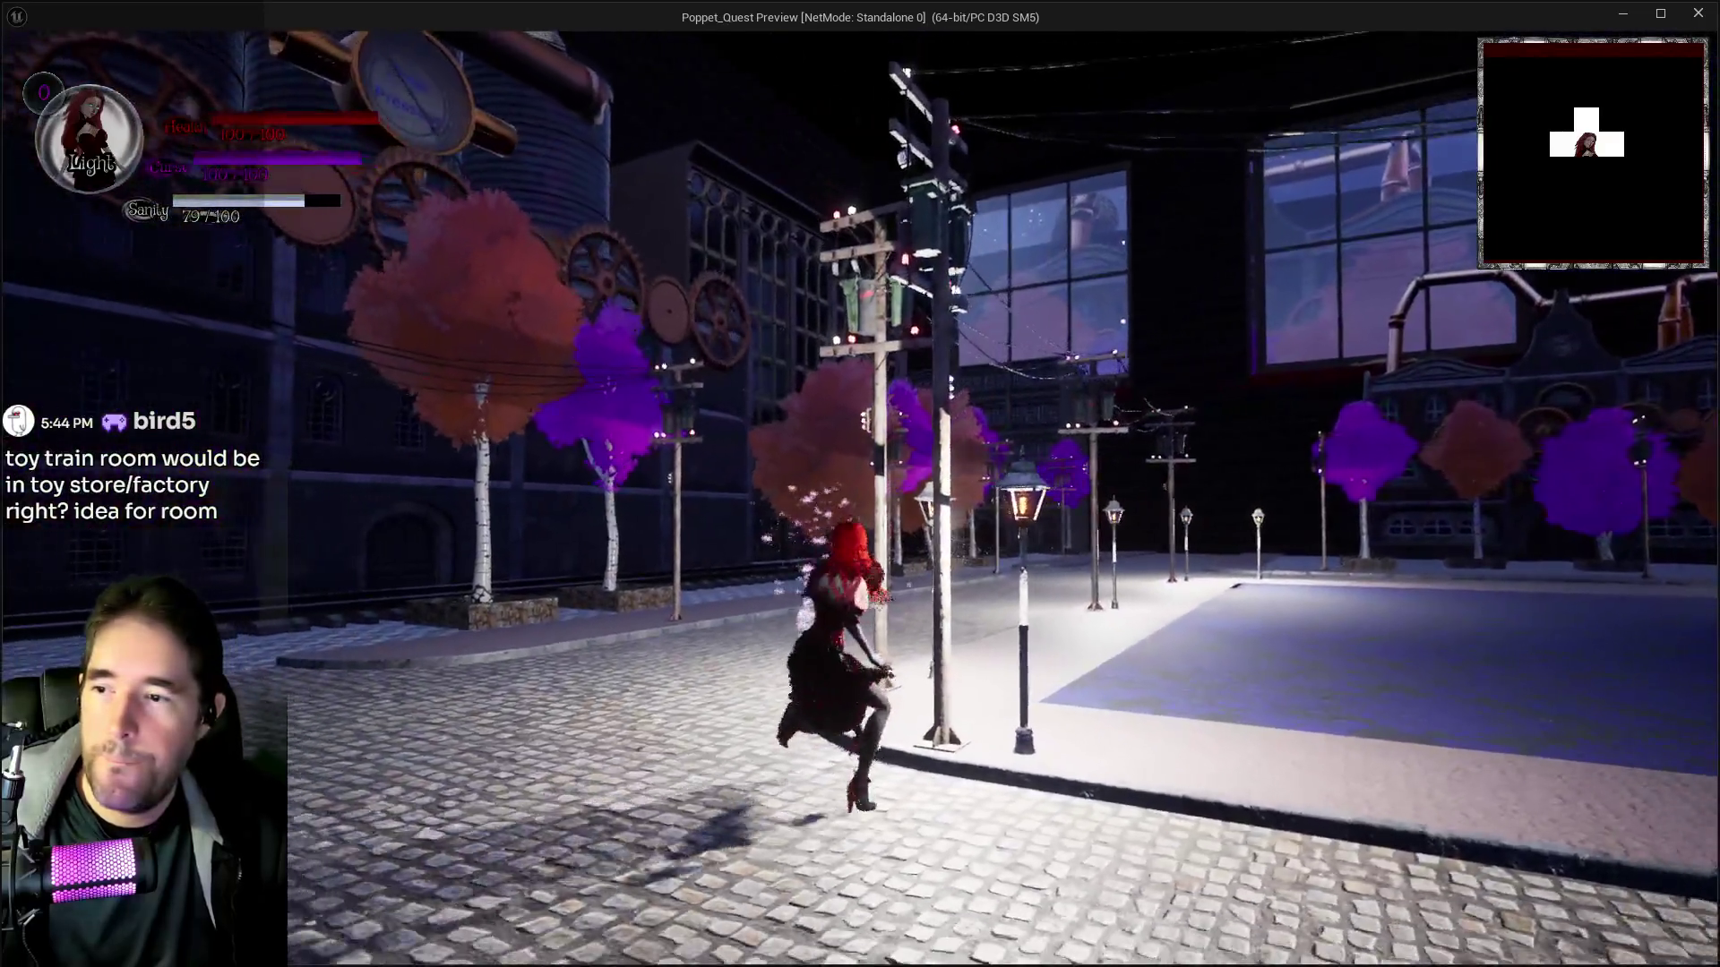
{"action": "key", "text": "d"}
{"action": "key", "text": "alt+Tab"}
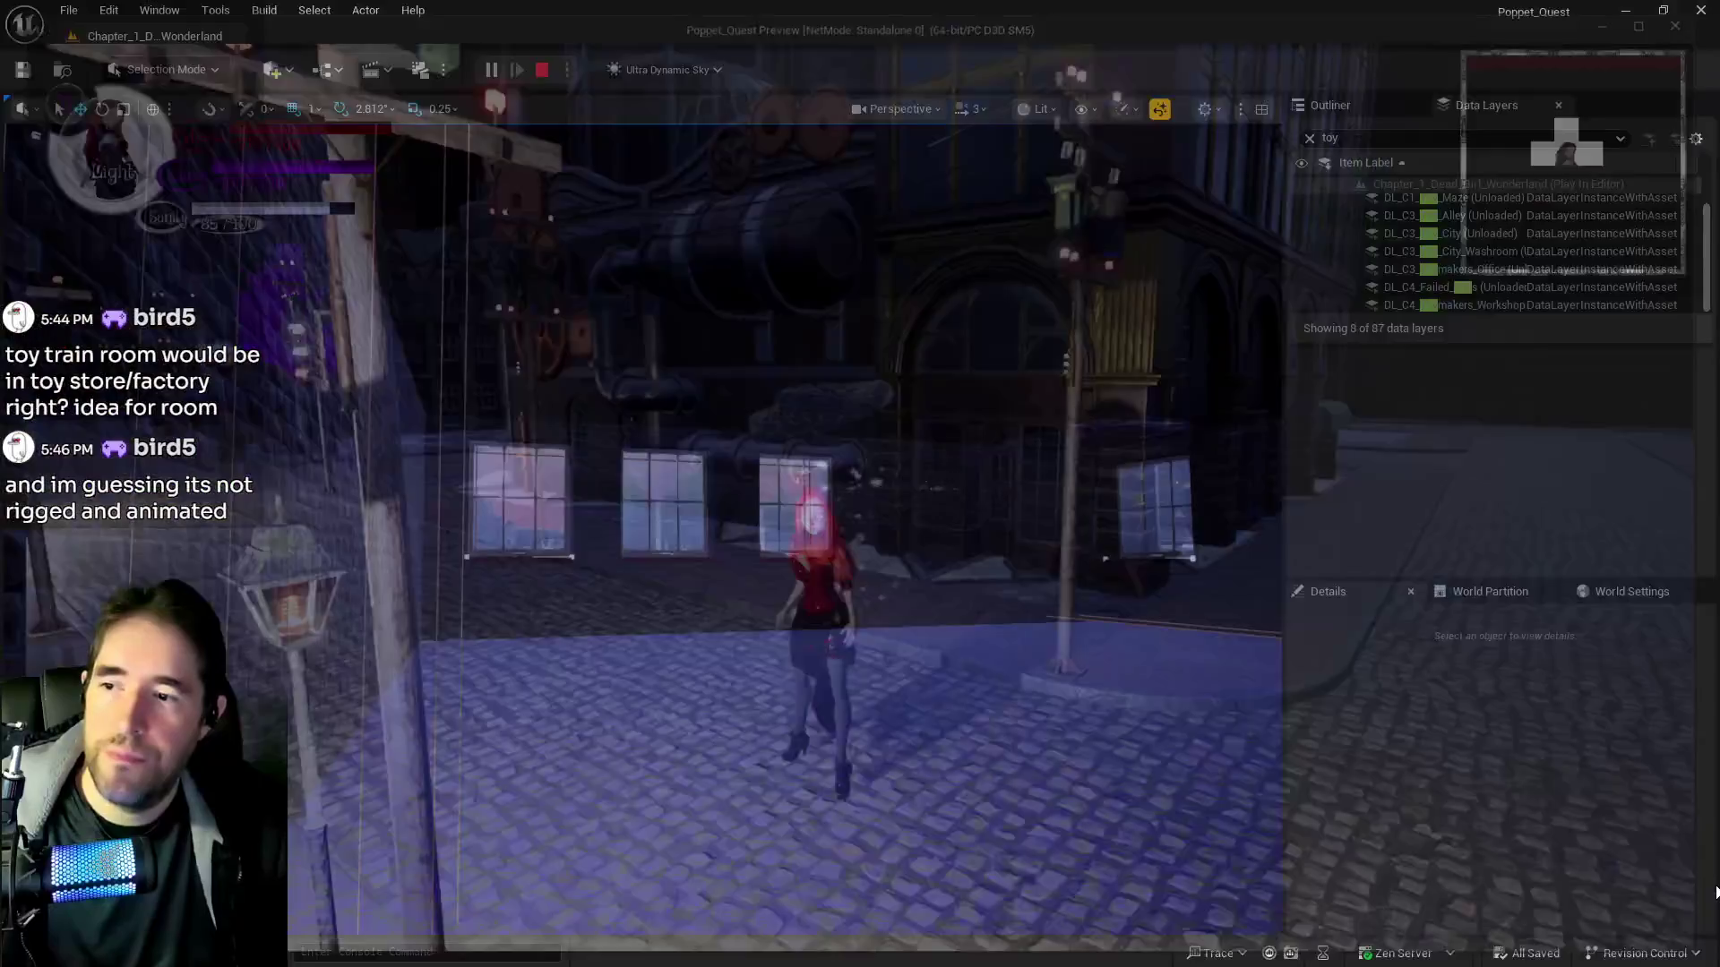
Stop the session, clear the 'toy' Data Layers filter to show all 87 layers, and frame BP_Door_106
{"action": "key", "text": "Escape"}
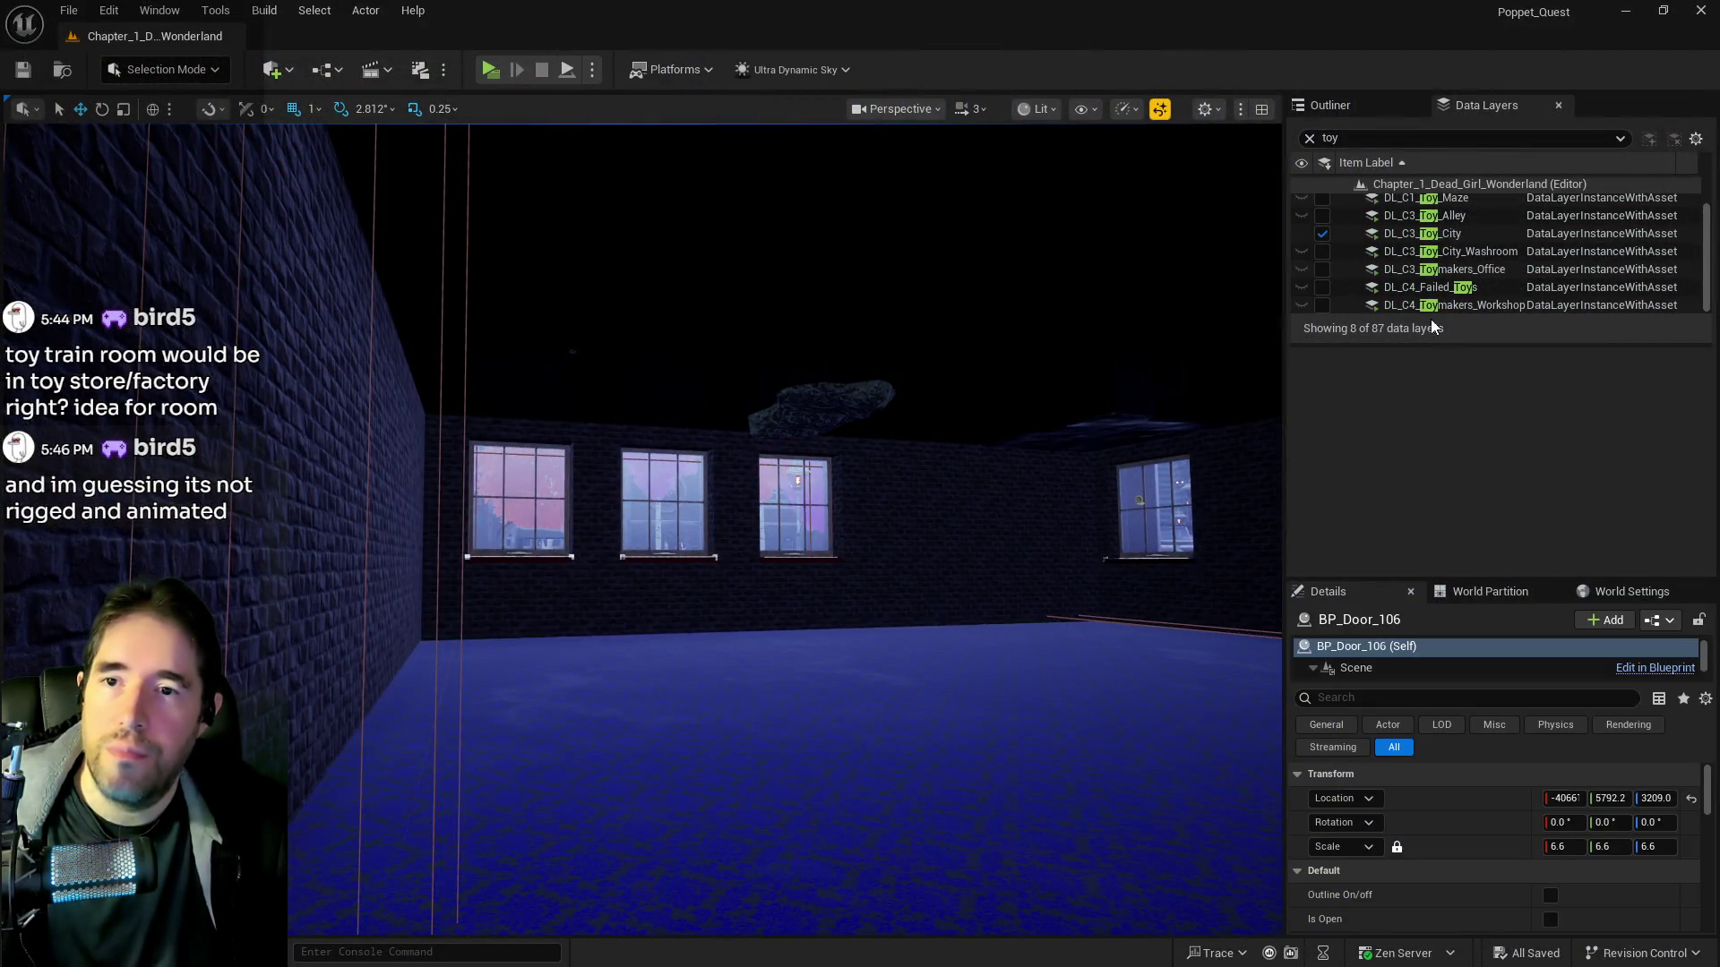
{"action": "left_click", "coordinate": [1414, 273]}
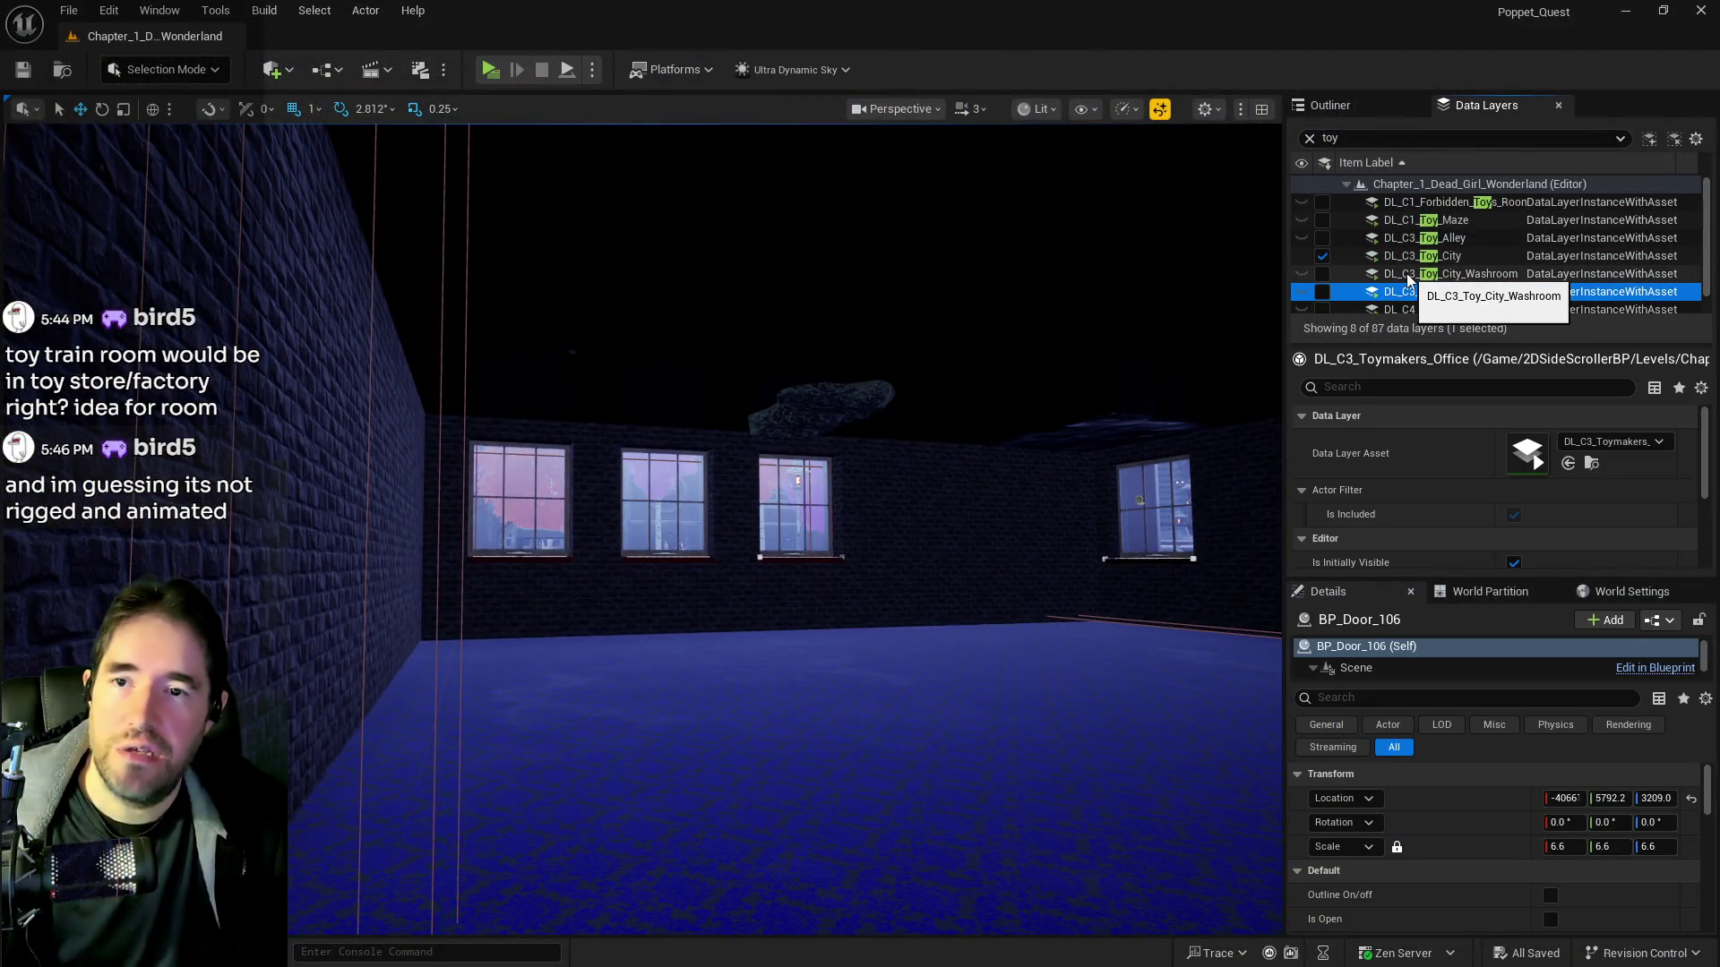
{"action": "left_click", "coordinate": [1309, 138]}
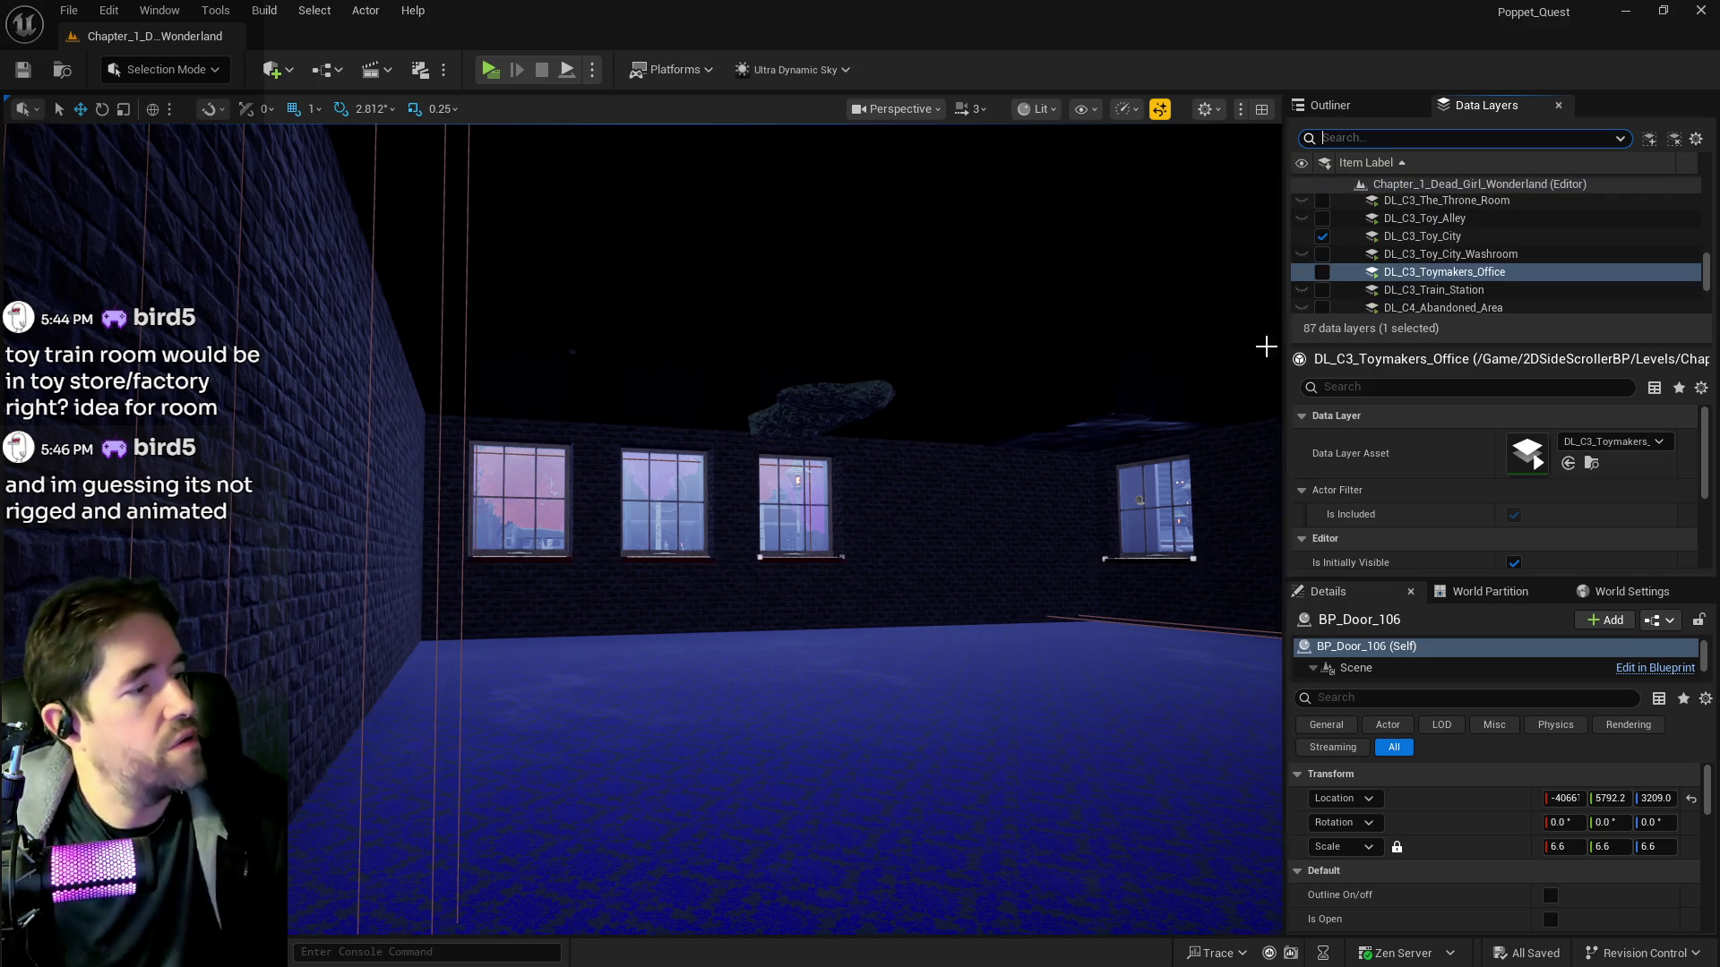
{"action": "mouse_move", "coordinate": [572, 352]}
{"action": "left_mouse_down"}
{"action": "mouse_move", "coordinate": [502, 345]}
{"action": "mouse_move", "coordinate": [565, 337]}
{"action": "mouse_move", "coordinate": [502, 340]}
{"action": "mouse_move", "coordinate": [564, 349]}
{"action": "mouse_move", "coordinate": [519, 354]}
{"action": "mouse_move", "coordinate": [753, 596]}
{"action": "left_mouse_up"}
{"action": "key", "text": "f"}
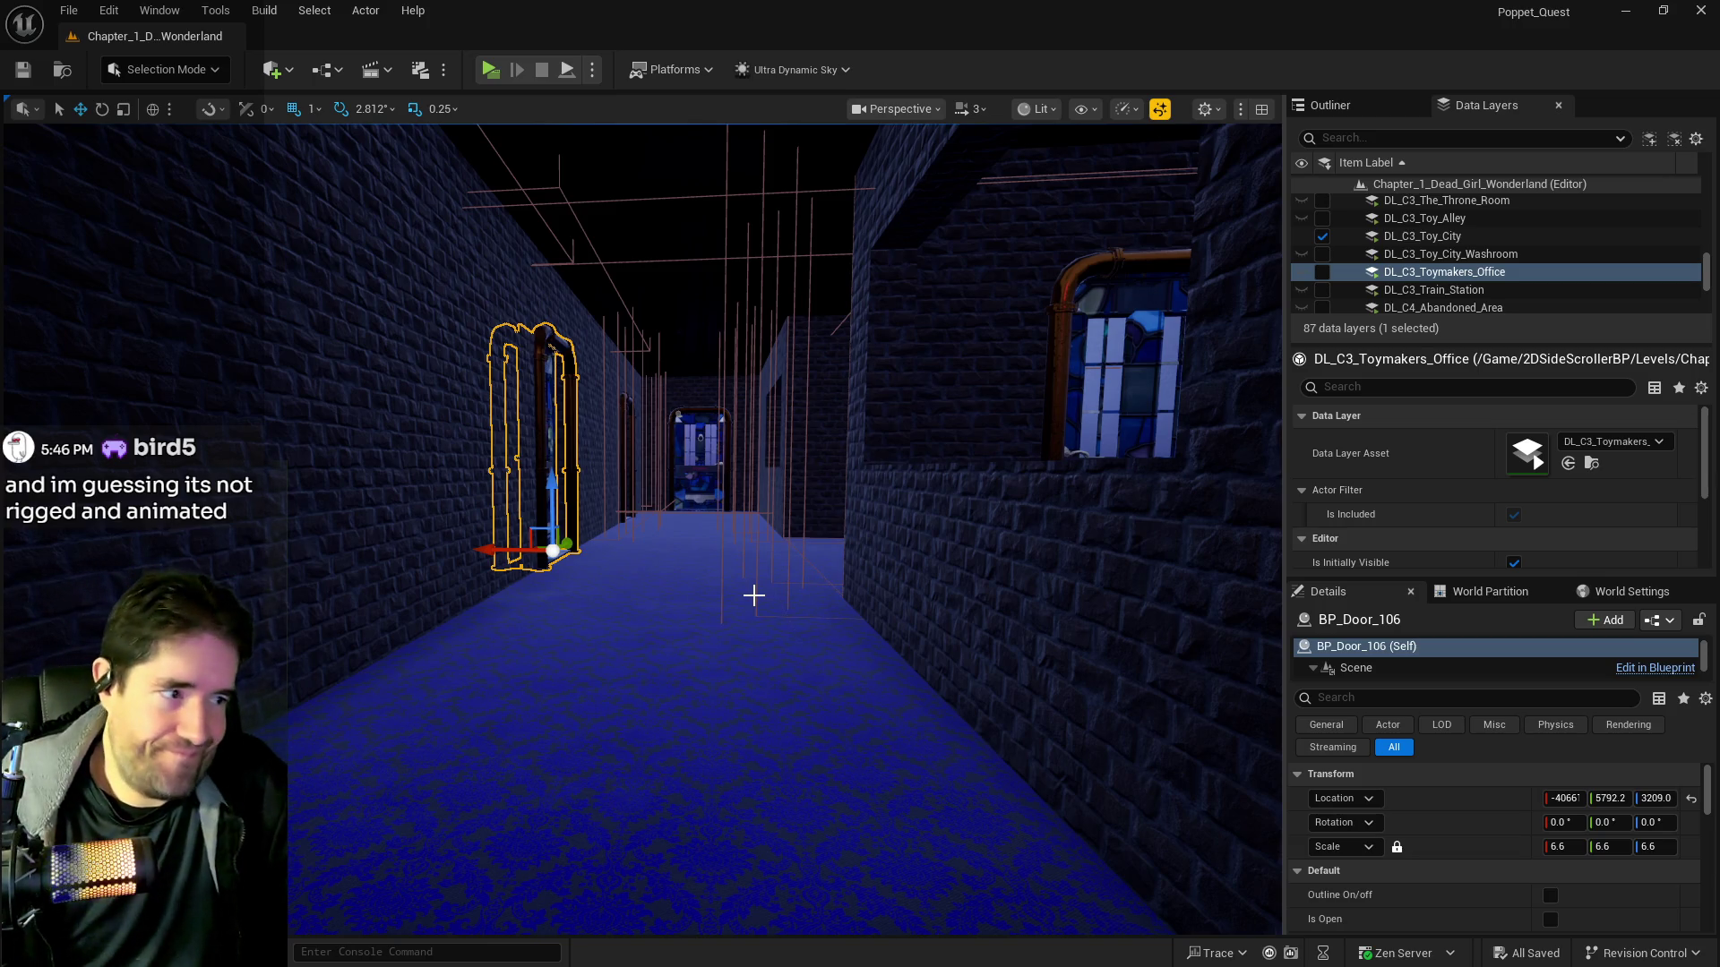
Back out down the empty corridor and select DL_C3_Haunted_Gallery in the Data Layers list
{"action": "mouse_move", "coordinate": [841, 576]}
{"action": "left_mouse_down"}
{"action": "mouse_move", "coordinate": [841, 537]}
{"action": "mouse_move", "coordinate": [940, 376]}
{"action": "mouse_move", "coordinate": [788, 483]}
{"action": "mouse_move", "coordinate": [770, 448]}
{"action": "mouse_move", "coordinate": [762, 466]}
{"action": "left_mouse_up"}
{"action": "scroll", "coordinate": [1408, 252], "scroll_direction": "down", "scroll_amount": 5}
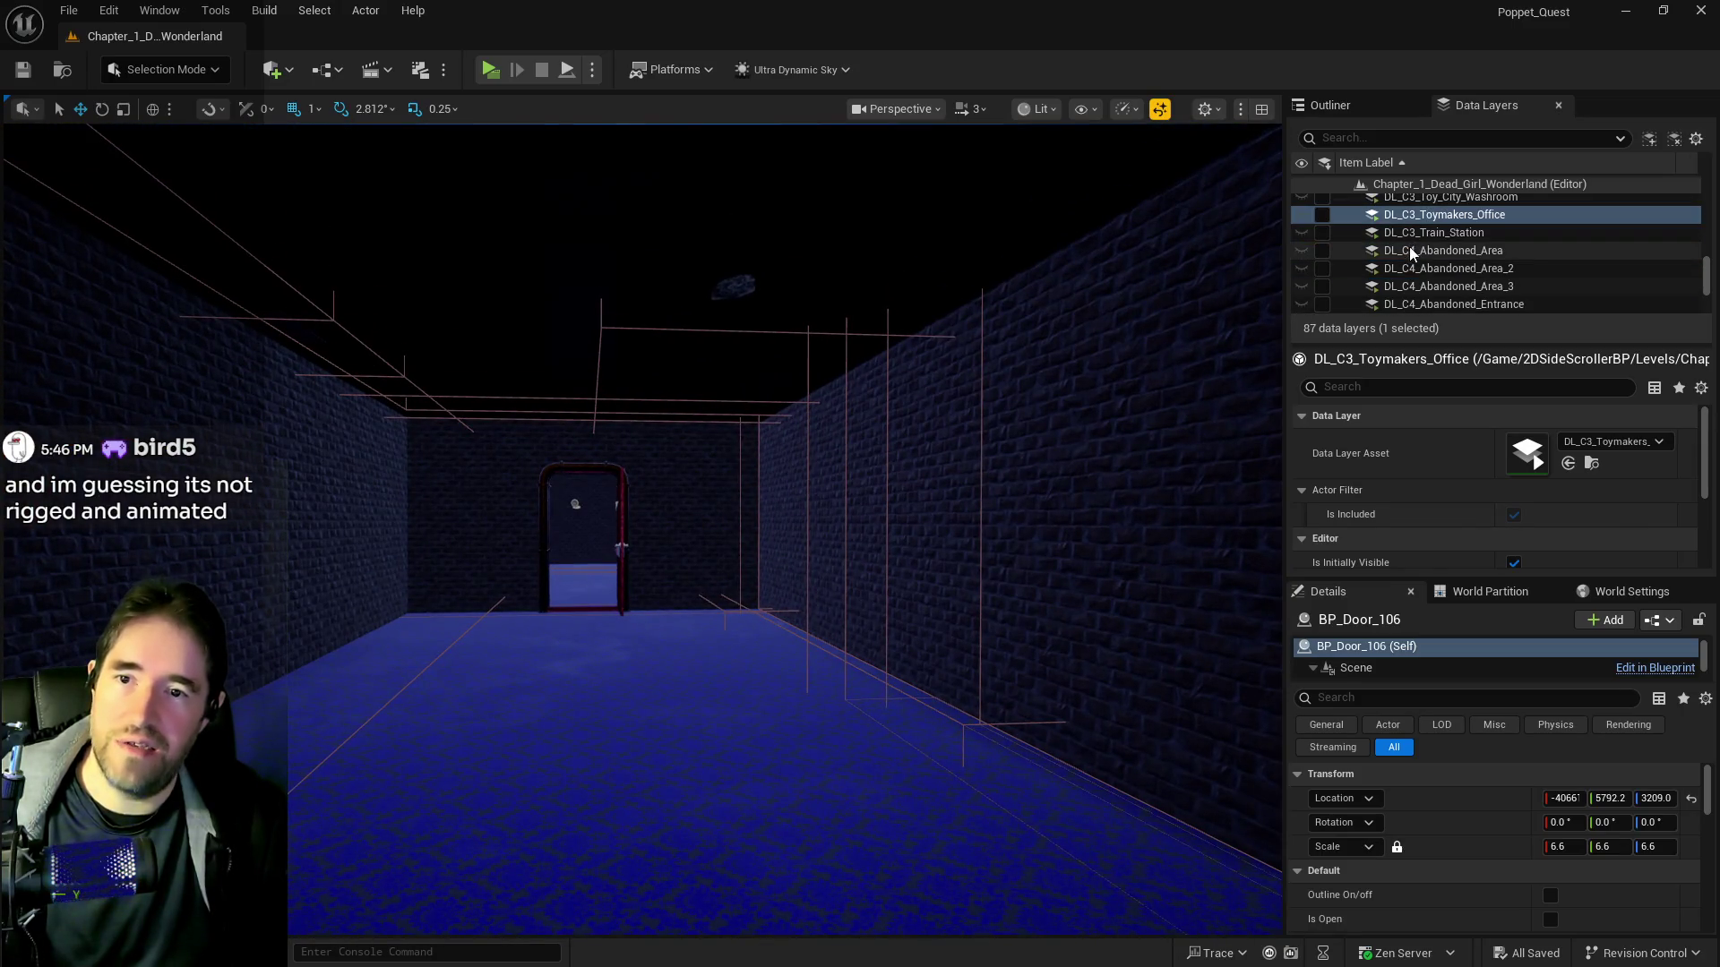
{"action": "scroll", "coordinate": [1407, 254], "scroll_direction": "up", "scroll_amount": 3}
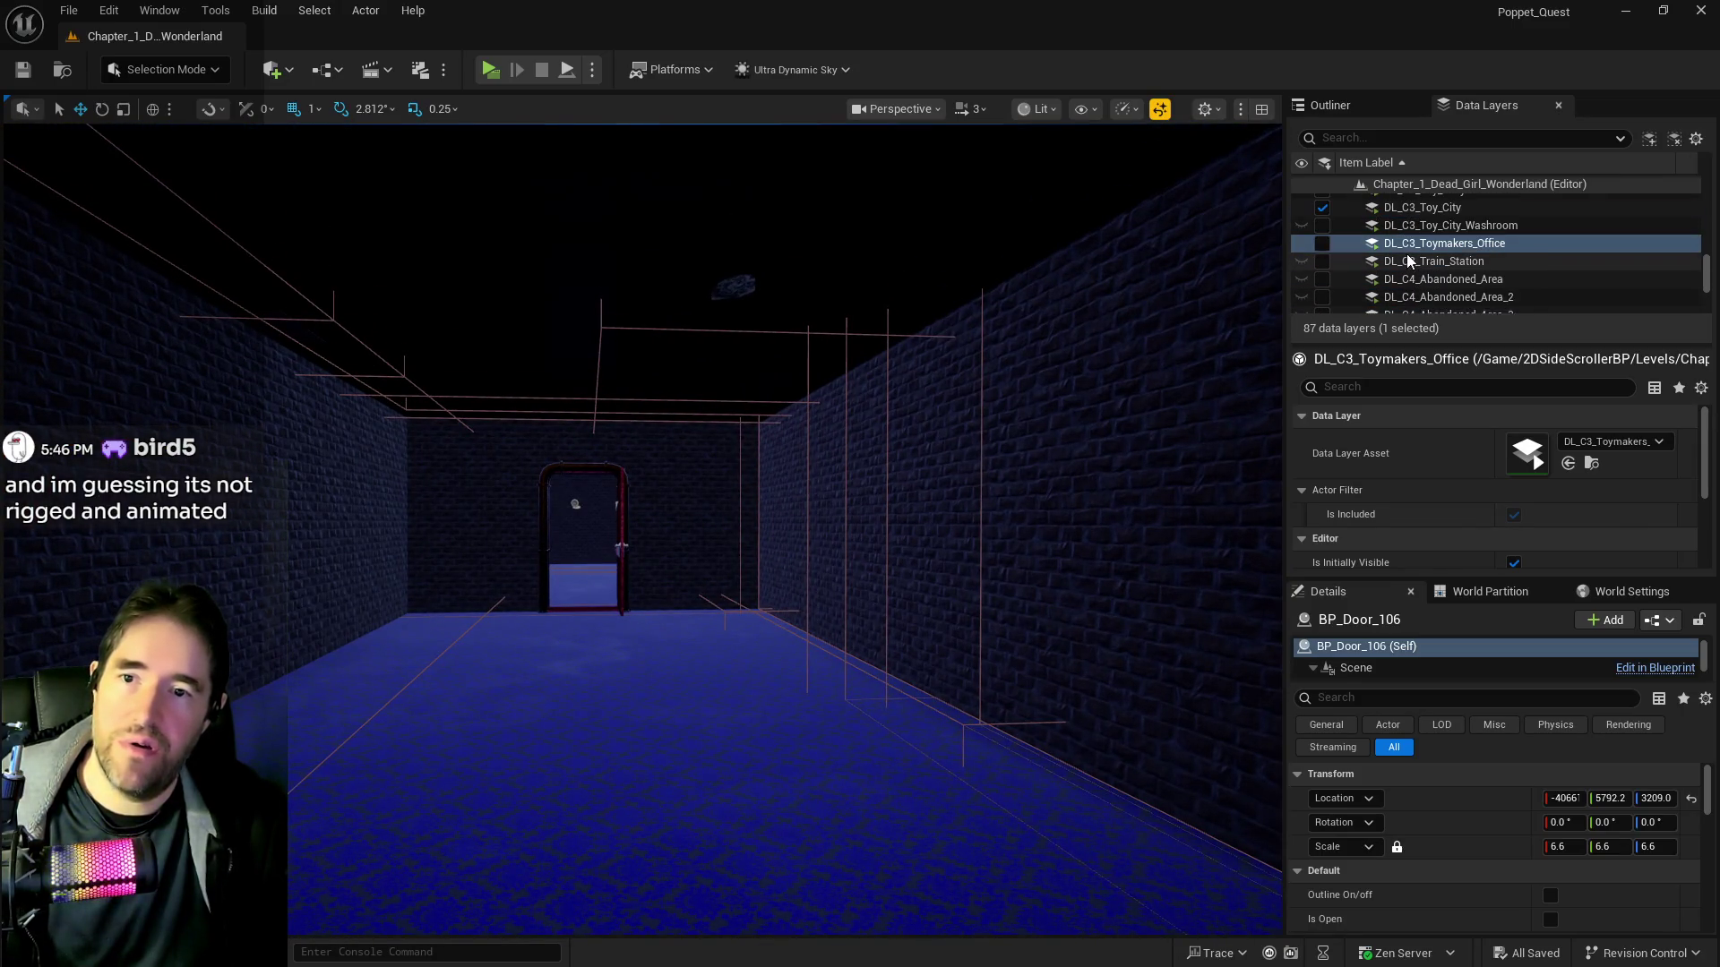
{"action": "scroll", "coordinate": [1407, 255], "scroll_direction": "up", "scroll_amount": 5}
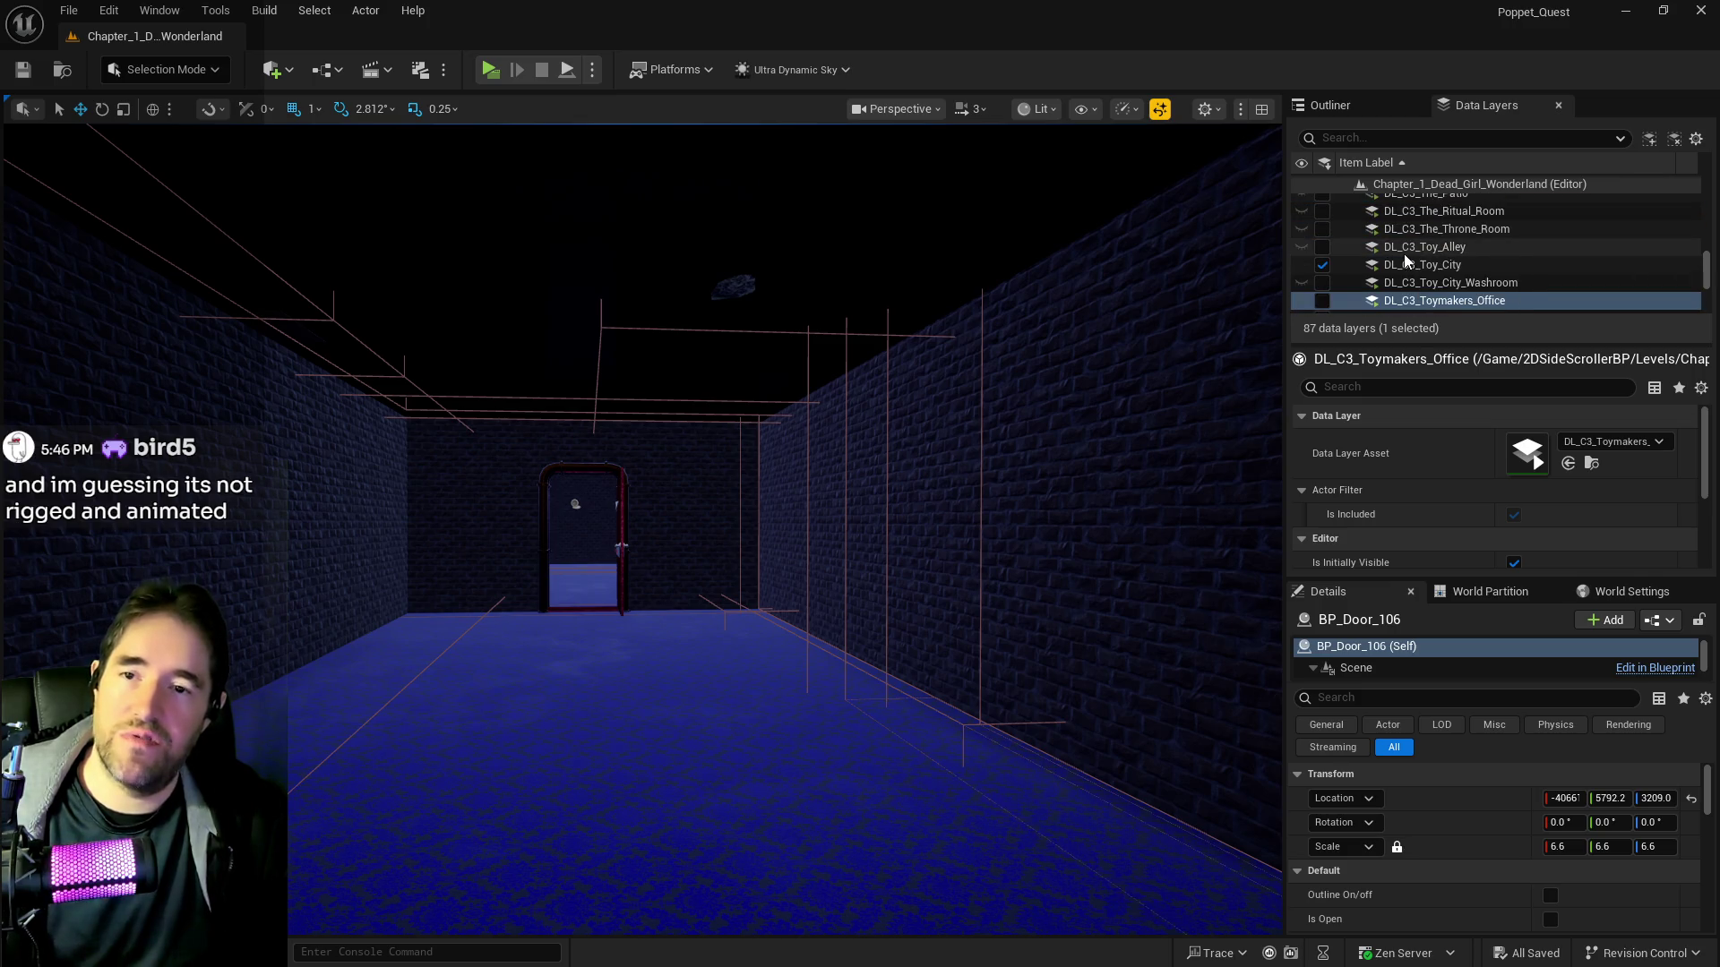
{"action": "scroll", "coordinate": [1403, 254], "scroll_direction": "up", "scroll_amount": 6}
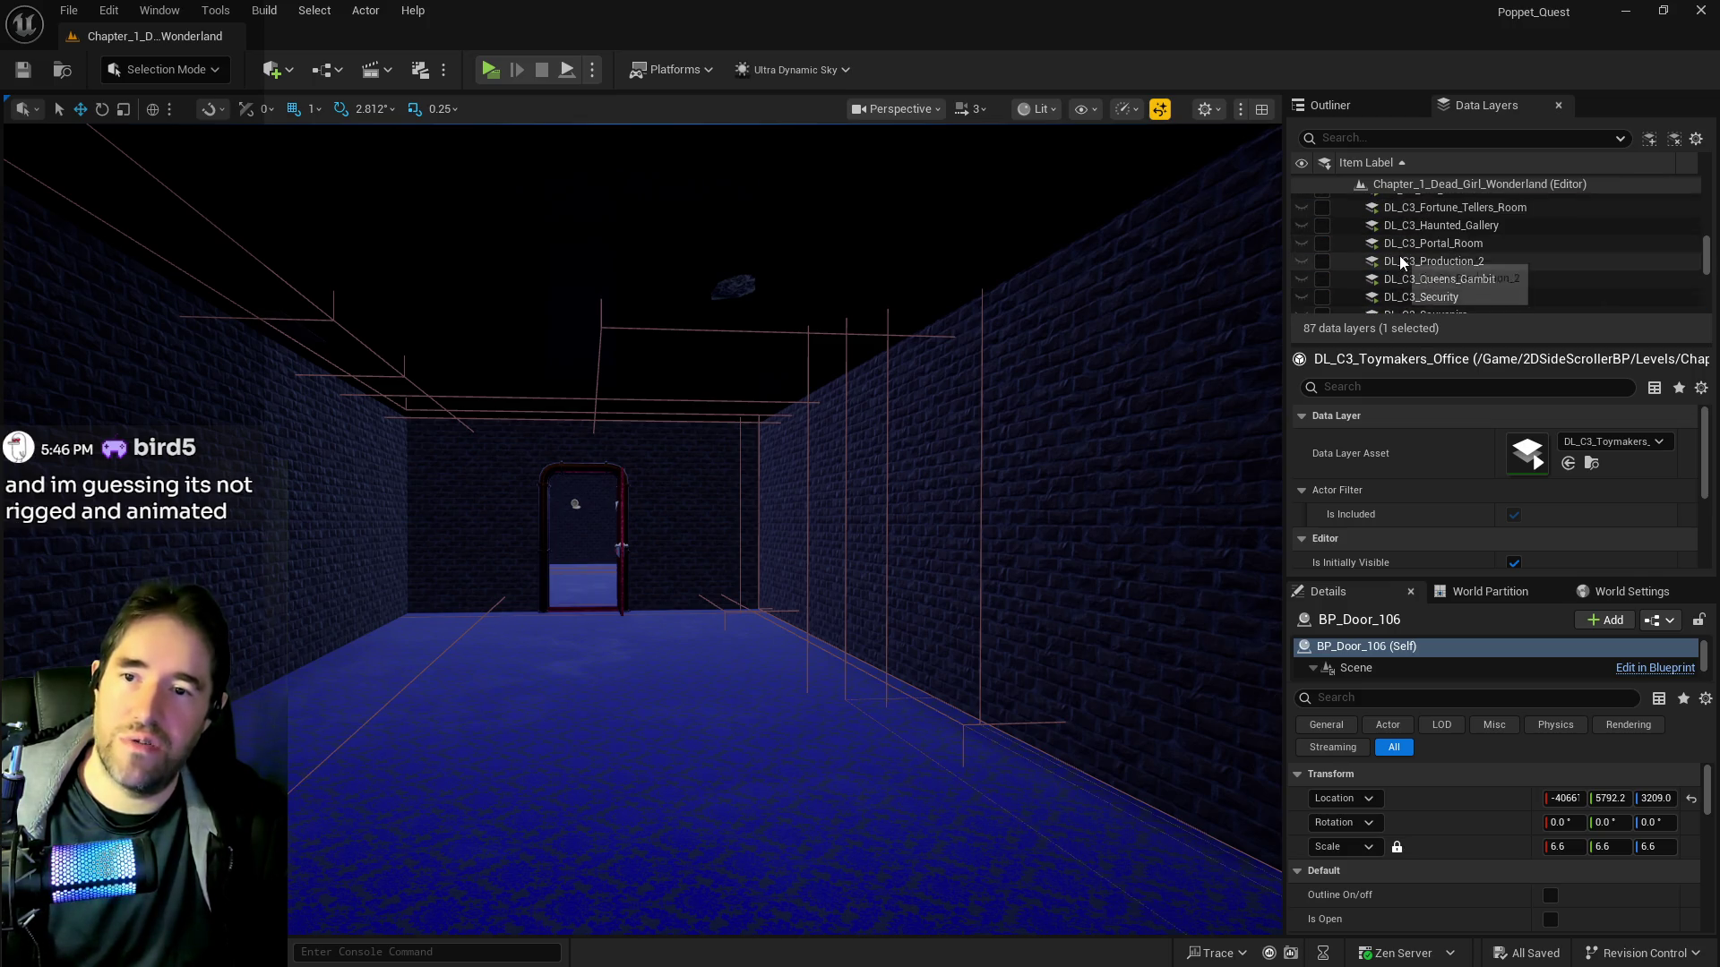
{"action": "scroll", "coordinate": [1402, 254], "scroll_direction": "down", "scroll_amount": 5}
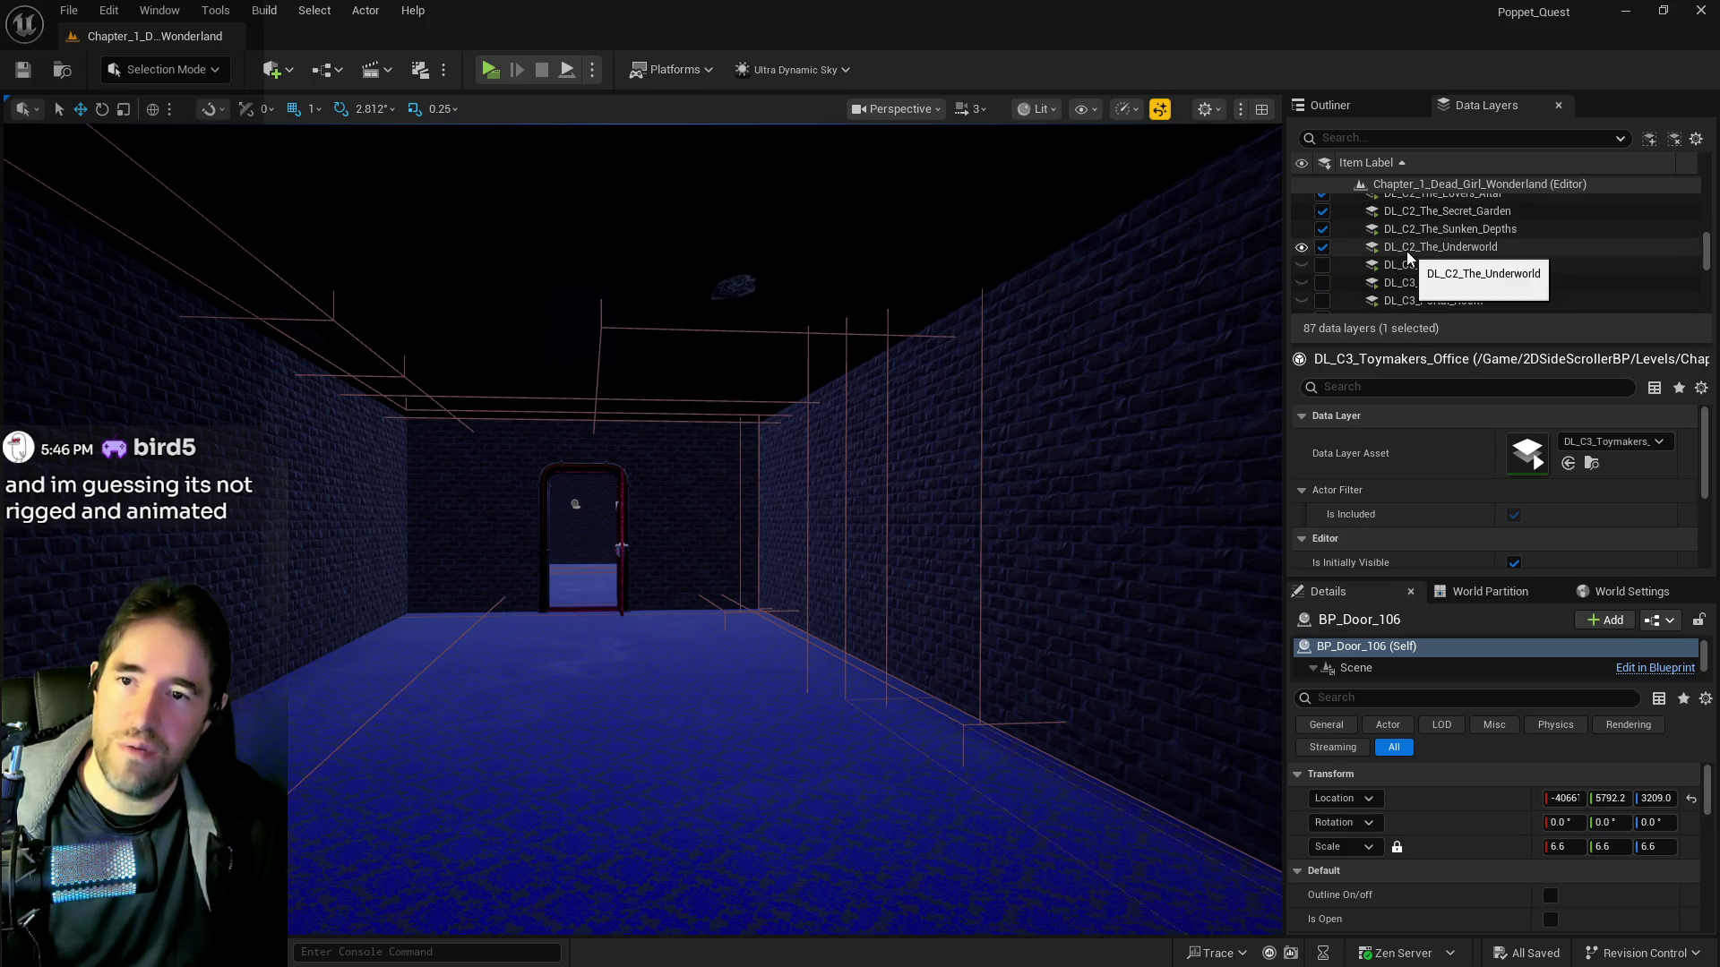
{"action": "scroll", "coordinate": [1404, 255], "scroll_direction": "up", "scroll_amount": 3}
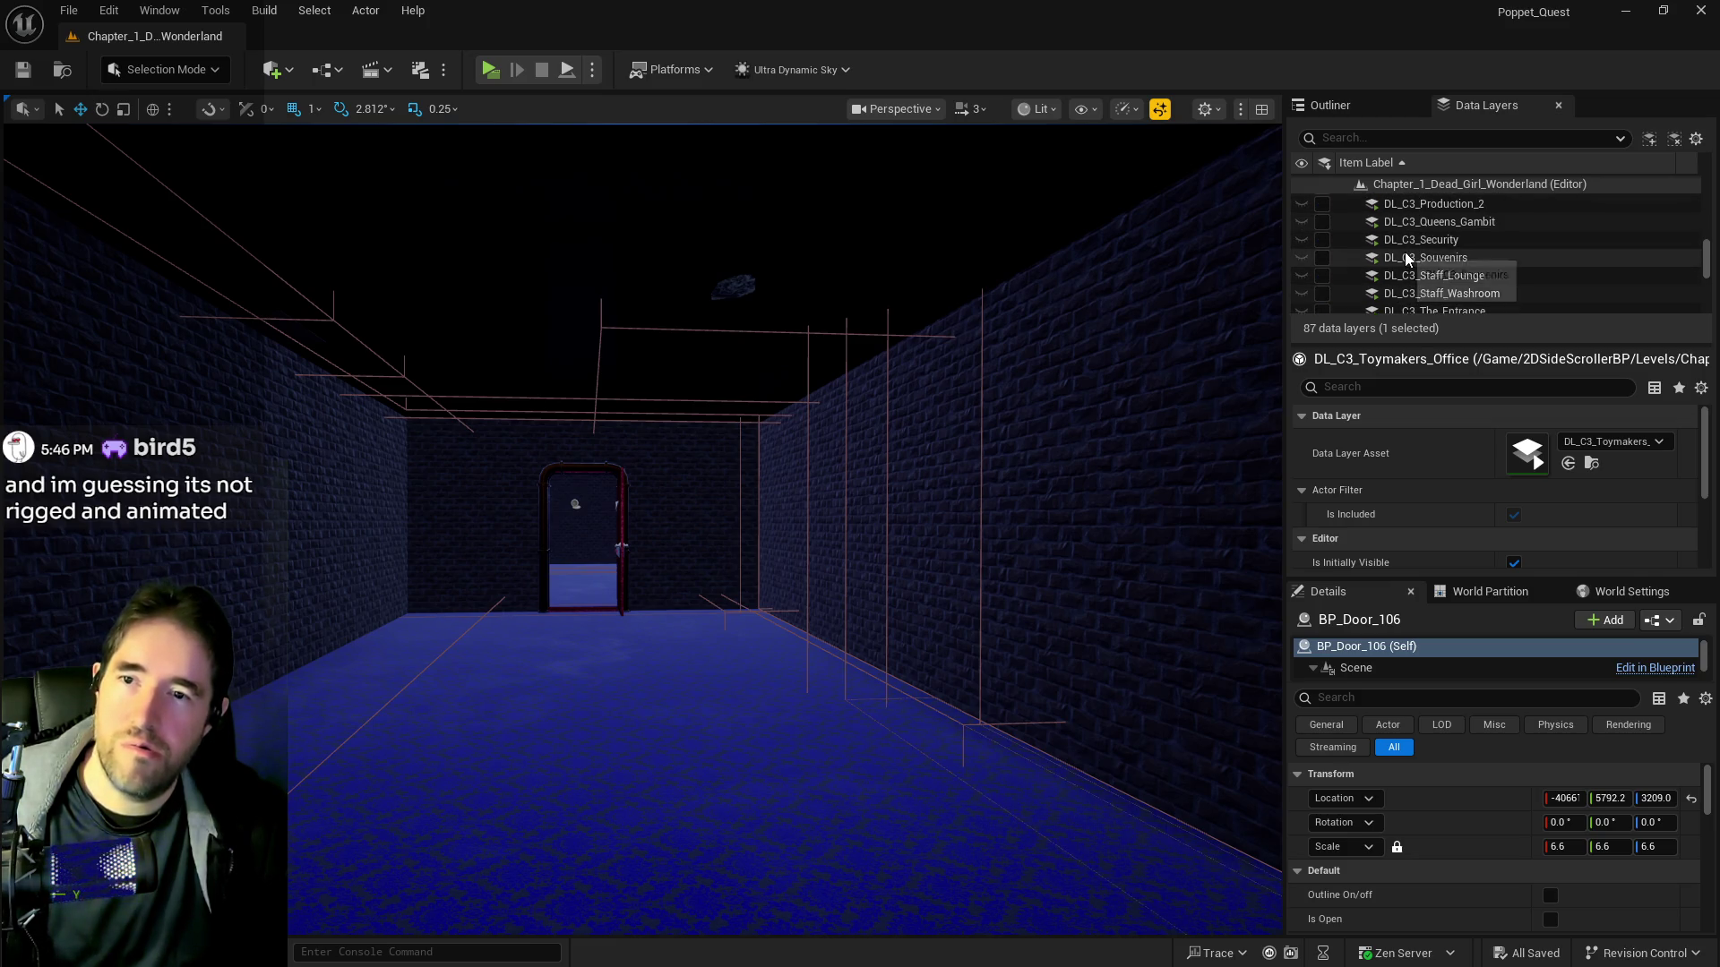
{"action": "scroll", "coordinate": [1404, 260], "scroll_direction": "up", "scroll_amount": 1}
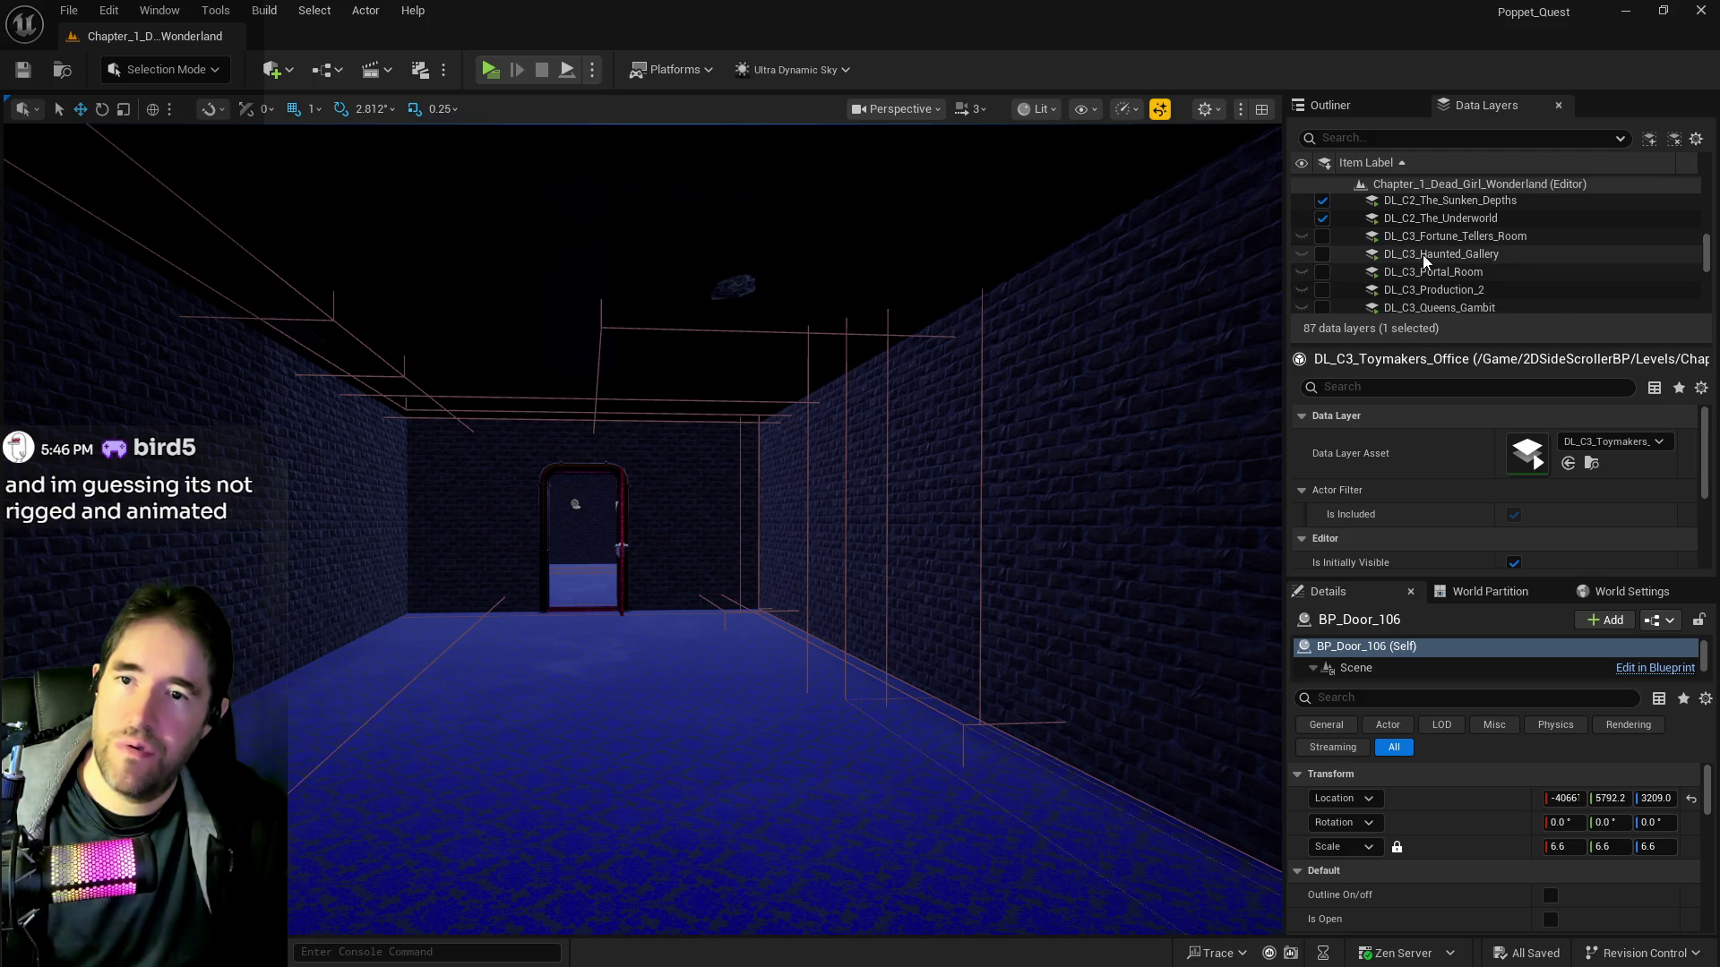
{"action": "left_click", "coordinate": [1346, 256]}
Load DL_C3_Haunted_Gallery, then load the 20 layers DL_C3_Fortune_Tellers_Room to DL_C3_Train_Station and reframe BP_Door_106
{"action": "left_click", "coordinate": [1323, 254]}
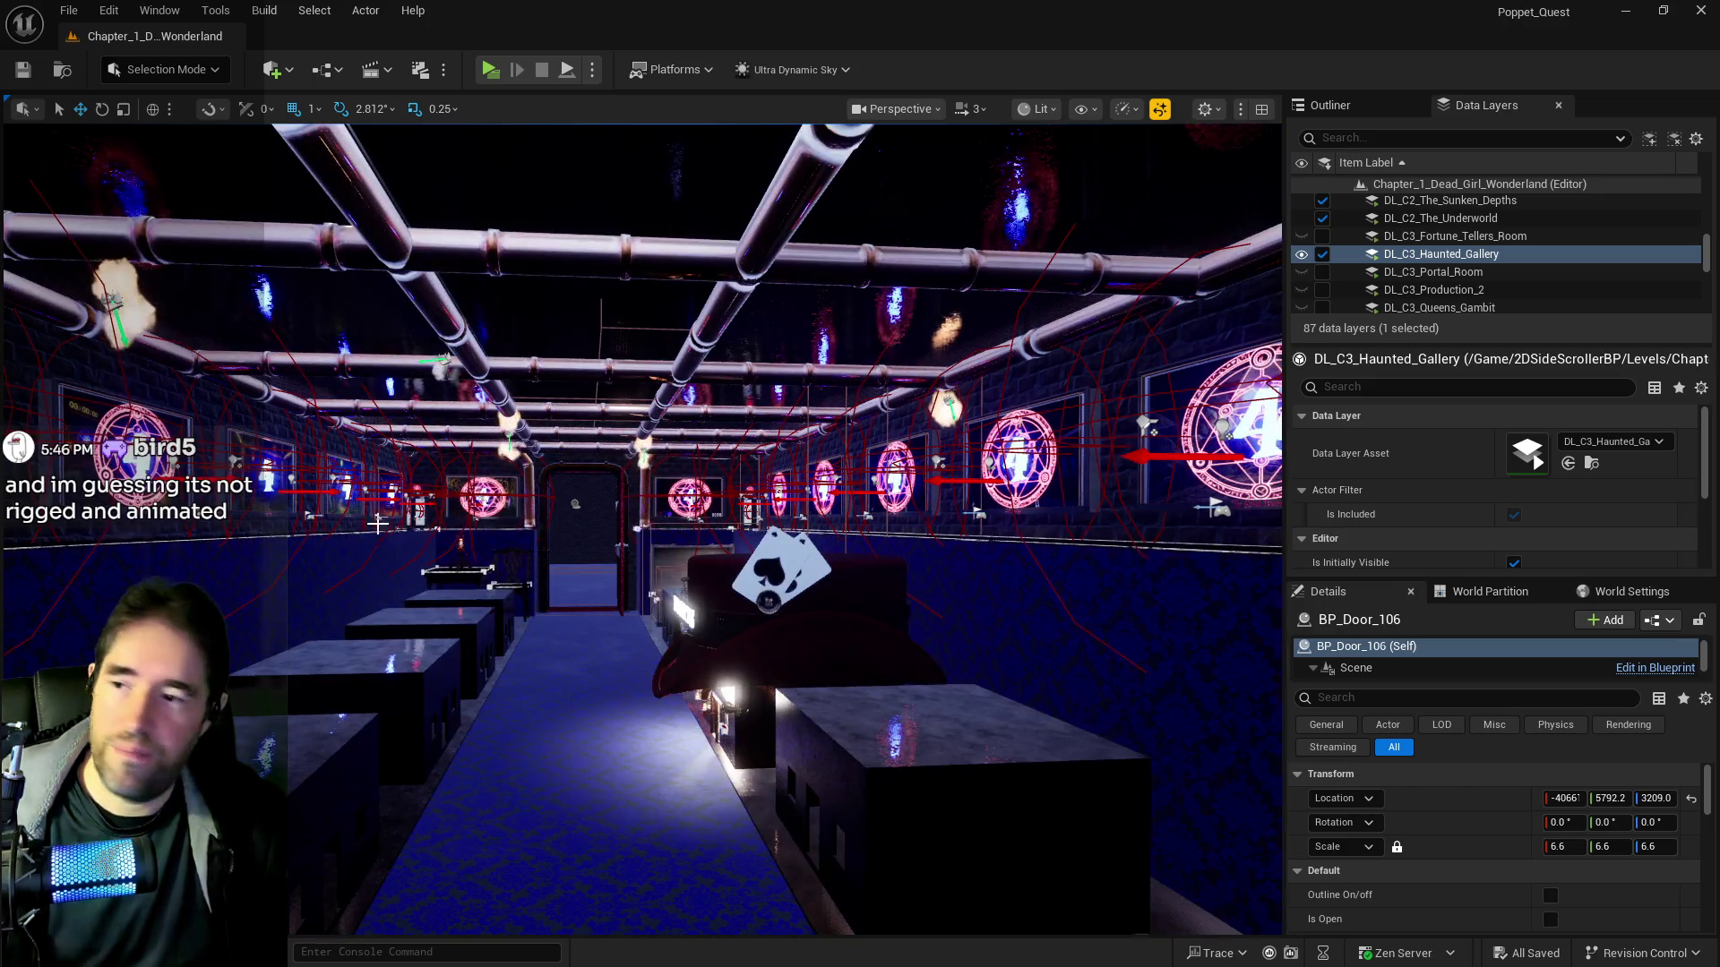
{"action": "mouse_move", "coordinate": [857, 411]}
{"action": "left_mouse_down"}
{"action": "mouse_move", "coordinate": [851, 287]}
{"action": "mouse_move", "coordinate": [846, 430]}
{"action": "mouse_move", "coordinate": [846, 287]}
{"action": "mouse_move", "coordinate": [846, 322]}
{"action": "mouse_move", "coordinate": [846, 296]}
{"action": "mouse_move", "coordinate": [900, 287]}
{"action": "mouse_move", "coordinate": [900, 314]}
{"action": "mouse_move", "coordinate": [810, 304]}
{"action": "mouse_move", "coordinate": [851, 300]}
{"action": "left_mouse_up"}
{"action": "left_click", "coordinate": [1433, 235]}
{"action": "scroll", "coordinate": [1406, 254], "scroll_direction": "down", "scroll_amount": 4}
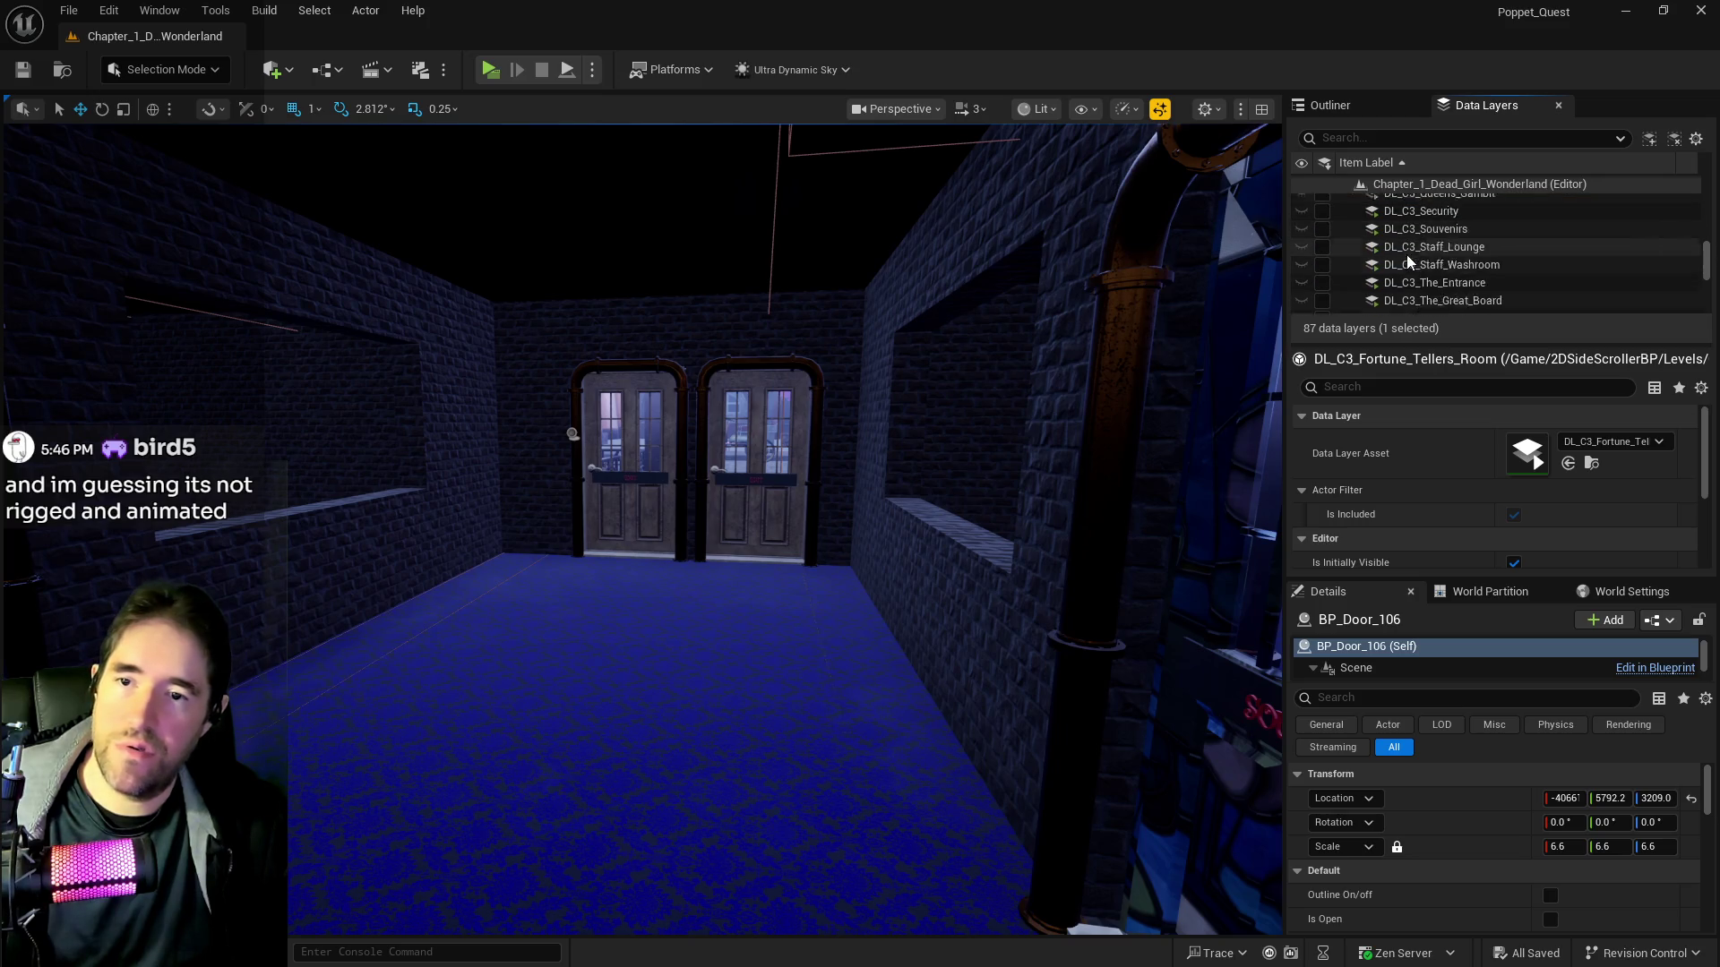
{"action": "scroll", "coordinate": [1415, 281], "scroll_direction": "down", "scroll_amount": 3}
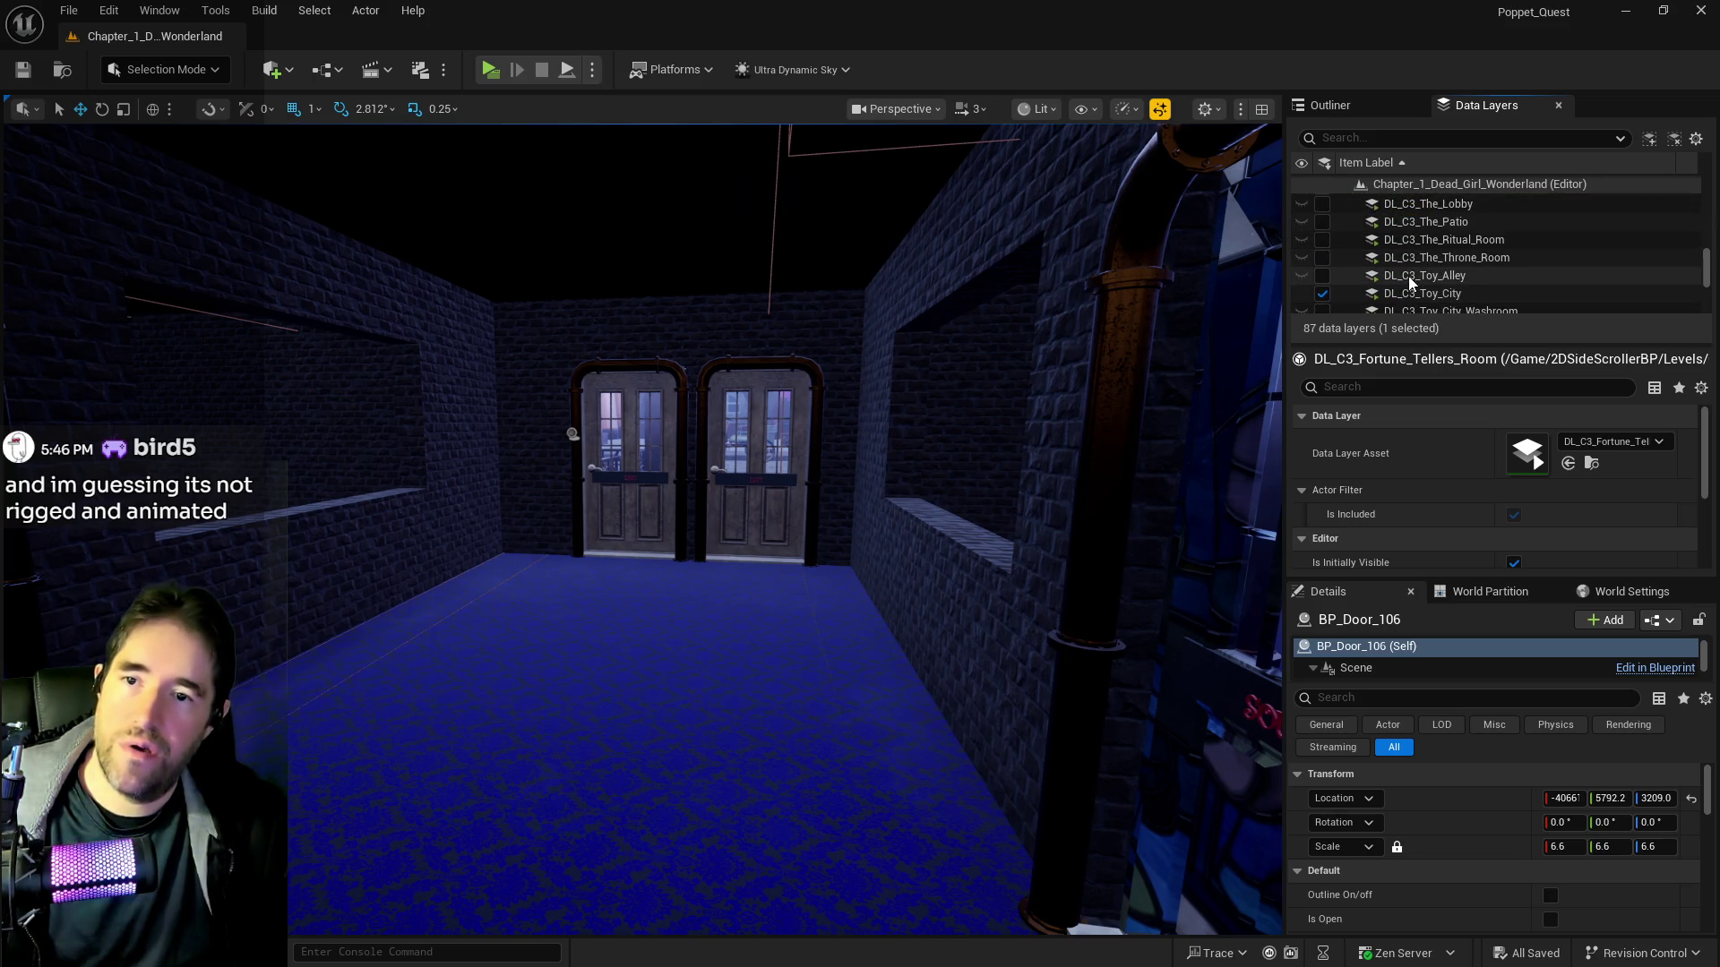
{"action": "scroll", "coordinate": [1411, 285], "scroll_direction": "down", "scroll_amount": 2}
{"action": "scroll", "coordinate": [1418, 274], "scroll_direction": "down", "scroll_amount": 2}
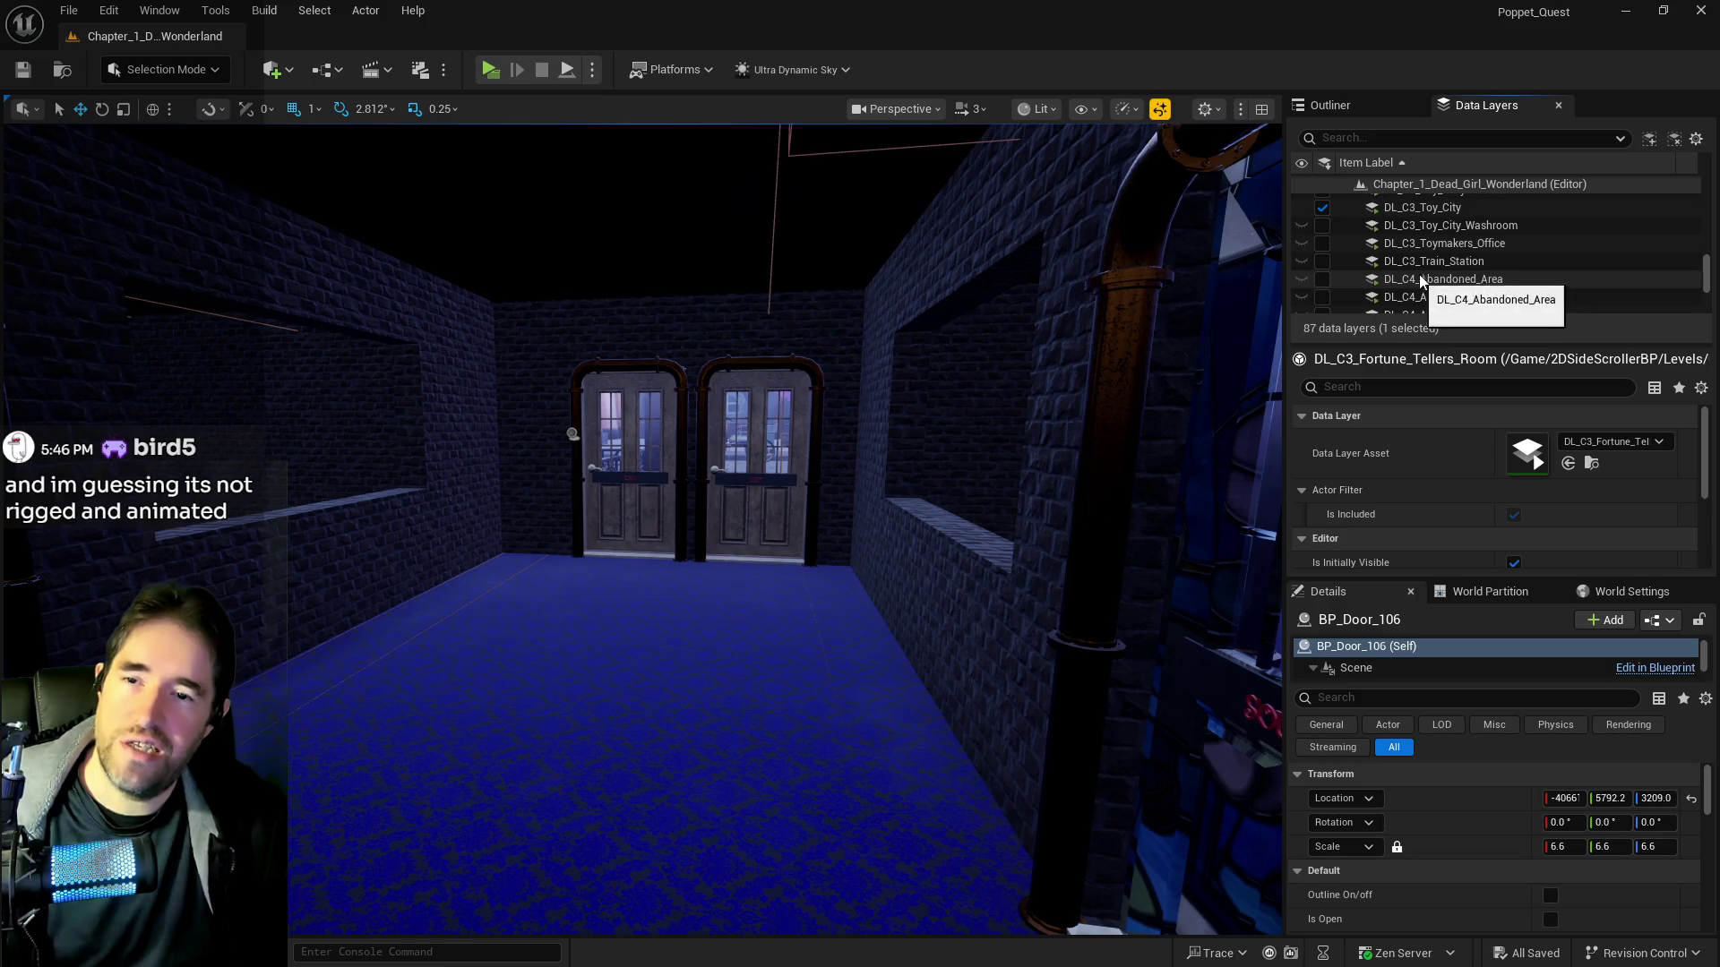
{"action": "left_click", "coordinate": [1378, 261], "text": "shift"}
{"action": "left_click", "coordinate": [1323, 261]}
{"action": "scroll", "coordinate": [1307, 278], "scroll_direction": "up", "scroll_amount": 3}
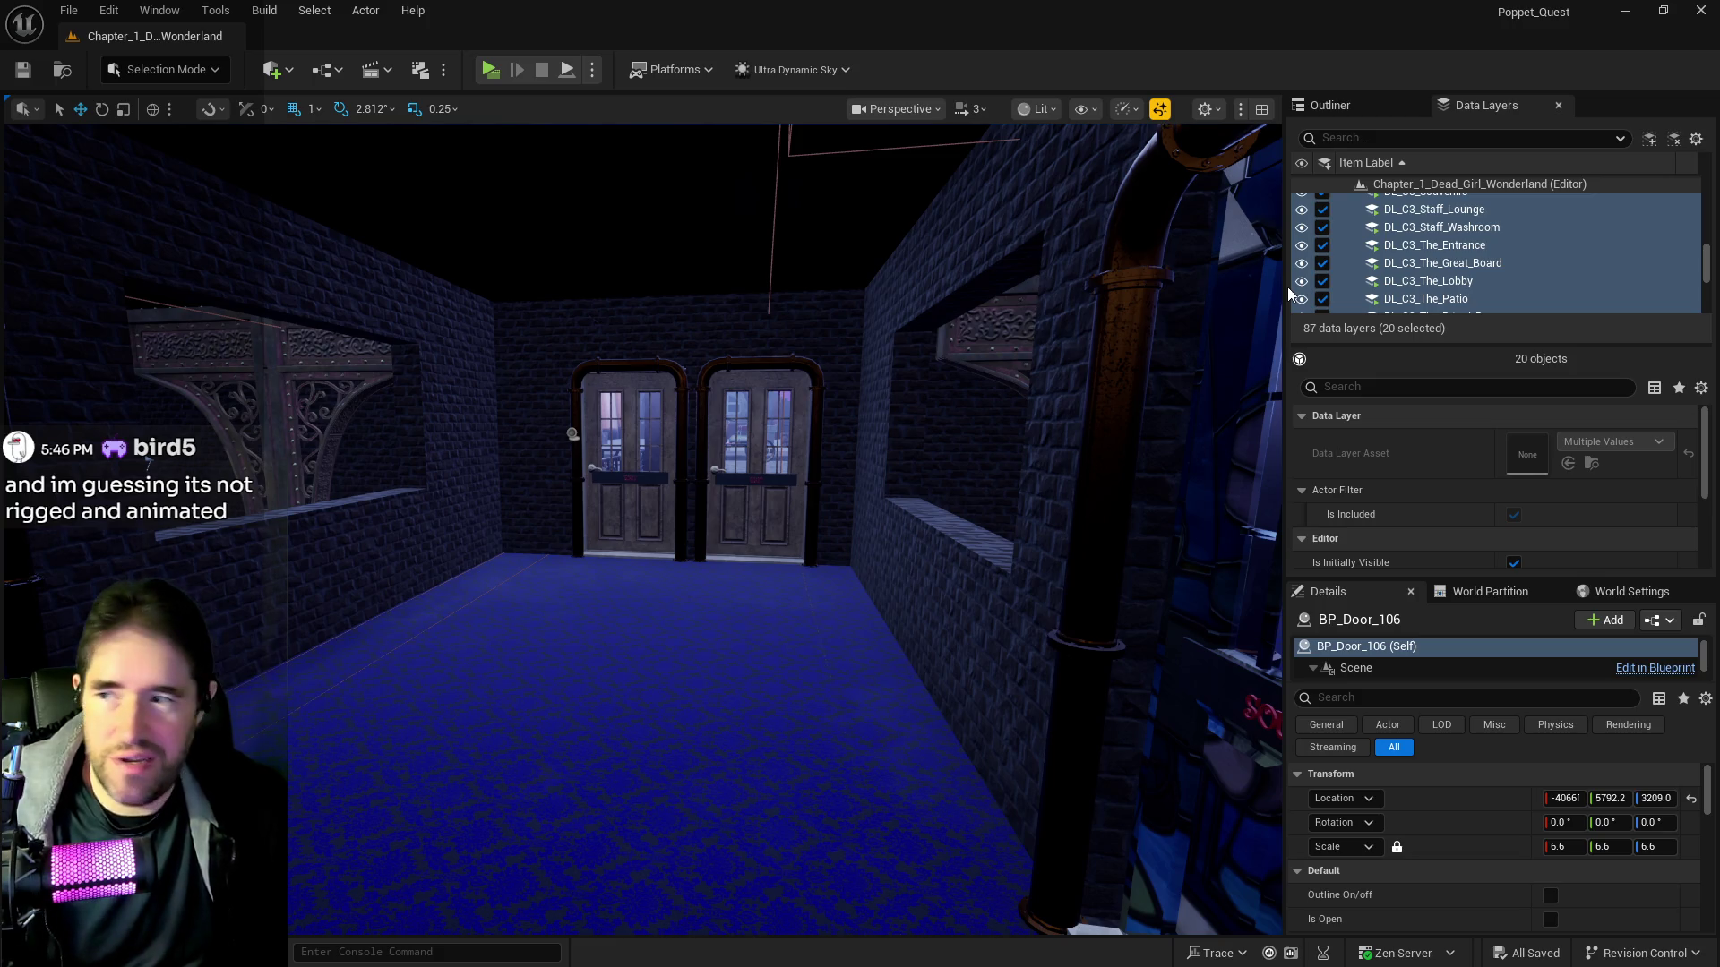
{"action": "key", "text": "f"}
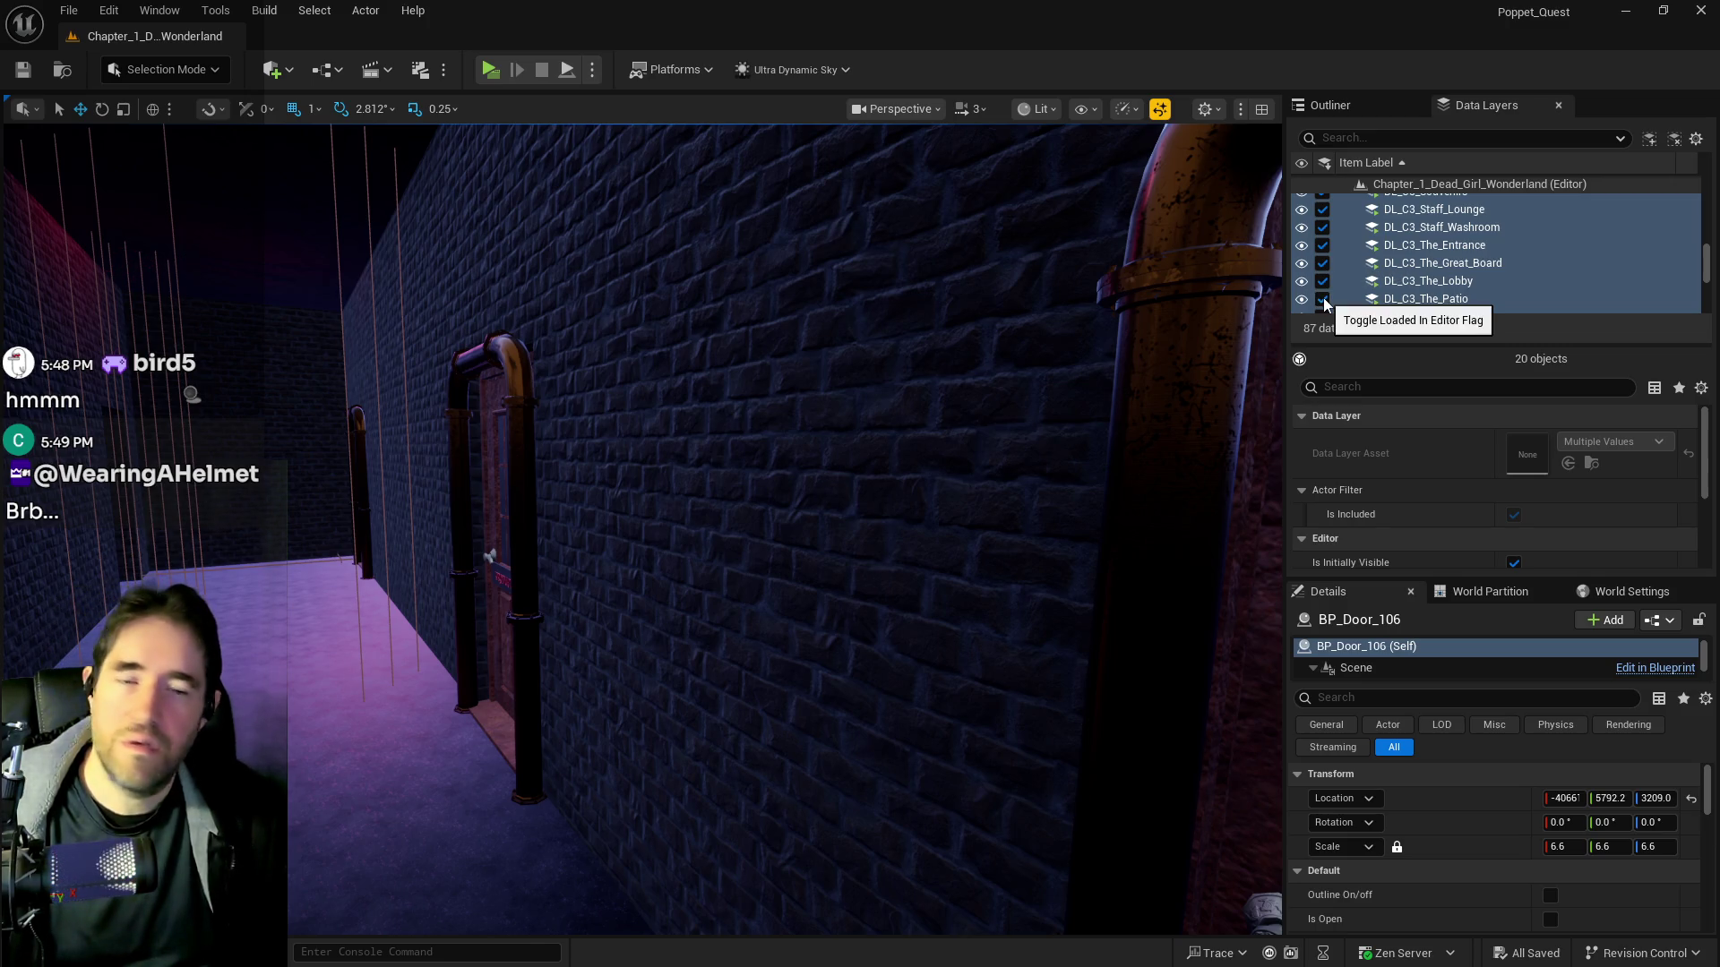
Unload the 20 Chapter 3 layers and load the 16 layers DL_C4_Abandoned_Area to DL_C4_Toymakers_Workshop
{"action": "left_click", "coordinate": [1322, 245]}
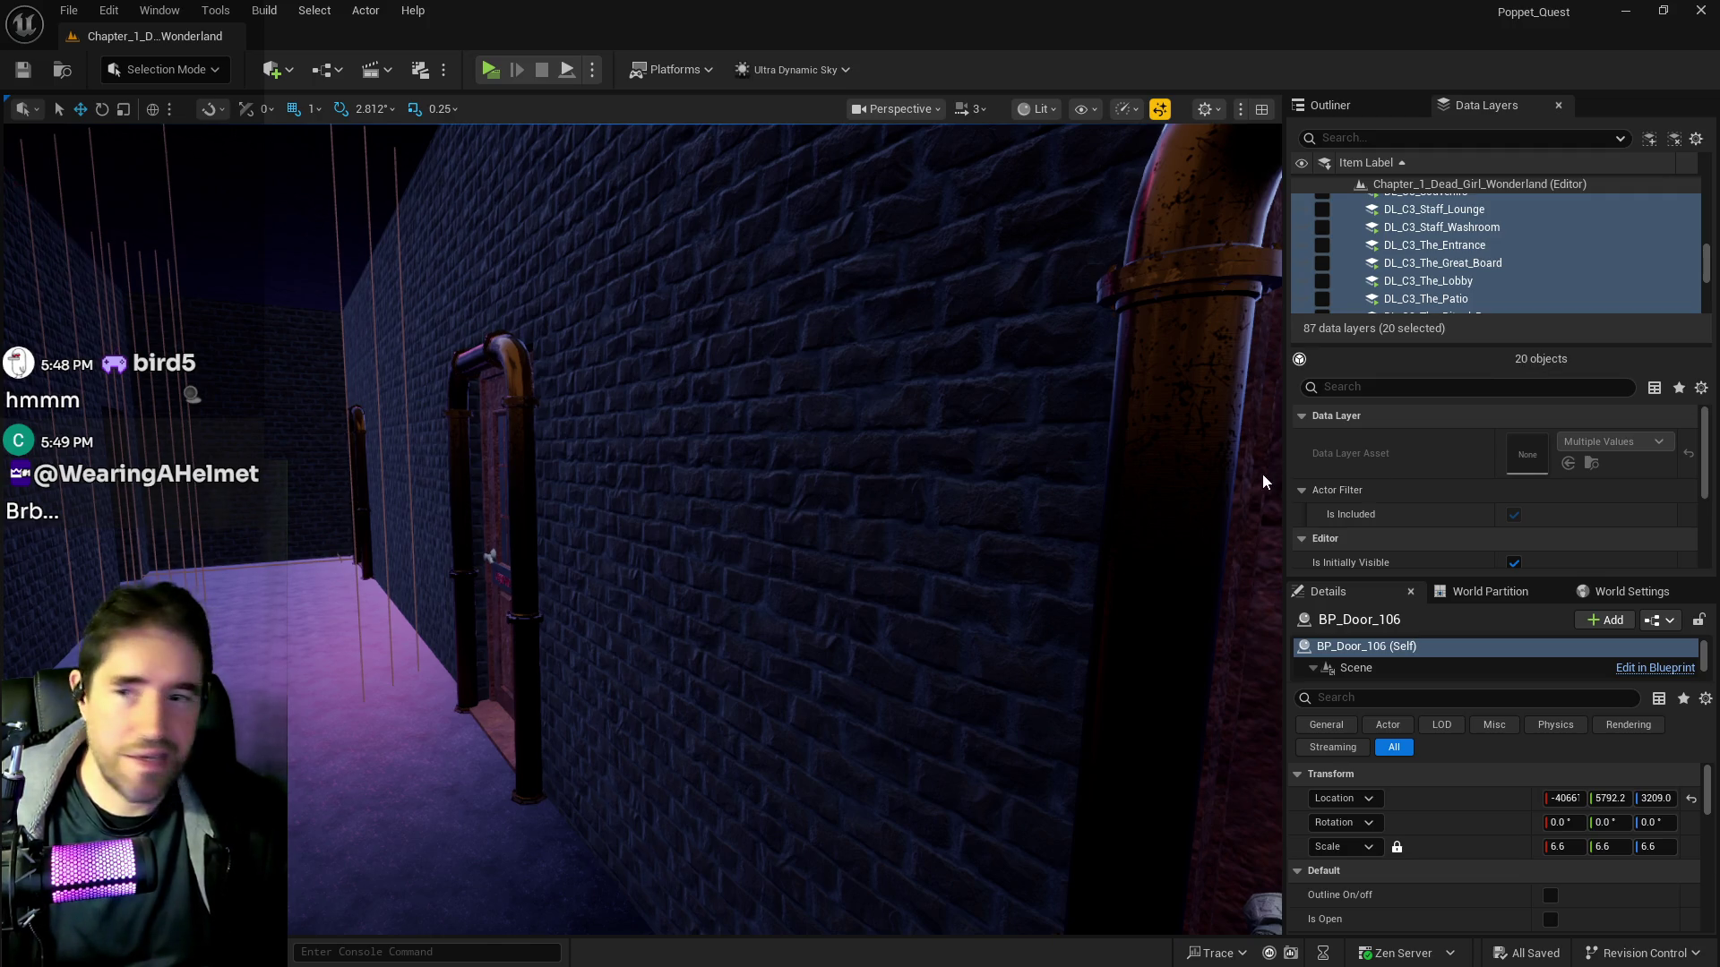
{"action": "scroll", "coordinate": [1420, 273], "scroll_direction": "down", "scroll_amount": 5}
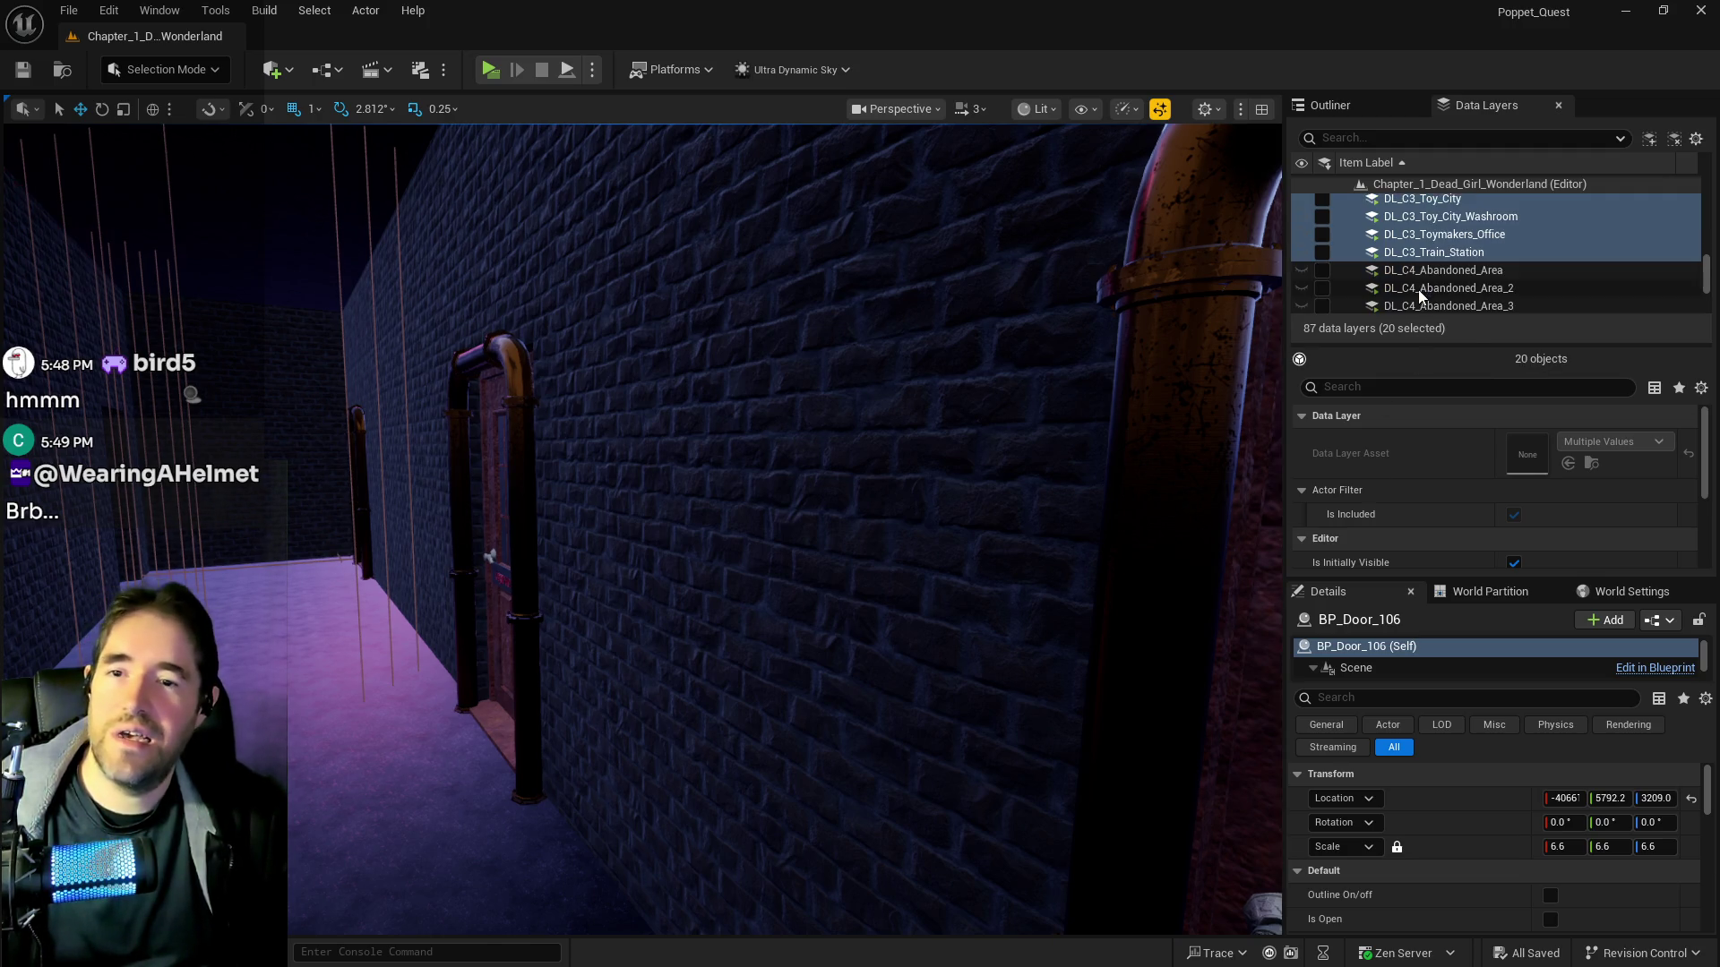
{"action": "left_click", "coordinate": [1418, 272]}
{"action": "scroll", "coordinate": [1417, 279], "scroll_direction": "down", "scroll_amount": 5}
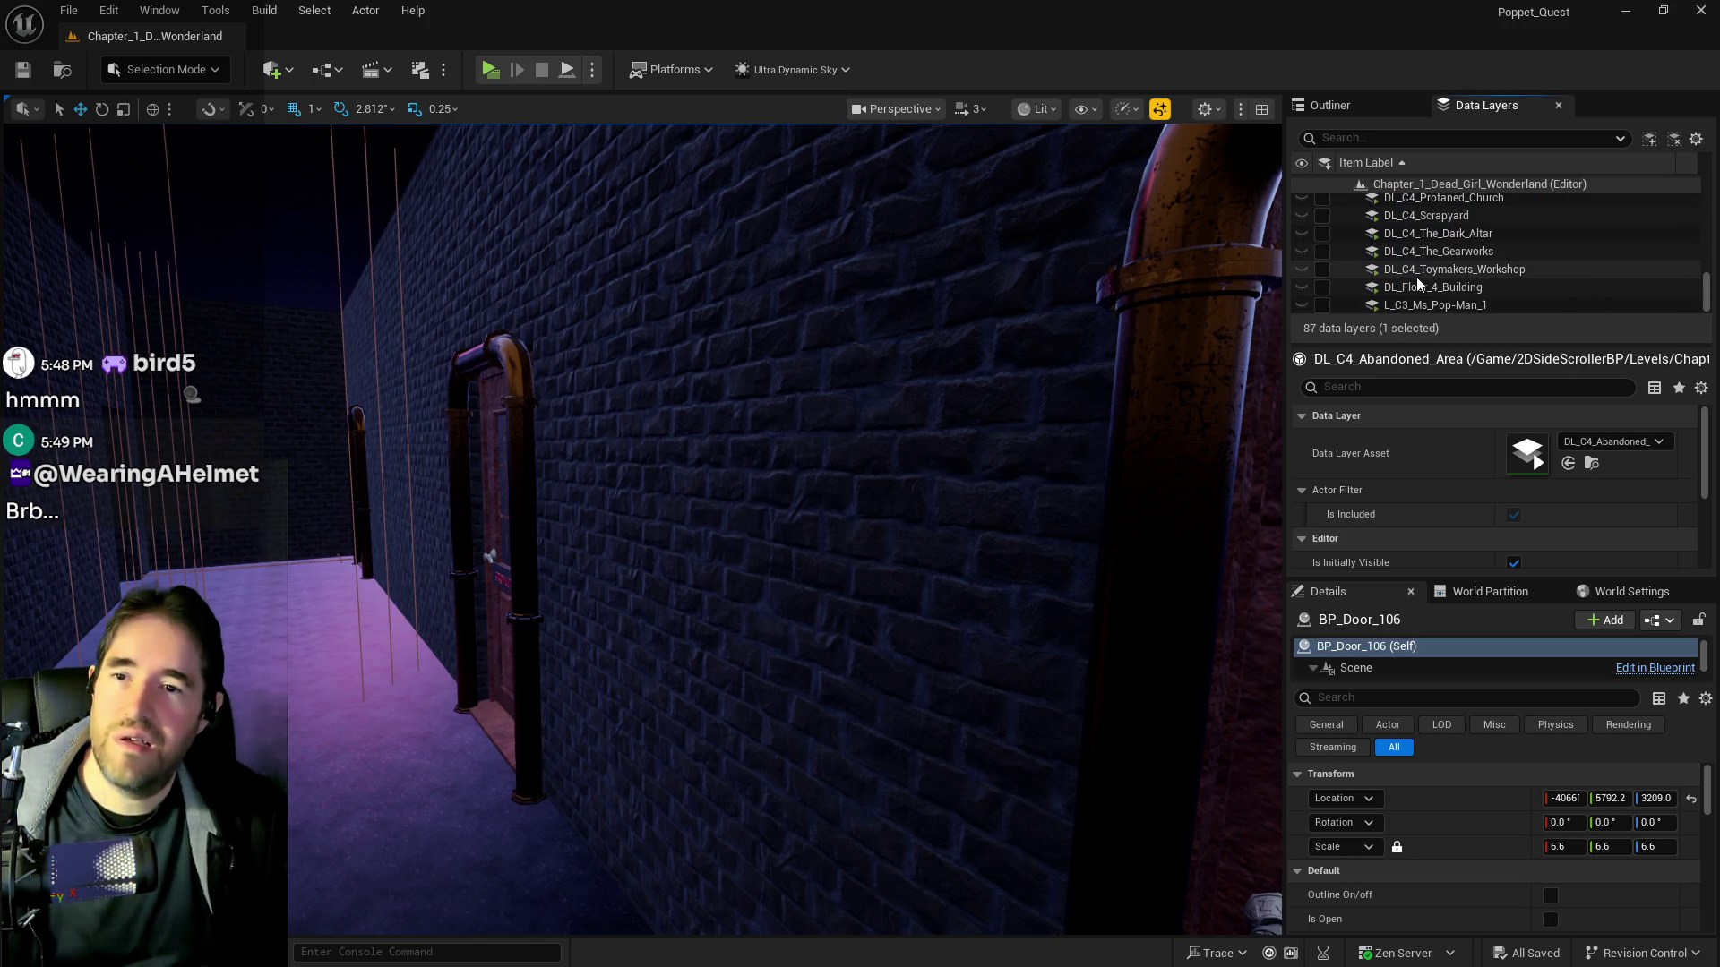
{"action": "left_click", "coordinate": [1416, 271], "text": "shift"}
{"action": "left_click", "coordinate": [1324, 269]}
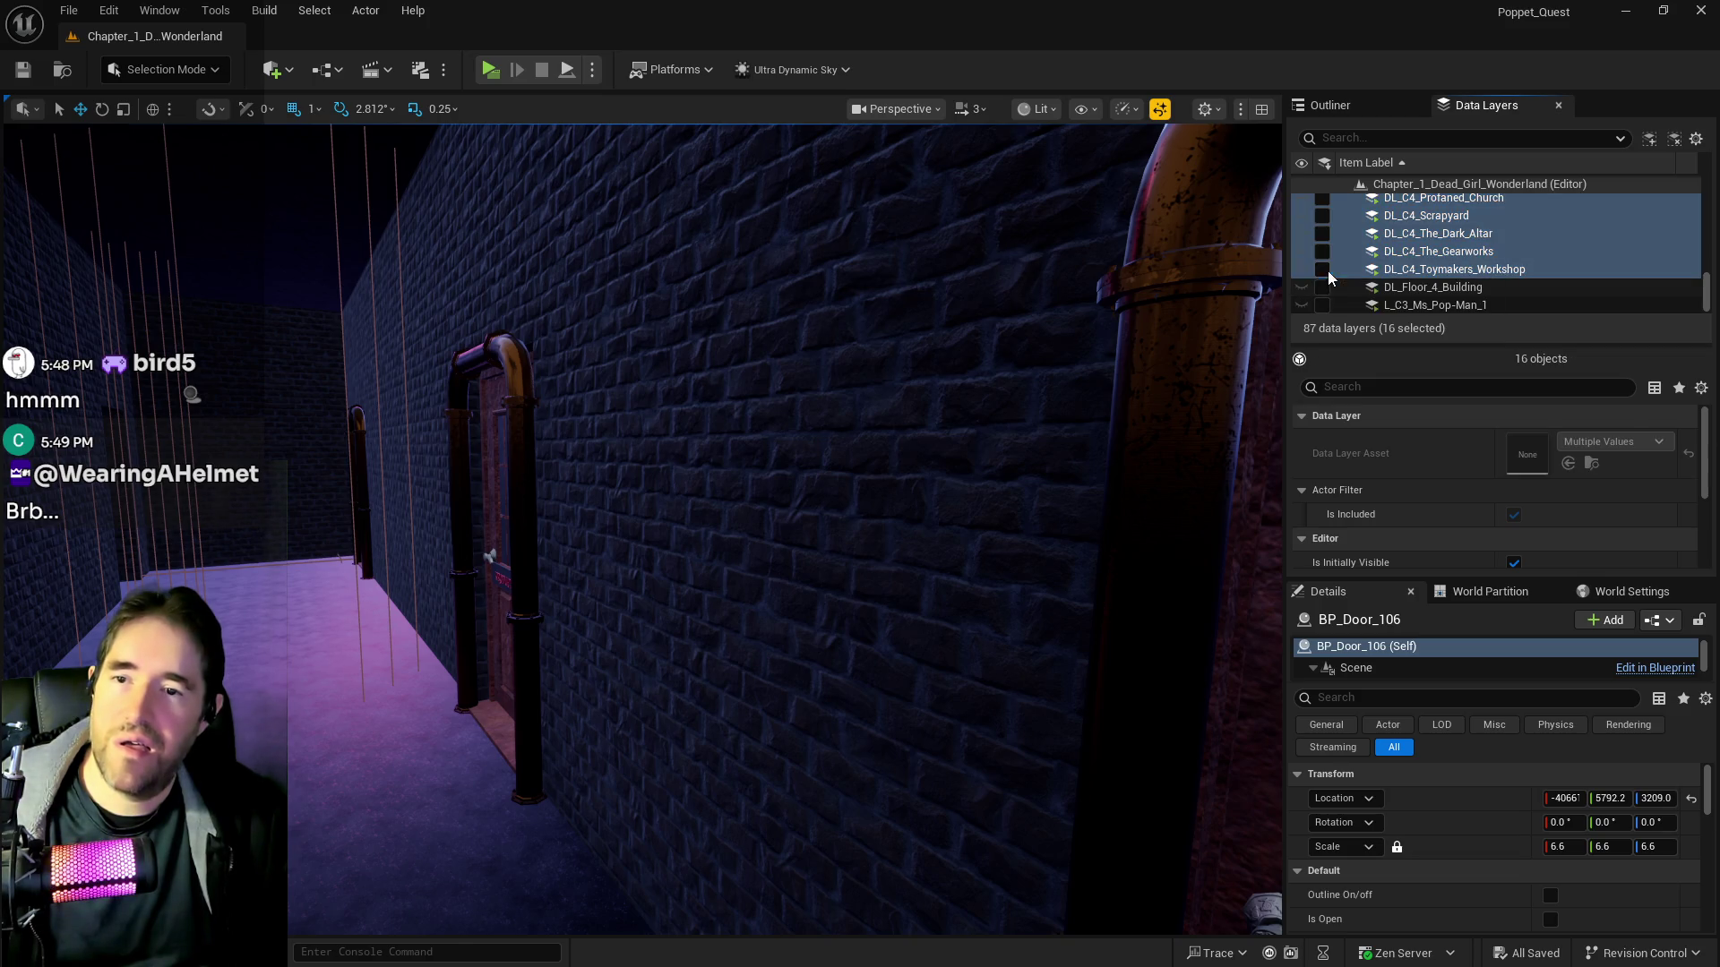
{"action": "scroll", "coordinate": [1343, 296], "scroll_direction": "up", "scroll_amount": 5}
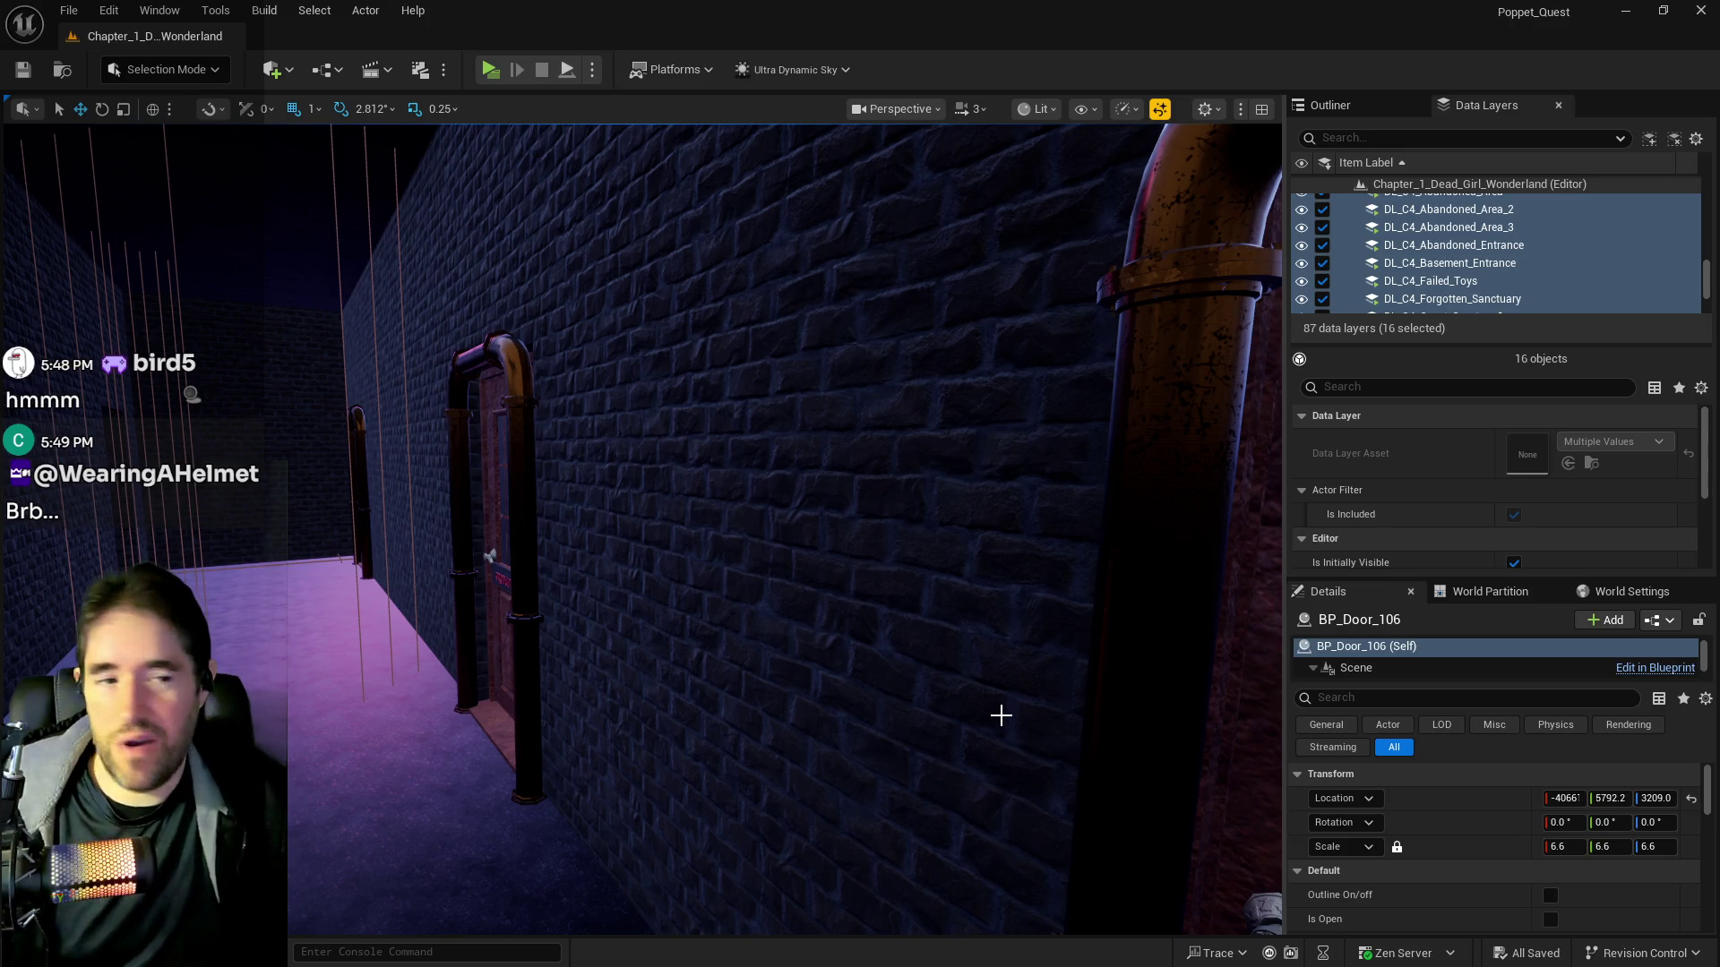
Orbit the Mysterious Toymaking Box V 1408 prop, then fly into the blue-floored brick room with the rune window
{"action": "mouse_move", "coordinate": [530, 622]}
{"action": "left_mouse_down"}
{"action": "mouse_move", "coordinate": [735, 616]}
{"action": "mouse_move", "coordinate": [645, 618]}
{"action": "mouse_move", "coordinate": [694, 537]}
{"action": "mouse_move", "coordinate": [714, 297]}
{"action": "left_mouse_up"}
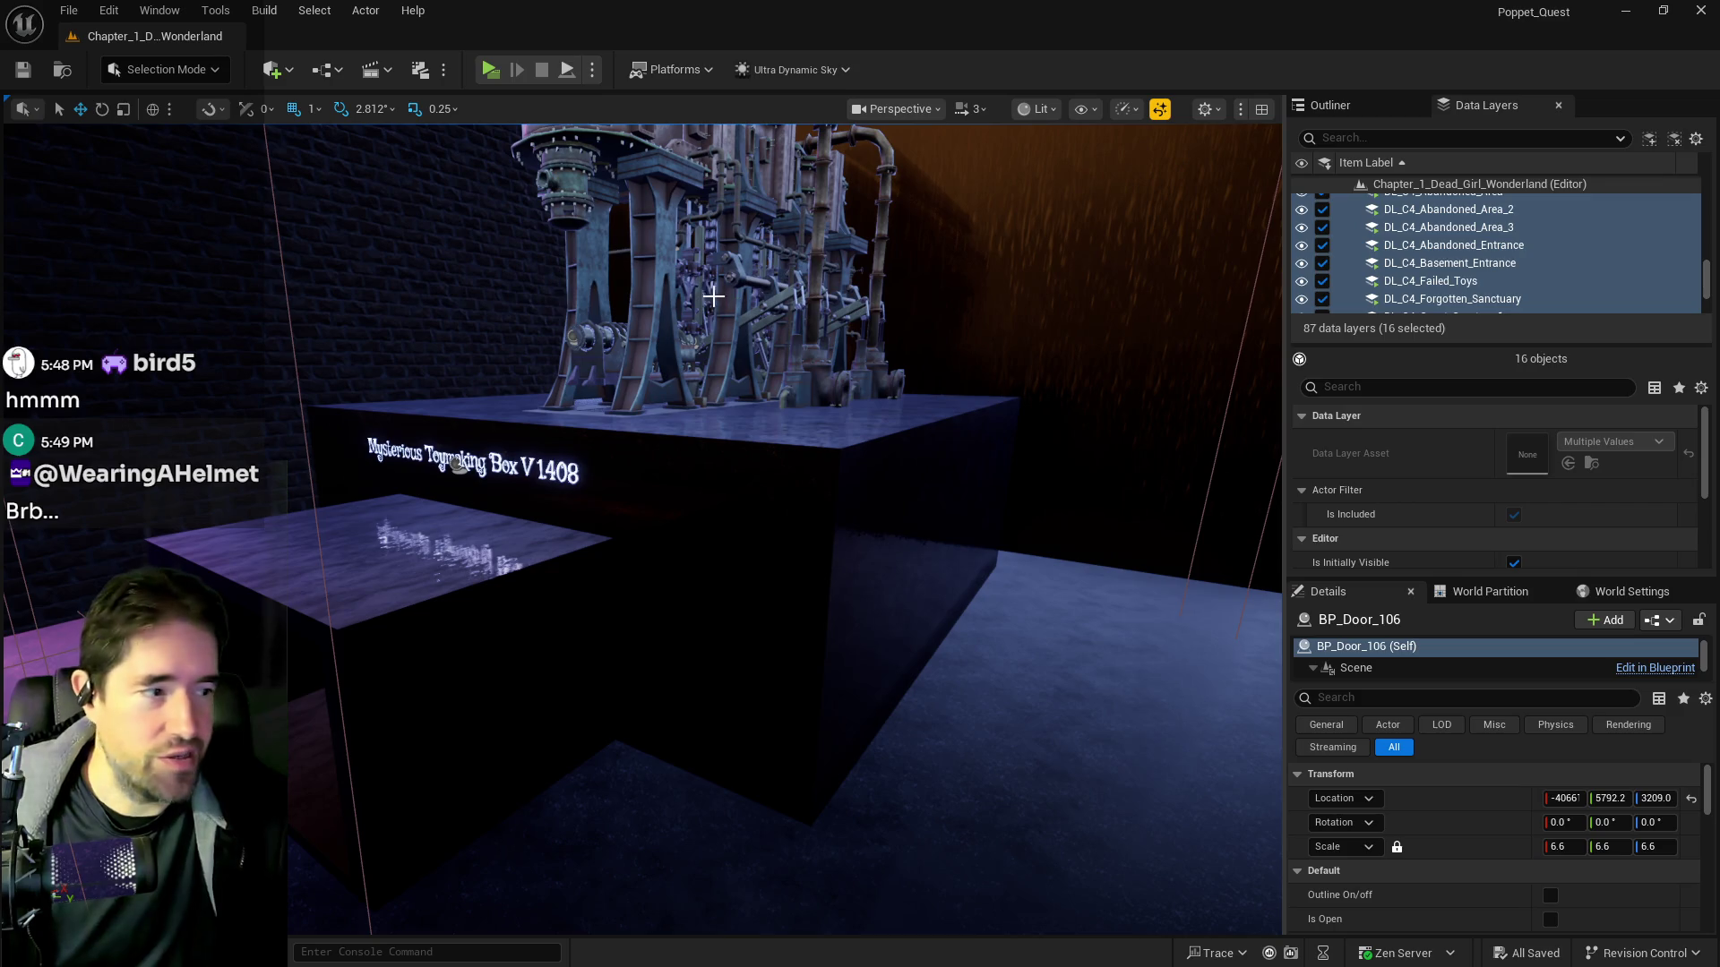
{"action": "left_click_drag", "start_coordinate": [1110, 576], "coordinate": [543, 507]}
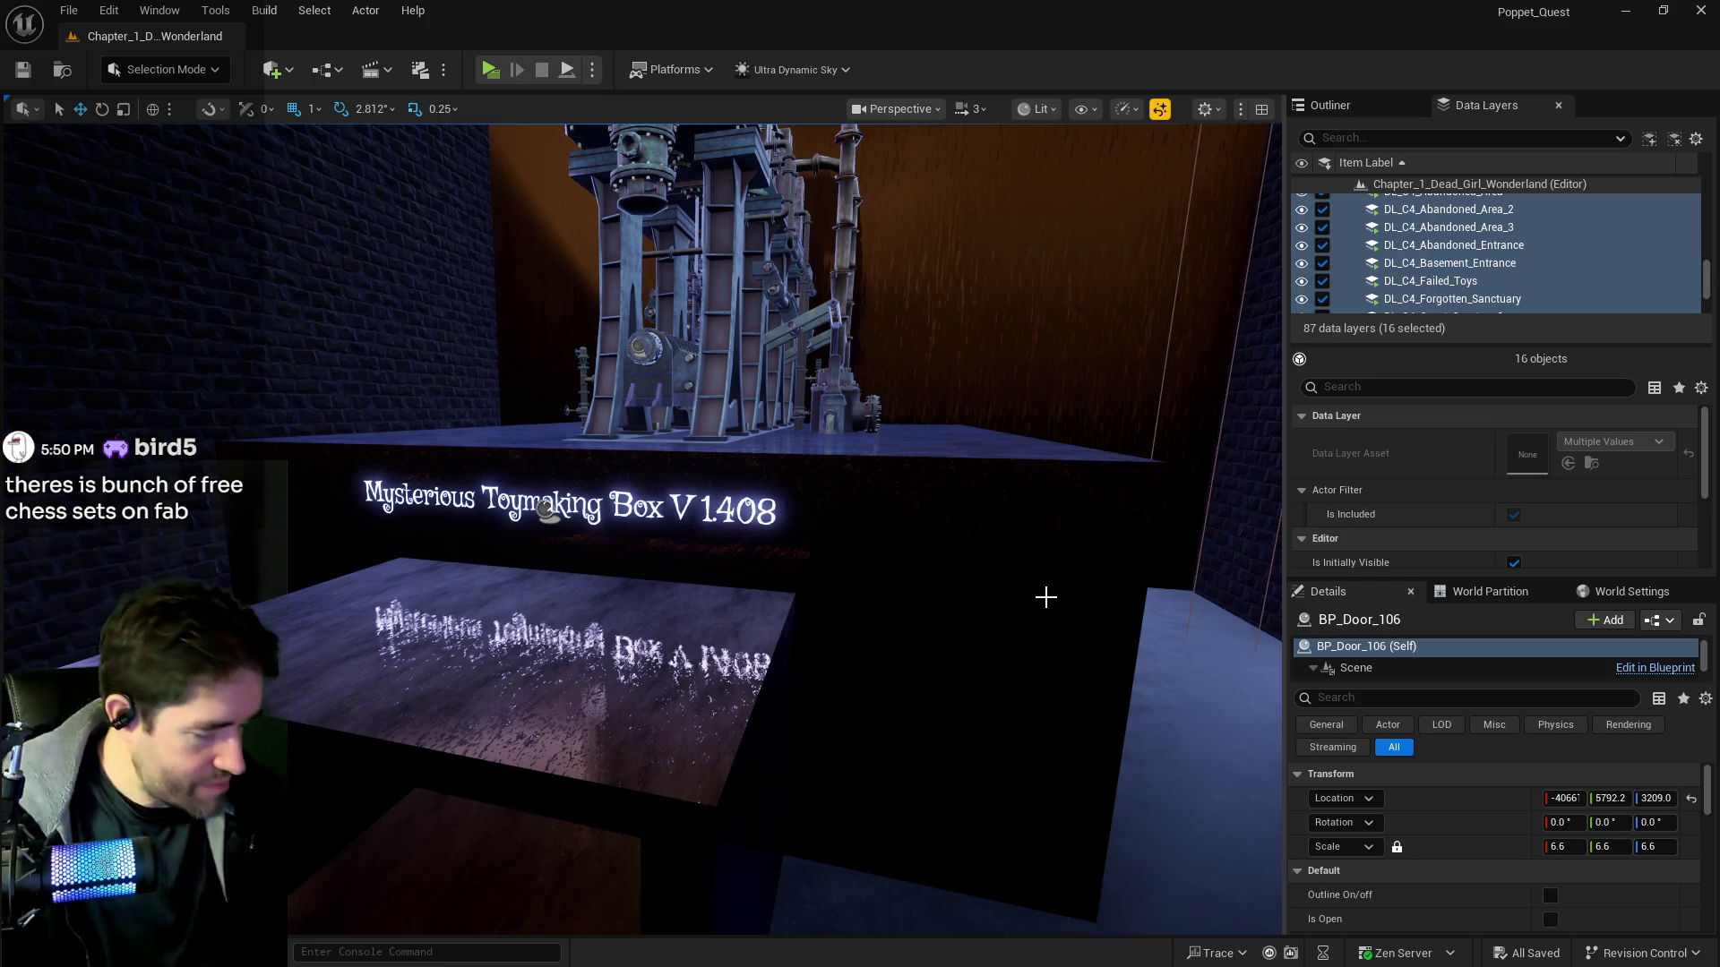
{"action": "mouse_move", "coordinate": [932, 595]}
{"action": "left_mouse_down"}
{"action": "mouse_move", "coordinate": [932, 573]}
{"action": "mouse_move", "coordinate": [824, 466]}
{"action": "mouse_move", "coordinate": [670, 141]}
{"action": "left_mouse_up"}
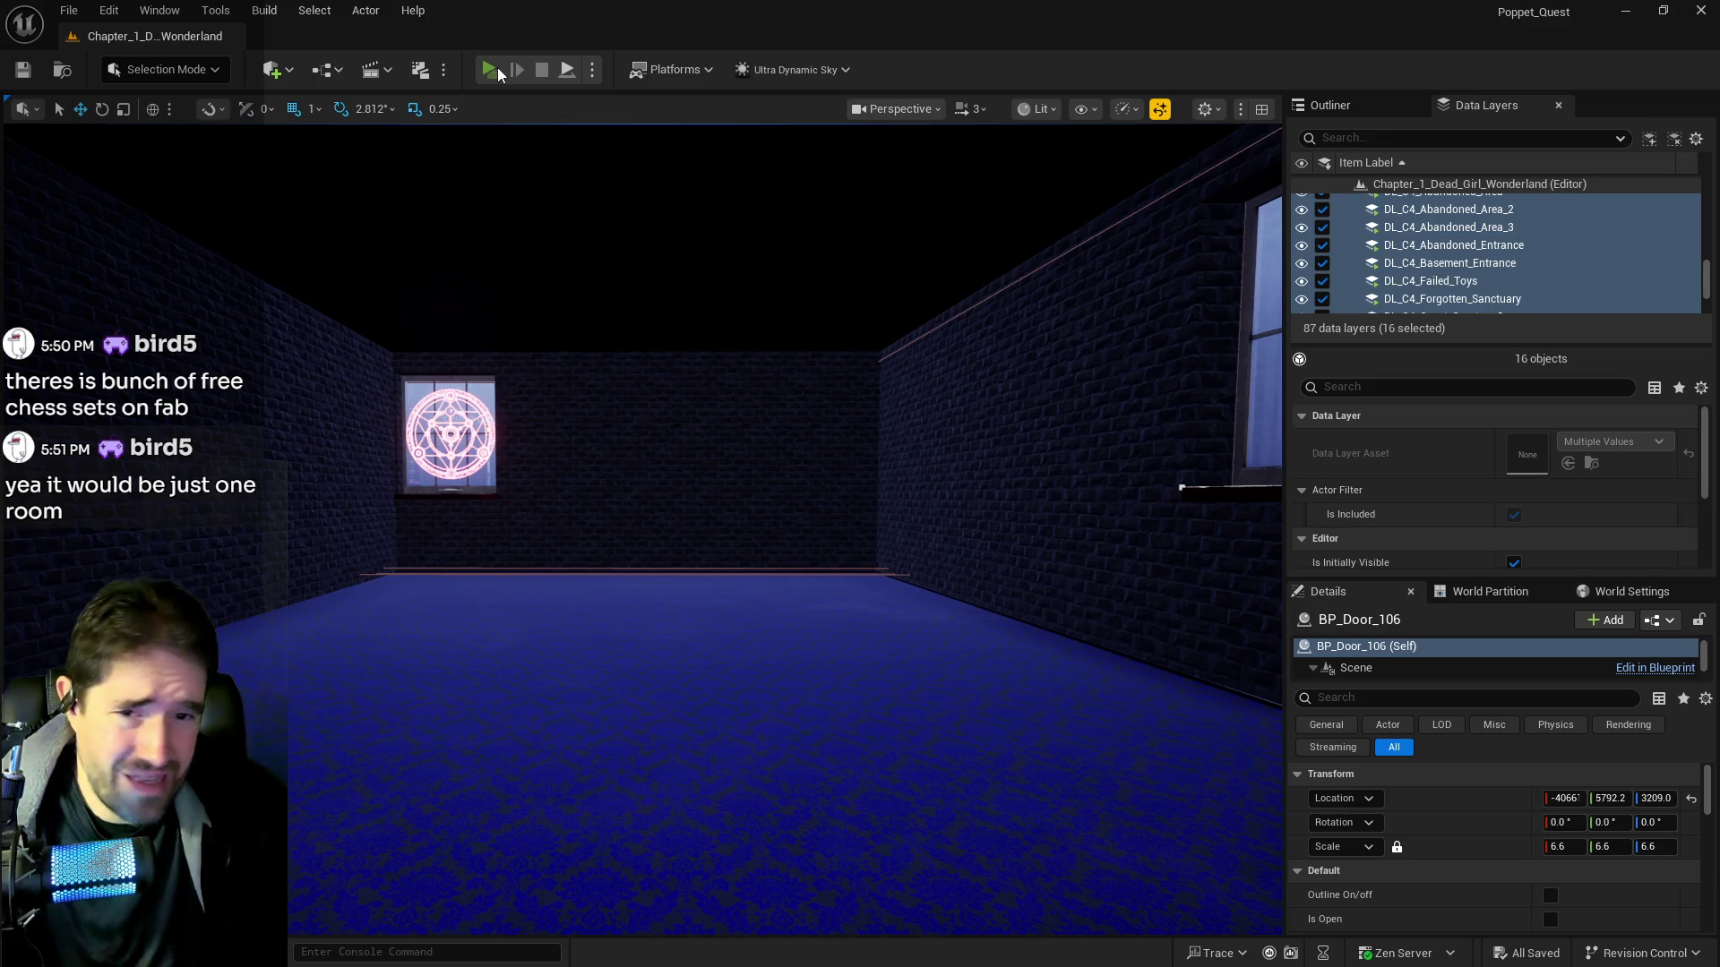
{"action": "left_click", "coordinate": [497, 69]}
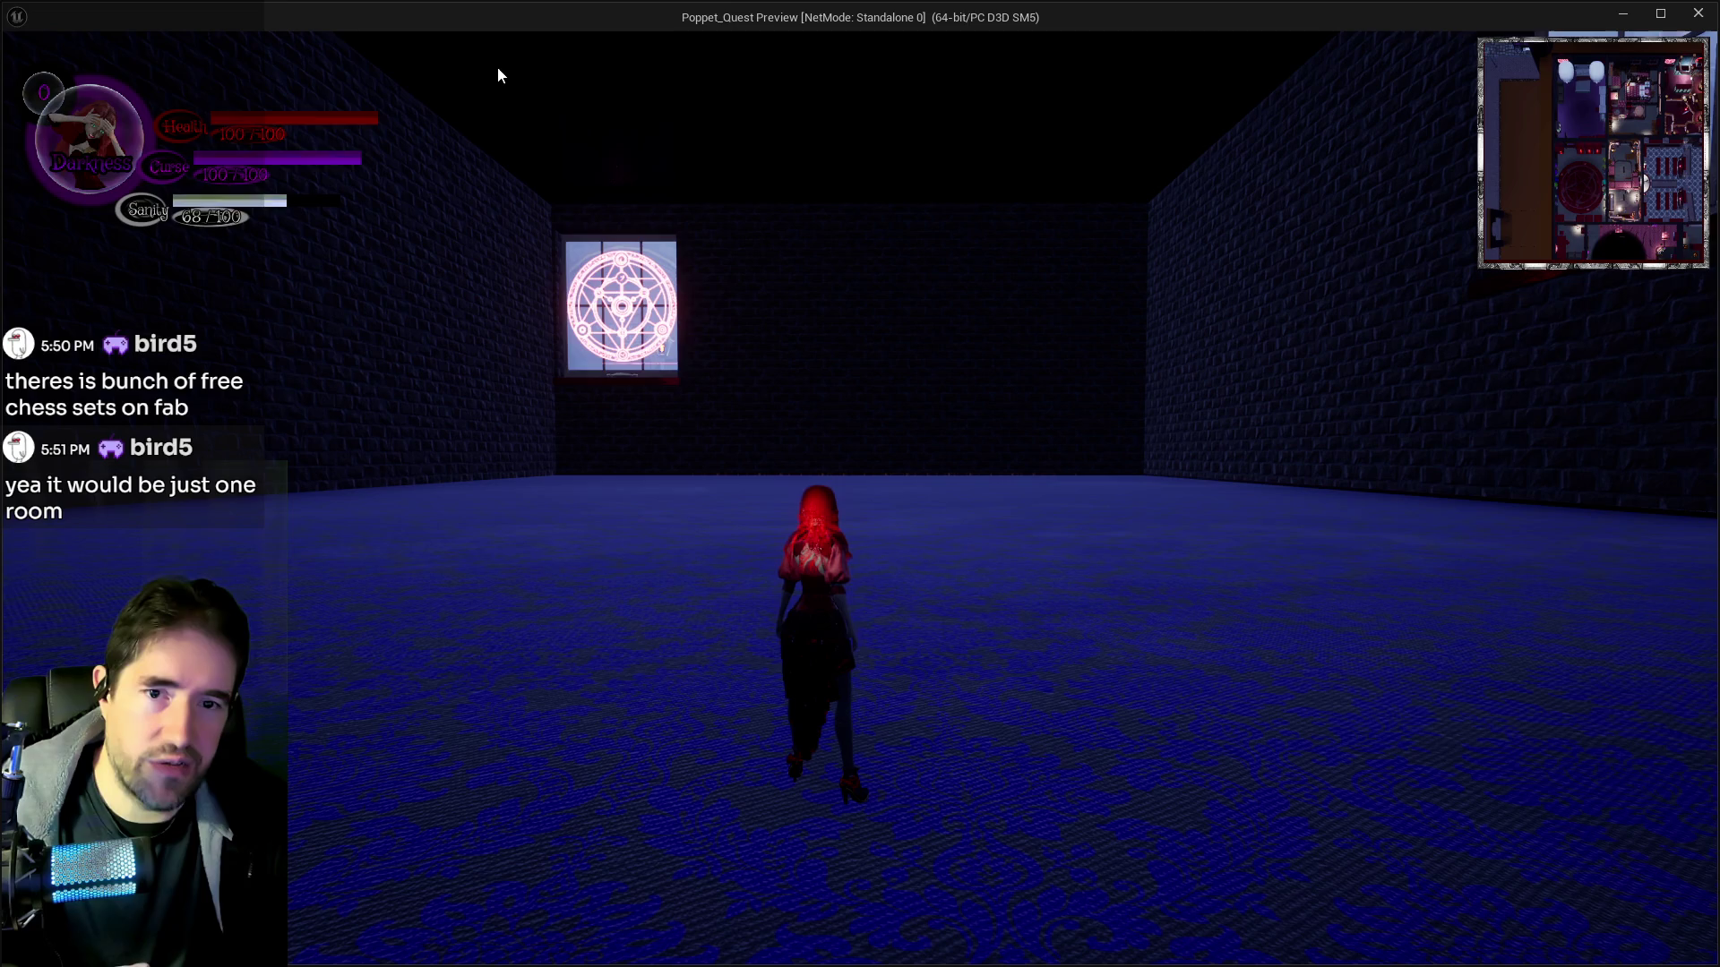
{"action": "left_click", "coordinate": [835, 546]}
{"action": "key", "text": "s"}
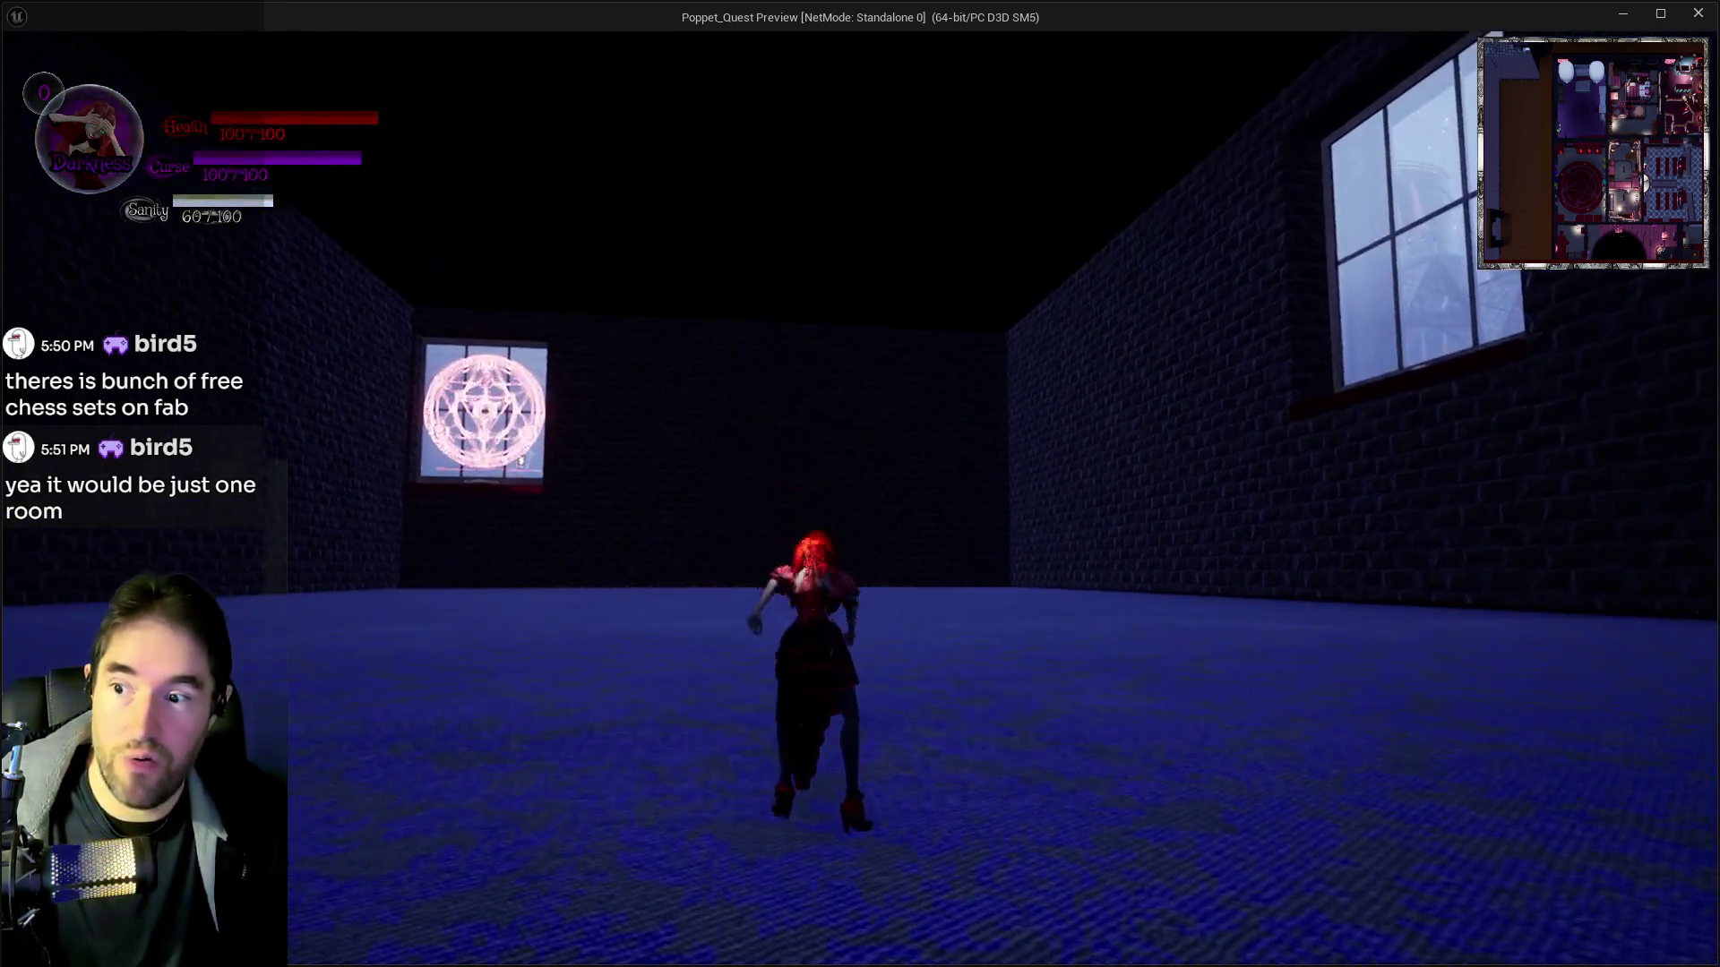
{"action": "key", "text": "w"}
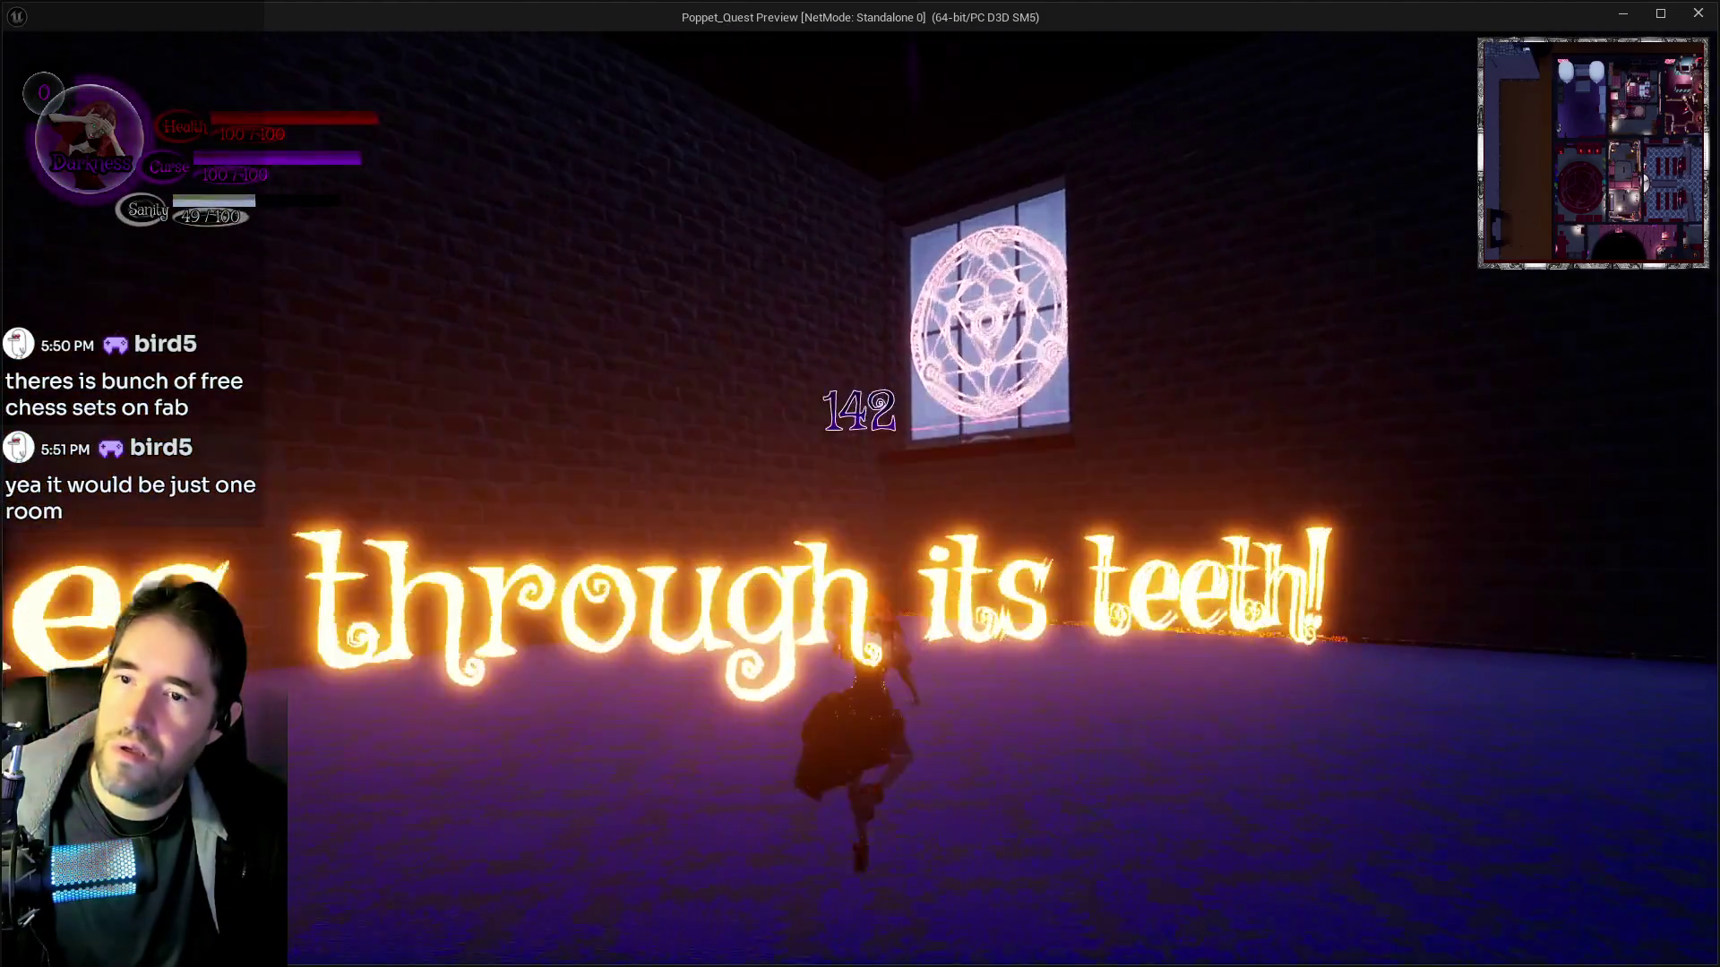
{"action": "key", "text": "Escape"}
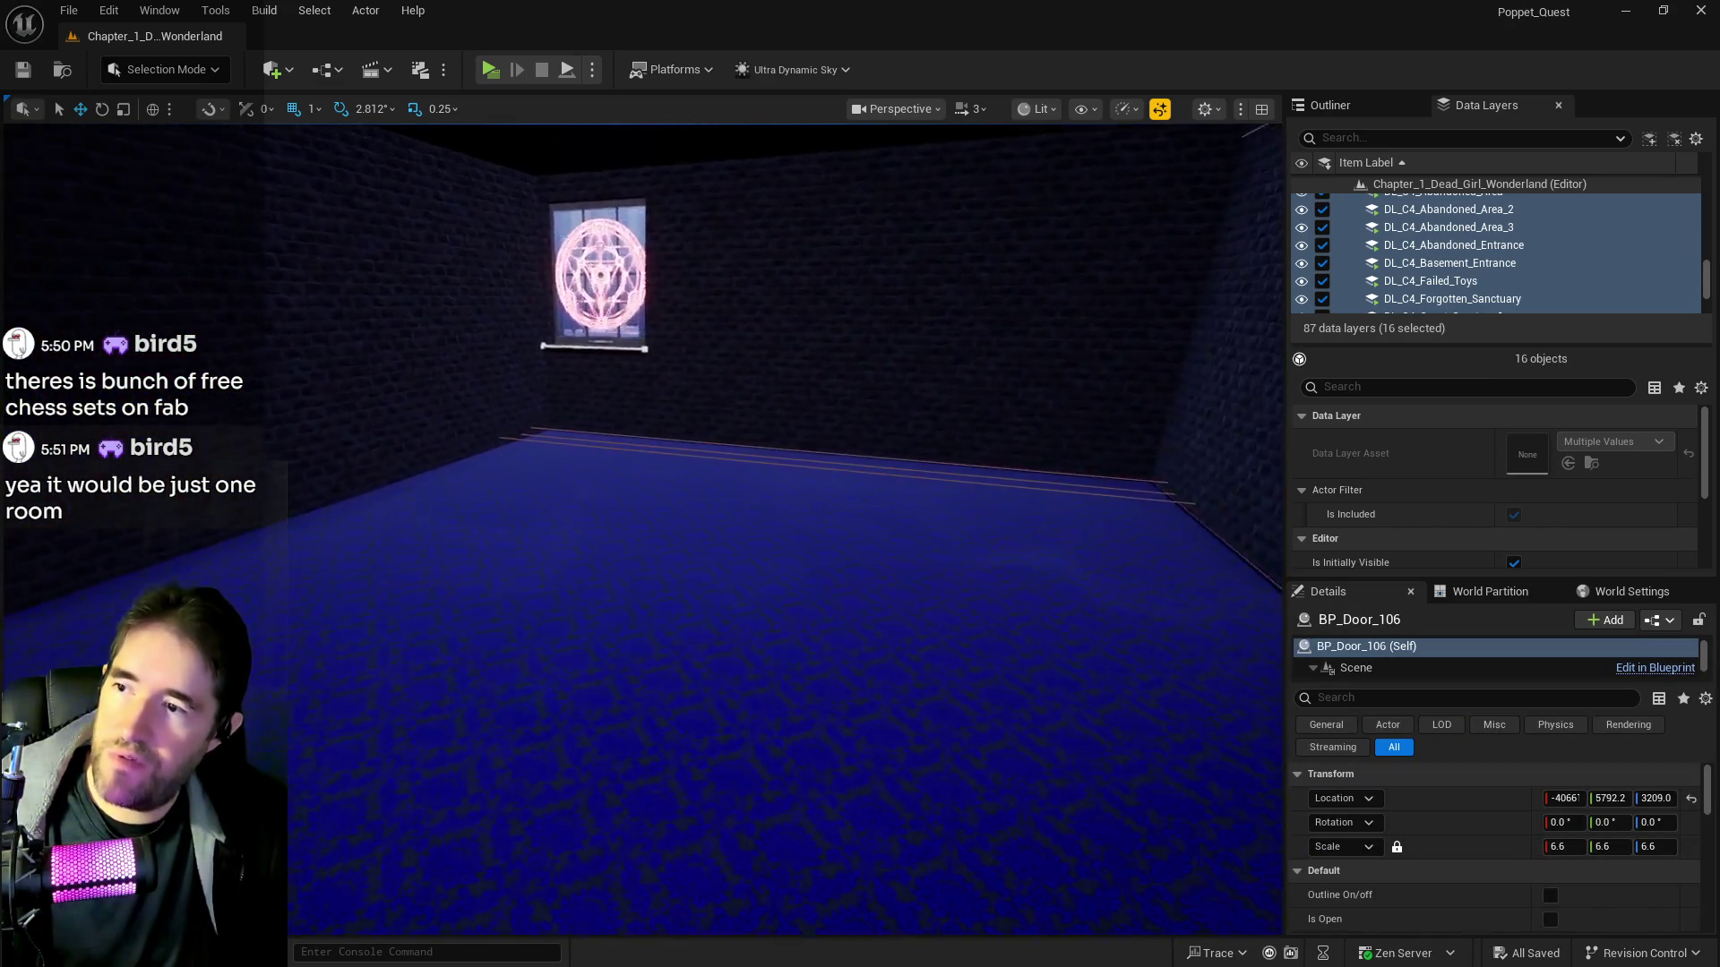
Open the Content Browser with Ctrl+Space and scroll its folder tree
{"action": "scroll", "coordinate": [1415, 271], "scroll_direction": "down", "scroll_amount": 5}
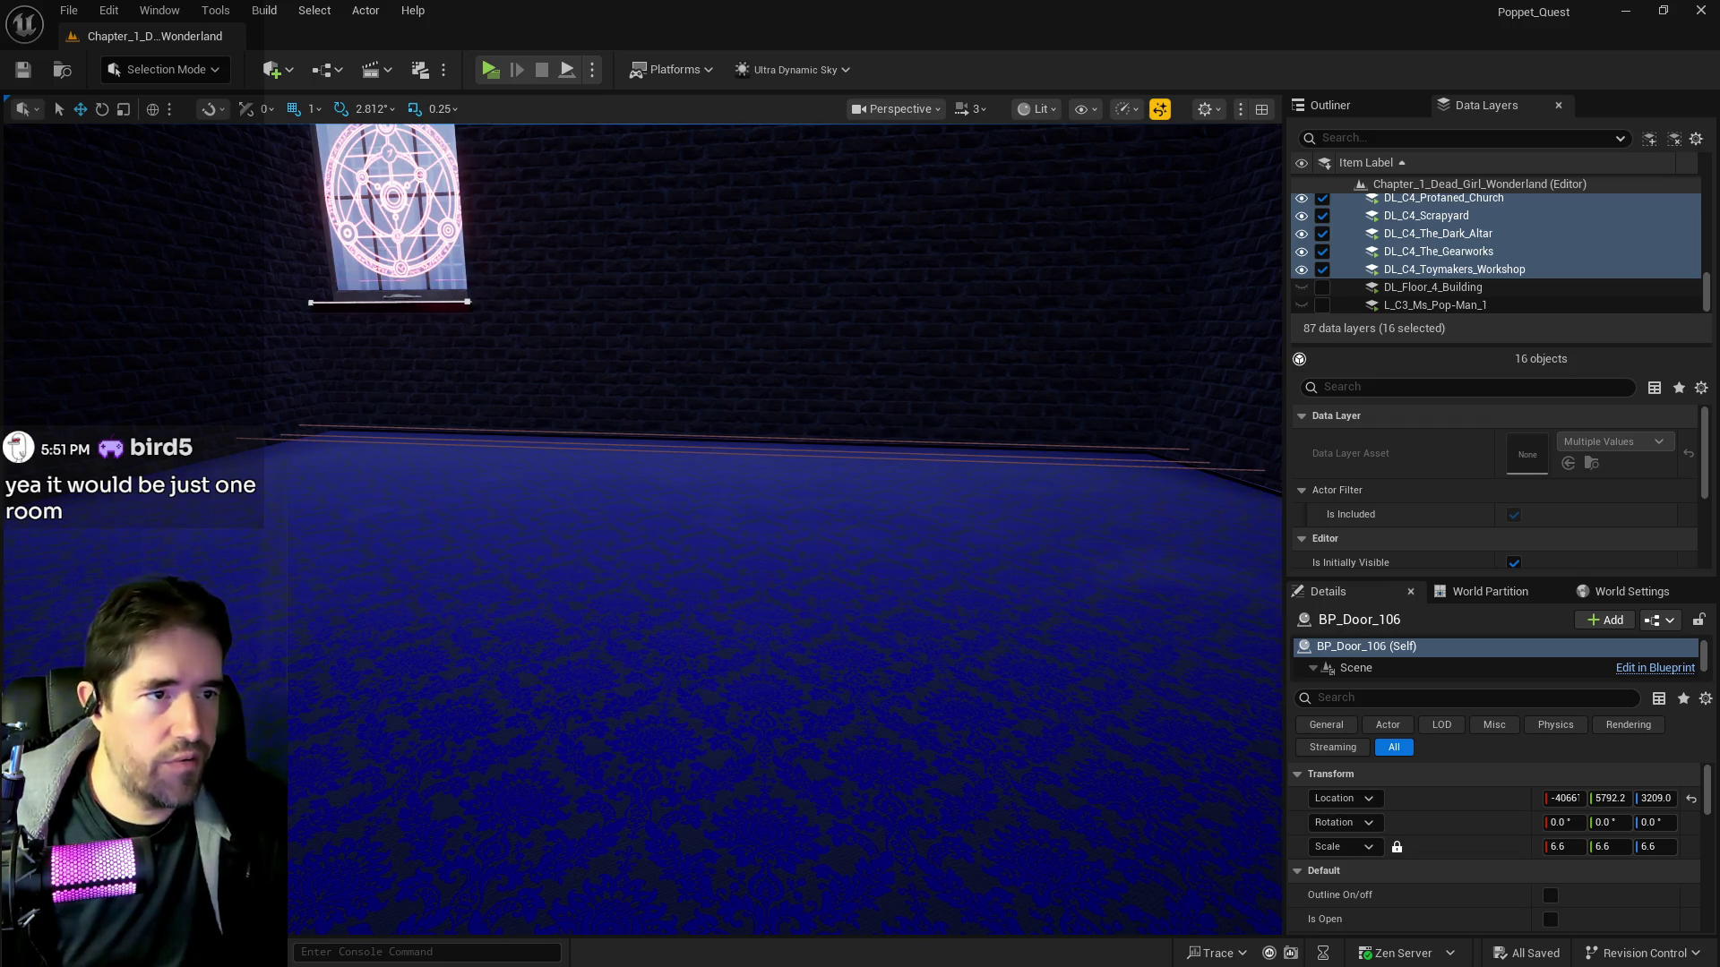
{"action": "key", "text": "ctrl+space"}
{"action": "scroll", "coordinate": [76, 546], "scroll_direction": "down", "scroll_amount": 15}
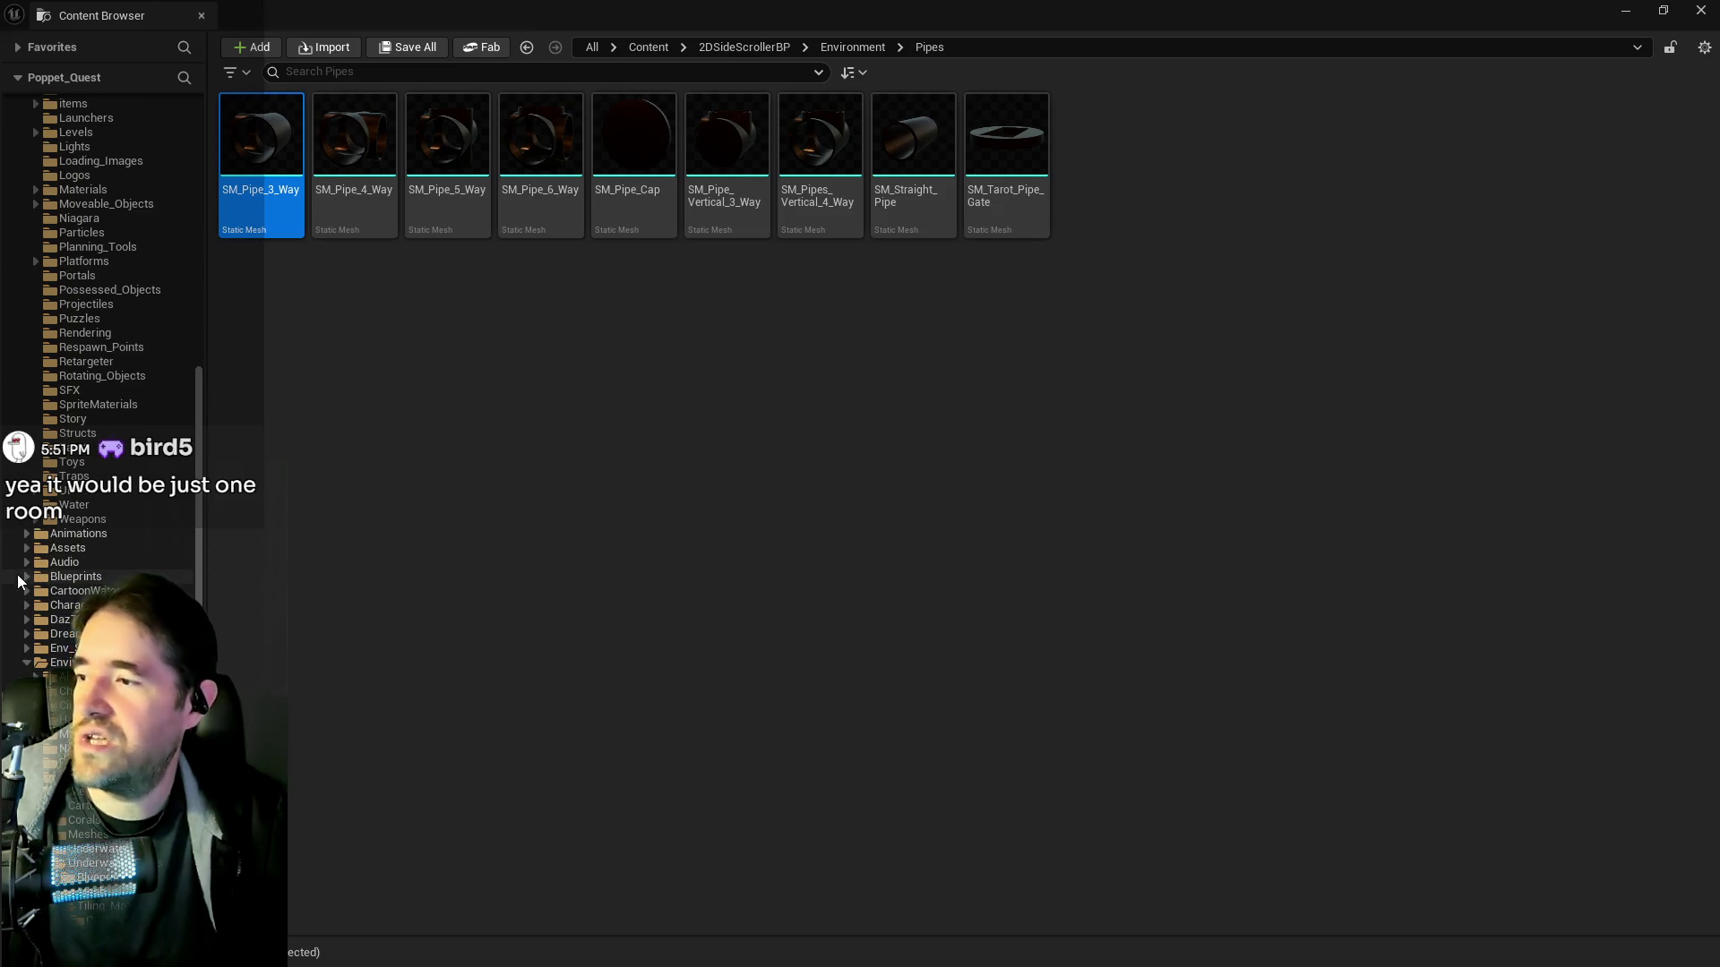
{"action": "scroll", "coordinate": [32, 556], "scroll_direction": "down", "scroll_amount": 4}
{"action": "scroll", "coordinate": [43, 538], "scroll_direction": "up", "scroll_amount": 15}
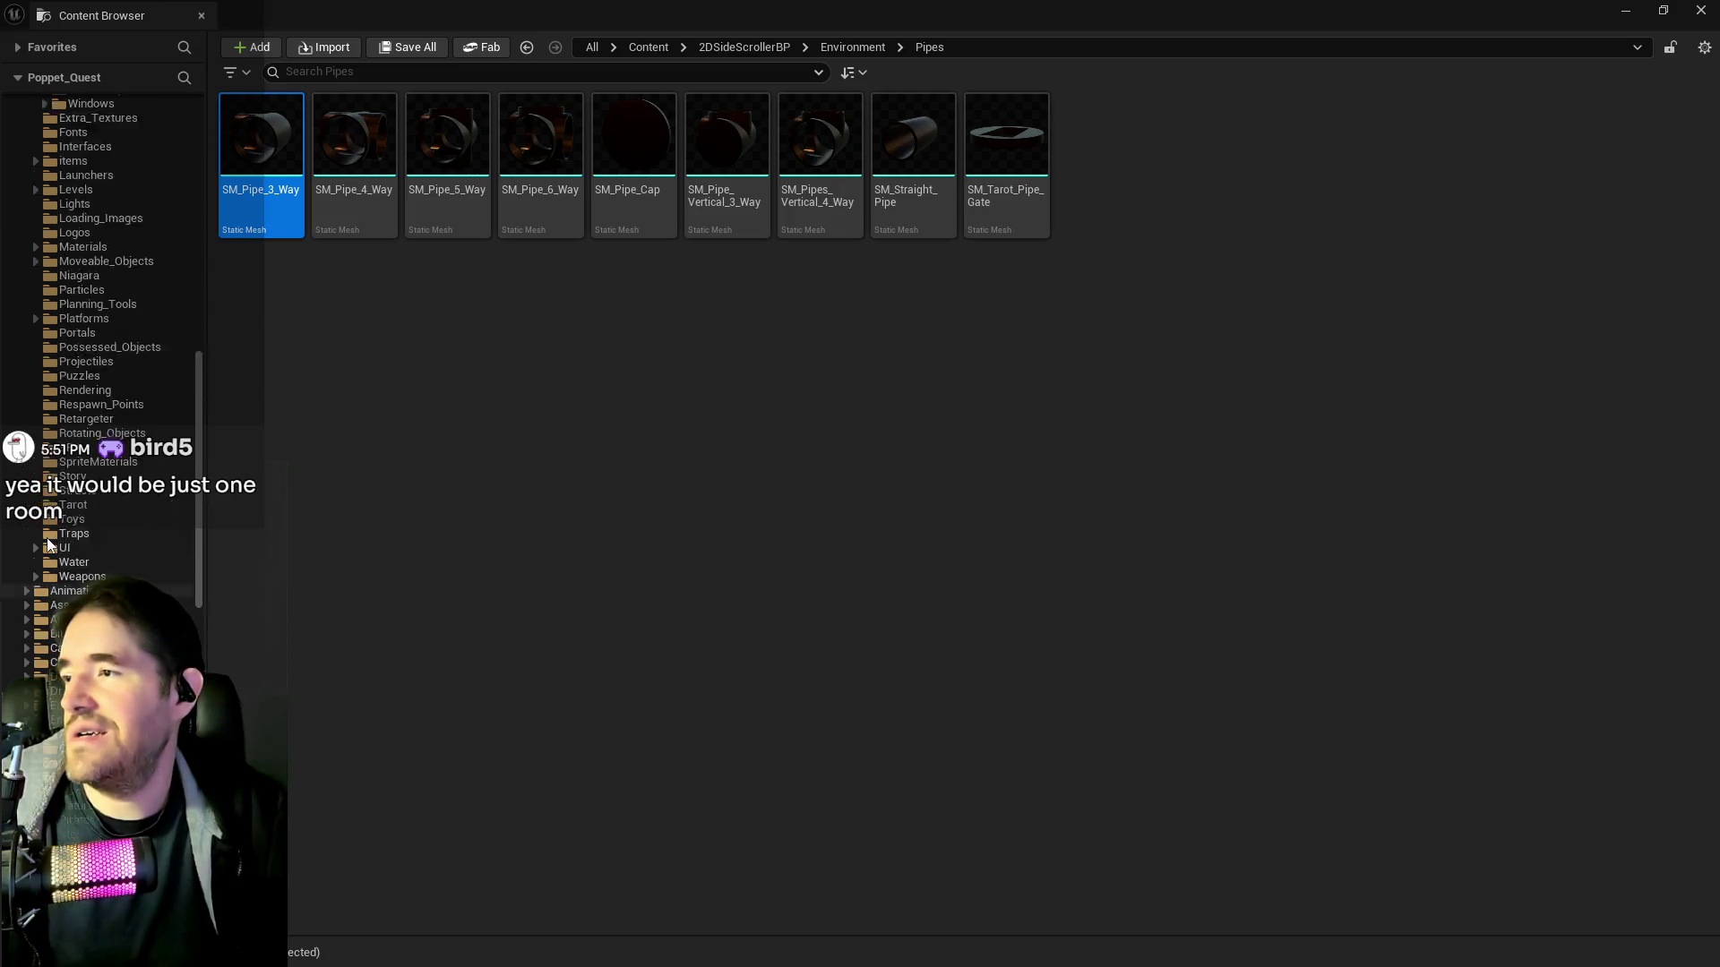
{"action": "scroll", "coordinate": [46, 530], "scroll_direction": "up", "scroll_amount": 2}
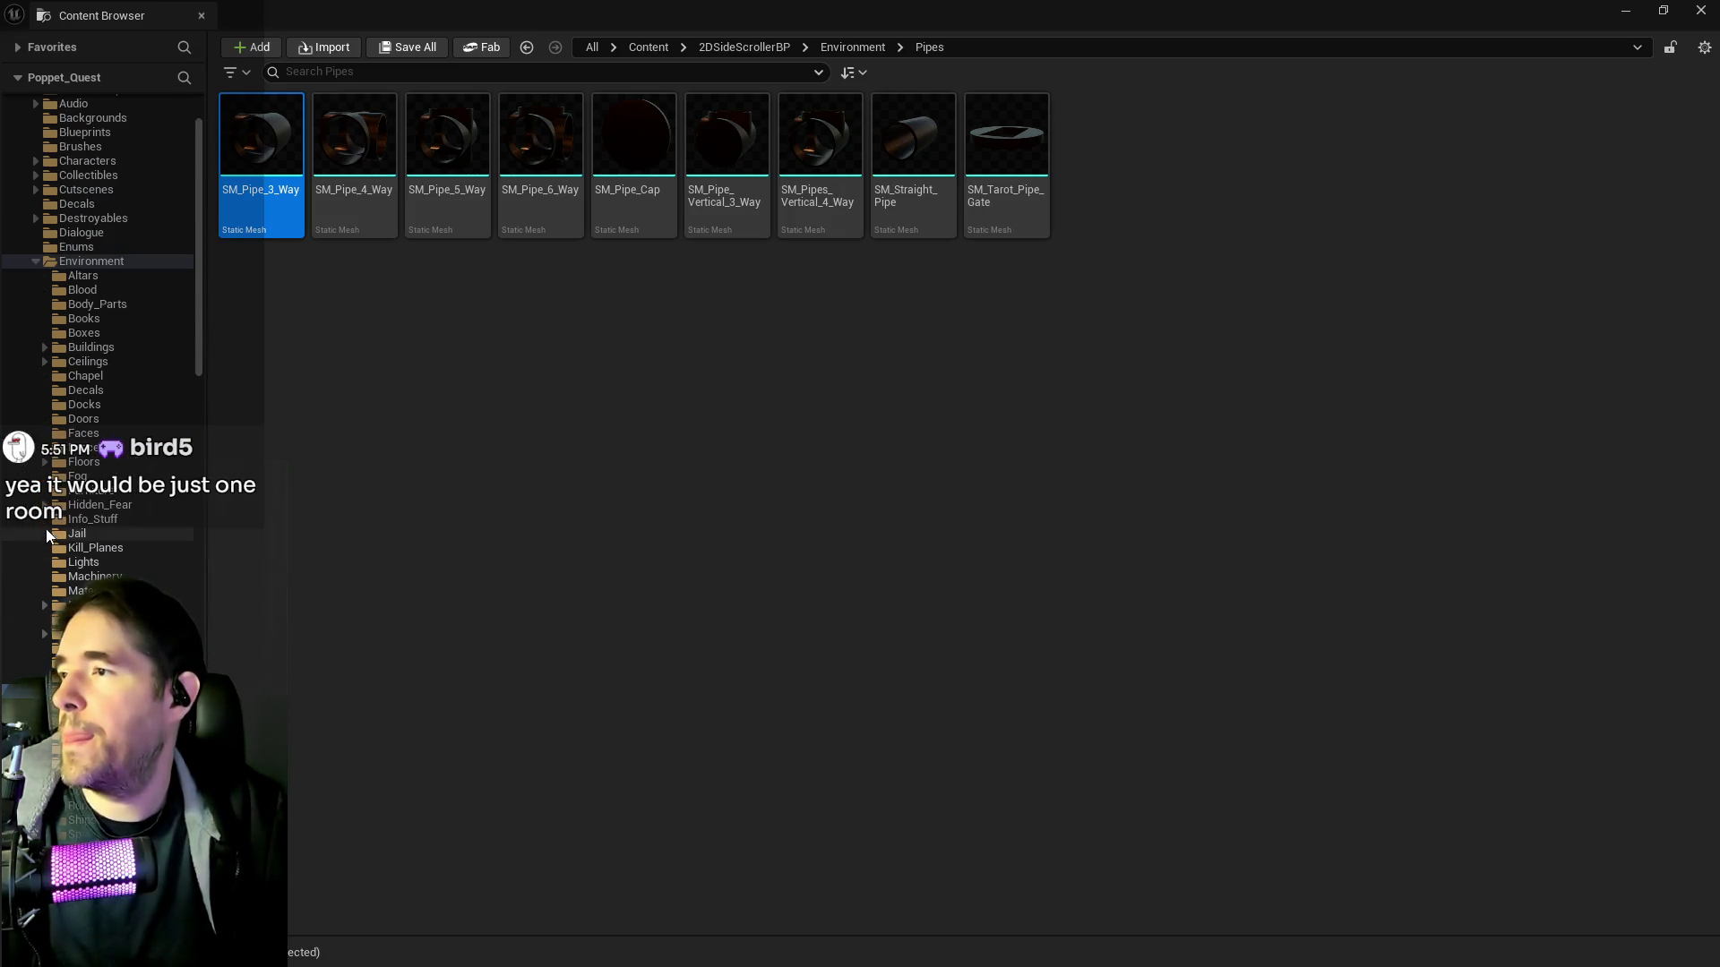
Browse Characters > Bosses > The_Red_Queen and open the BP_The_Red_Queen blueprint
{"action": "left_click", "coordinate": [36, 161]}
{"action": "left_click", "coordinate": [45, 190]}
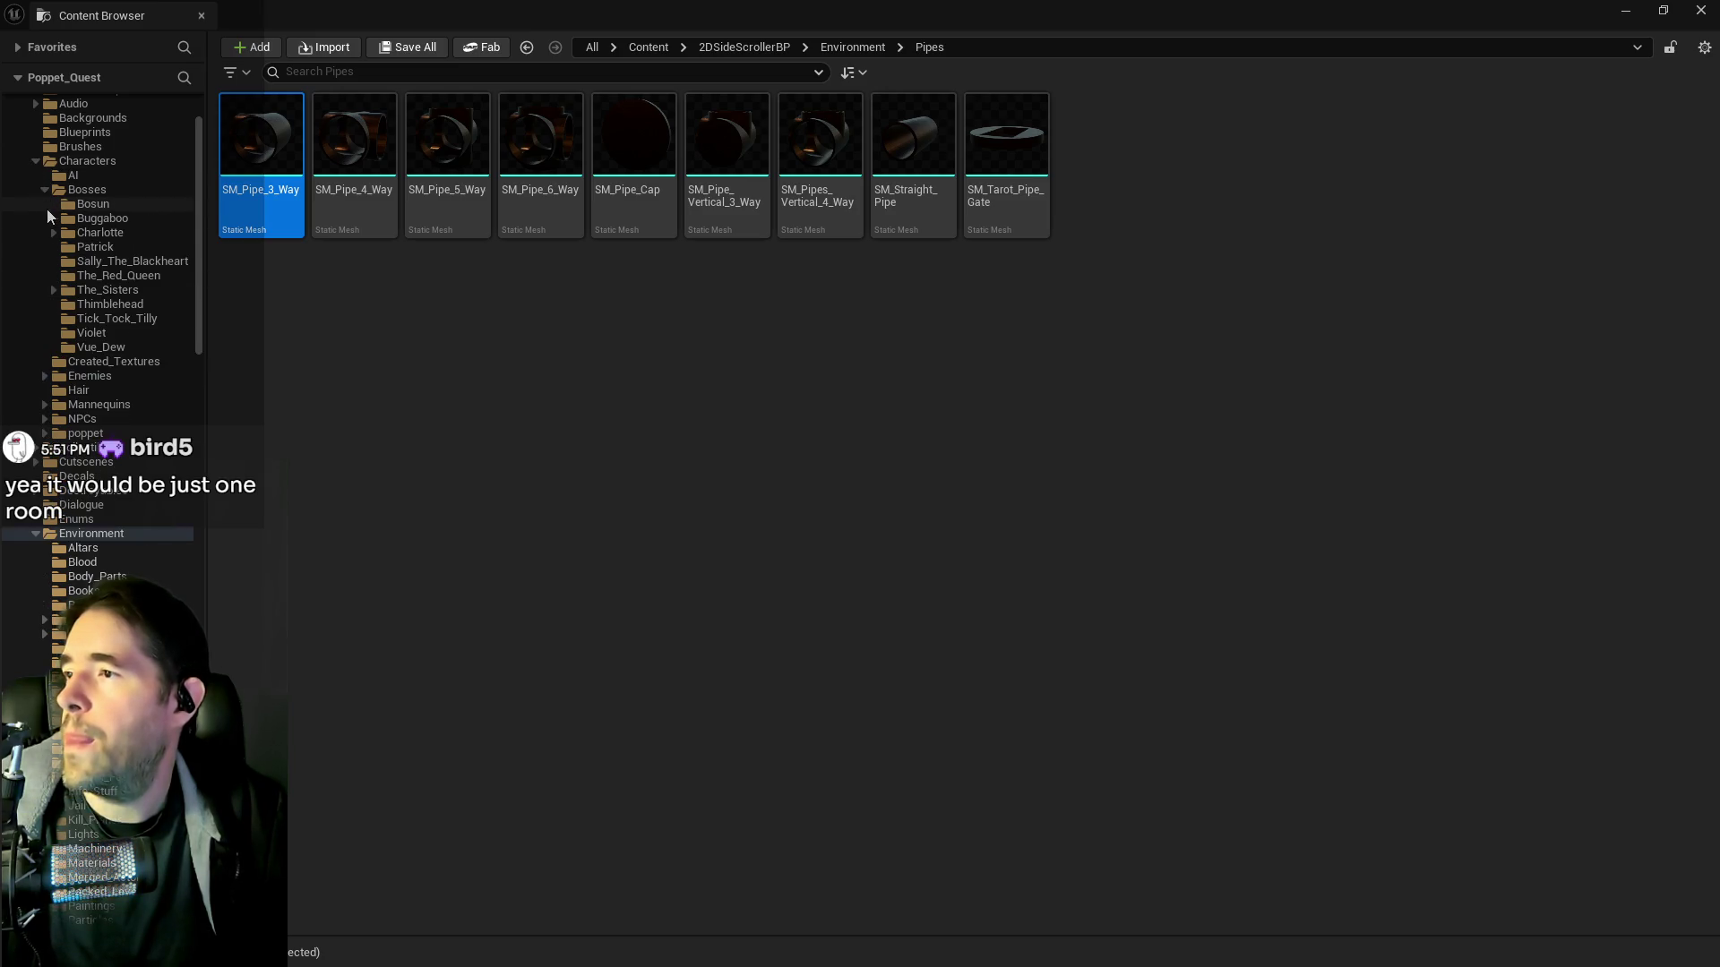
{"action": "left_click", "coordinate": [117, 276]}
{"action": "double_click", "coordinate": [284, 140]}
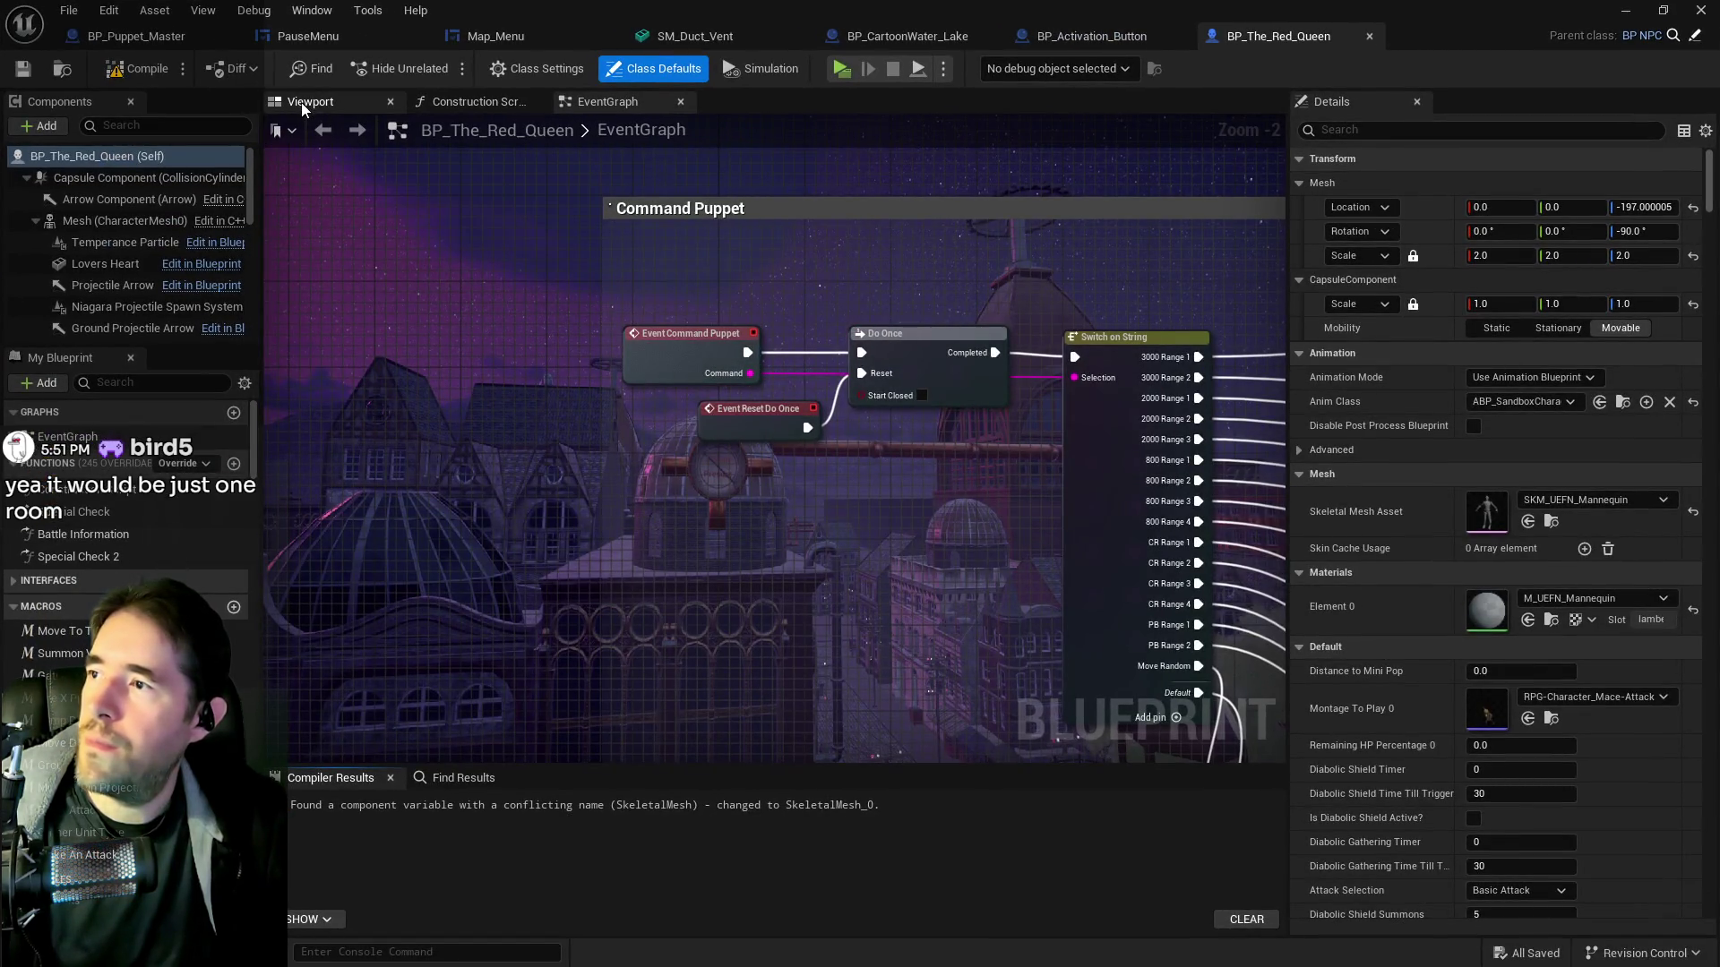
Show the Red Queen model in the blueprint's Viewport and orbit closer around it
{"action": "left_click", "coordinate": [300, 101]}
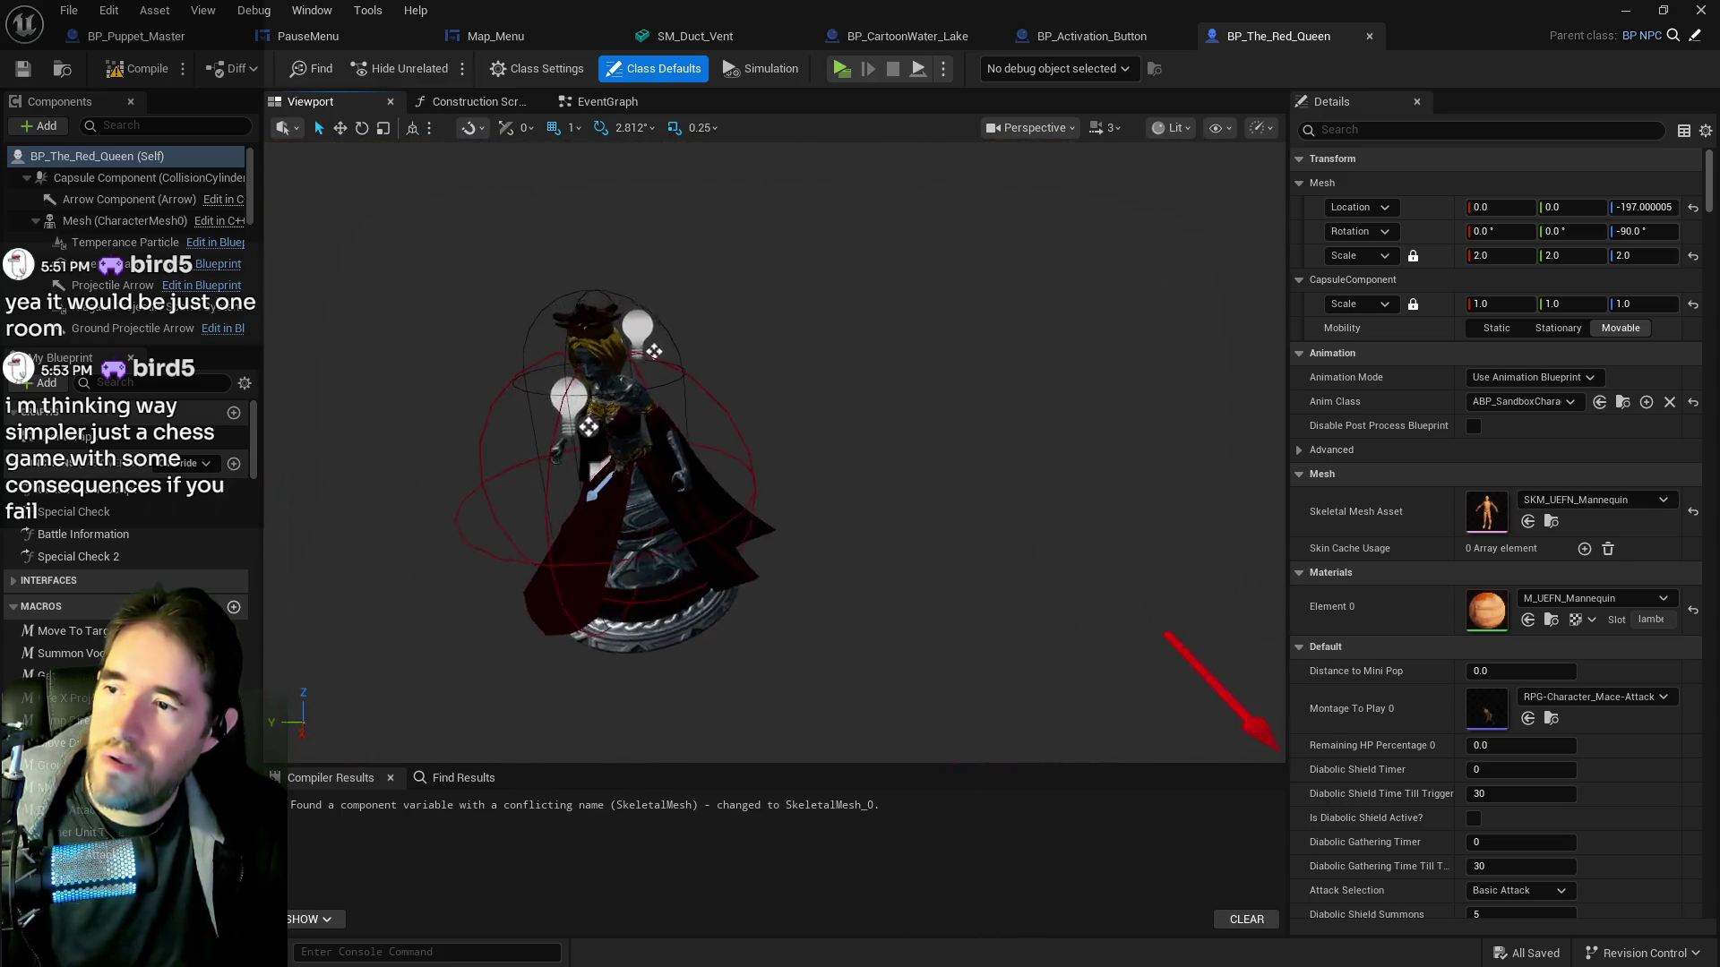
{"action": "left_click_drag", "start_coordinate": [876, 574], "coordinate": [876, 574]}
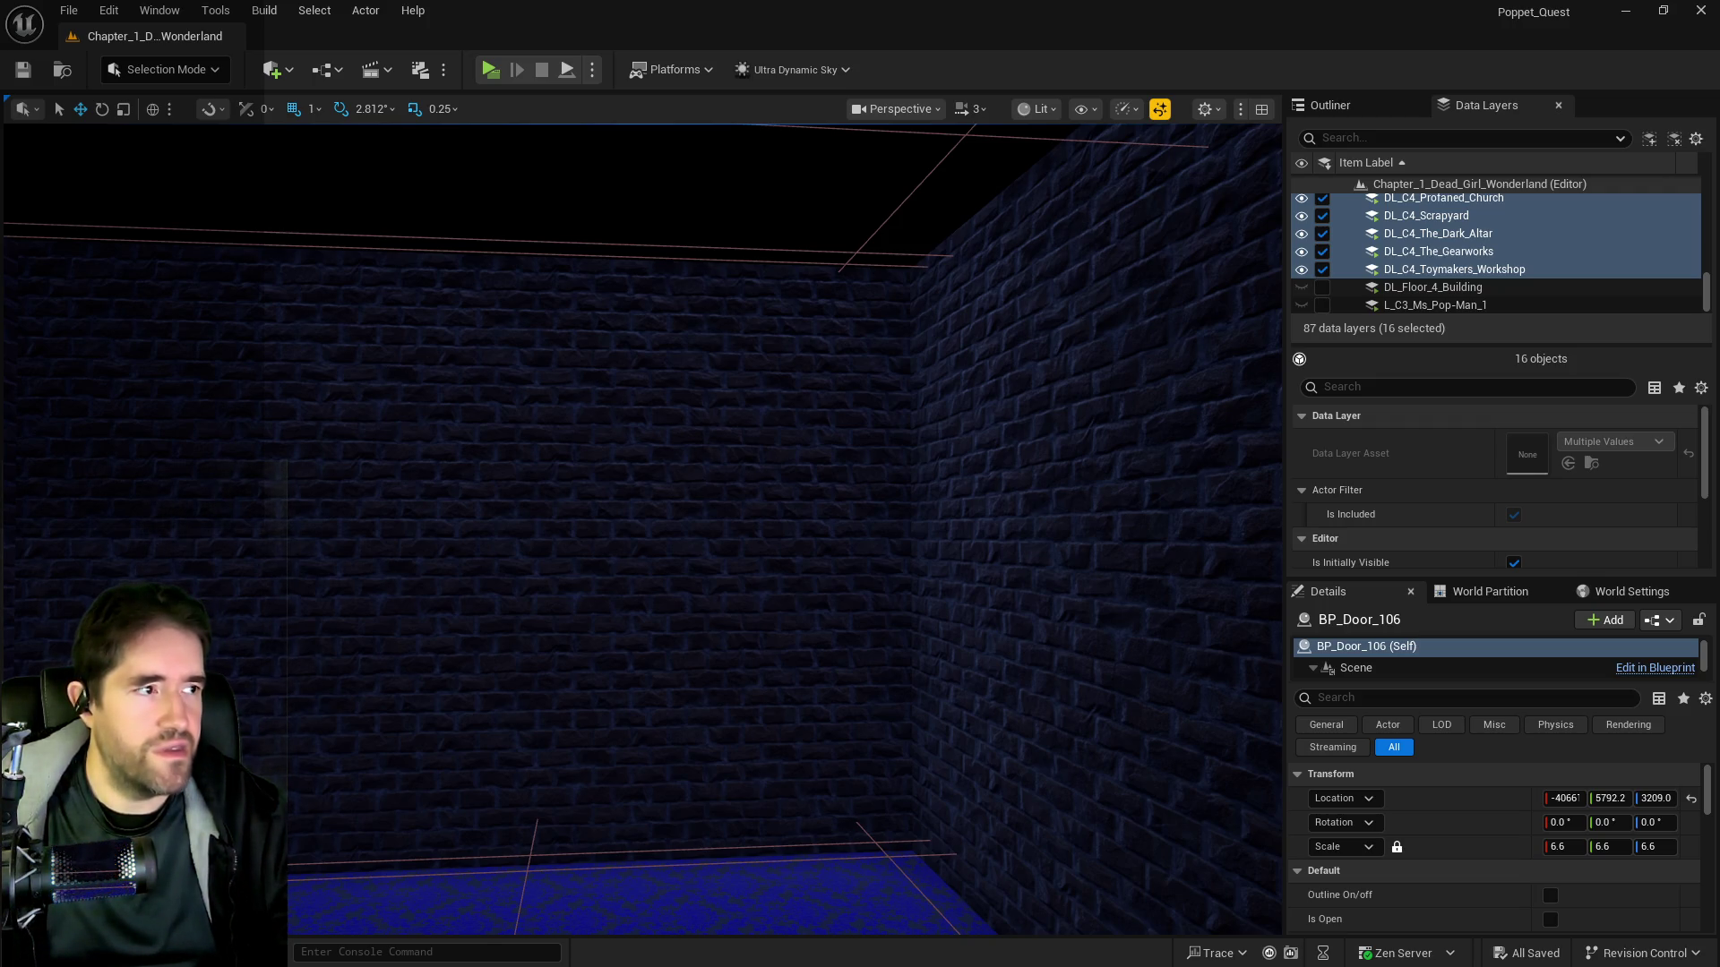
Fly into the glowing rune-window room, then pull back to face the Storage Room door
{"action": "left_click_drag", "start_coordinate": [988, 518], "coordinate": [770, 517]}
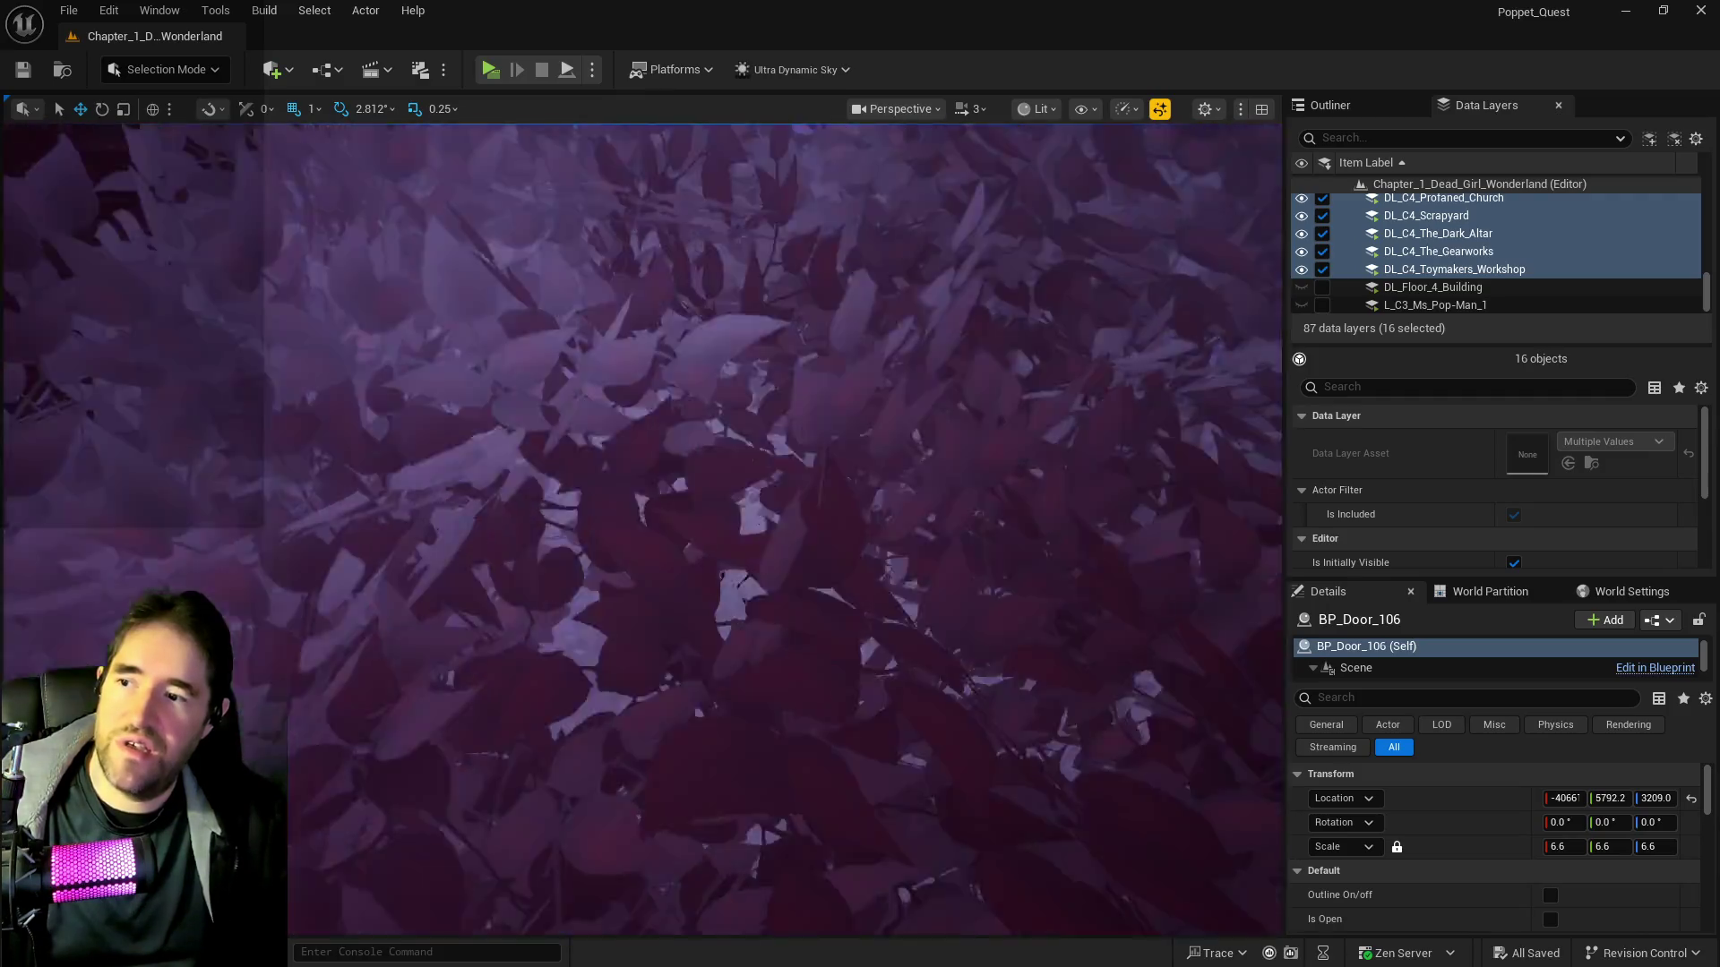
{"action": "left_click_drag", "start_coordinate": [770, 518], "coordinate": [752, 518]}
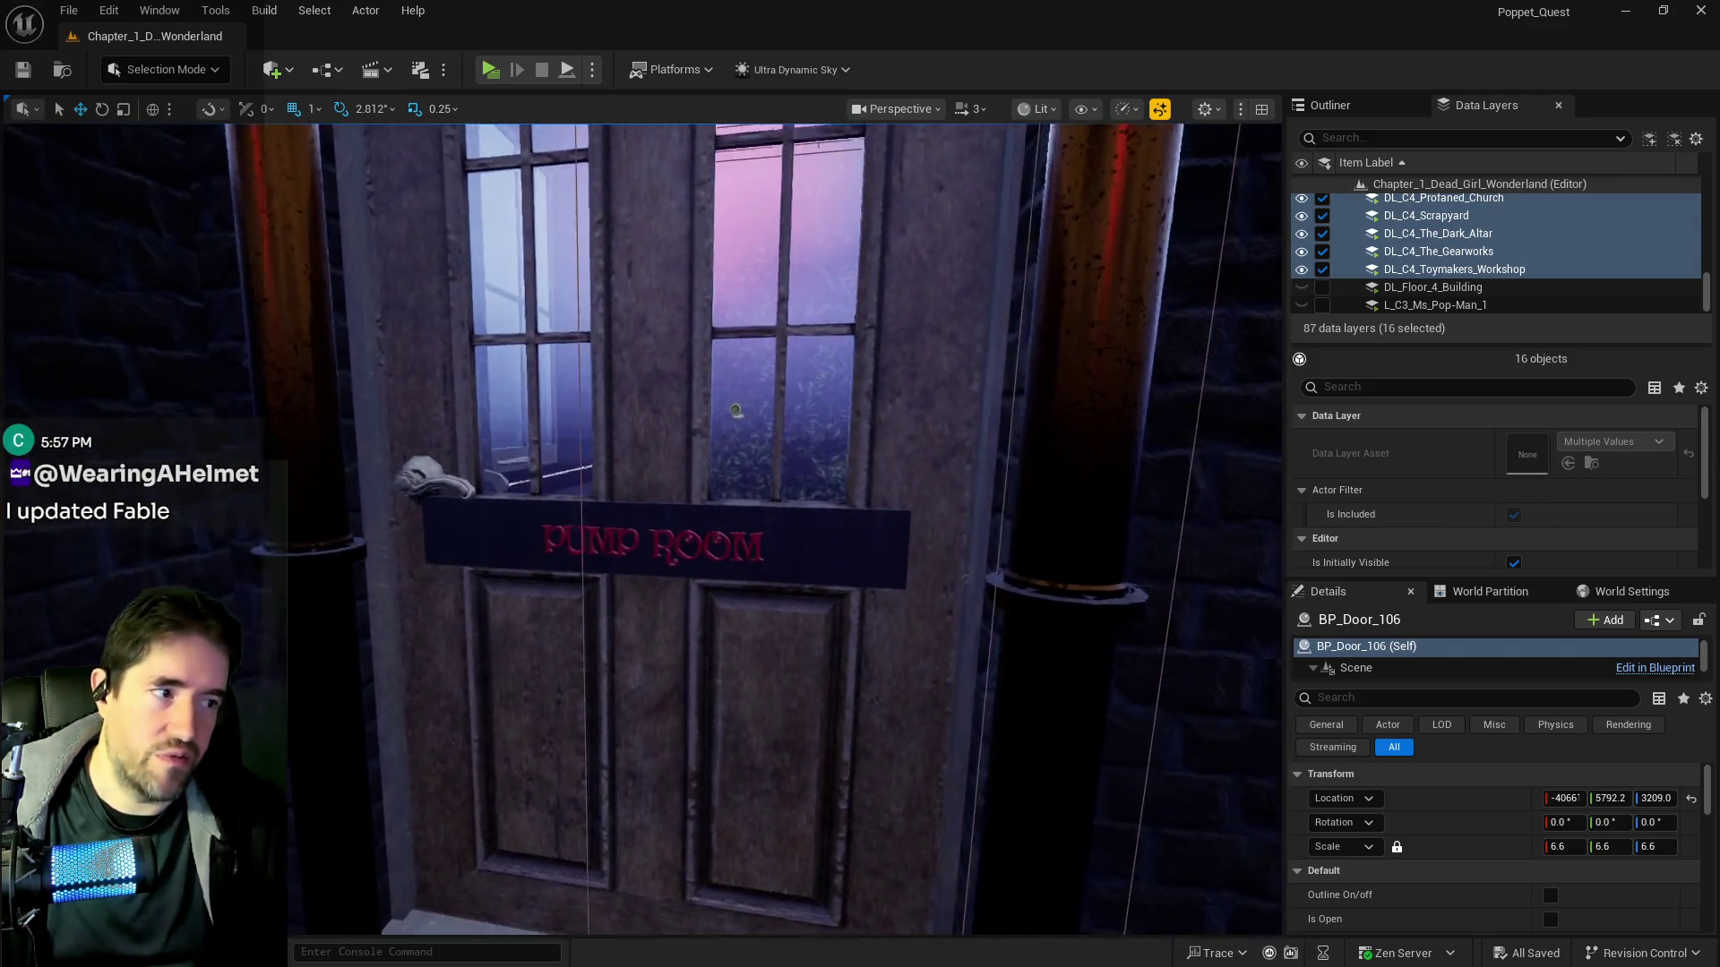
{"action": "key", "text": "s"}
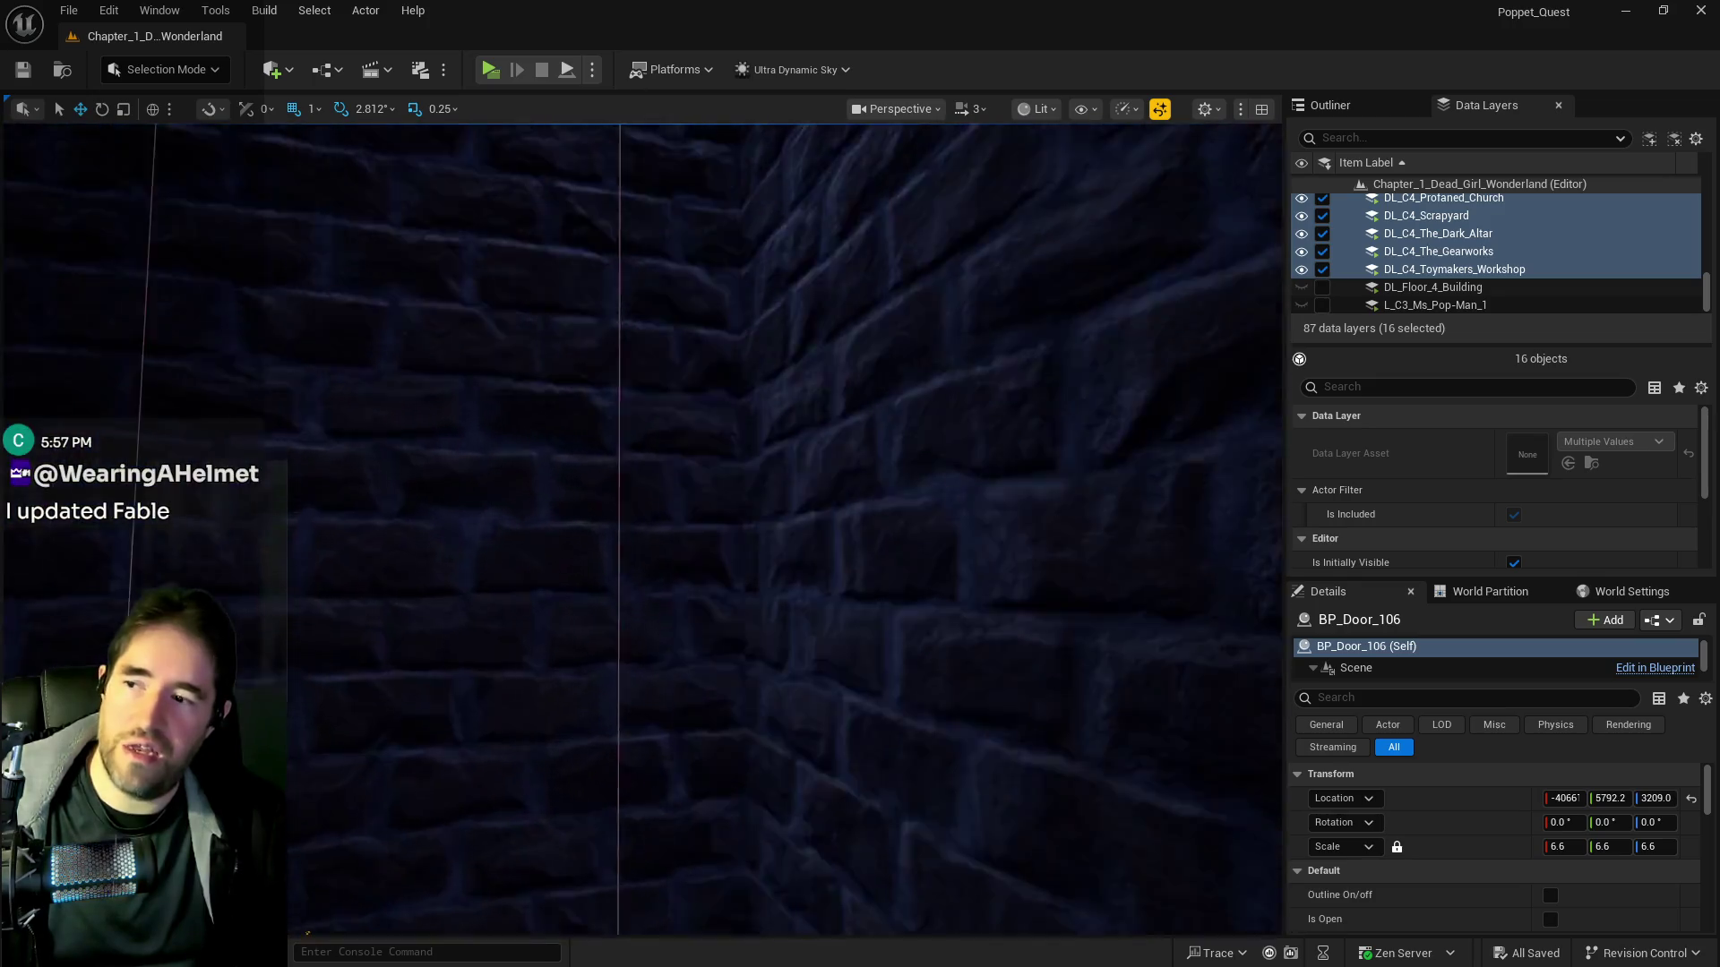
{"action": "key", "text": "s"}
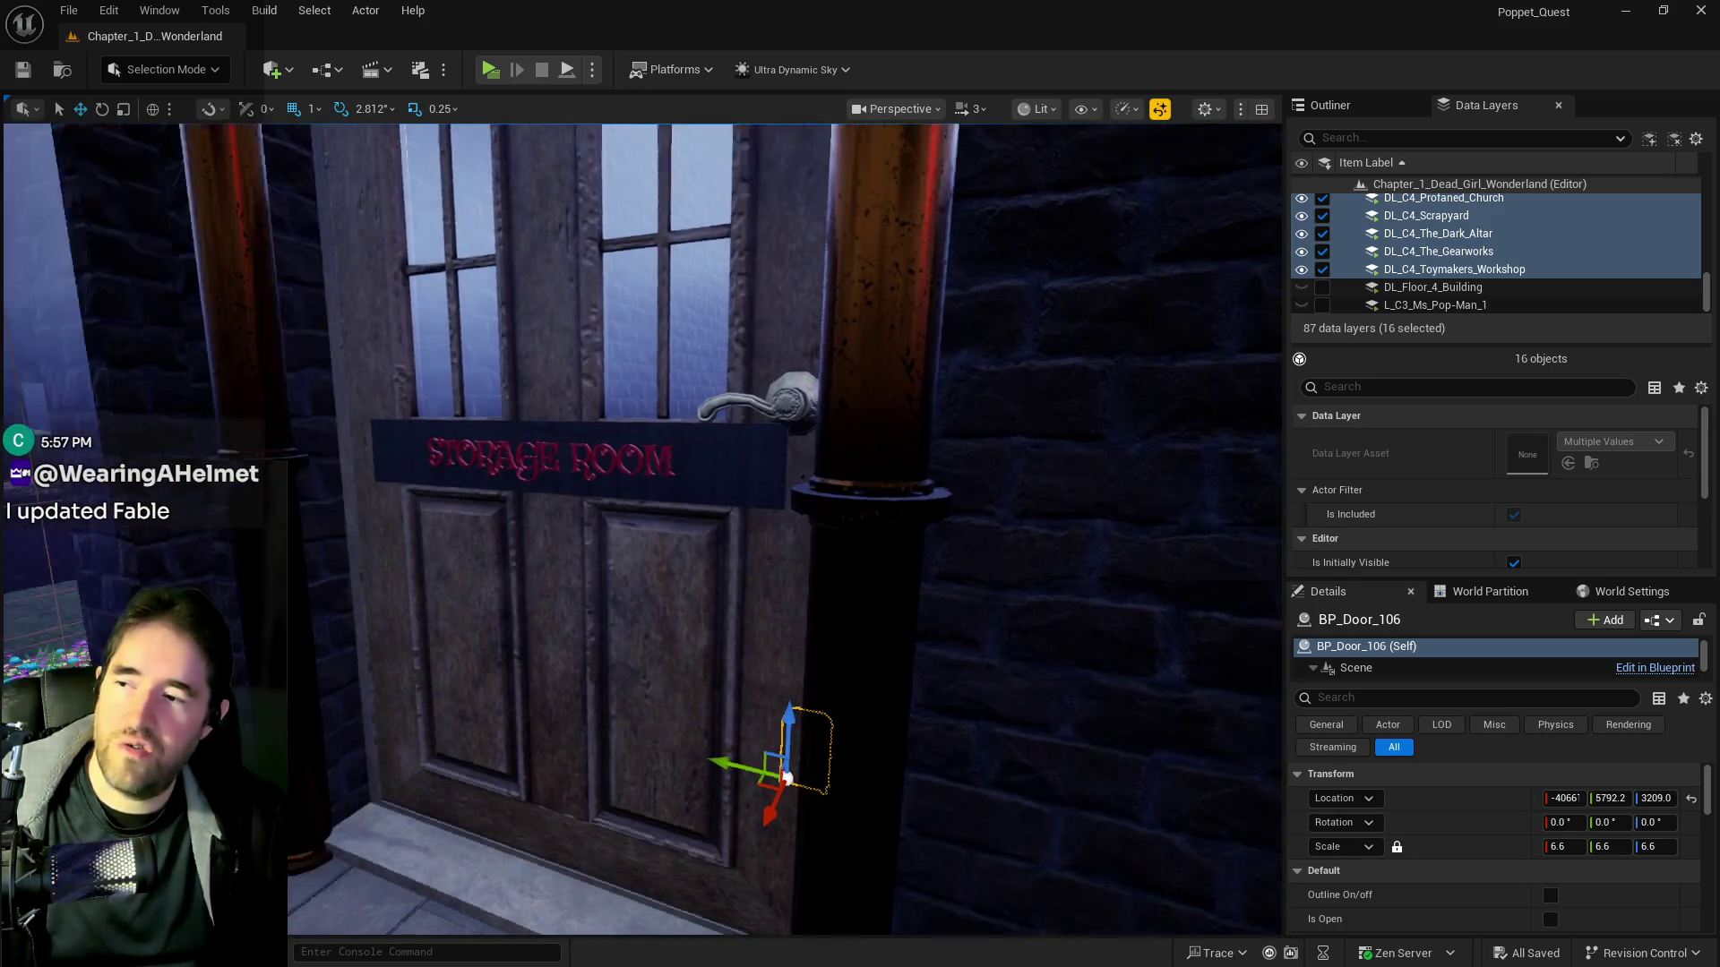
Fly through the Storage Room door, past the PLAY ROOM door, and through the arched door
{"action": "key", "text": "w"}
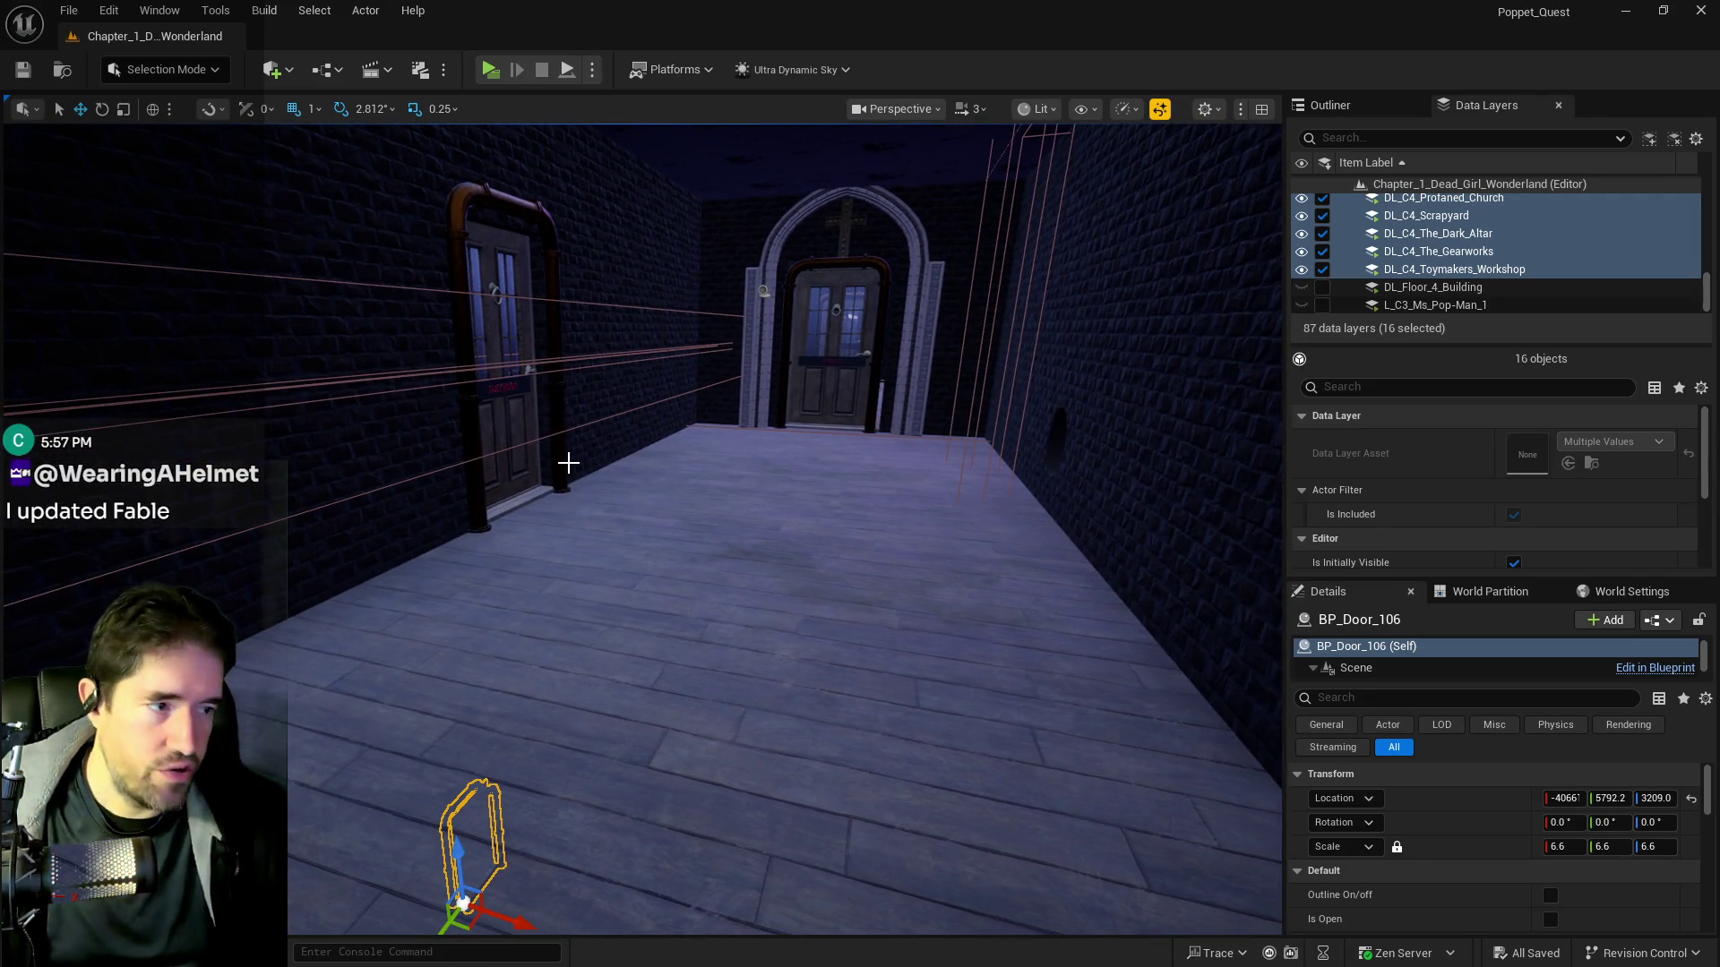
{"action": "mouse_move", "coordinate": [622, 503]}
{"action": "left_mouse_down"}
{"action": "mouse_move", "coordinate": [537, 376]}
{"action": "mouse_move", "coordinate": [556, 394]}
{"action": "mouse_move", "coordinate": [520, 385]}
{"action": "mouse_move", "coordinate": [573, 385]}
{"action": "mouse_move", "coordinate": [650, 494]}
{"action": "left_mouse_up"}
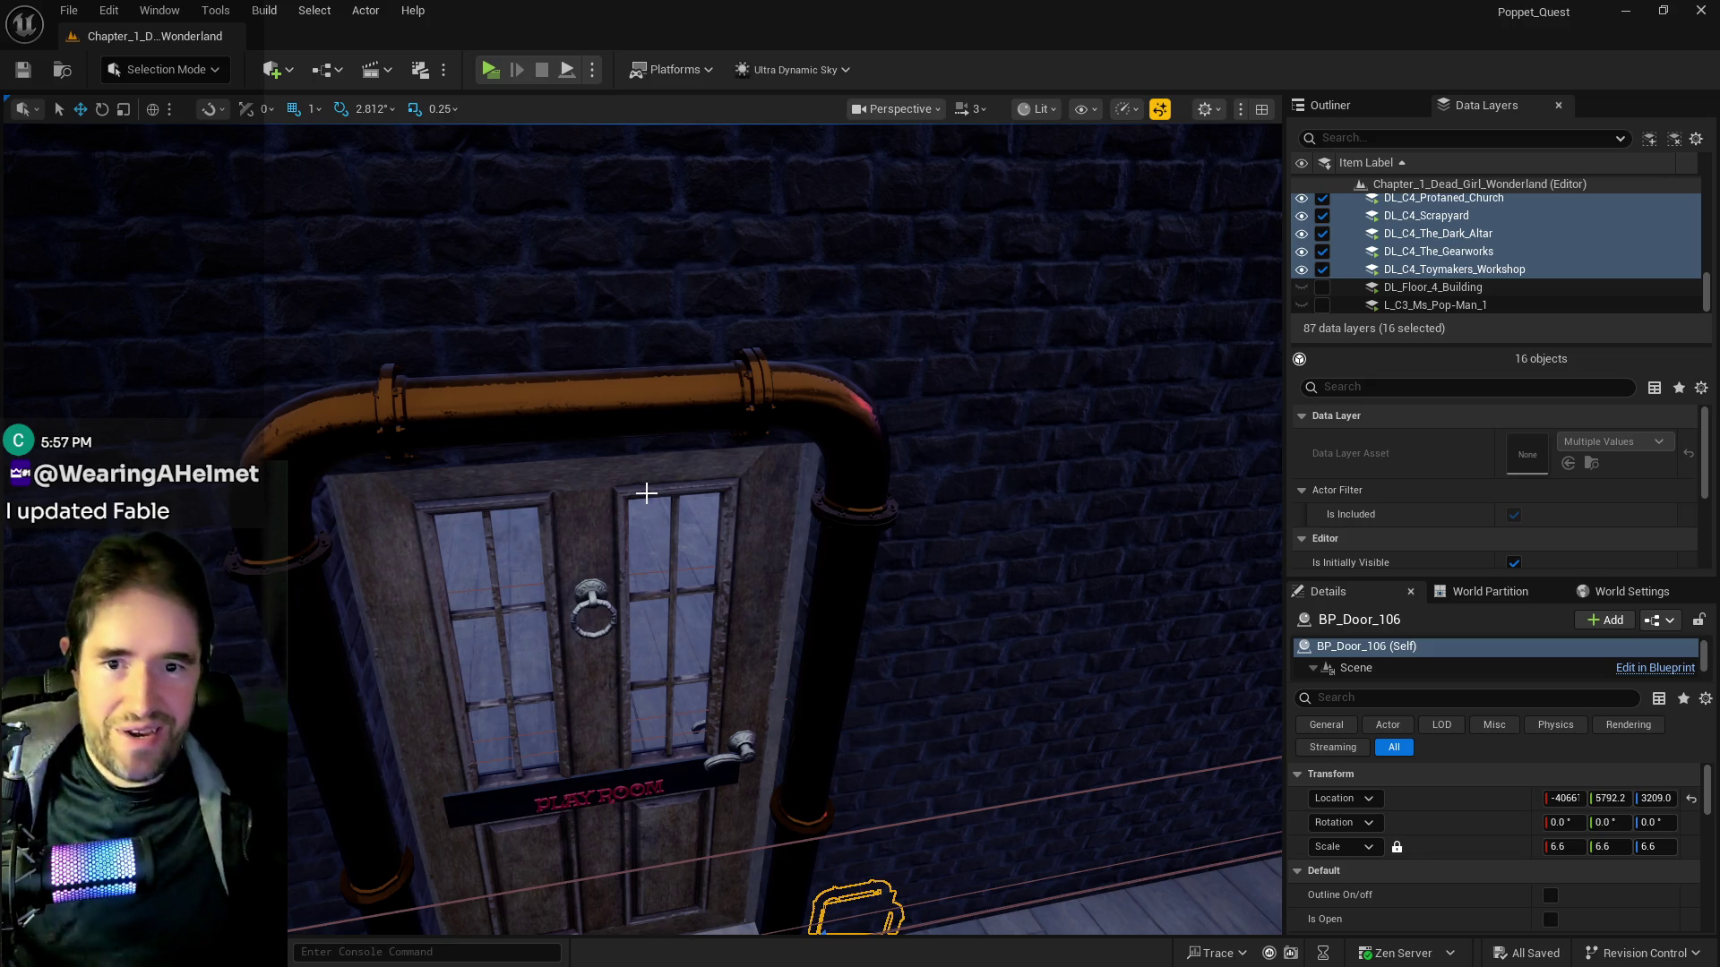
{"action": "mouse_move", "coordinate": [627, 291]}
{"action": "left_mouse_down"}
{"action": "mouse_move", "coordinate": [627, 323]}
{"action": "mouse_move", "coordinate": [609, 326]}
{"action": "mouse_move", "coordinate": [627, 335]}
{"action": "mouse_move", "coordinate": [502, 339]}
{"action": "mouse_move", "coordinate": [542, 336]}
{"action": "left_mouse_up"}
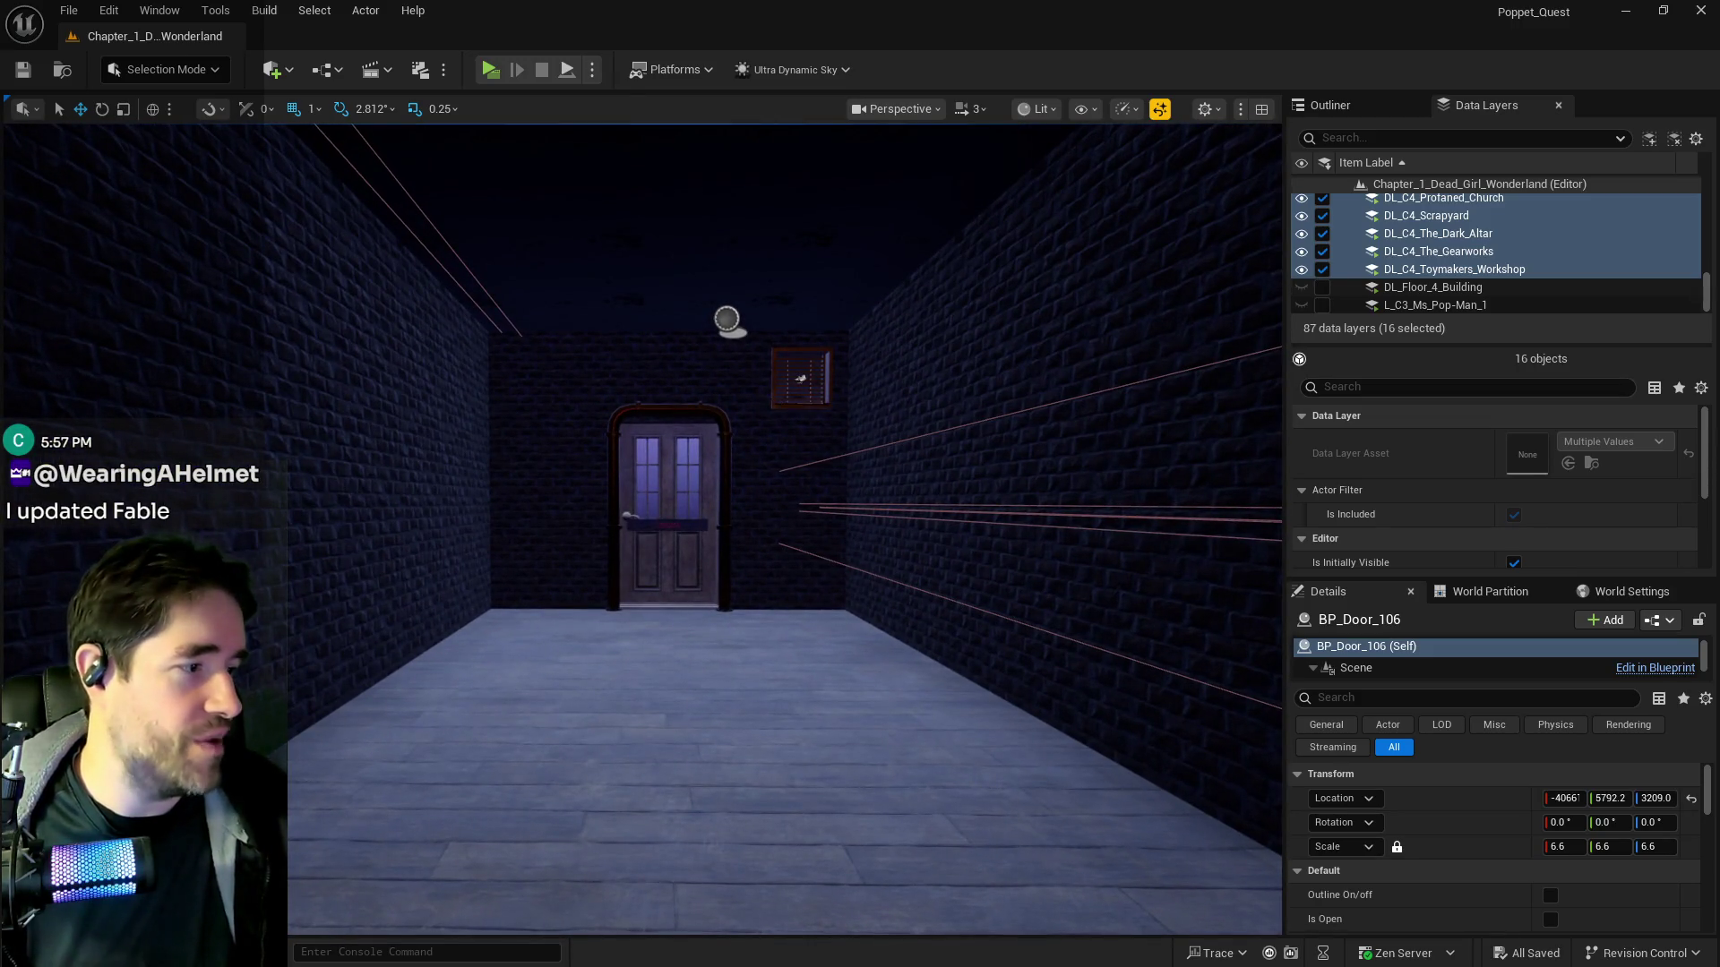
{"action": "left_click_drag", "start_coordinate": [376, 550], "coordinate": [318, 551]}
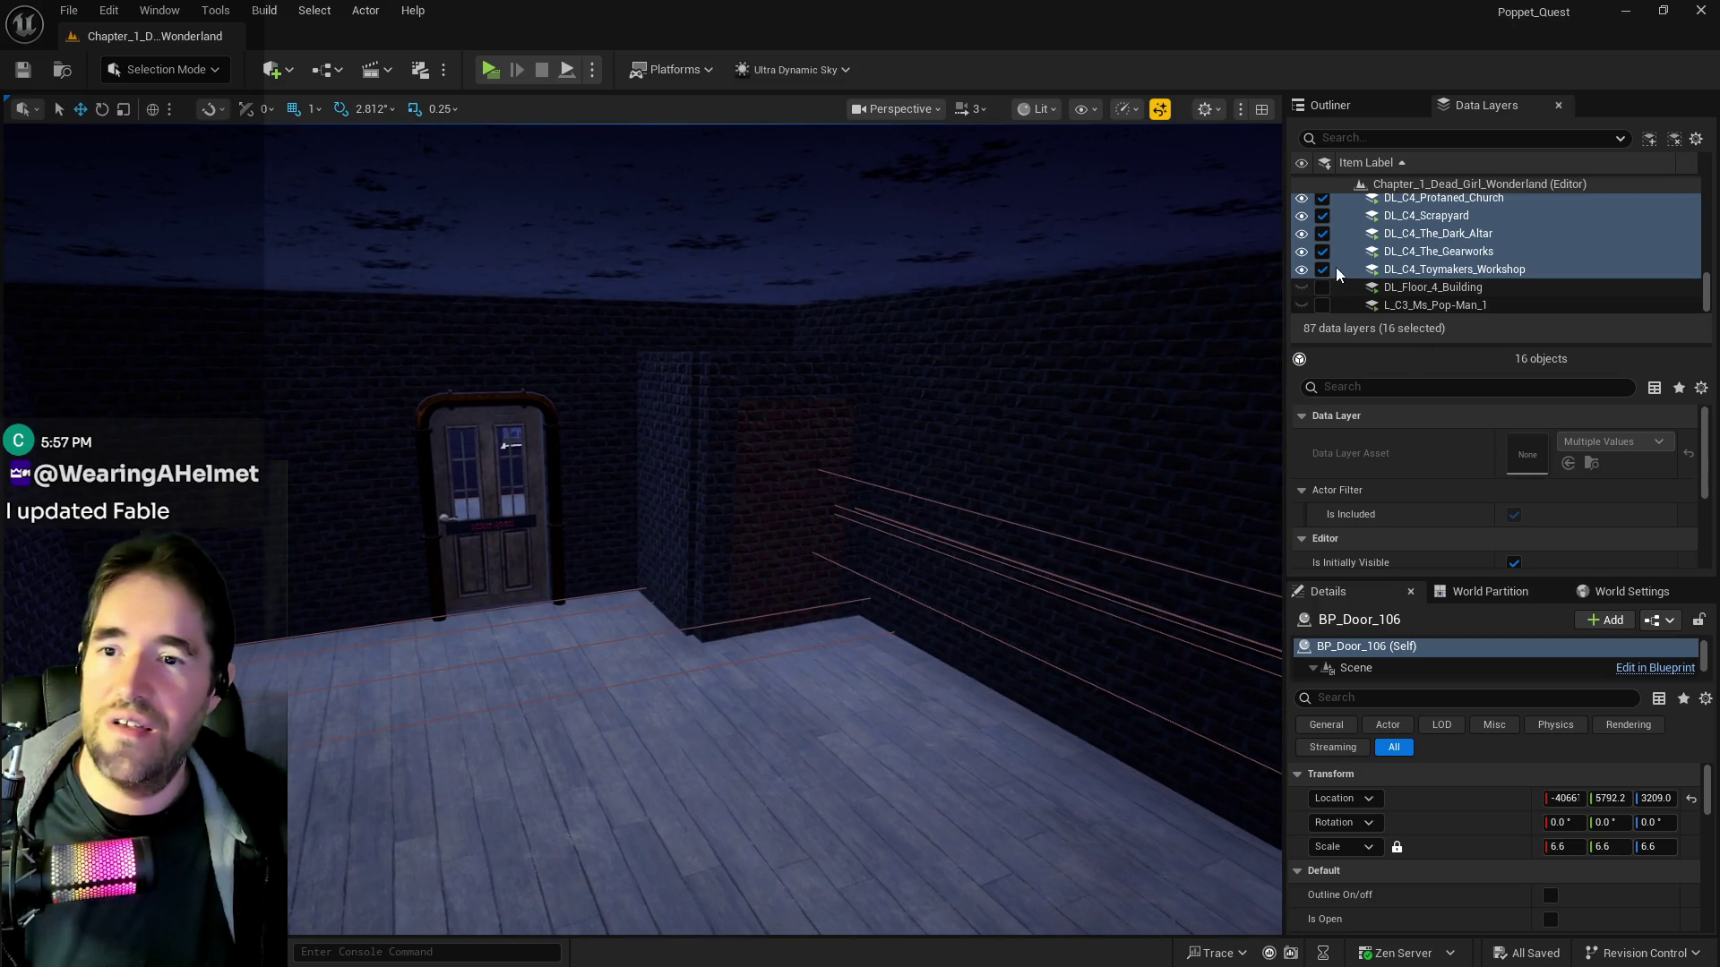
Reframe the door room and fly forward past it into the blue-lit pool room
{"action": "scroll", "coordinate": [1433, 269], "scroll_direction": "up", "scroll_amount": 5}
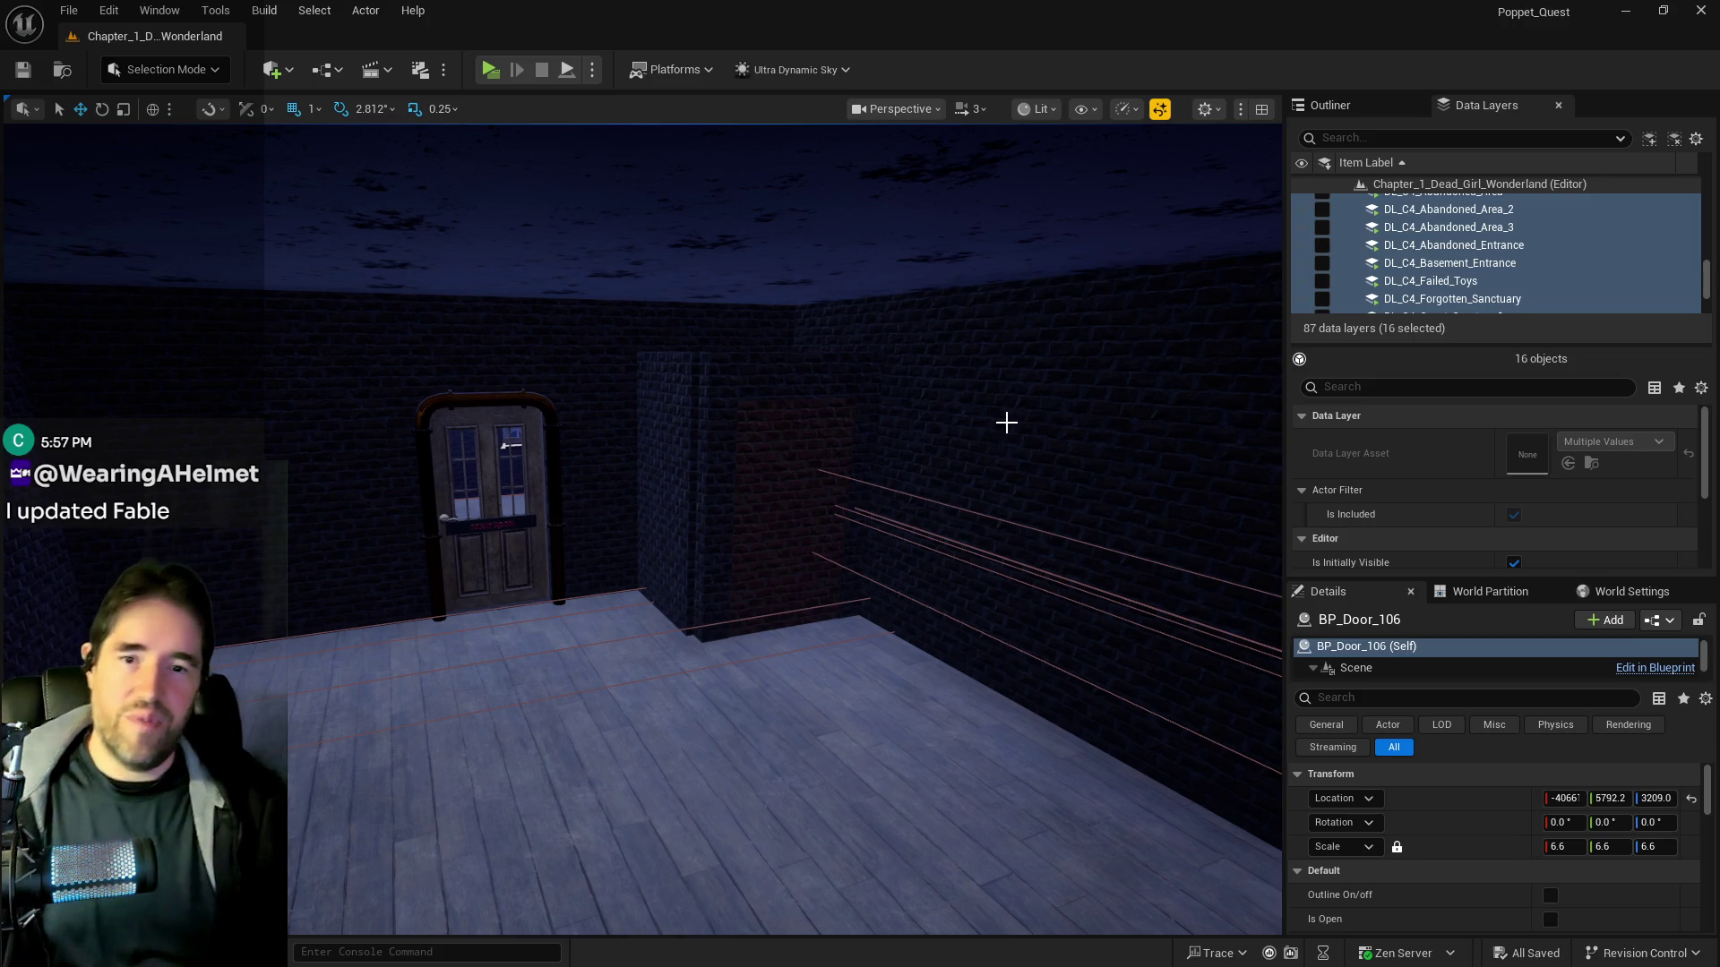
{"action": "mouse_move", "coordinate": [856, 568]}
{"action": "left_mouse_down"}
{"action": "mouse_move", "coordinate": [875, 578]}
{"action": "mouse_move", "coordinate": [882, 524]}
{"action": "mouse_move", "coordinate": [960, 517]}
{"action": "left_mouse_up"}
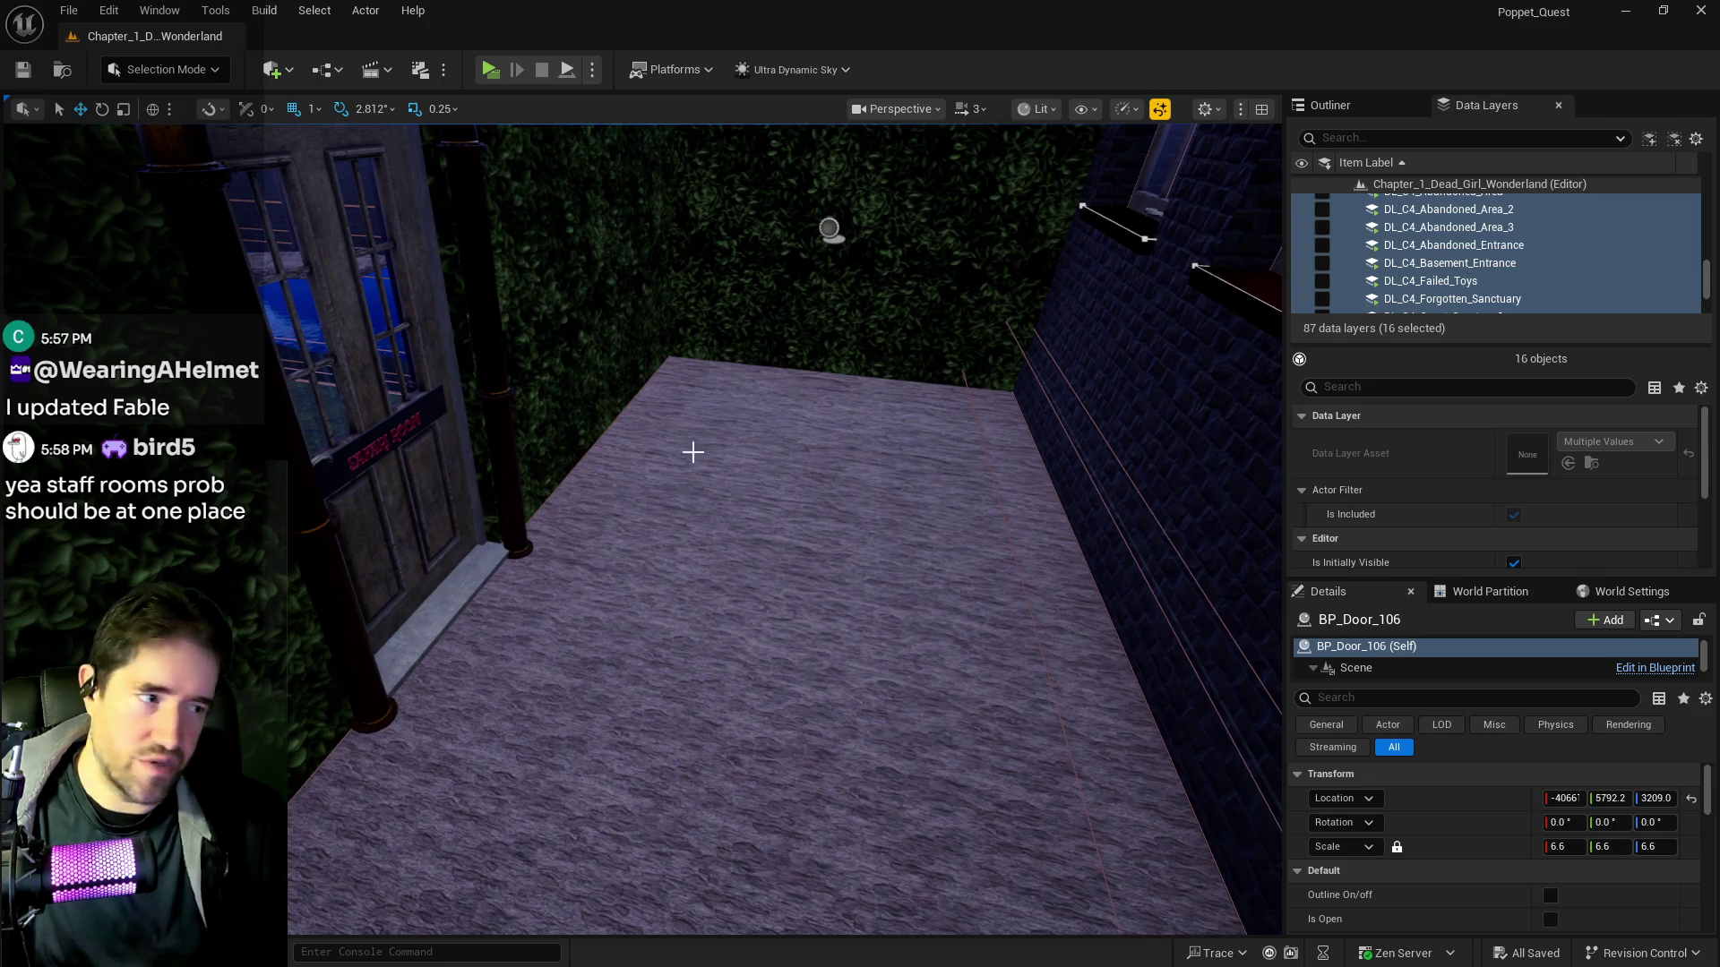
{"action": "mouse_move", "coordinate": [692, 519]}
{"action": "left_mouse_down"}
{"action": "mouse_move", "coordinate": [652, 513]}
{"action": "mouse_move", "coordinate": [632, 532]}
{"action": "mouse_move", "coordinate": [688, 510]}
{"action": "left_mouse_up"}
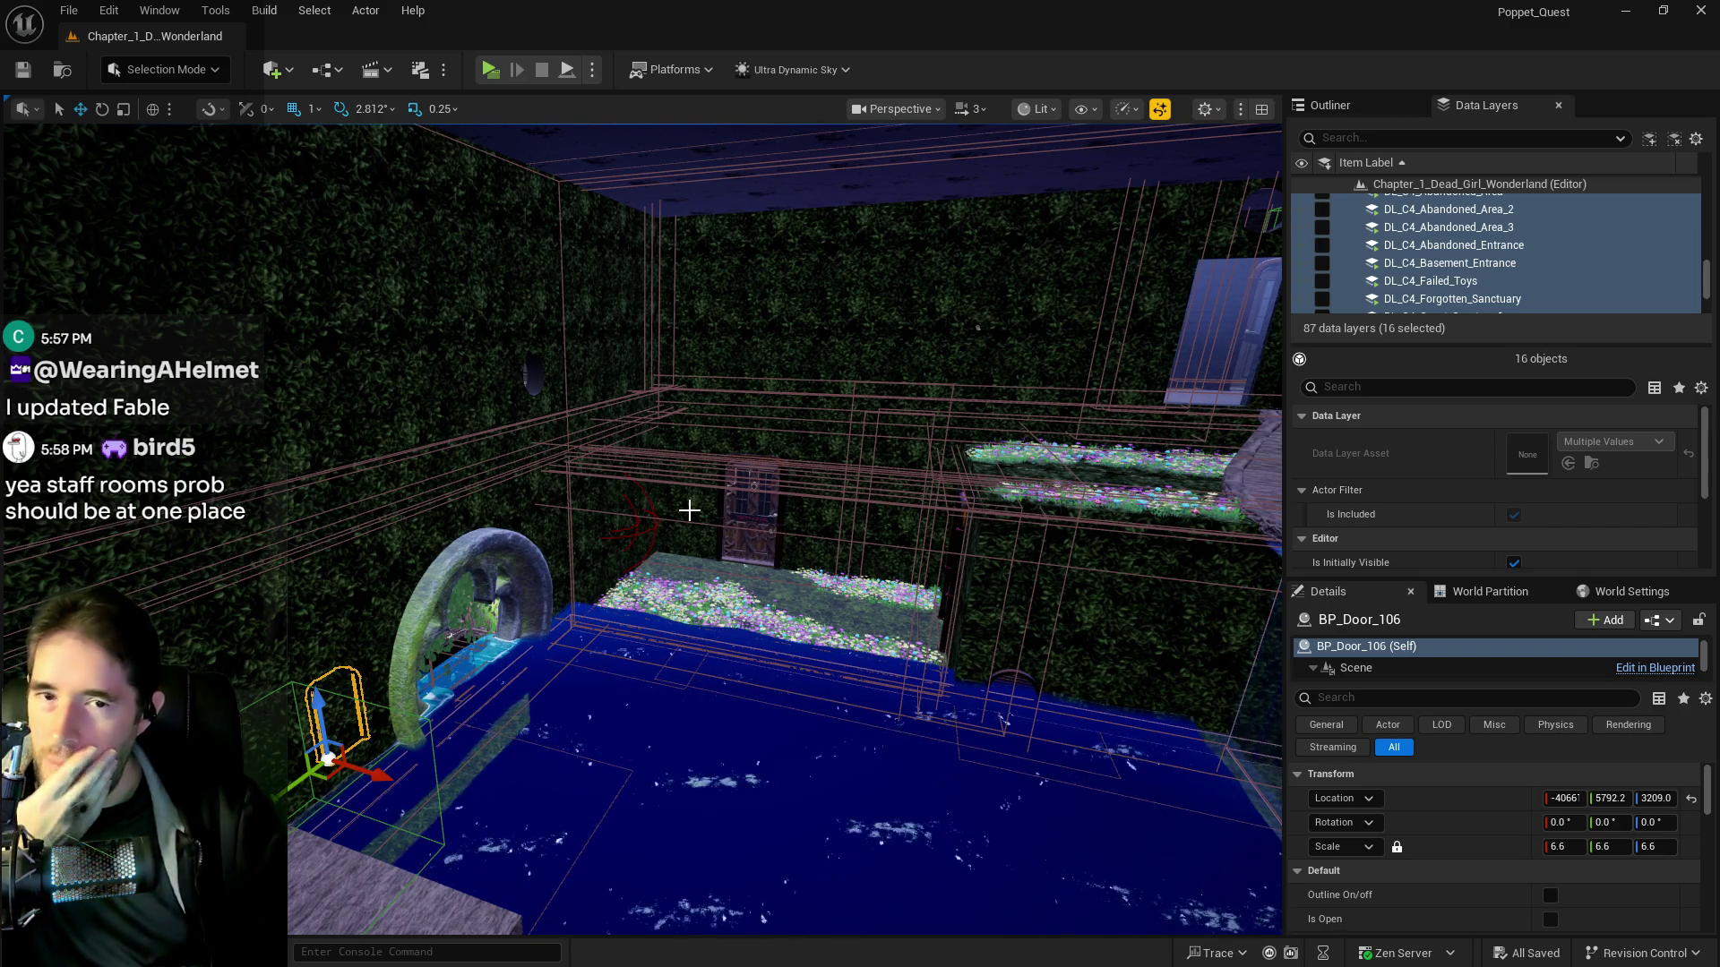
{"action": "mouse_move", "coordinate": [689, 510]}
{"action": "left_mouse_down"}
{"action": "mouse_move", "coordinate": [689, 466]}
{"action": "mouse_move", "coordinate": [662, 452]}
{"action": "left_mouse_up"}
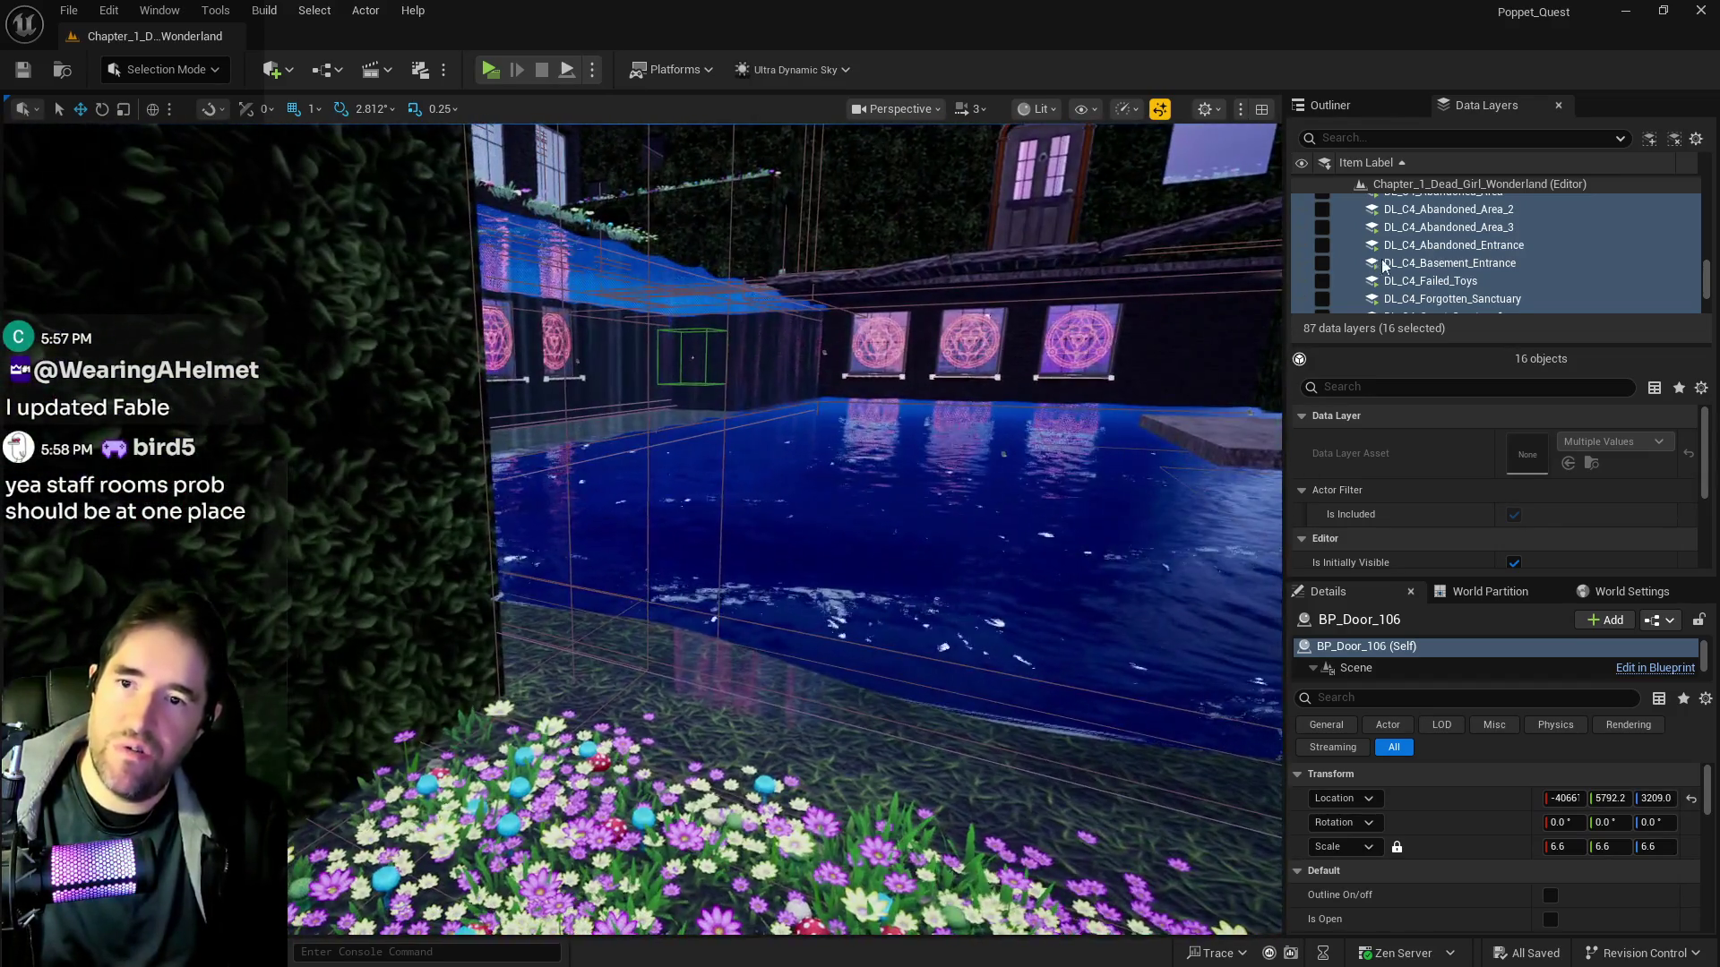
{"action": "scroll", "coordinate": [1397, 251], "scroll_direction": "up", "scroll_amount": 10}
{"action": "scroll", "coordinate": [1420, 215], "scroll_direction": "up", "scroll_amount": 10}
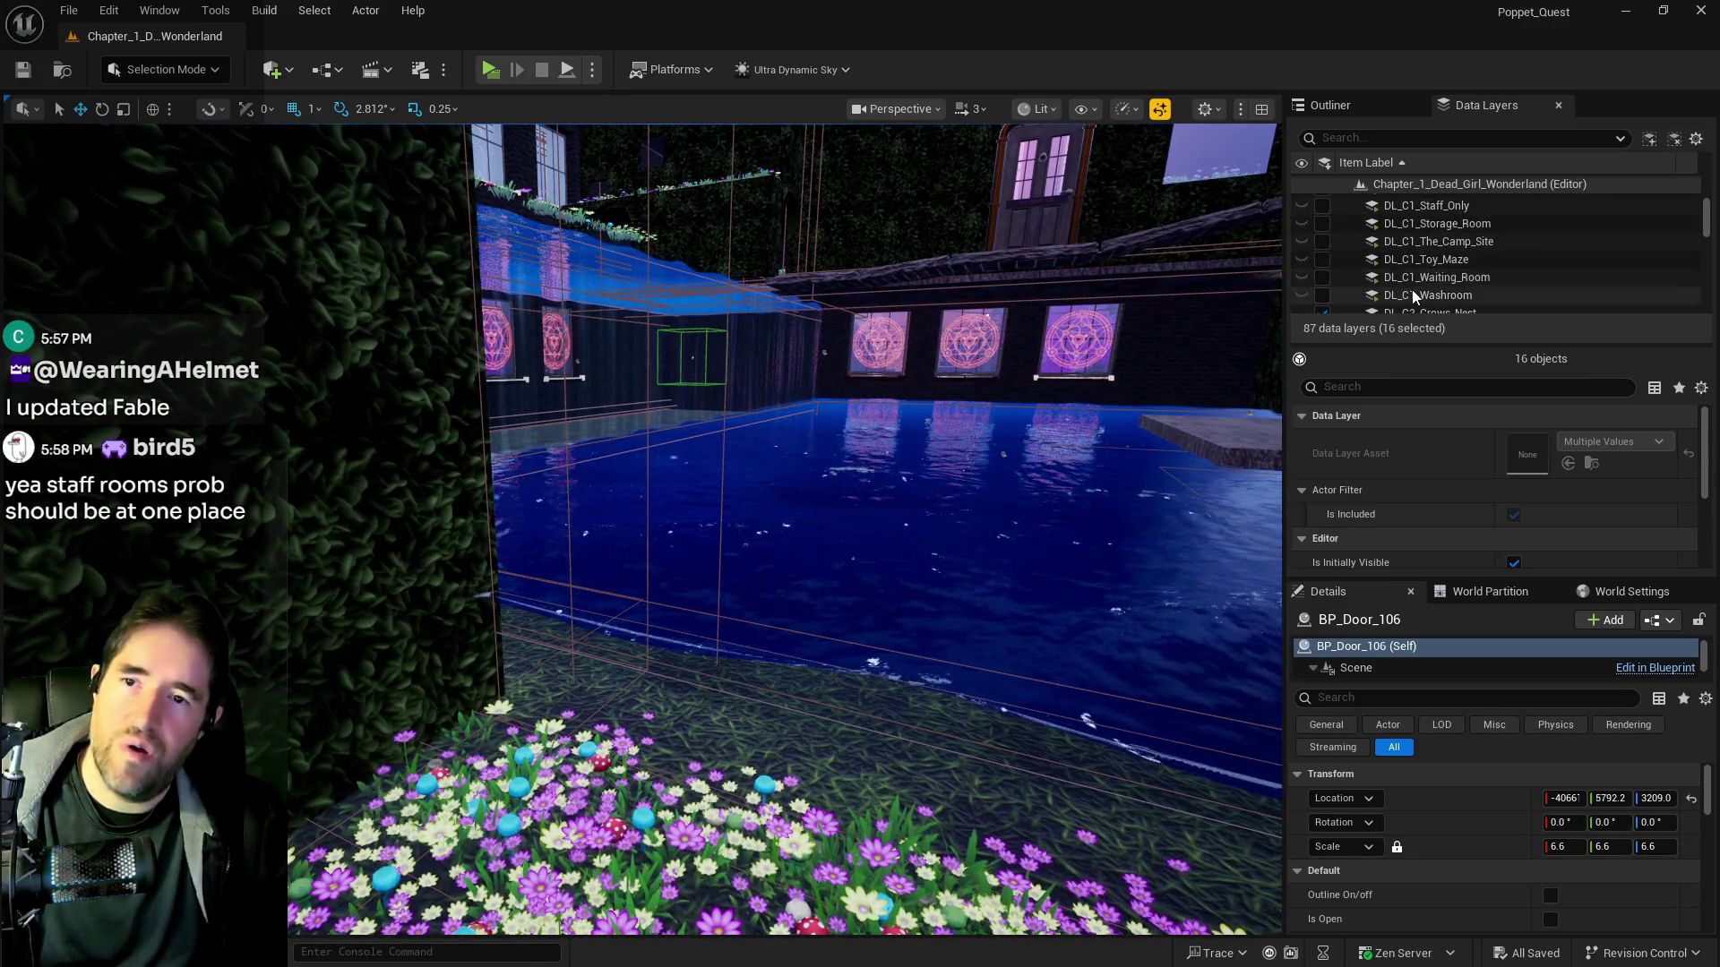
Select the 22 room data layers from DL_C1_Carnival_Room to DL_C1_Washroom and make them visible
{"action": "left_click", "coordinate": [1412, 292]}
{"action": "scroll", "coordinate": [1413, 269], "scroll_direction": "up", "scroll_amount": 5}
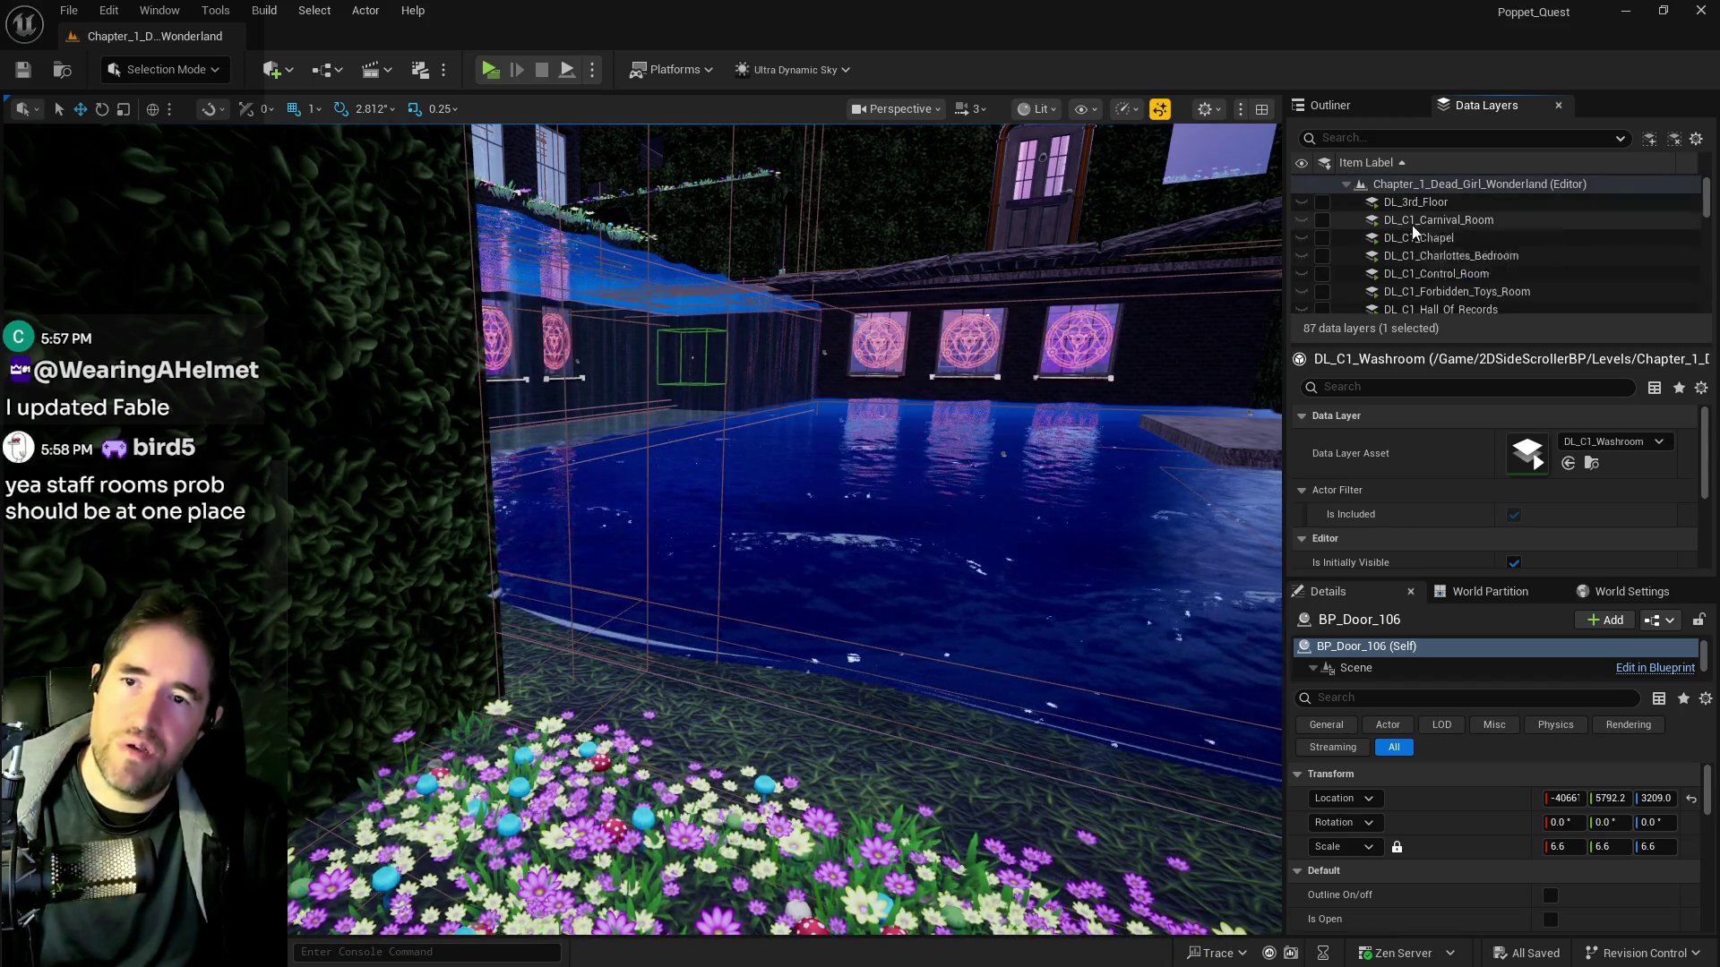
{"action": "left_click", "coordinate": [1309, 222], "text": "shift"}
{"action": "left_click", "coordinate": [1321, 221]}
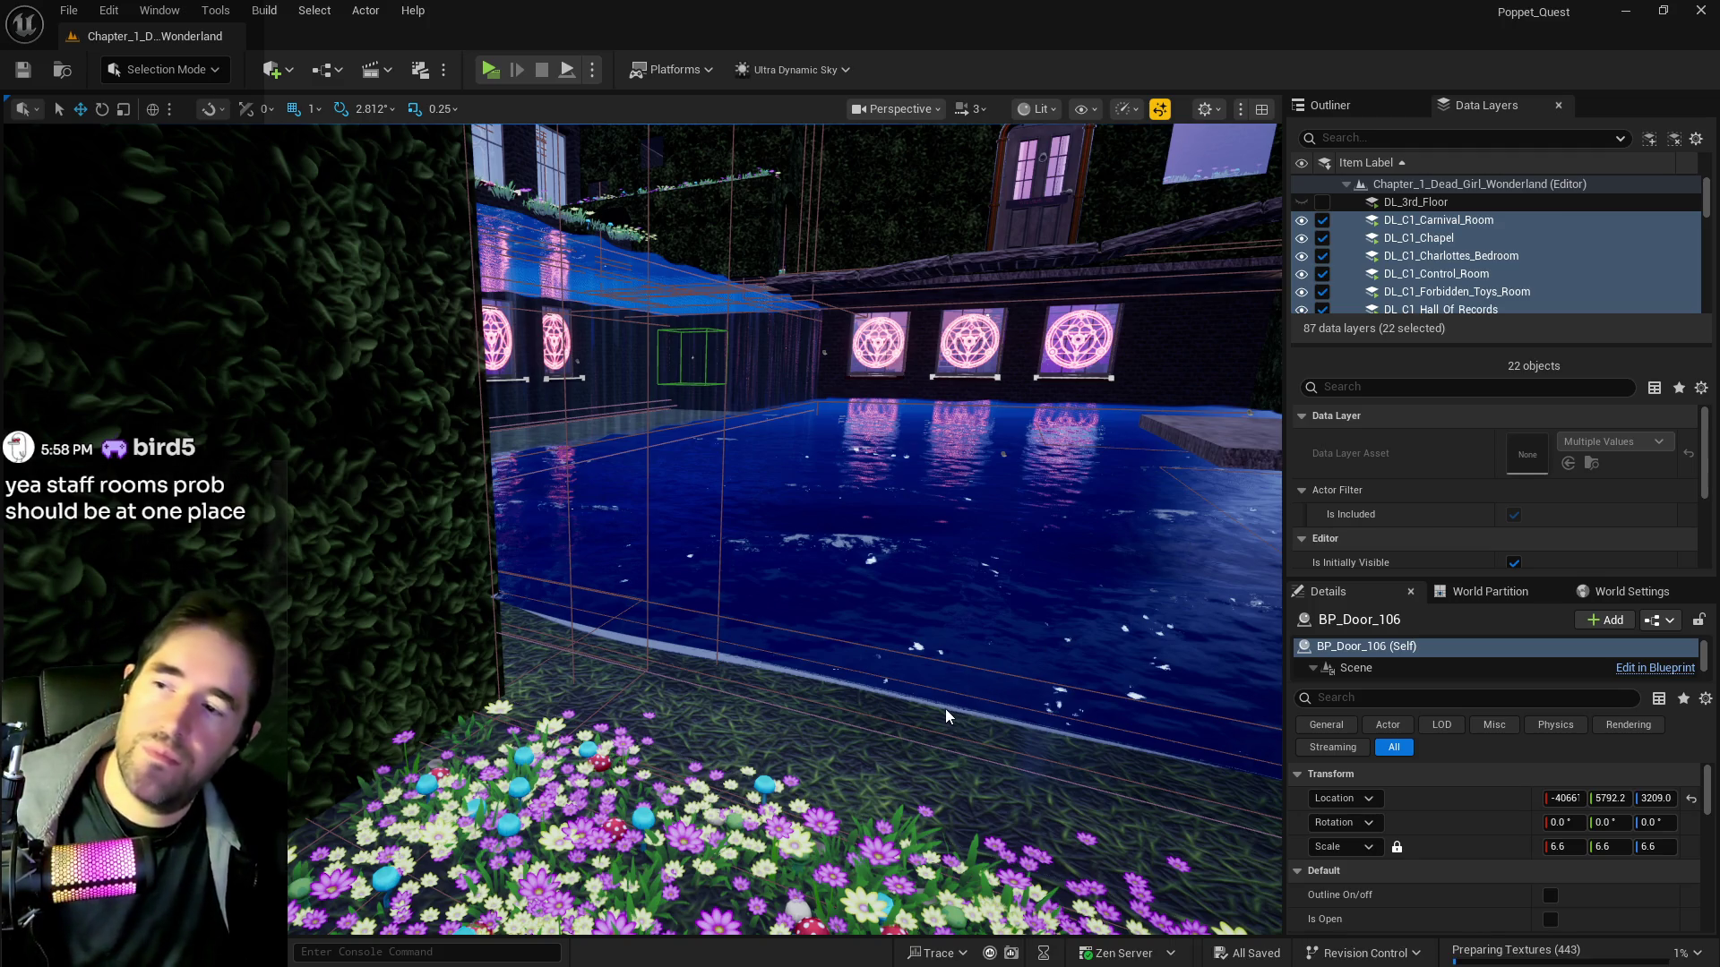
Fly from the birch tree past the bridge and mushroom foliage room, through the round pipe
{"action": "key", "text": "1"}
{"action": "key", "text": "w"}
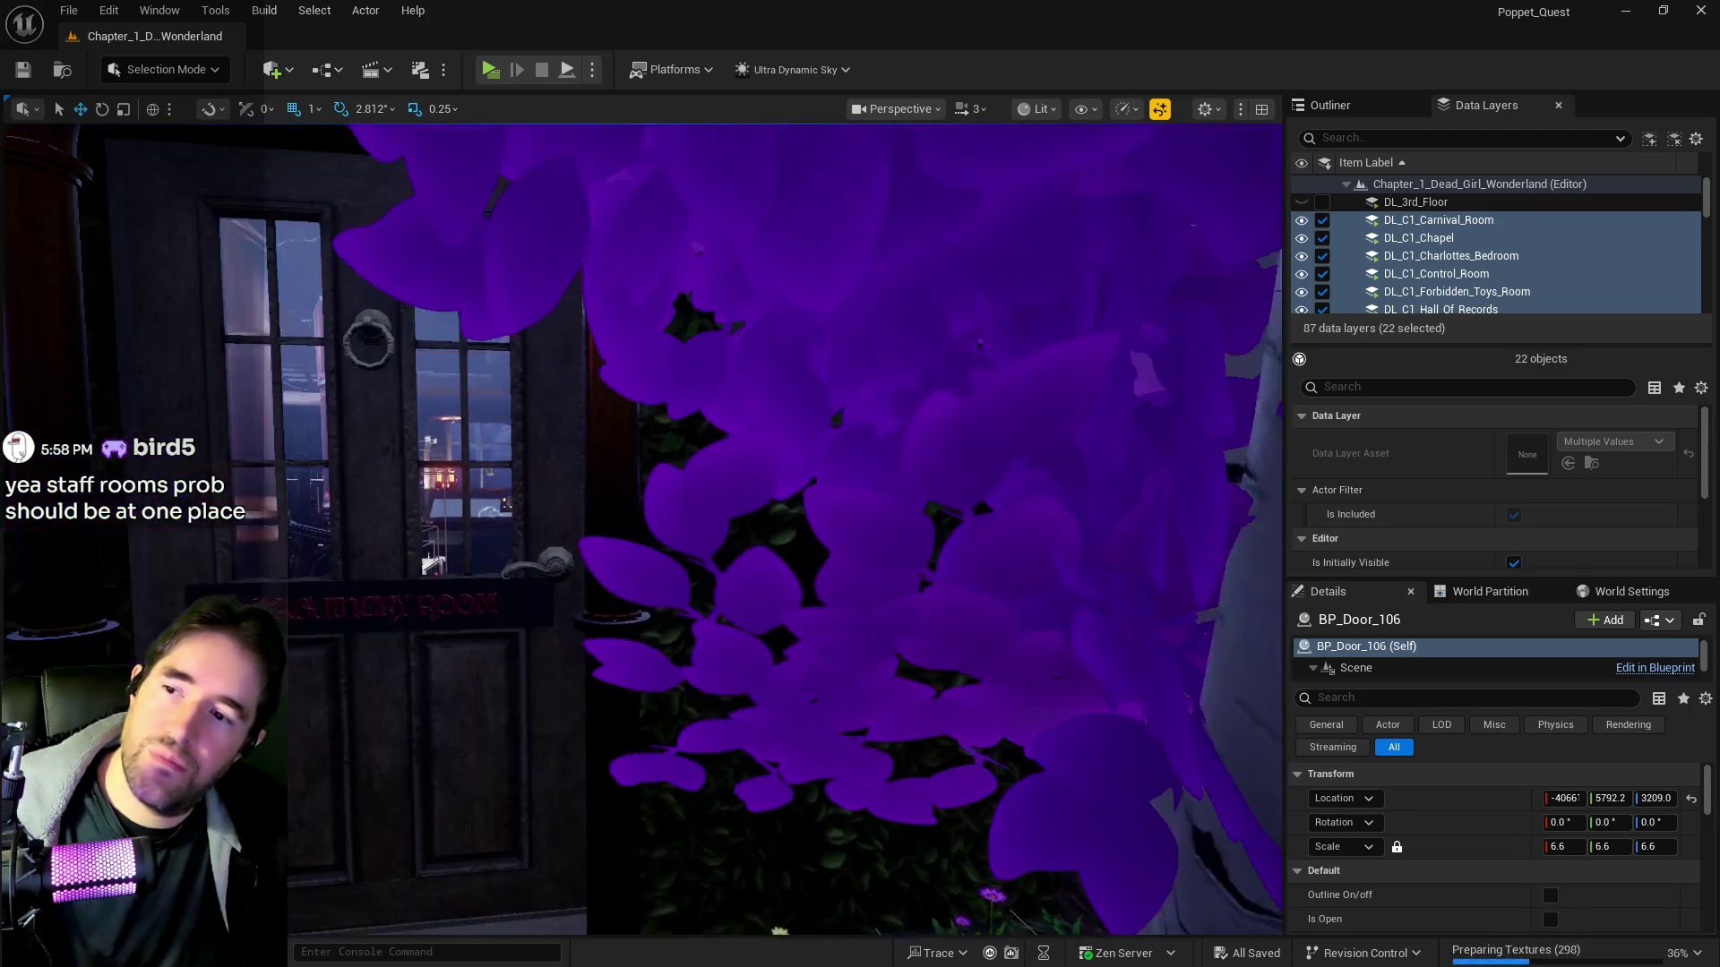
{"action": "key", "text": "s"}
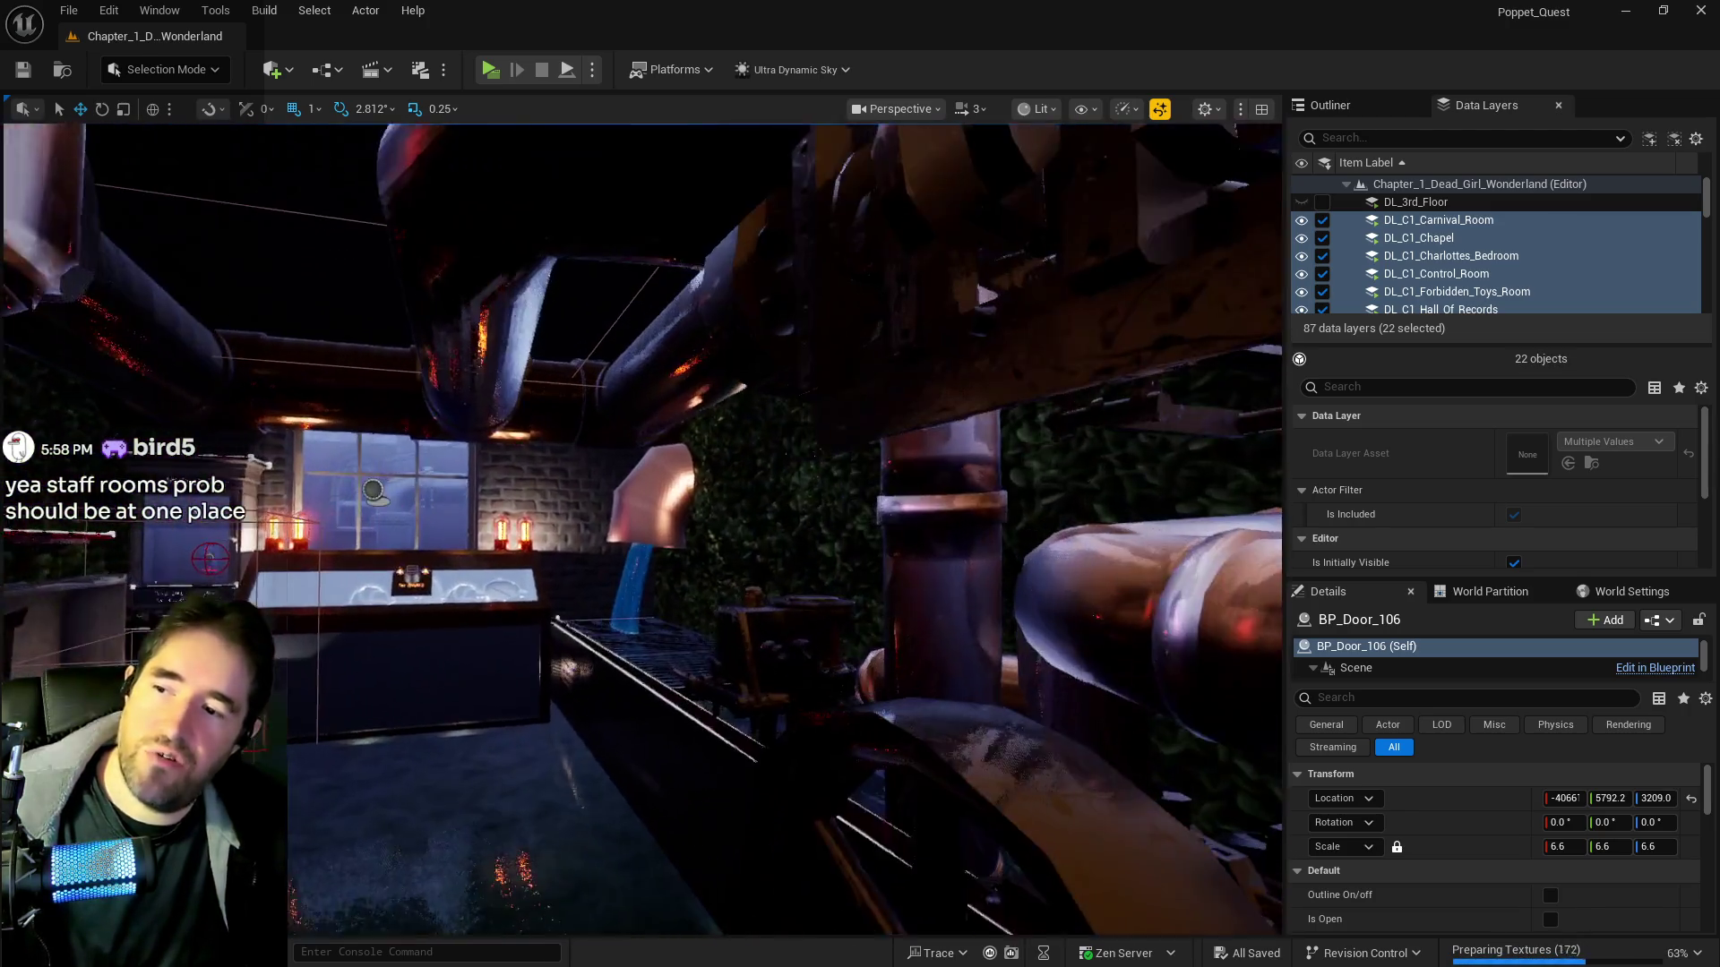
{"action": "key", "text": "w"}
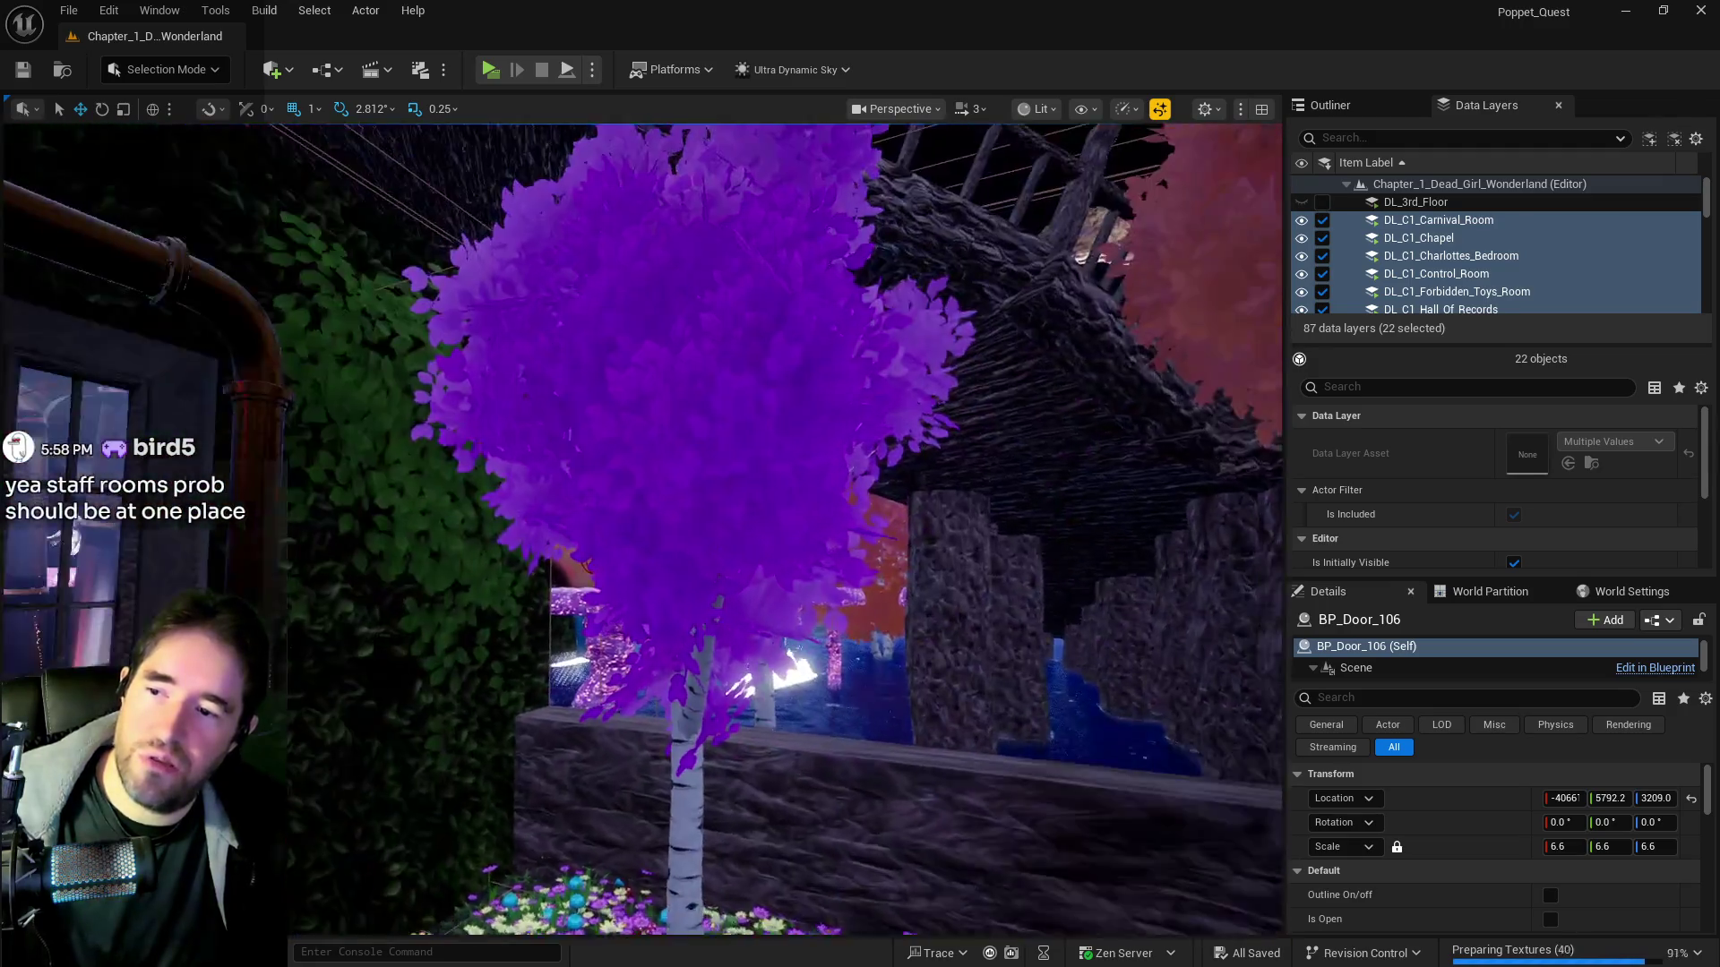
{"action": "key", "text": "s"}
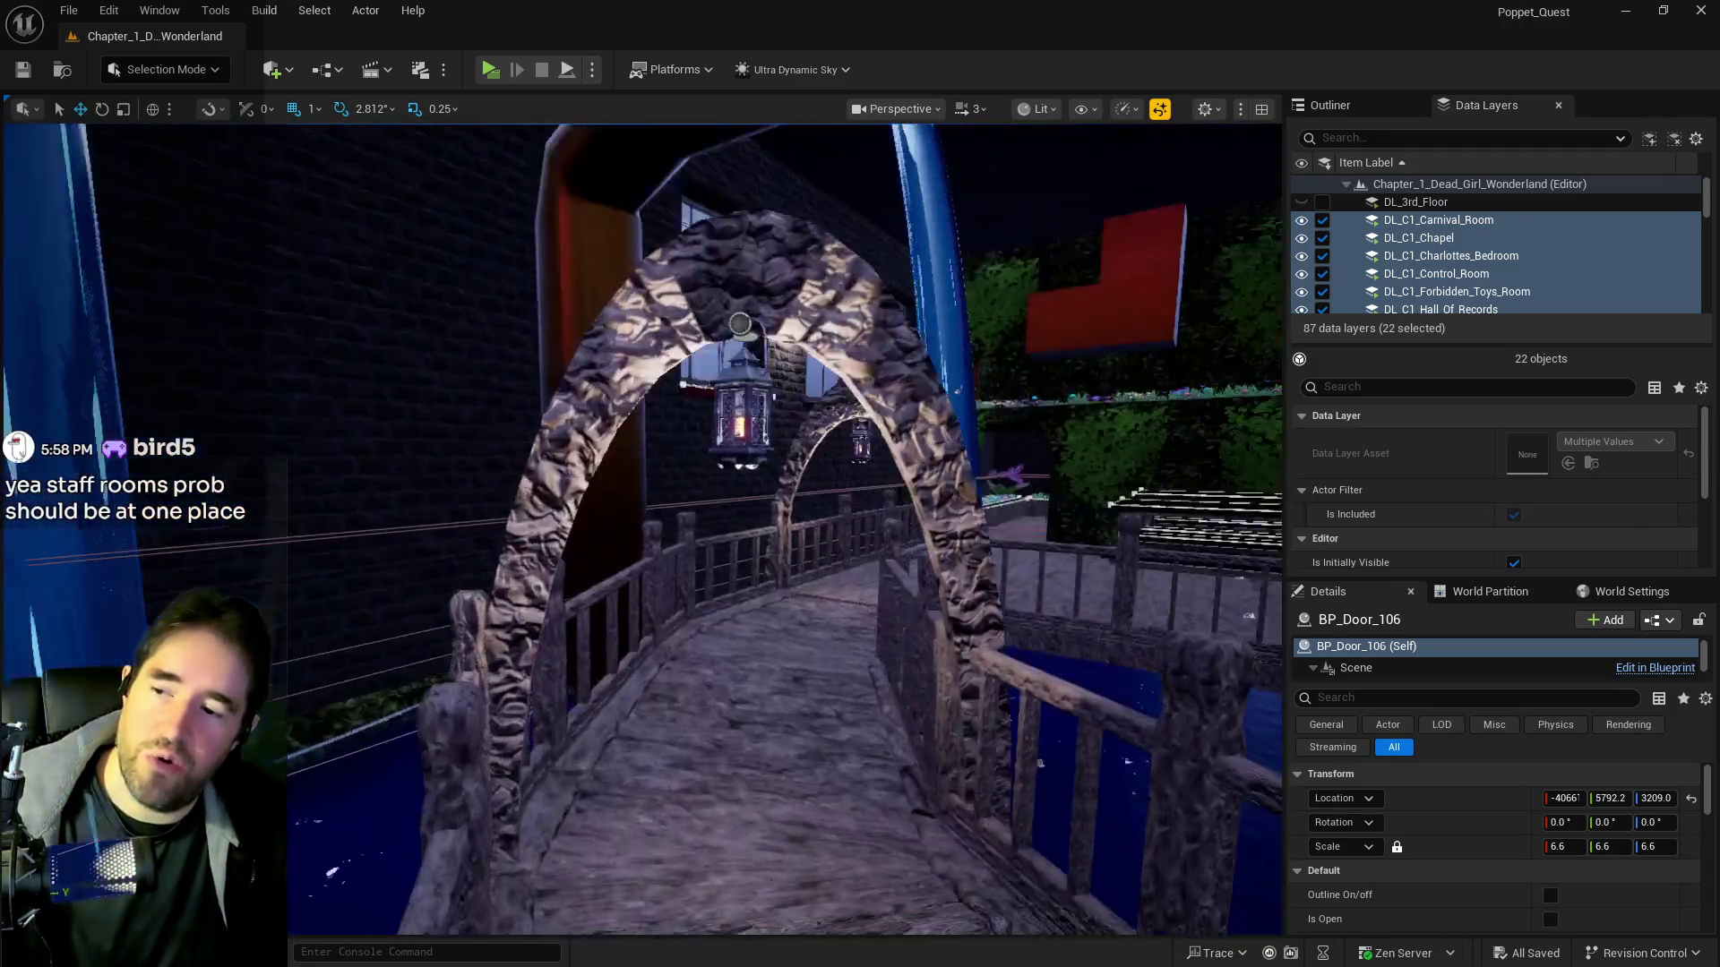
{"action": "key", "text": "w"}
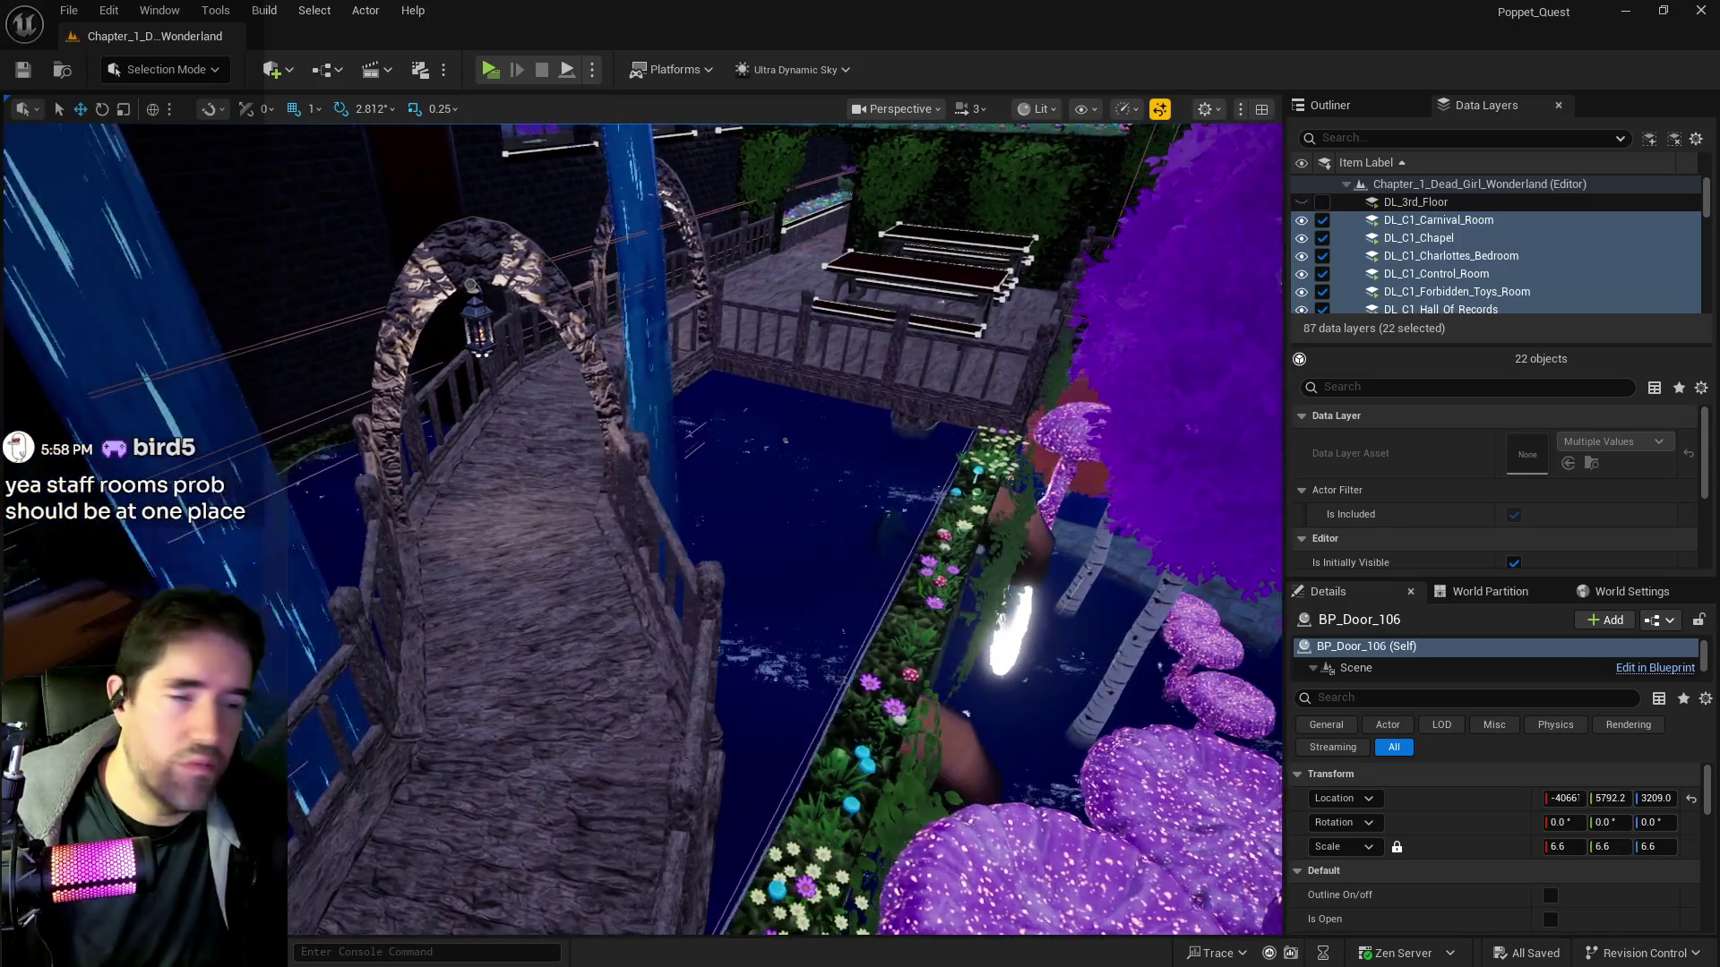
{"action": "key", "text": "w"}
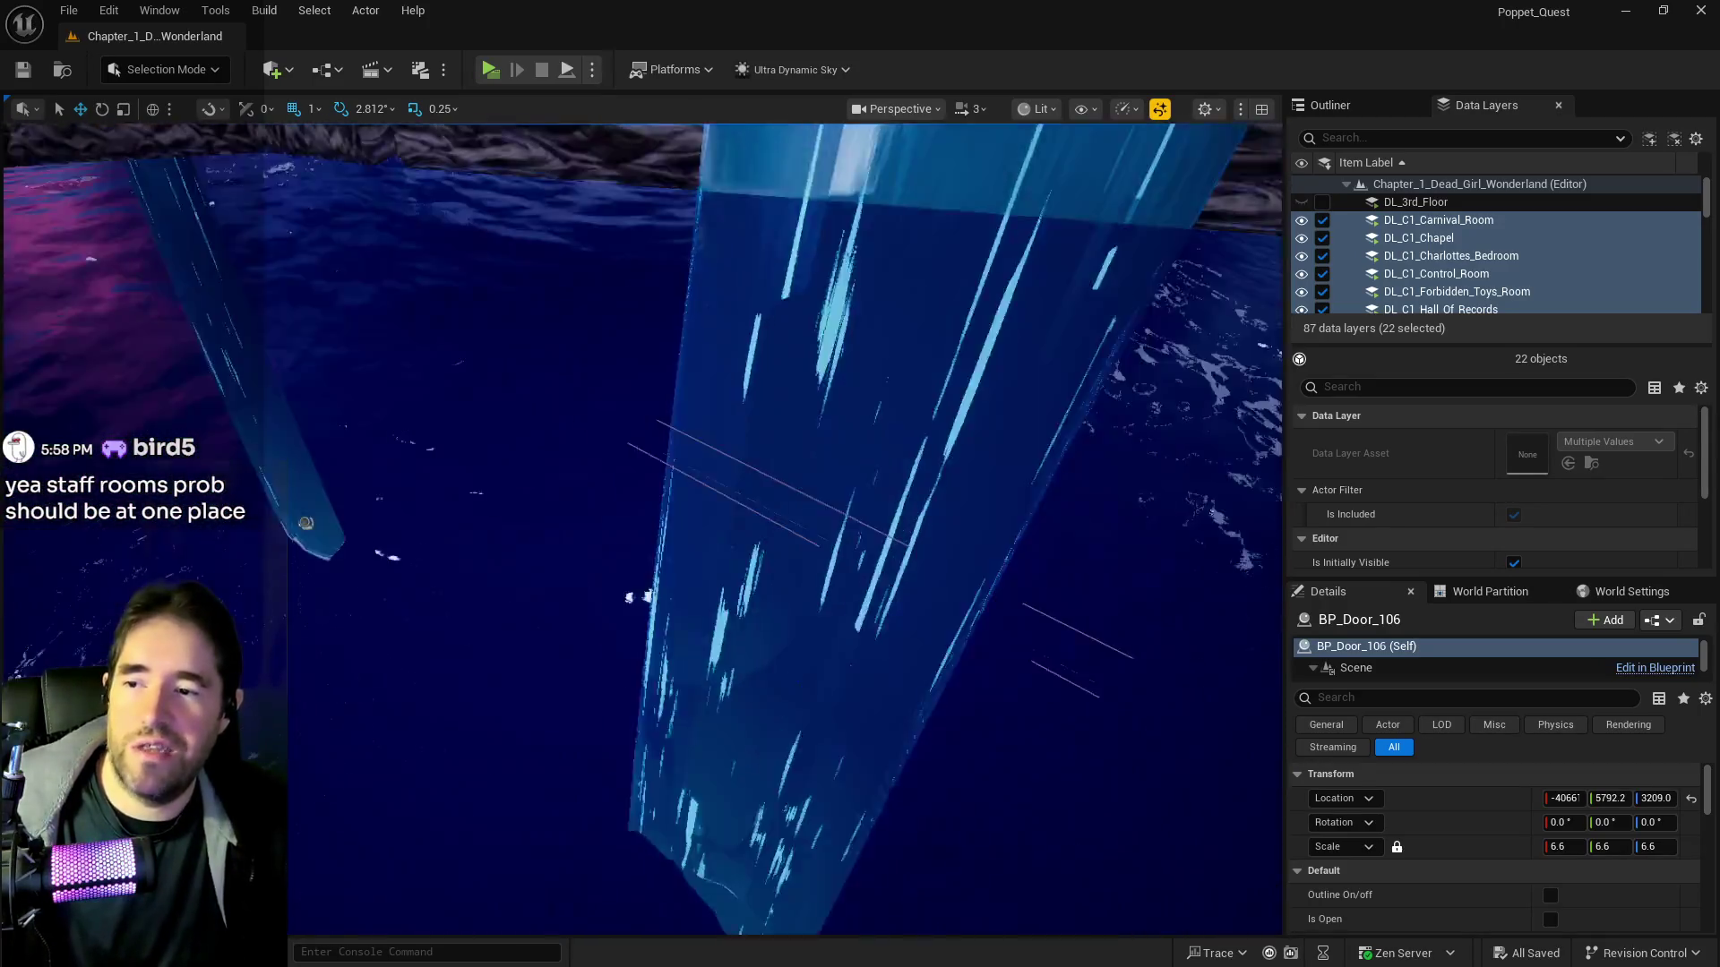
{"action": "key", "text": "w"}
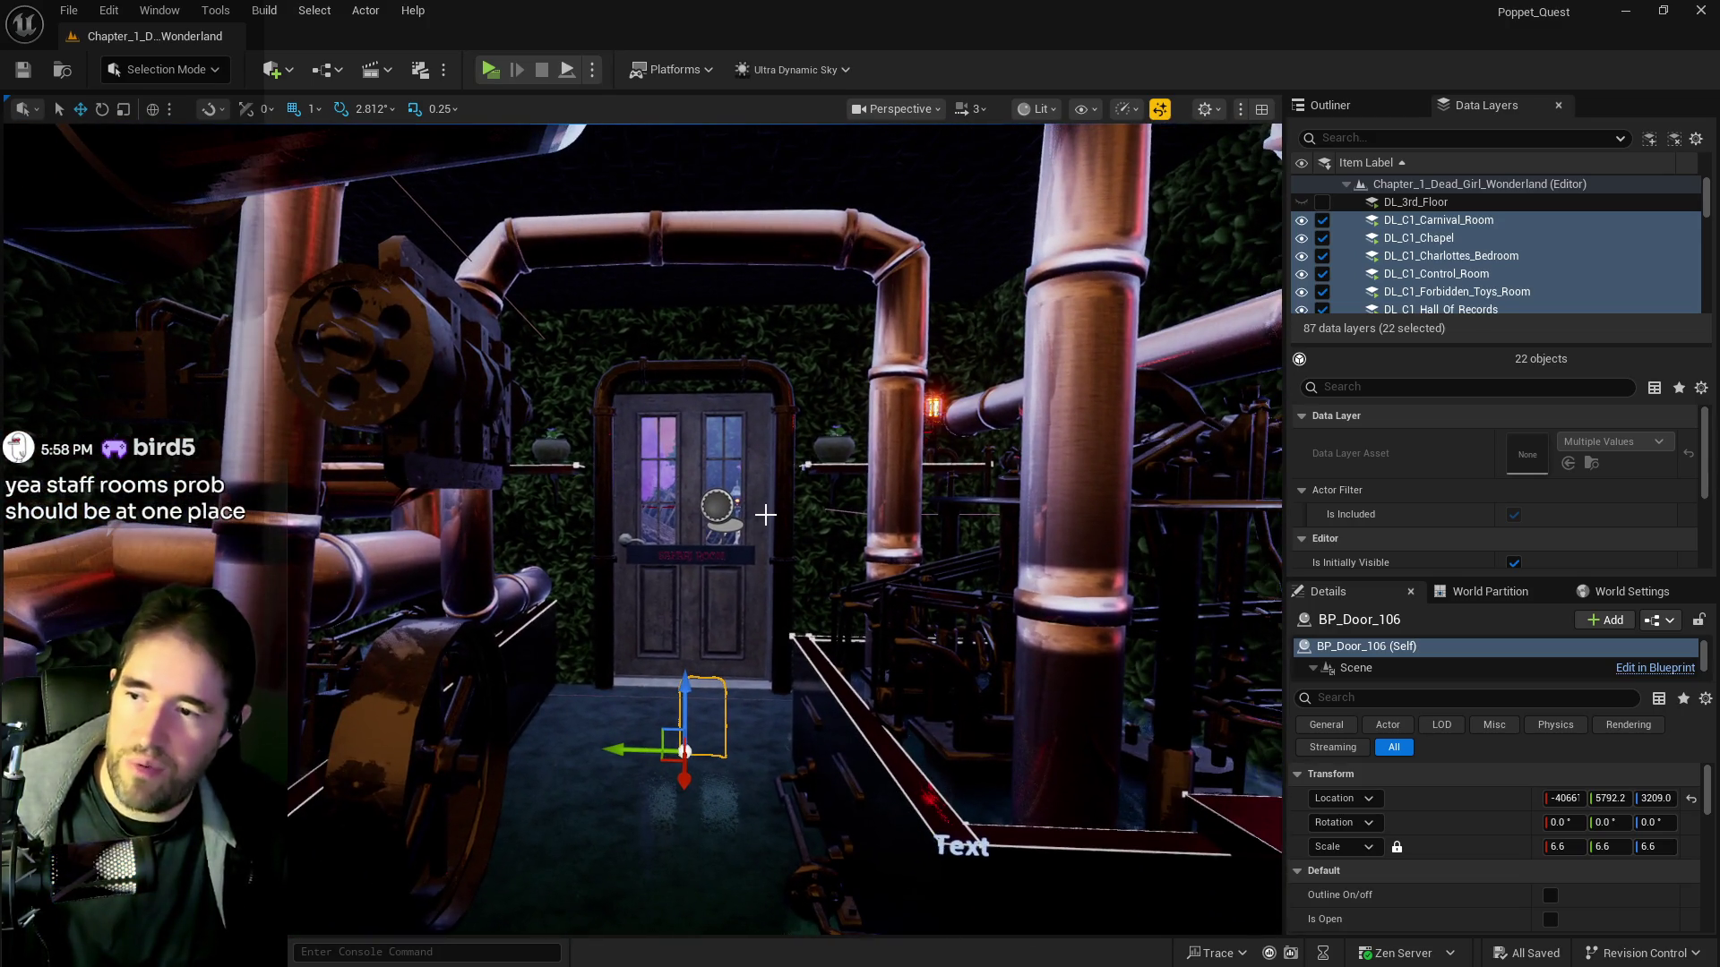
Select door BP_Door_13 and turn the view toward the doors and purple garden
{"action": "left_click", "coordinate": [766, 517]}
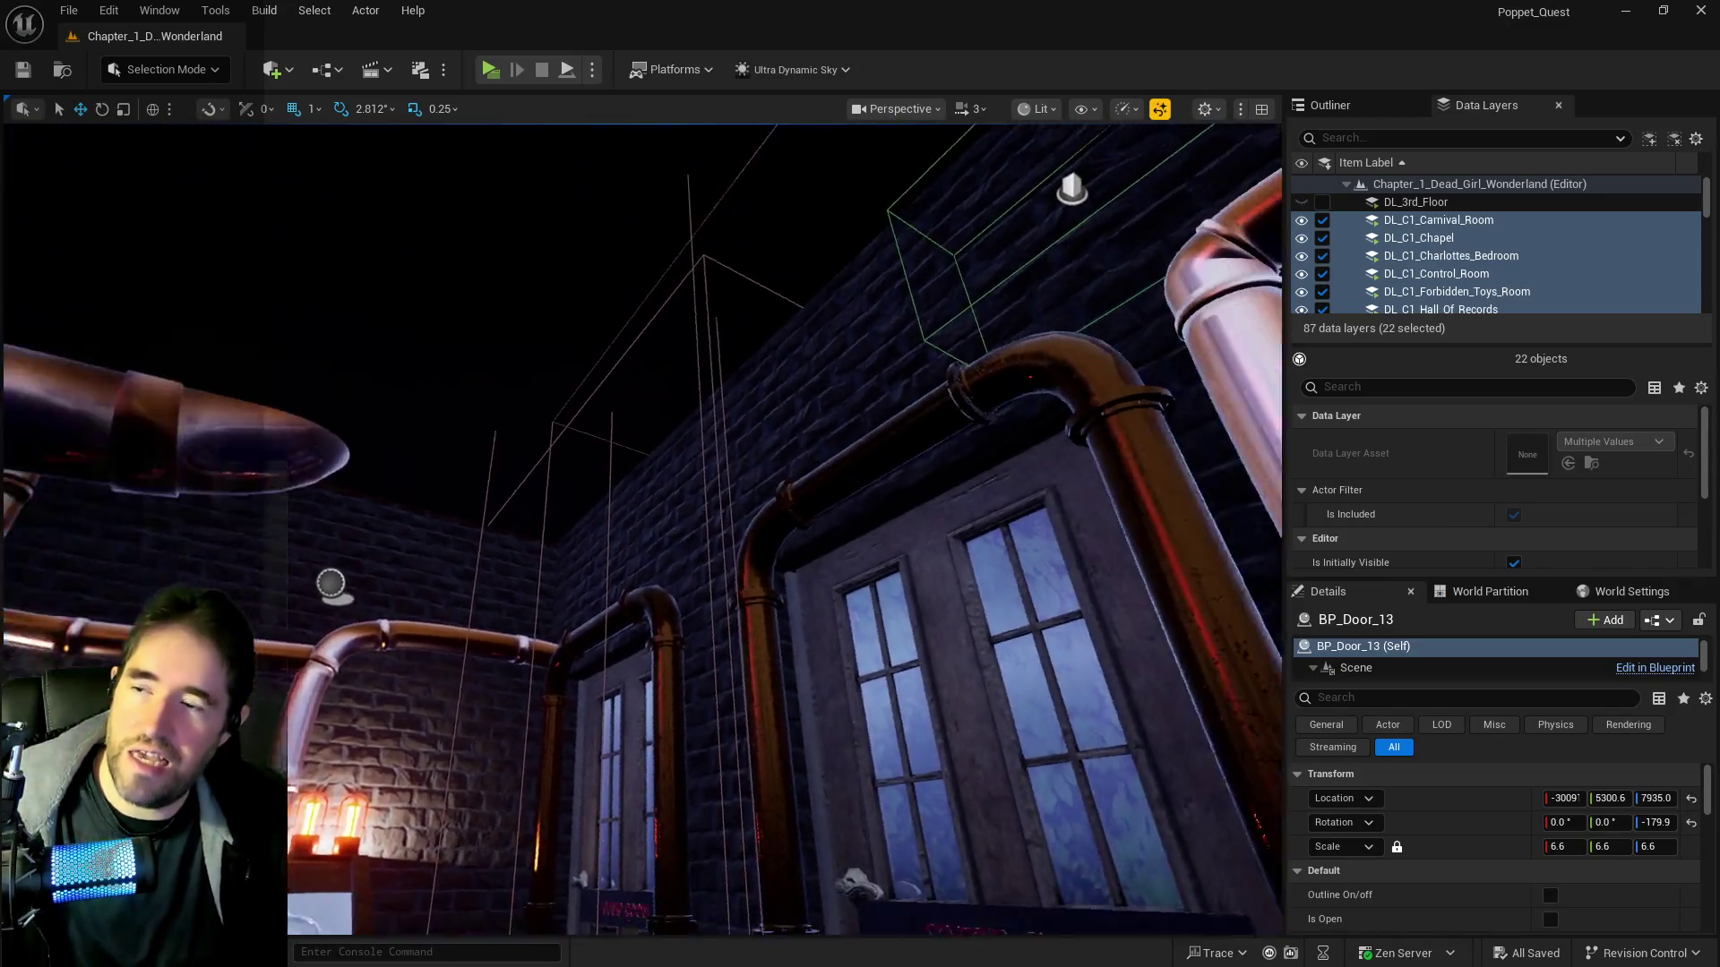
{"action": "left_click_drag", "start_coordinate": [668, 619], "coordinate": [668, 619]}
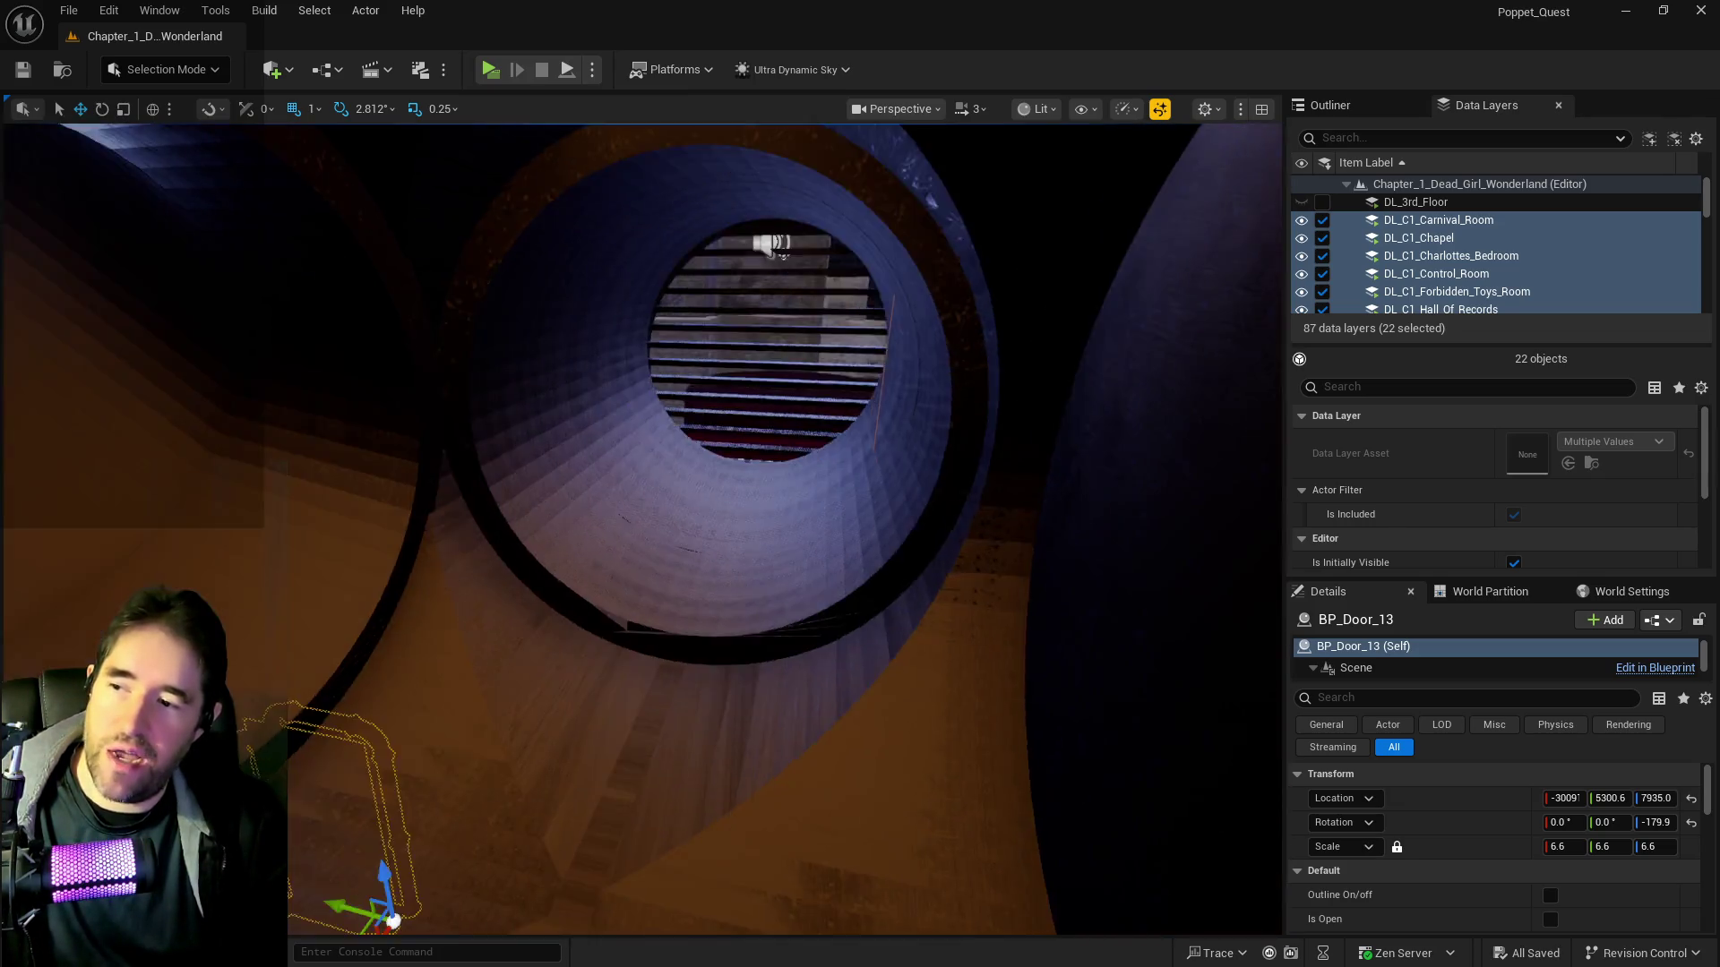
{"action": "scroll", "coordinate": [736, 251], "scroll_direction": "down", "scroll_amount": 5}
Fly past the door and display case, through the wall, into the purple-tree garden walkway
{"action": "left_click_drag", "start_coordinate": [845, 835], "coordinate": [501, 473]}
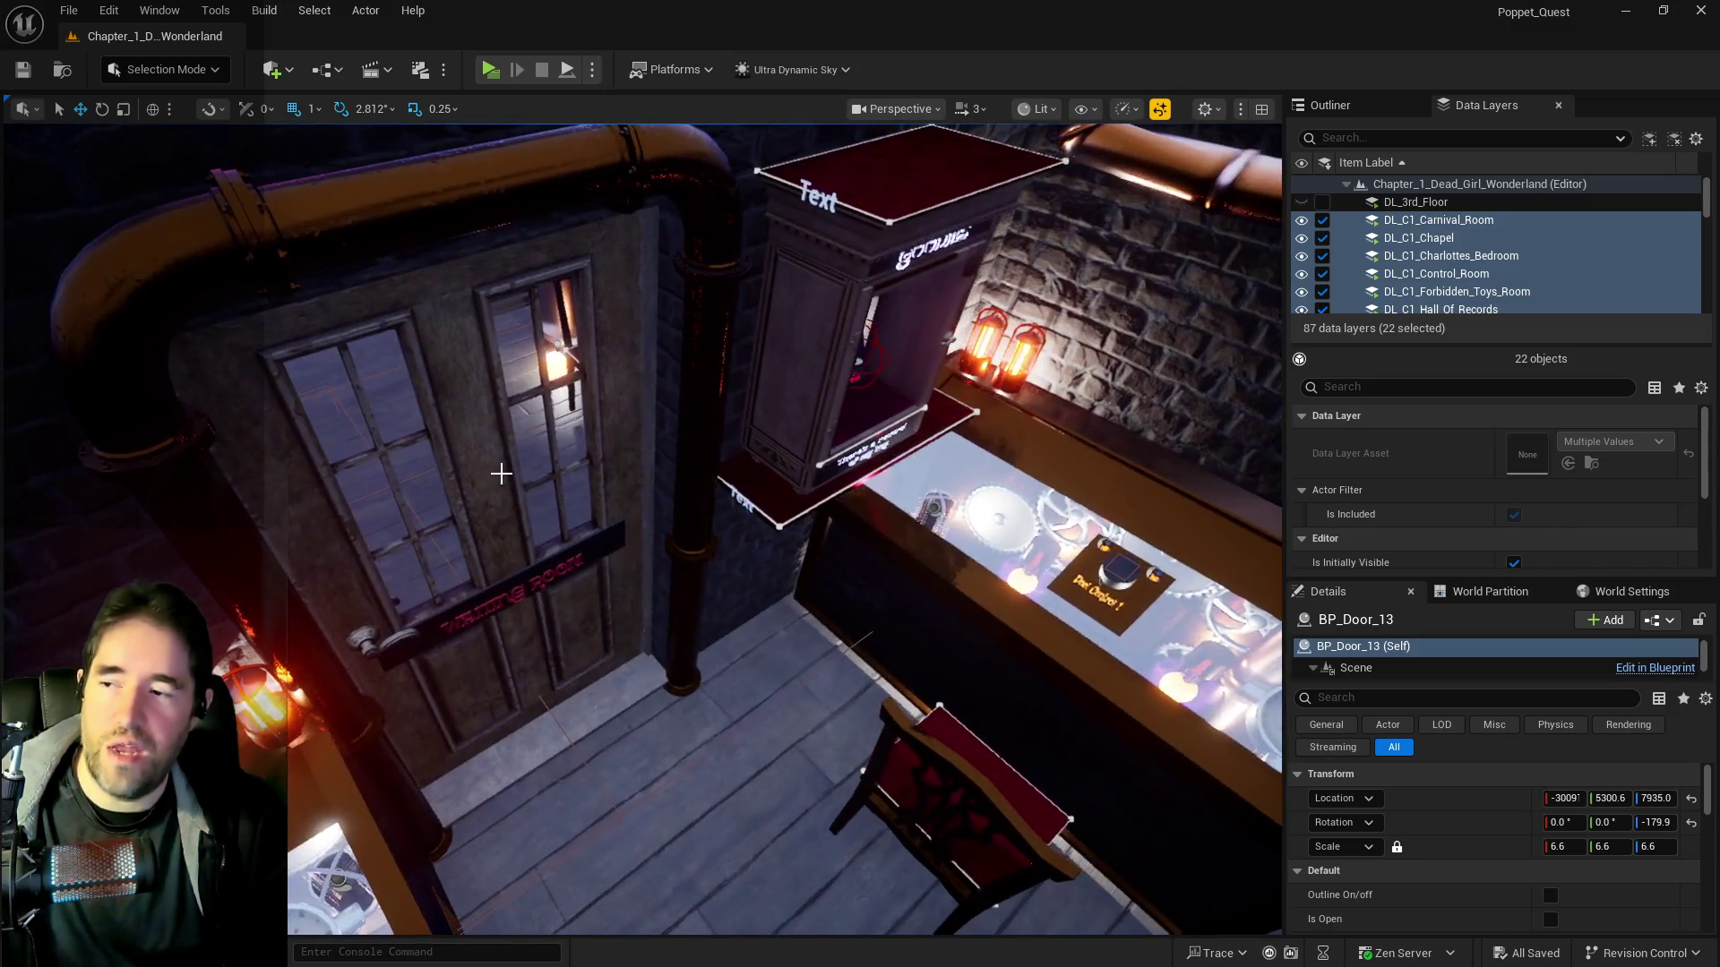
{"action": "mouse_move", "coordinate": [527, 600]}
{"action": "left_mouse_down"}
{"action": "mouse_move", "coordinate": [465, 466]}
{"action": "mouse_move", "coordinate": [466, 323]}
{"action": "mouse_move", "coordinate": [358, 412]}
{"action": "mouse_move", "coordinate": [284, 522]}
{"action": "mouse_move", "coordinate": [394, 465]}
{"action": "mouse_move", "coordinate": [421, 385]}
{"action": "mouse_move", "coordinate": [466, 465]}
{"action": "mouse_move", "coordinate": [584, 576]}
{"action": "left_mouse_up"}
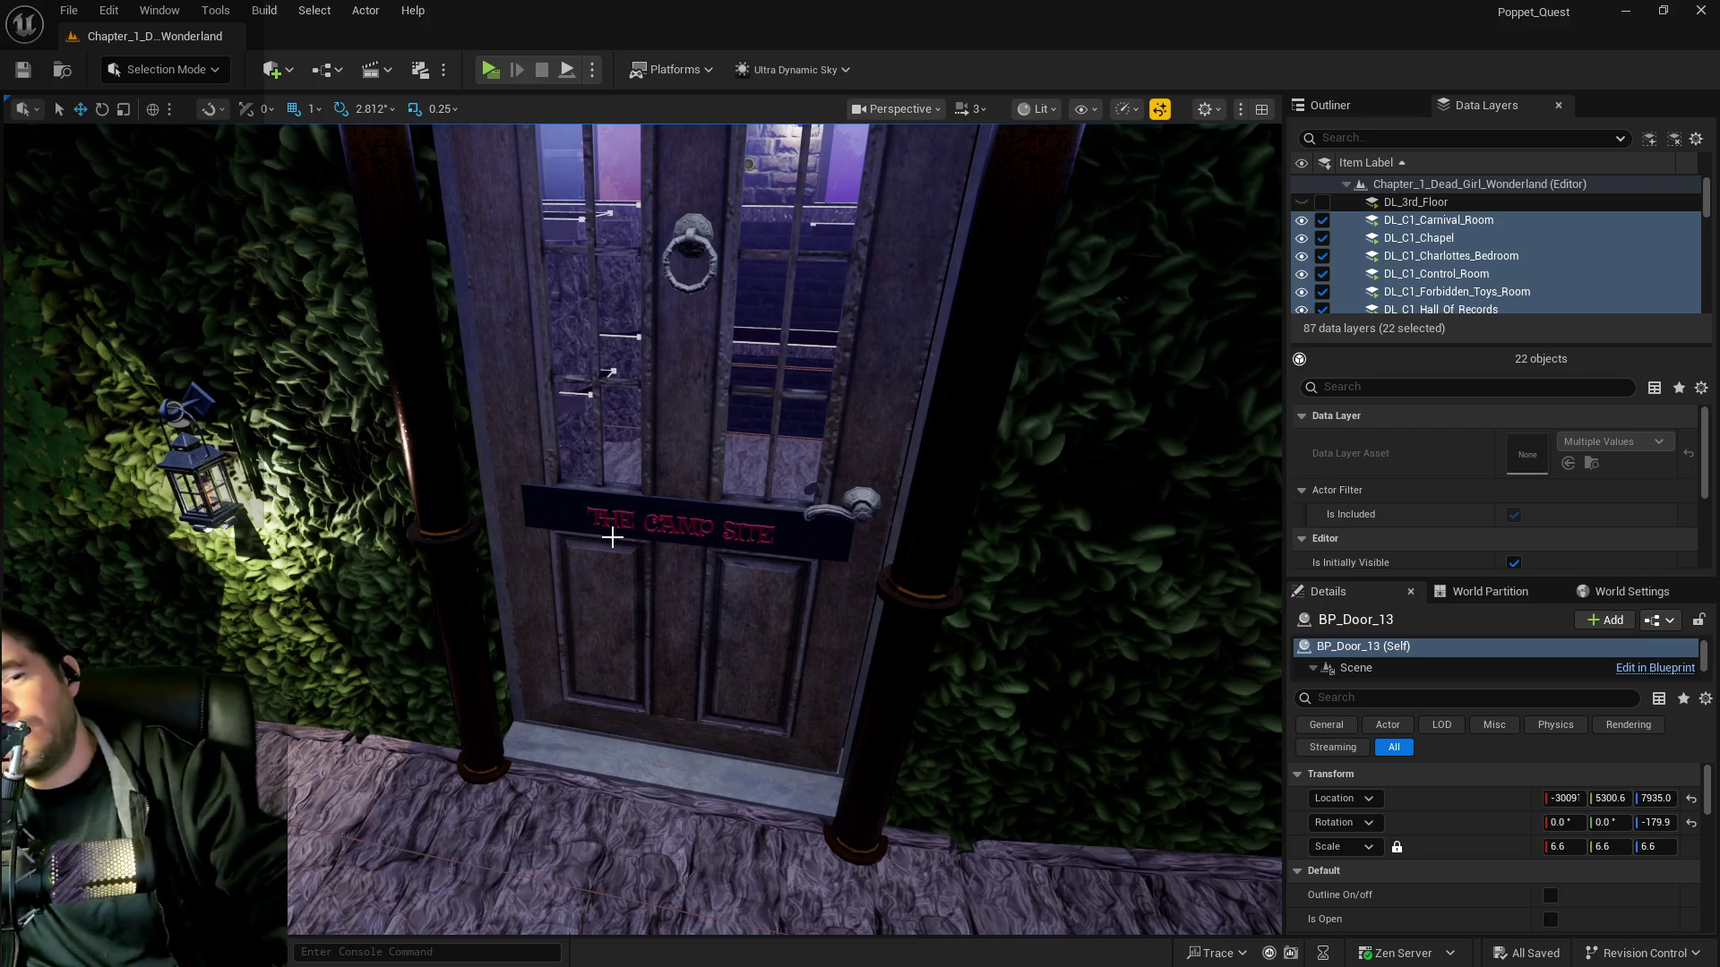
{"action": "mouse_move", "coordinate": [649, 497]}
{"action": "left_mouse_down"}
{"action": "mouse_move", "coordinate": [609, 488]}
{"action": "mouse_move", "coordinate": [560, 268]}
{"action": "mouse_move", "coordinate": [560, 340]}
{"action": "mouse_move", "coordinate": [515, 354]}
{"action": "left_mouse_up"}
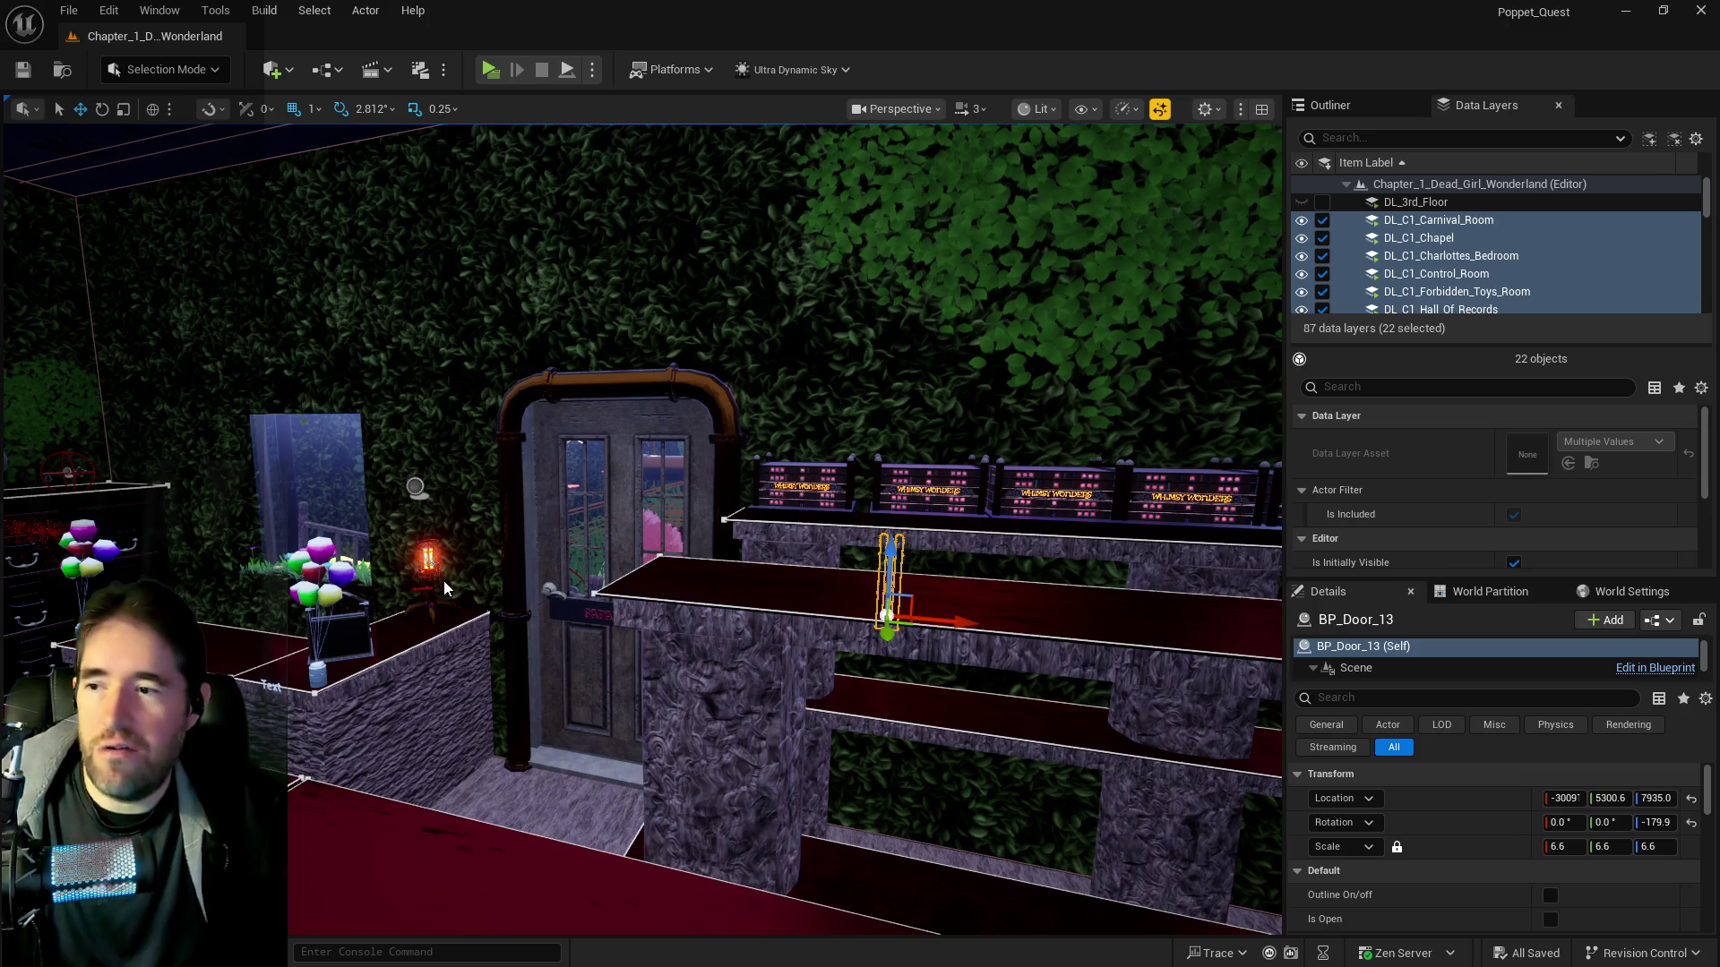
Fly through the garden past the purple tree to the hedge archway, walkway and benches
{"action": "key", "text": "w"}
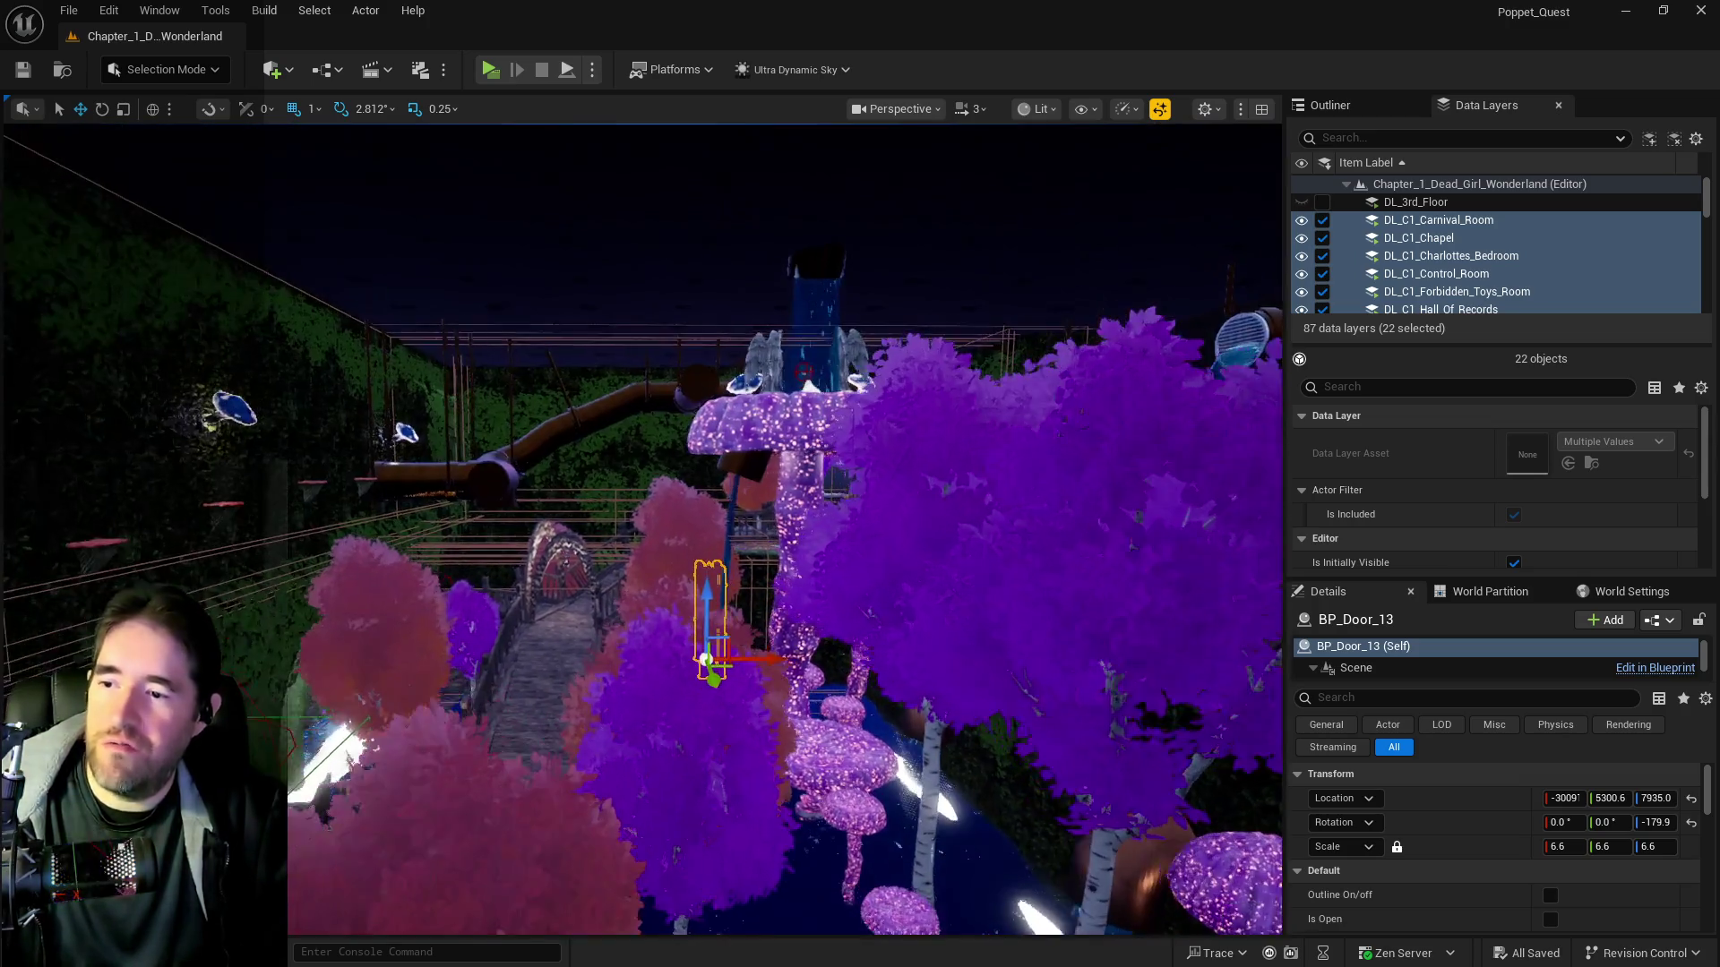
{"action": "key", "text": "w"}
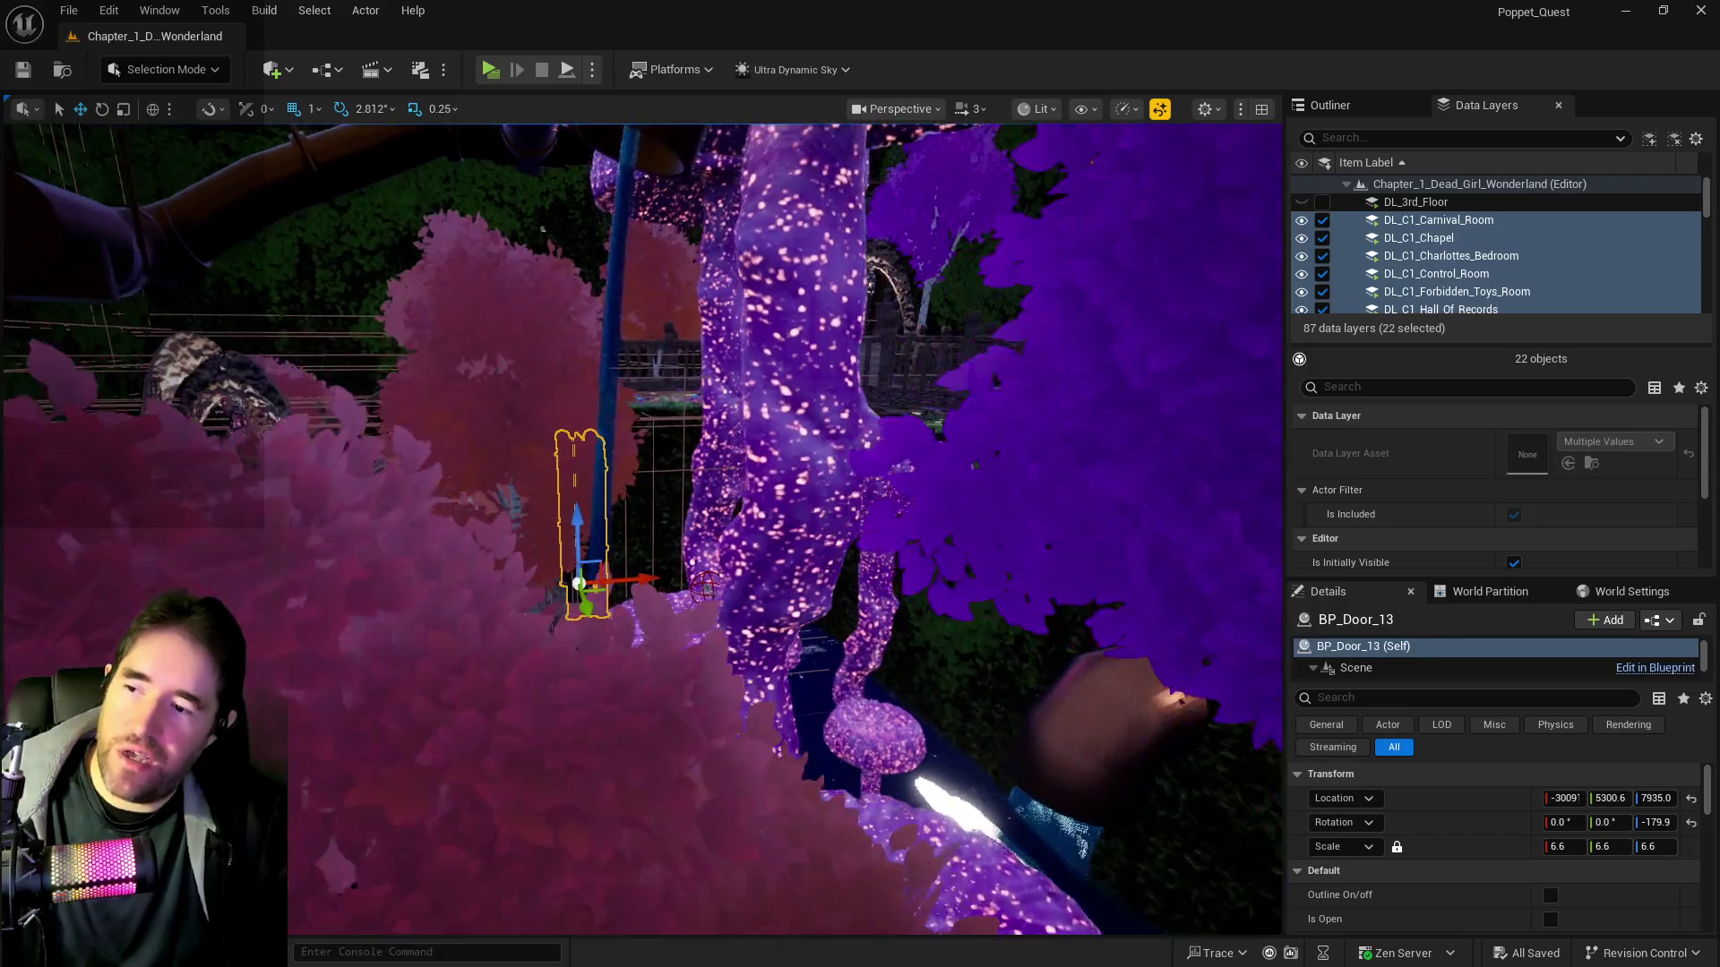
{"action": "key", "text": "w"}
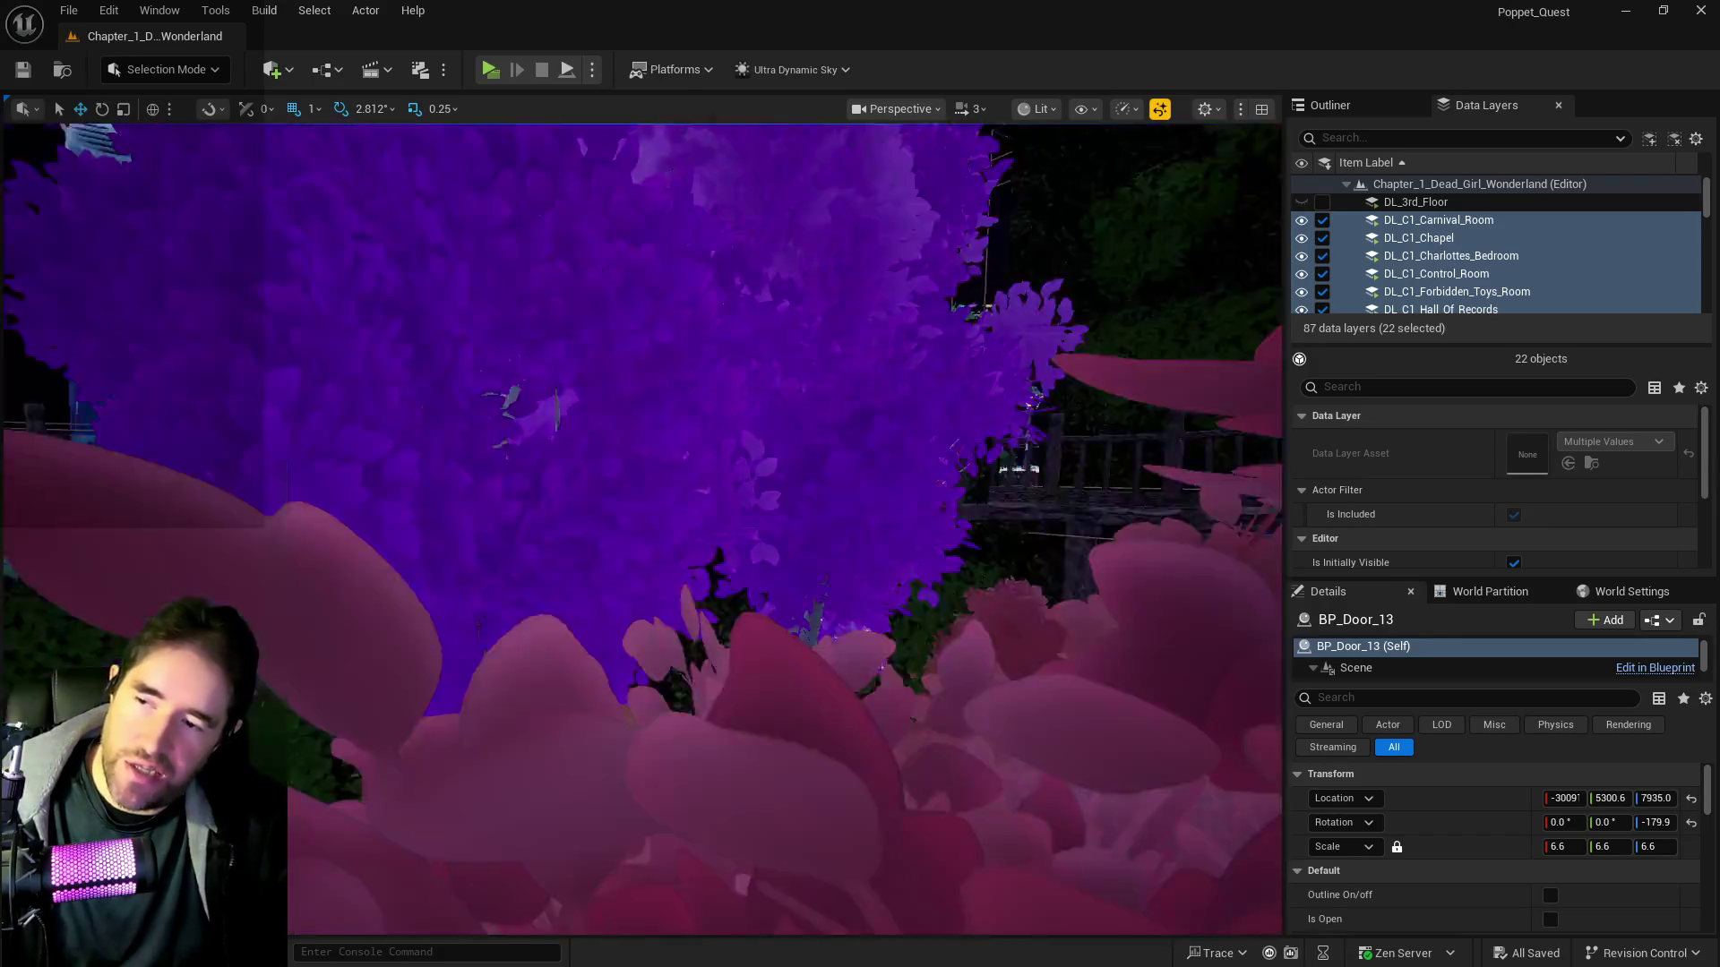
{"action": "key", "text": "w"}
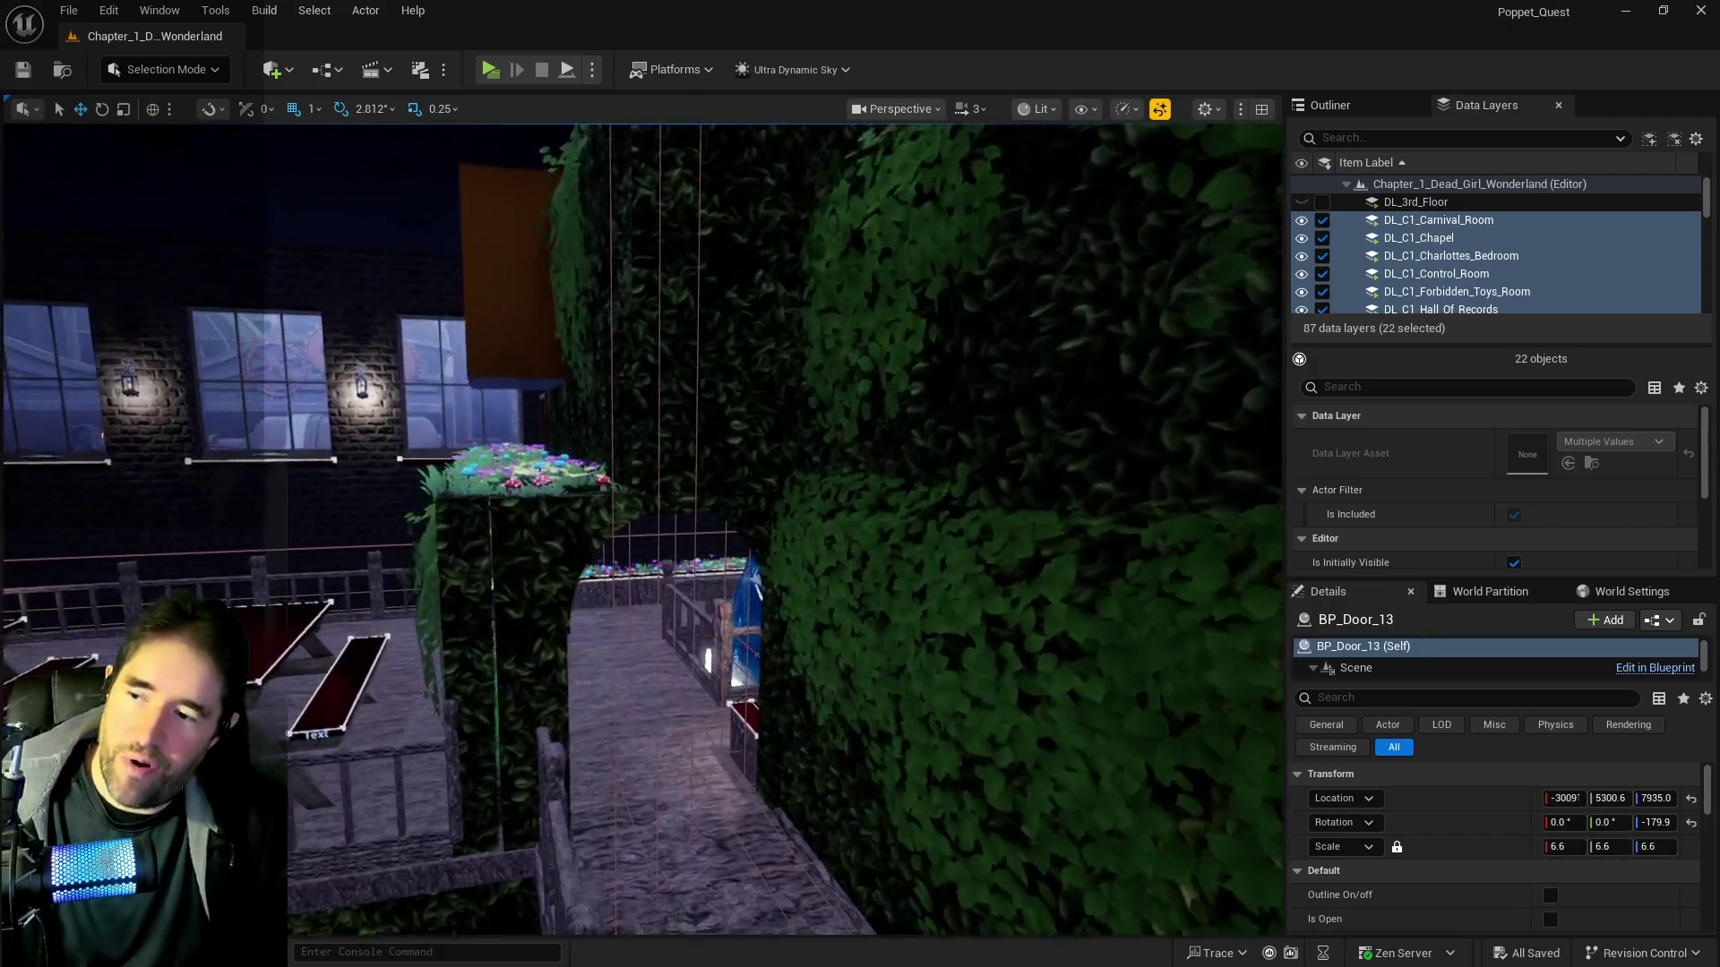
{"action": "key", "text": "w"}
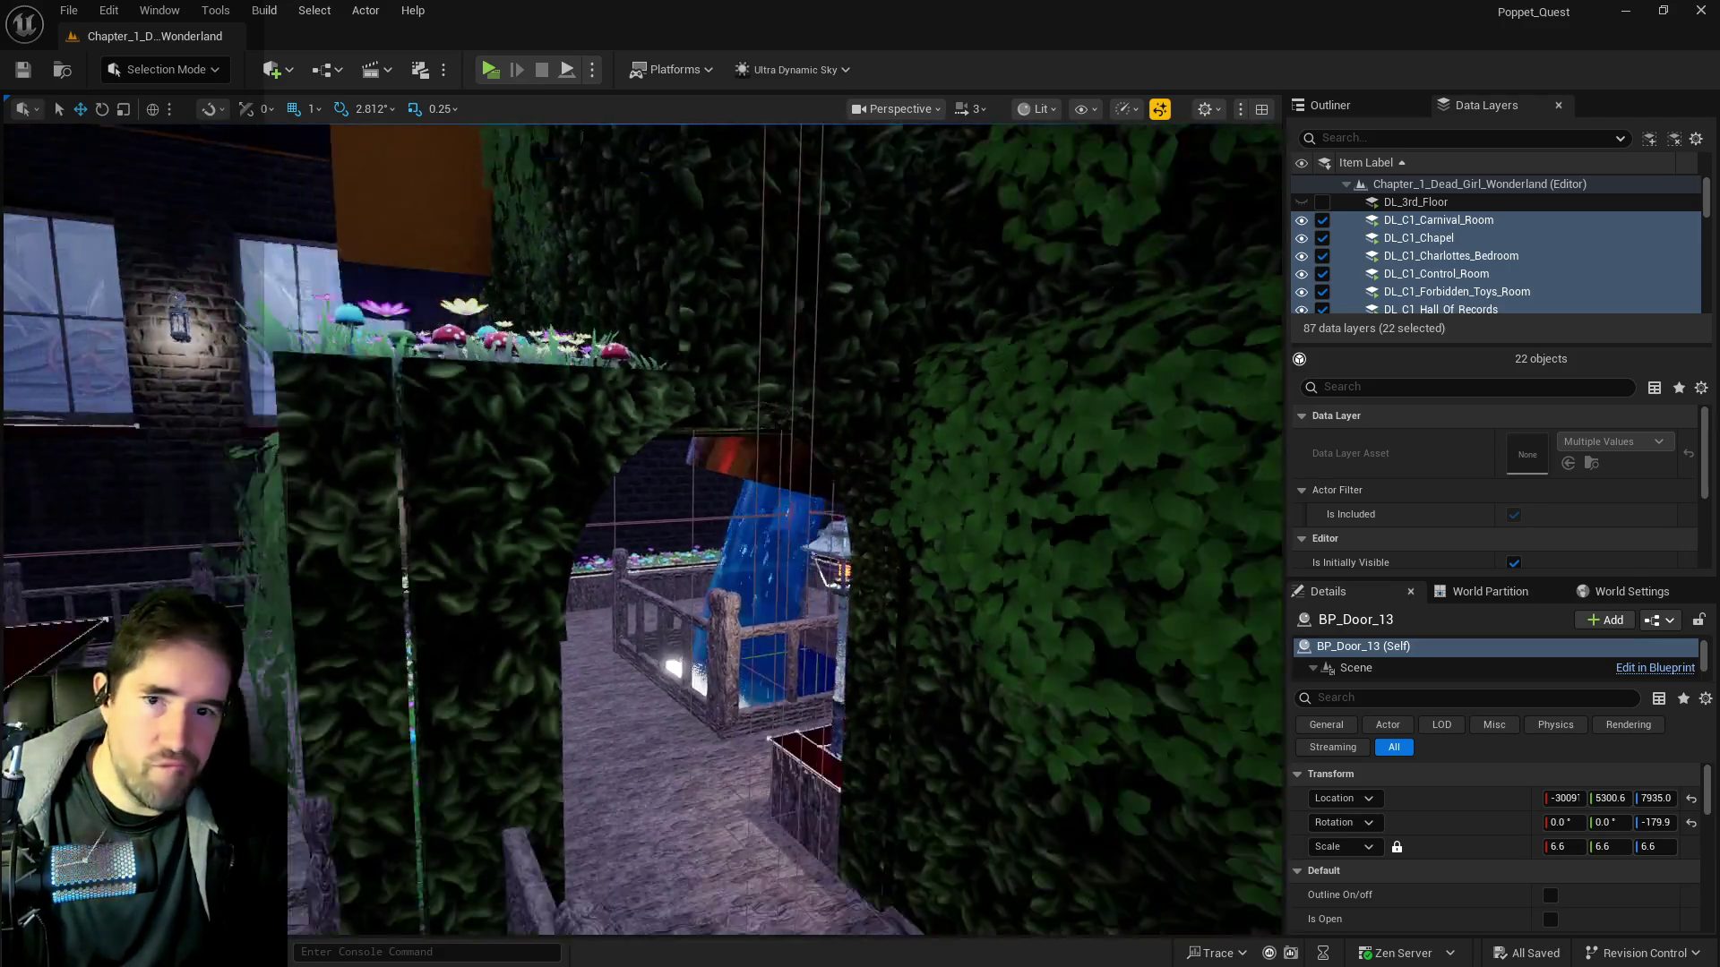
{"action": "key", "text": "s"}
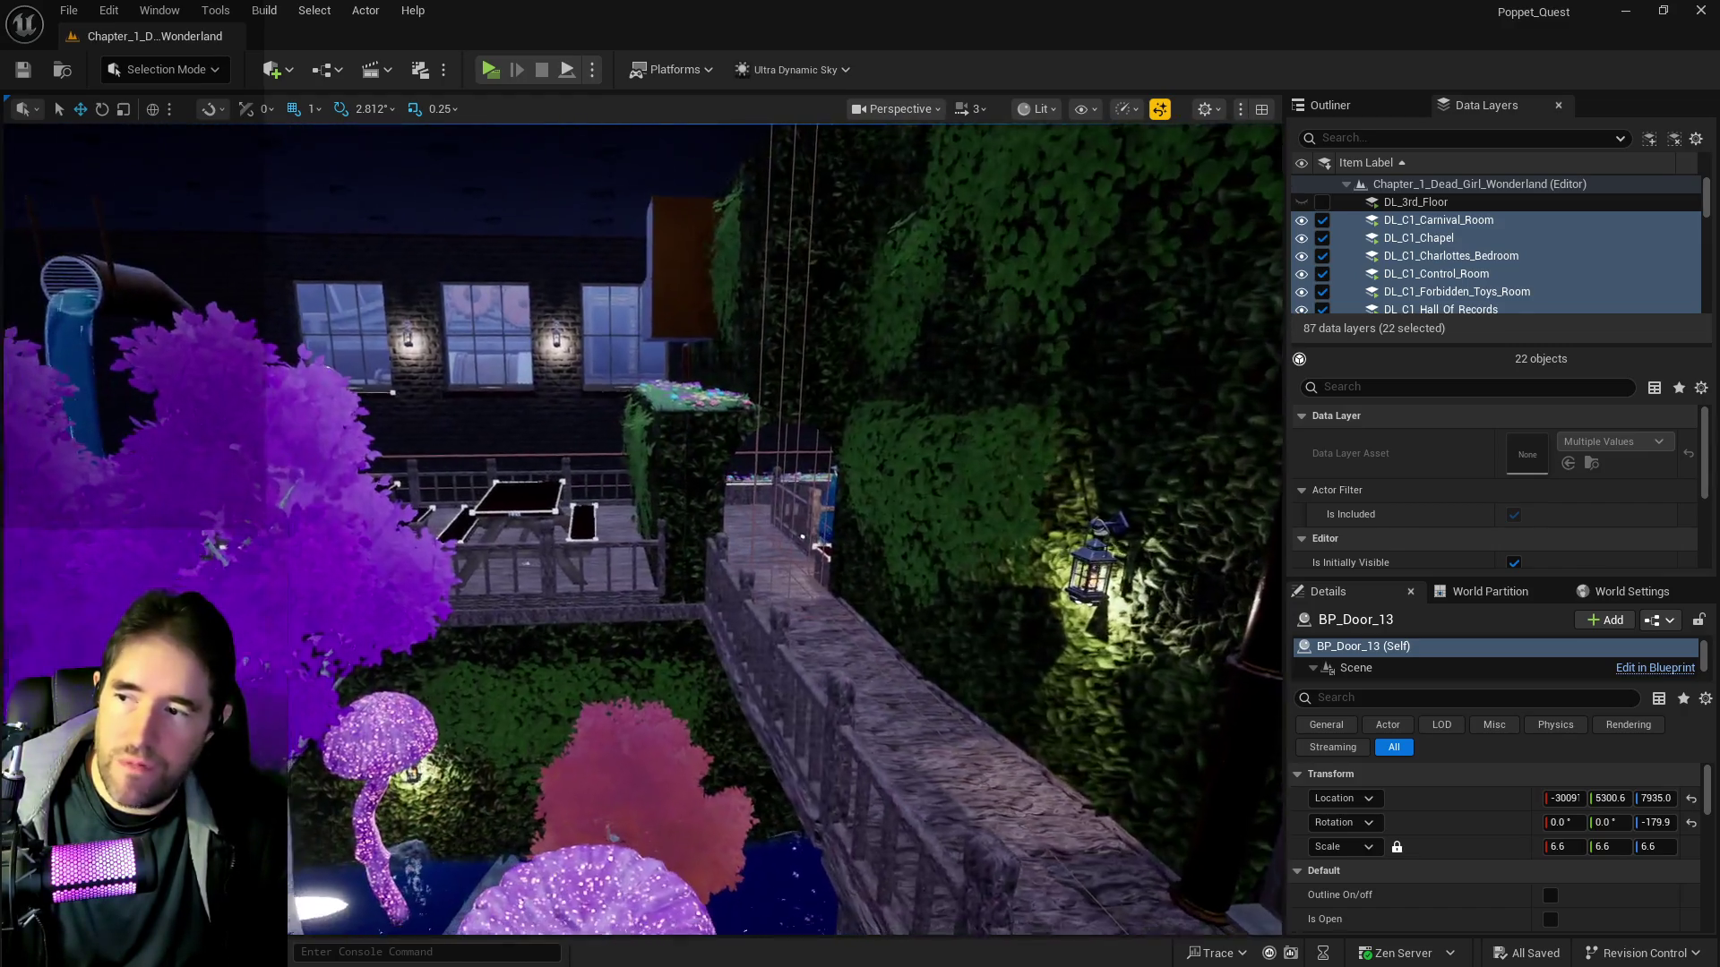
Fly past the hedge pillar into the brick room, look up, then pull back to the orchids
{"action": "key", "text": "d"}
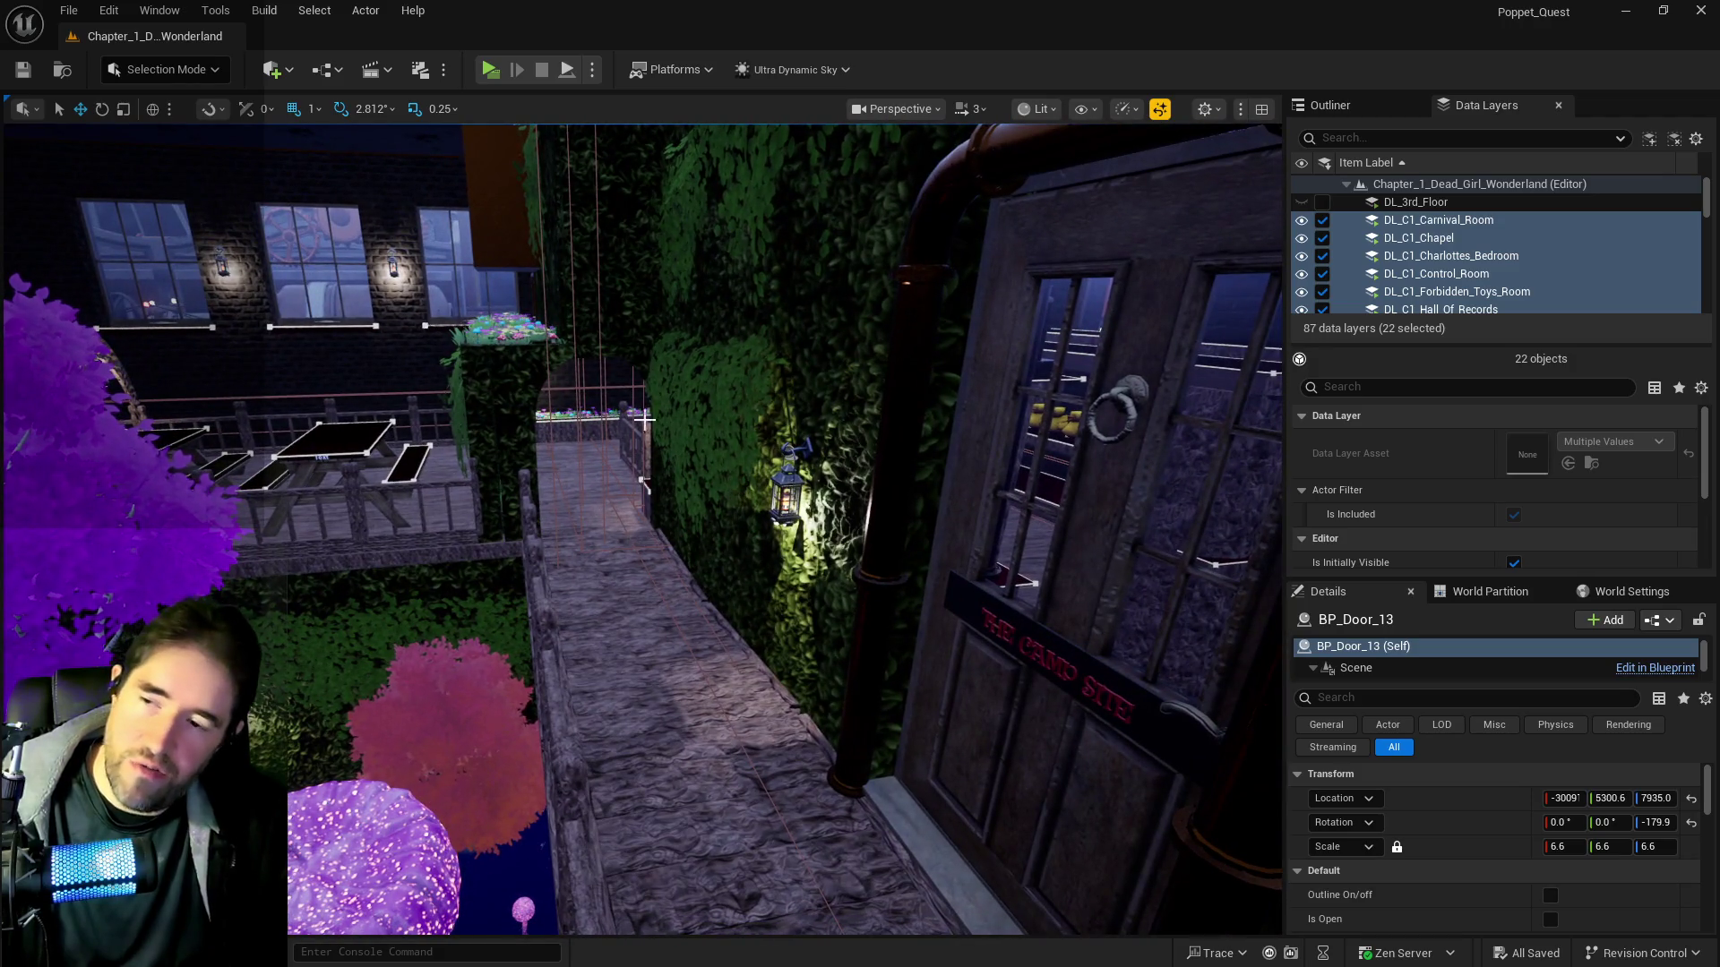
{"action": "key", "text": "w"}
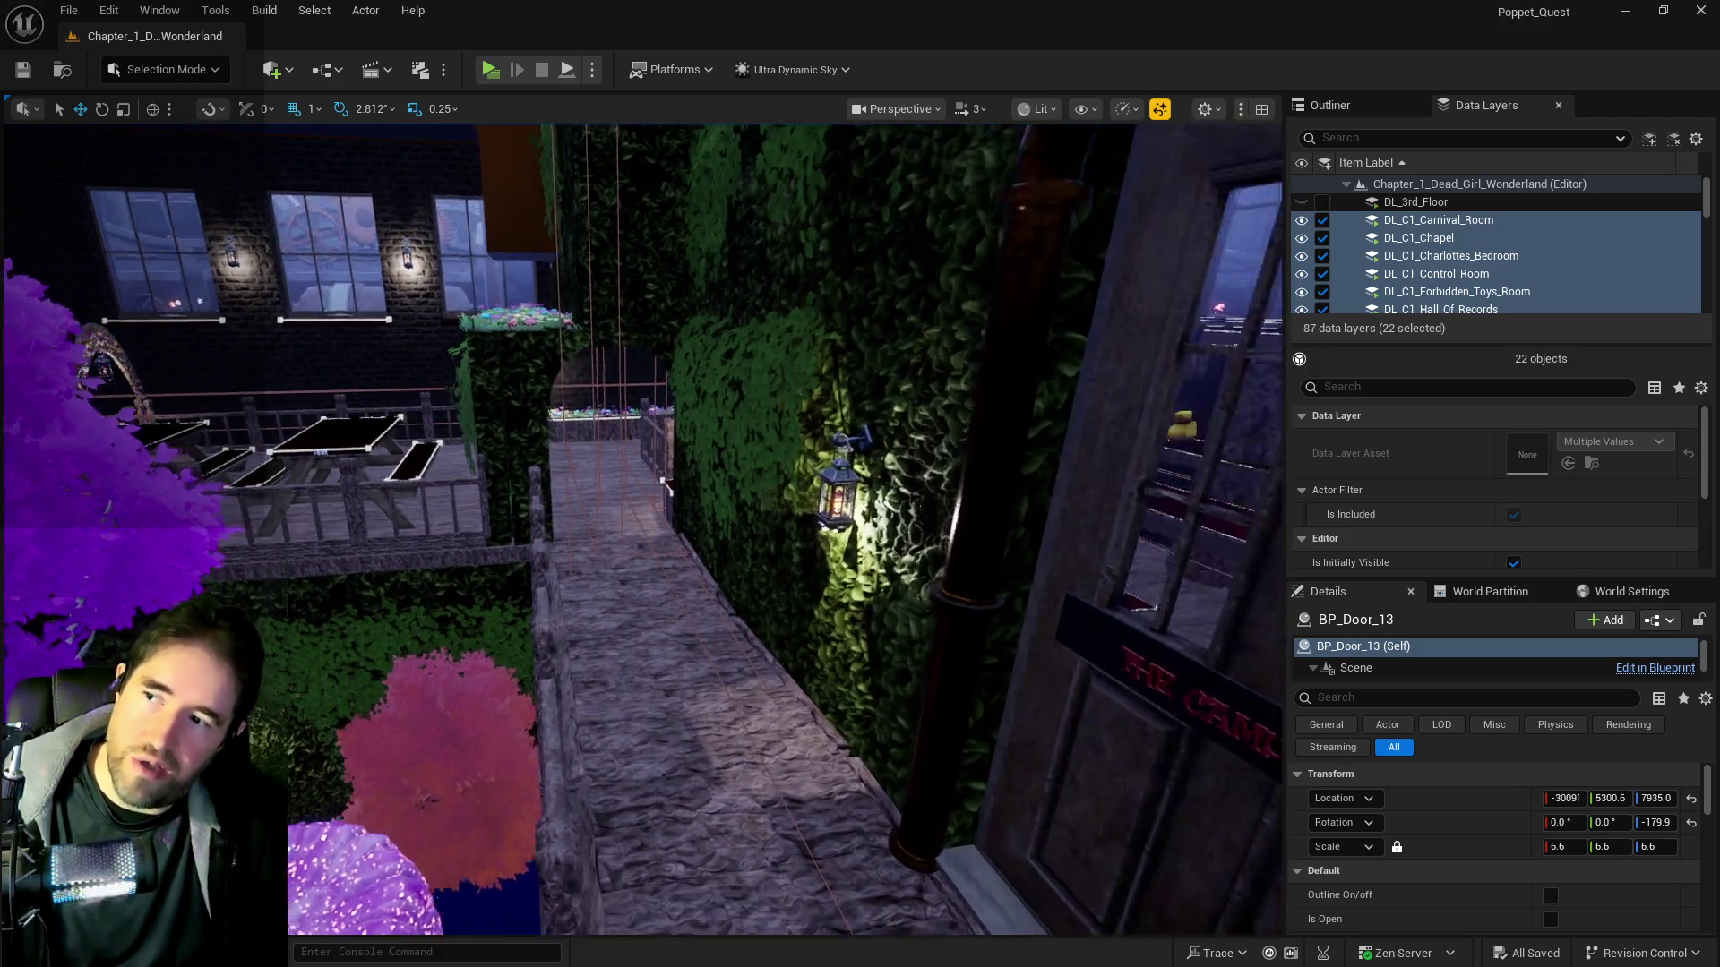
{"action": "key", "text": "w"}
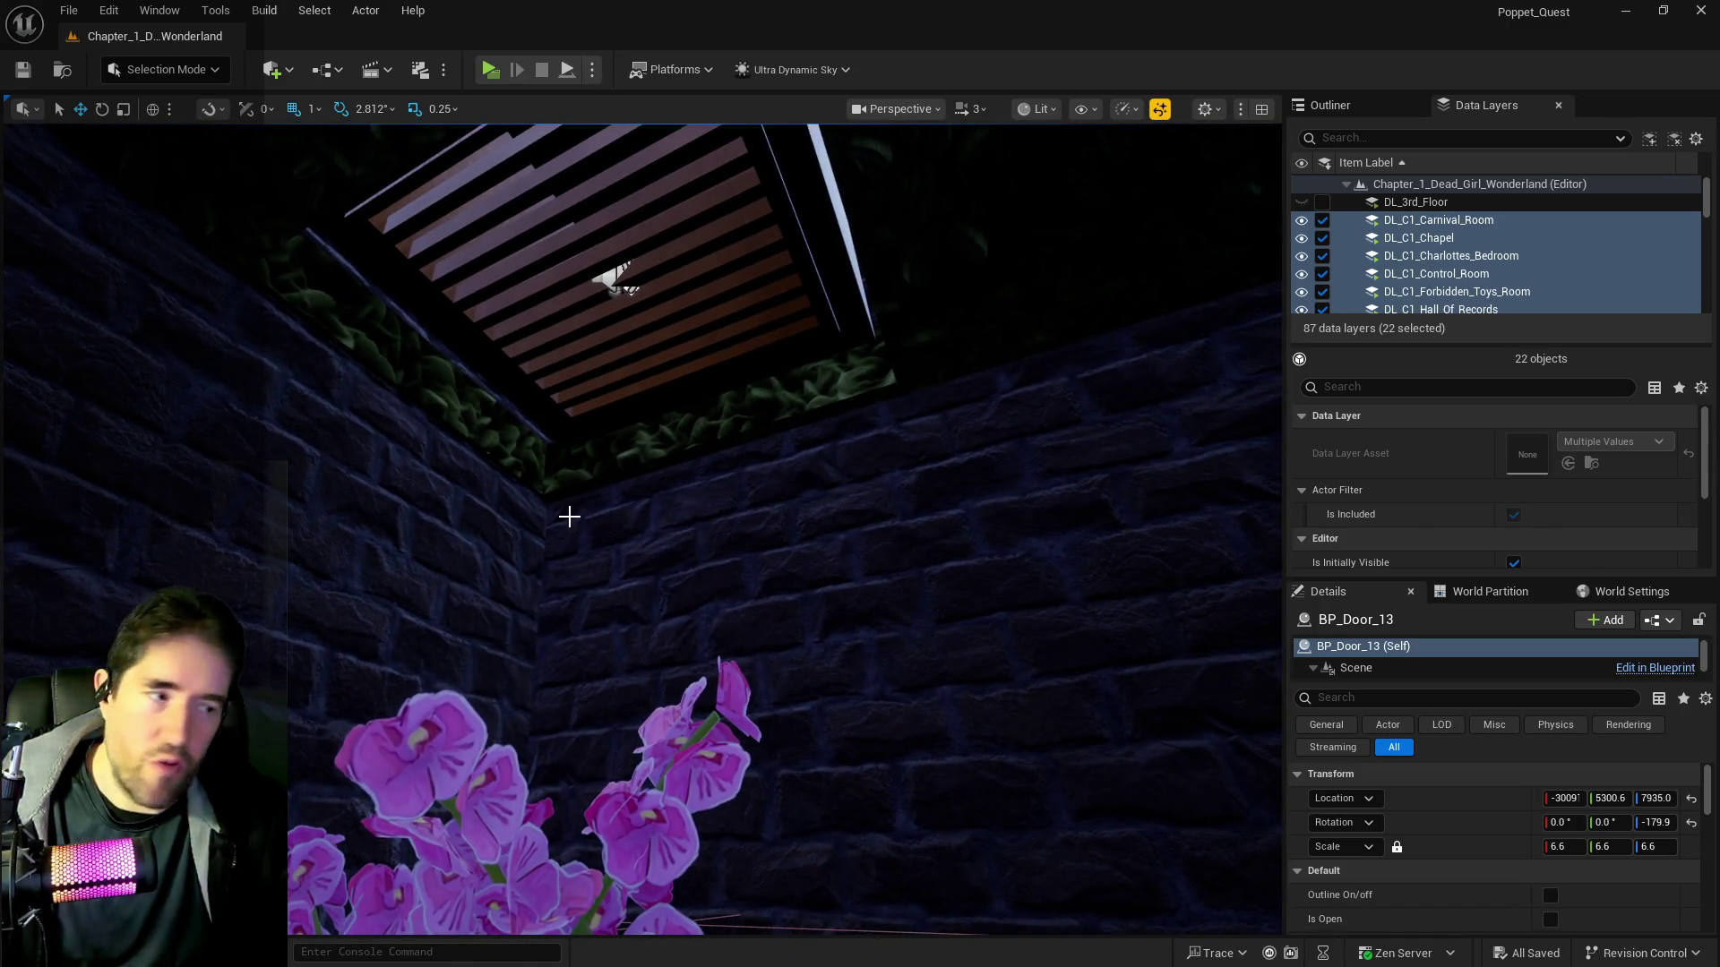
{"action": "key", "text": "s"}
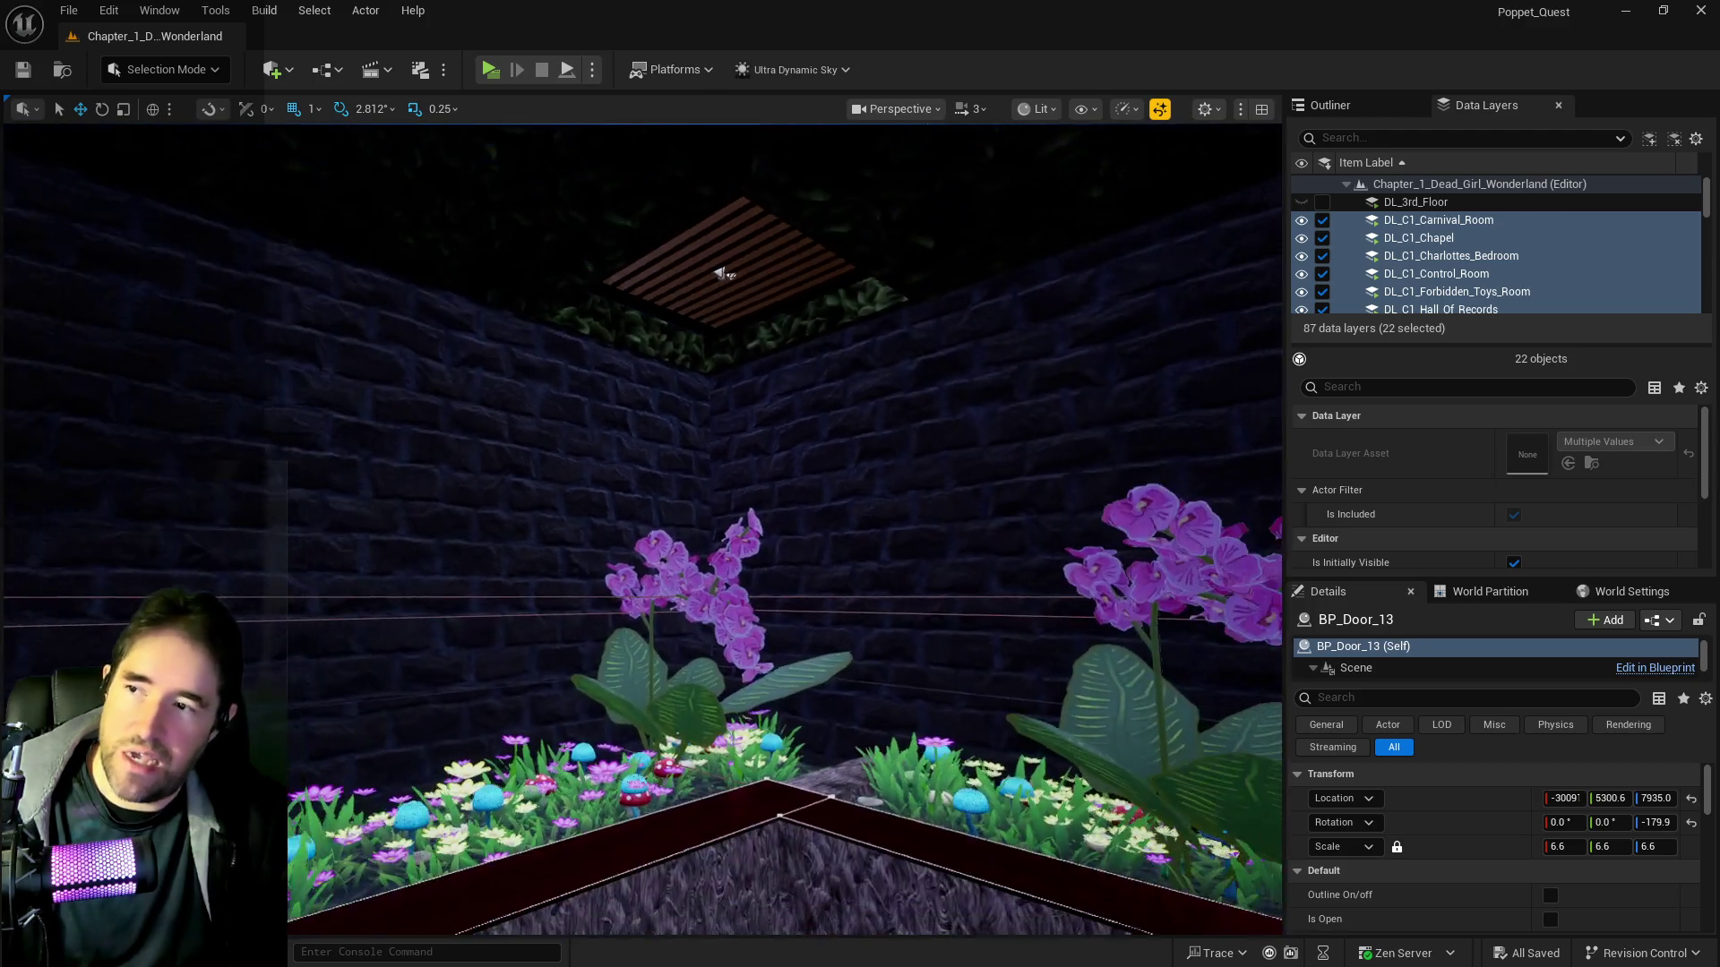
{"action": "key", "text": "s"}
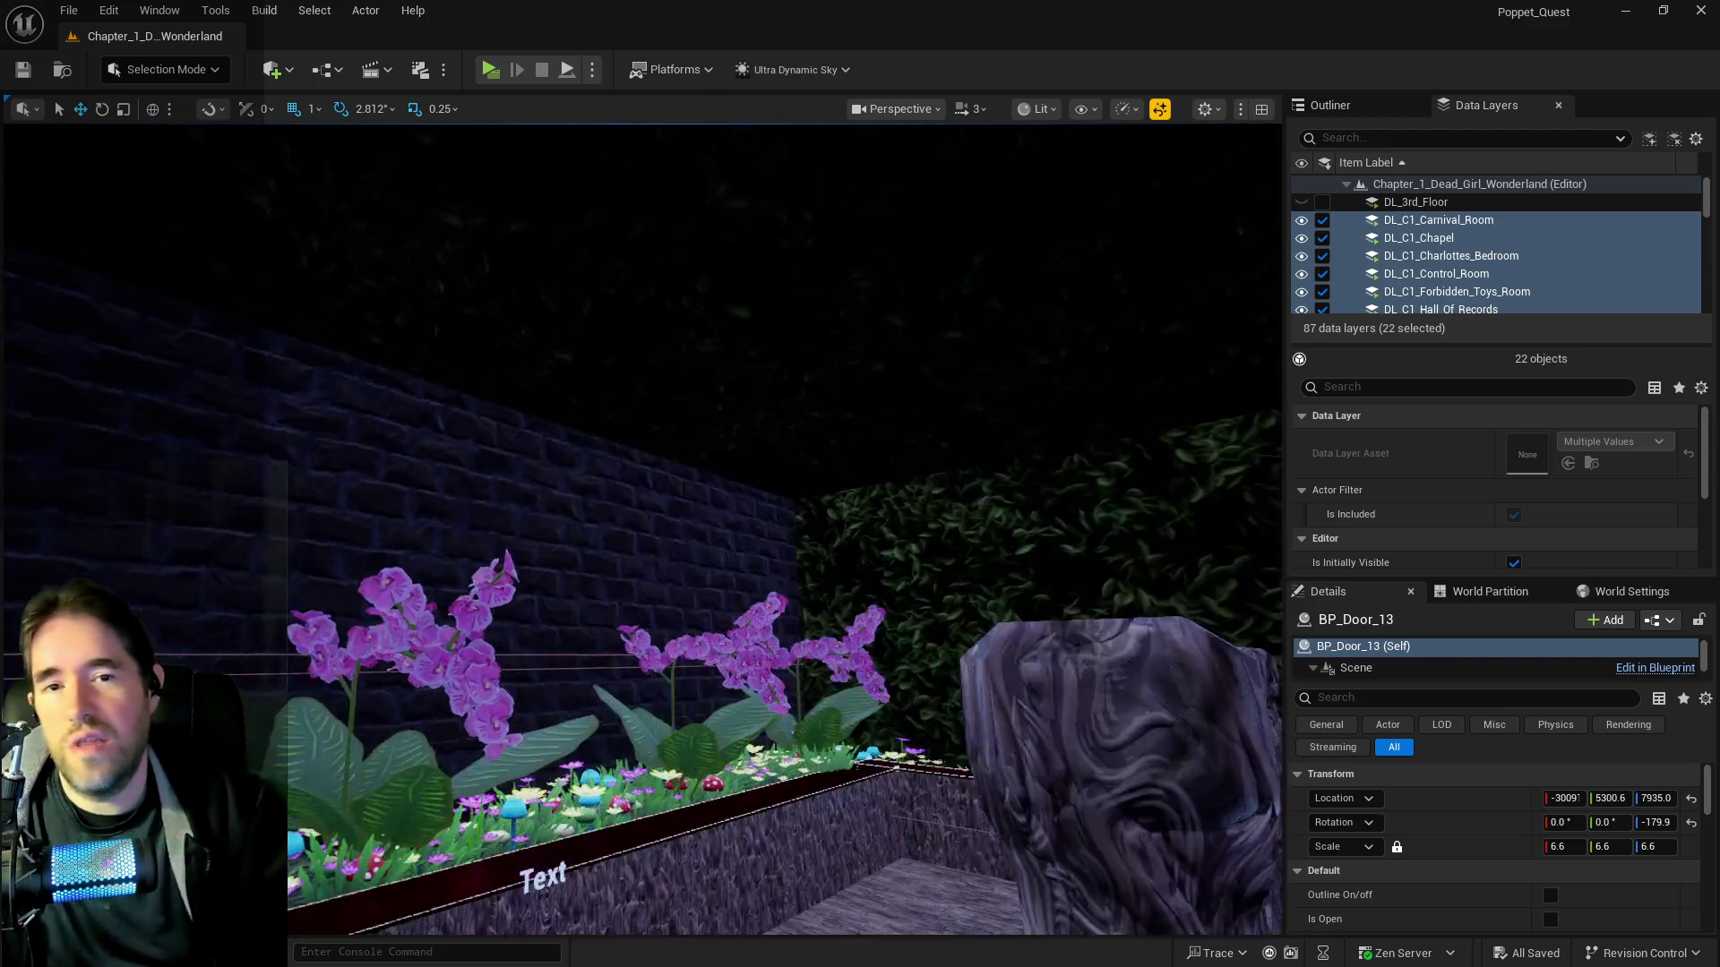
Fly along the stone bridge past the door into the pillared room
{"action": "key", "text": "w"}
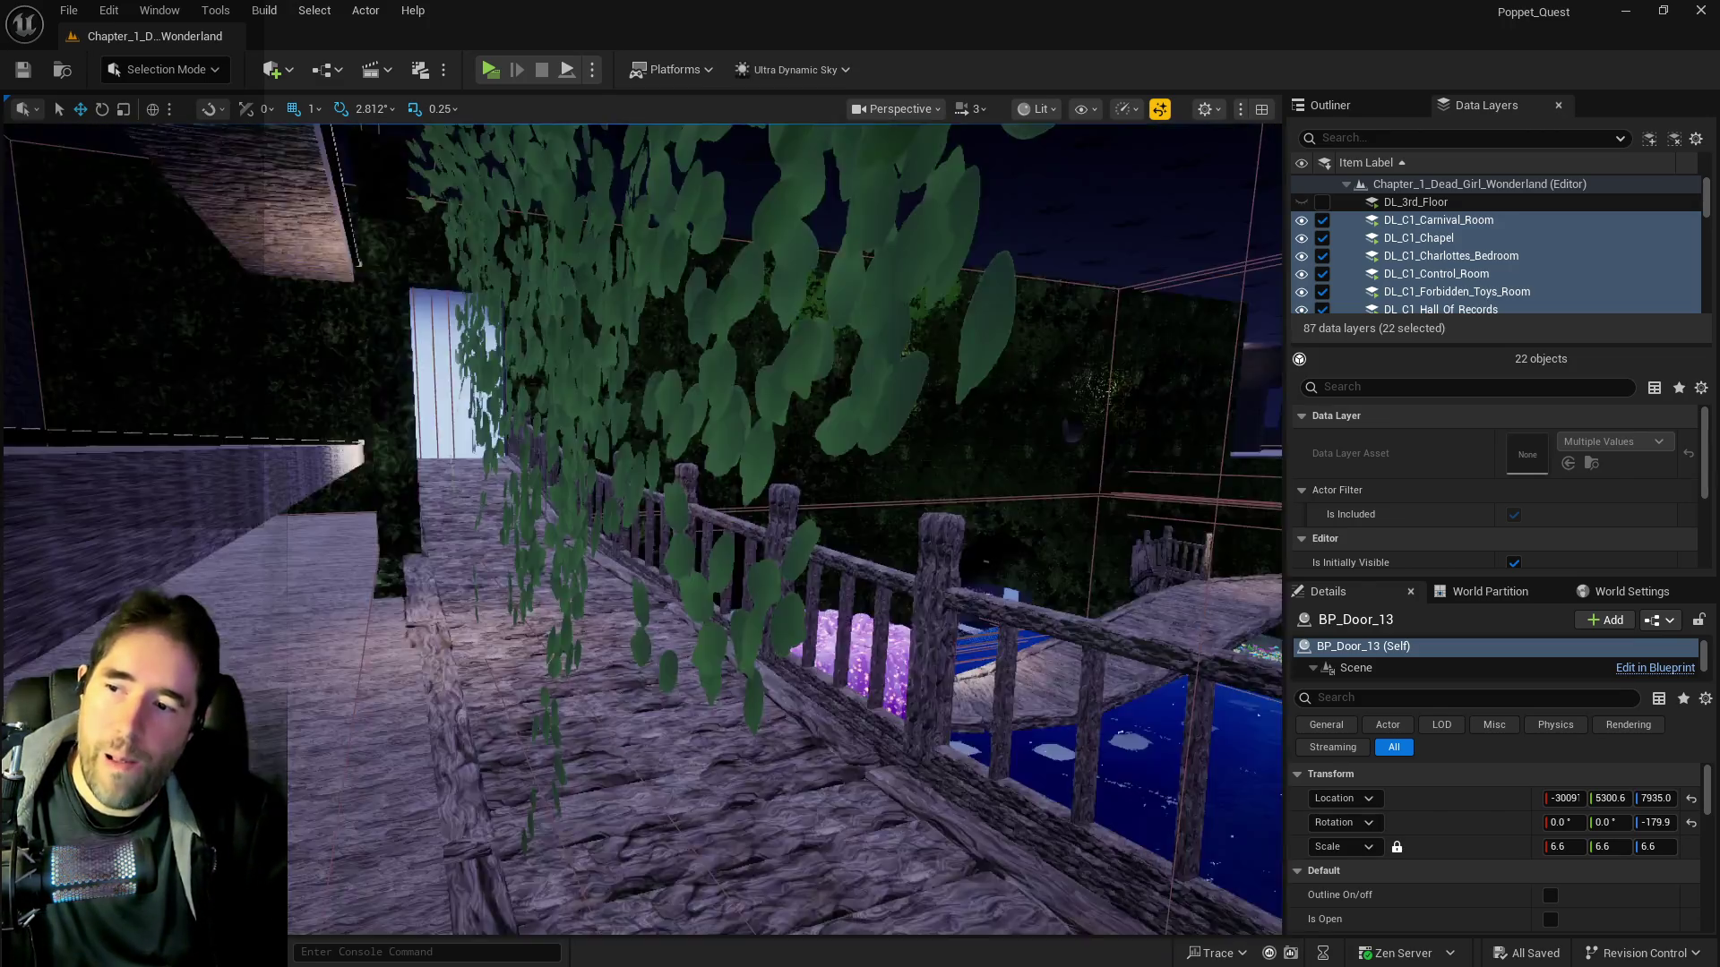
{"action": "key", "text": "w"}
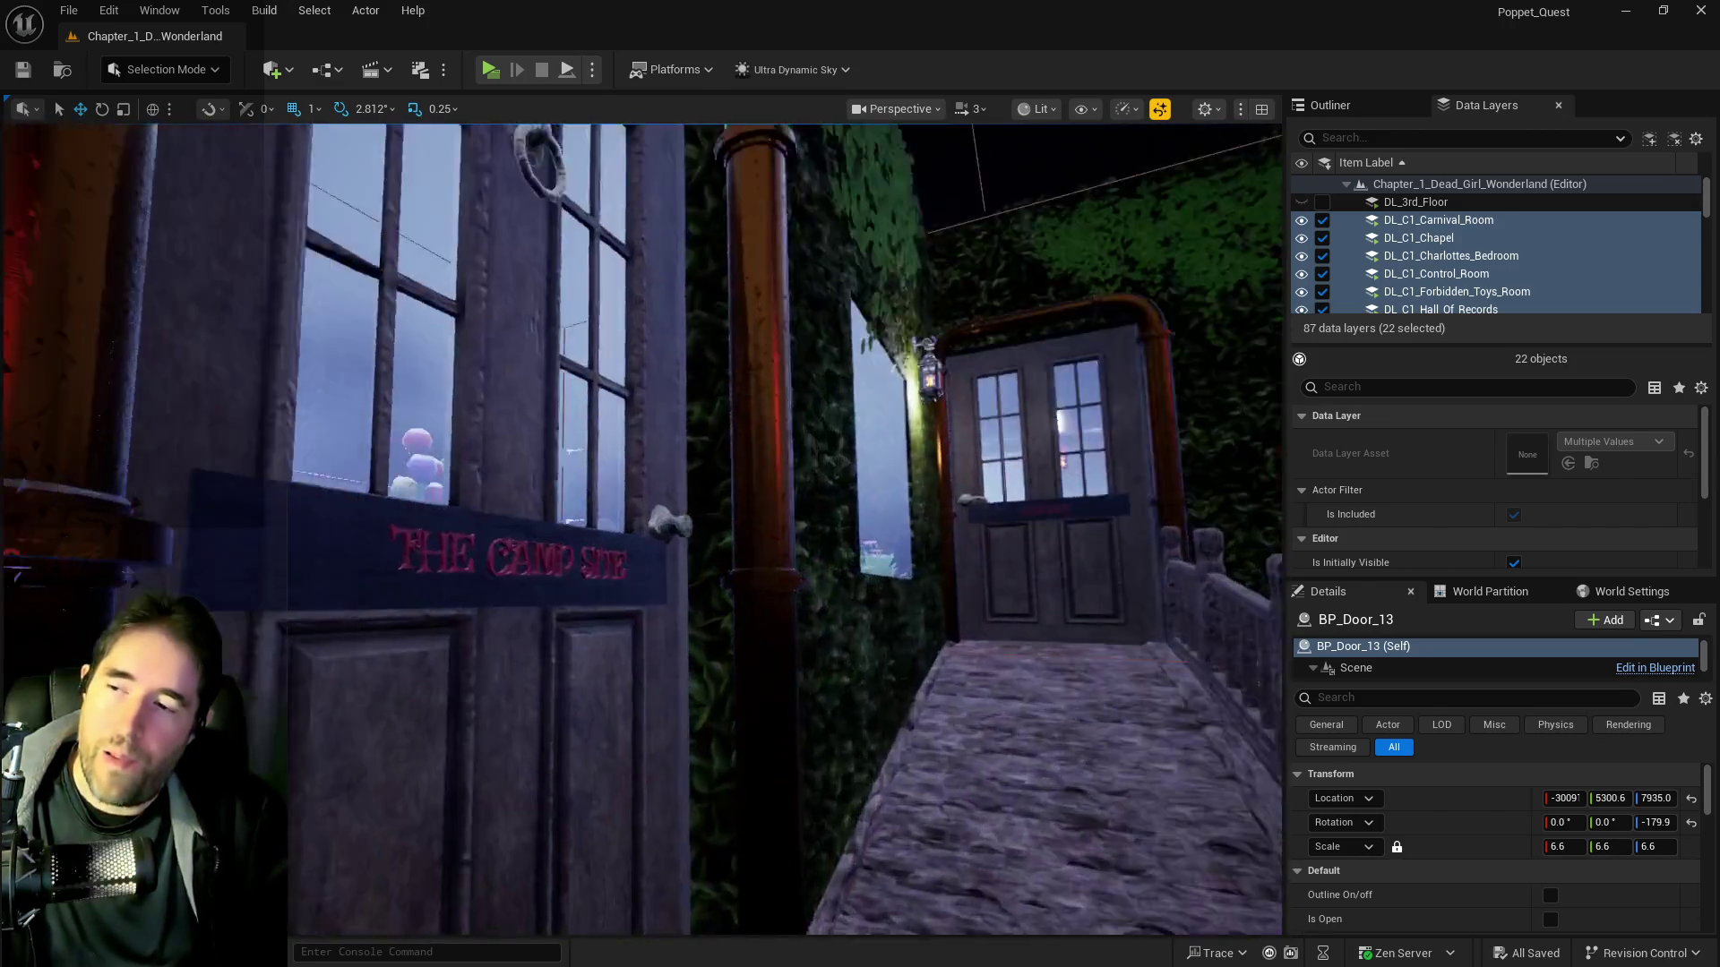
{"action": "key", "text": "w"}
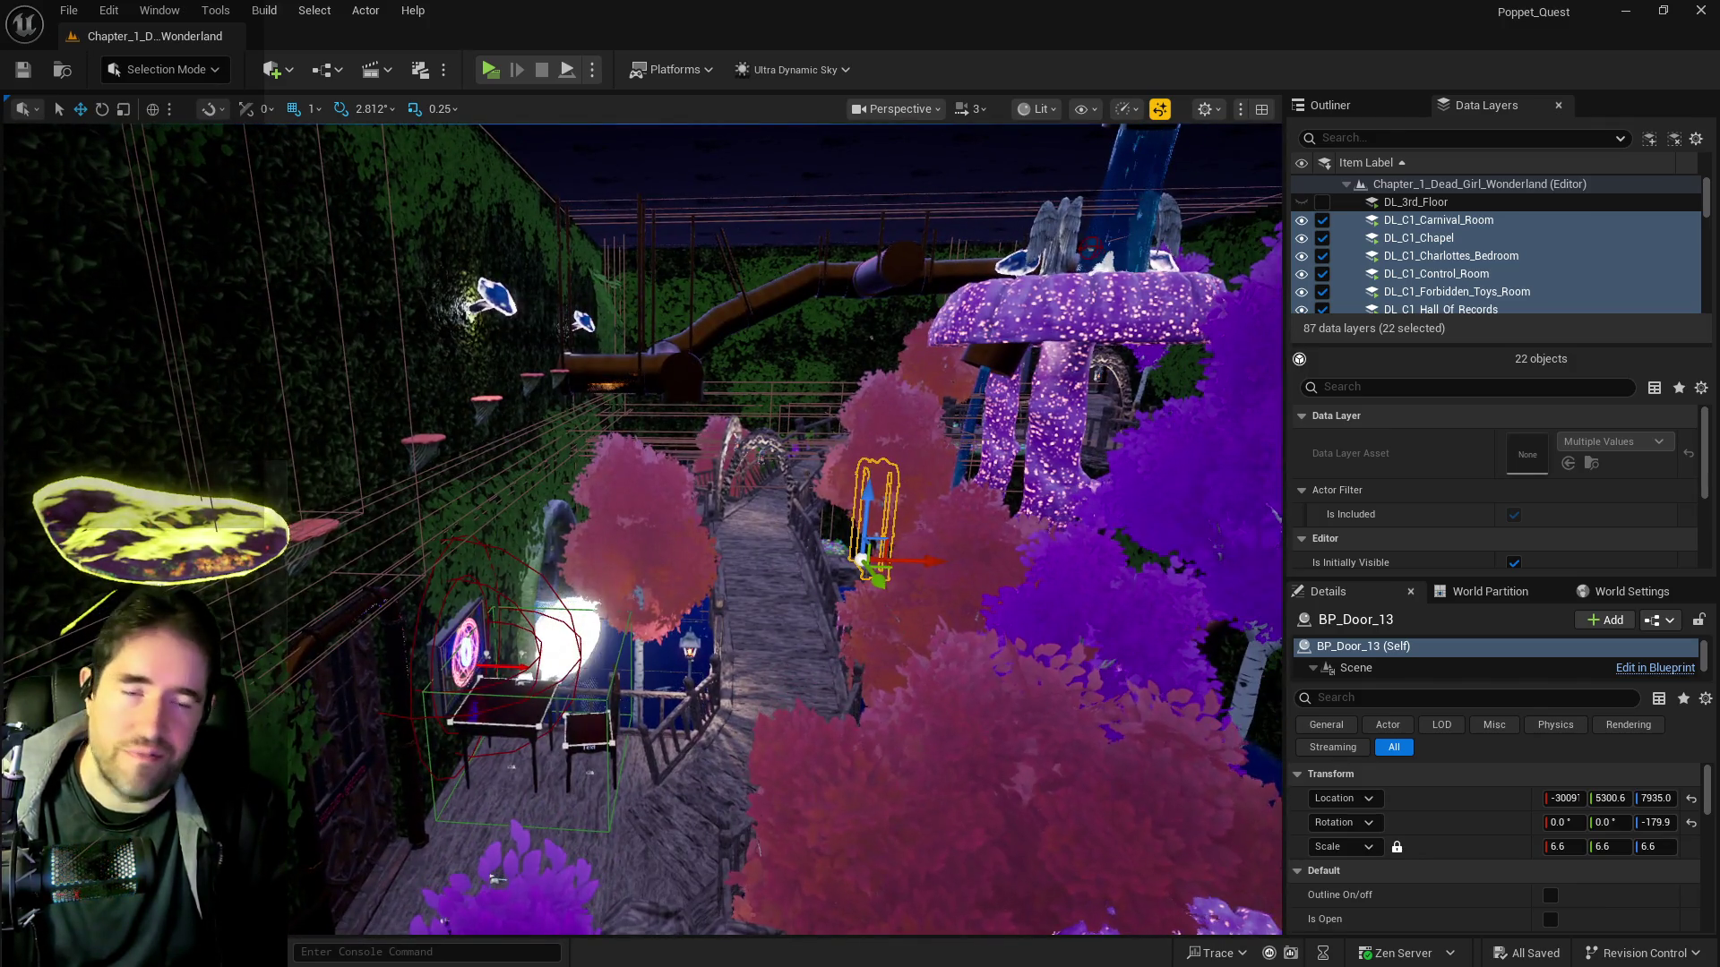
Frame BP_Door_13 and swing the view toward the planter, balloons and picnic tables
{"action": "key", "text": "f"}
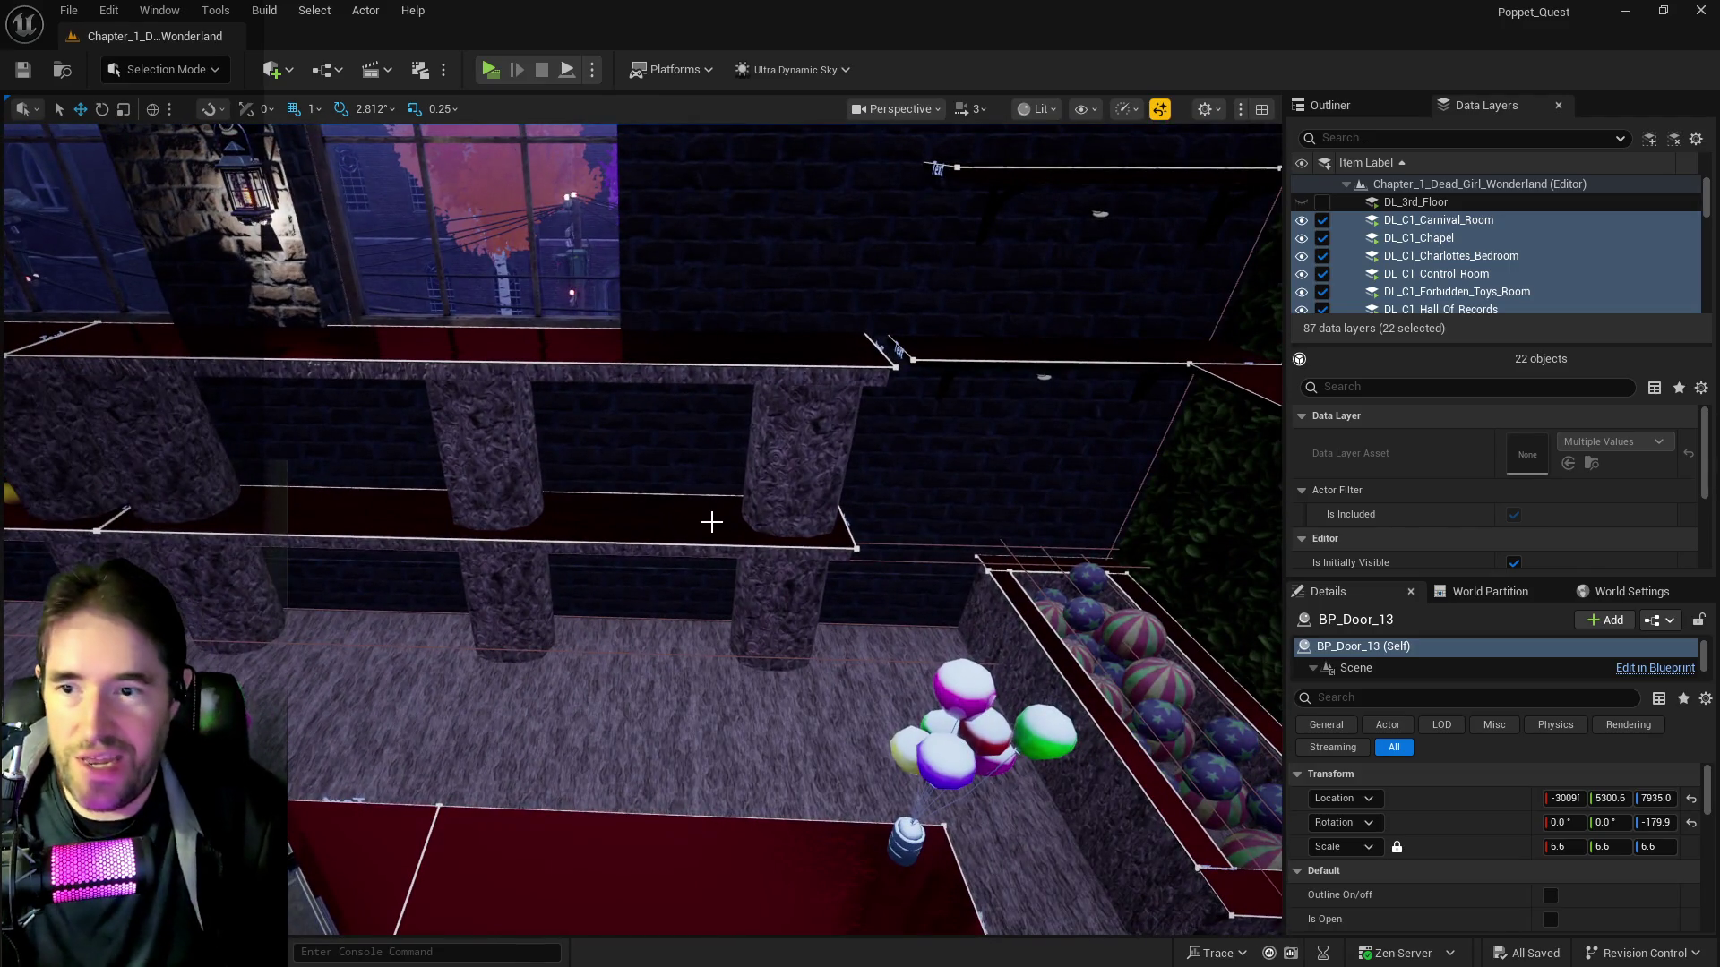
{"action": "left_click_drag", "start_coordinate": [695, 567], "coordinate": [626, 556]}
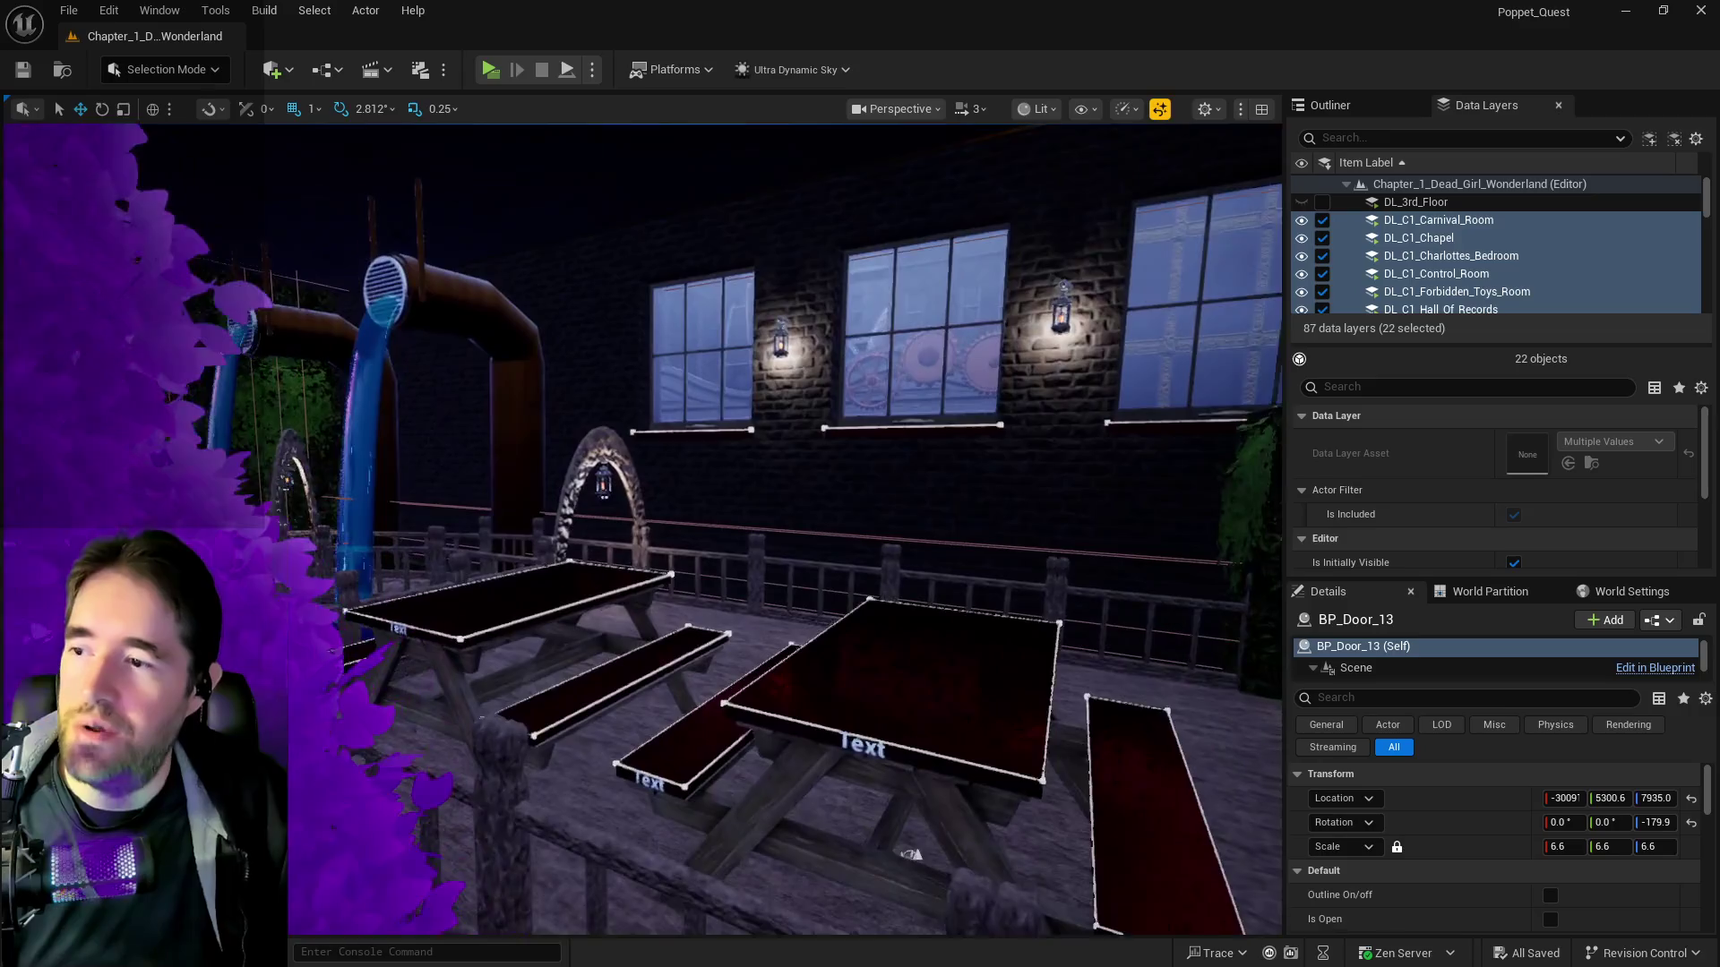
{"action": "left_click_drag", "start_coordinate": [911, 854], "coordinate": [825, 623]}
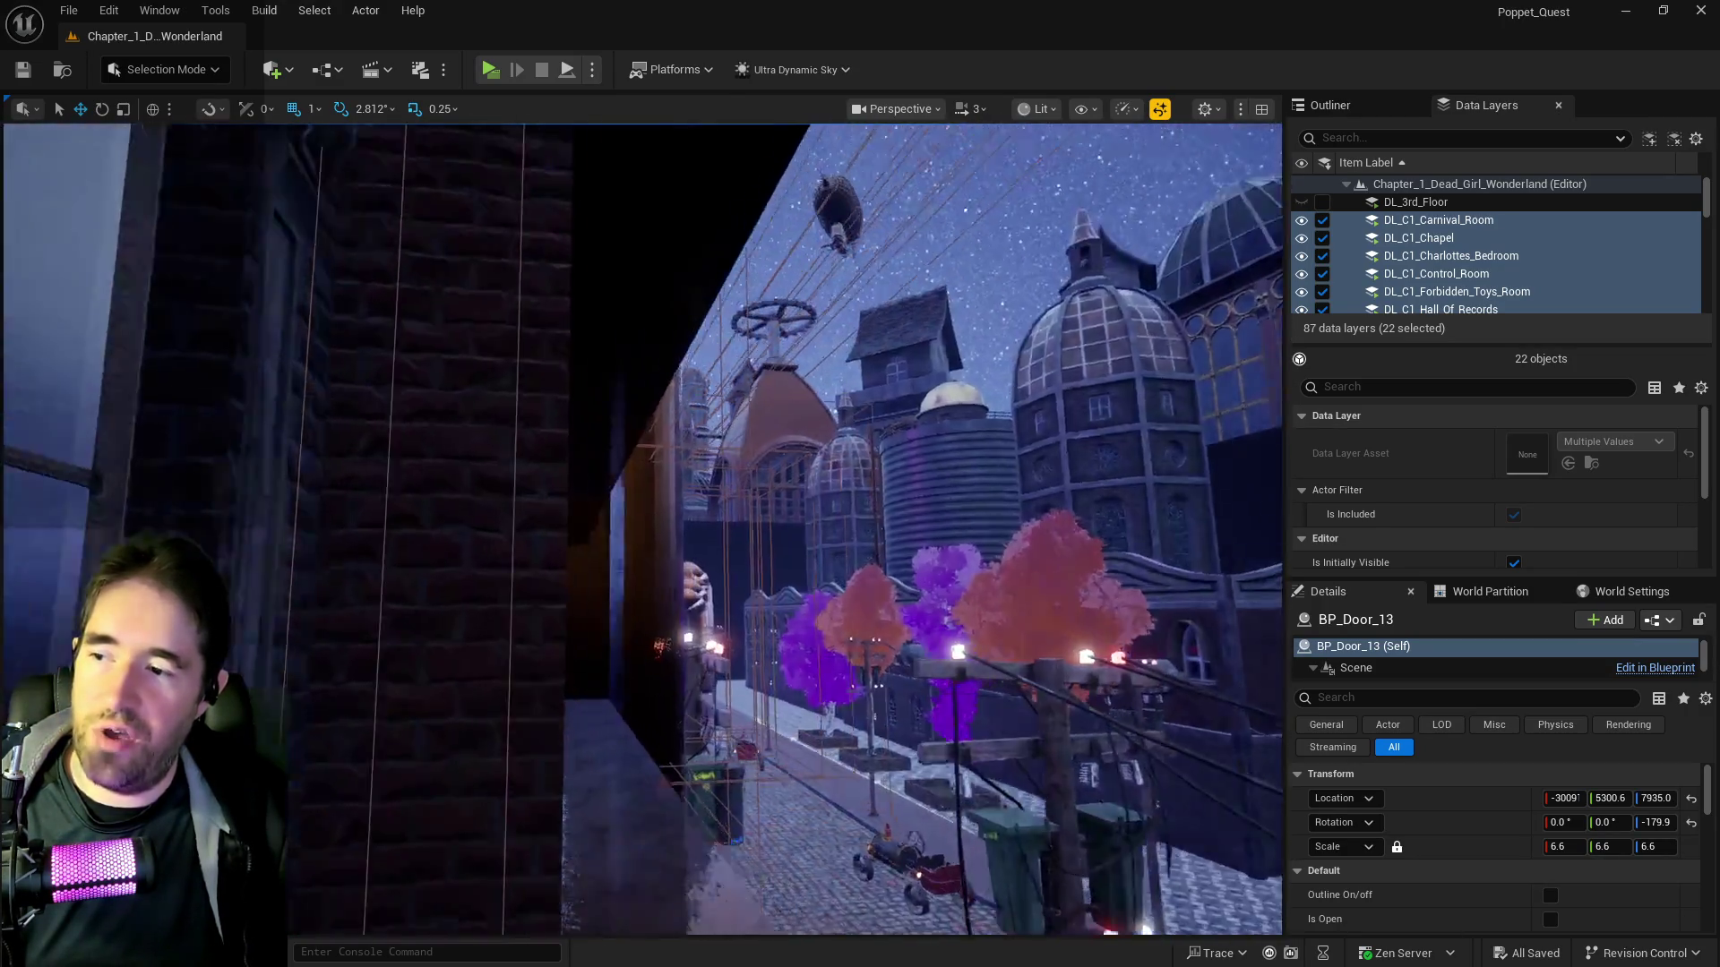
Sidestep left across the garden, reframe BP_Door_13, and select the SM_Safari_Room_Entry_Rail_6 railing
{"action": "key", "text": "a"}
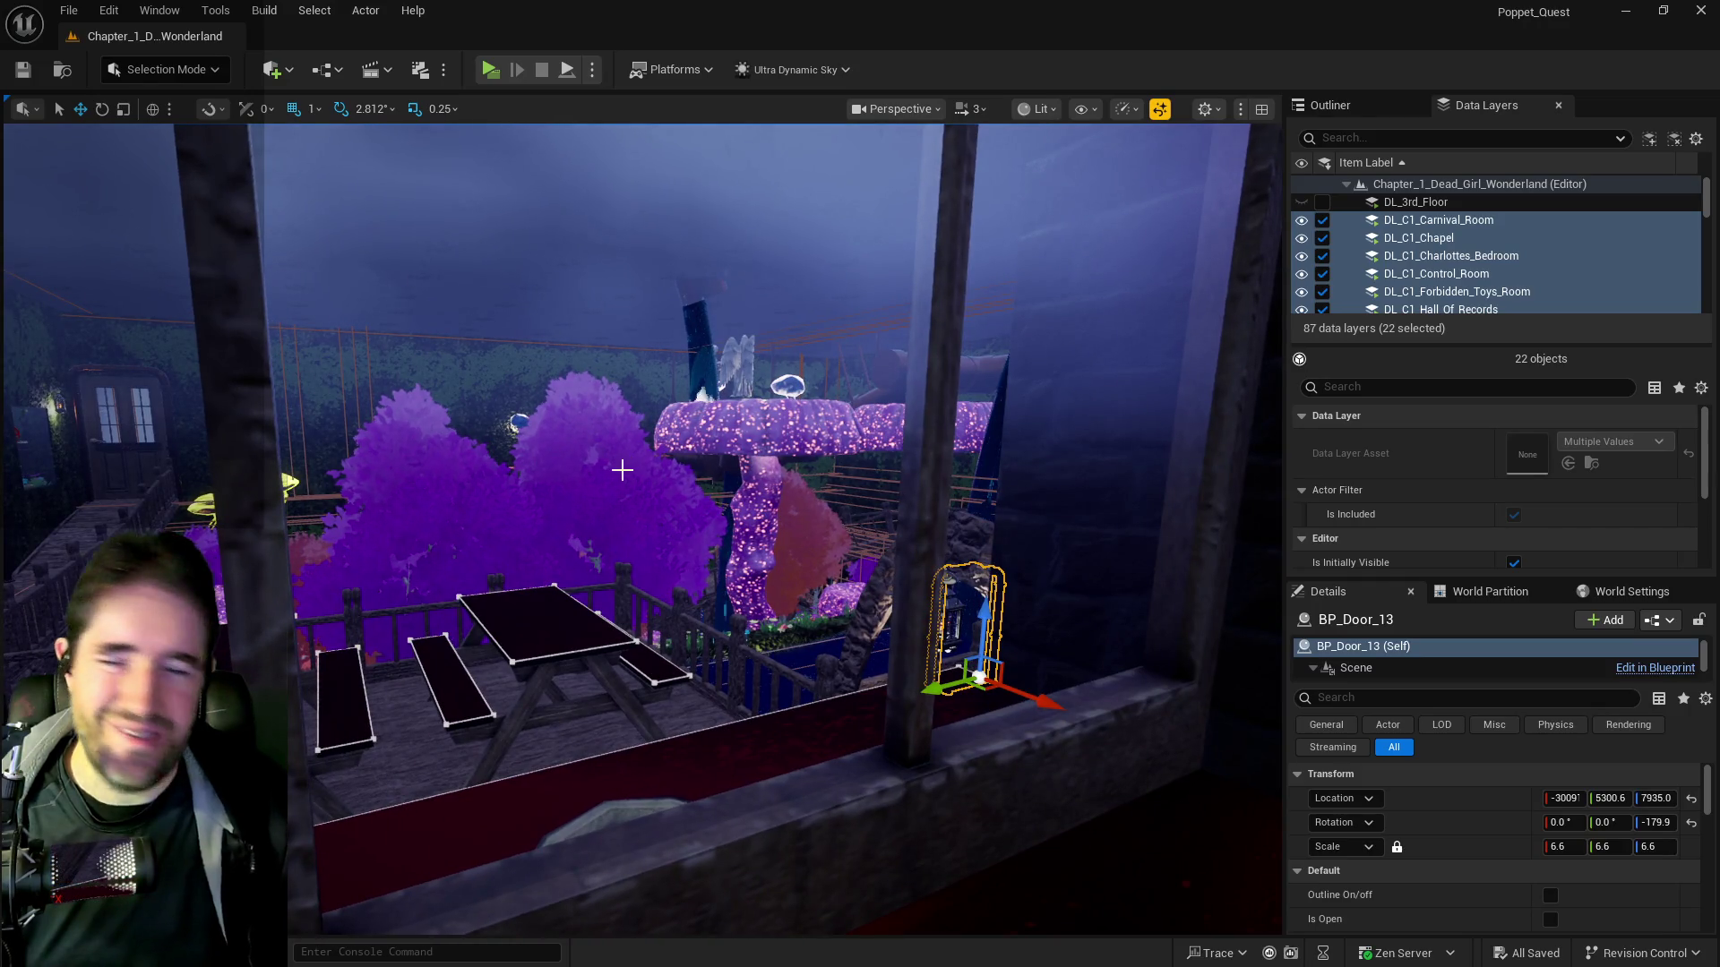
{"action": "key", "text": "a"}
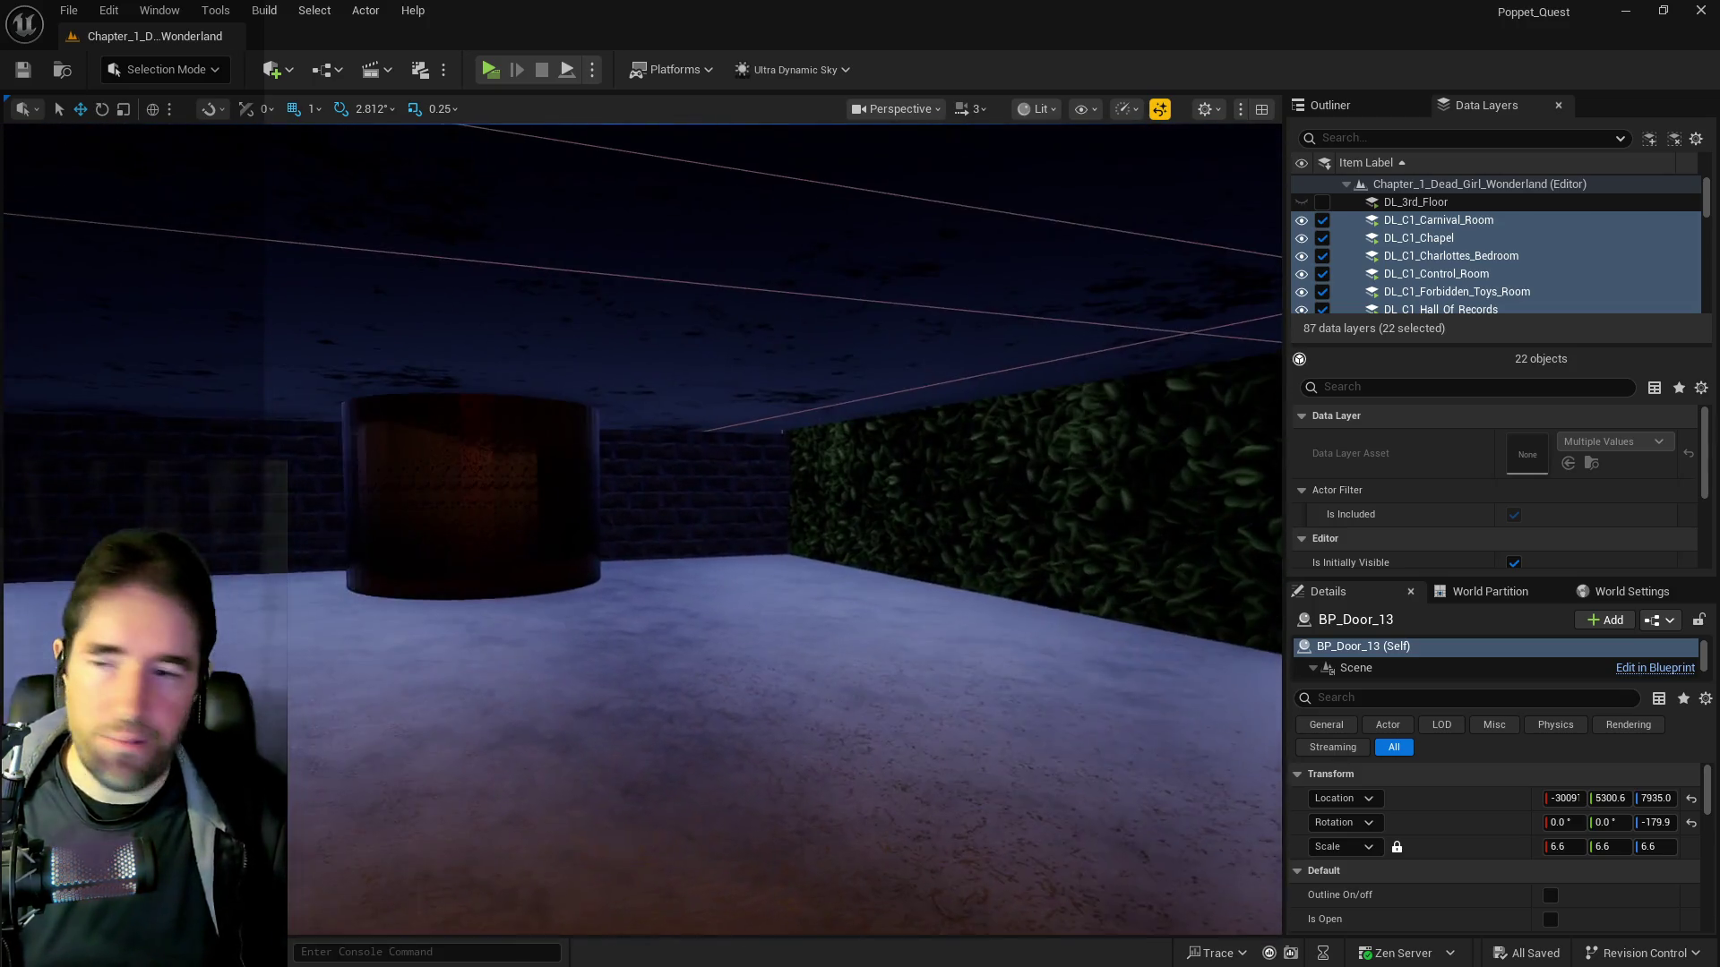
{"action": "key", "text": "f"}
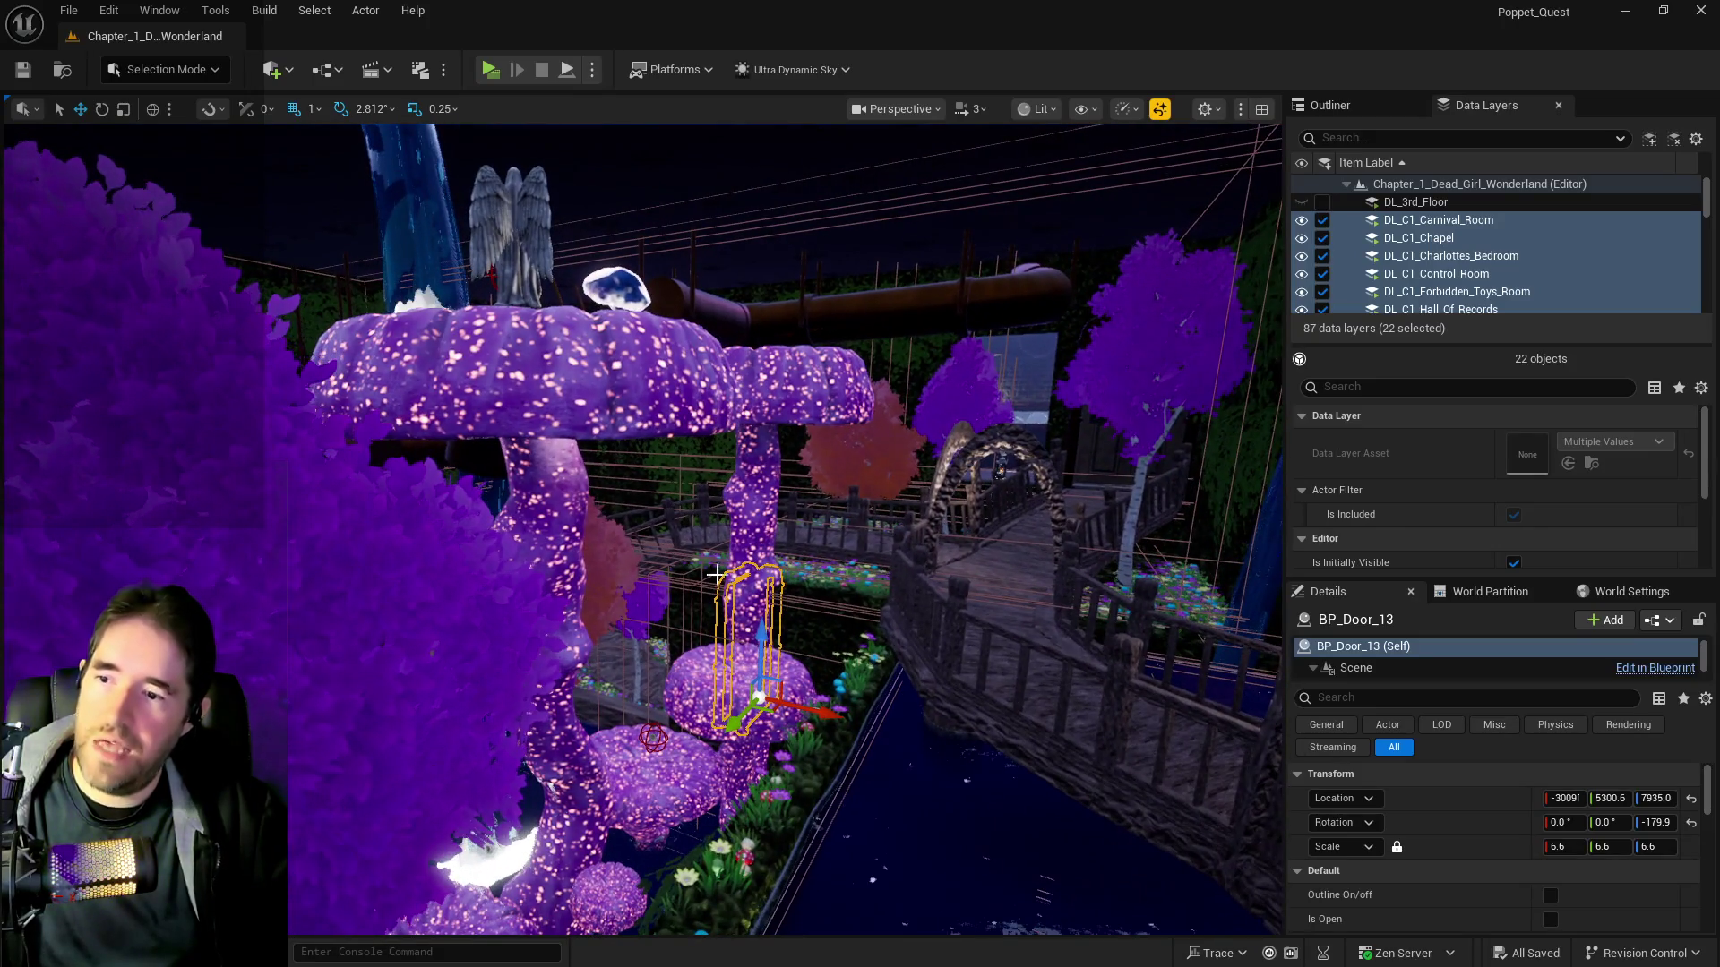
{"action": "left_click", "coordinate": [946, 528]}
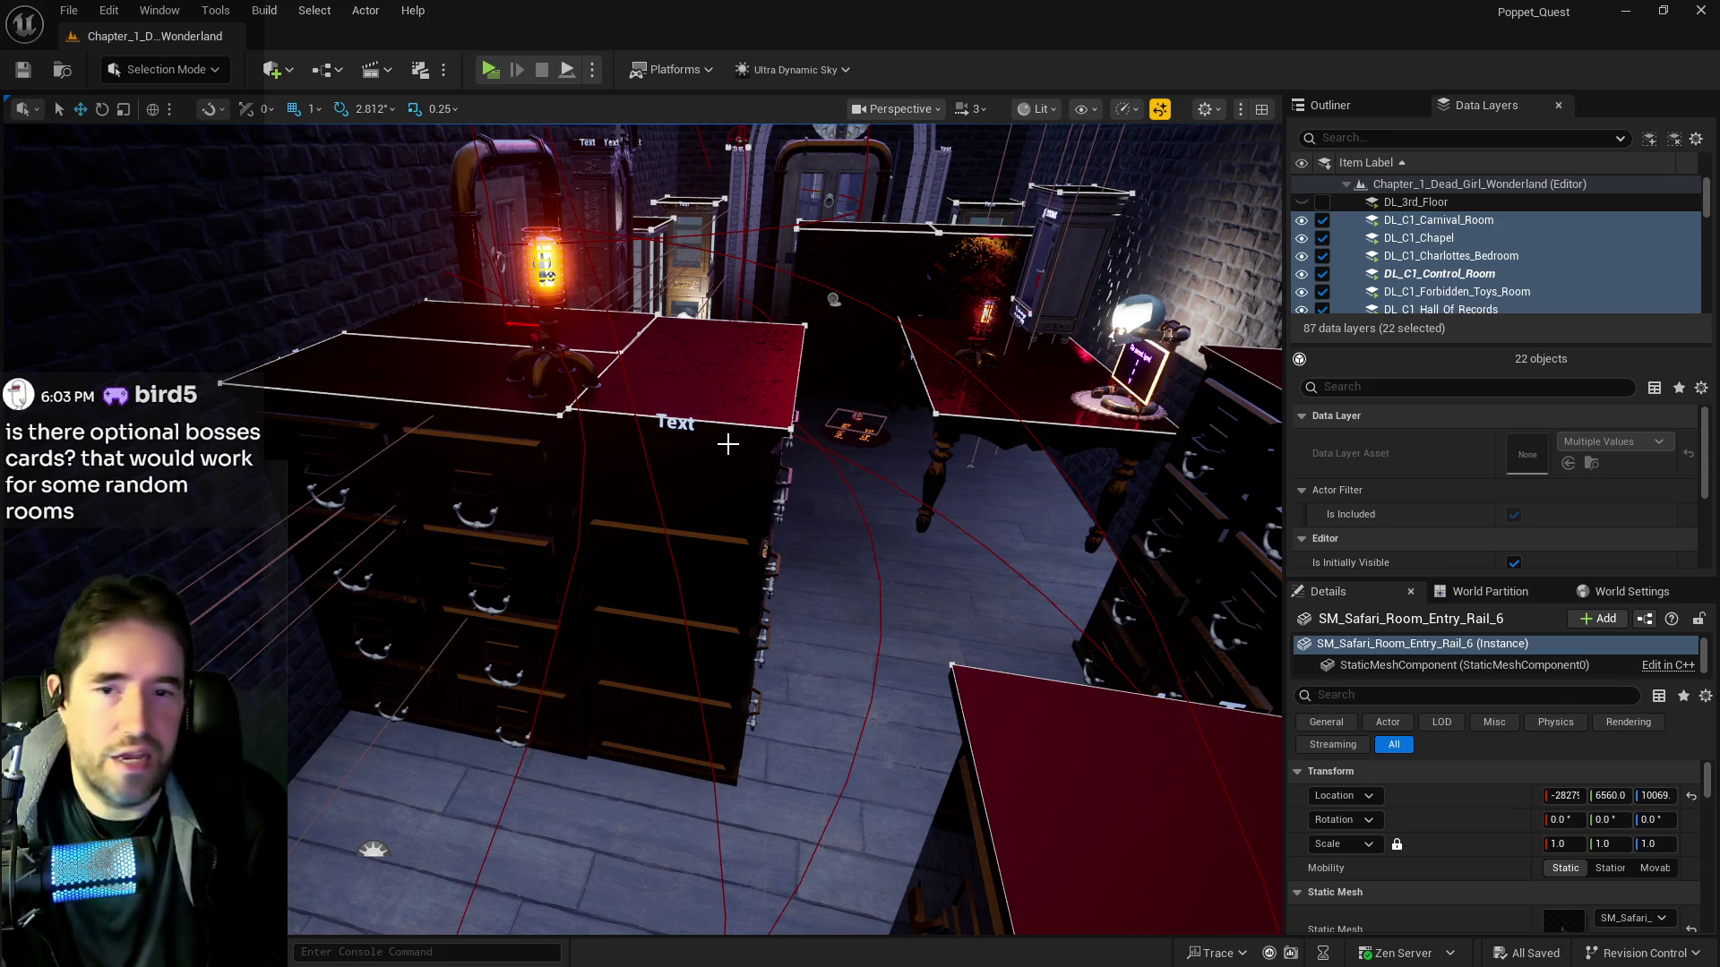
Turn the view across the control room's dressers and tables
{"action": "left_click_drag", "start_coordinate": [622, 602], "coordinate": [627, 573]}
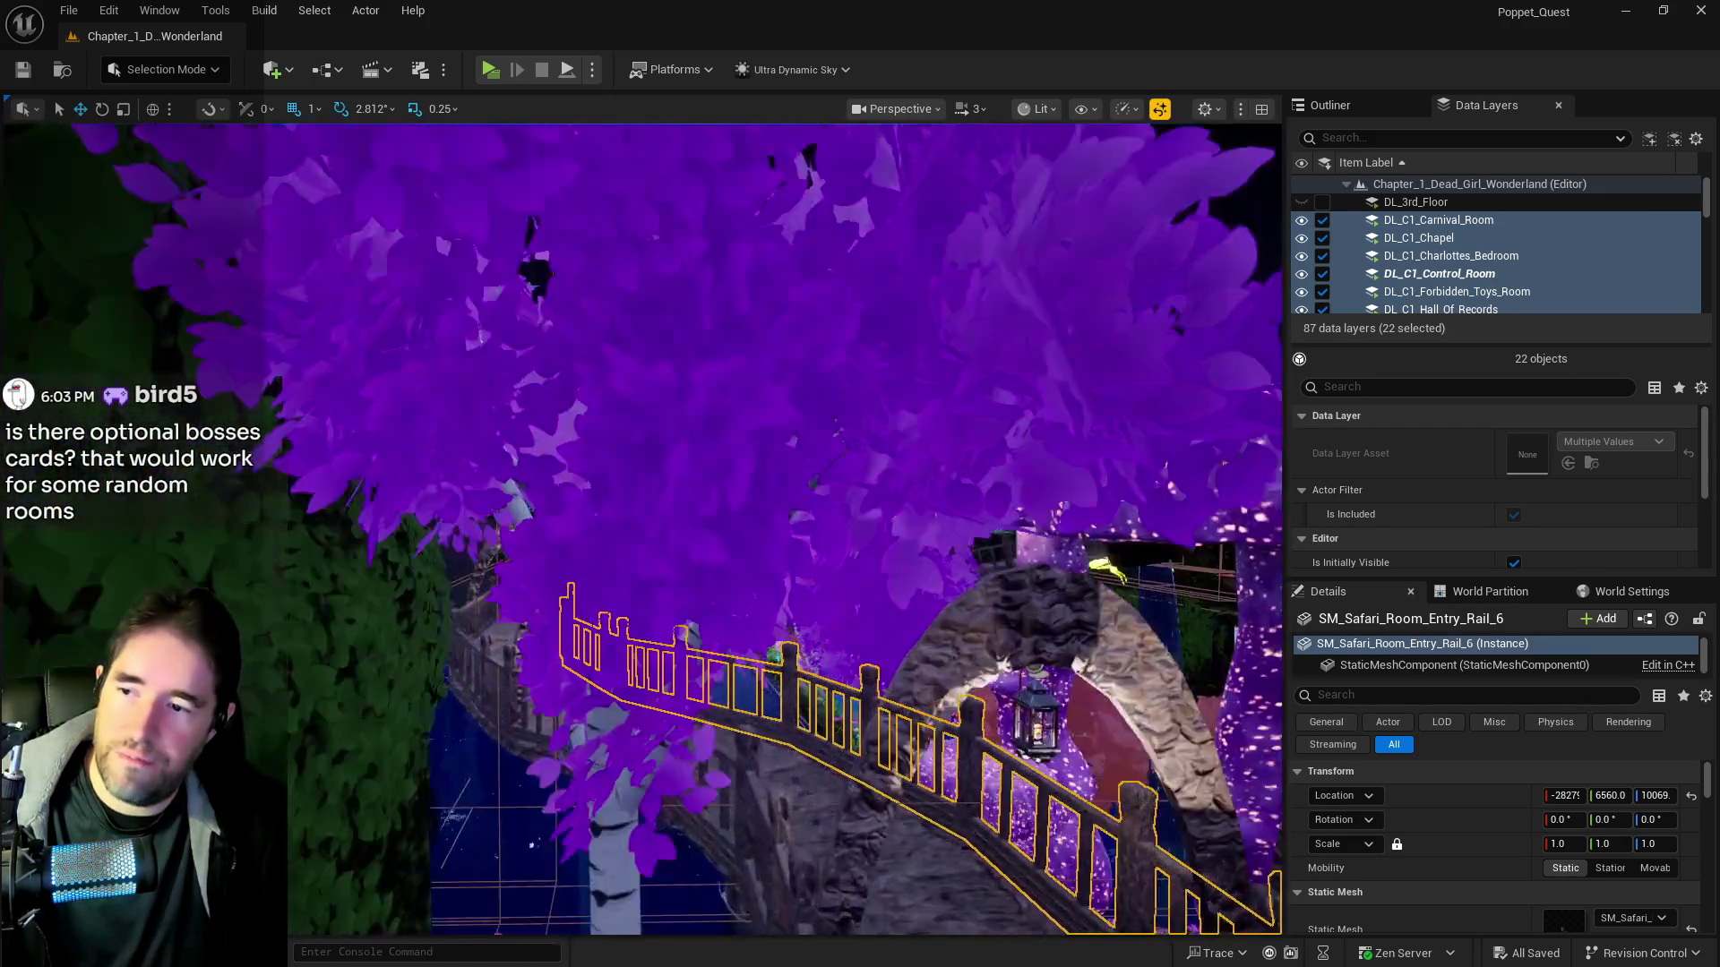
Fly through the Storage Room door past the AnnieZons sign into the gear display case room
{"action": "key", "text": "w"}
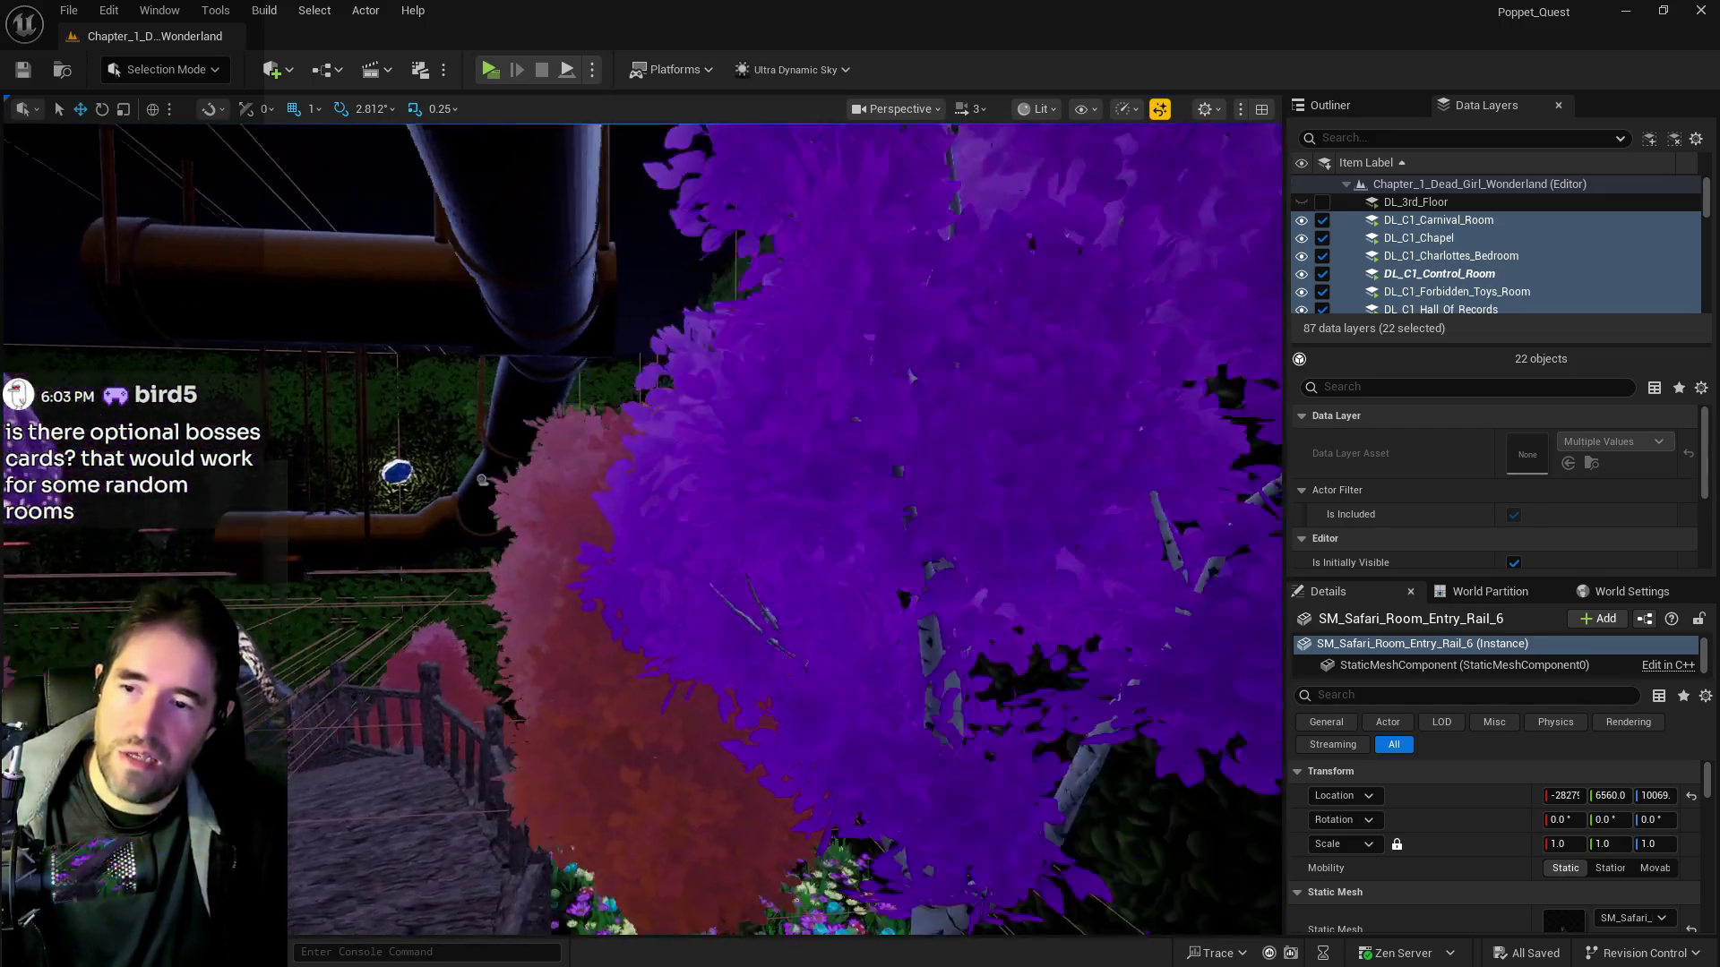
{"action": "key", "text": "w"}
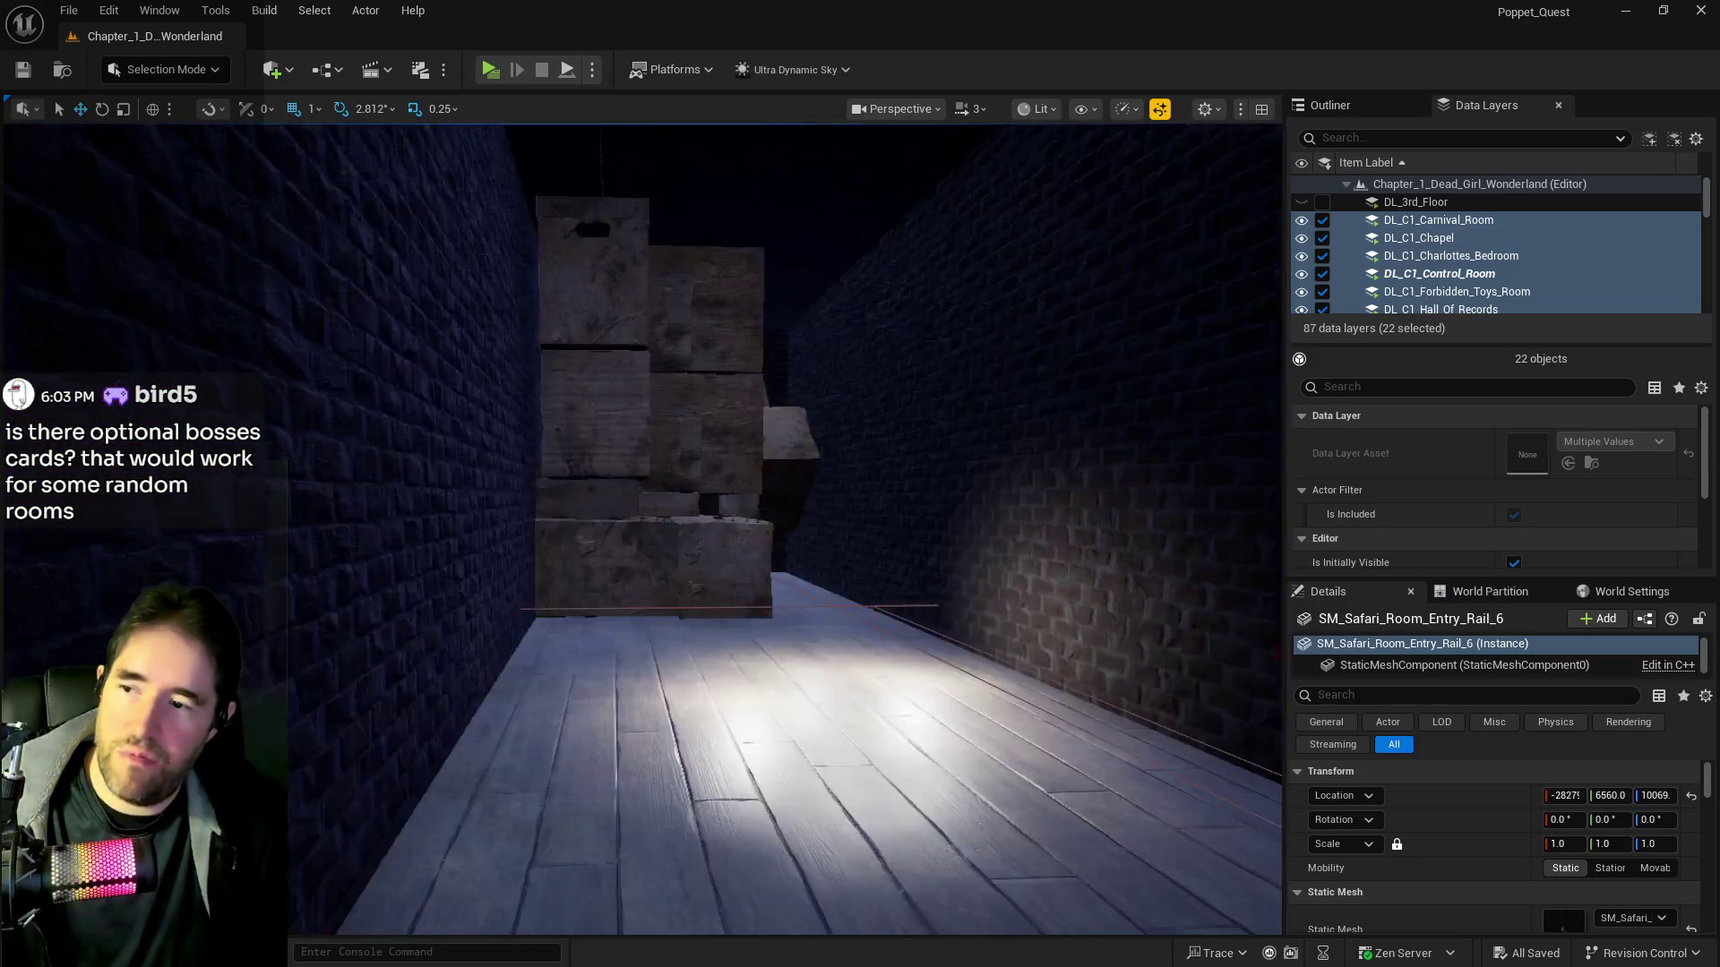
{"action": "key", "text": "w"}
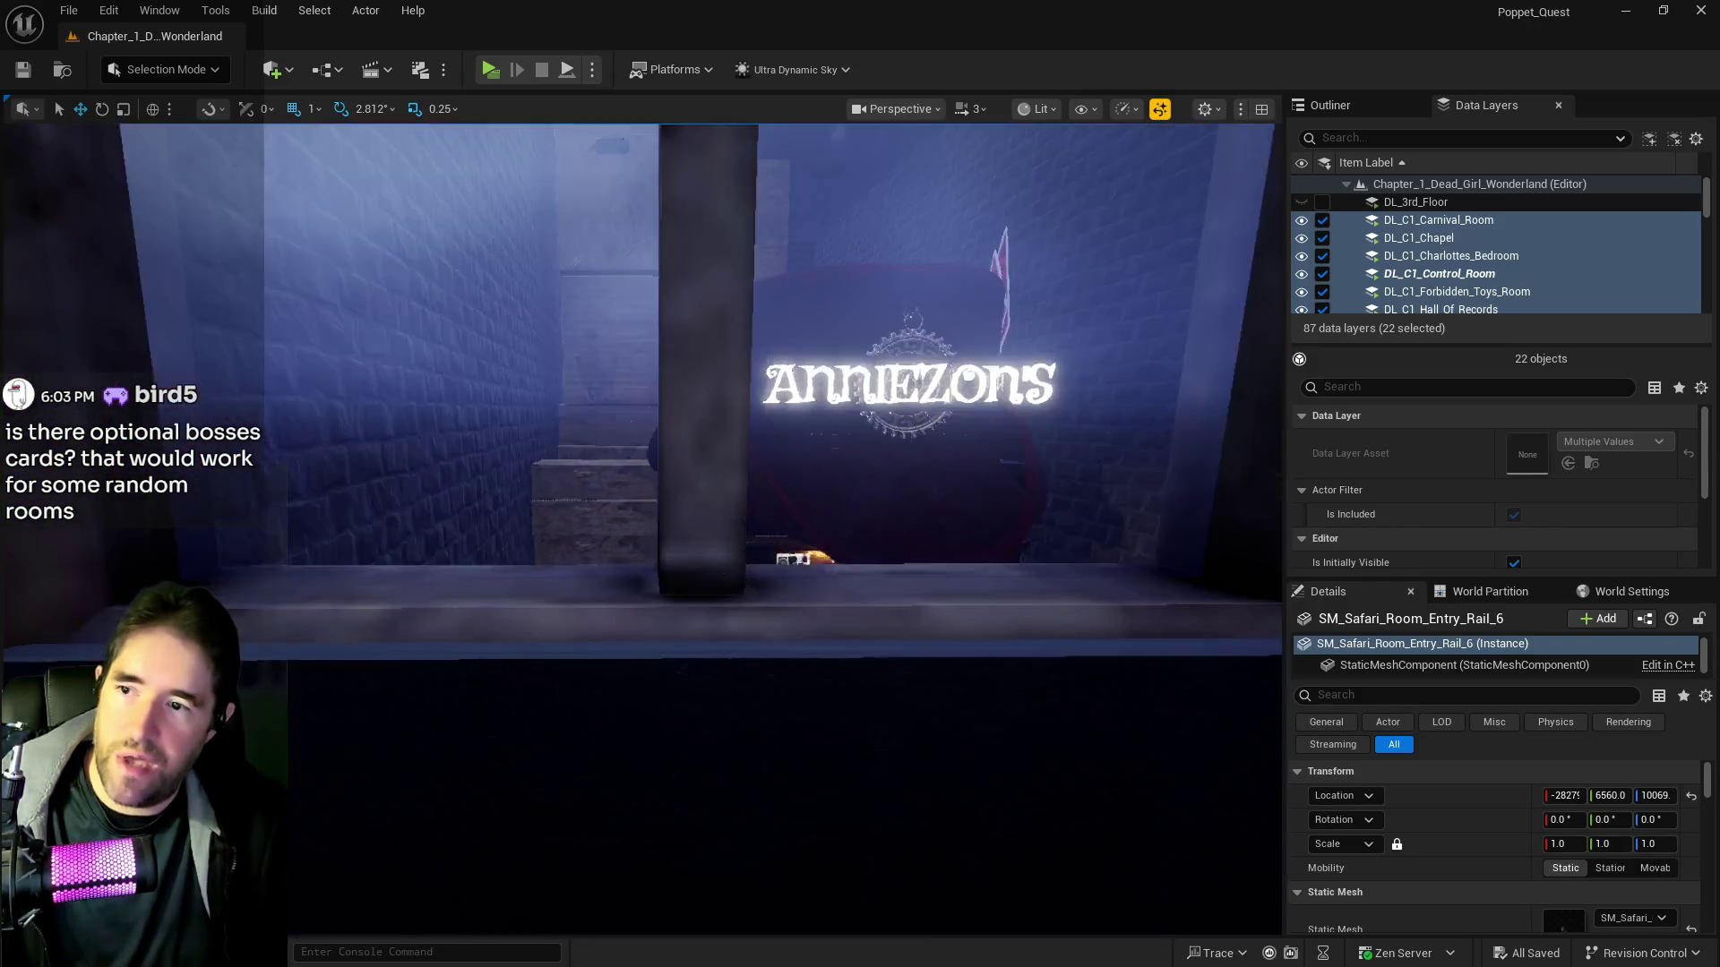
Look around the display case, facing the Waiting Room door, pillars and flowerbed
{"action": "key", "text": "s"}
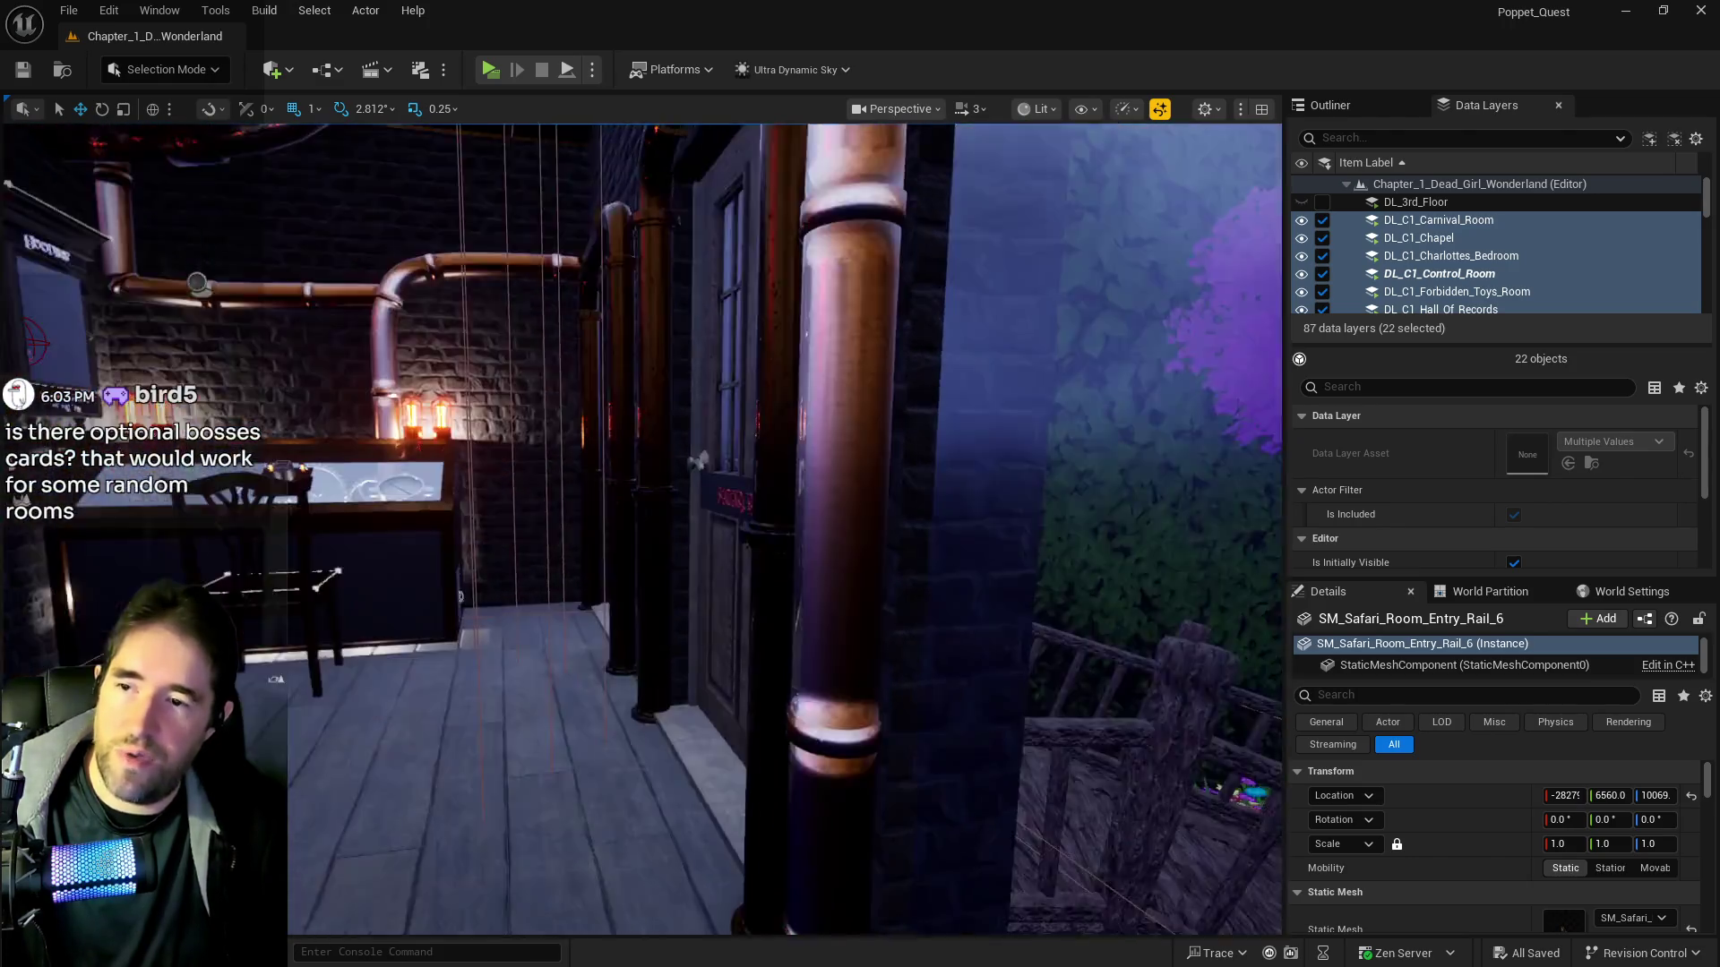
{"action": "key", "text": "w"}
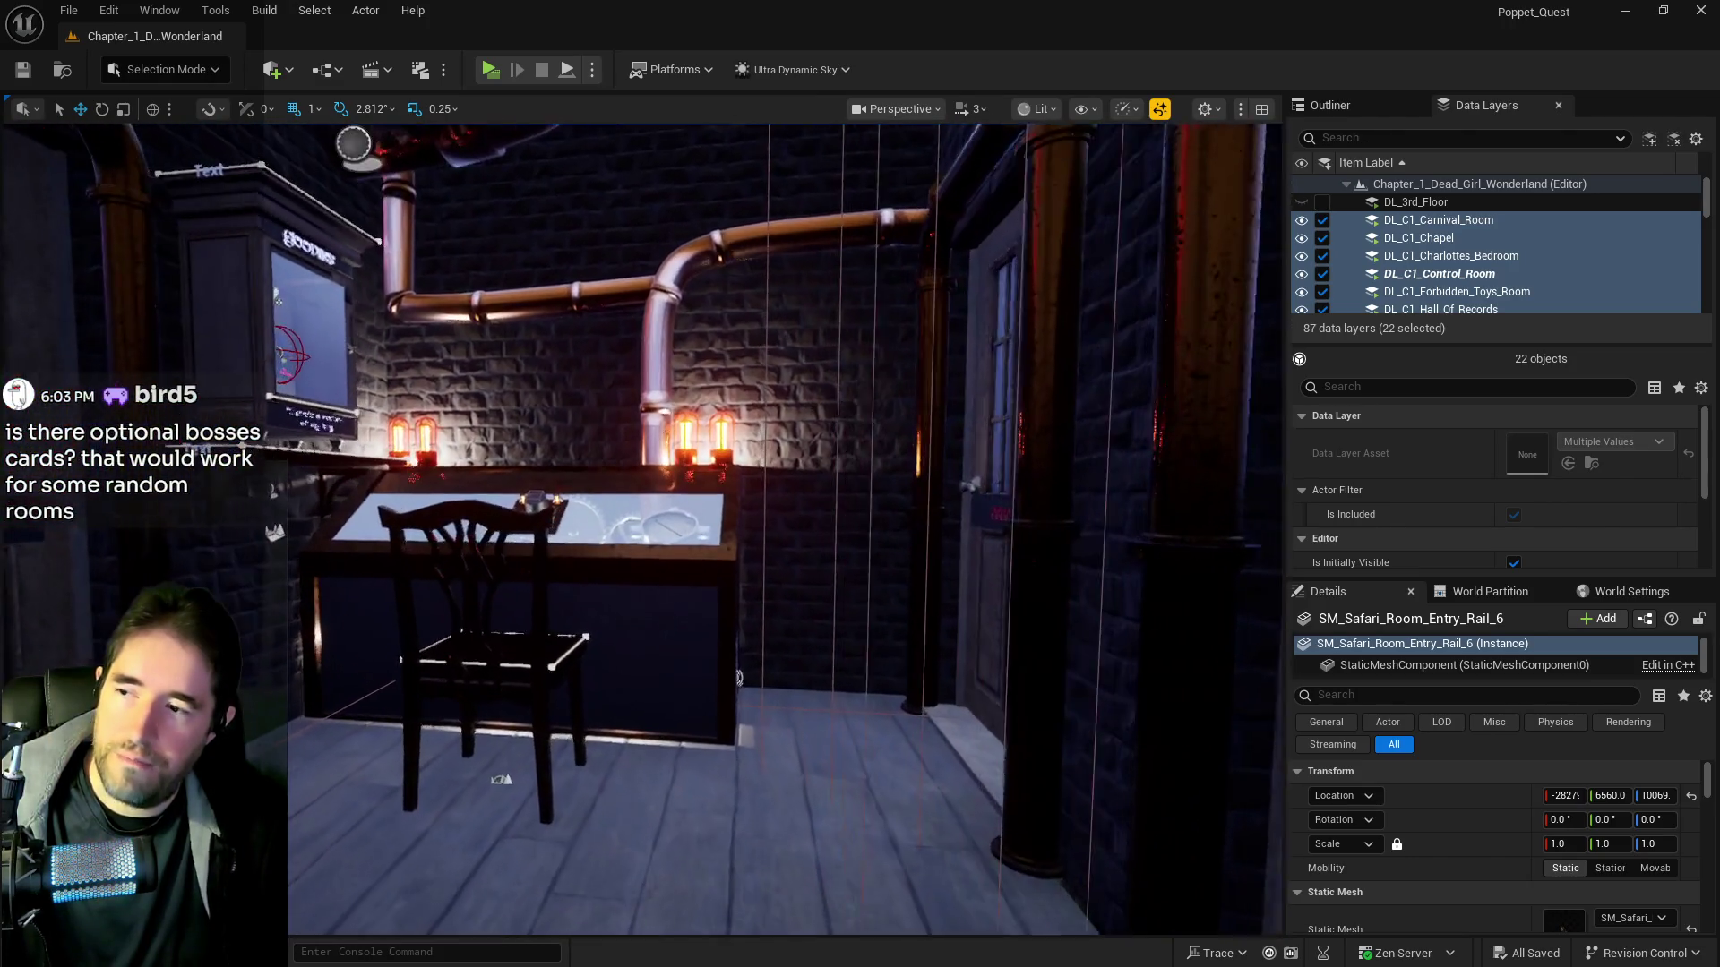
{"action": "key", "text": "s"}
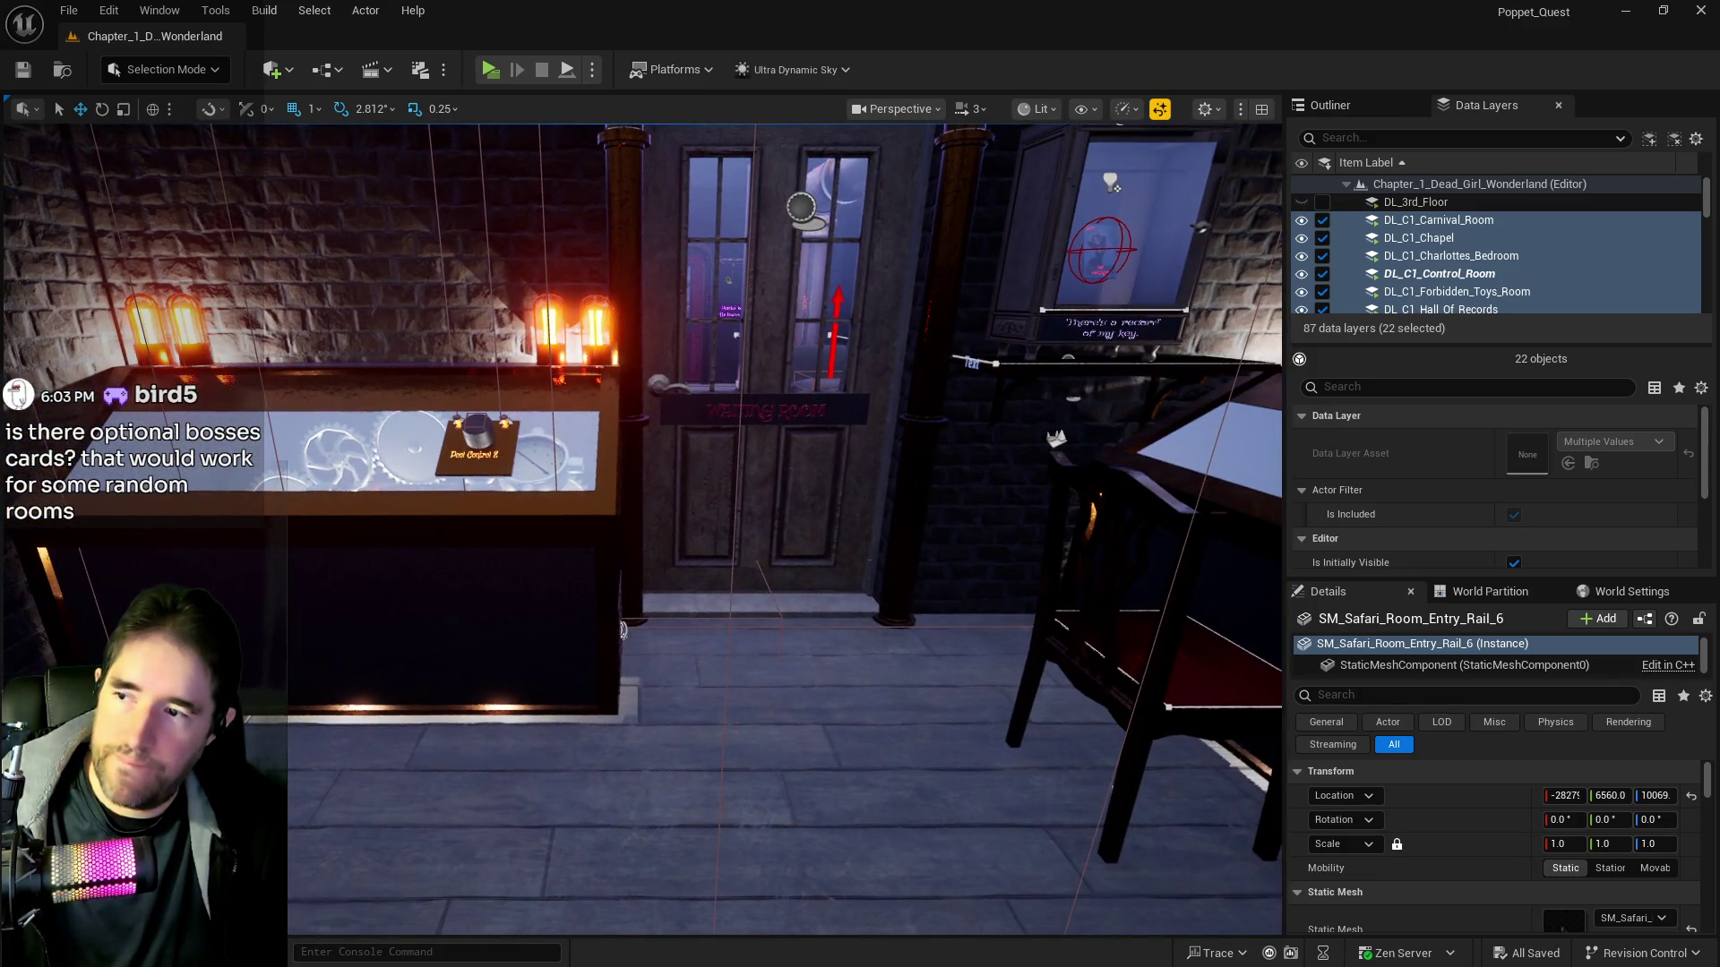
{"action": "key", "text": "s"}
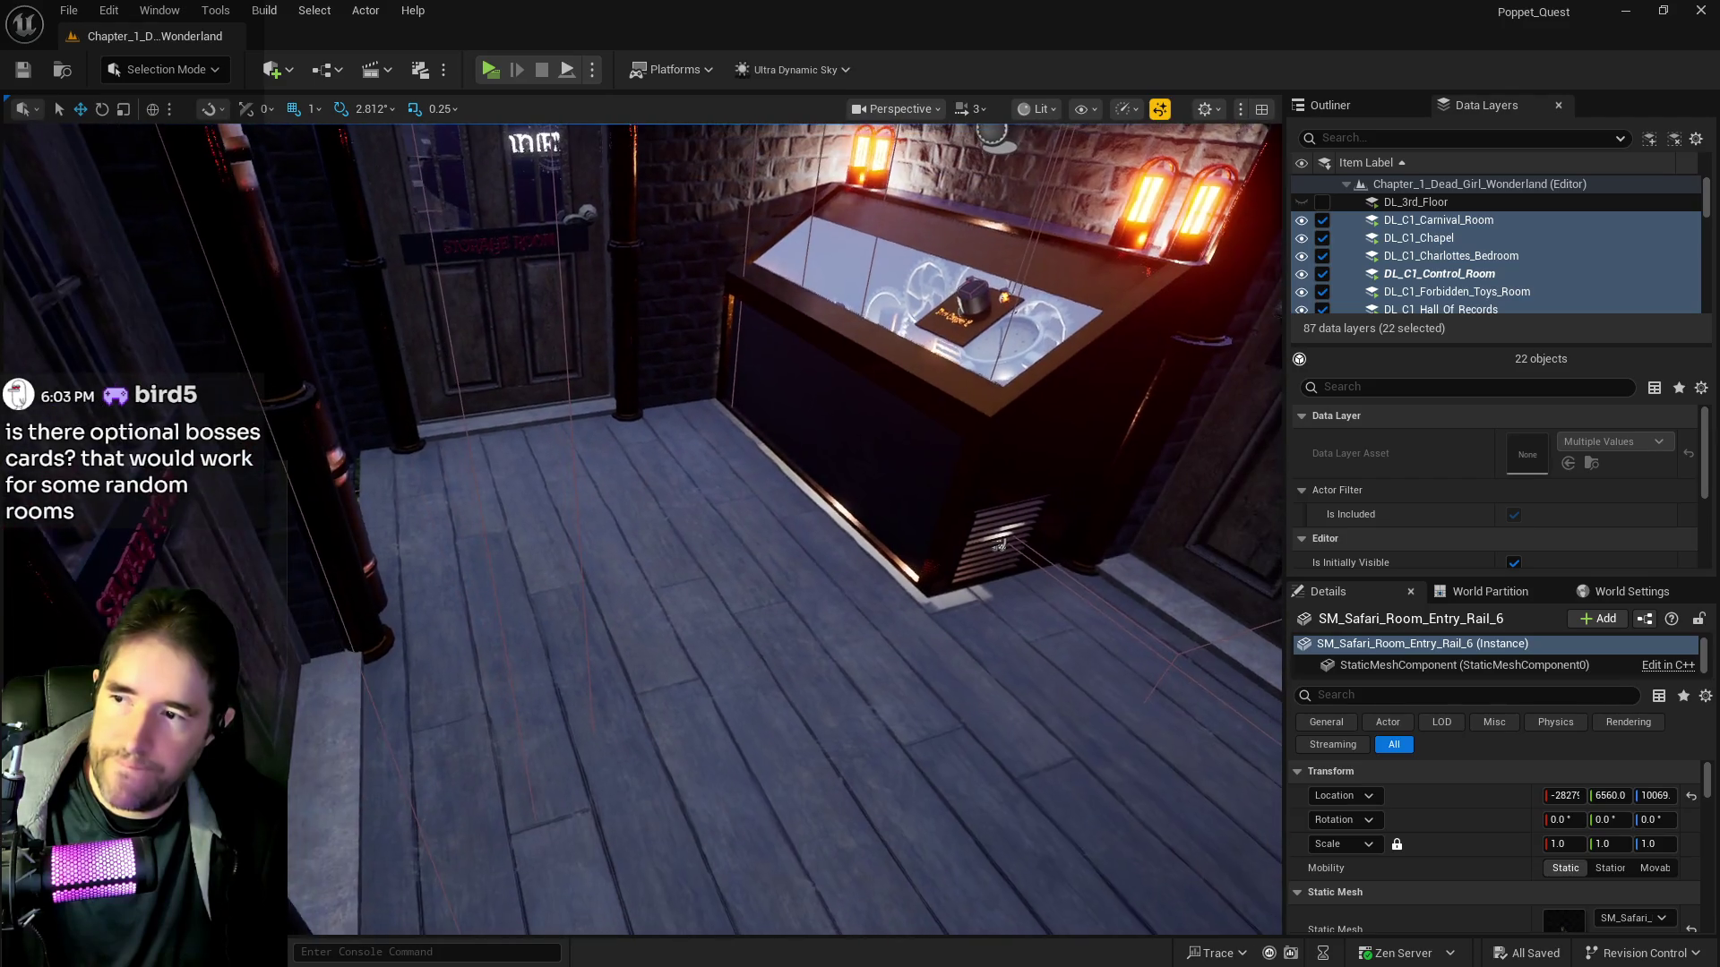
{"action": "key", "text": "s"}
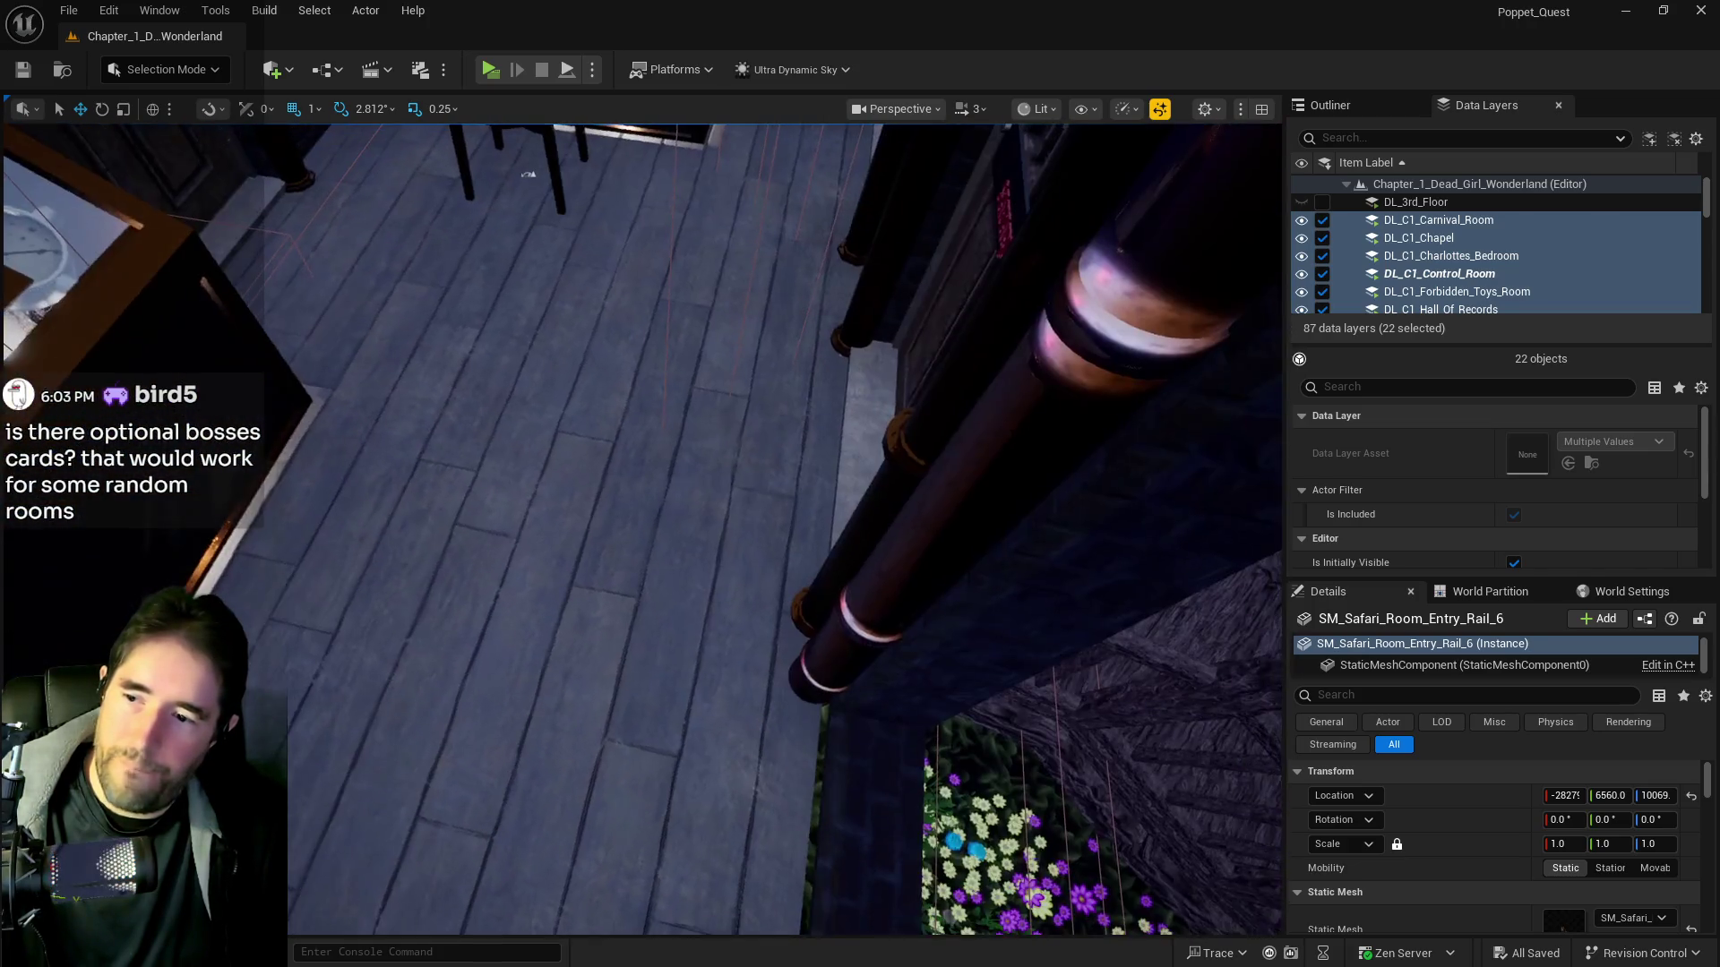
{"action": "key", "text": "s"}
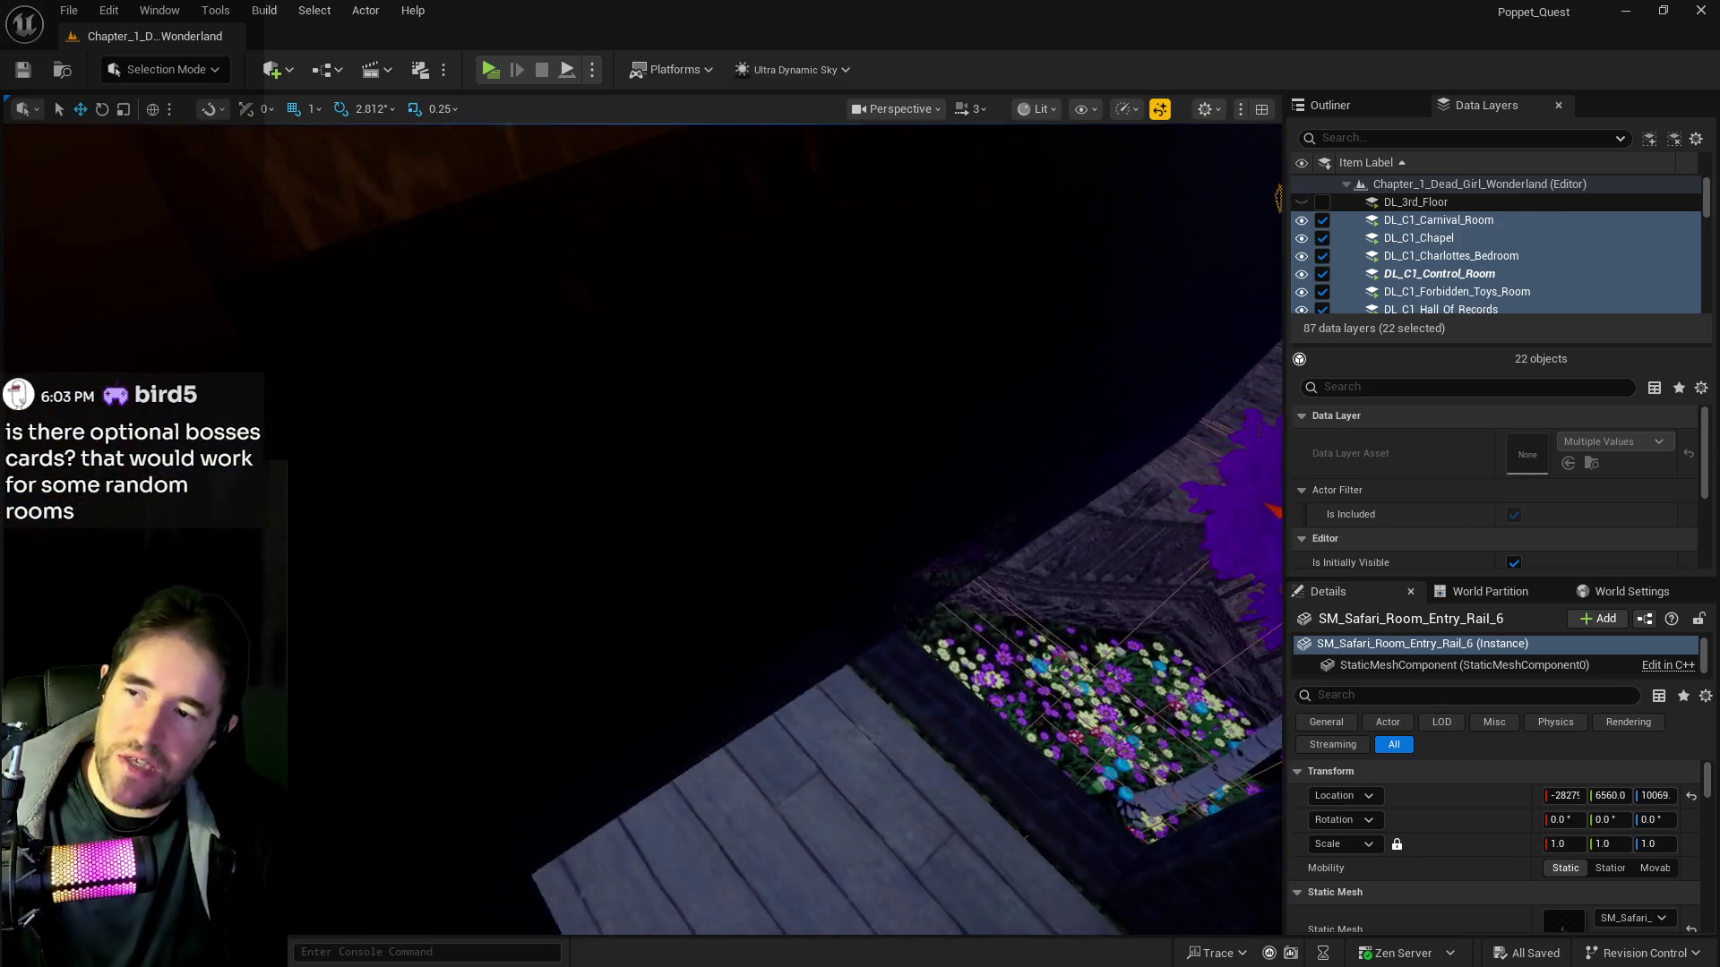
{"action": "key", "text": "s"}
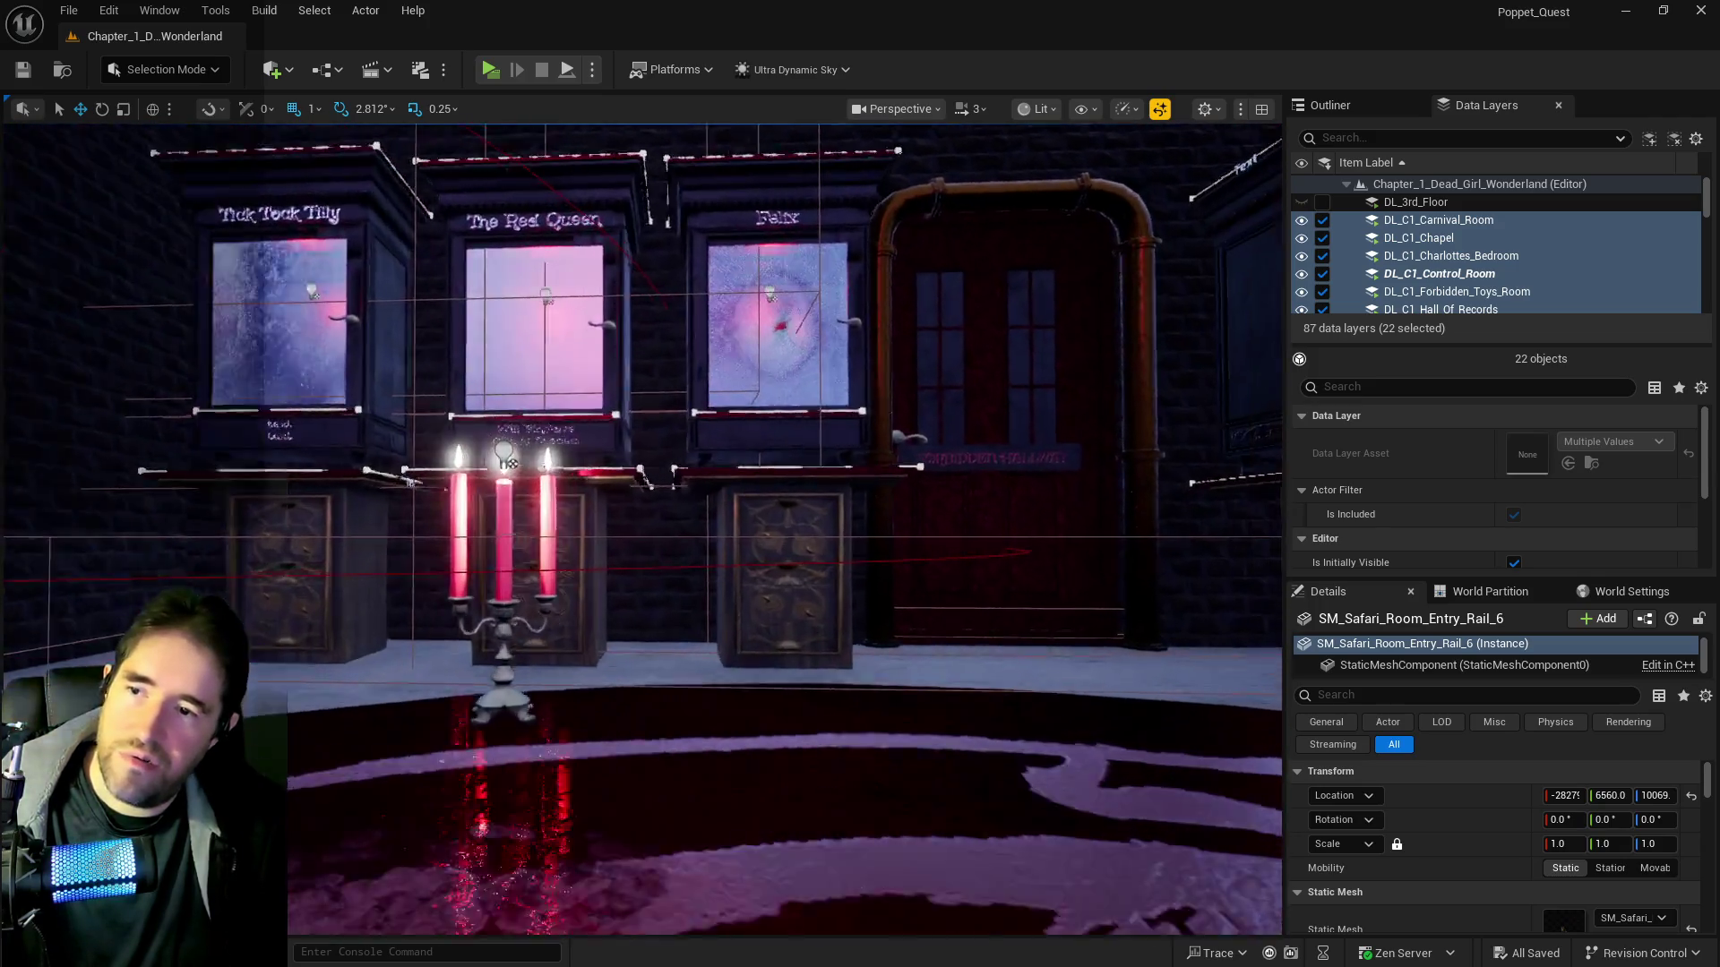
Fly past the dark stone wall to the glass display cabinets on the checkered floor
{"action": "mouse_move", "coordinate": [507, 461]}
{"action": "left_mouse_down"}
{"action": "mouse_move", "coordinate": [627, 376]}
{"action": "mouse_move", "coordinate": [546, 389]}
{"action": "mouse_move", "coordinate": [283, 688]}
{"action": "left_mouse_up"}
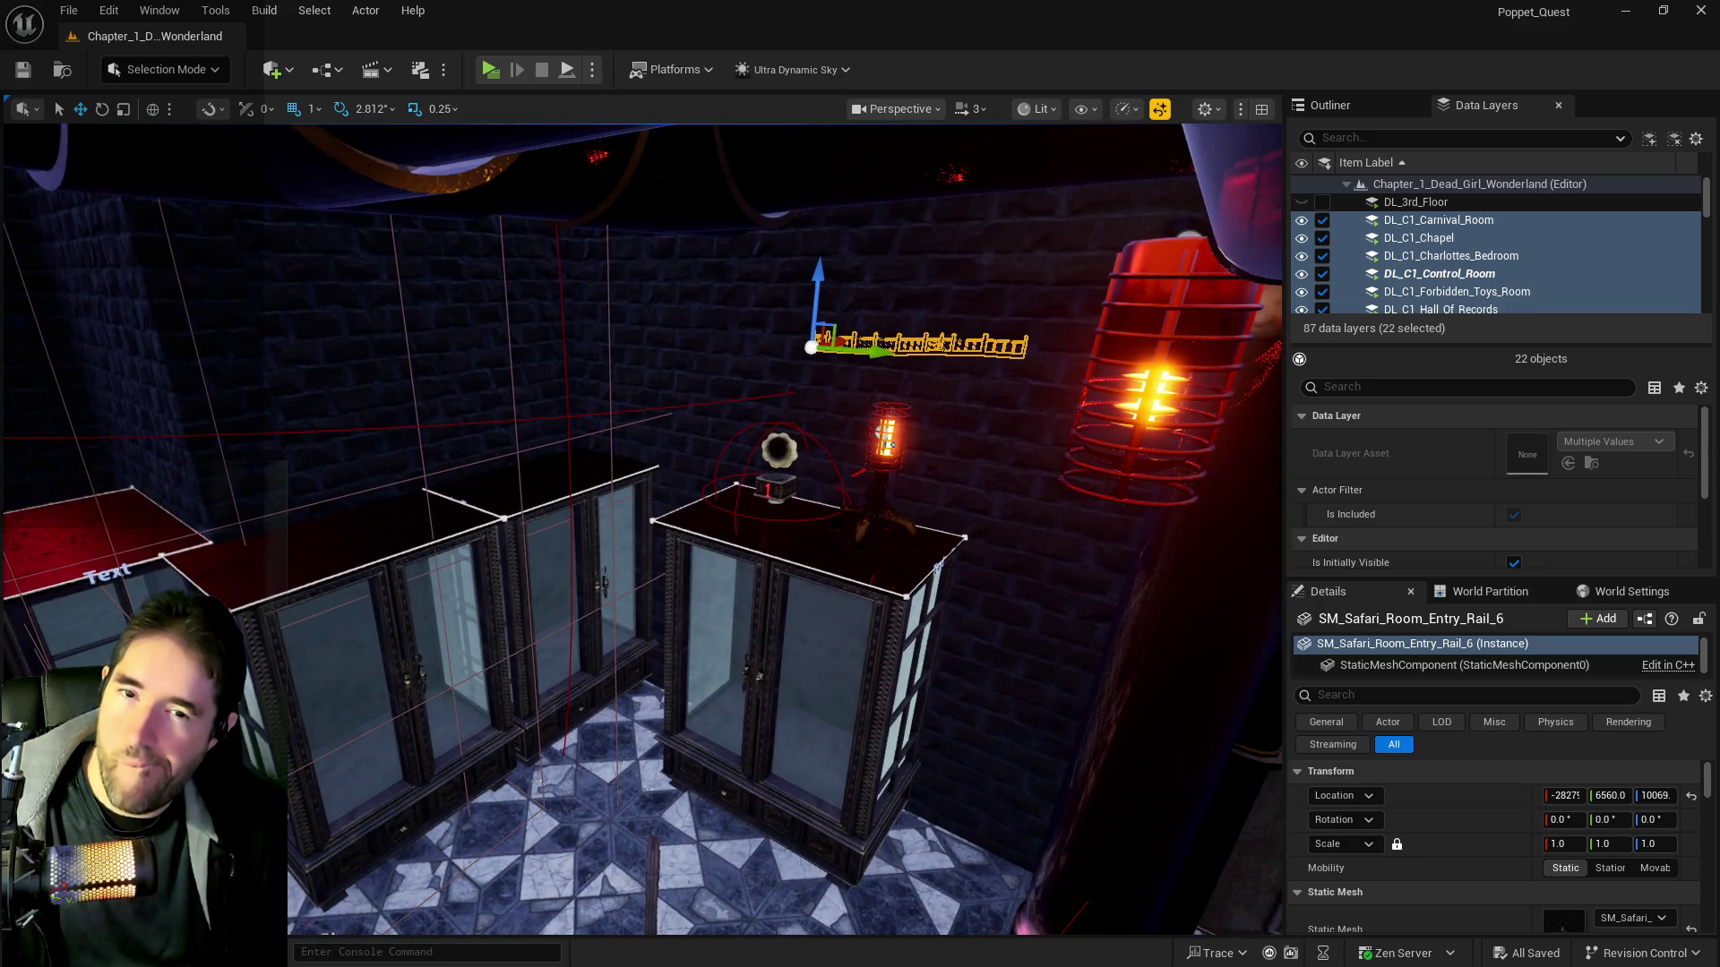
Fly through the Library door, down the bookshelf corridor past the clock door, and out over the garden walkway
{"action": "key", "text": "w"}
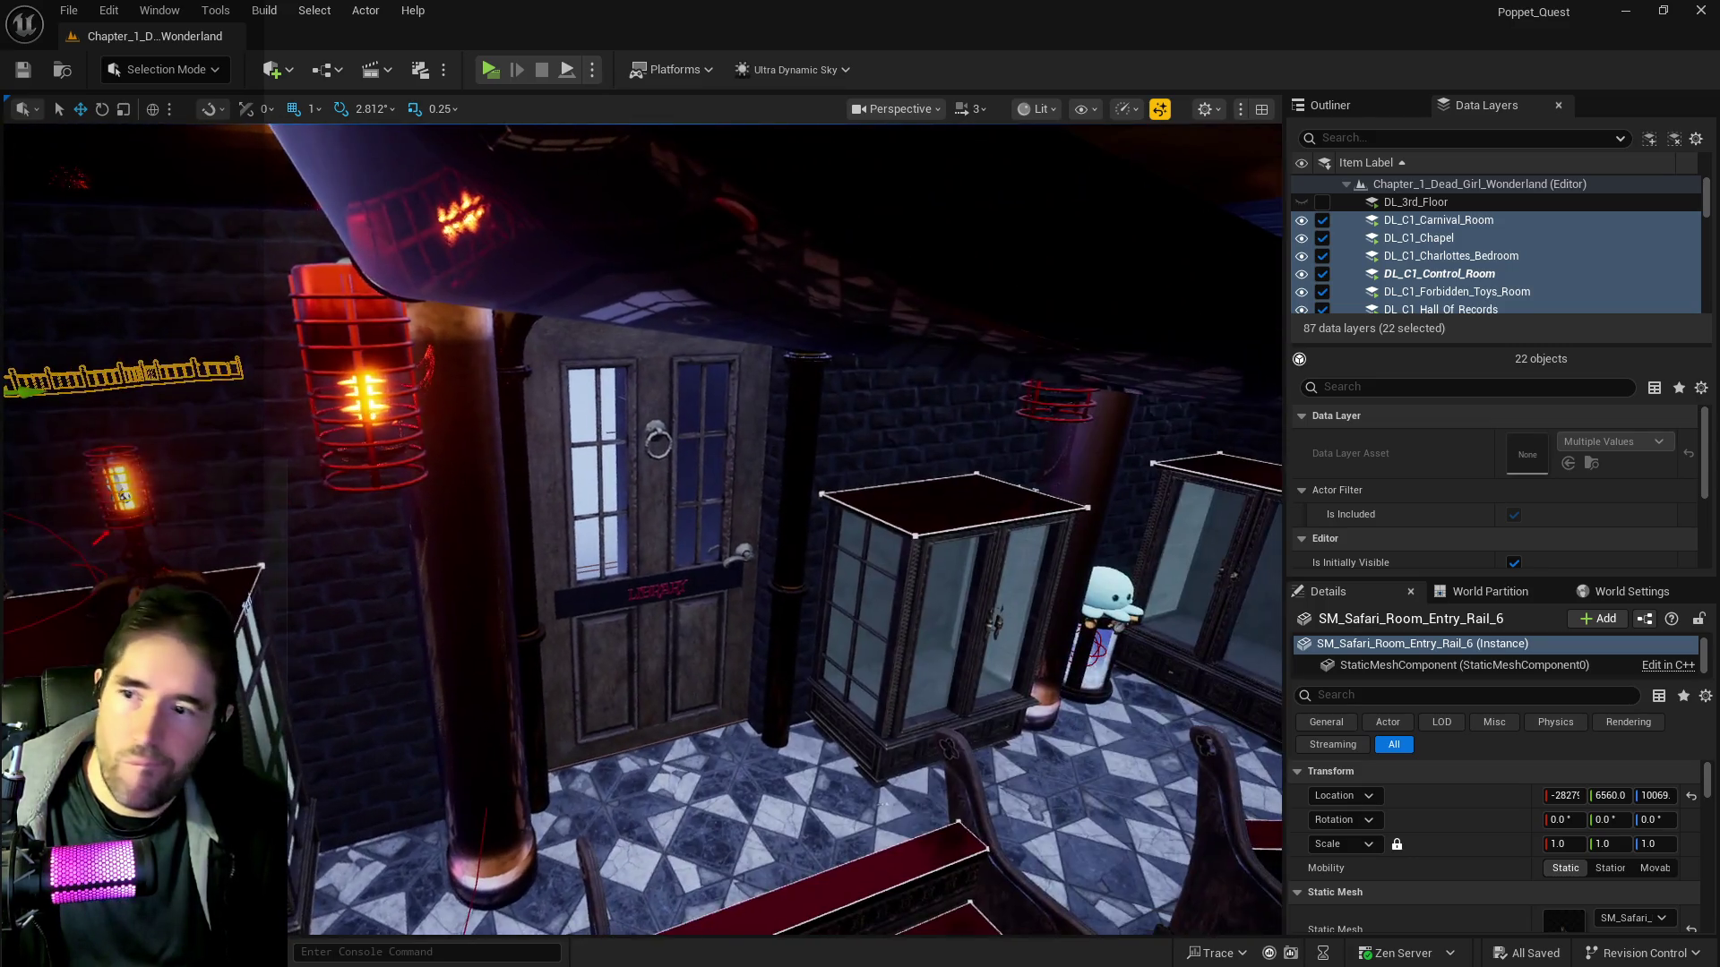
{"action": "key", "text": "w"}
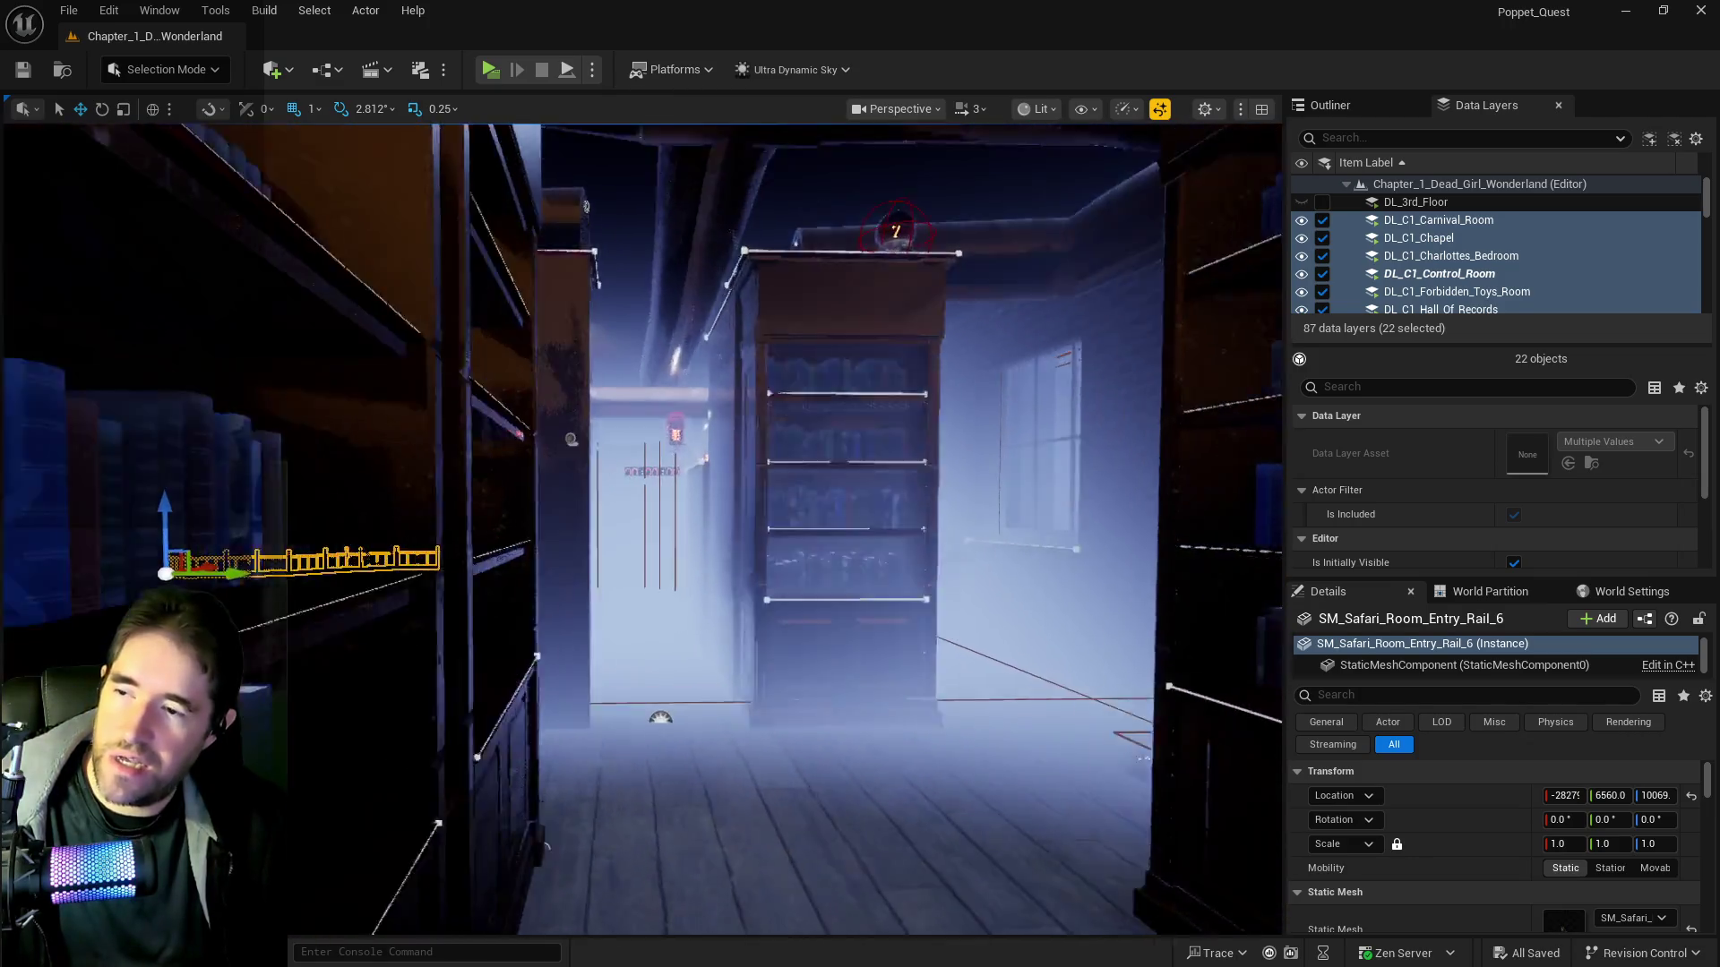
{"action": "key", "text": "w"}
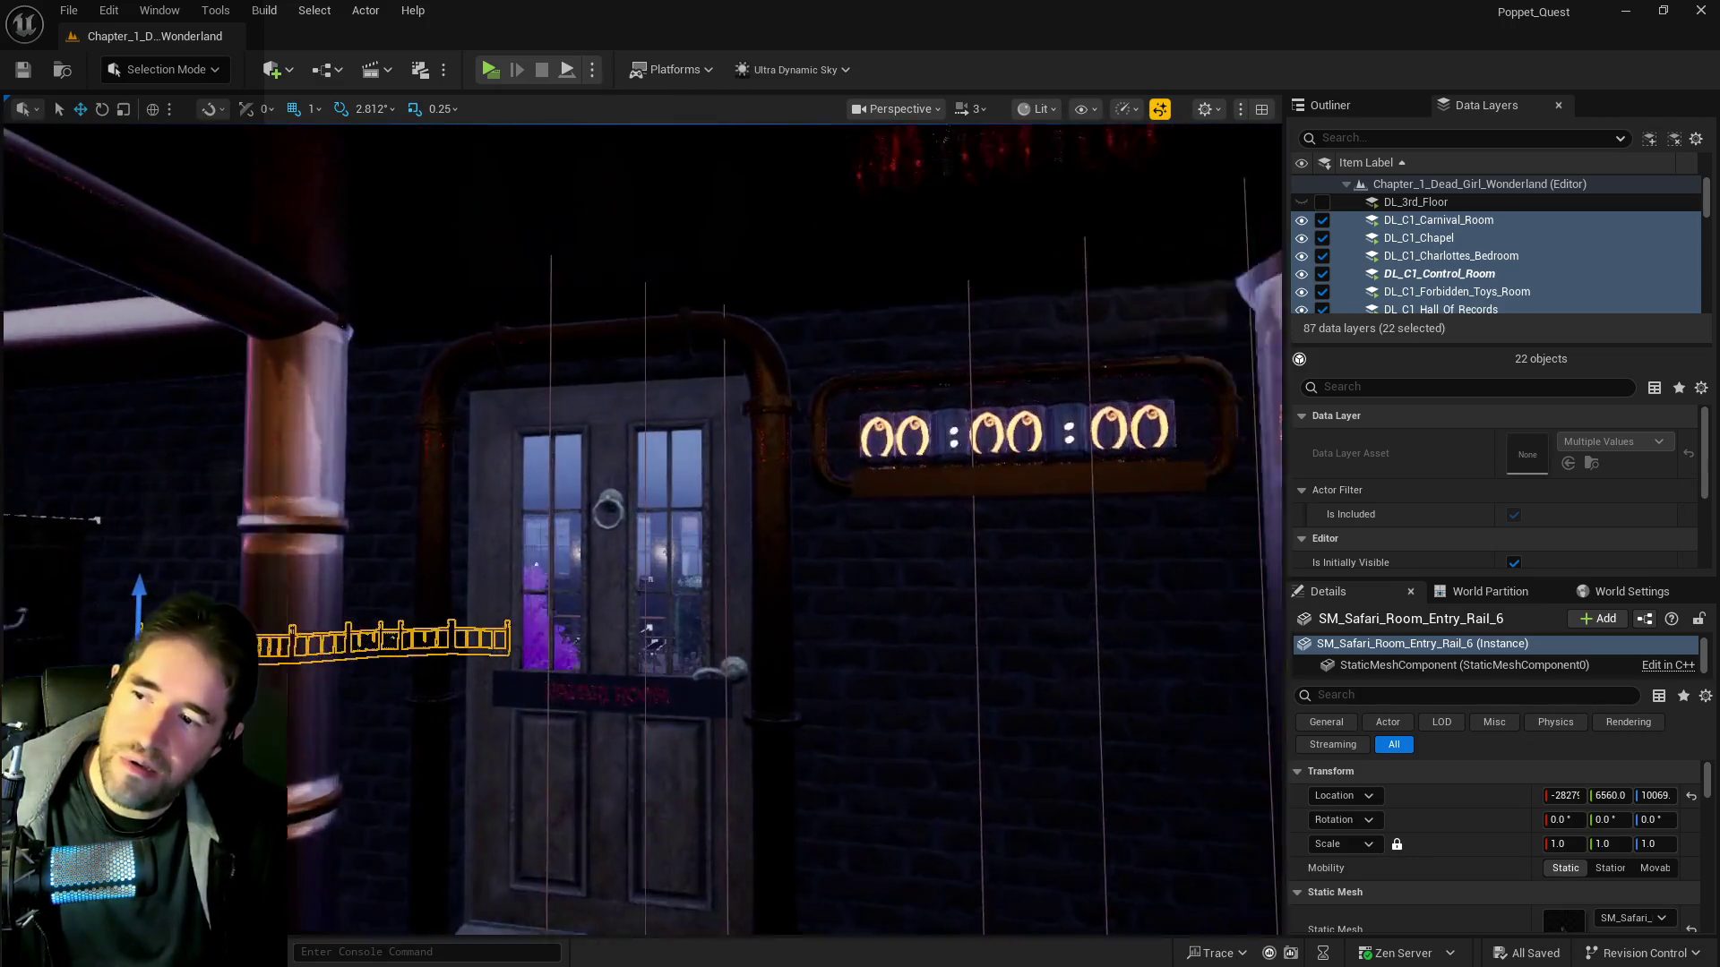
{"action": "key", "text": "w"}
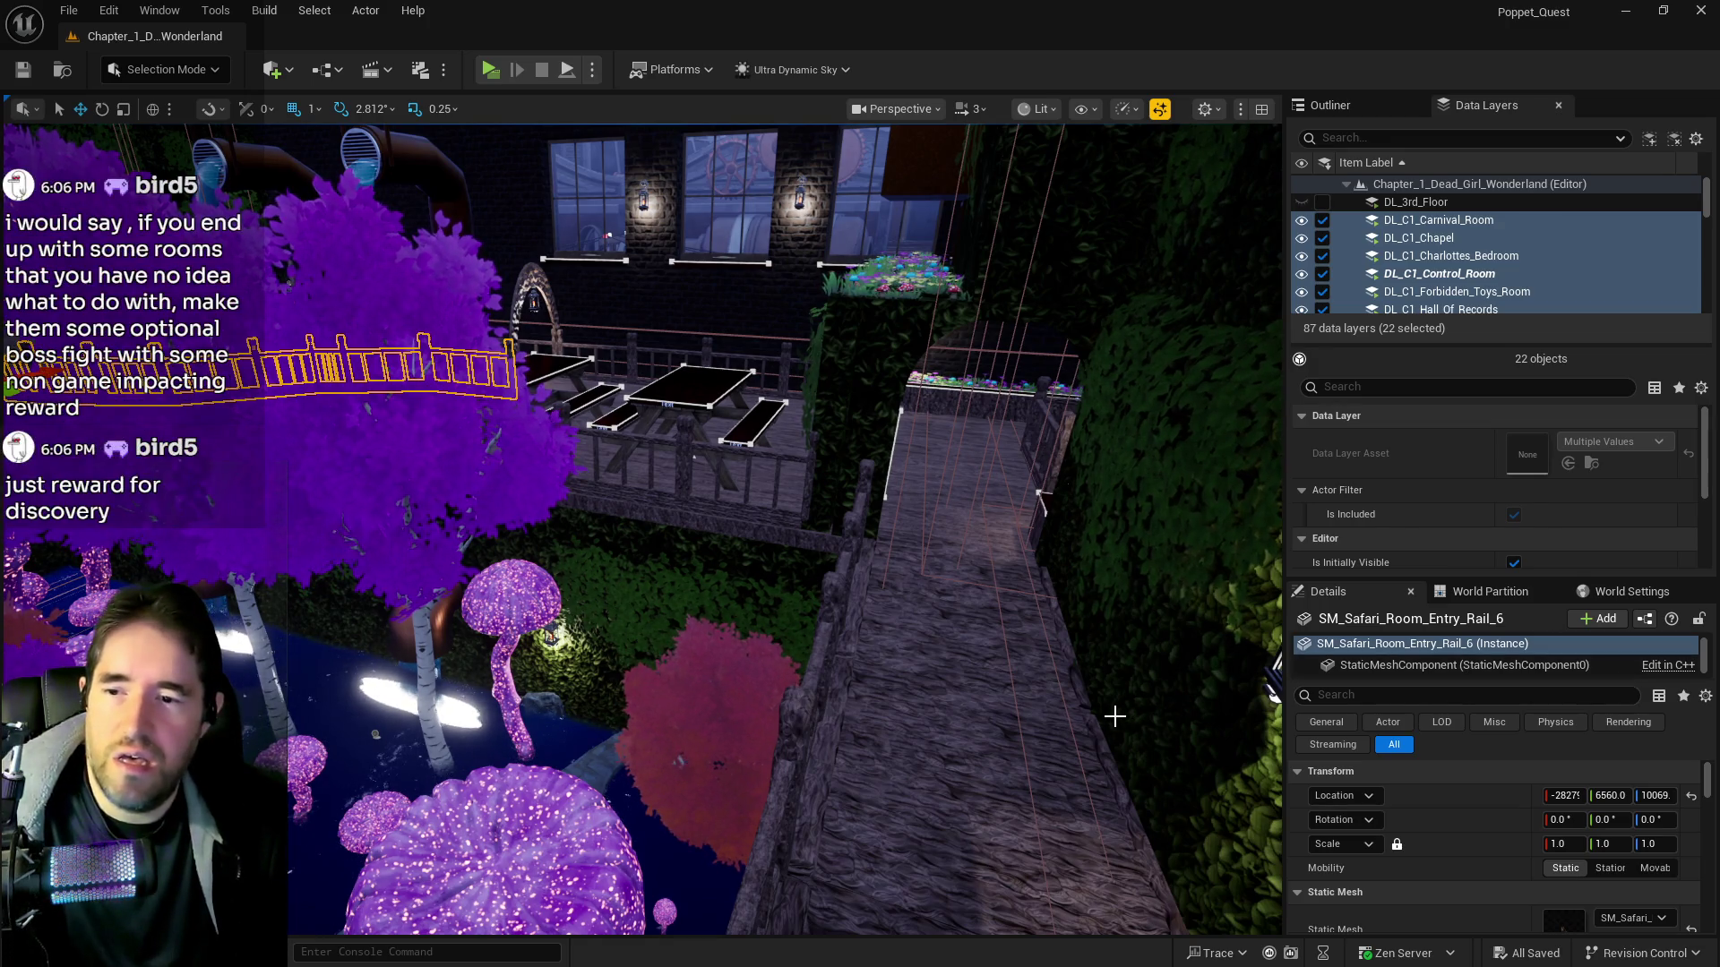
Look down over the railing and fence toward the garden, then settle facing the Storage Room door
{"action": "mouse_move", "coordinate": [1018, 714]}
{"action": "left_mouse_down"}
{"action": "mouse_move", "coordinate": [860, 627]}
{"action": "mouse_move", "coordinate": [1028, 652]}
{"action": "left_mouse_up"}
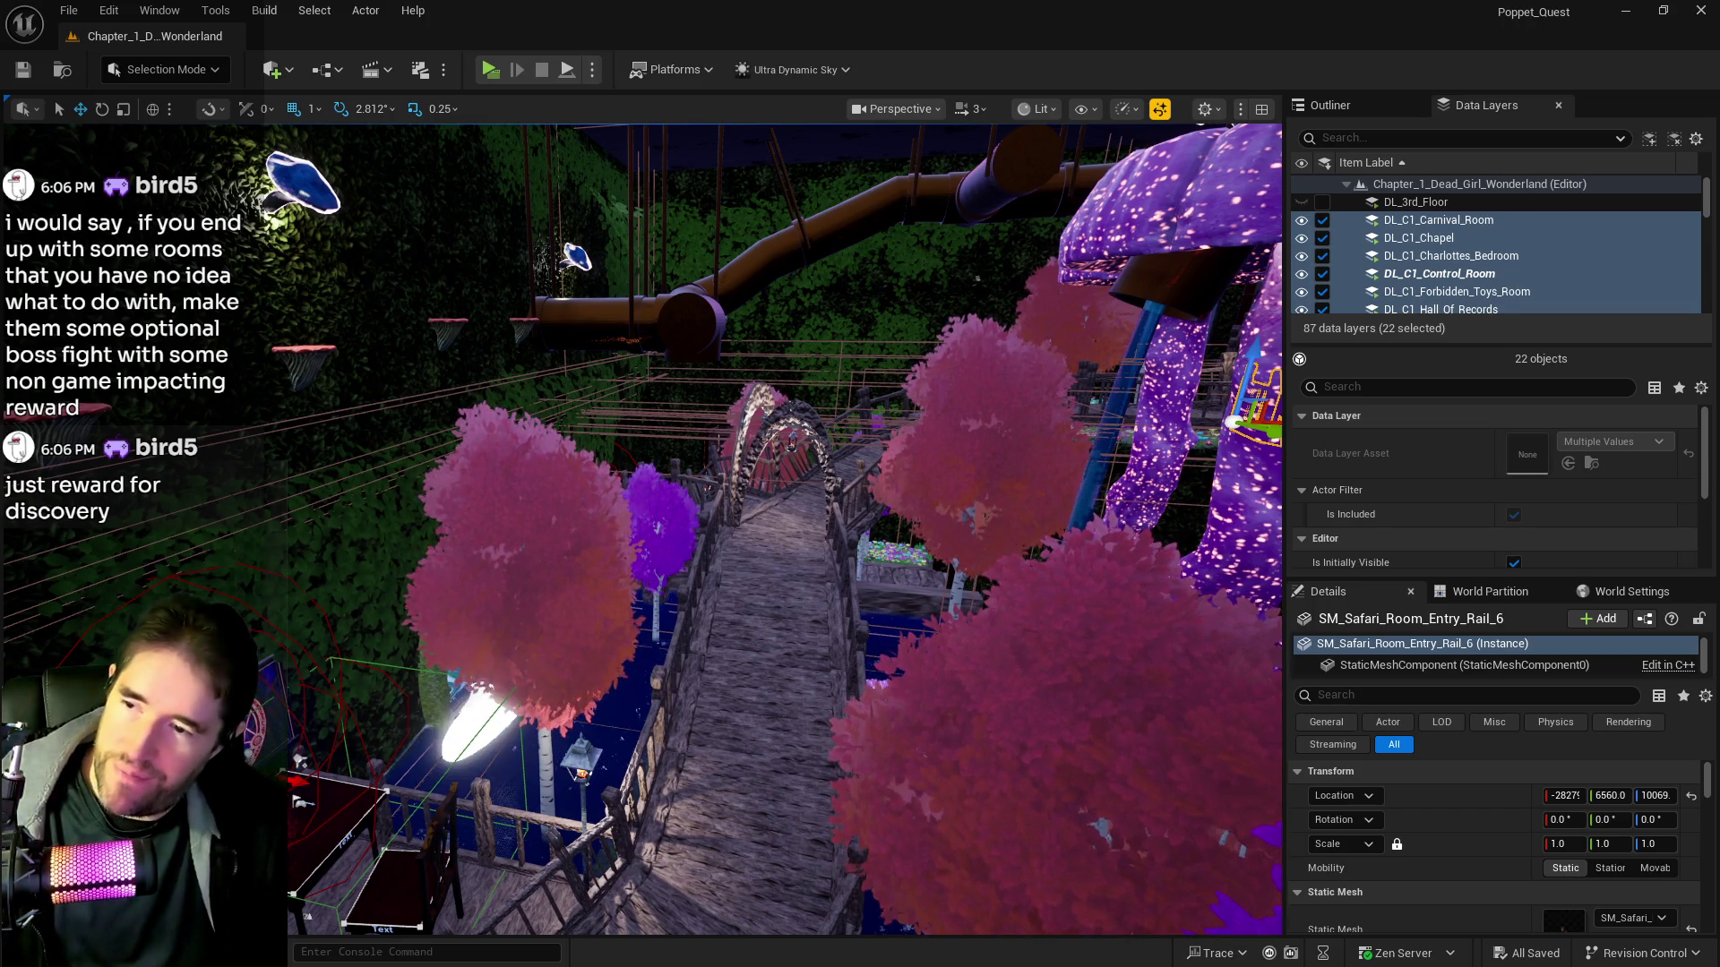
{"action": "key", "text": "f"}
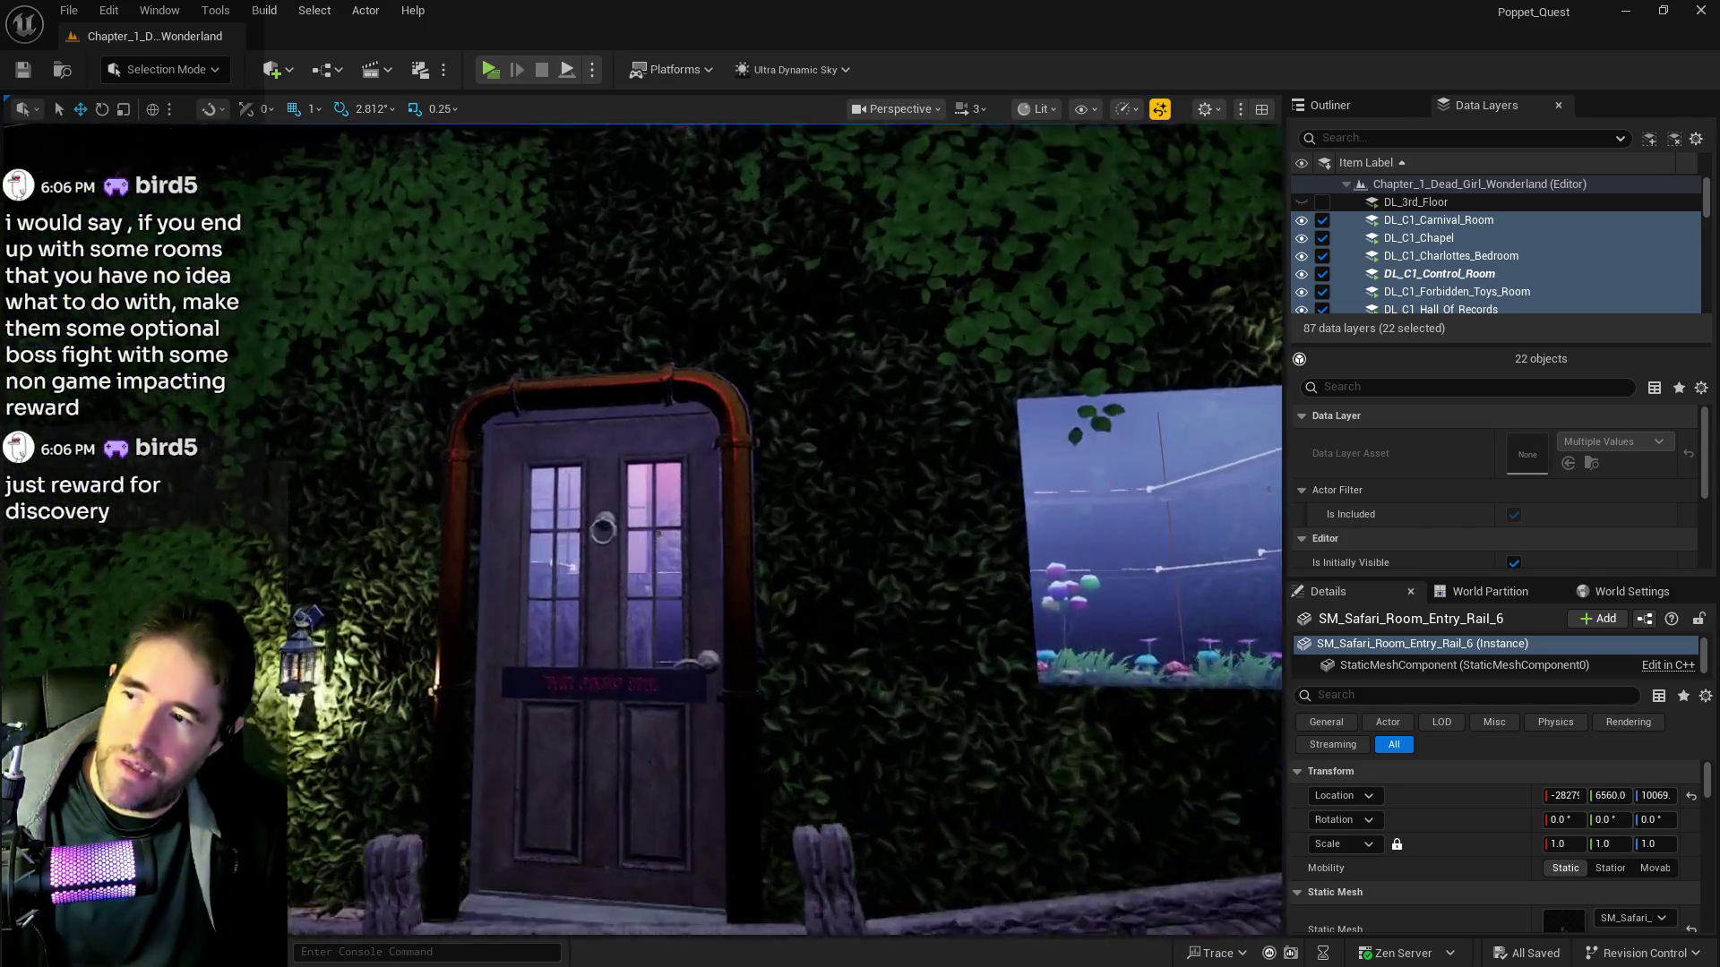
{"action": "left_click_drag", "start_coordinate": [627, 403], "coordinate": [548, 377]}
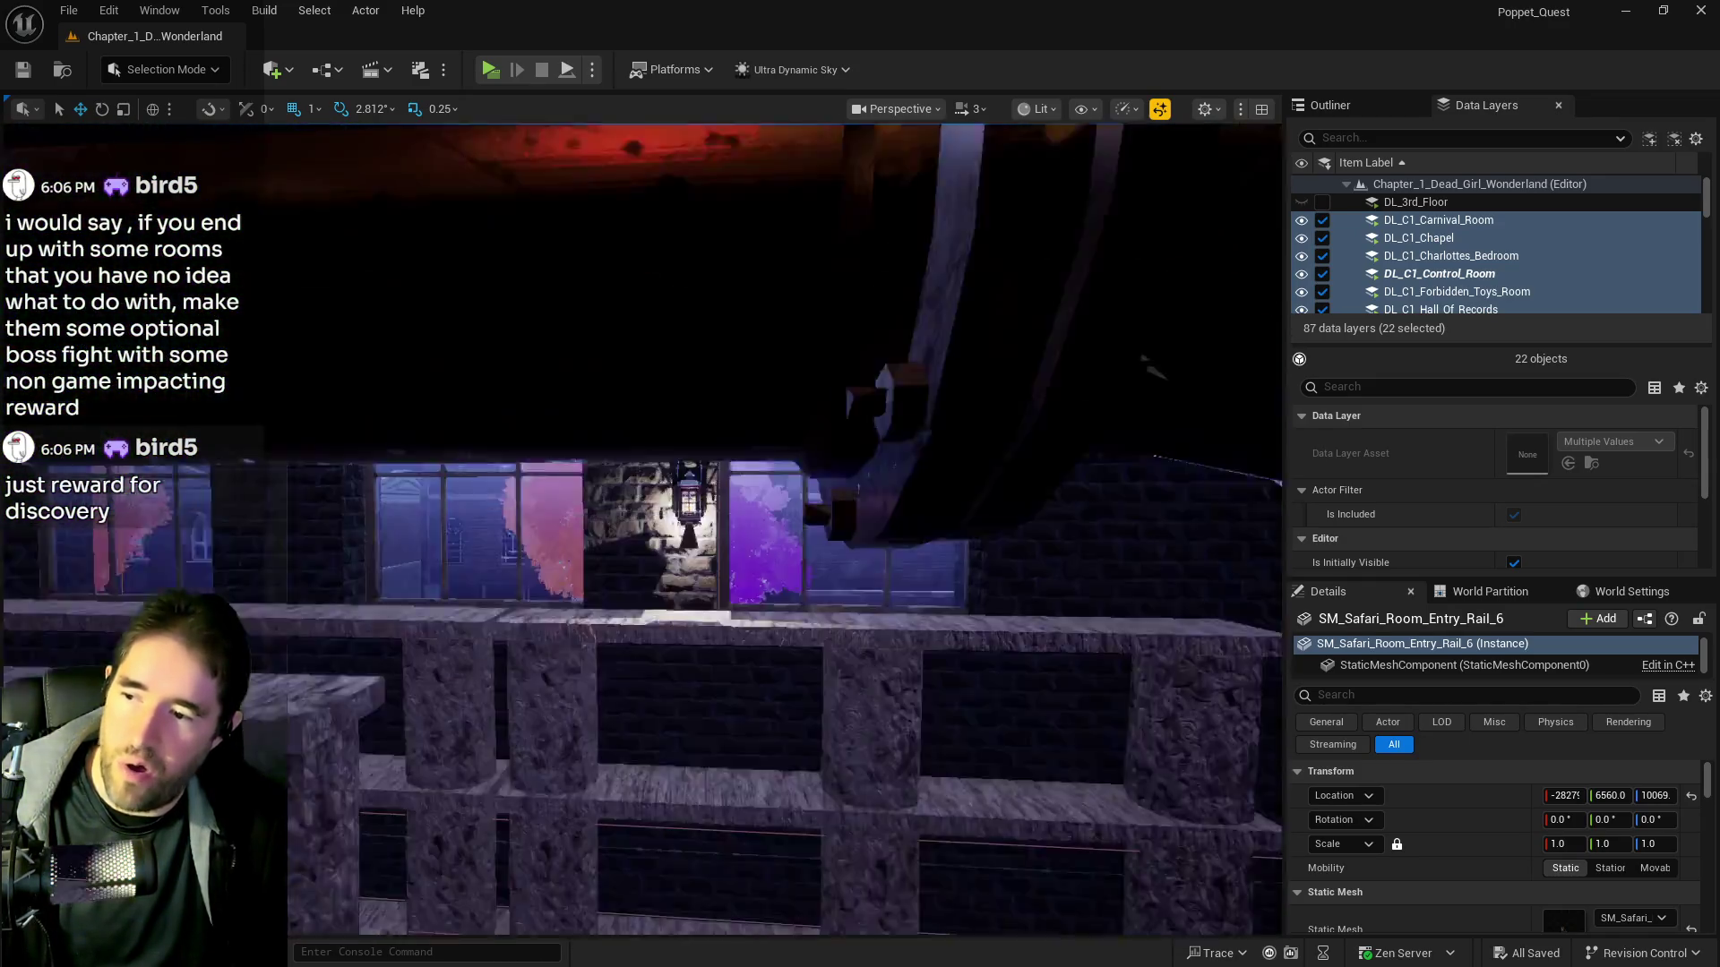
{"action": "key", "text": "f"}
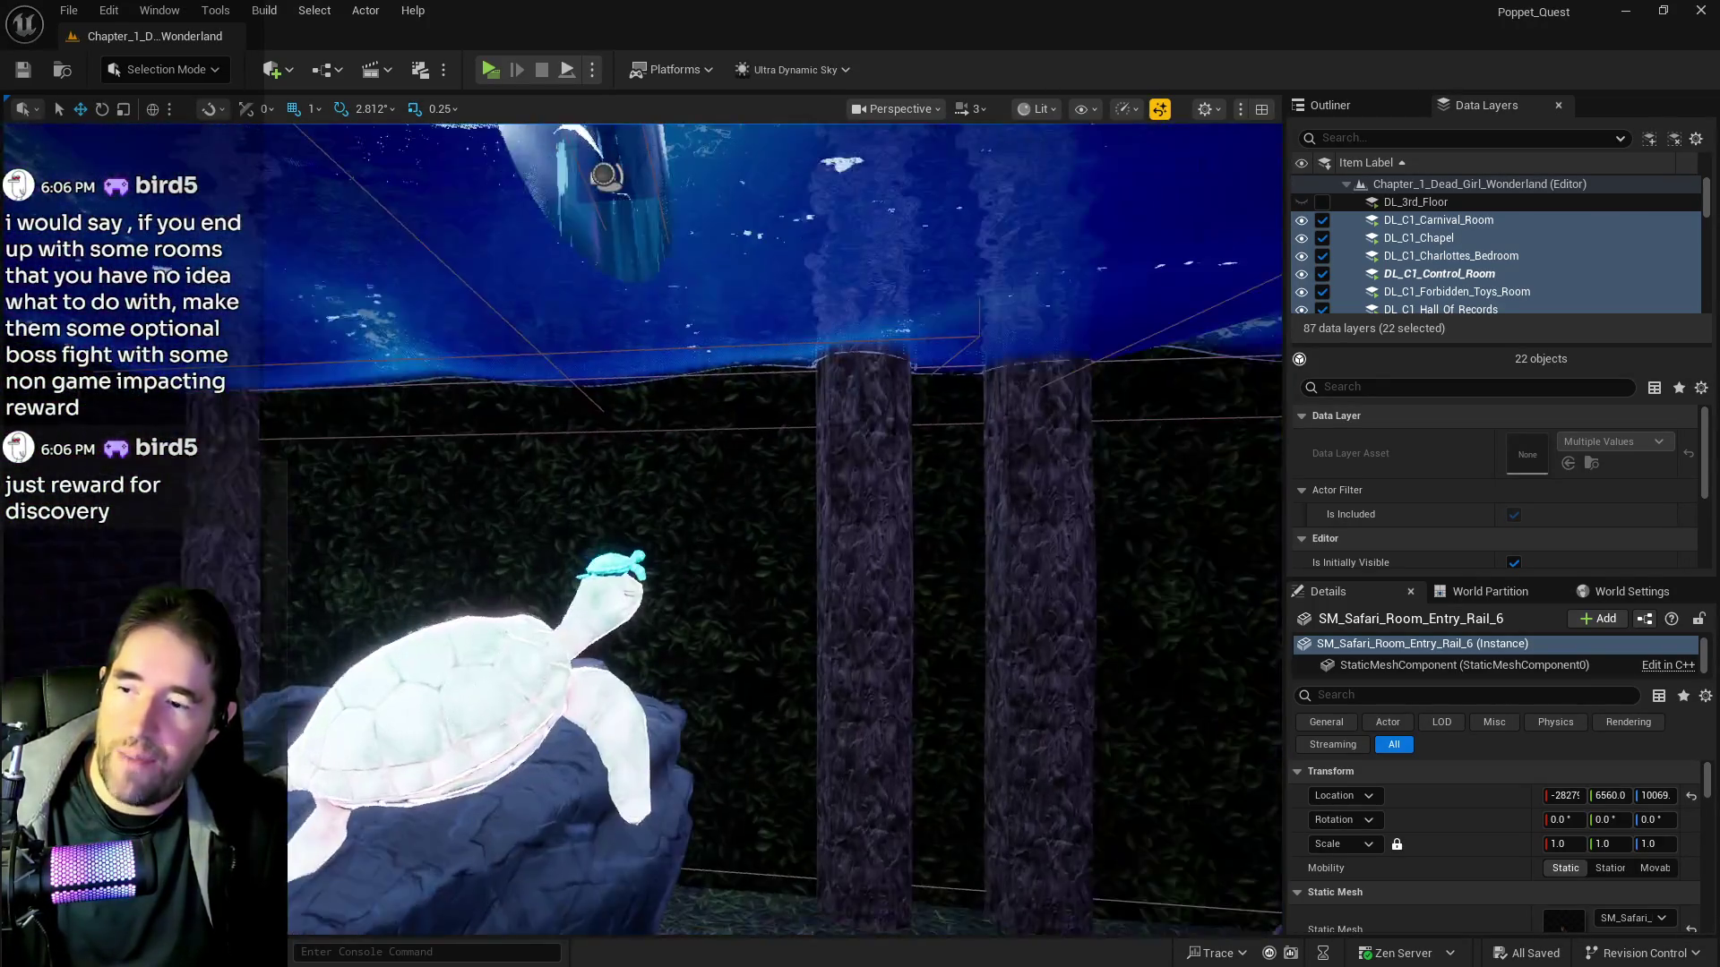
{"action": "scroll", "coordinate": [784, 529], "scroll_direction": "up", "scroll_amount": 5}
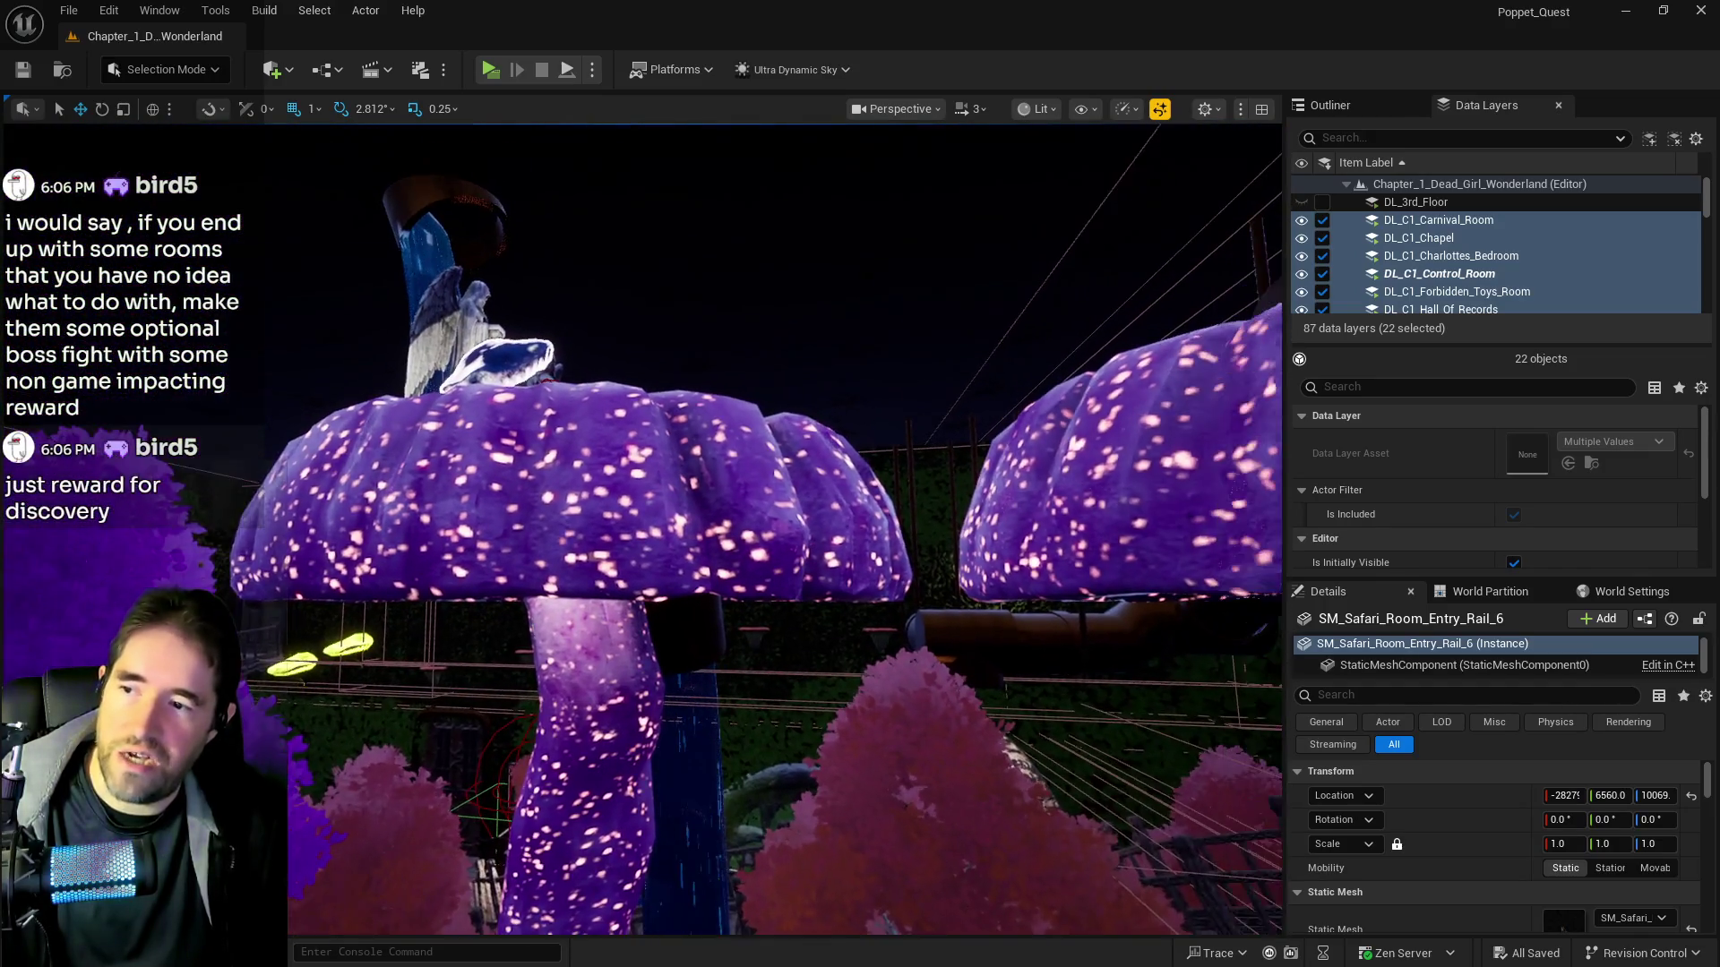
Fly past the mushrooms and trees up to the Storage Room door, then shift right toward the purple trees
{"action": "key", "text": "w"}
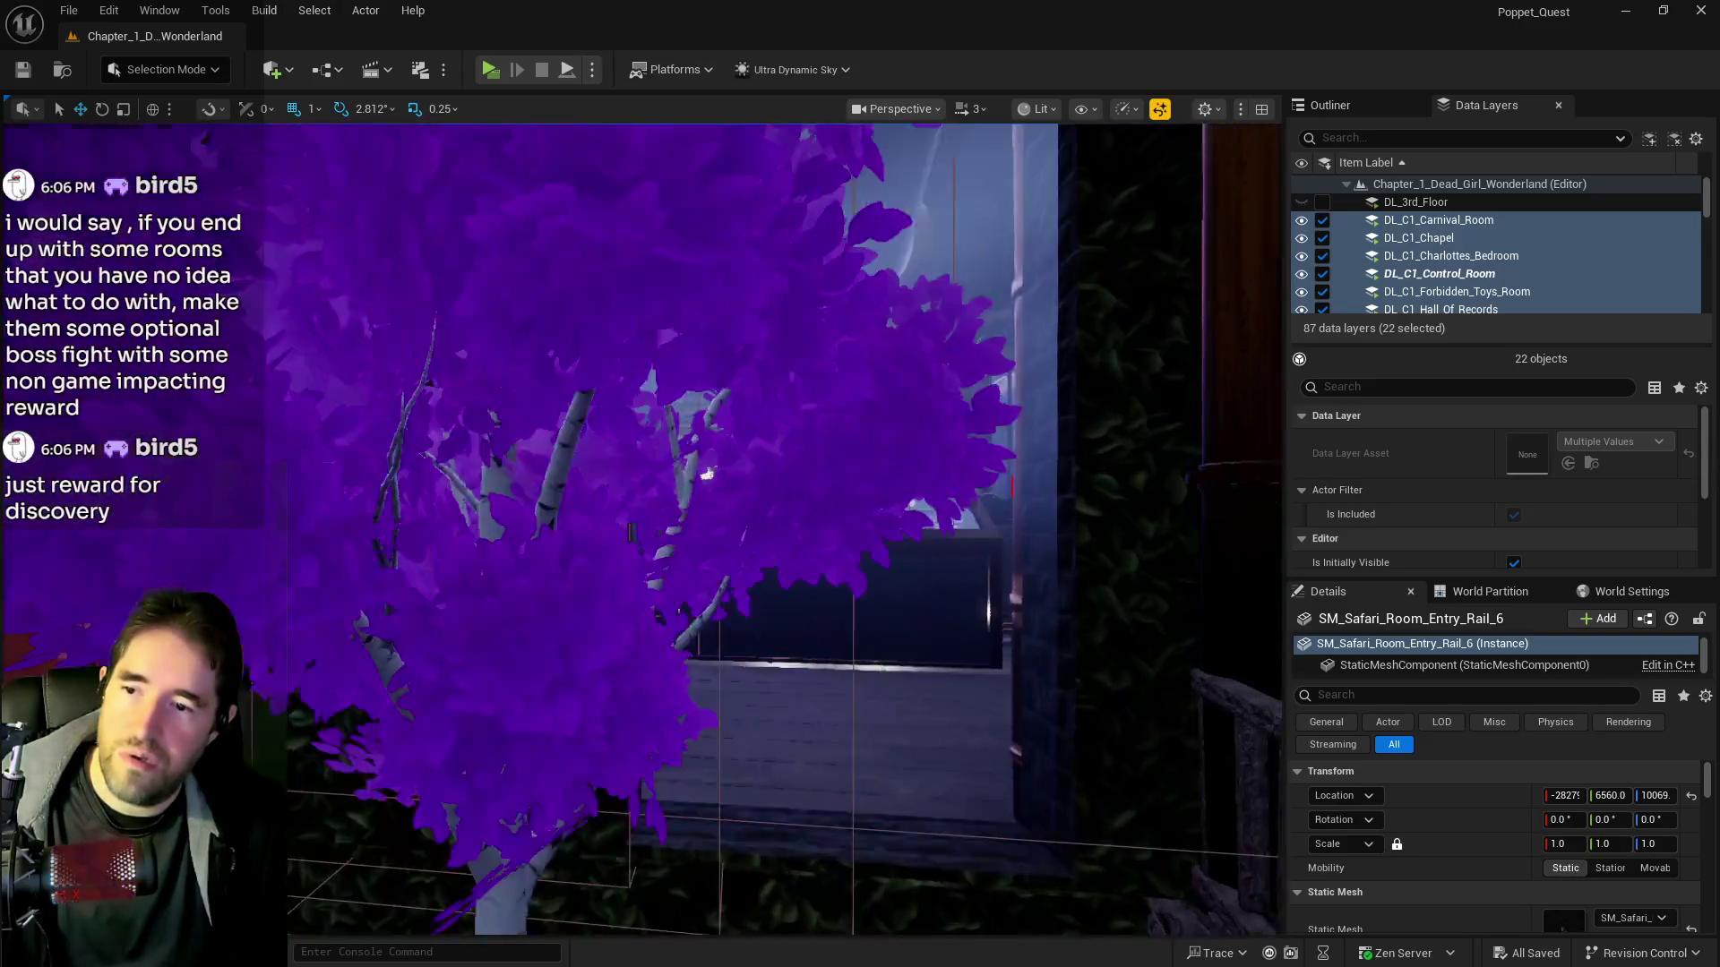
{"action": "key", "text": "w"}
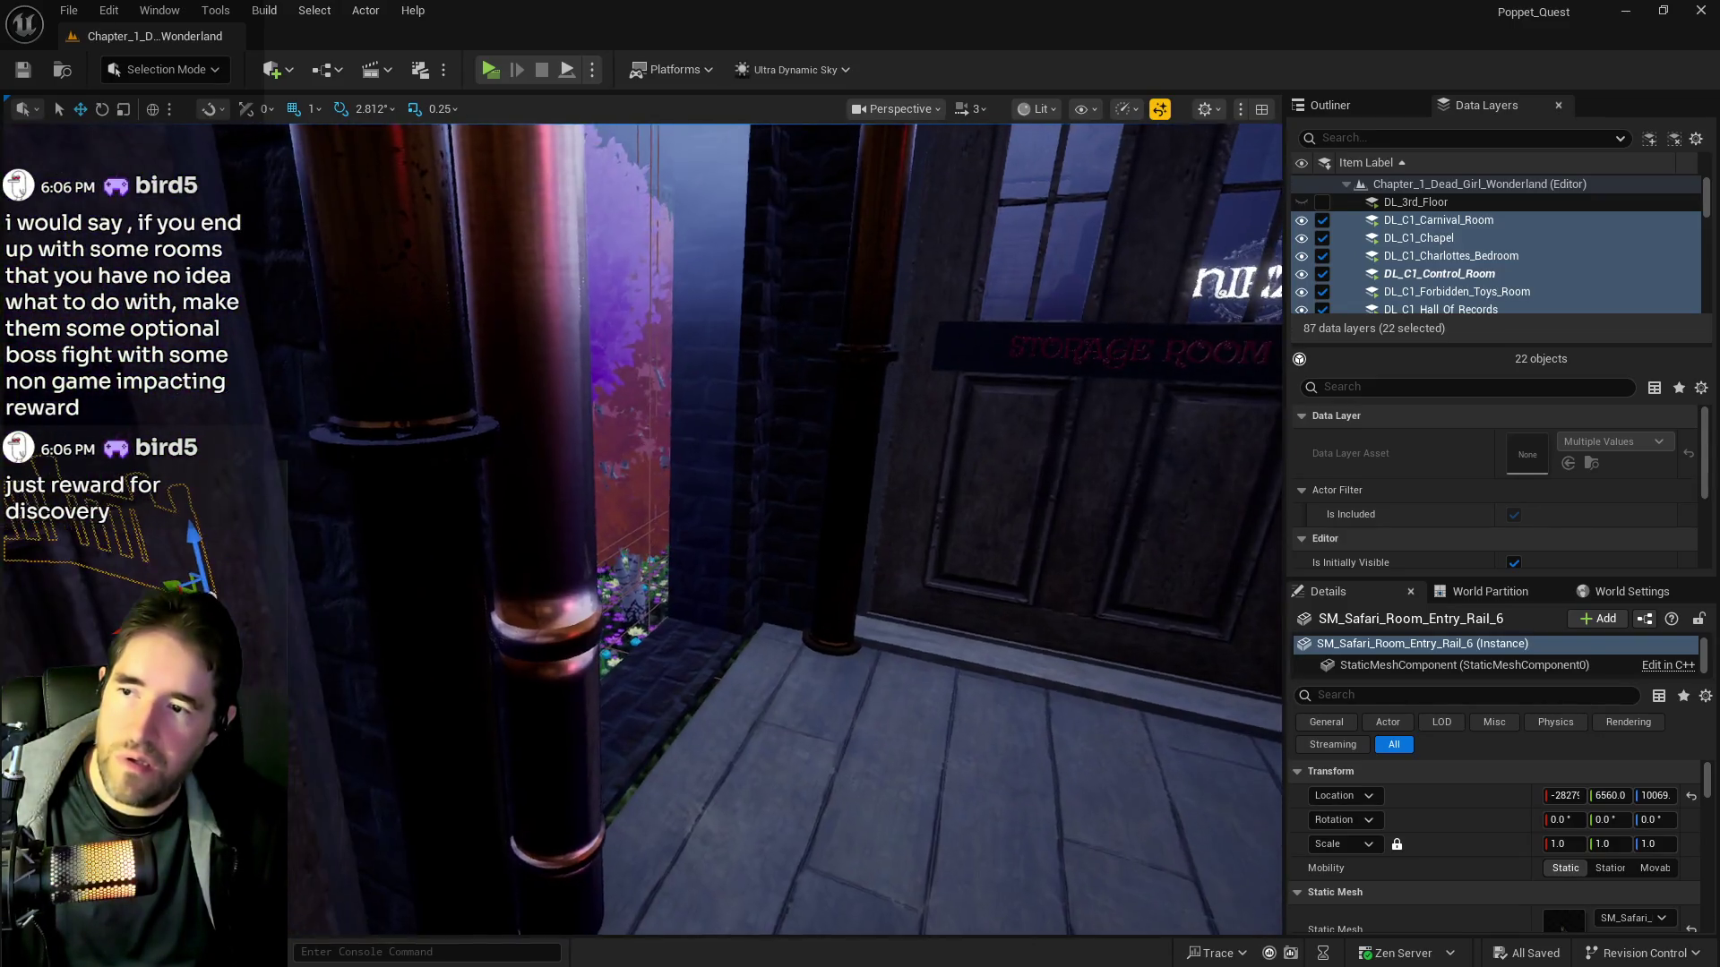
{"action": "key", "text": "w"}
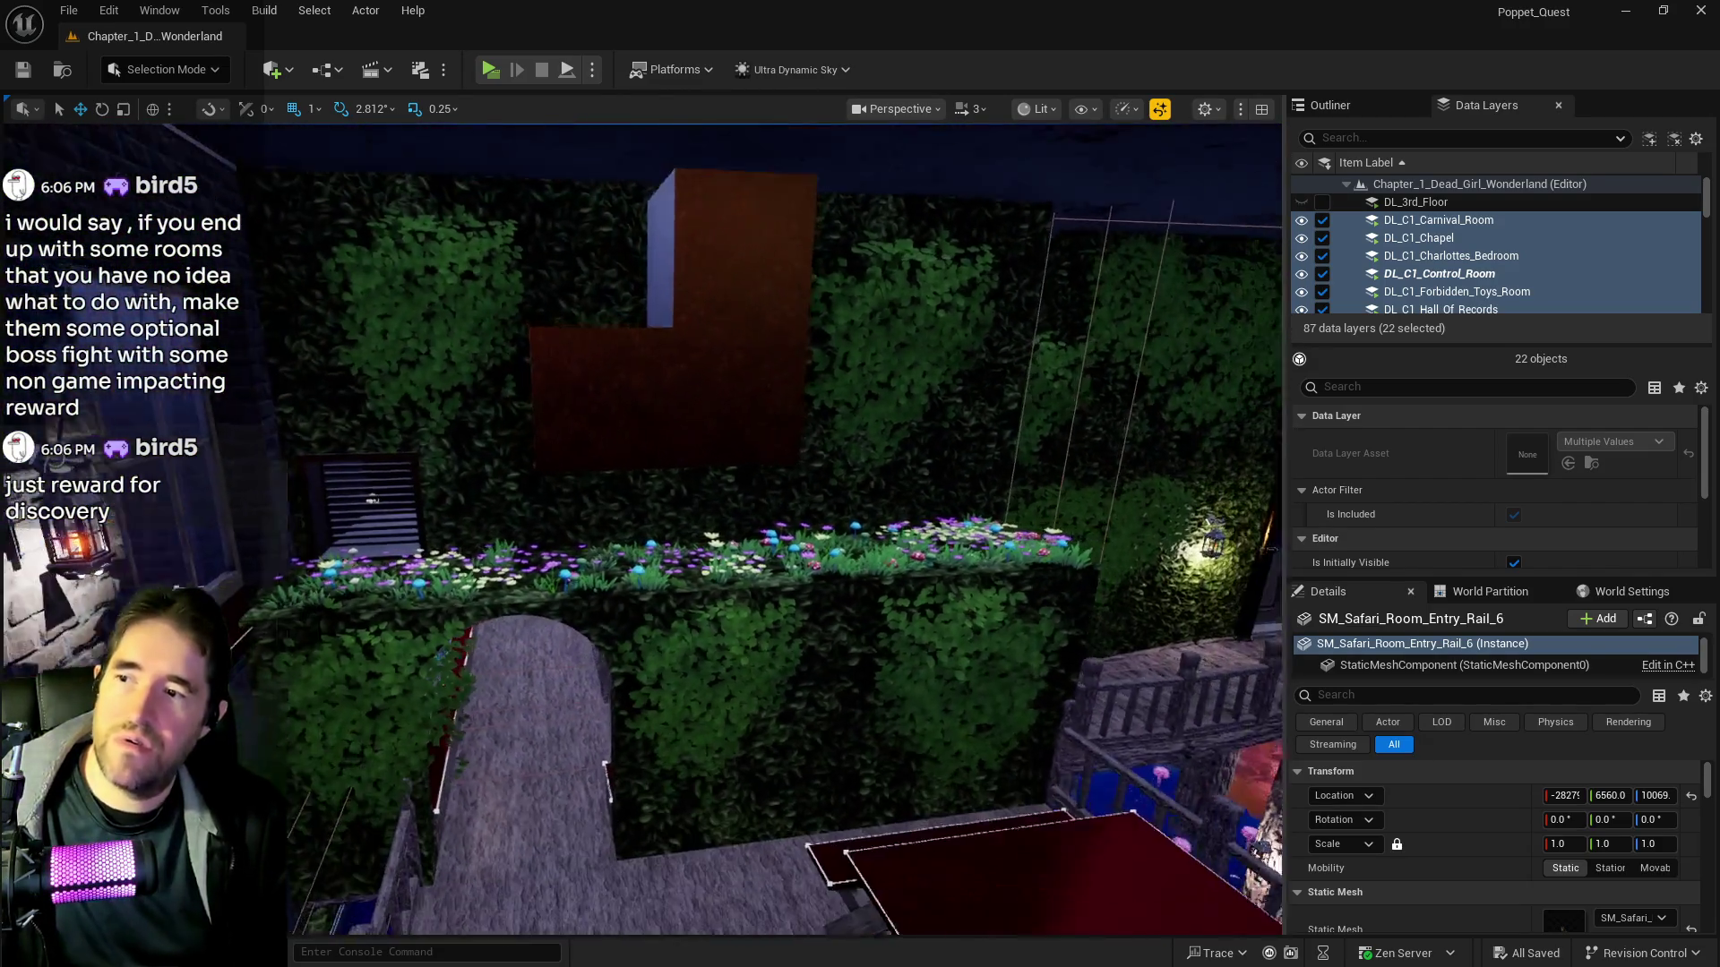
{"action": "key", "text": "d"}
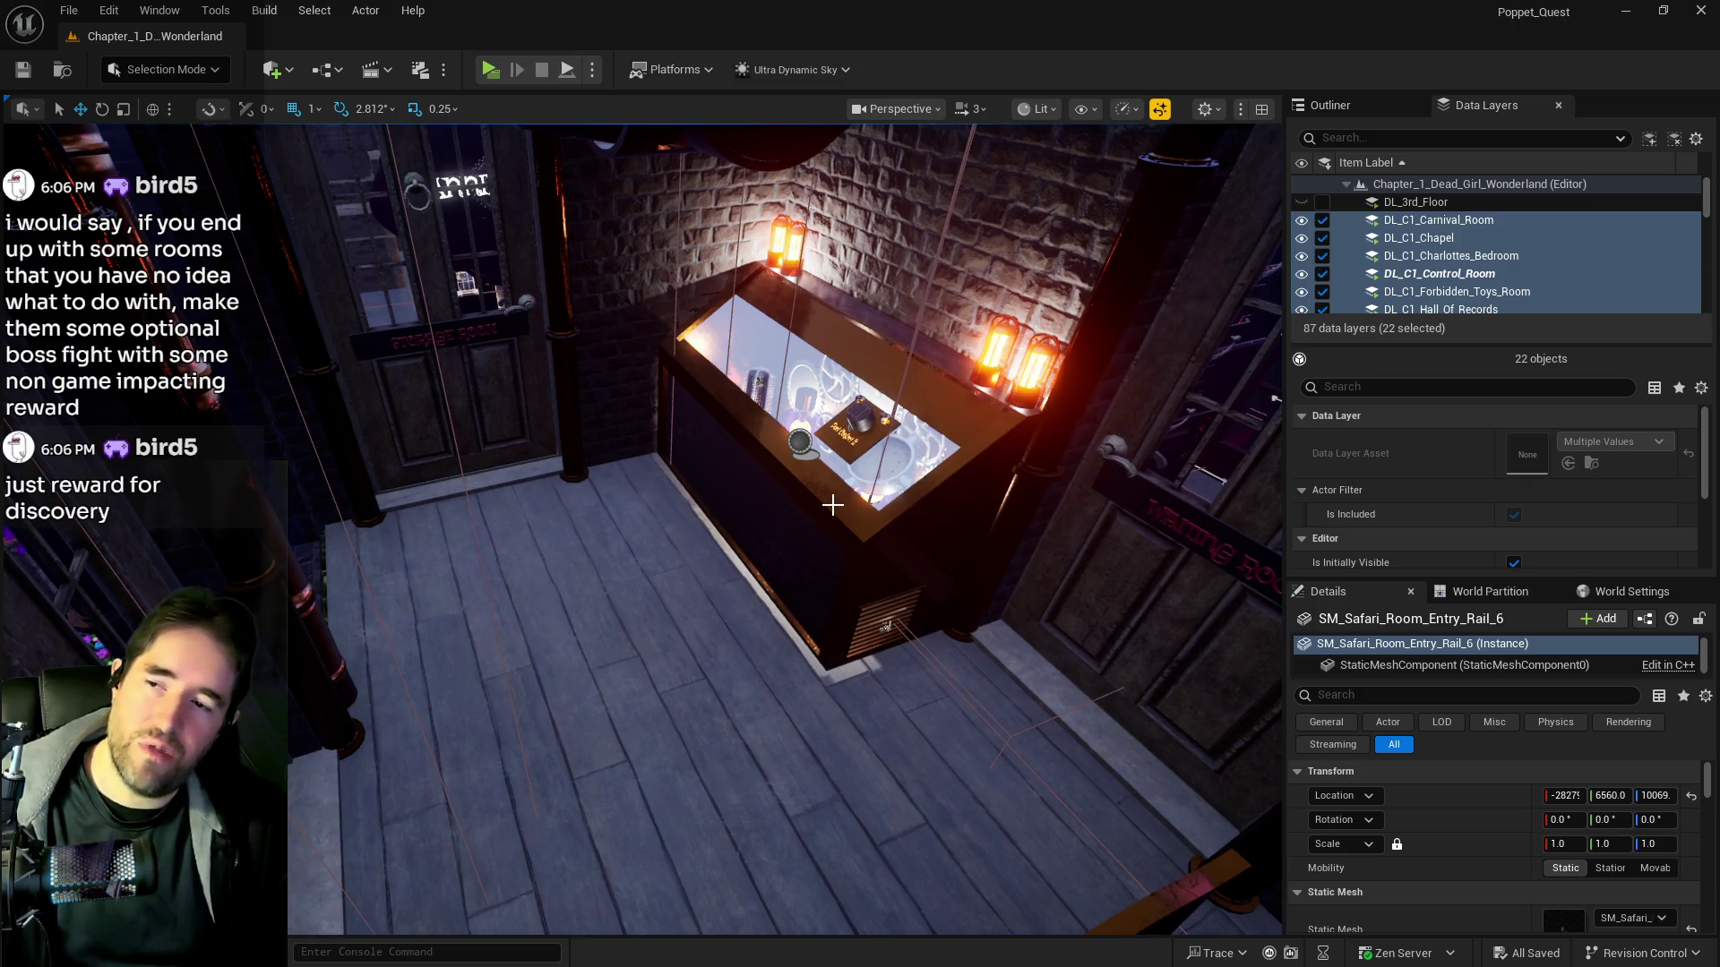
Orbit the display cabinet past the Waiting Room door and close in on the cabinet and chair
{"action": "mouse_move", "coordinate": [784, 528]}
{"action": "left_mouse_down"}
{"action": "mouse_move", "coordinate": [829, 466]}
{"action": "mouse_move", "coordinate": [761, 421]}
{"action": "mouse_move", "coordinate": [743, 457]}
{"action": "left_mouse_up"}
{"action": "left_click_drag", "start_coordinate": [961, 459], "coordinate": [1044, 643]}
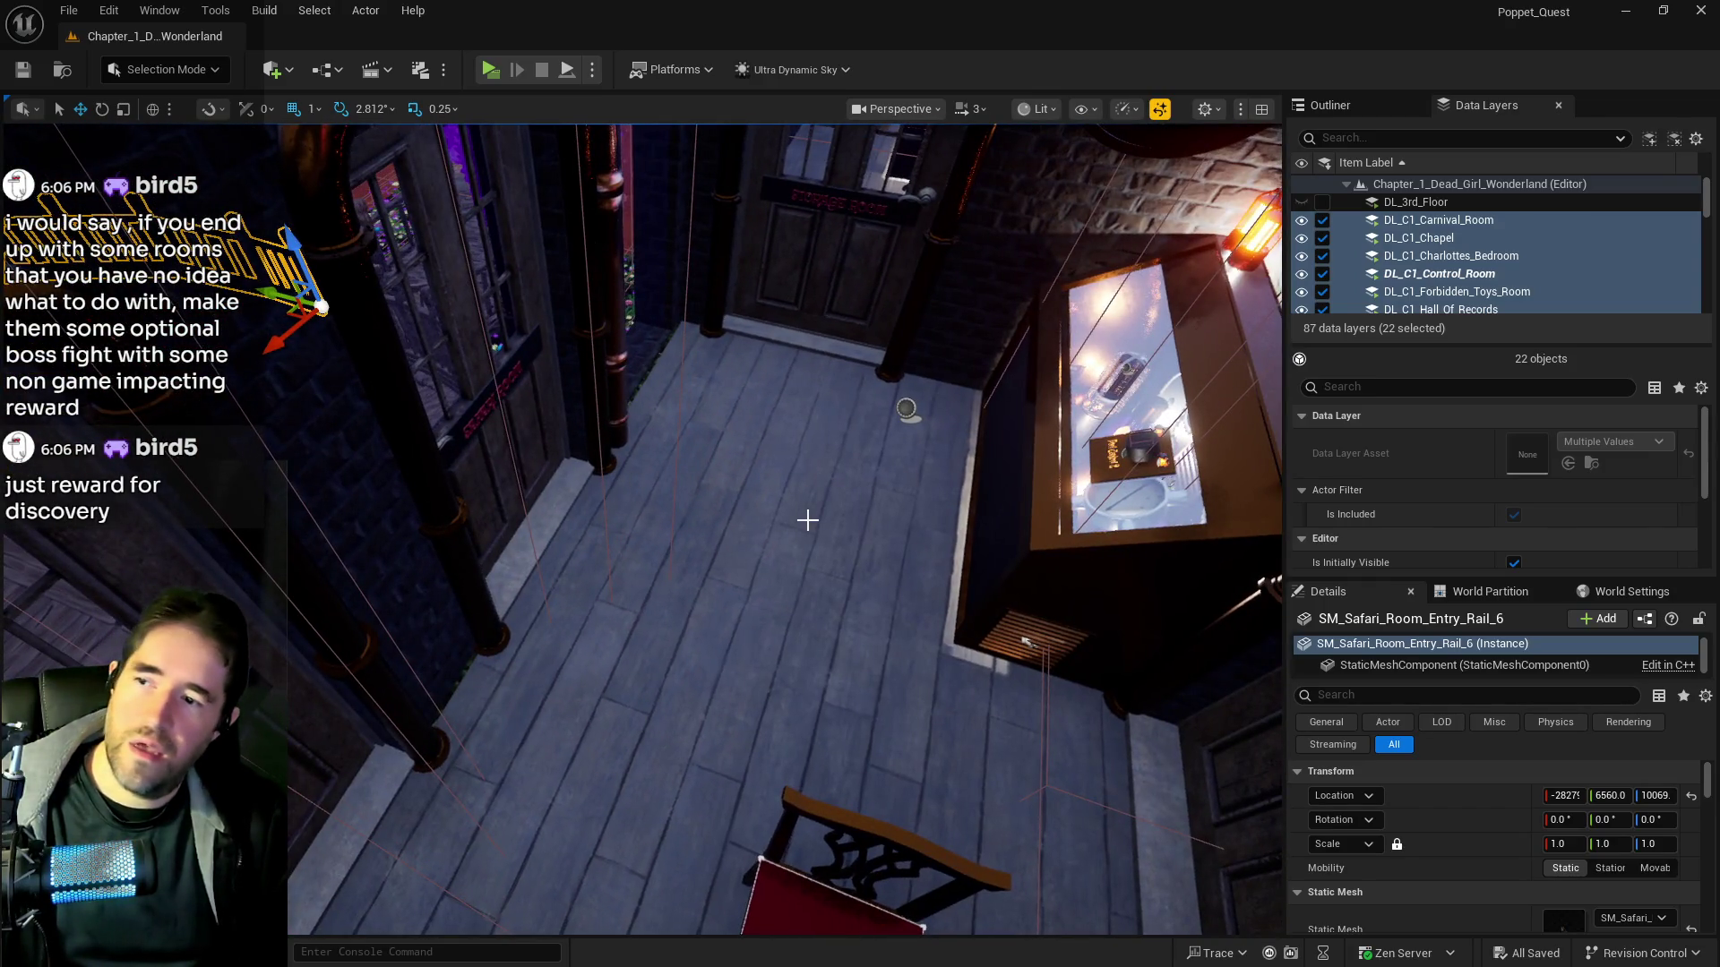
{"action": "mouse_move", "coordinate": [695, 468]}
{"action": "left_mouse_down"}
{"action": "mouse_move", "coordinate": [824, 403]}
{"action": "mouse_move", "coordinate": [960, 453]}
{"action": "left_mouse_up"}
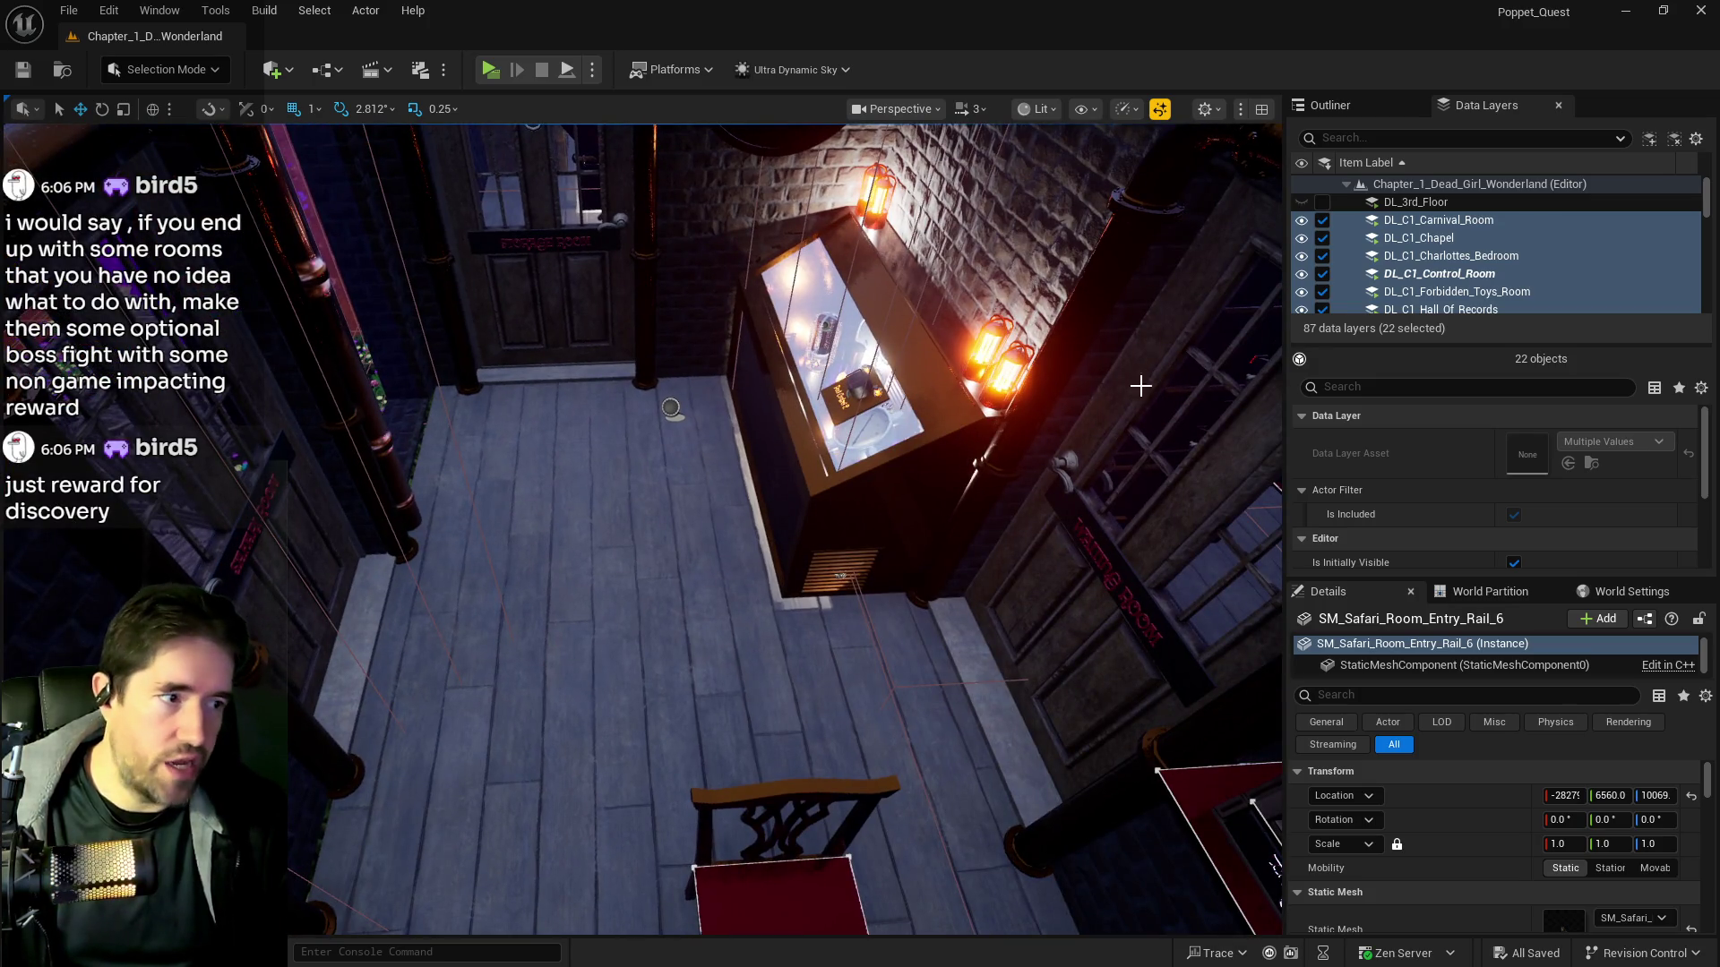
{"action": "left_click_drag", "start_coordinate": [832, 511], "coordinate": [972, 599]}
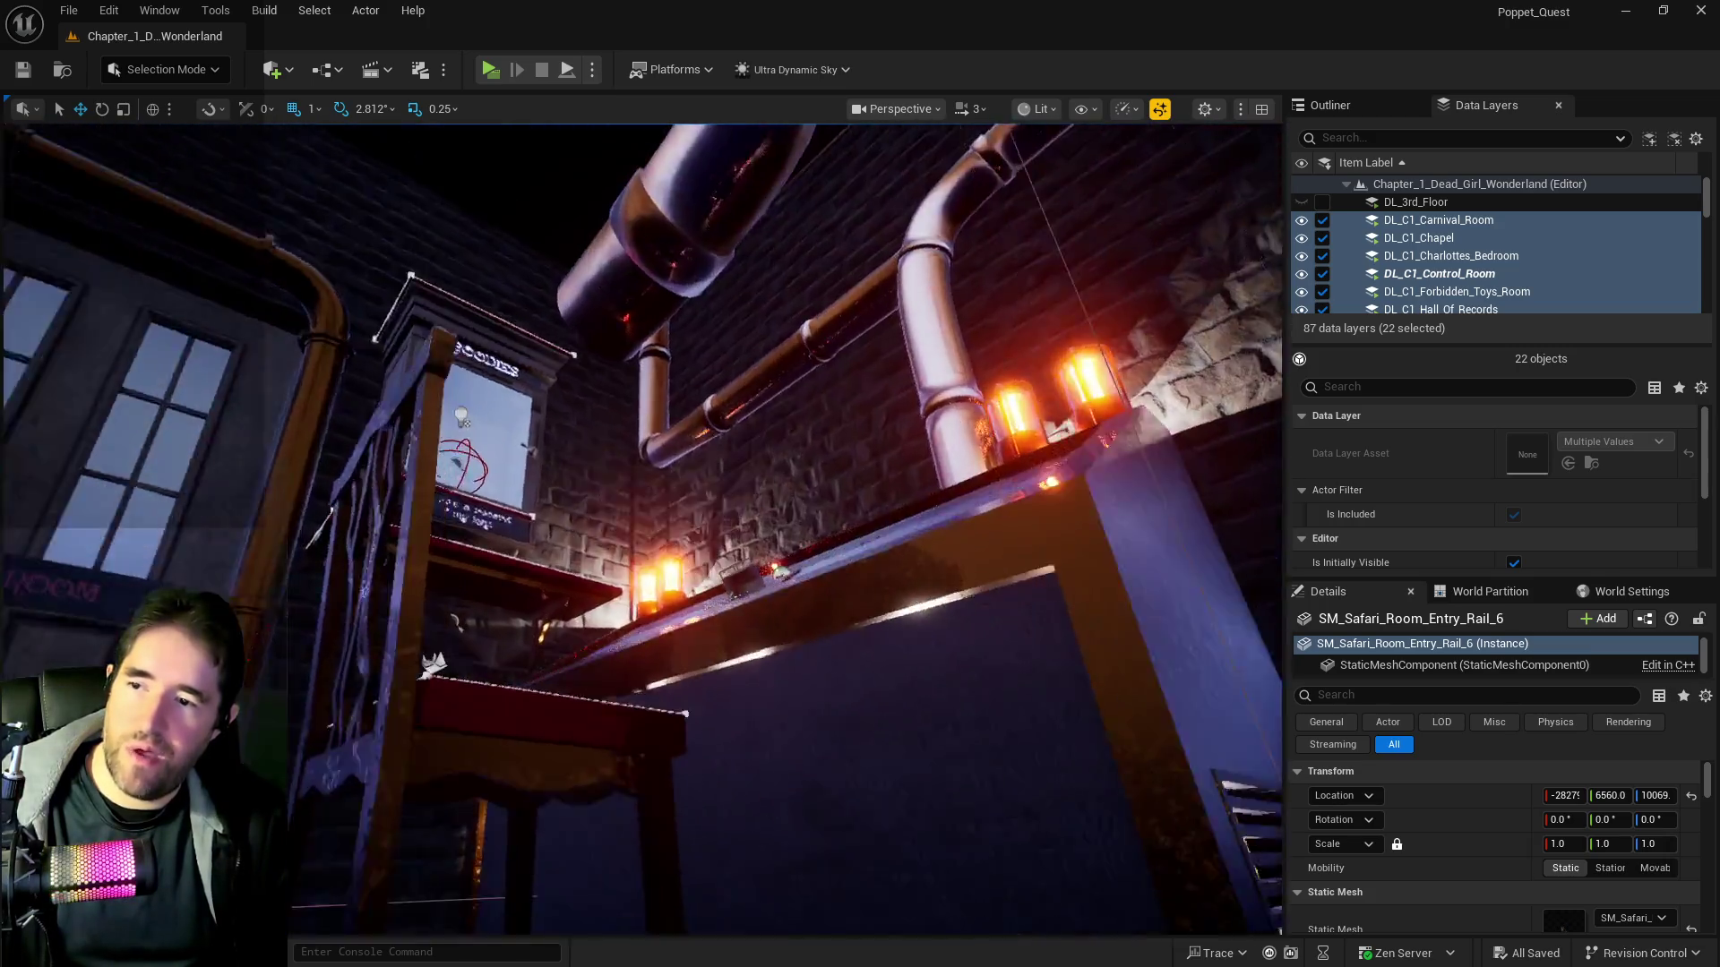
Jump to the display-case room, then fly across the bridge into the Control Room facing the gear desk
{"action": "key", "text": "f"}
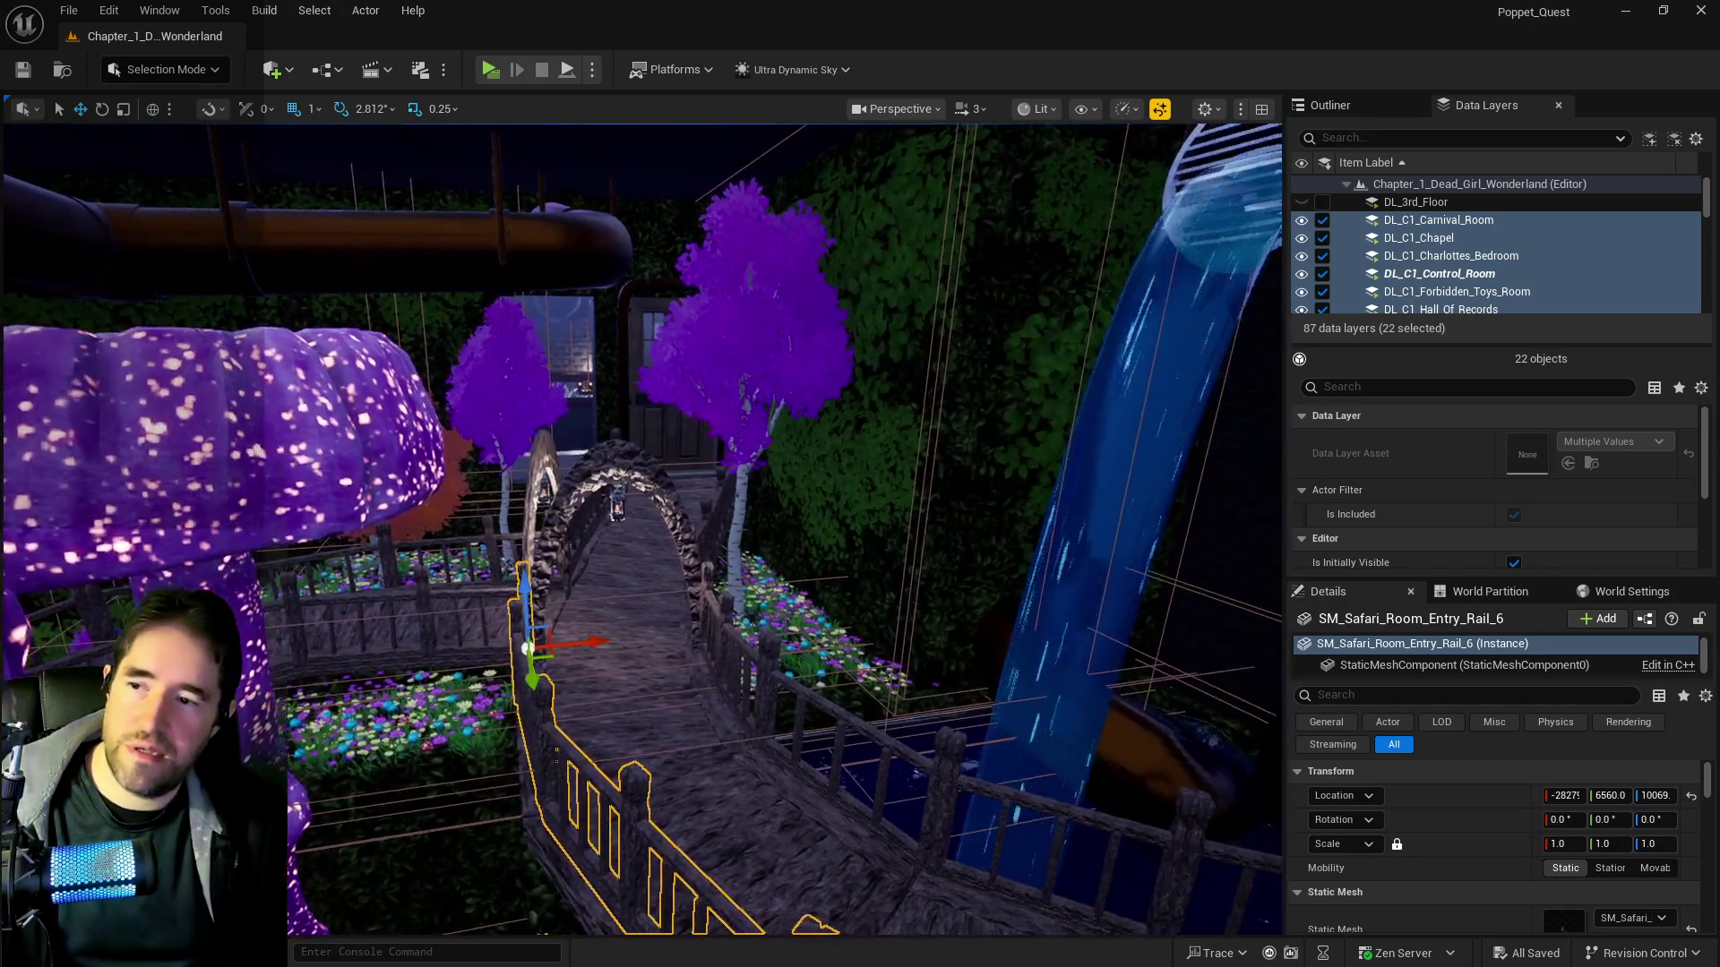
{"action": "key", "text": "w"}
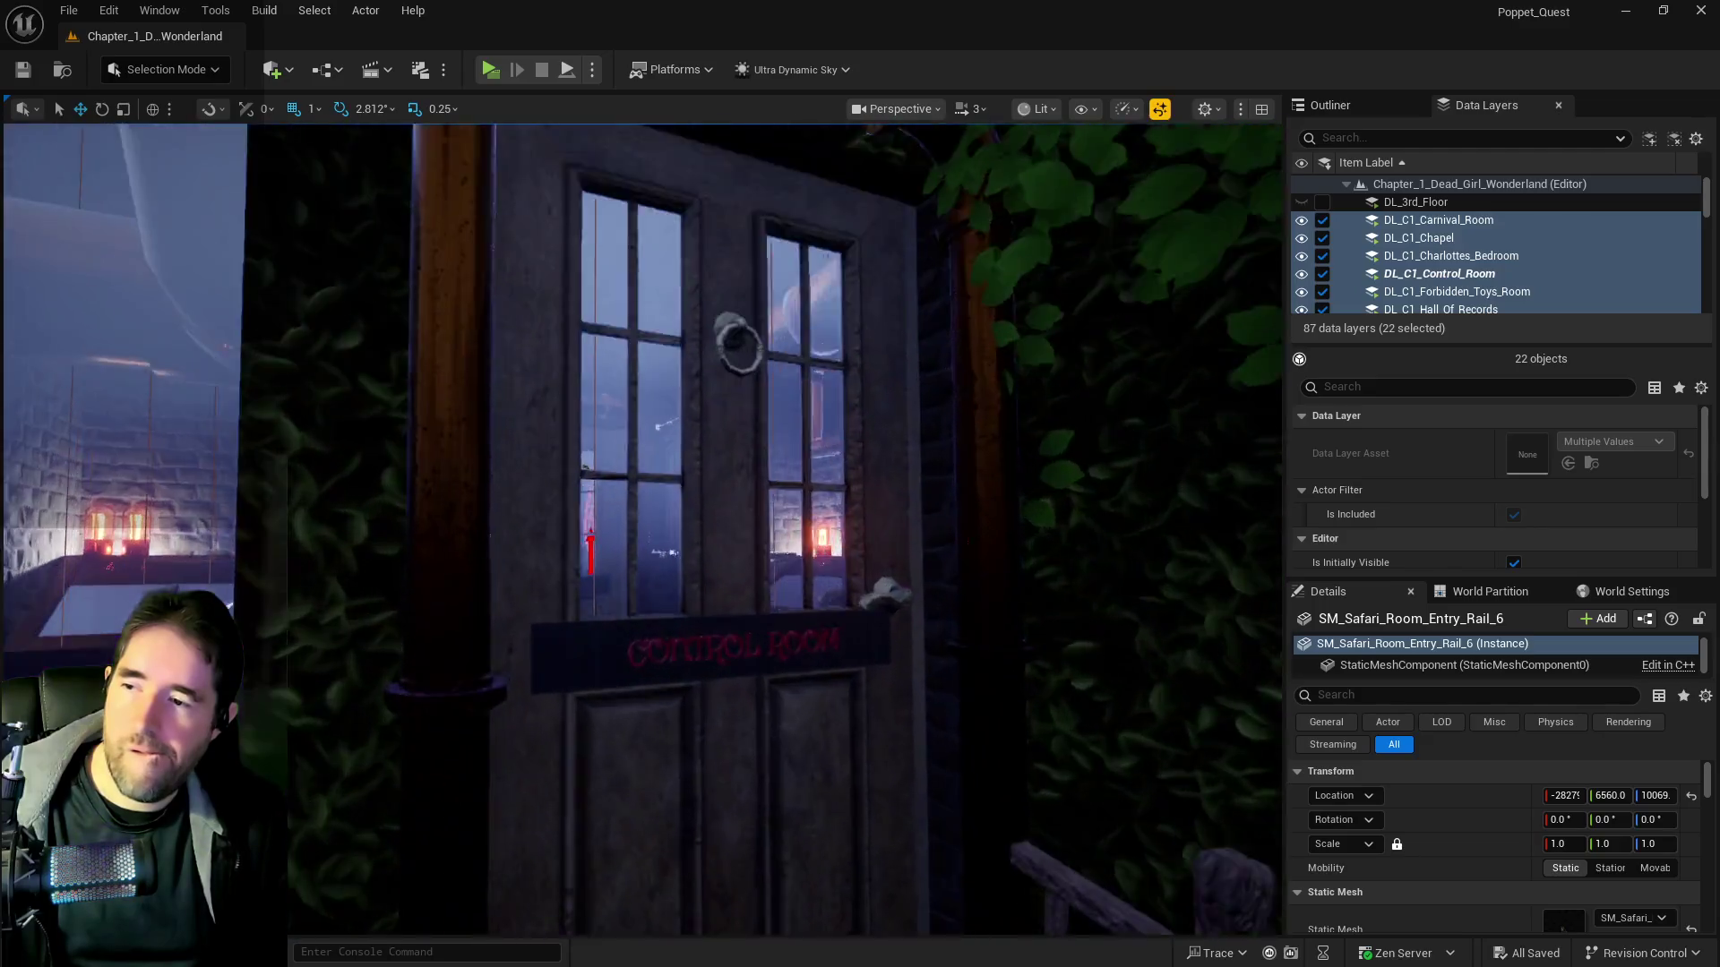
{"action": "key", "text": "w"}
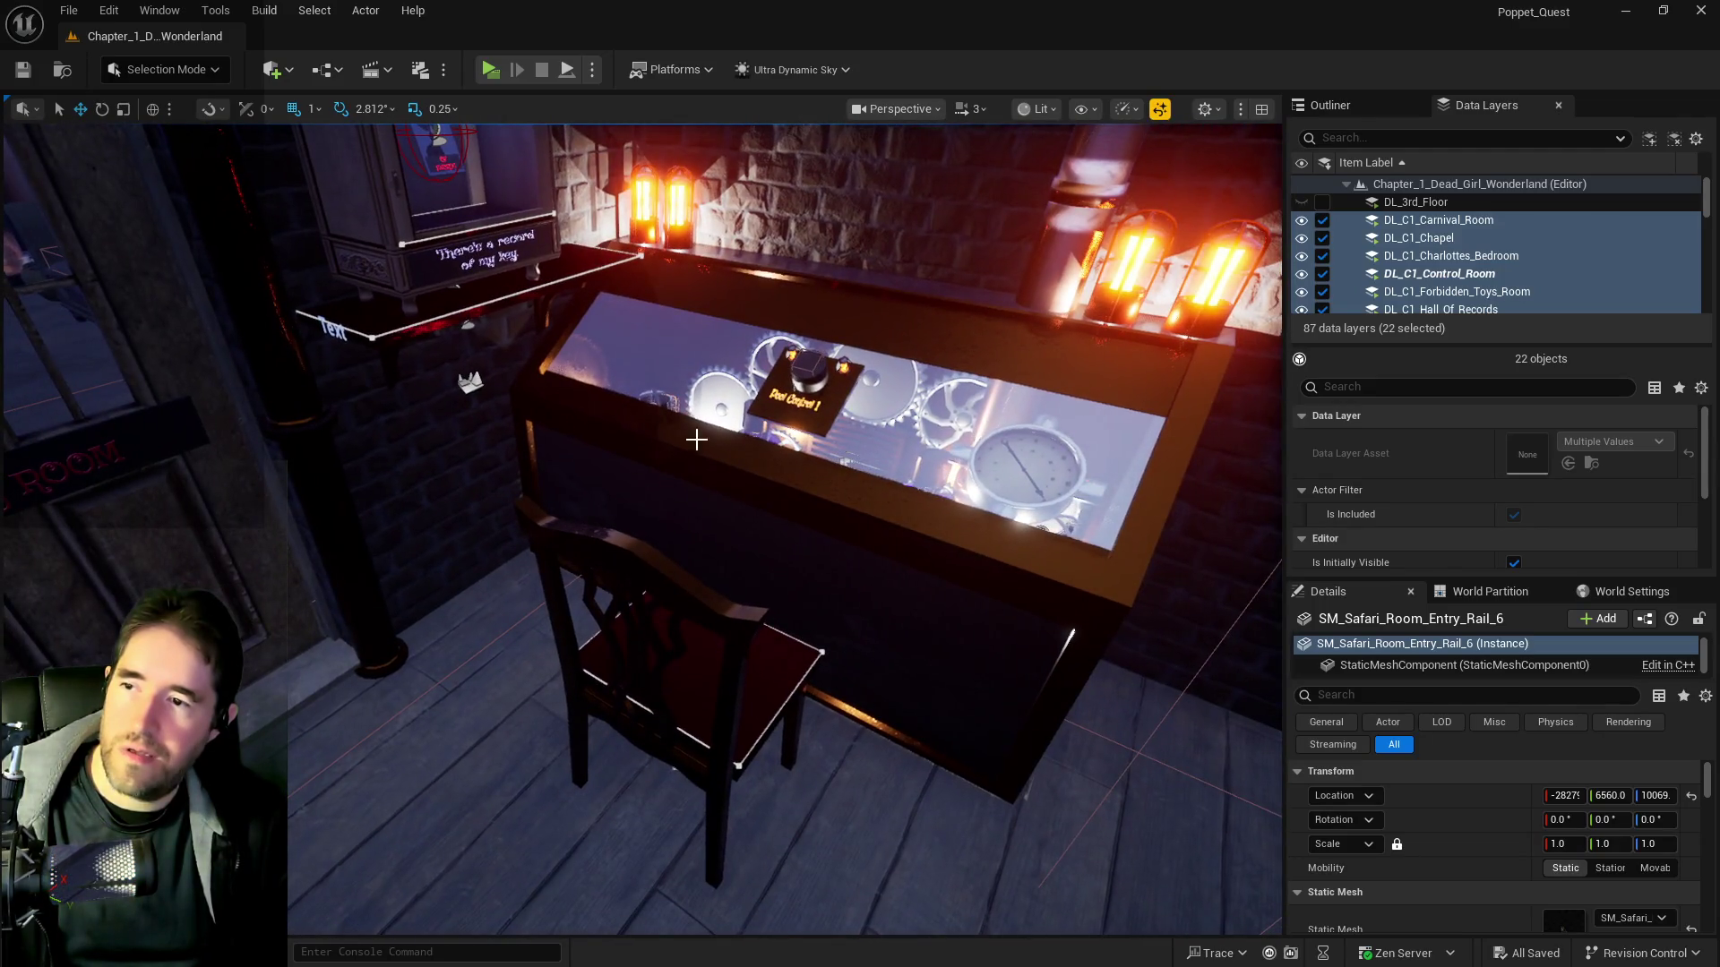
Select the activation button plus the desk cabinet, then back away toward the Safari Room door
{"action": "left_click", "coordinate": [808, 384]}
{"action": "key", "text": "s"}
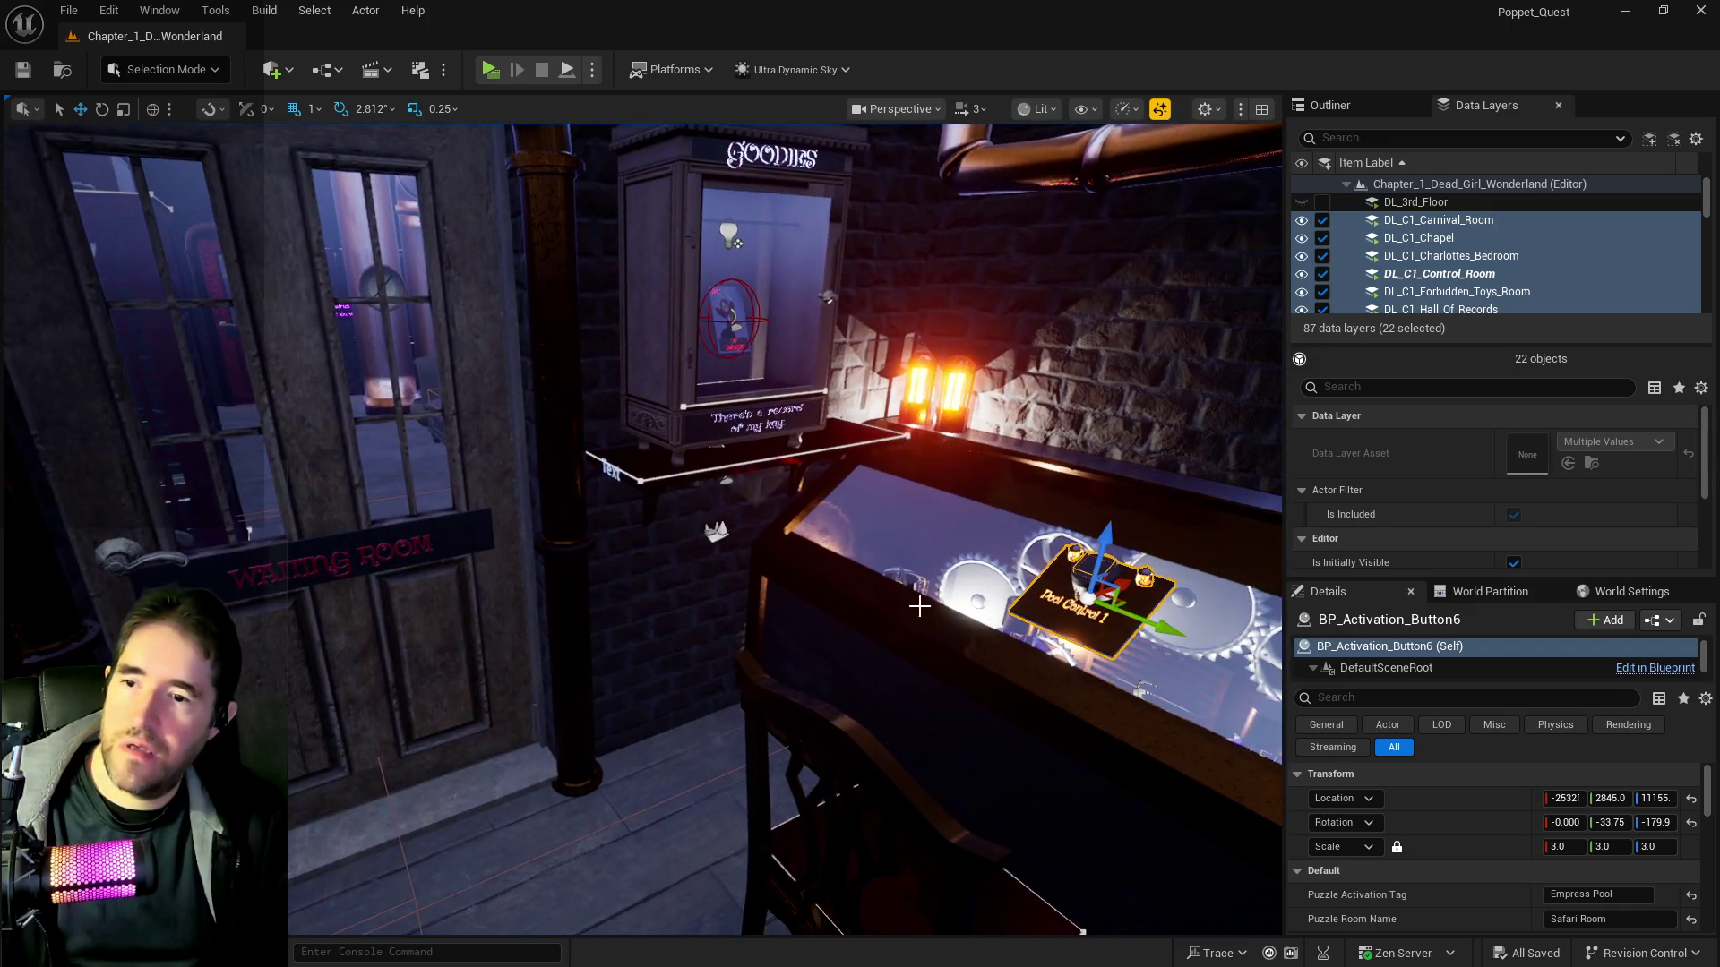
{"action": "left_click", "coordinate": [935, 580], "text": "ctrl"}
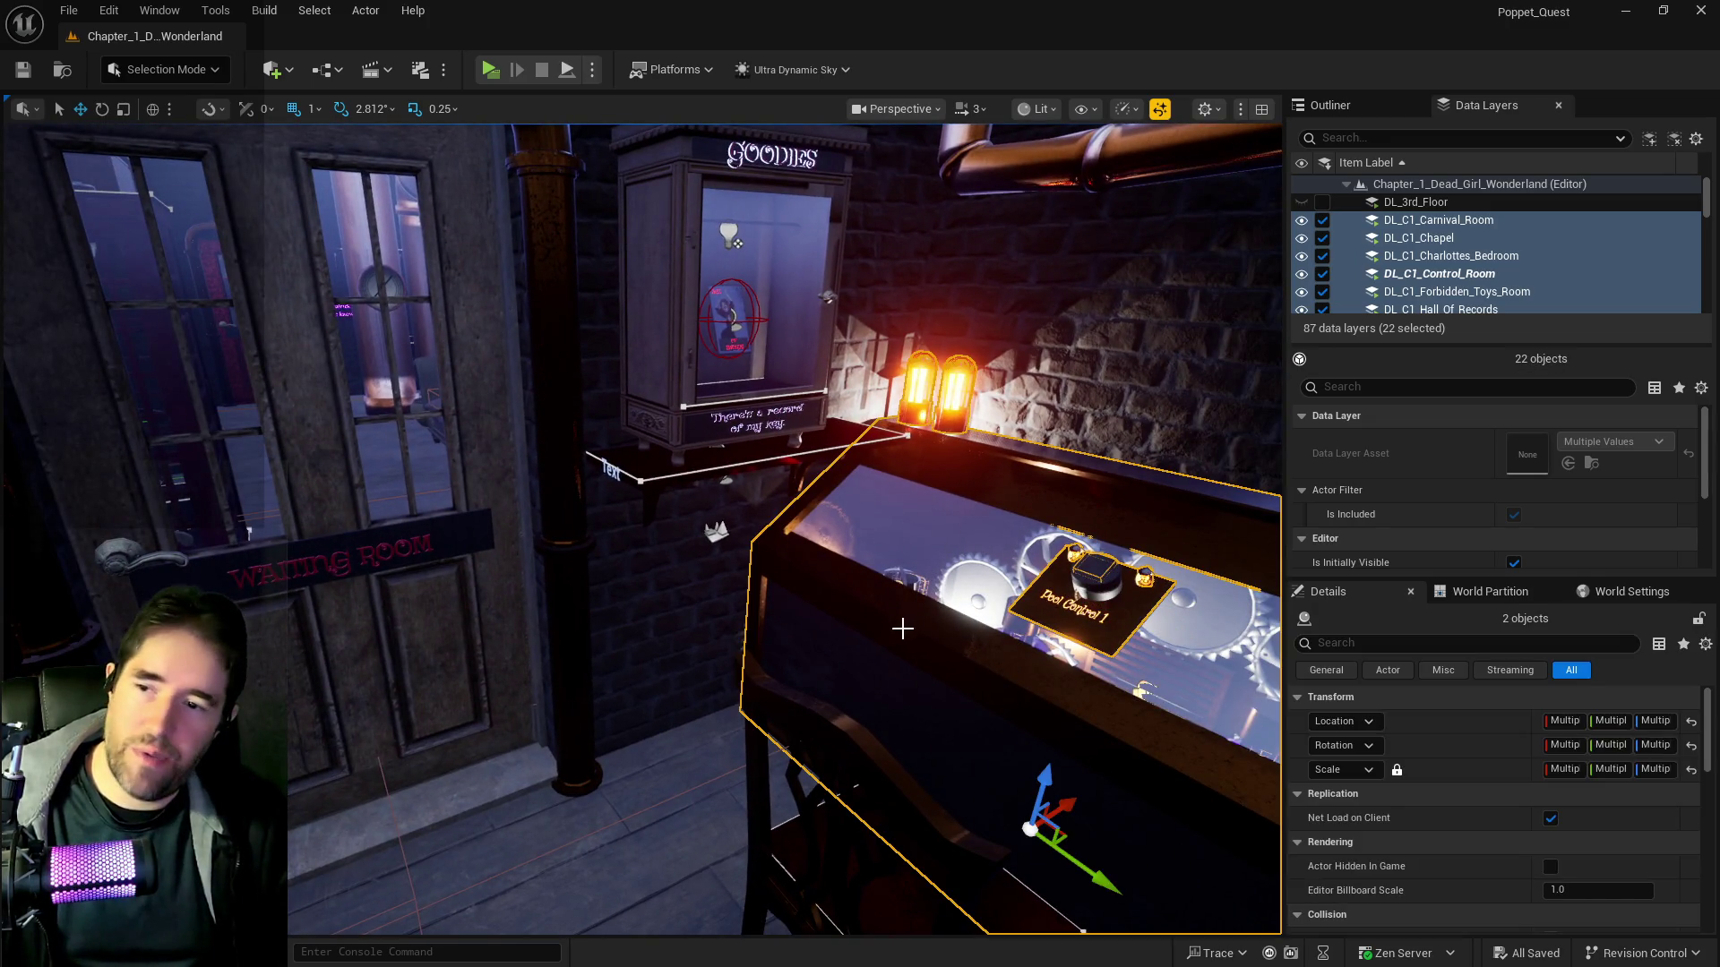
{"action": "key", "text": "s"}
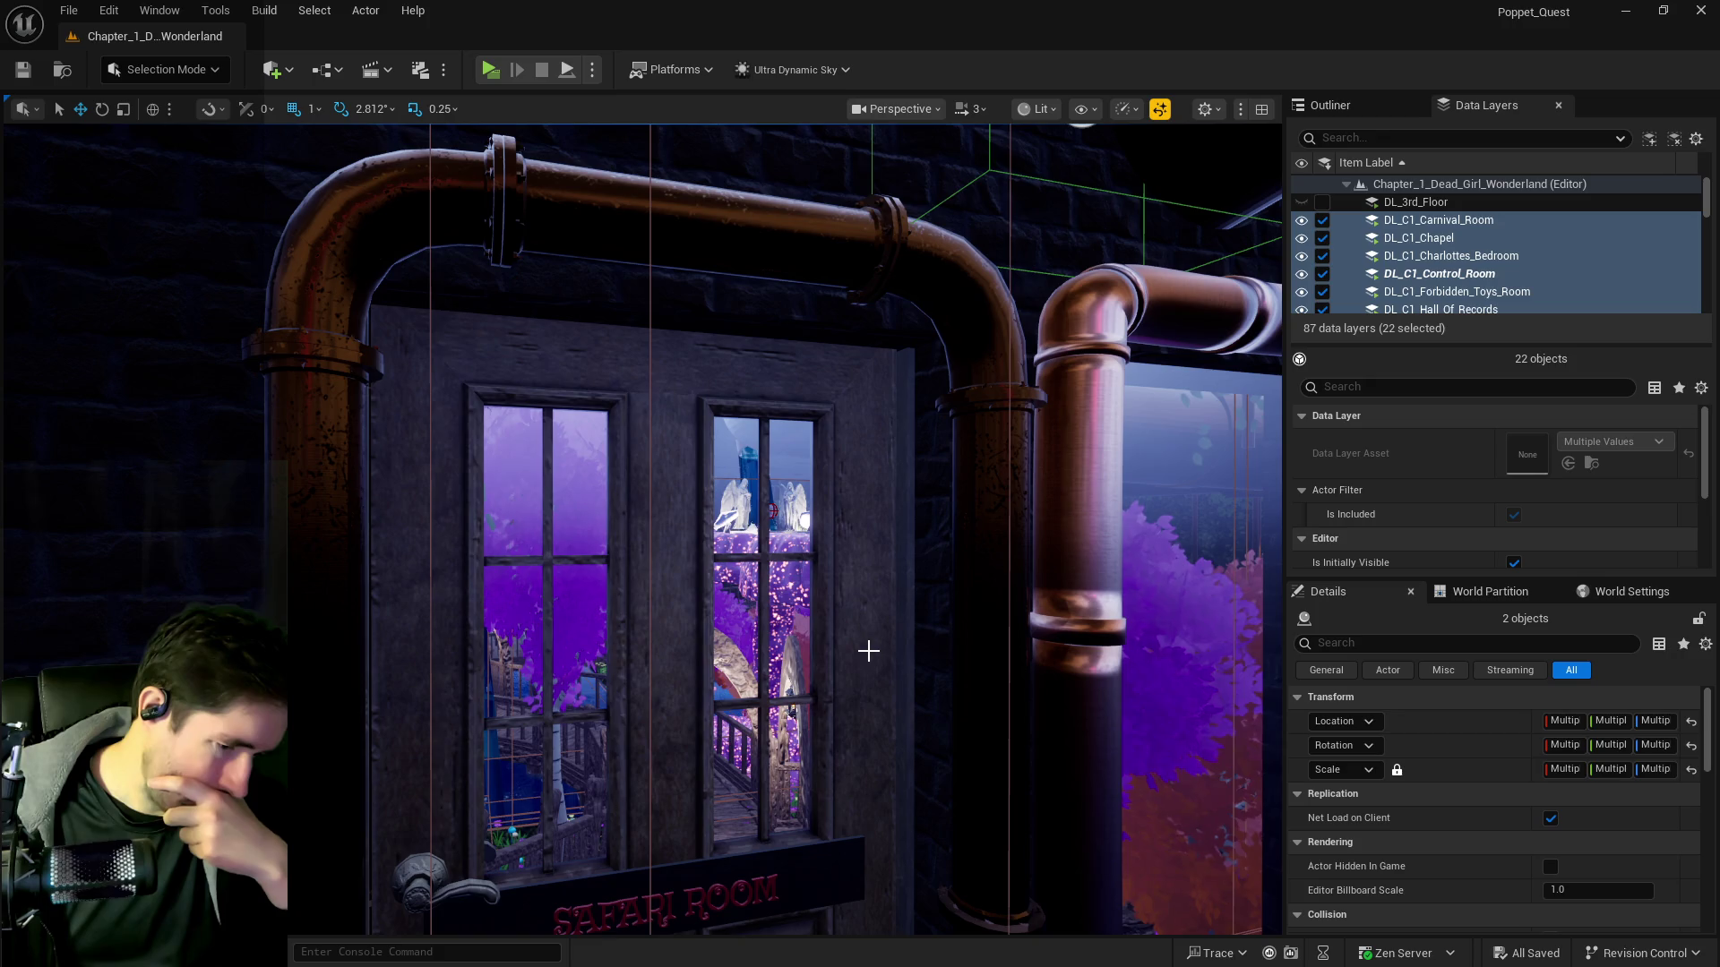
Fly past the Waiting Room door and chairs, then look down the corridor toward the Storage and Safari Room doors
{"action": "mouse_move", "coordinate": [400, 564]}
{"action": "left_mouse_down"}
{"action": "mouse_move", "coordinate": [400, 501]}
{"action": "mouse_move", "coordinate": [395, 575]}
{"action": "left_mouse_up"}
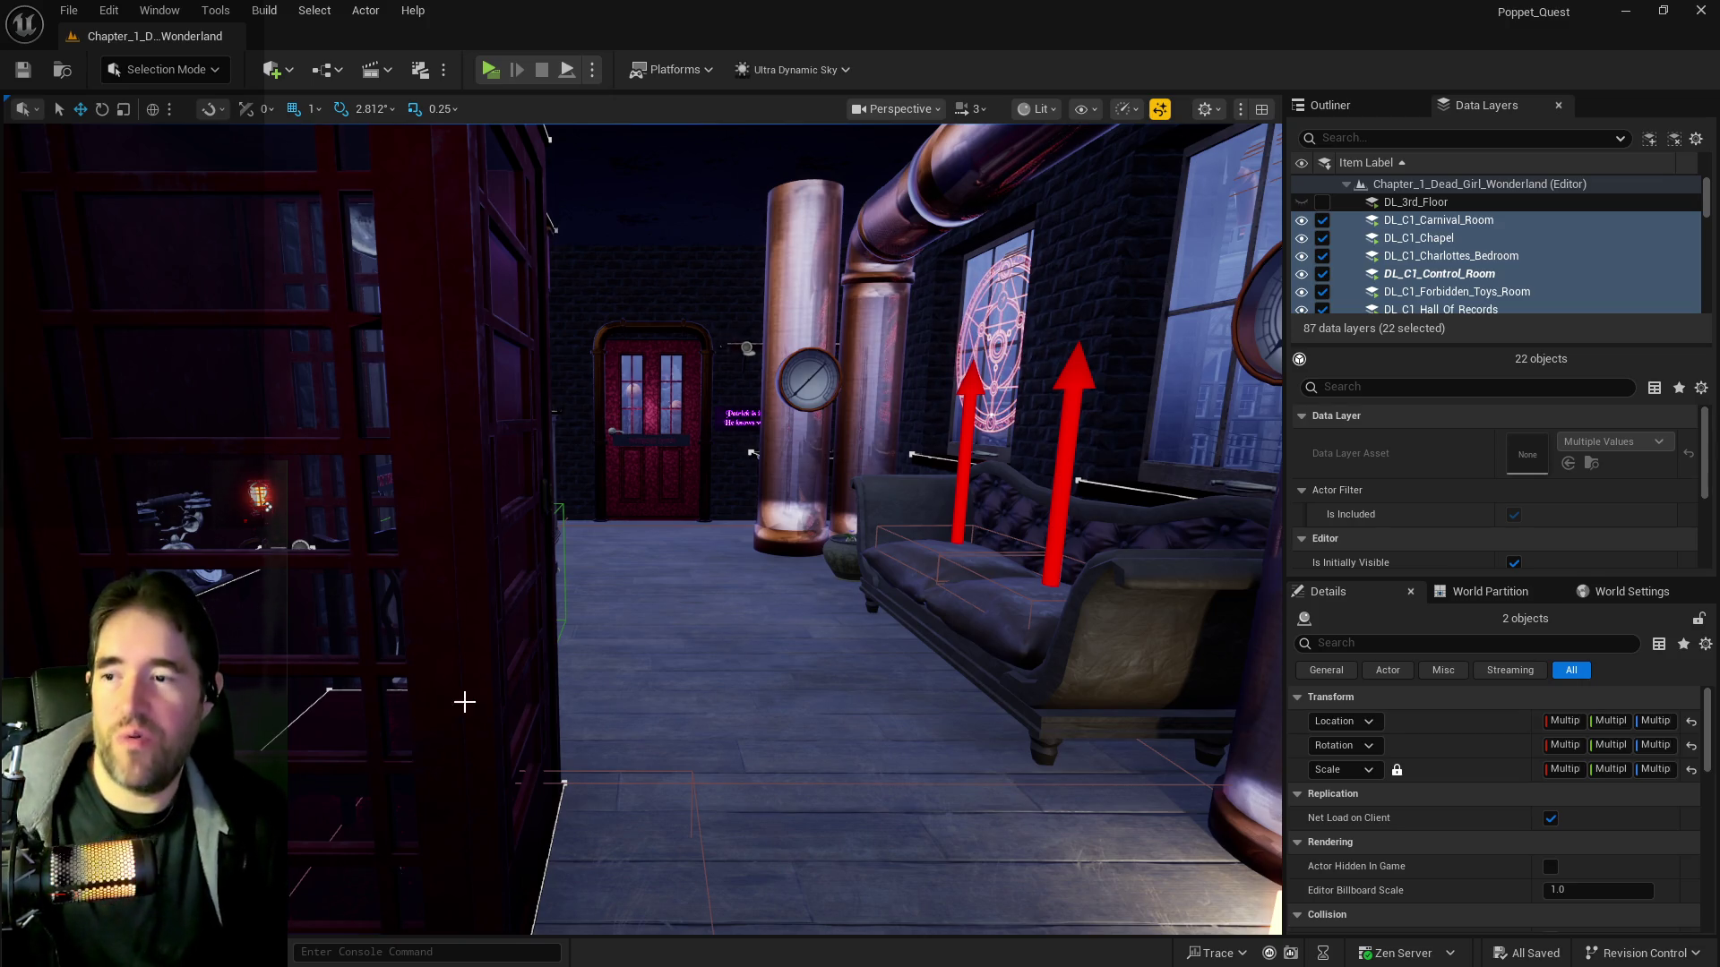
{"action": "mouse_move", "coordinate": [695, 707]}
{"action": "left_mouse_down"}
{"action": "mouse_move", "coordinate": [743, 555]}
{"action": "mouse_move", "coordinate": [641, 564]}
{"action": "mouse_move", "coordinate": [694, 560]}
{"action": "mouse_move", "coordinate": [676, 643]}
{"action": "left_mouse_up"}
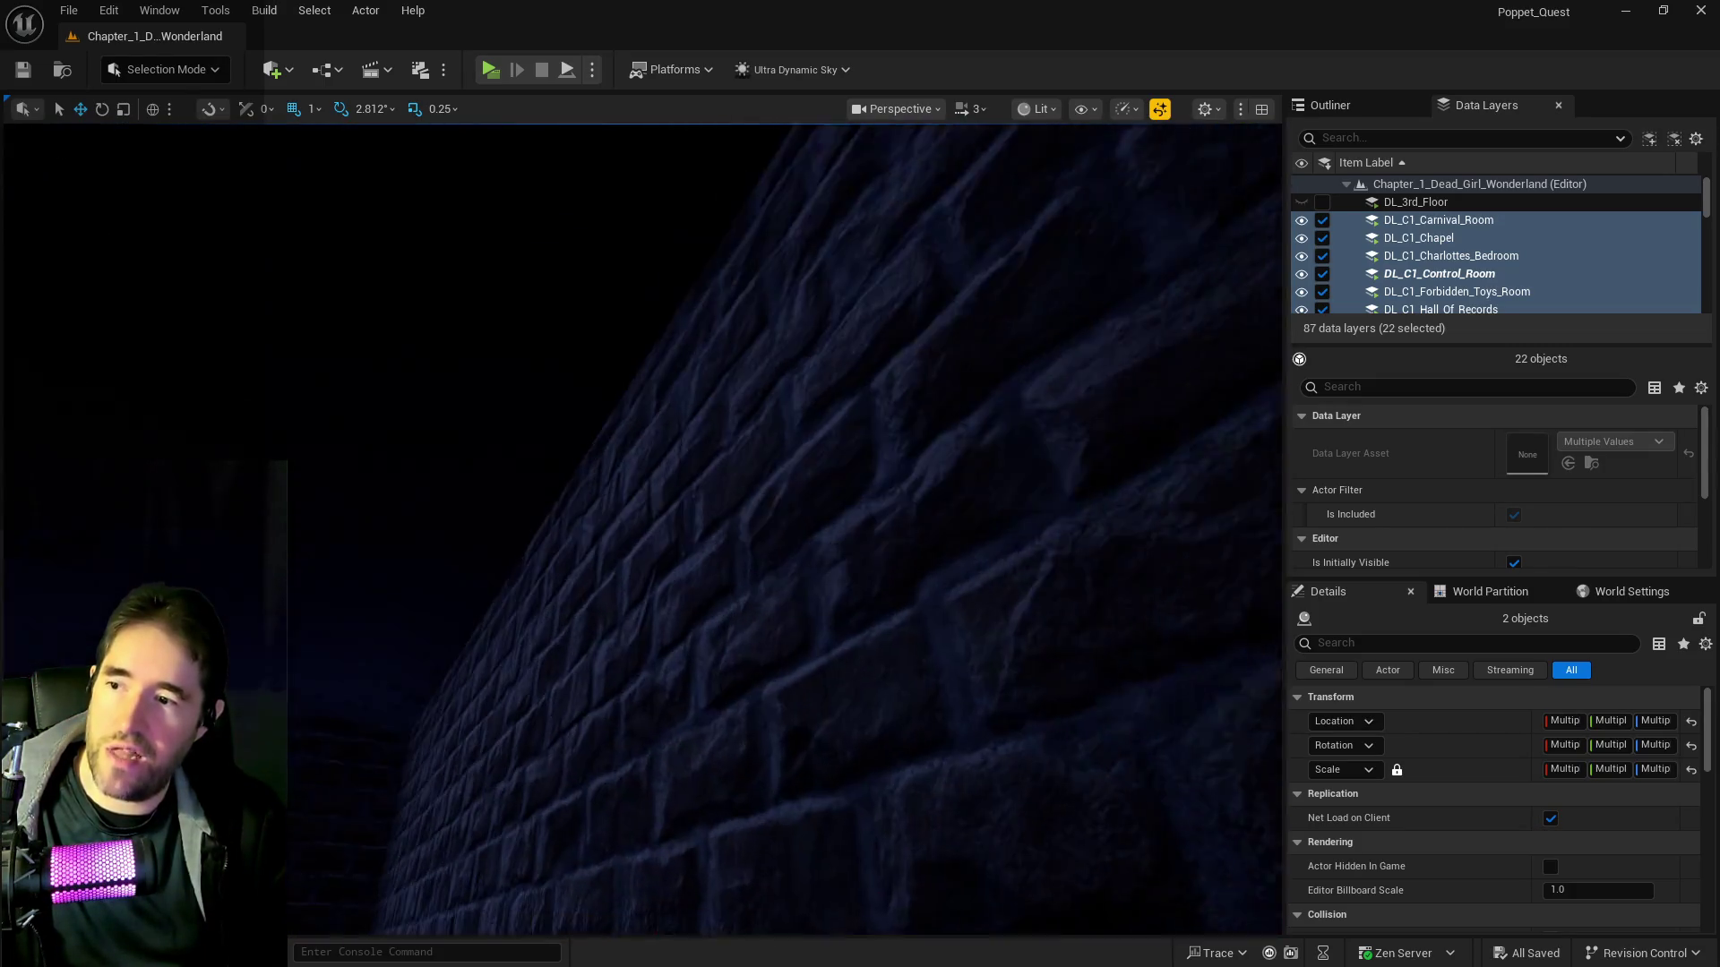
{"action": "mouse_move", "coordinate": [676, 643]}
{"action": "left_mouse_down"}
{"action": "mouse_move", "coordinate": [645, 637]}
{"action": "mouse_move", "coordinate": [672, 637]}
{"action": "mouse_move", "coordinate": [676, 529]}
{"action": "mouse_move", "coordinate": [661, 604]}
{"action": "mouse_move", "coordinate": [684, 604]}
{"action": "mouse_move", "coordinate": [640, 604]}
{"action": "mouse_move", "coordinate": [656, 620]}
{"action": "mouse_move", "coordinate": [690, 607]}
{"action": "mouse_move", "coordinate": [696, 573]}
{"action": "mouse_move", "coordinate": [645, 570]}
{"action": "left_mouse_up"}
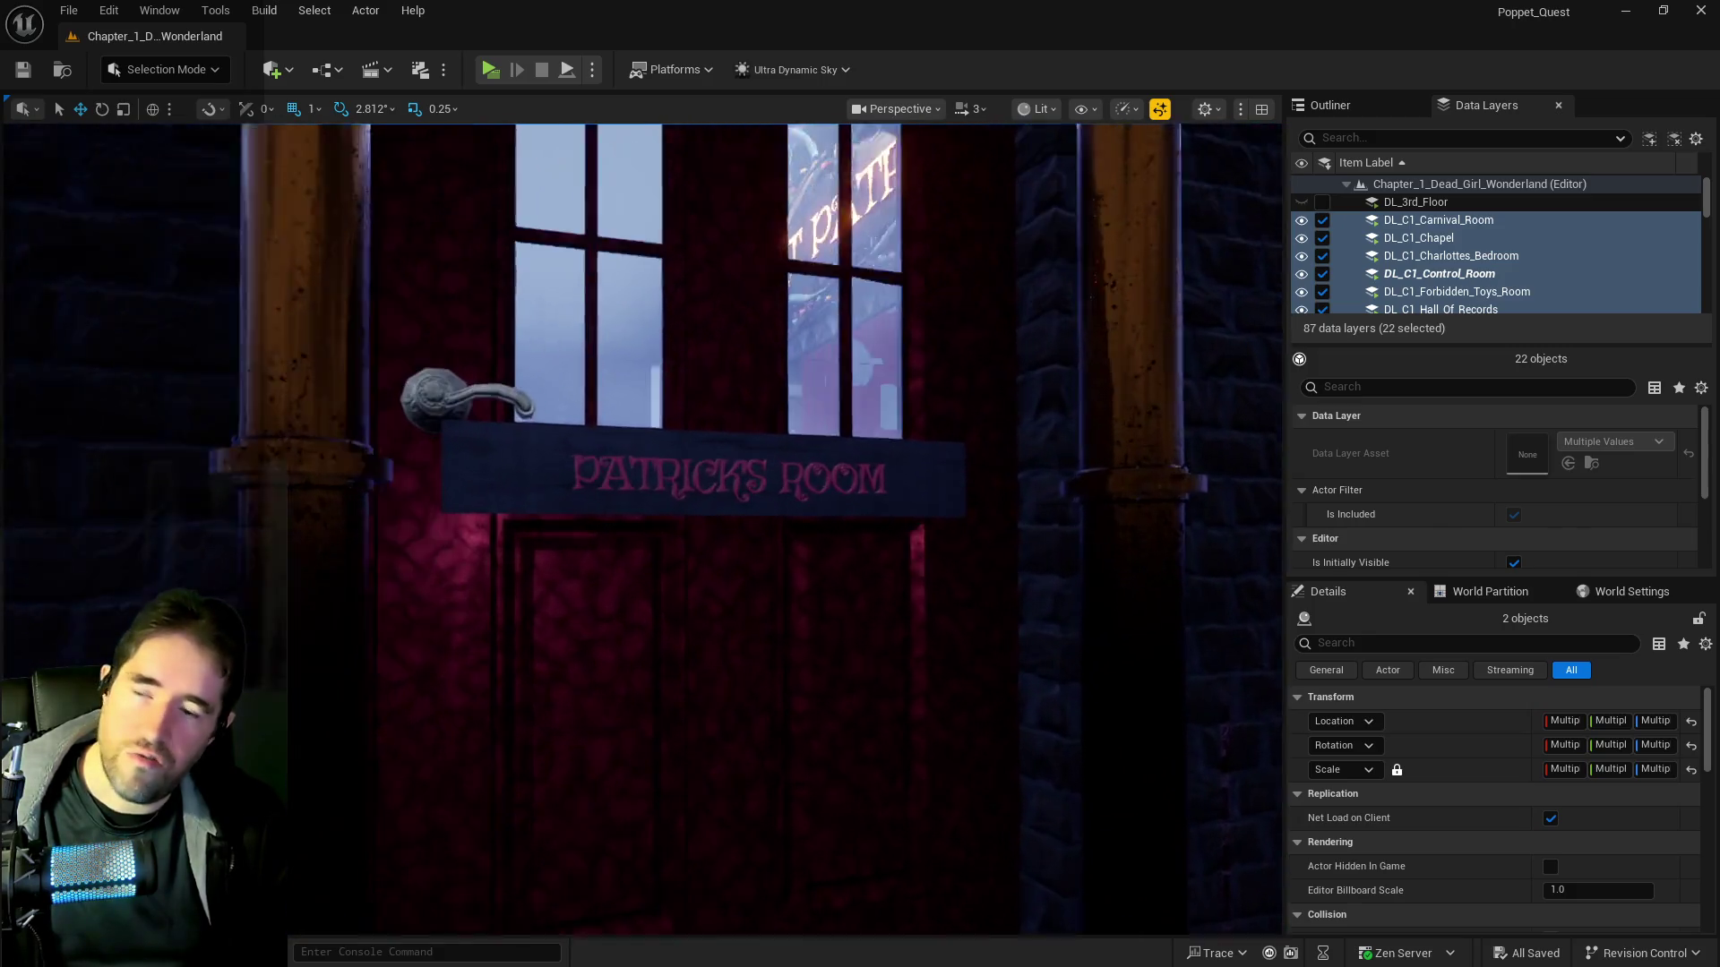
{"action": "key", "text": "w"}
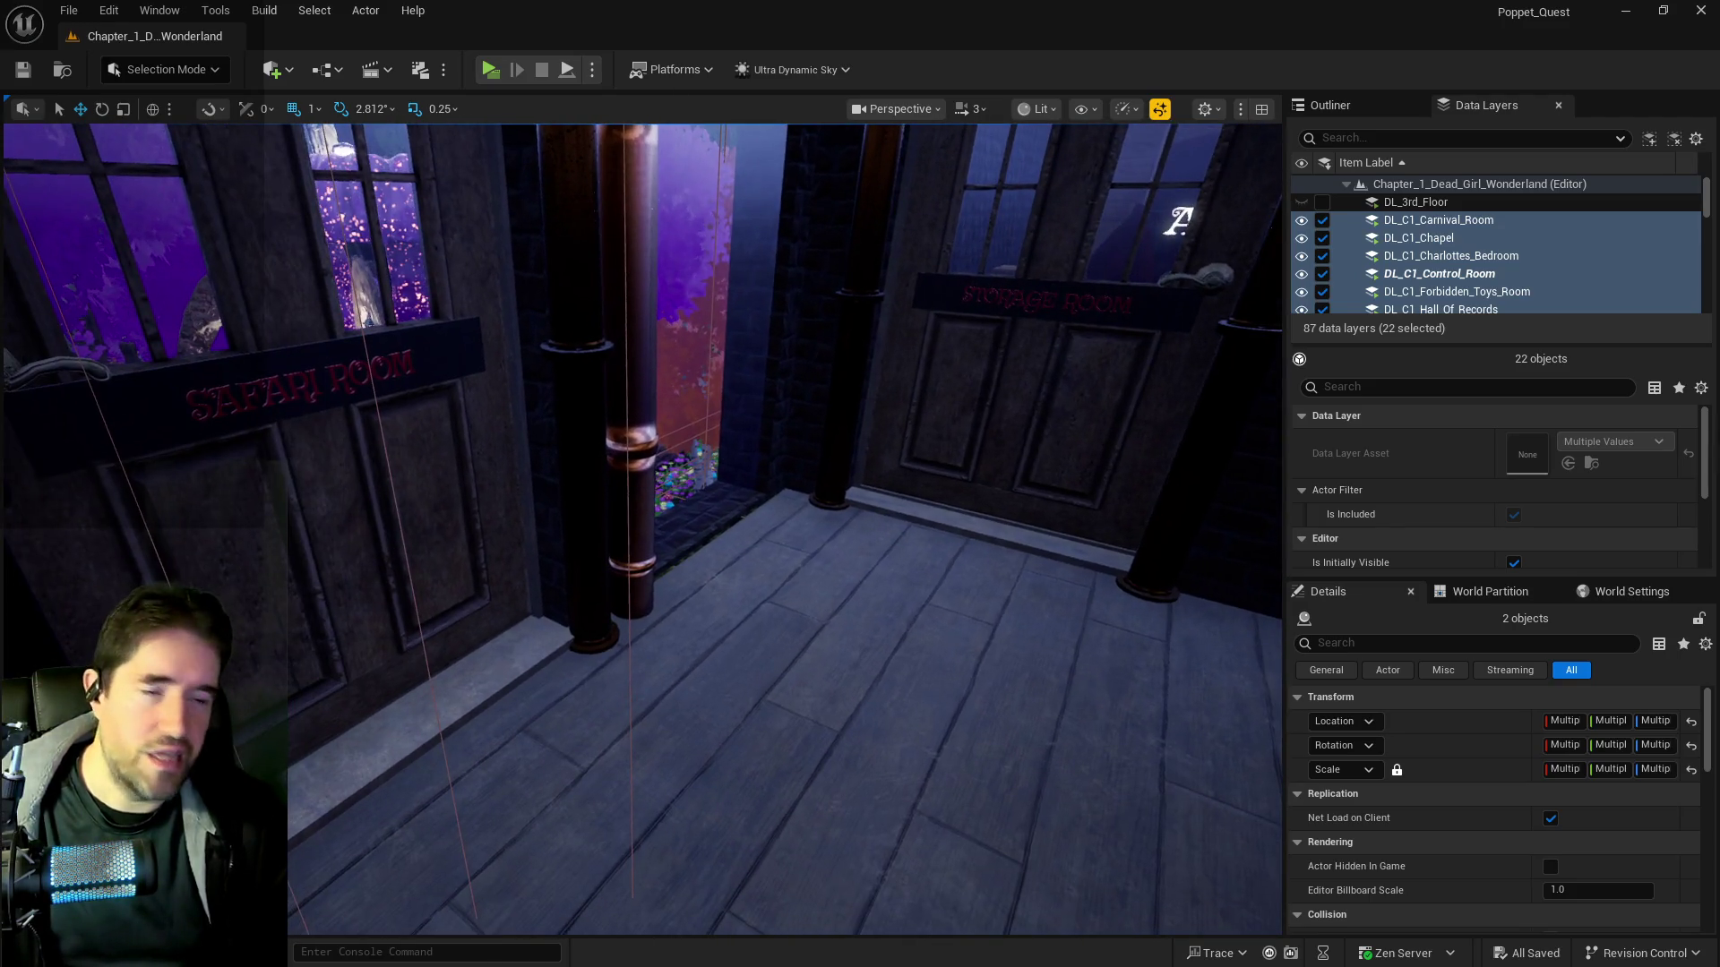
{"action": "left_click_drag", "start_coordinate": [1078, 304], "coordinate": [1064, 315]}
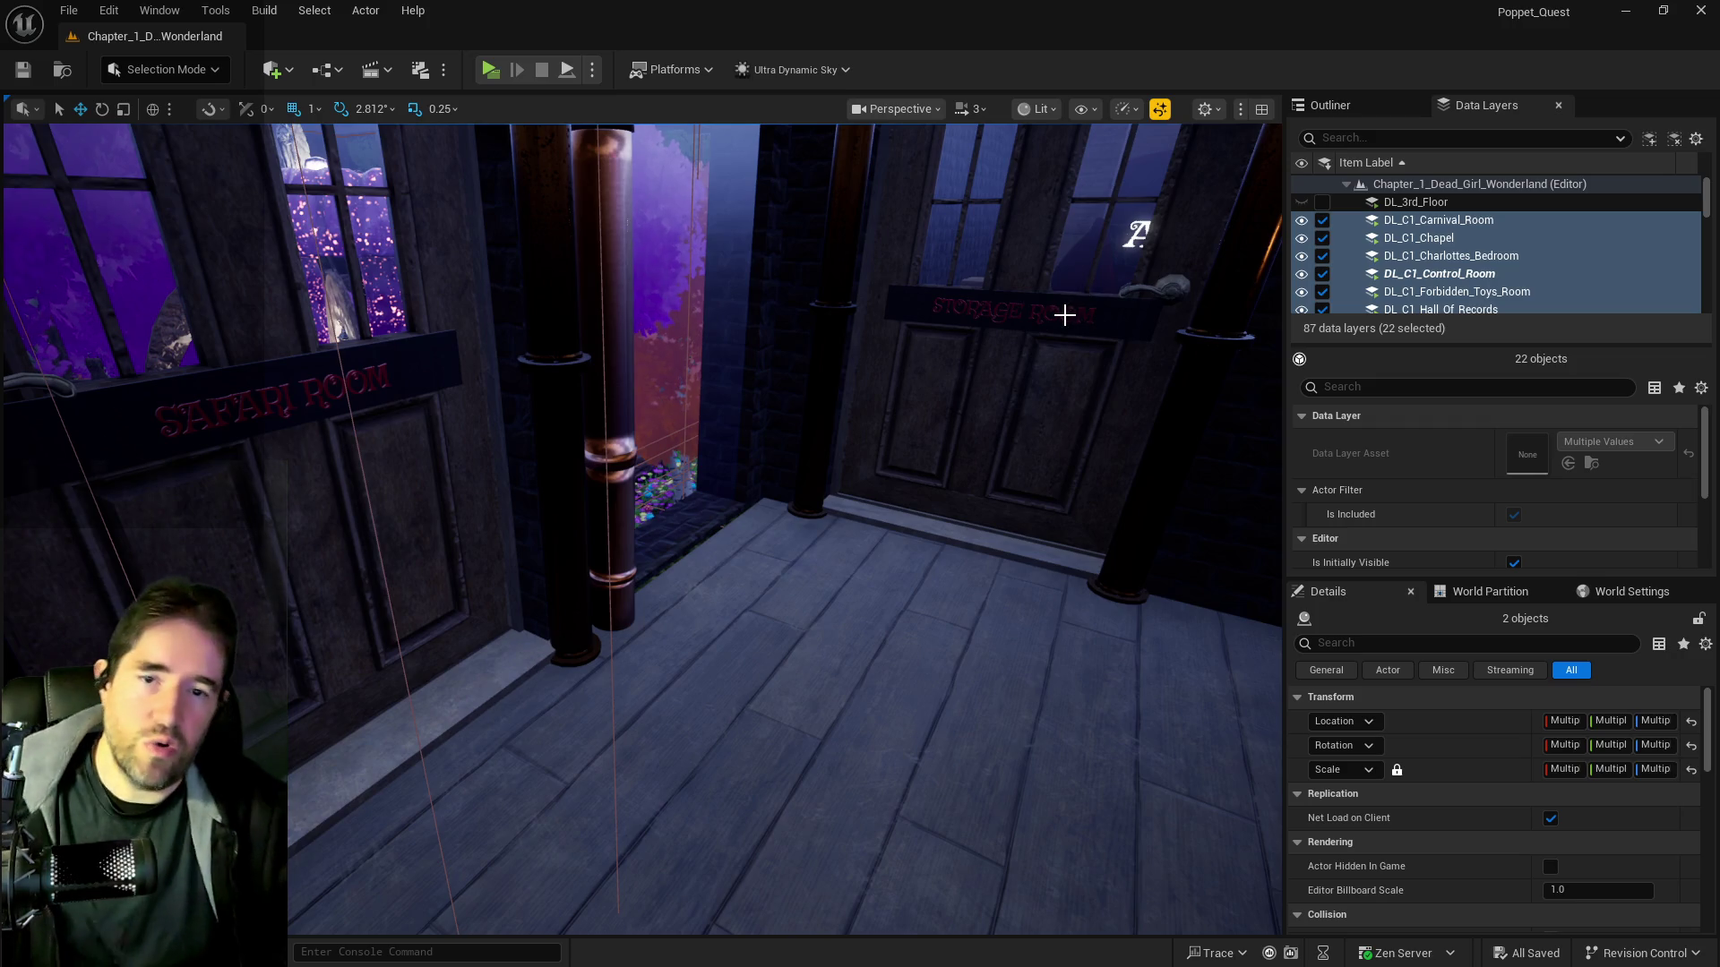
{"action": "left_click_drag", "start_coordinate": [1078, 434], "coordinate": [949, 439]}
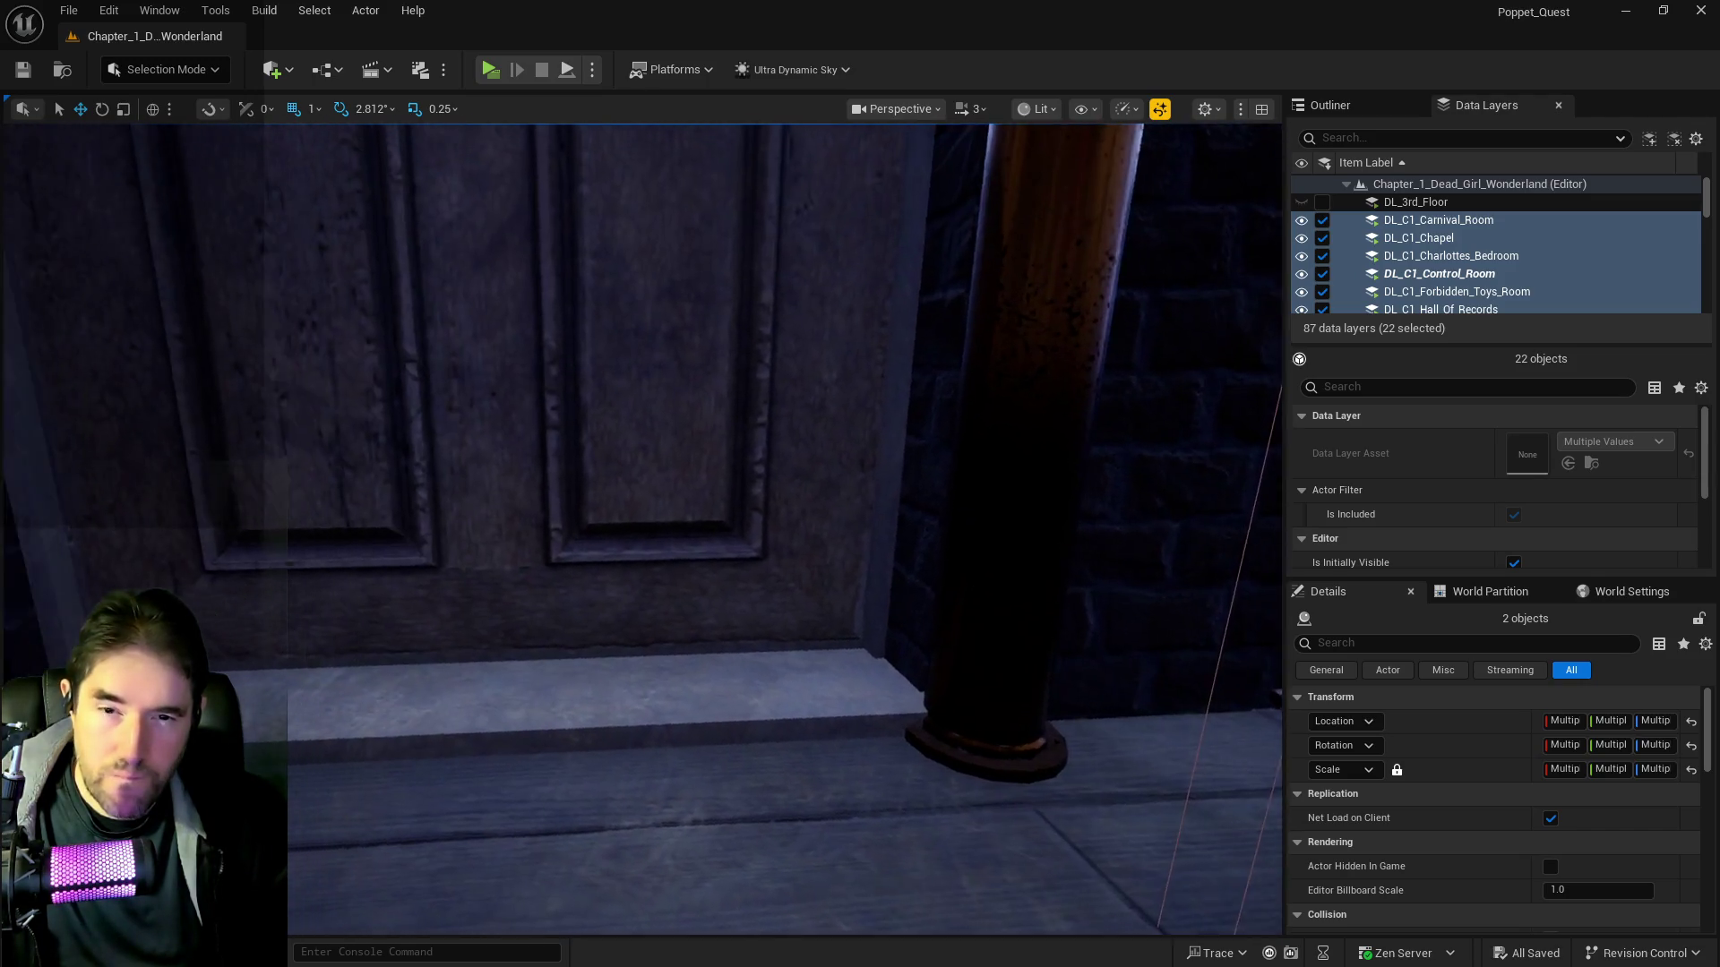
Pull back from the pillar, rise over the purple-tree garden, and fly in against the blue textured wall
{"action": "key", "text": "s"}
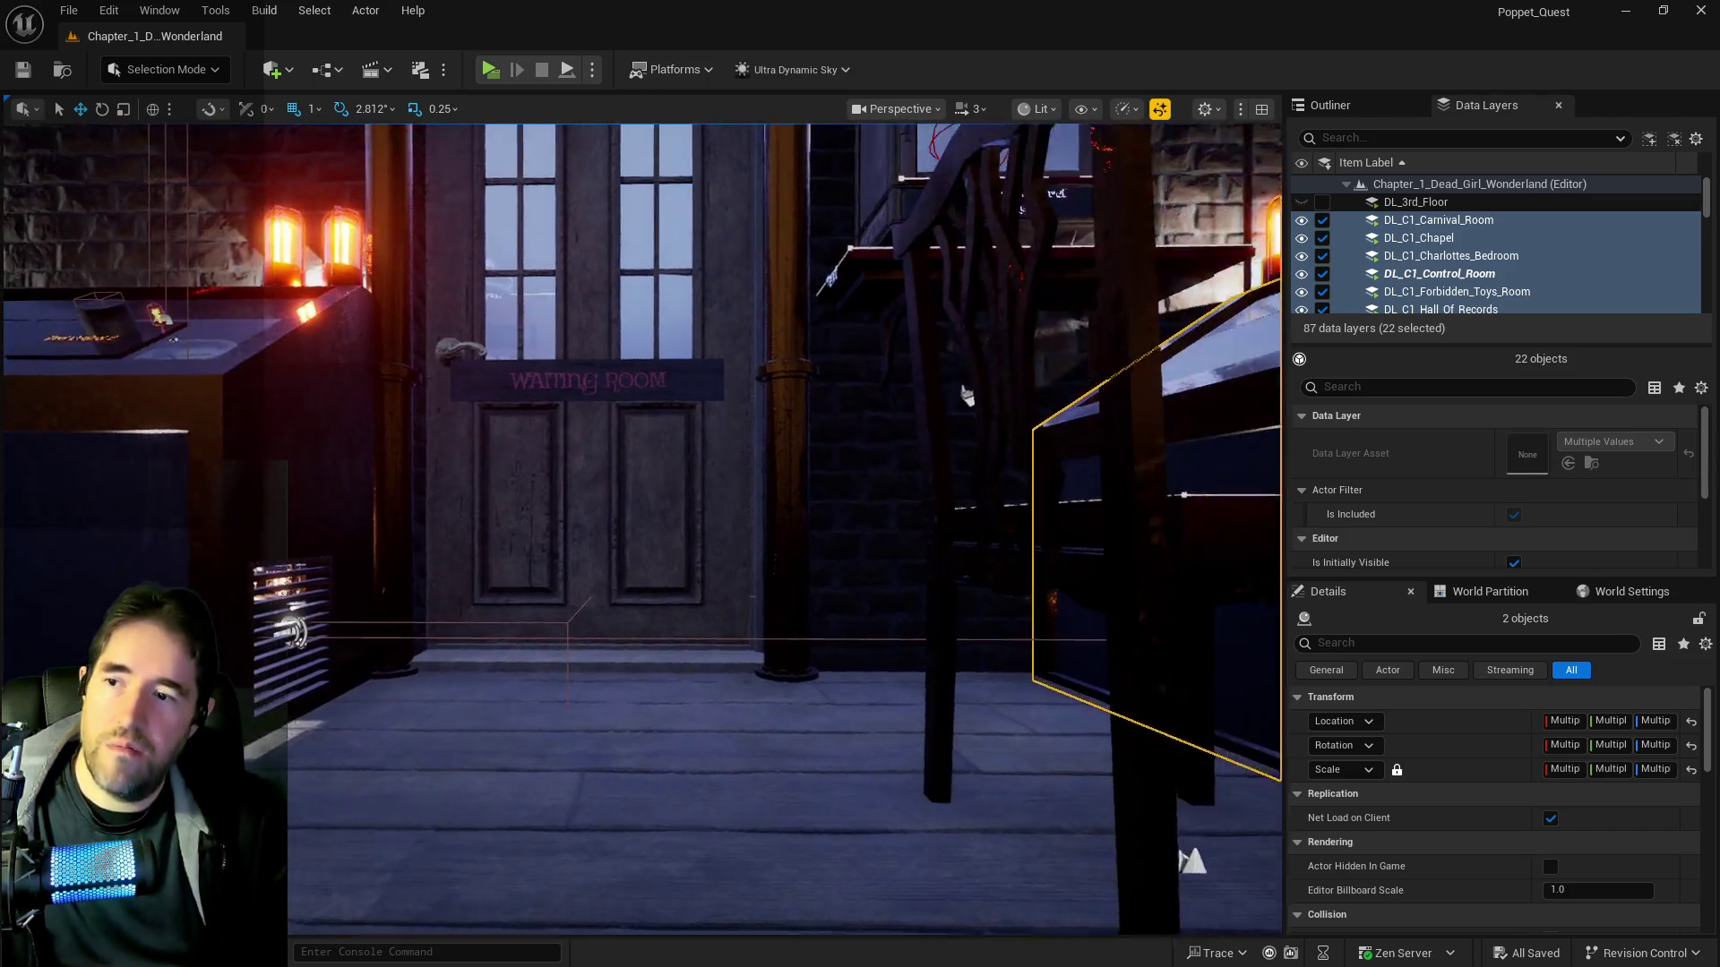
{"action": "key", "text": "s"}
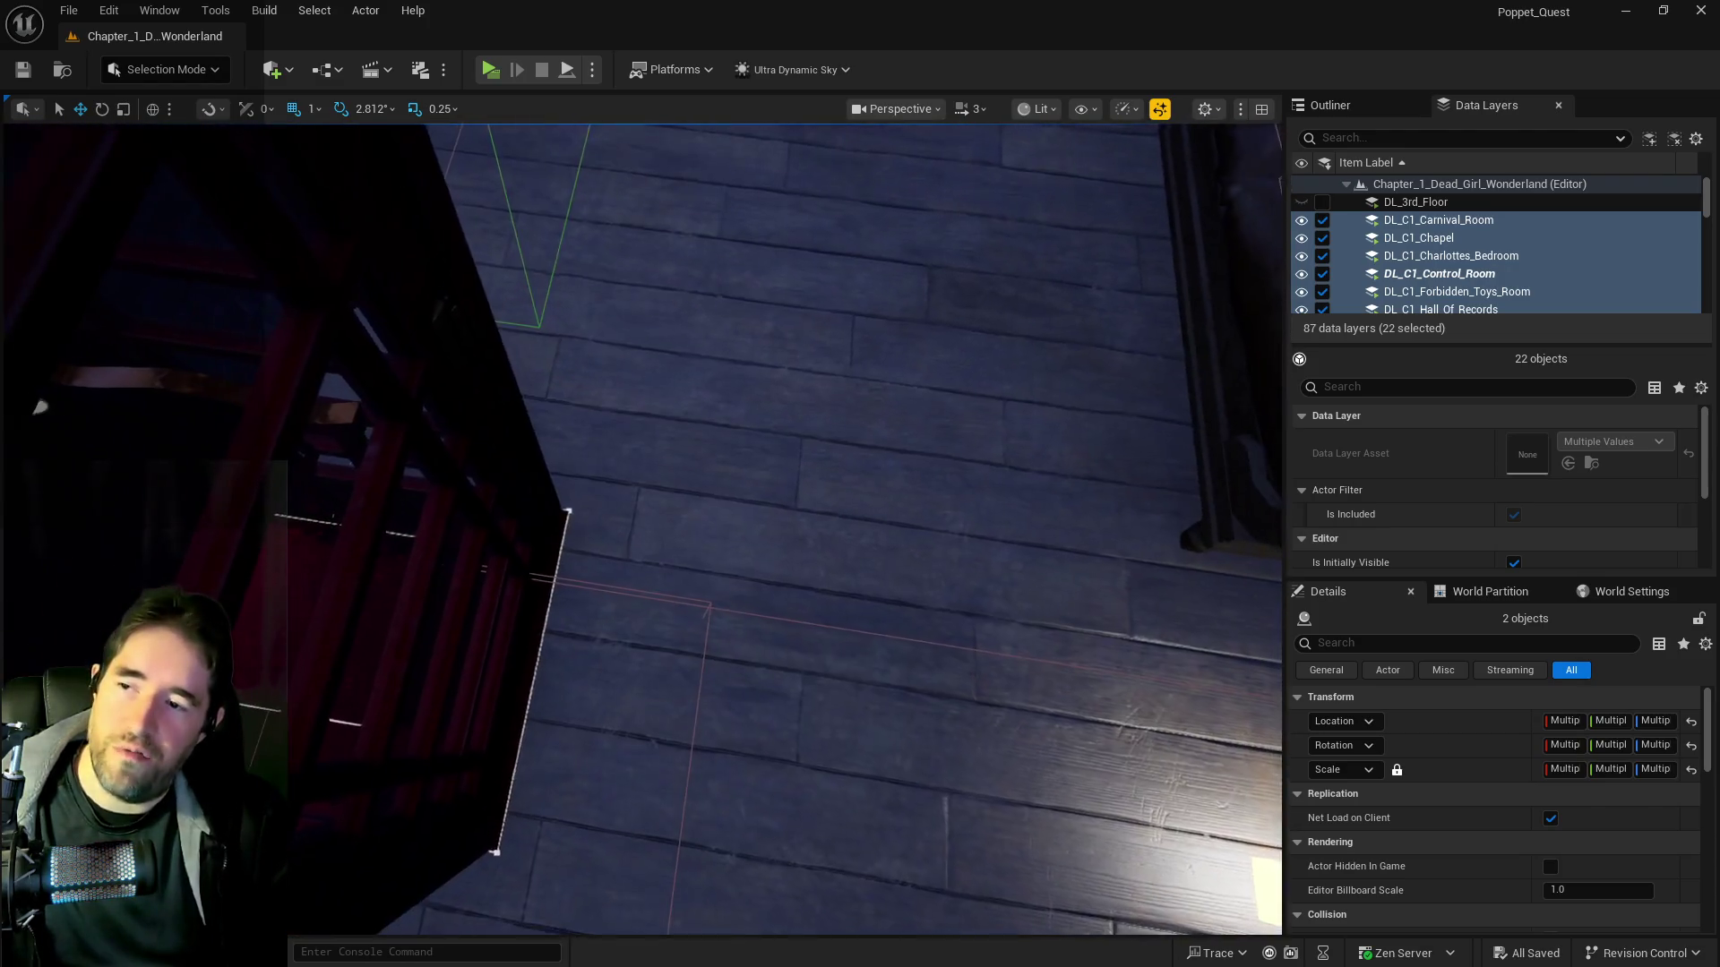
{"action": "key", "text": "s"}
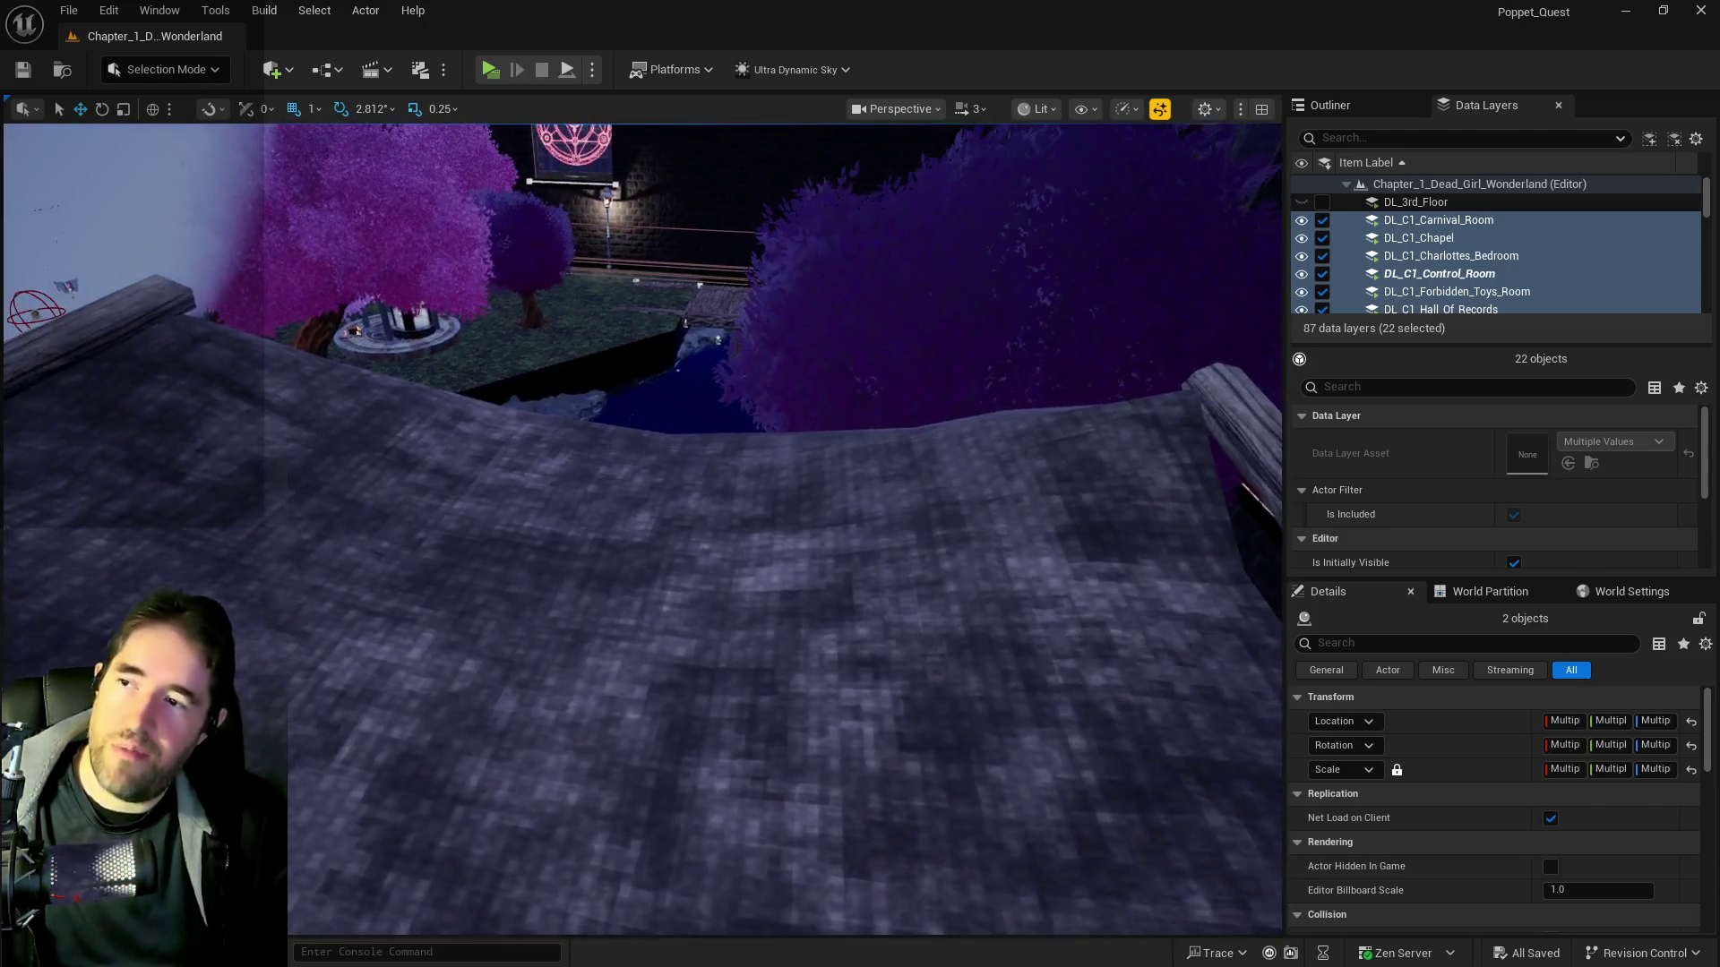
{"action": "key", "text": "s"}
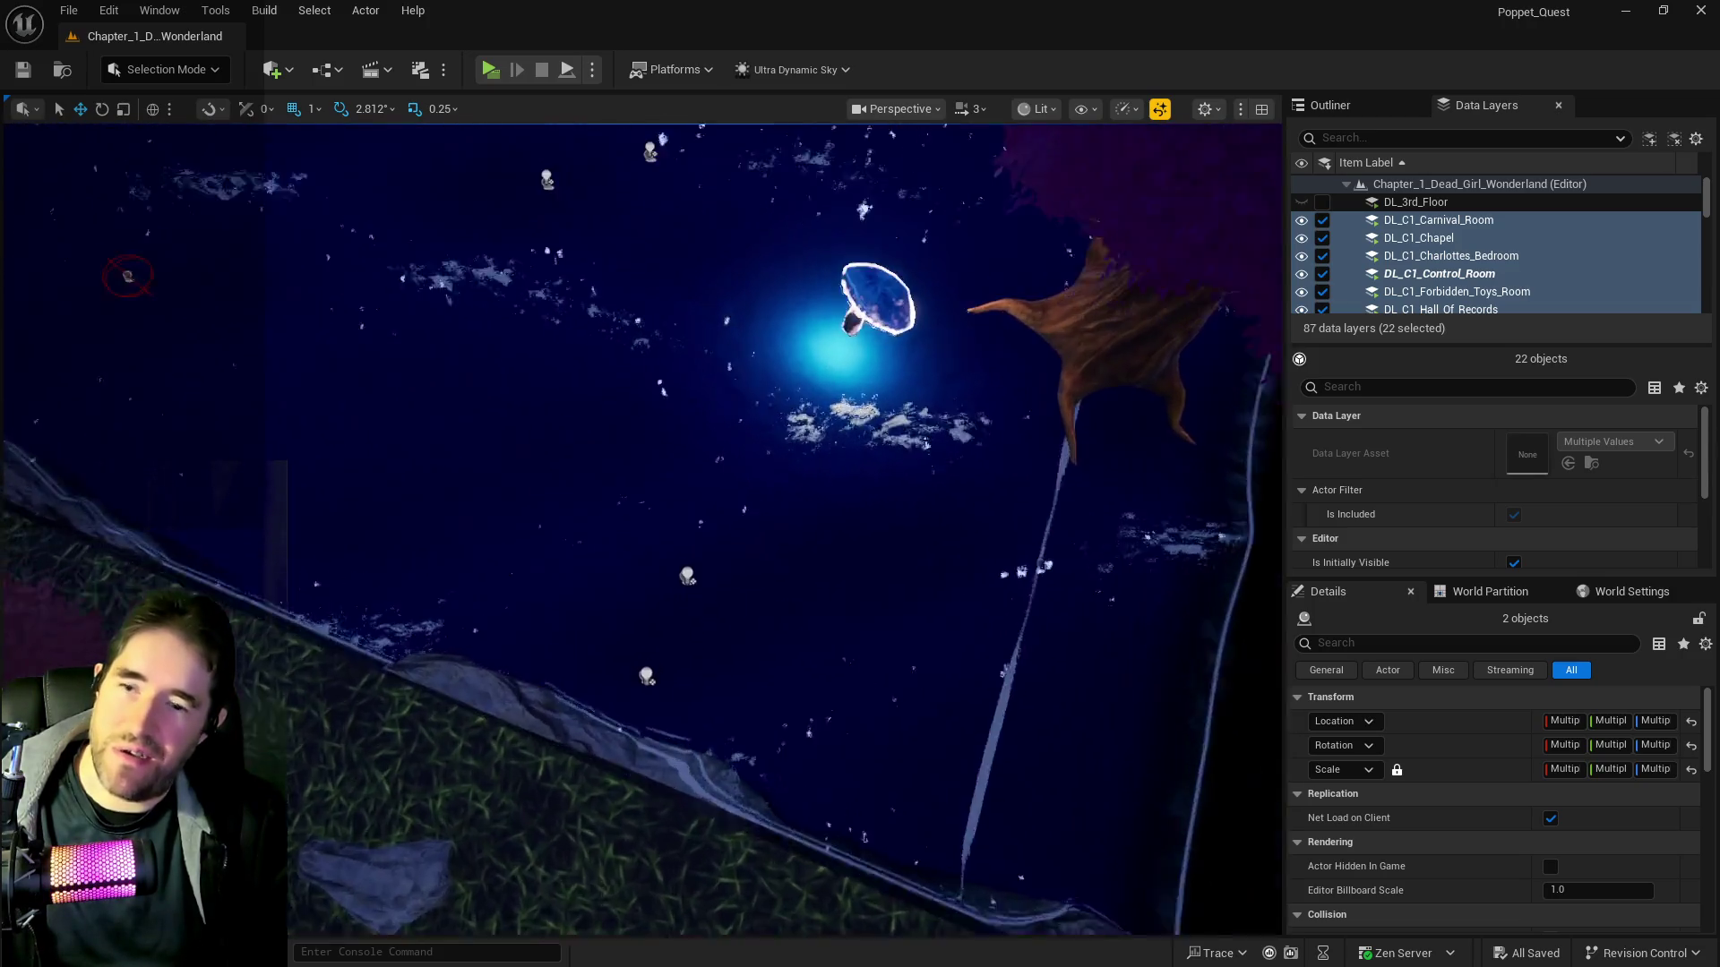
{"action": "key", "text": "s"}
{"action": "key", "text": "s"}
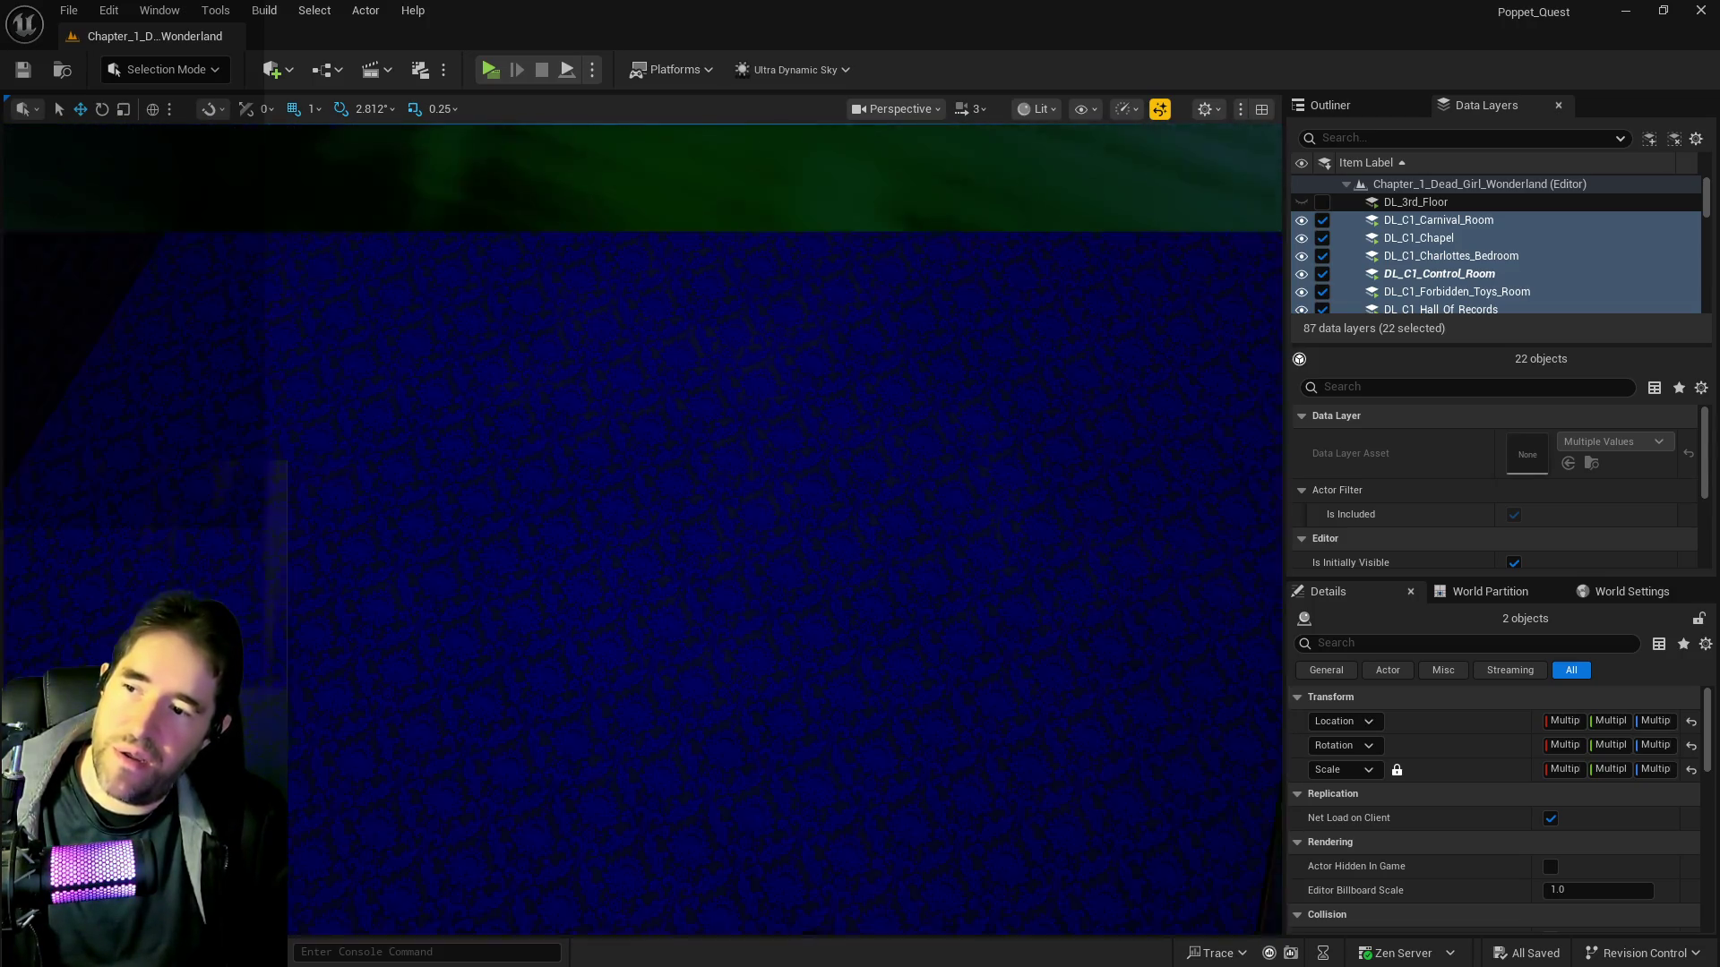
{"action": "key", "text": "s"}
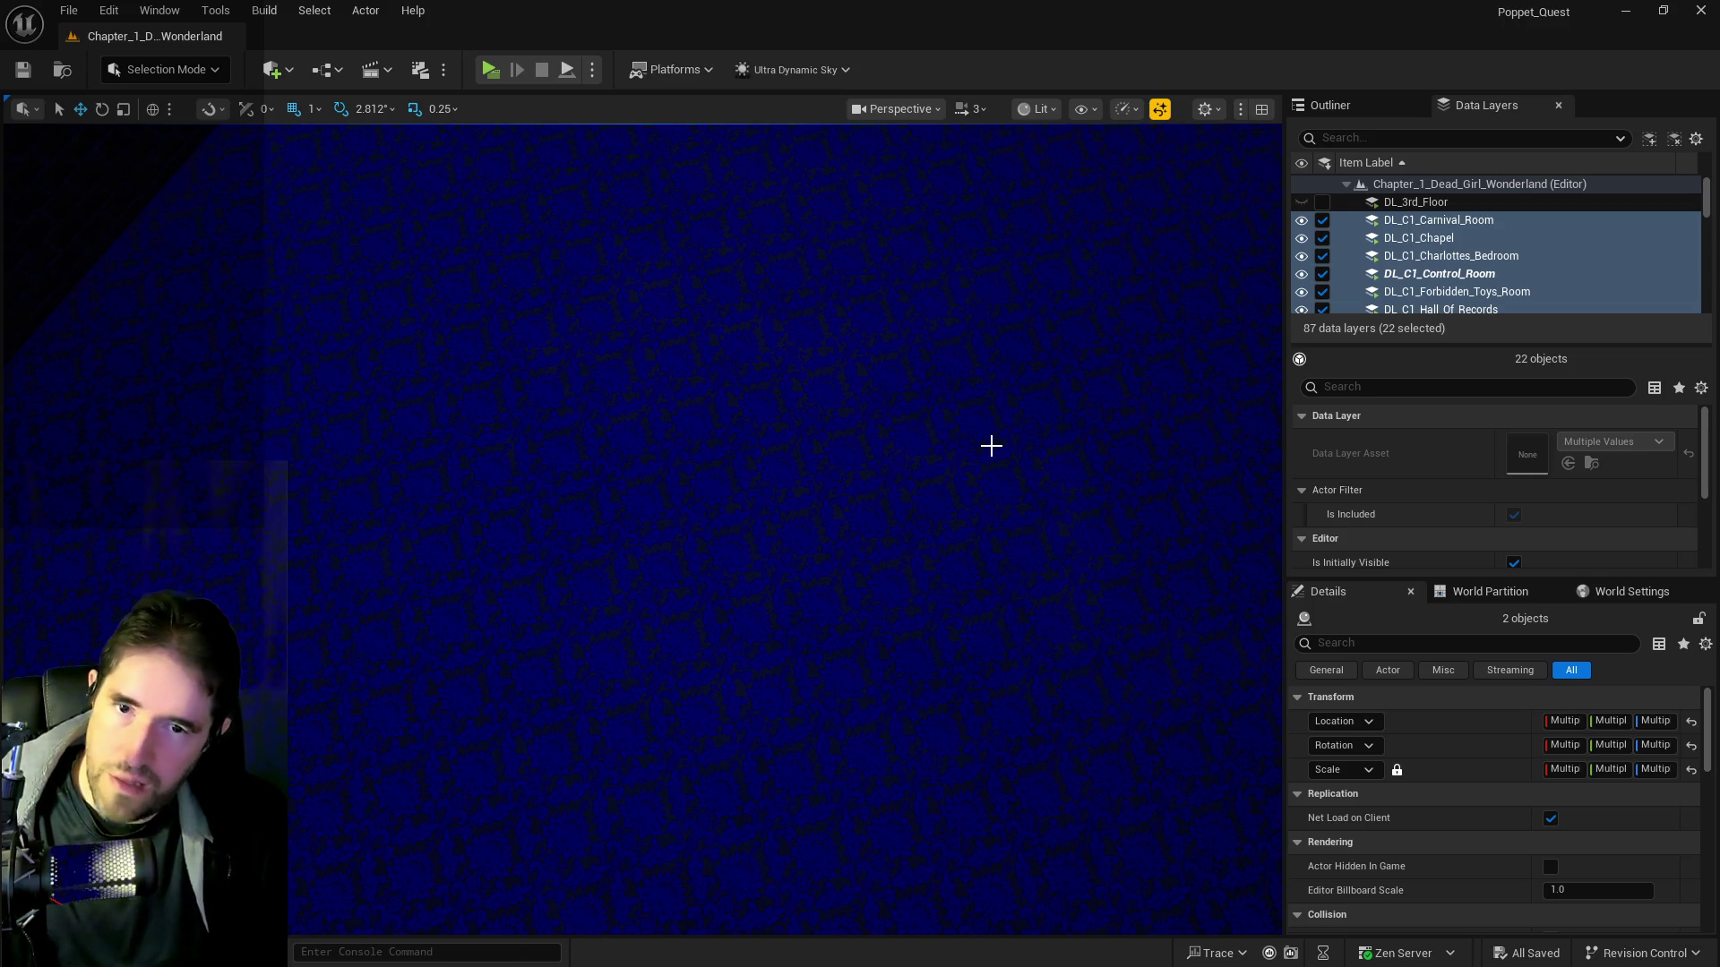
{"action": "mouse_move", "coordinate": [991, 445]}
{"action": "left_mouse_down"}
{"action": "mouse_move", "coordinate": [990, 475]}
{"action": "mouse_move", "coordinate": [991, 304]}
{"action": "mouse_move", "coordinate": [990, 358]}
{"action": "mouse_move", "coordinate": [950, 358]}
{"action": "mouse_move", "coordinate": [949, 341]}
{"action": "mouse_move", "coordinate": [949, 421]}
{"action": "left_mouse_up"}
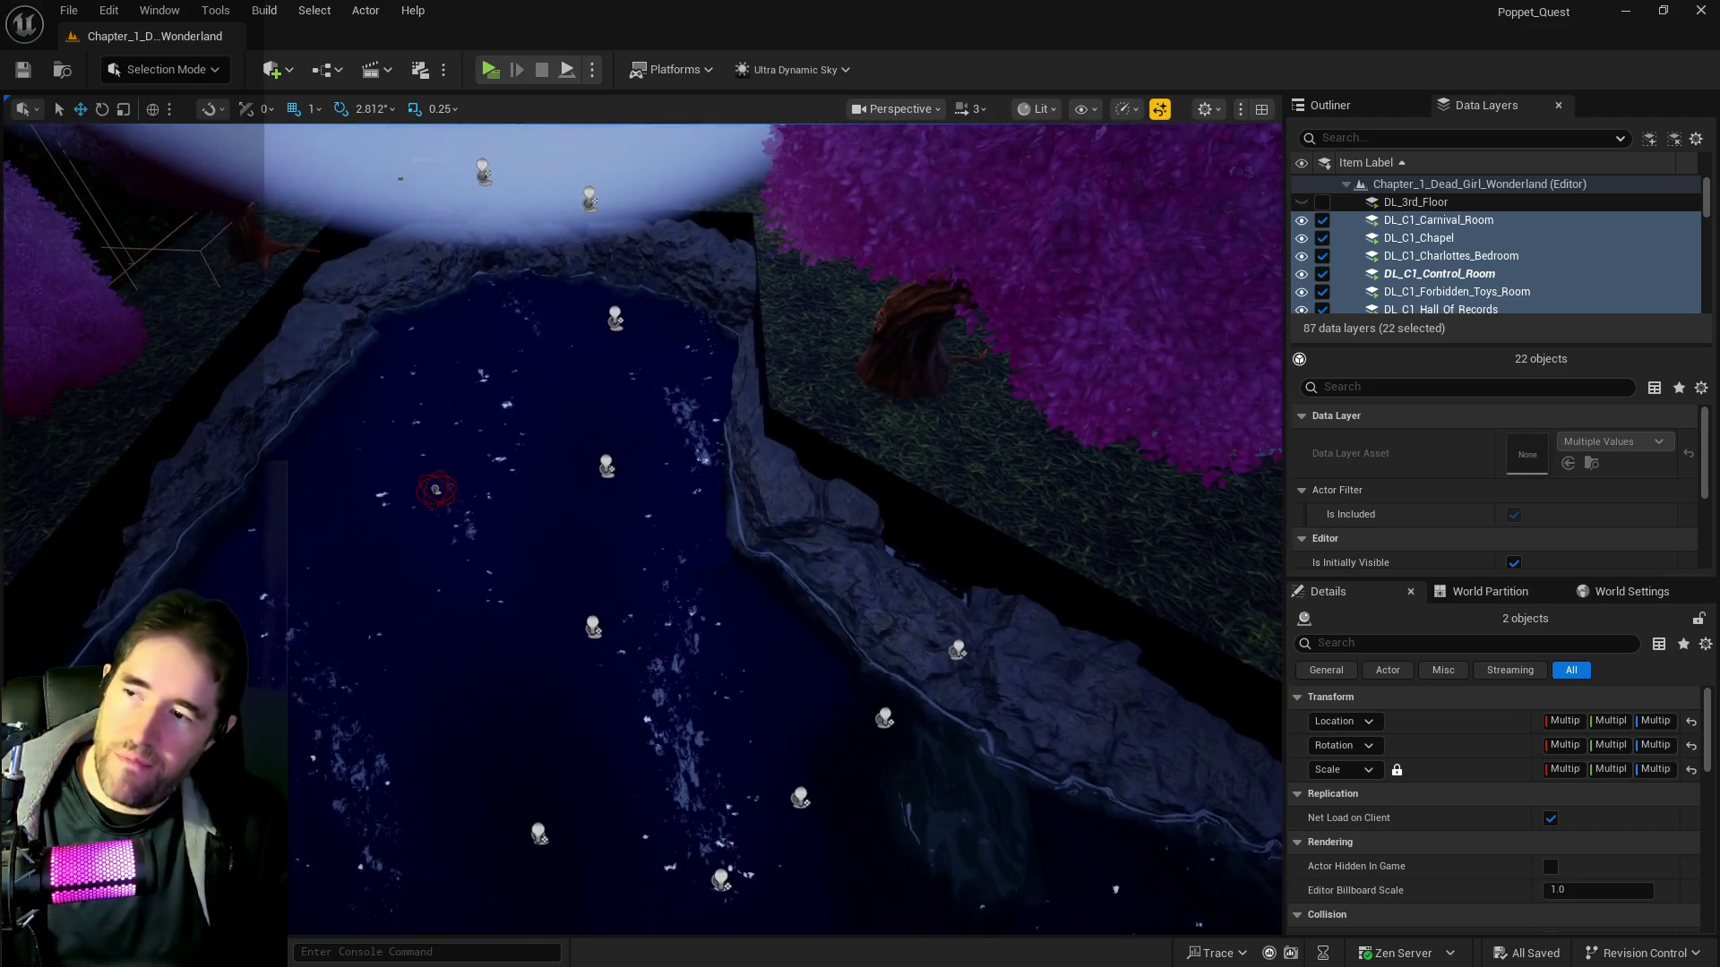
Swing down from above the pond to the copper-pipe machine with glowing orange tubes
{"action": "left_click_drag", "start_coordinate": [592, 442], "coordinate": [592, 394]}
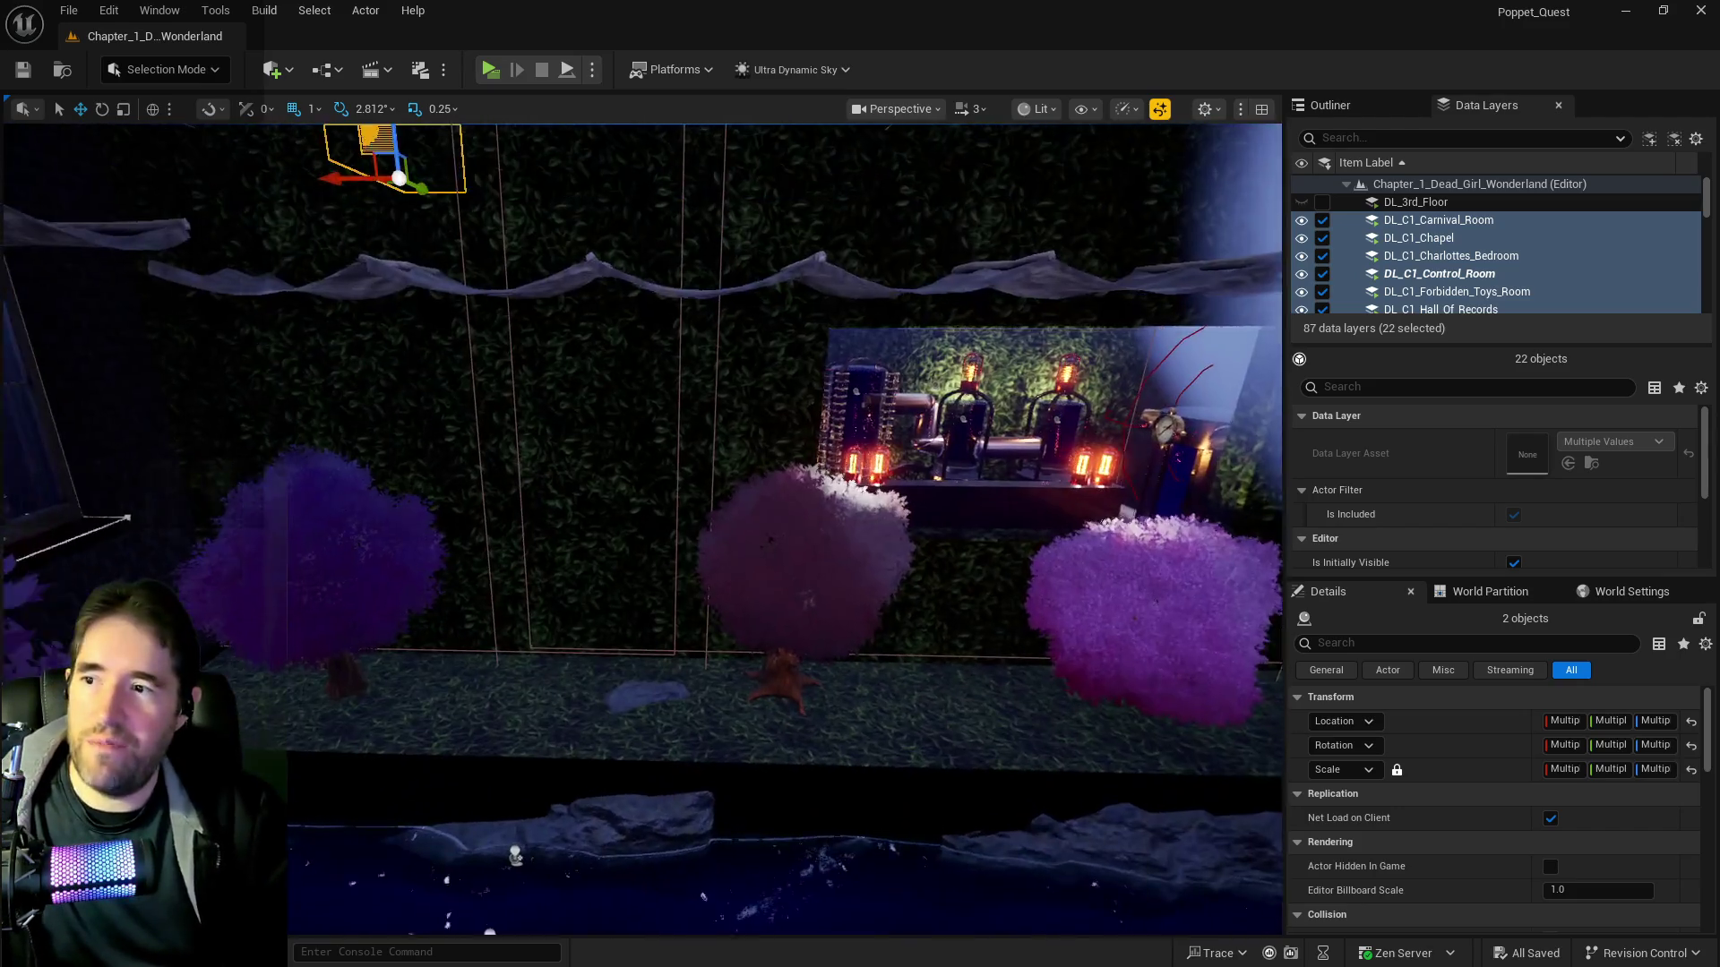
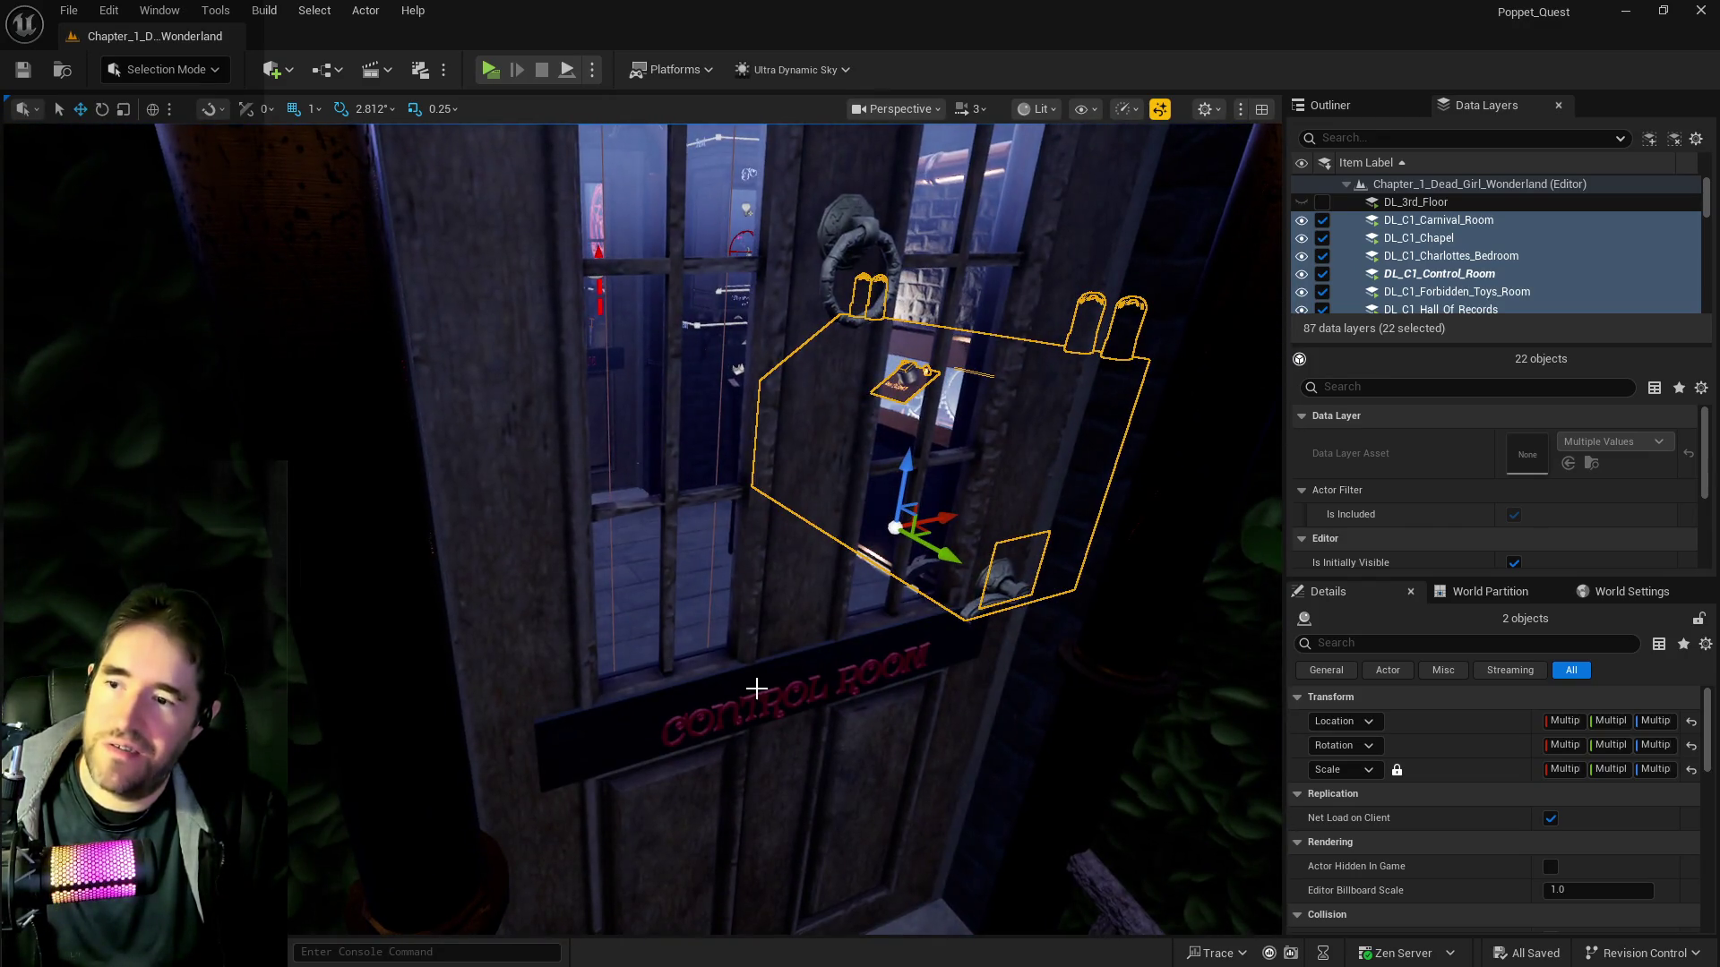
Fly the camera from the Waiting Room door into the room with the clock and cabinets
{"action": "mouse_move", "coordinate": [757, 683]}
{"action": "left_mouse_down"}
{"action": "mouse_move", "coordinate": [725, 692]}
{"action": "mouse_move", "coordinate": [722, 609]}
{"action": "mouse_move", "coordinate": [788, 609]}
{"action": "mouse_move", "coordinate": [810, 564]}
{"action": "left_mouse_up"}
{"action": "left_click", "coordinate": [726, 691]}
{"action": "mouse_move", "coordinate": [723, 445]}
{"action": "left_mouse_down"}
{"action": "mouse_move", "coordinate": [922, 485]}
{"action": "mouse_move", "coordinate": [720, 684]}
{"action": "left_mouse_up"}
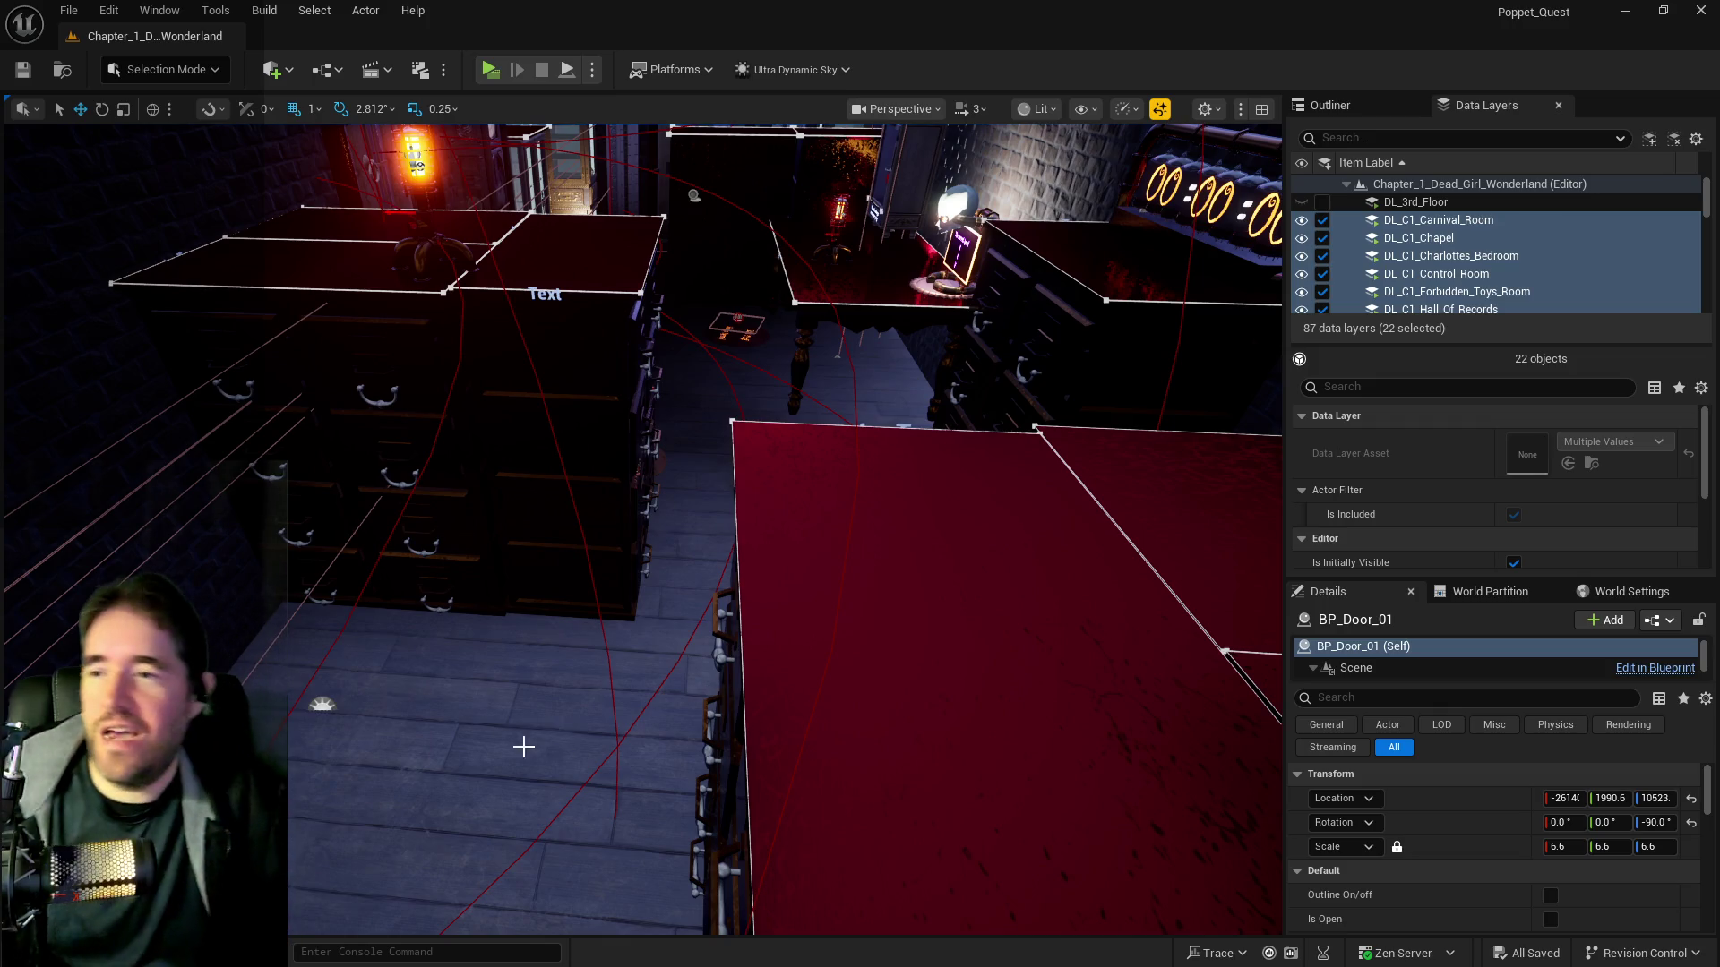
{"action": "scroll", "coordinate": [610, 681], "scroll_direction": "down", "scroll_amount": 5}
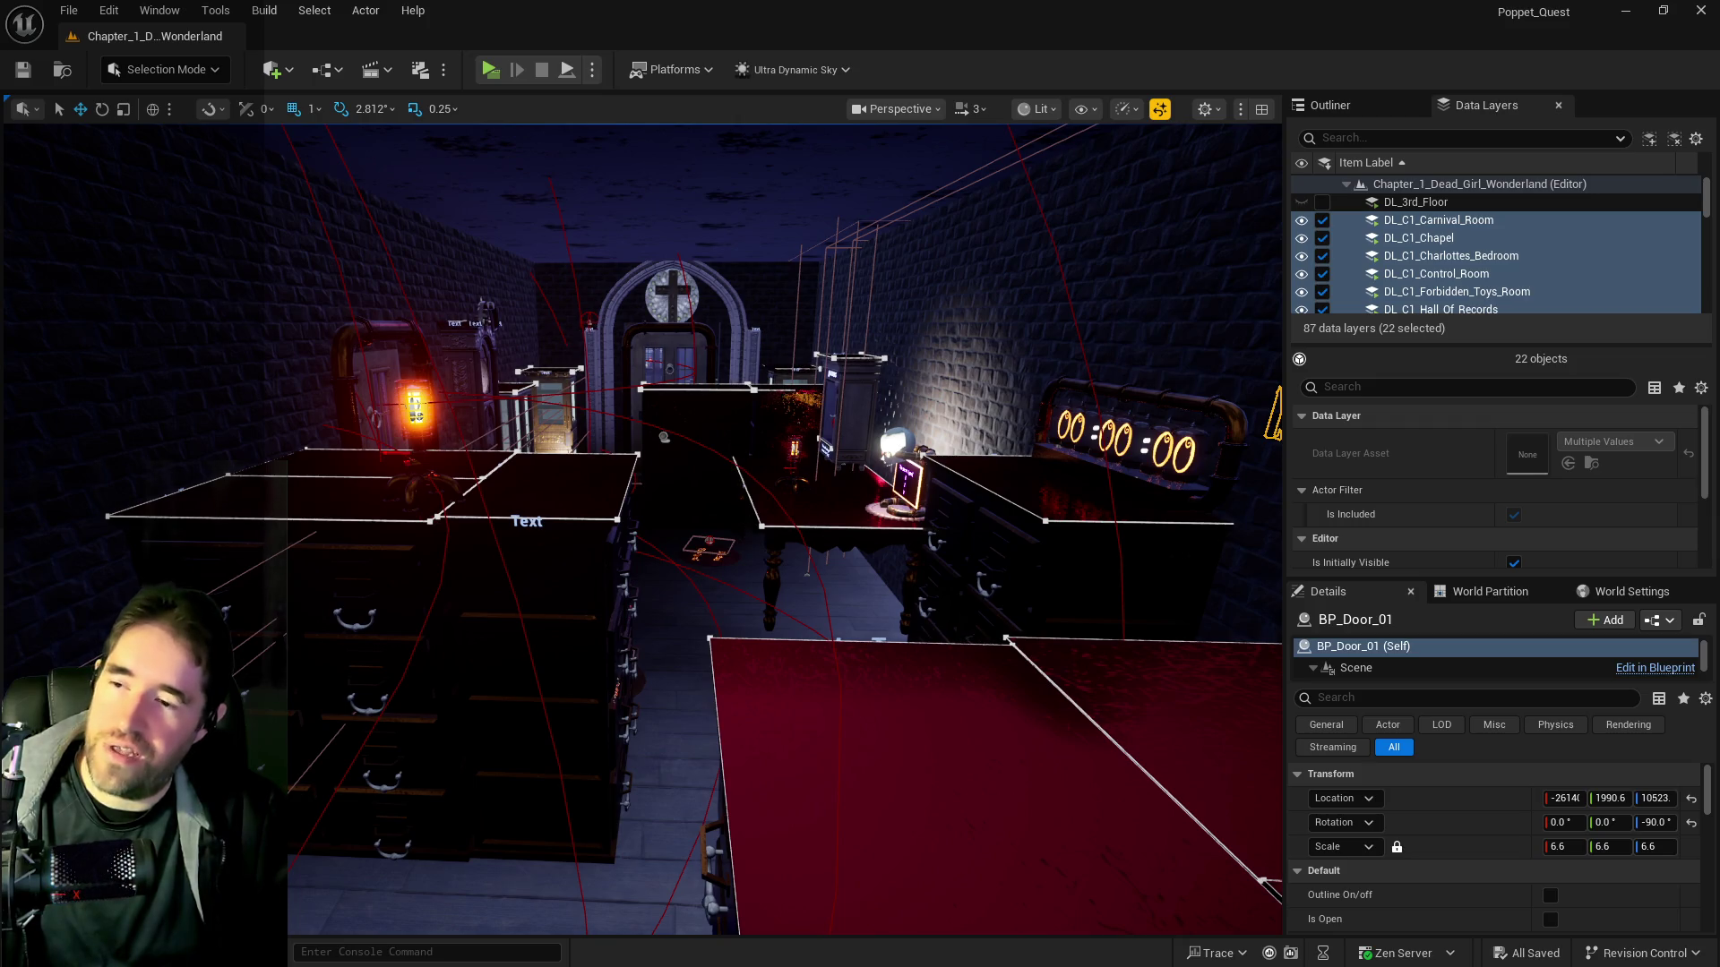
{"action": "key", "text": "w"}
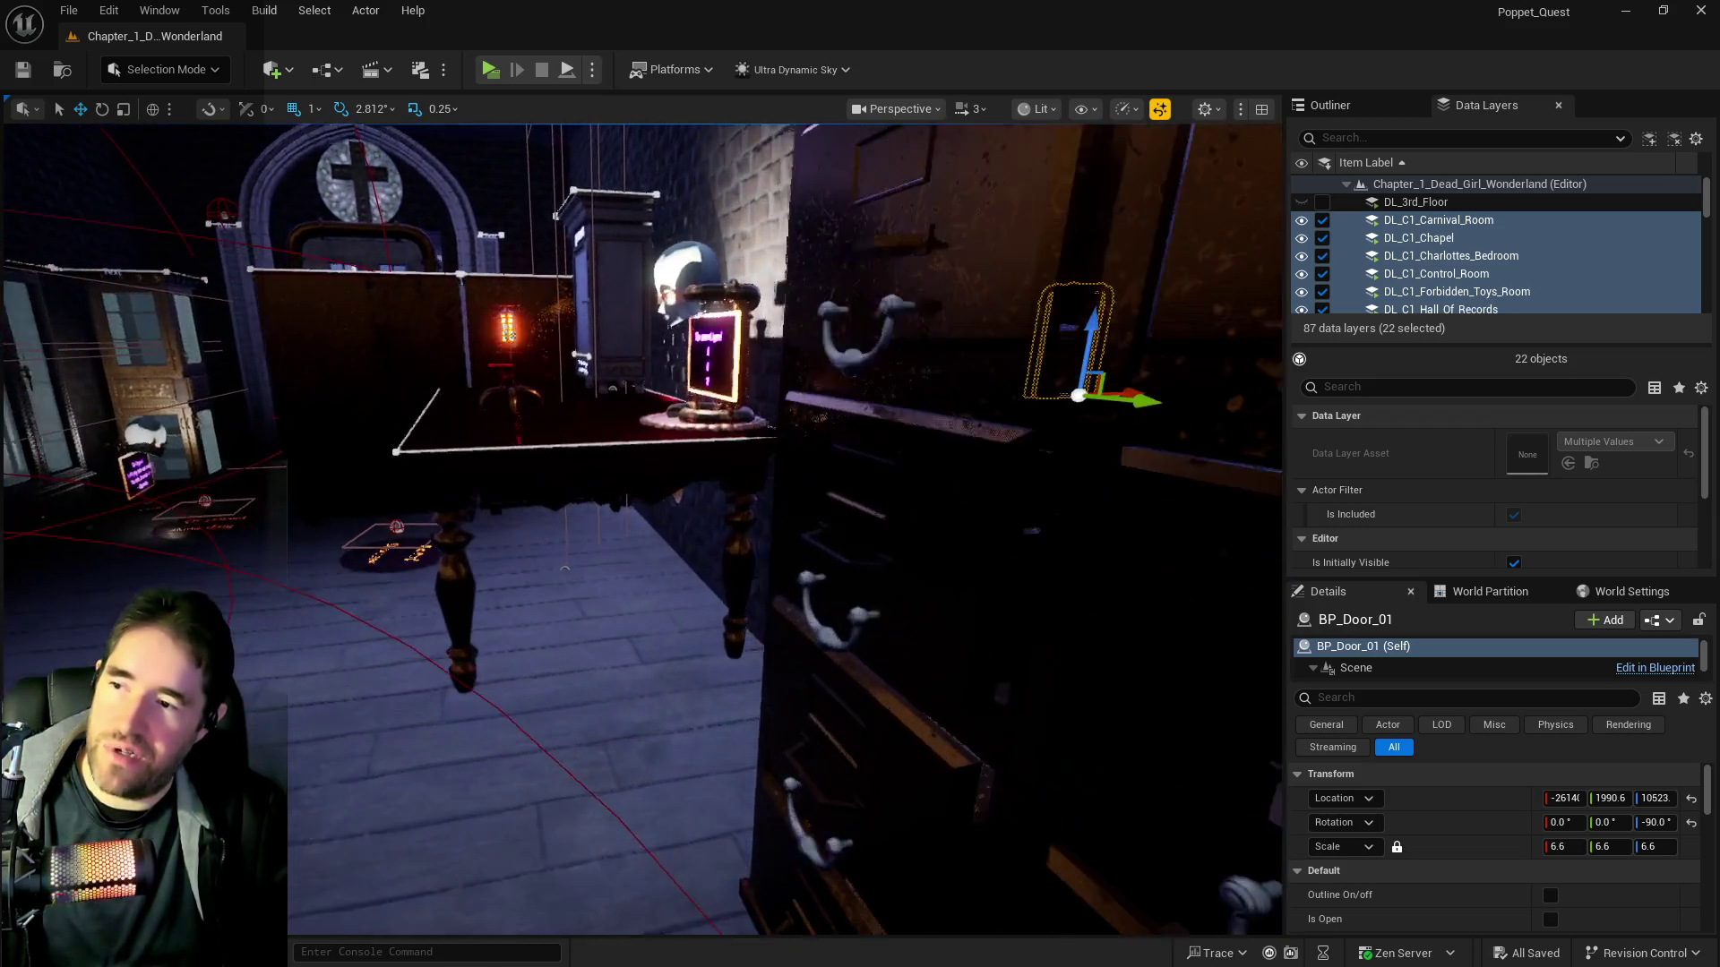
{"action": "key", "text": "w"}
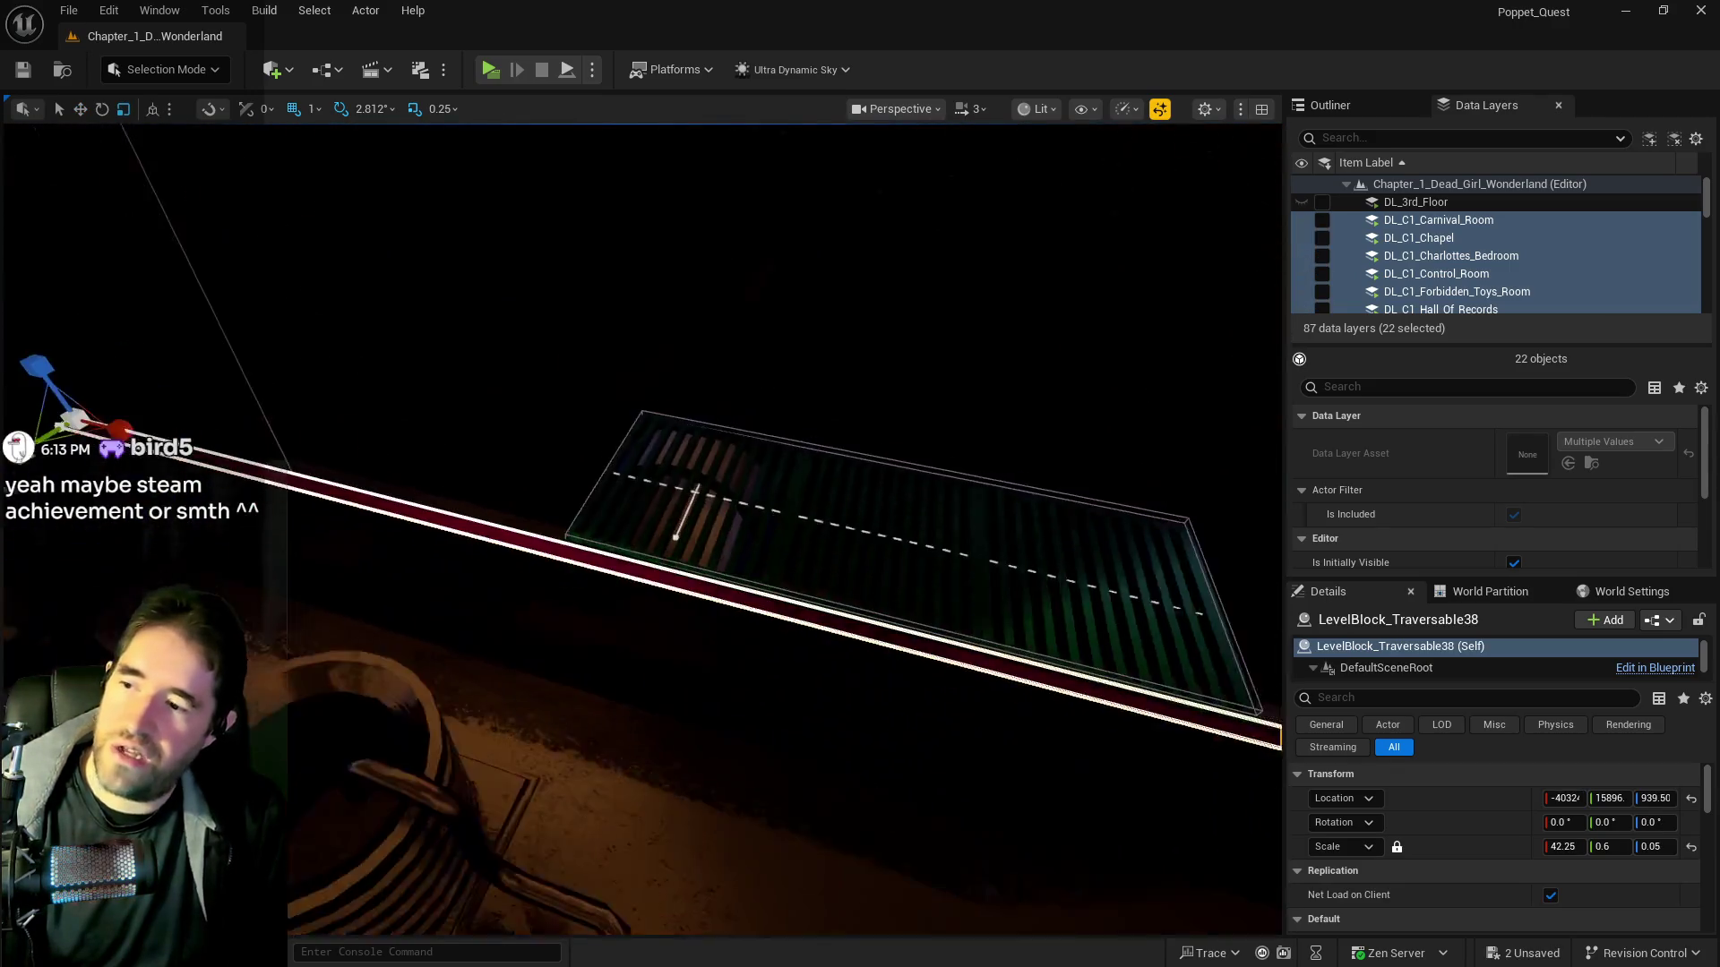
Stretch LevelBlock_Traversable38 lengthwise with the scale gizmo
{"action": "mouse_move", "coordinate": [99, 430]}
{"action": "left_mouse_down"}
{"action": "mouse_move", "coordinate": [611, 421]}
{"action": "mouse_move", "coordinate": [388, 561]}
{"action": "left_mouse_up"}
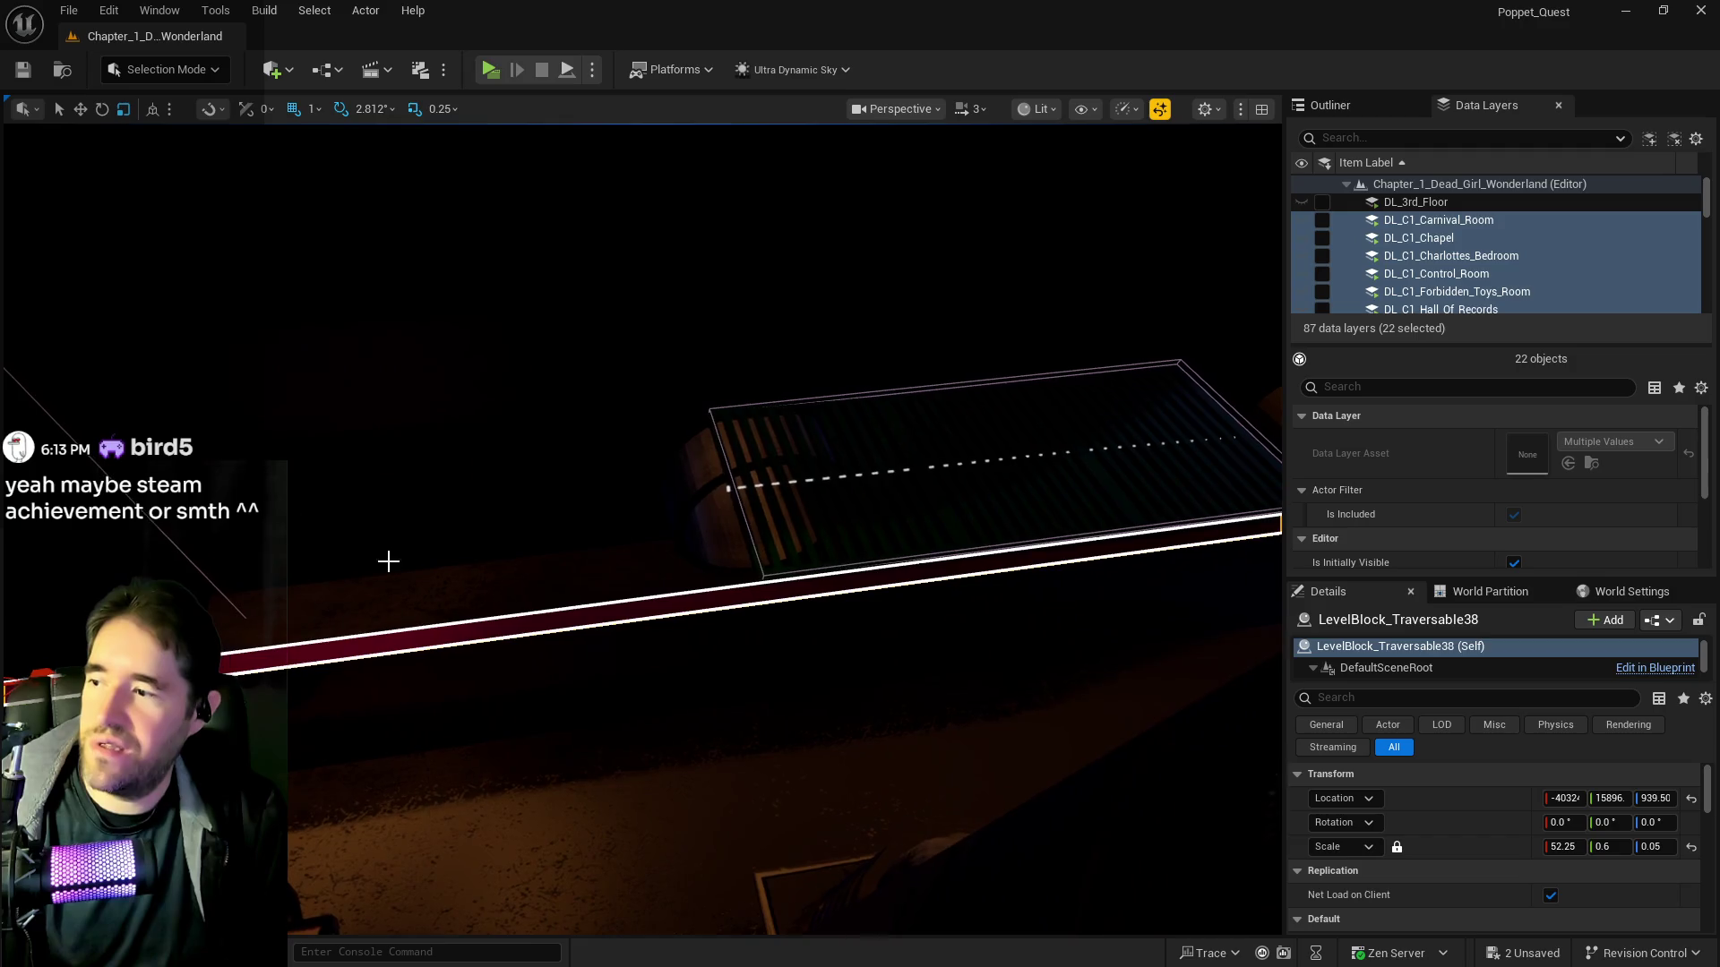
{"action": "left_click_drag", "start_coordinate": [1563, 846], "coordinate": [1577, 847]}
{"action": "mouse_move", "coordinate": [989, 852]}
{"action": "left_mouse_down"}
{"action": "mouse_move", "coordinate": [948, 771]}
{"action": "mouse_move", "coordinate": [594, 814]}
{"action": "mouse_move", "coordinate": [491, 411]}
{"action": "mouse_move", "coordinate": [534, 311]}
{"action": "mouse_move", "coordinate": [360, 324]}
{"action": "mouse_move", "coordinate": [1309, 820]}
{"action": "left_mouse_up"}
{"action": "left_click_drag", "start_coordinate": [1566, 847], "coordinate": [1665, 846]}
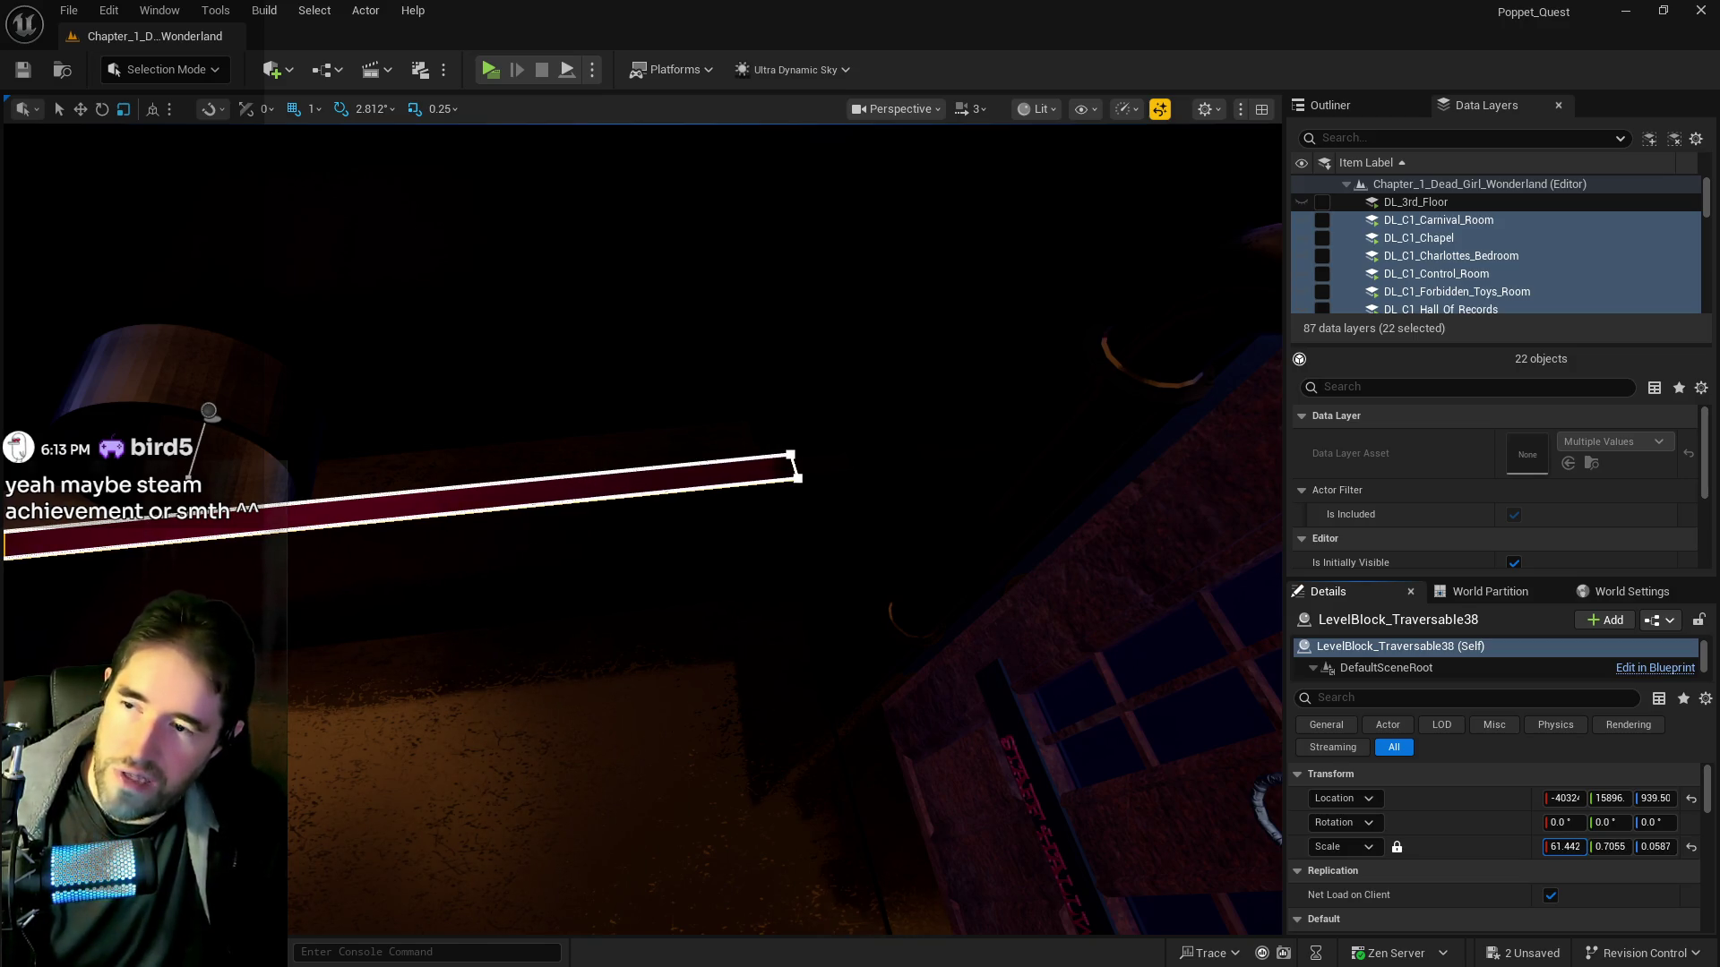
{"action": "left_click_drag", "start_coordinate": [1566, 846], "coordinate": [1576, 846]}
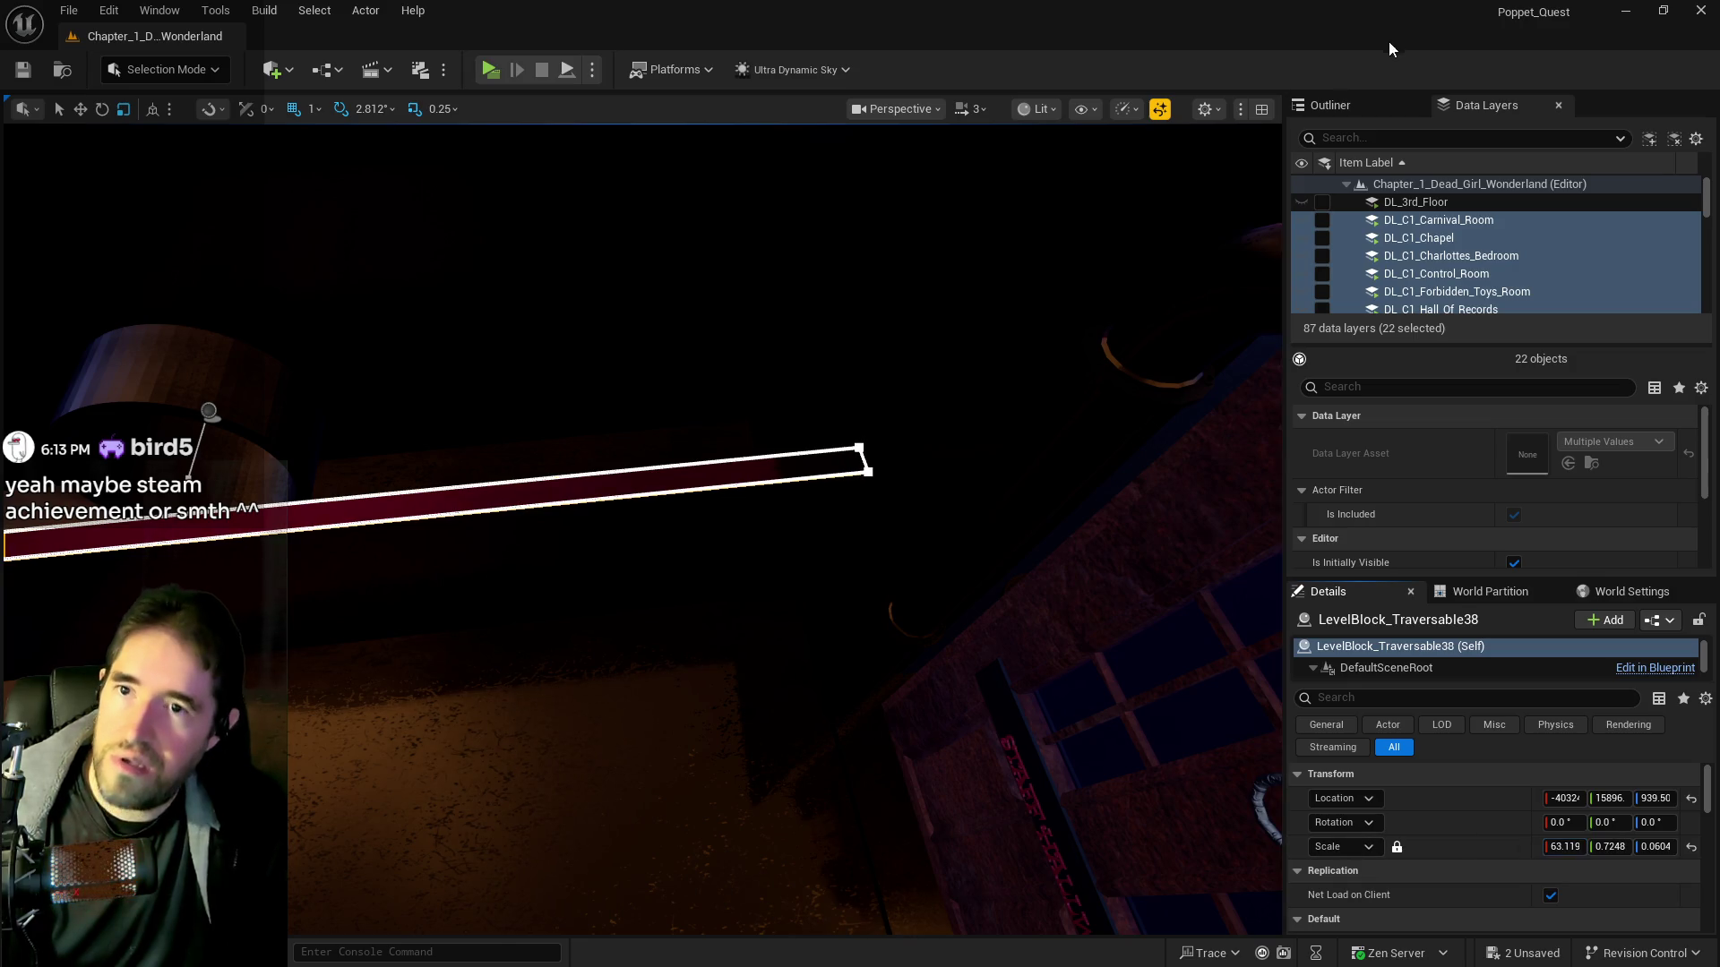
Reset Ultra_Dynamic_Sky's Time of Day to 960 to brighten the scene
{"action": "left_click", "coordinate": [1330, 105]}
{"action": "left_click", "coordinate": [1469, 218]}
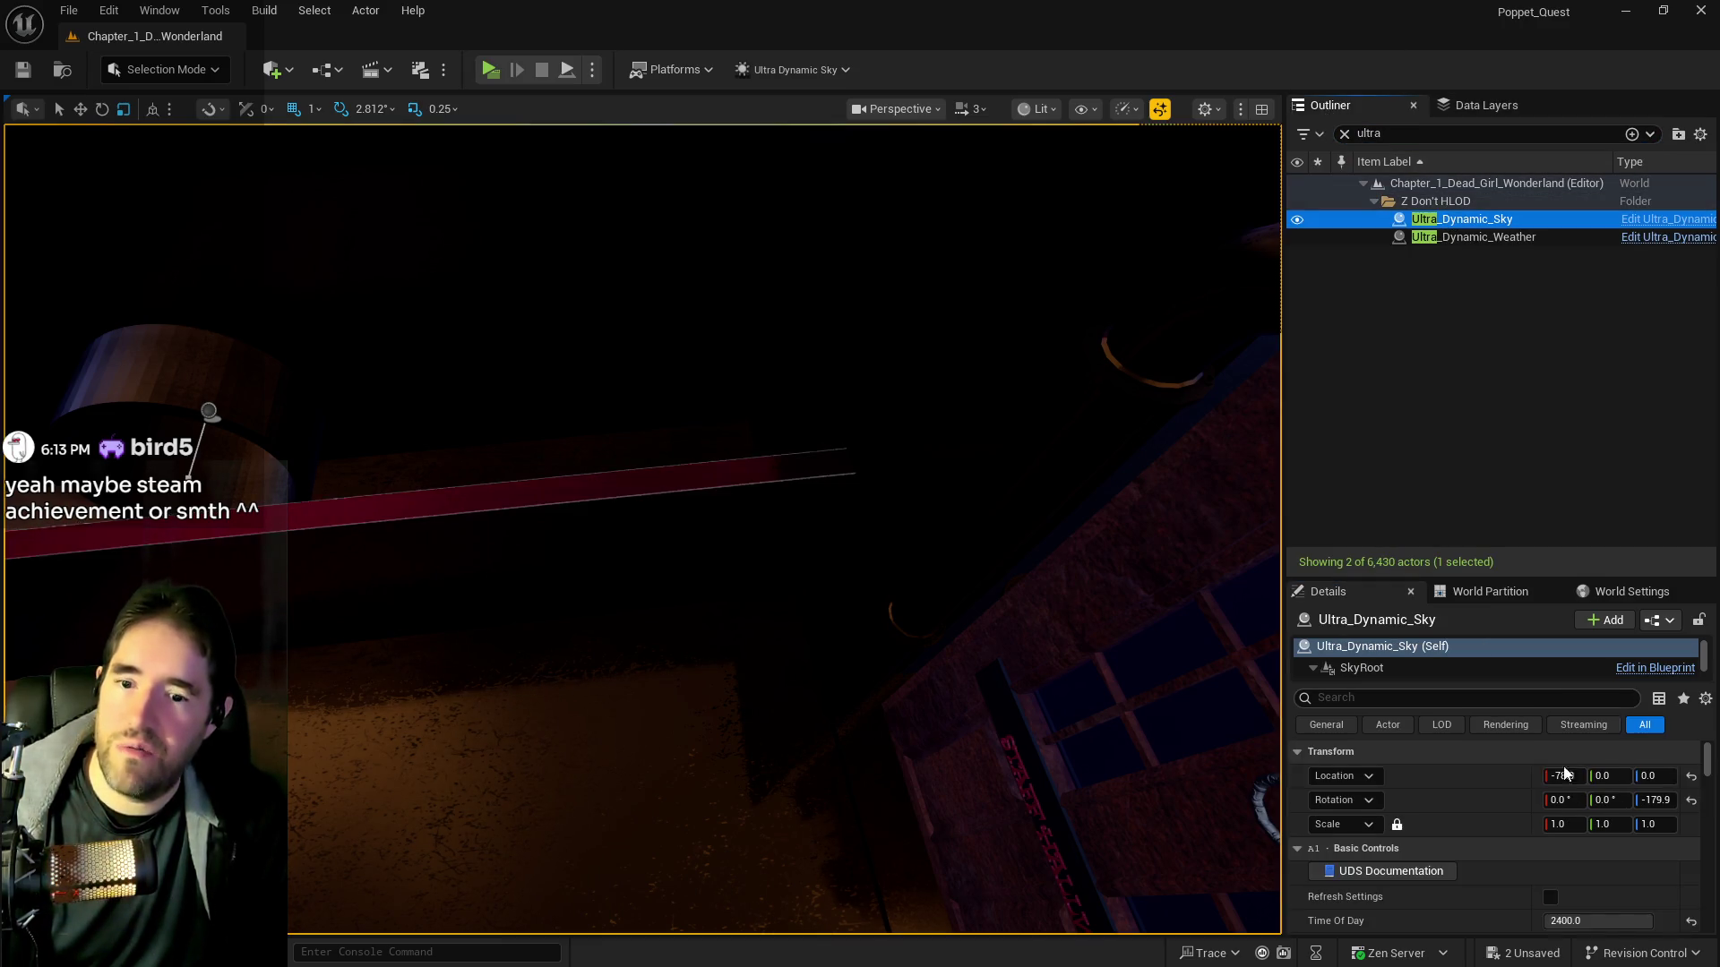
{"action": "left_click", "coordinate": [1691, 920]}
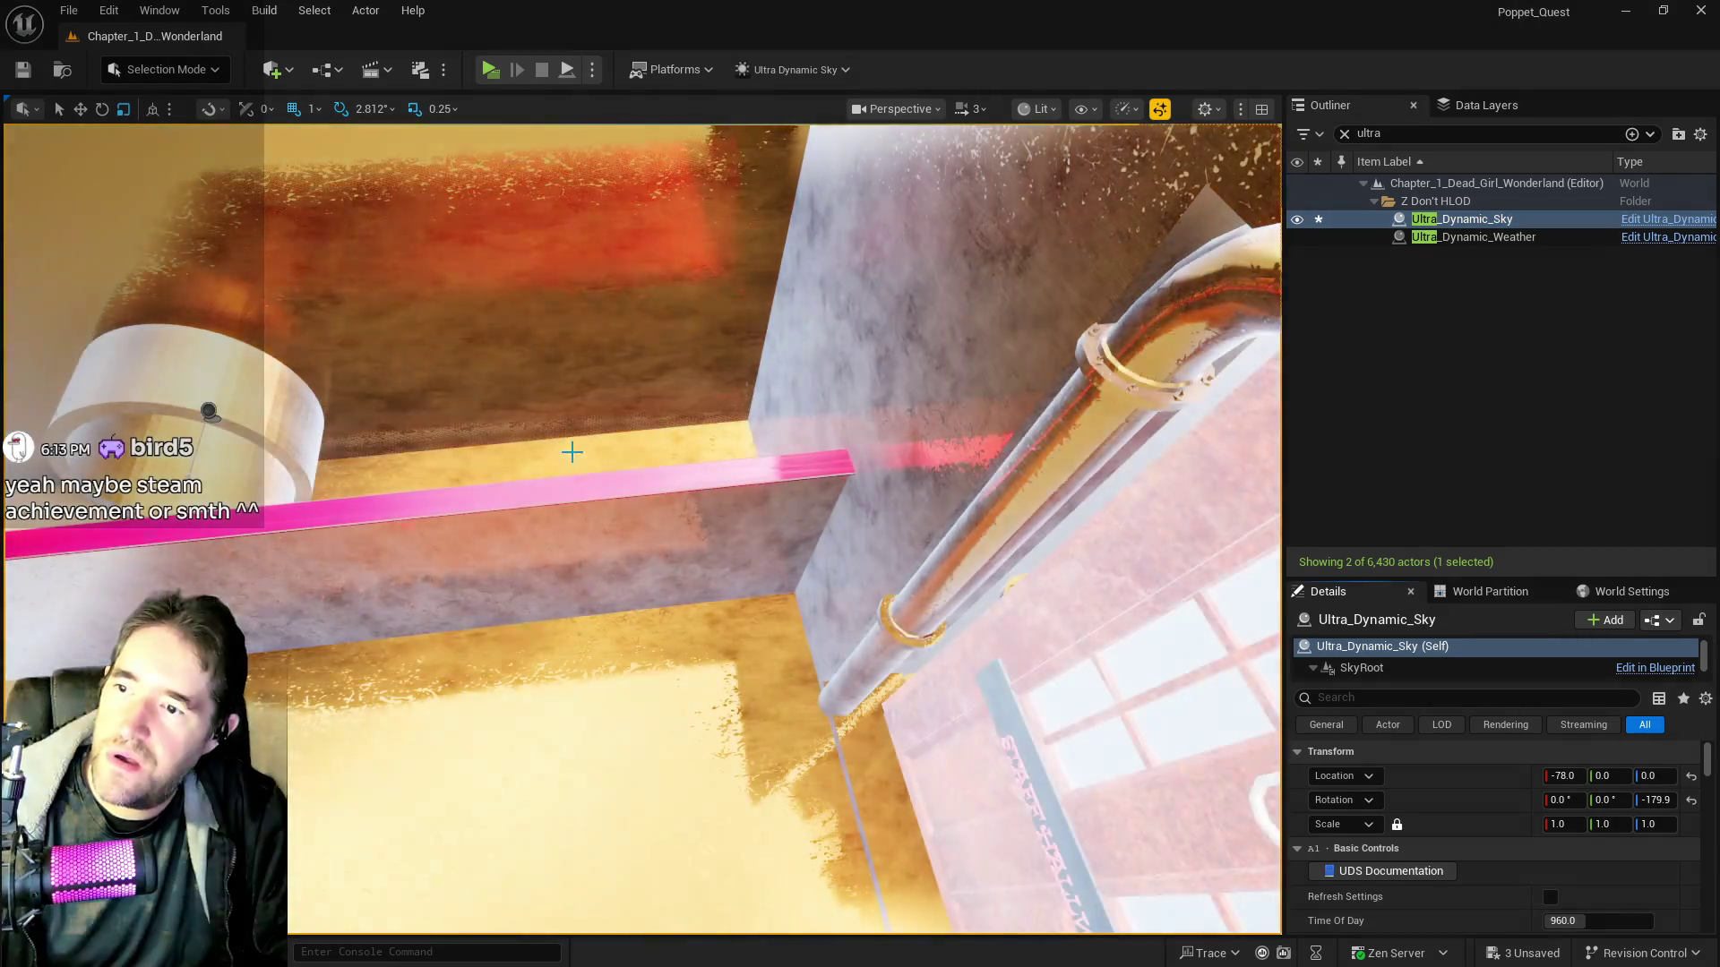
Fine-tune the traversable beam's X scale to 62.75
{"action": "left_click", "coordinate": [576, 455]}
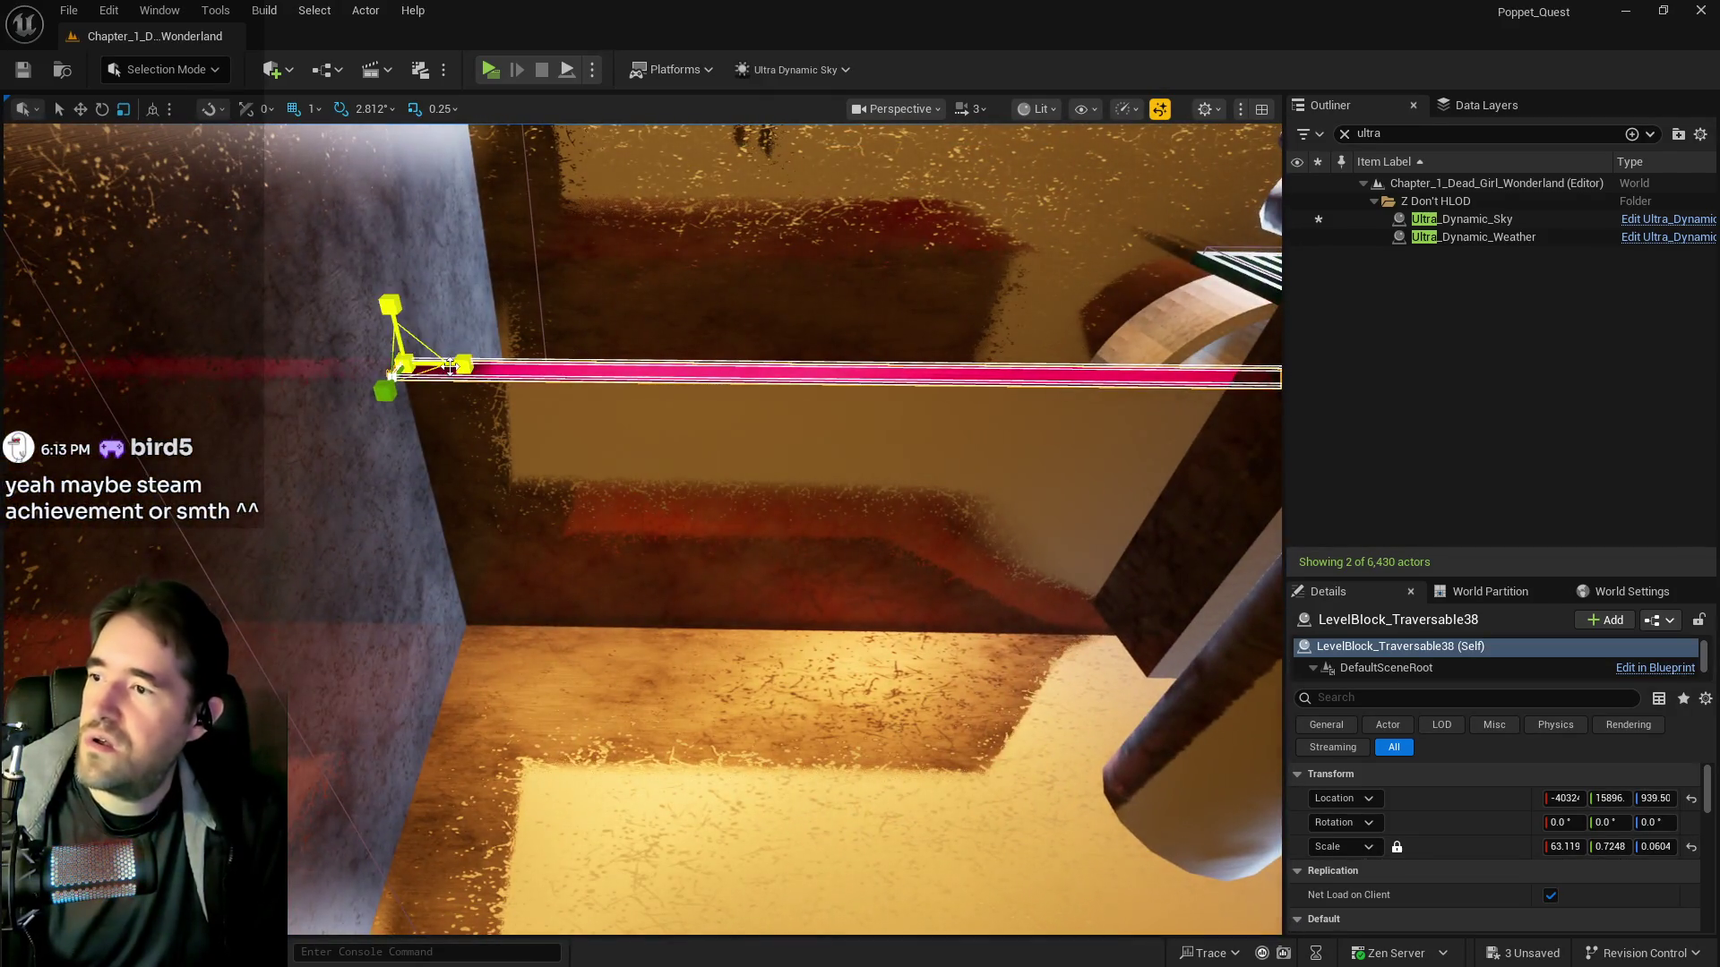
{"action": "left_click_drag", "start_coordinate": [450, 367], "coordinate": [445, 367]}
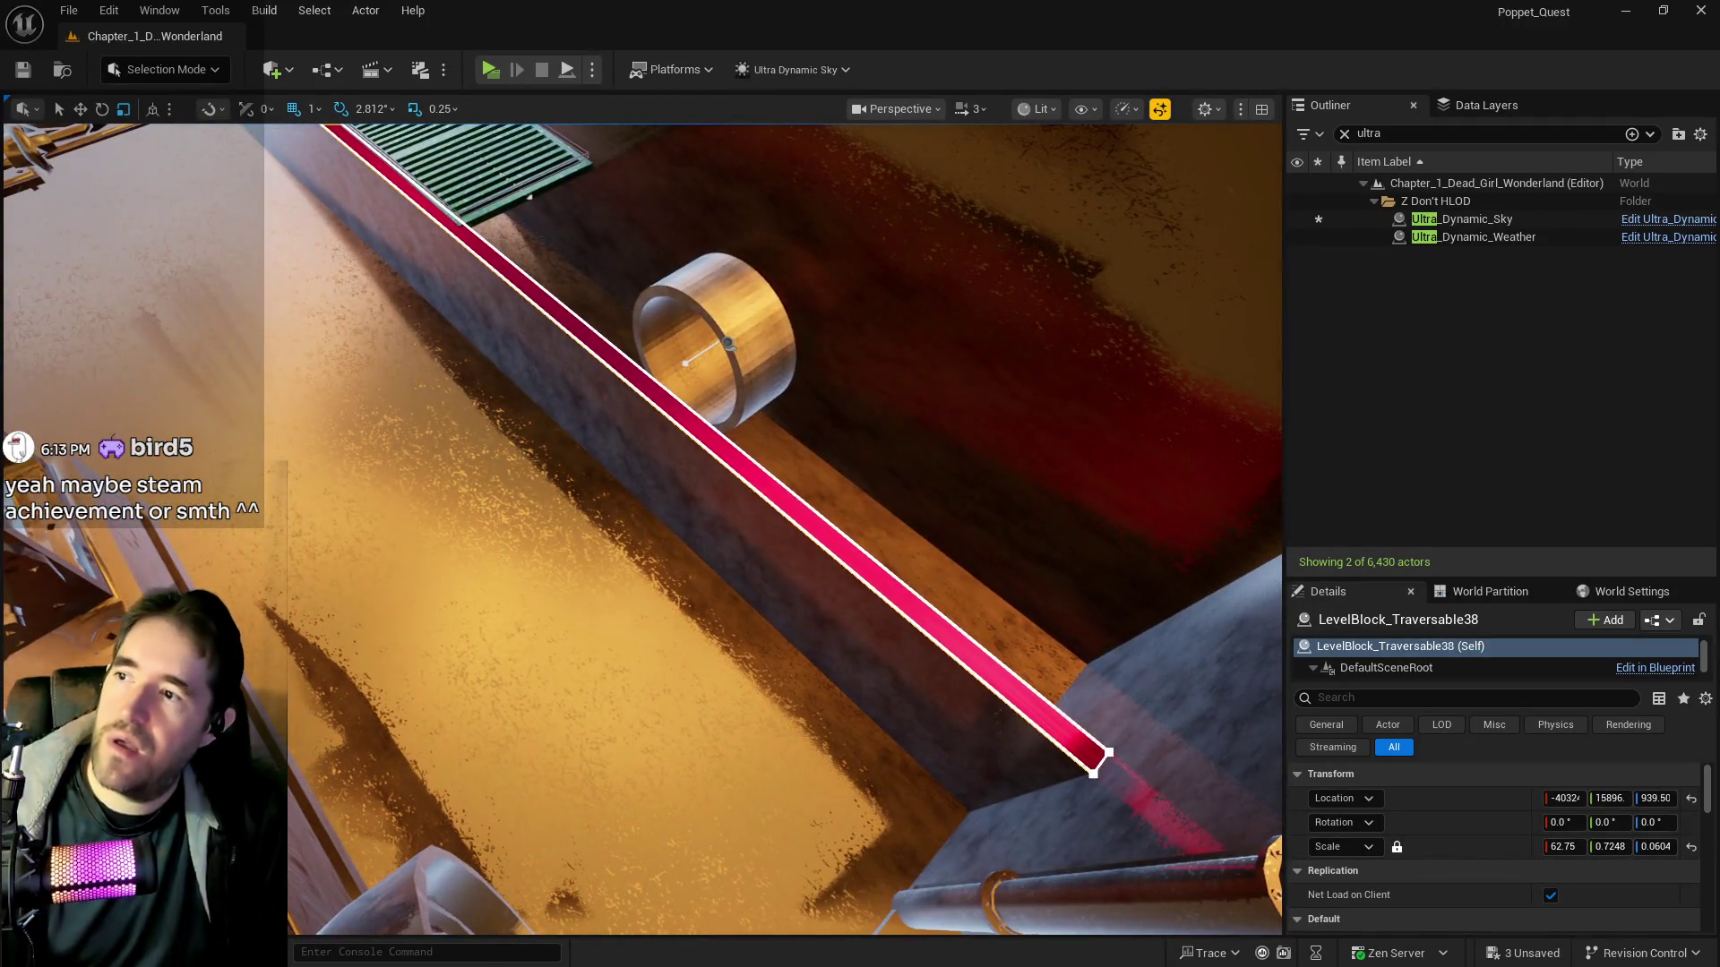
{"action": "left_click", "coordinate": [717, 359]}
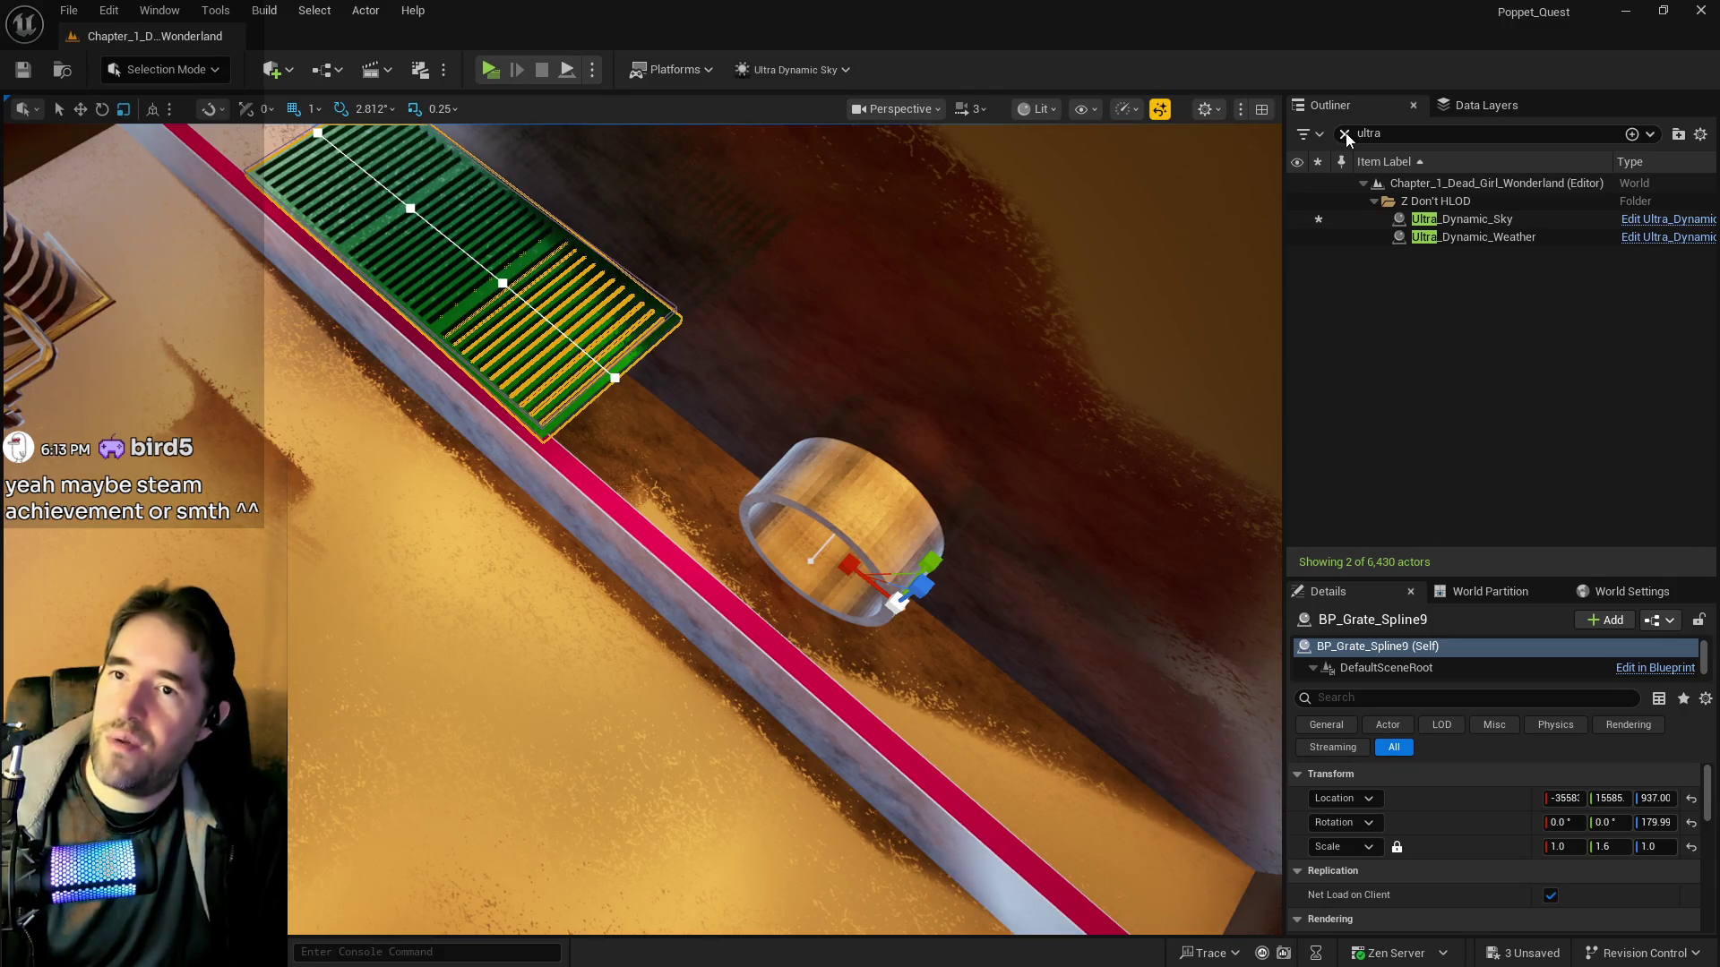
Place a new grate from BP_Grate_Spline9's asset beside the cylinder
{"action": "left_click", "coordinate": [1345, 134]}
{"action": "right_click", "coordinate": [1453, 237]}
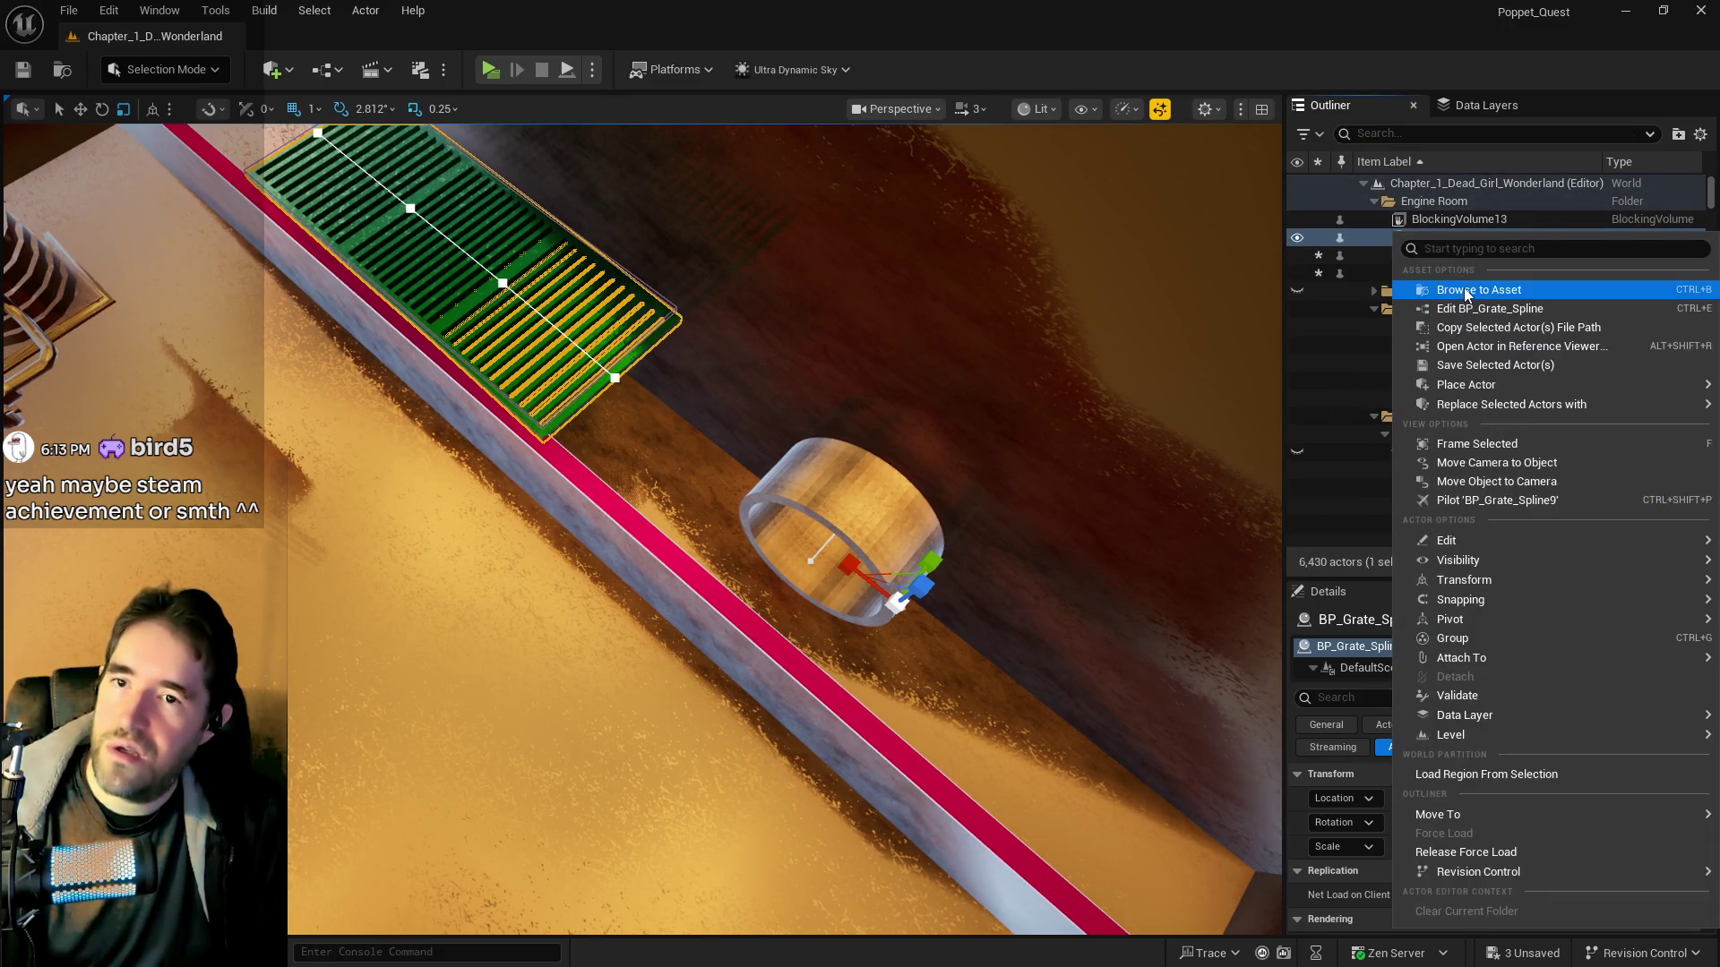
{"action": "left_click", "coordinate": [1465, 291]}
{"action": "mouse_move", "coordinate": [971, 331]}
{"action": "left_mouse_down"}
{"action": "mouse_move", "coordinate": [793, 452]}
{"action": "mouse_move", "coordinate": [724, 474]}
{"action": "mouse_move", "coordinate": [719, 376]}
{"action": "mouse_move", "coordinate": [643, 353]}
{"action": "left_mouse_up"}
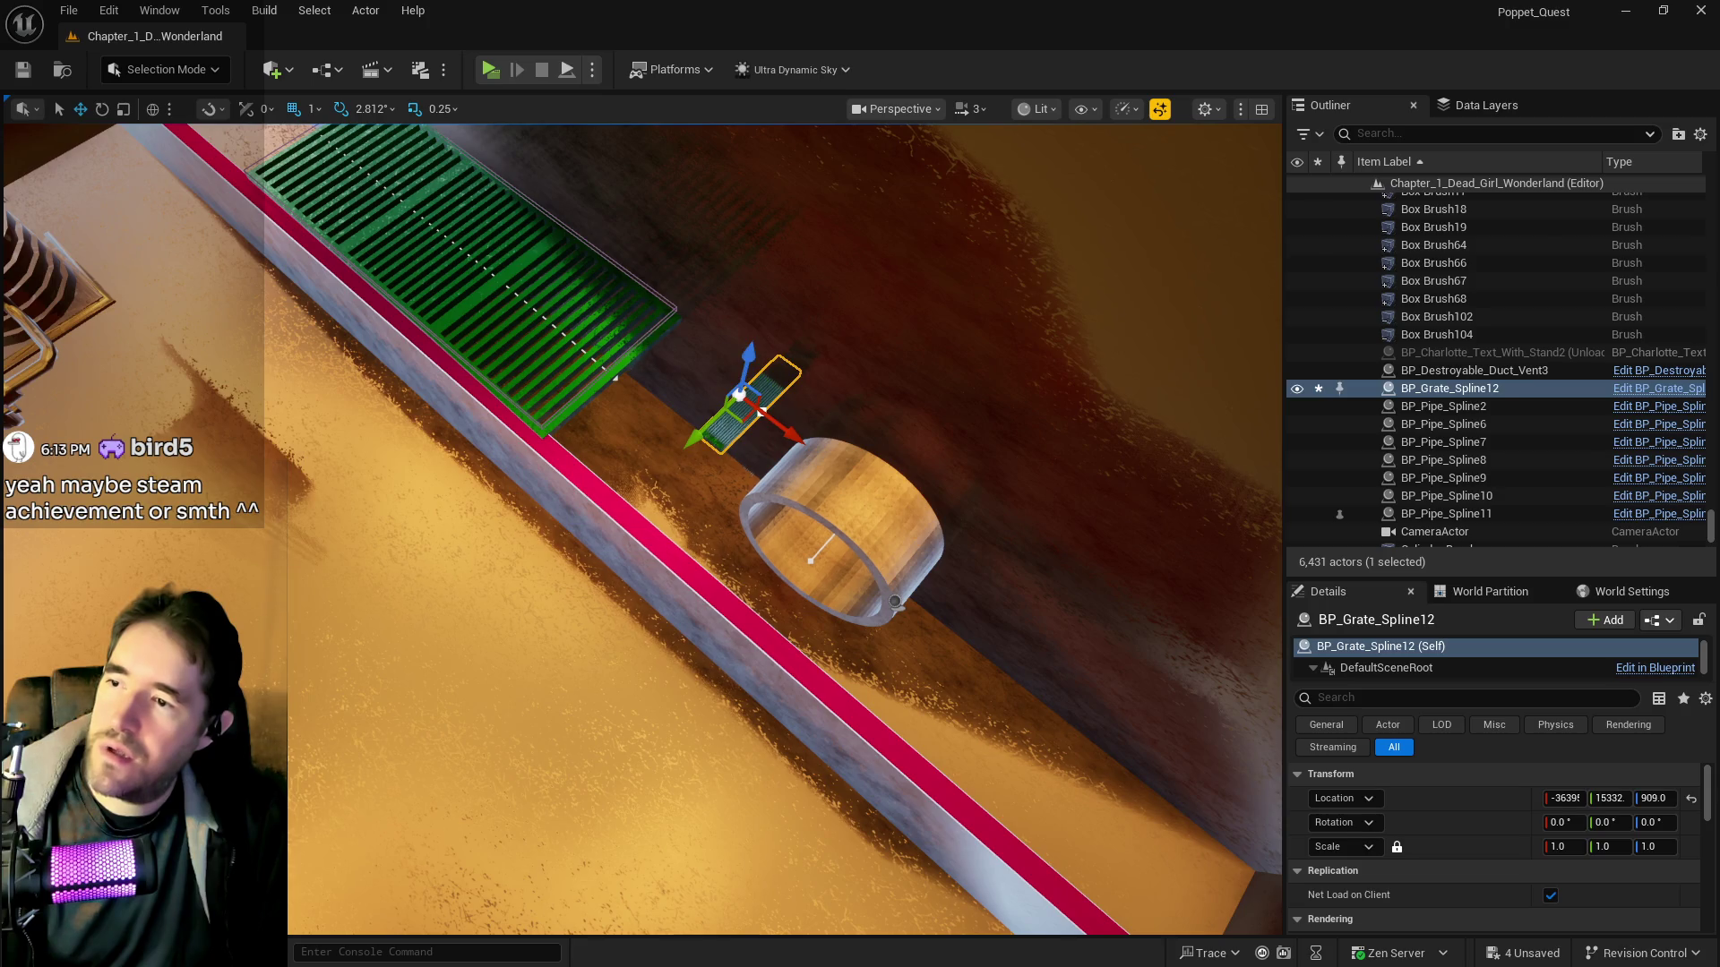
Delete the large grate BP_Grate_Spline9 and move the new grate toward the cylinder
{"action": "left_click", "coordinate": [615, 359]}
{"action": "left_click", "coordinate": [614, 378]}
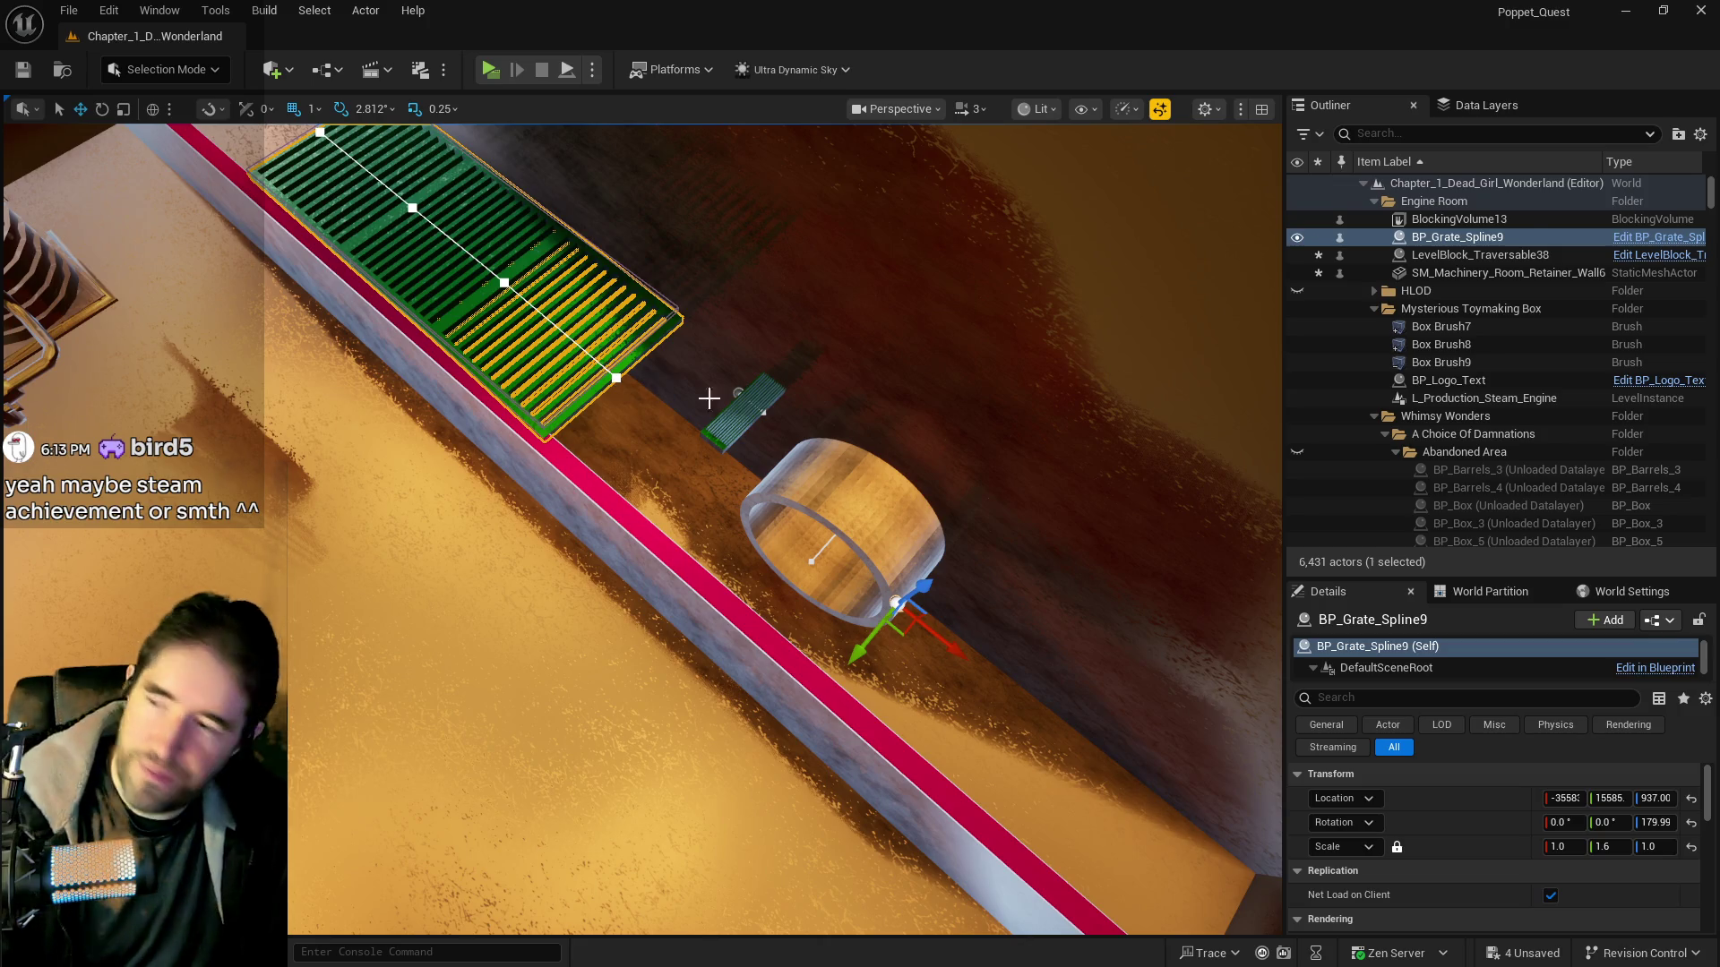
{"action": "key", "text": "Delete"}
{"action": "left_click", "coordinate": [756, 407]}
{"action": "mouse_move", "coordinate": [756, 404]}
{"action": "left_mouse_down"}
{"action": "mouse_move", "coordinate": [651, 449]}
{"action": "mouse_move", "coordinate": [658, 475]}
{"action": "mouse_move", "coordinate": [295, 251]}
{"action": "left_mouse_up"}
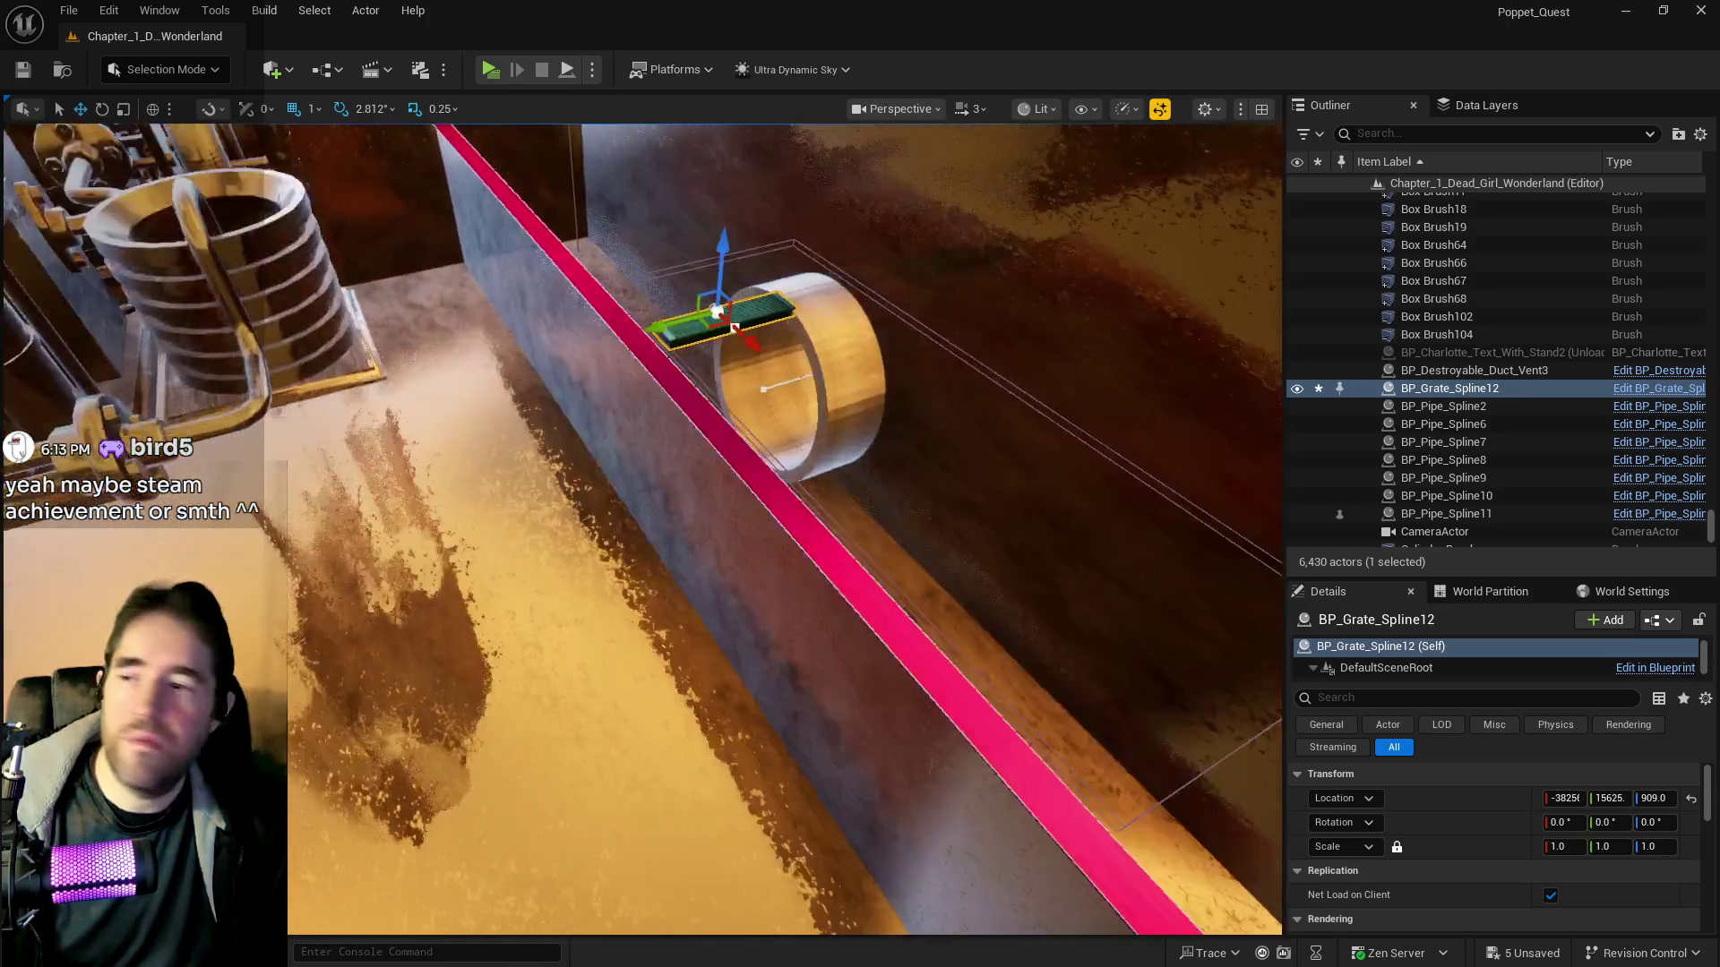
Raise the red traversable beam and the retainer wall slightly along Z
{"action": "mouse_move", "coordinate": [642, 307]}
{"action": "left_mouse_down"}
{"action": "mouse_move", "coordinate": [668, 271]}
{"action": "mouse_move", "coordinate": [708, 367]}
{"action": "mouse_move", "coordinate": [627, 402]}
{"action": "mouse_move", "coordinate": [643, 402]}
{"action": "mouse_move", "coordinate": [627, 426]}
{"action": "mouse_move", "coordinate": [753, 431]}
{"action": "mouse_move", "coordinate": [528, 440]}
{"action": "left_mouse_up"}
{"action": "key", "text": "w"}
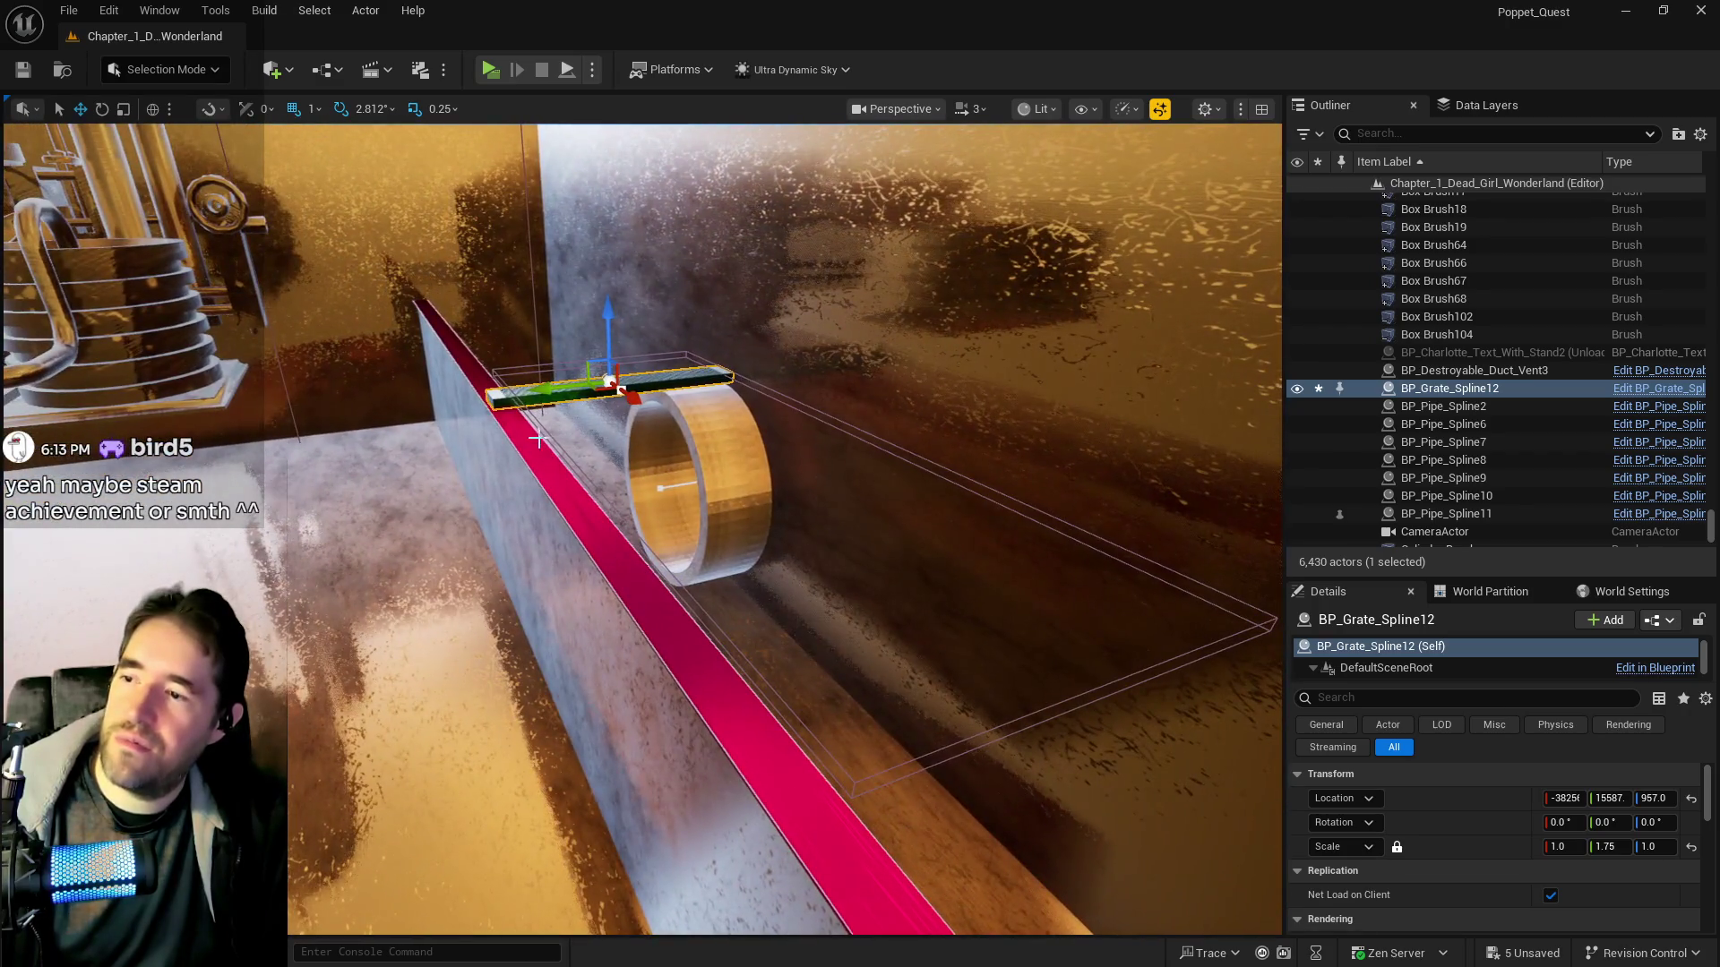
{"action": "left_click", "coordinate": [529, 440]}
{"action": "left_click", "coordinate": [501, 459], "text": "ctrl"}
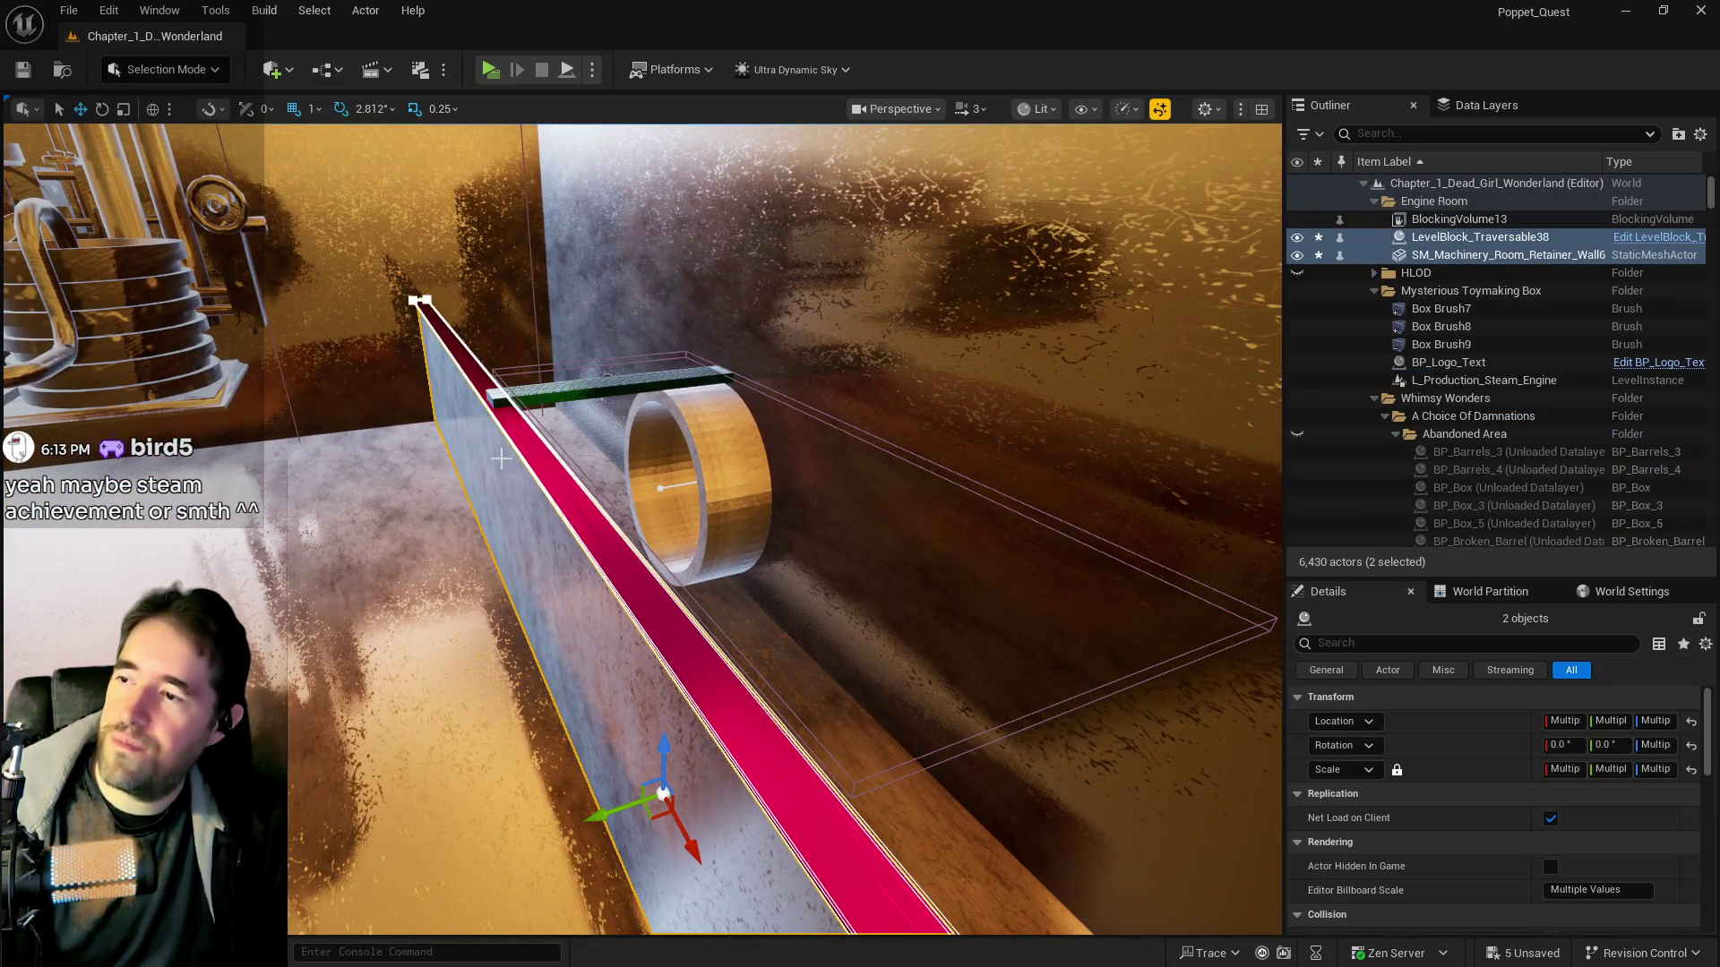
{"action": "left_click_drag", "start_coordinate": [664, 737], "coordinate": [668, 717]}
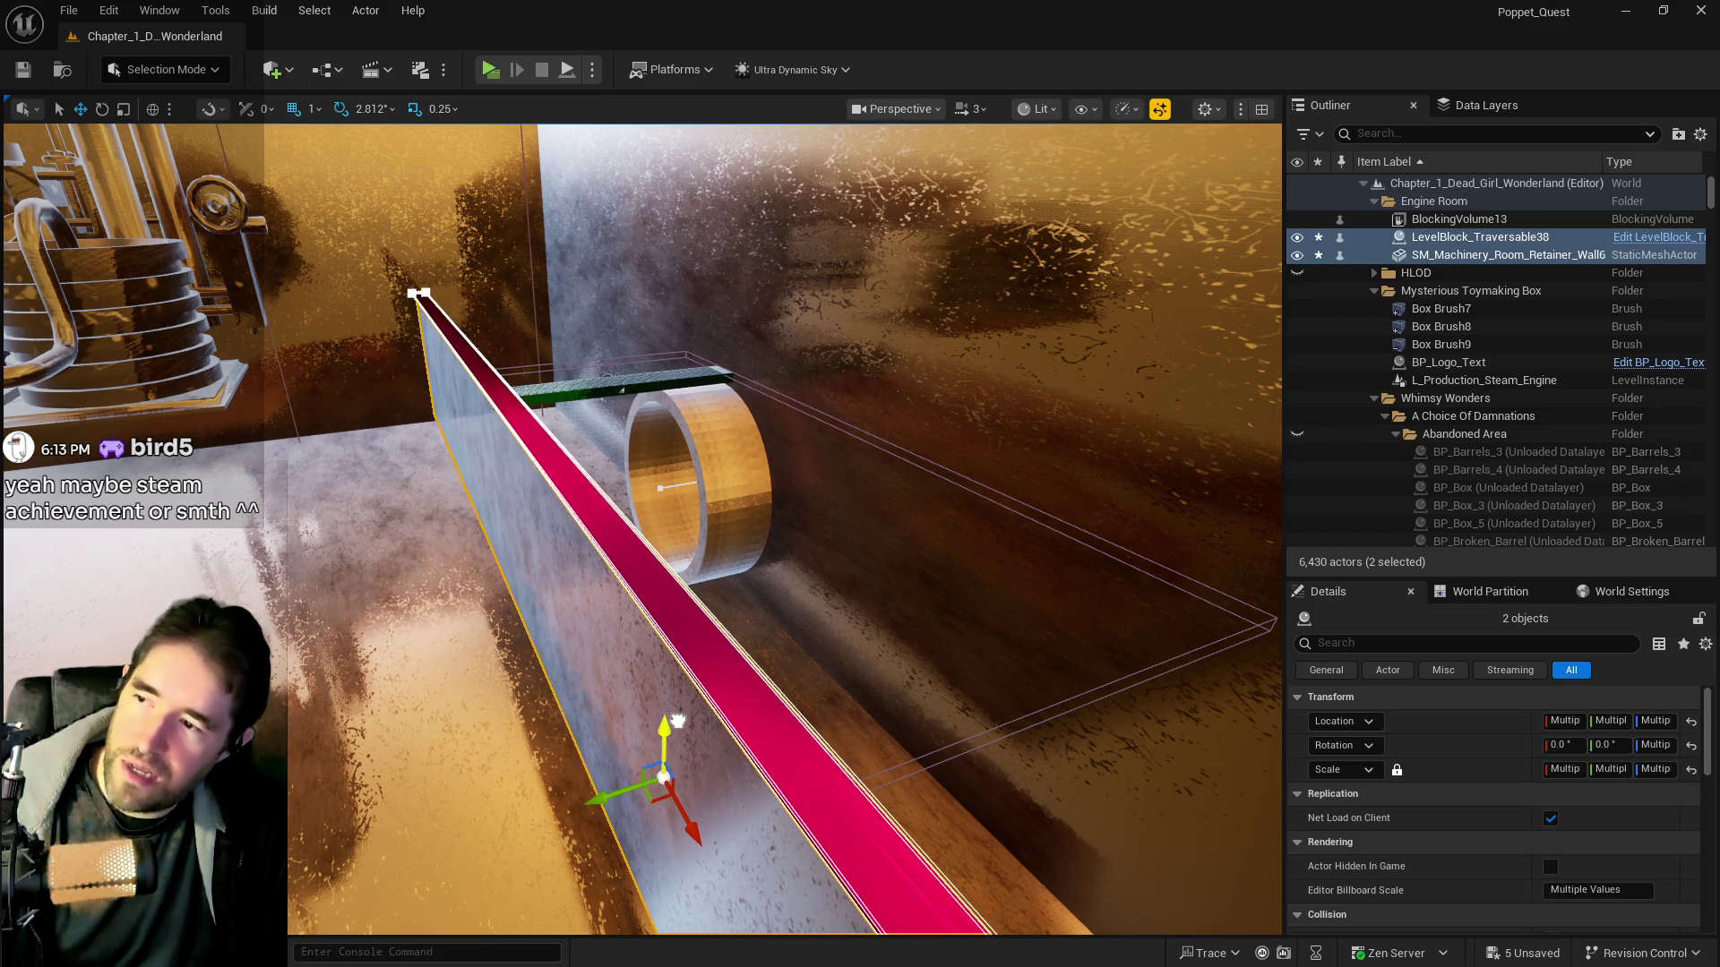
{"action": "left_click", "coordinate": [614, 626]}
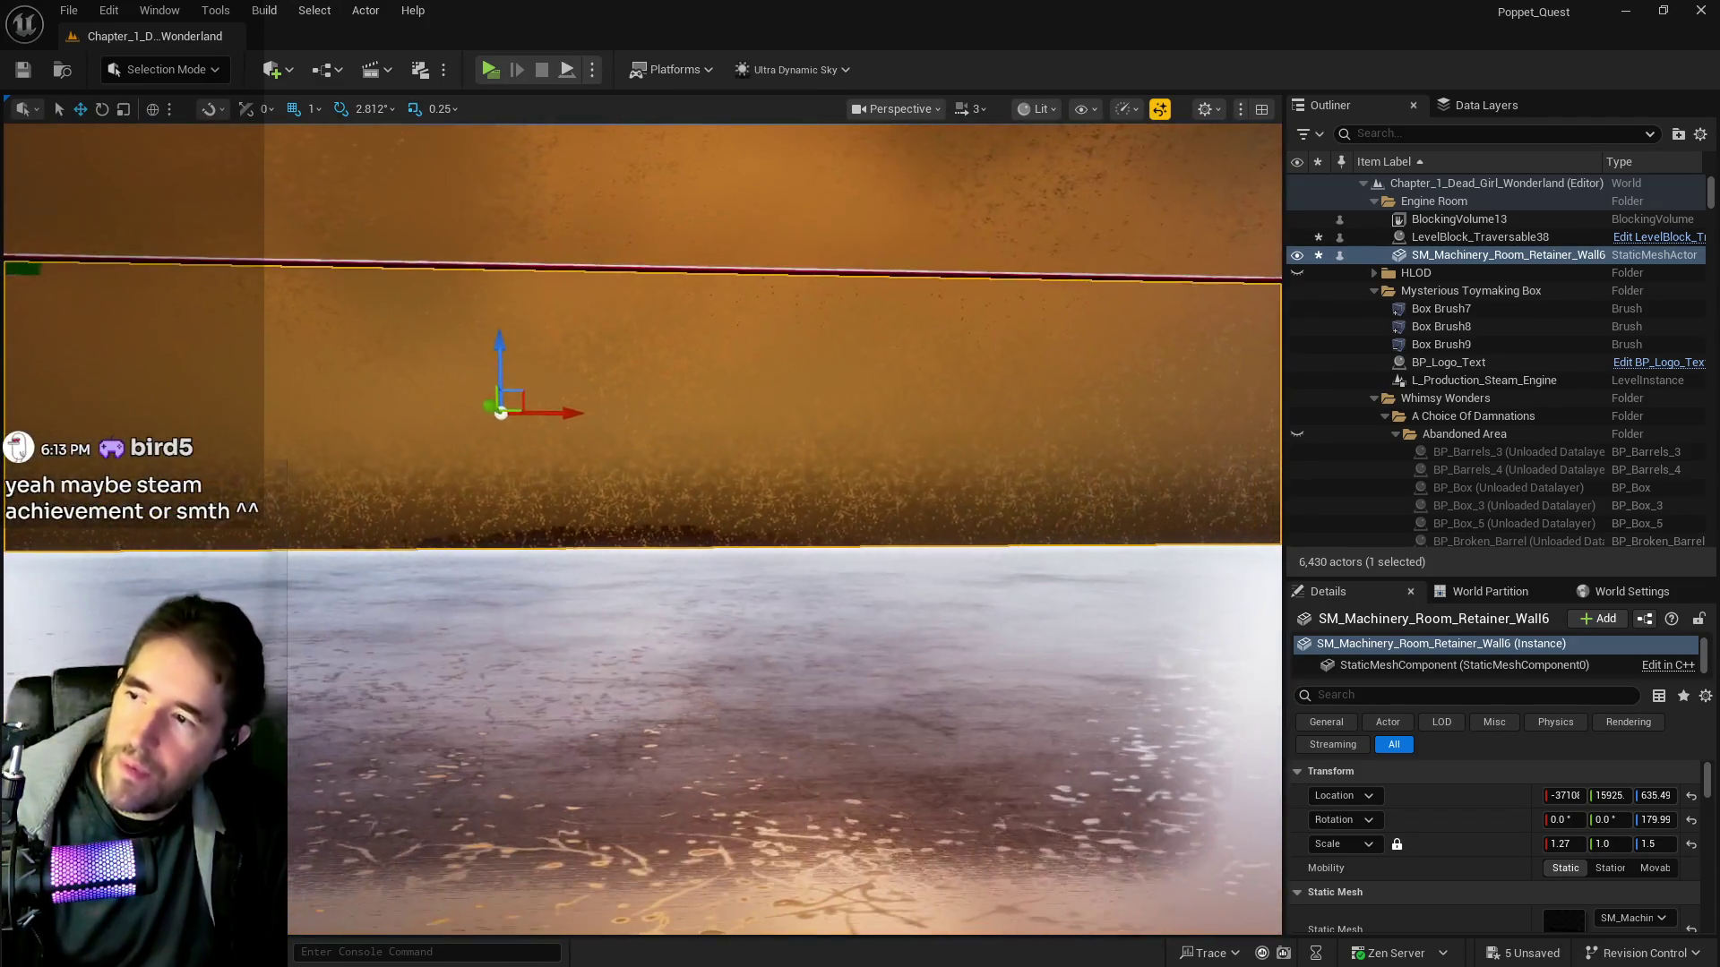
Unlock proportional scaling and set the retainer wall's Z scale to 1.6
{"action": "left_click_drag", "start_coordinate": [488, 343], "coordinate": [488, 318]}
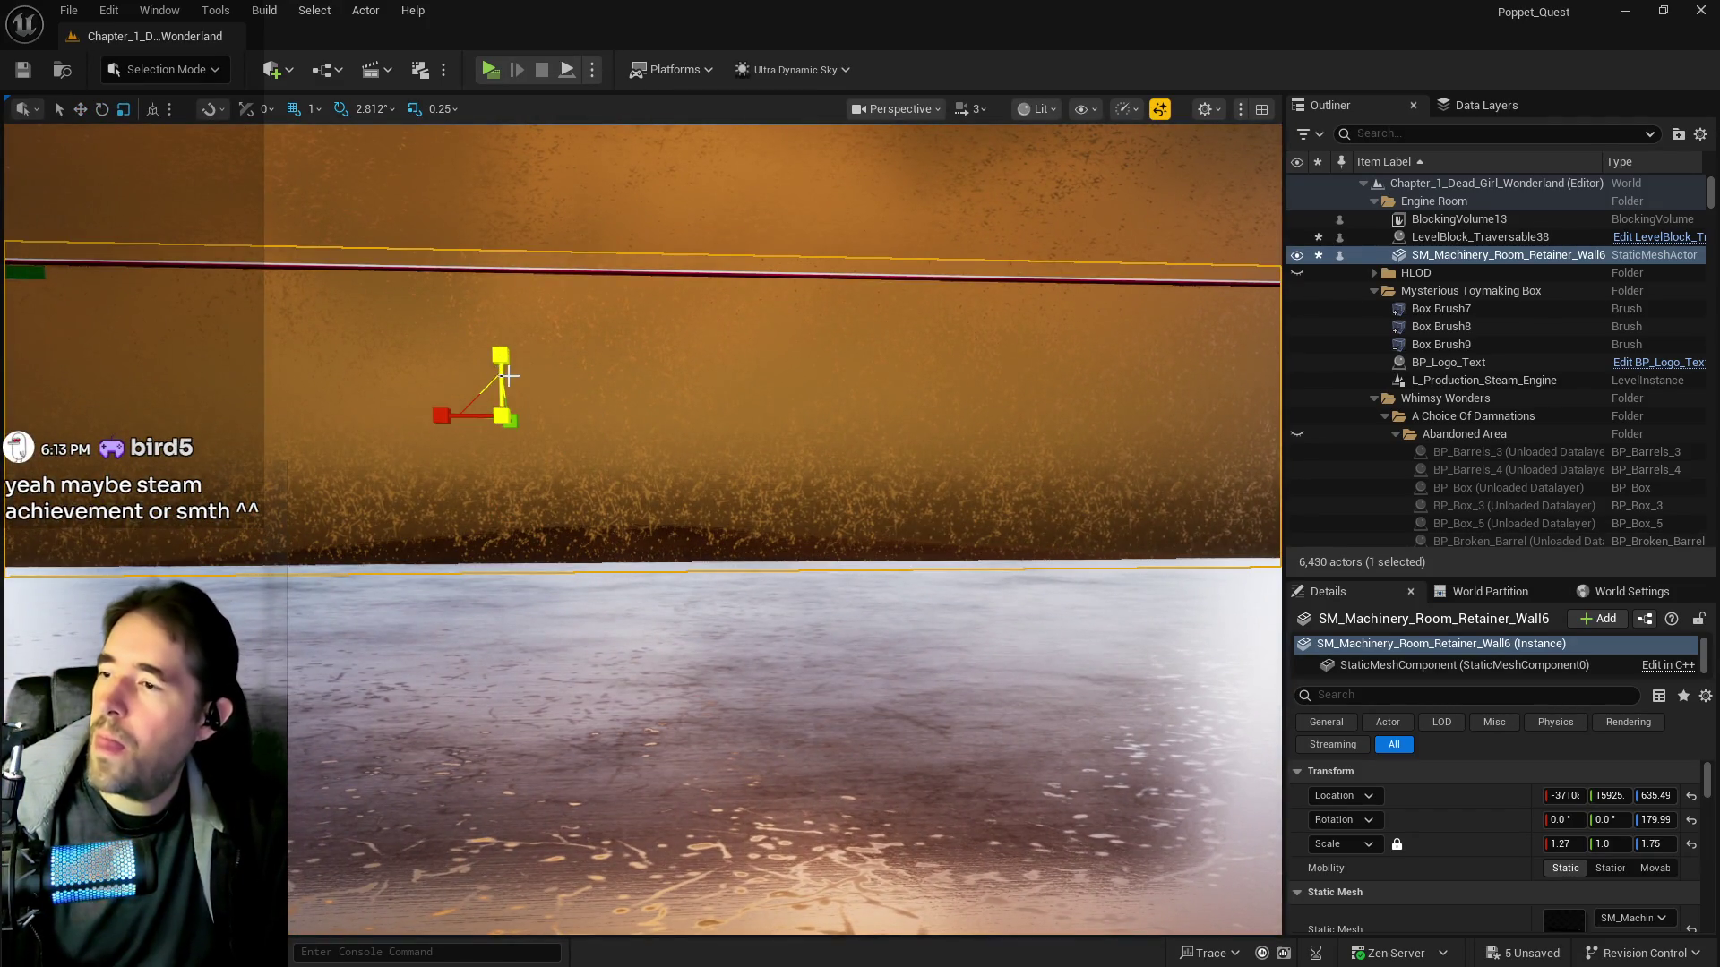
{"action": "key", "text": "ctrl+z"}
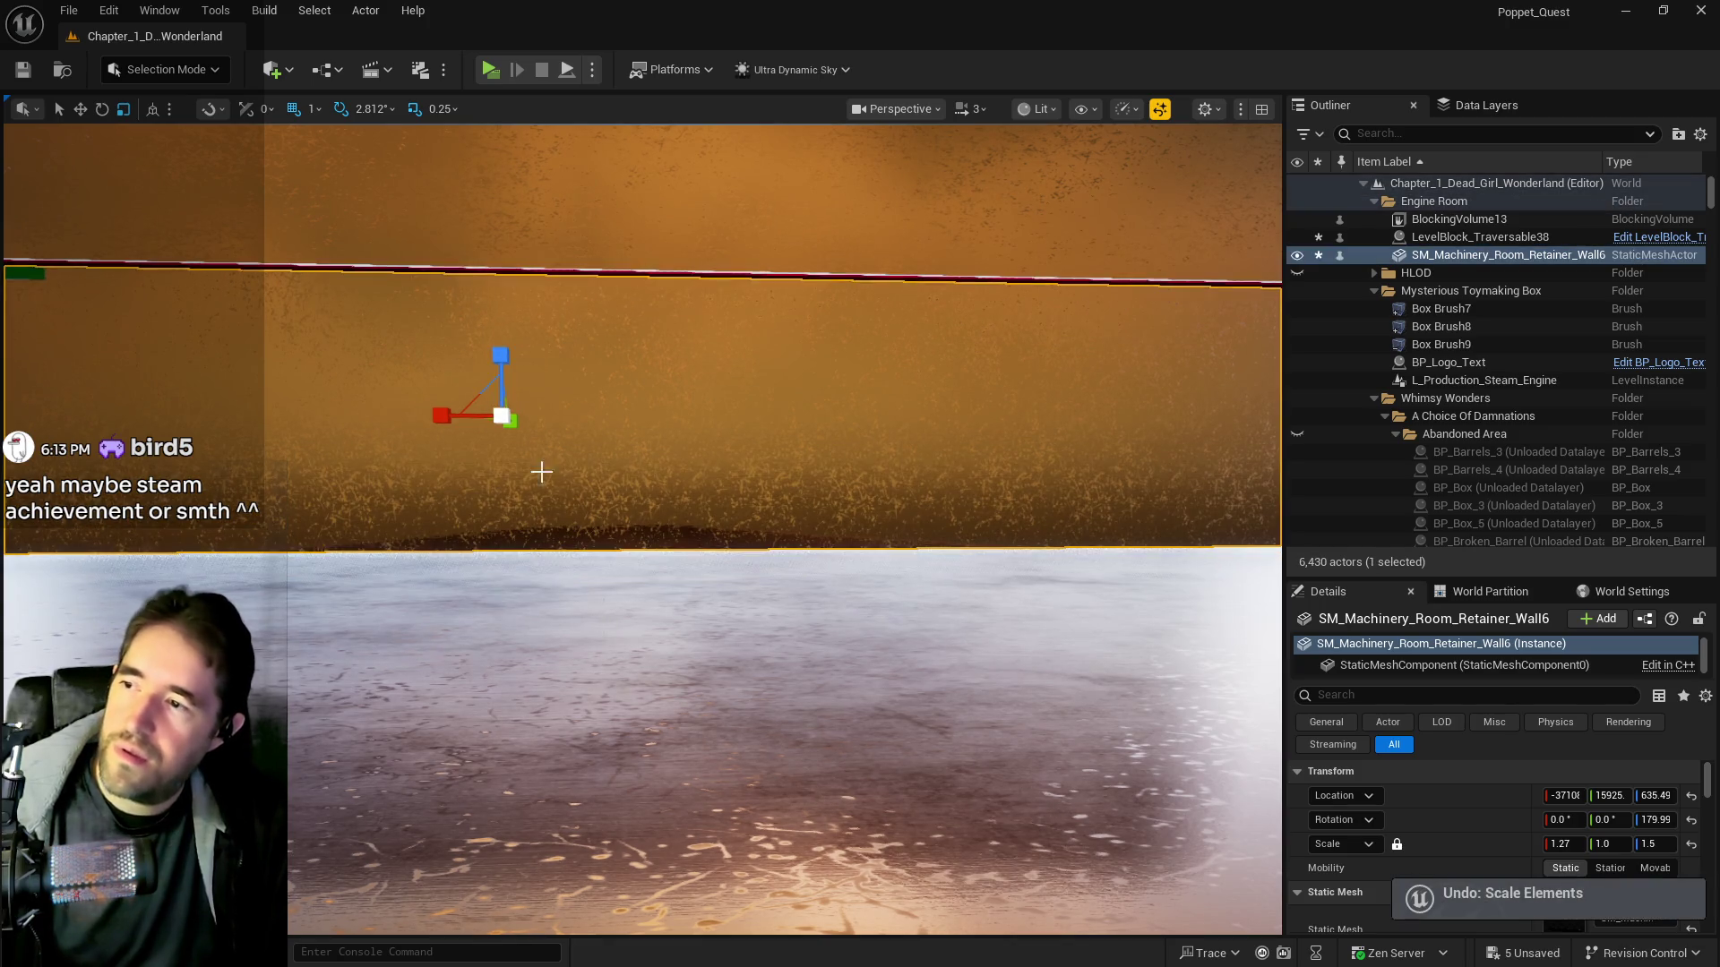
{"action": "key", "text": "w"}
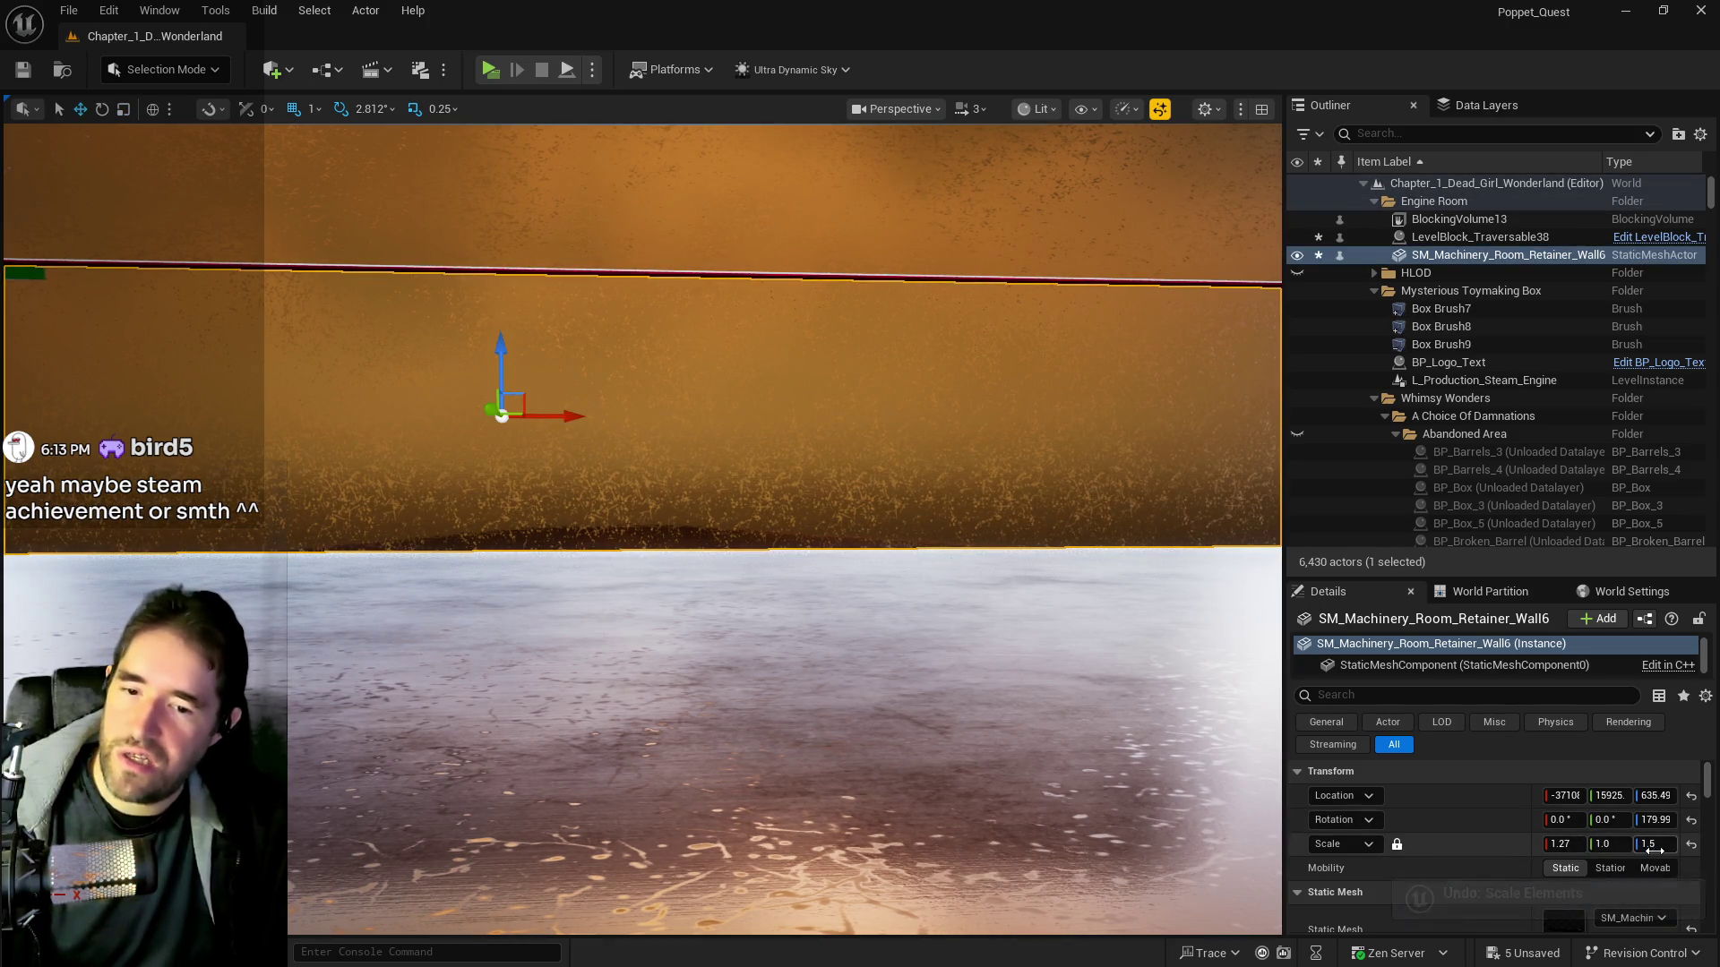
{"action": "left_click", "coordinate": [1397, 844]}
{"action": "left_click", "coordinate": [1656, 847]}
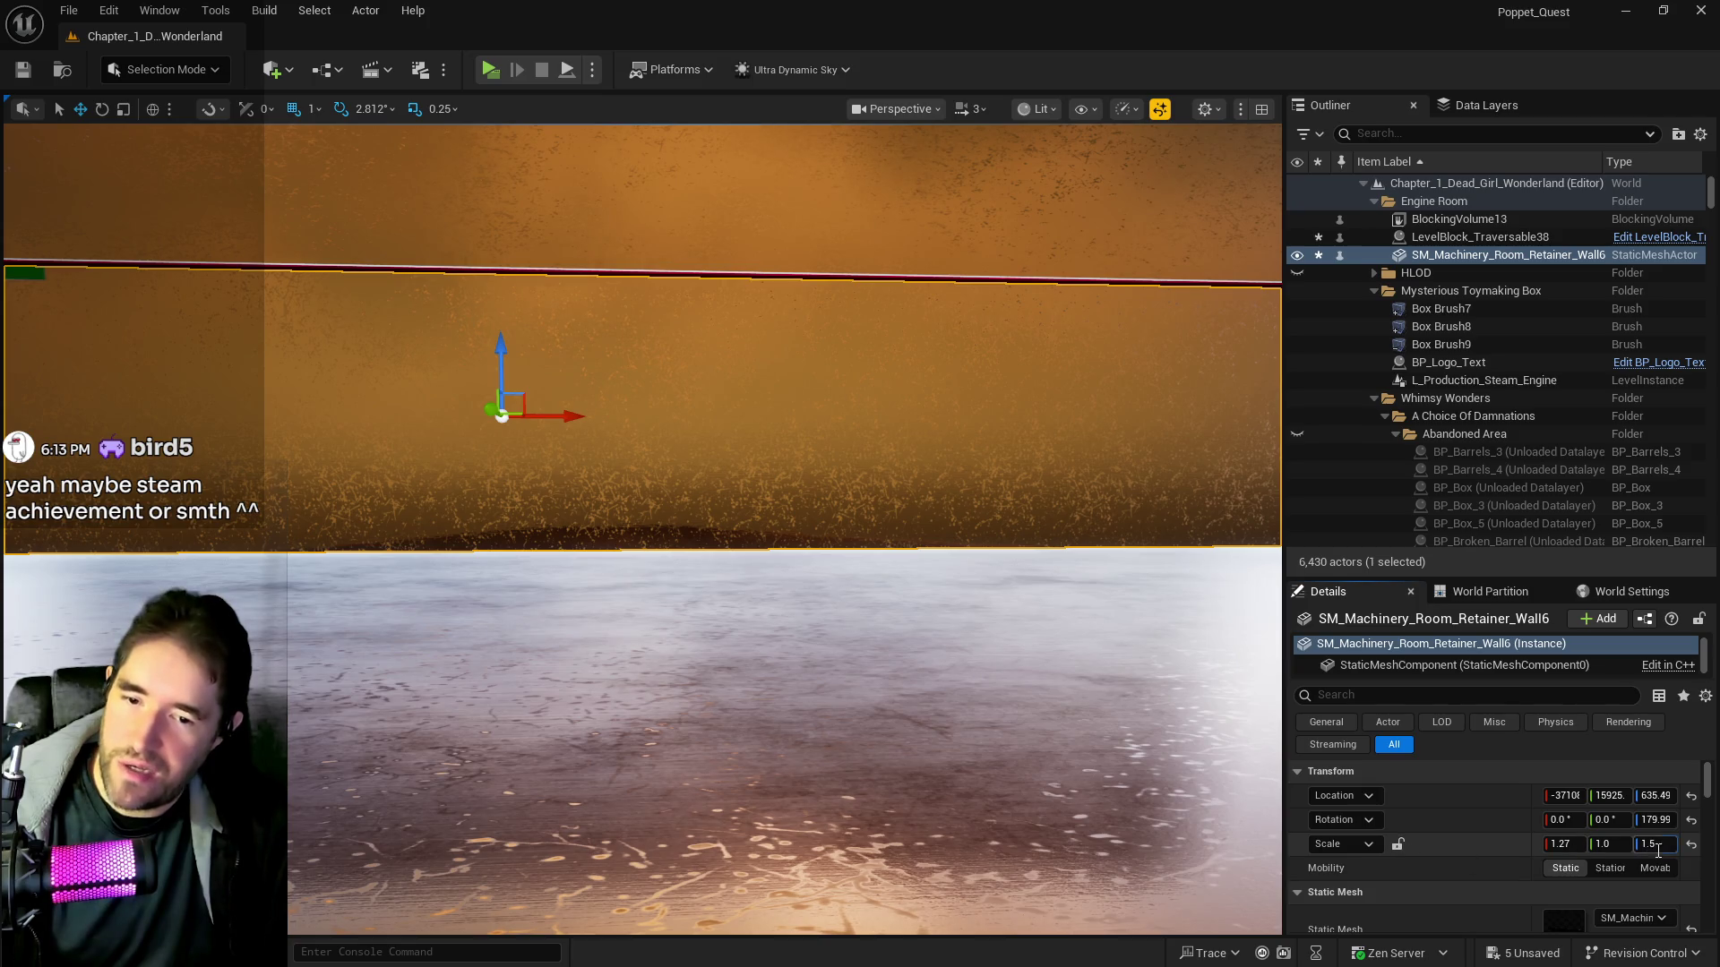
{"action": "type", "text": "2"}
{"action": "key", "text": "Return"}
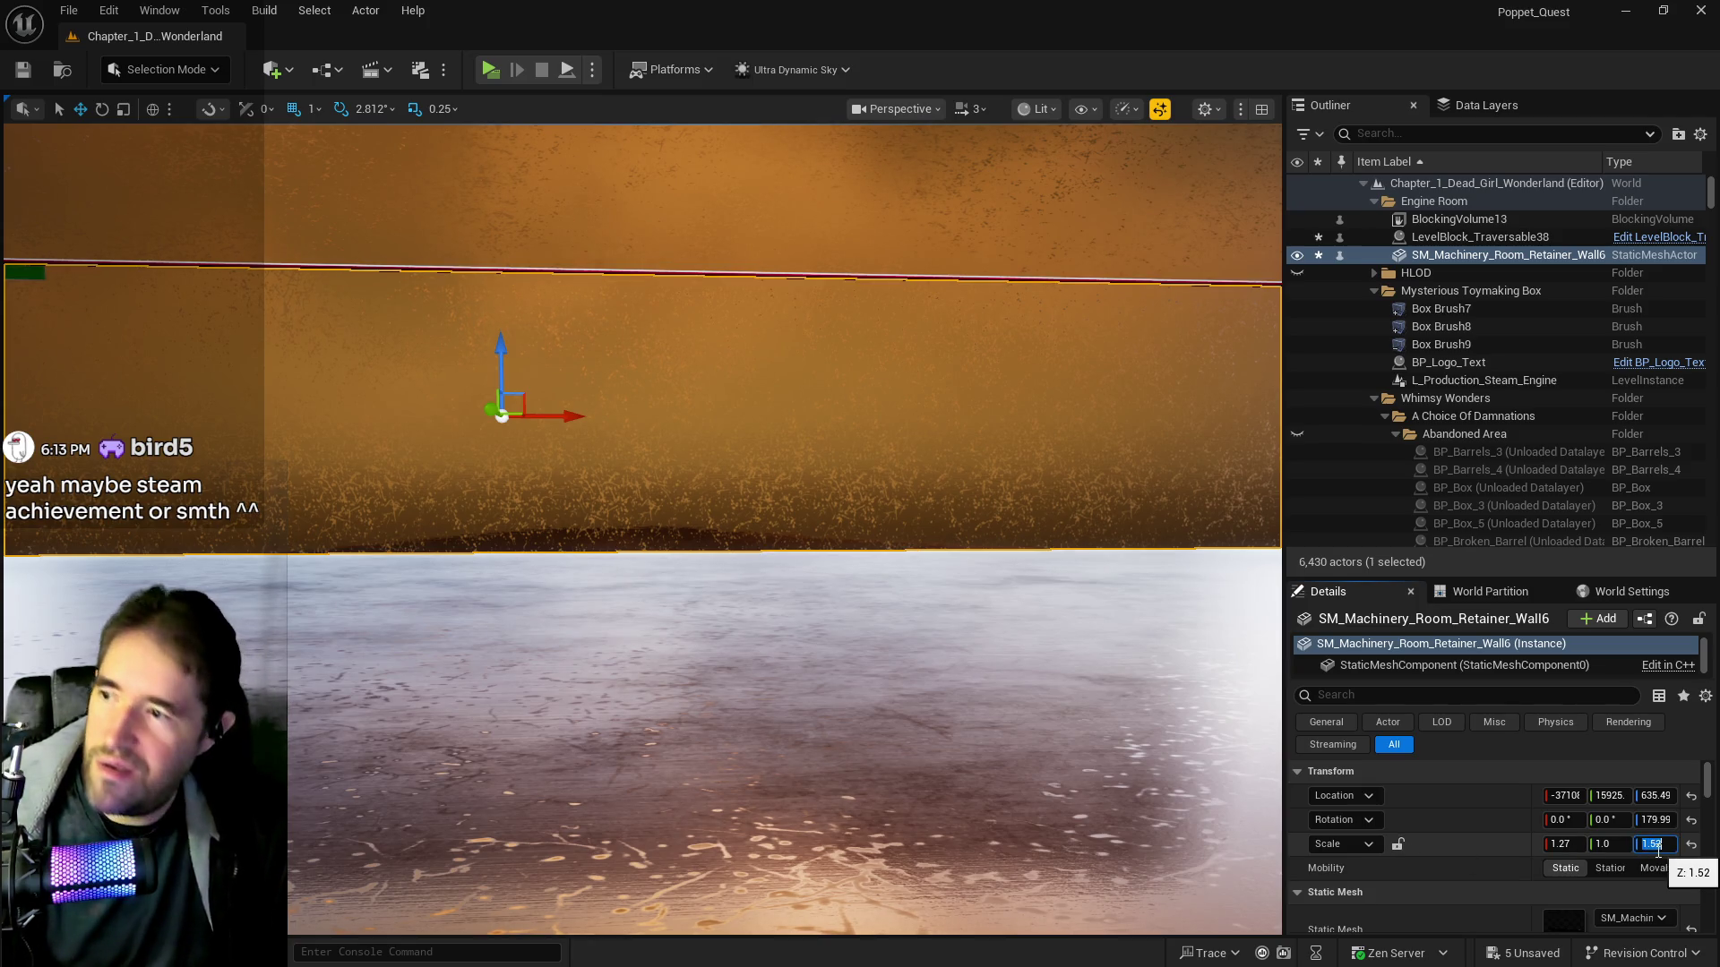
Lower the retainer wall slightly and view it head-on
{"action": "left_click_drag", "start_coordinate": [497, 357], "coordinate": [609, 332]}
{"action": "left_click_drag", "start_coordinate": [770, 529], "coordinate": [788, 466]}
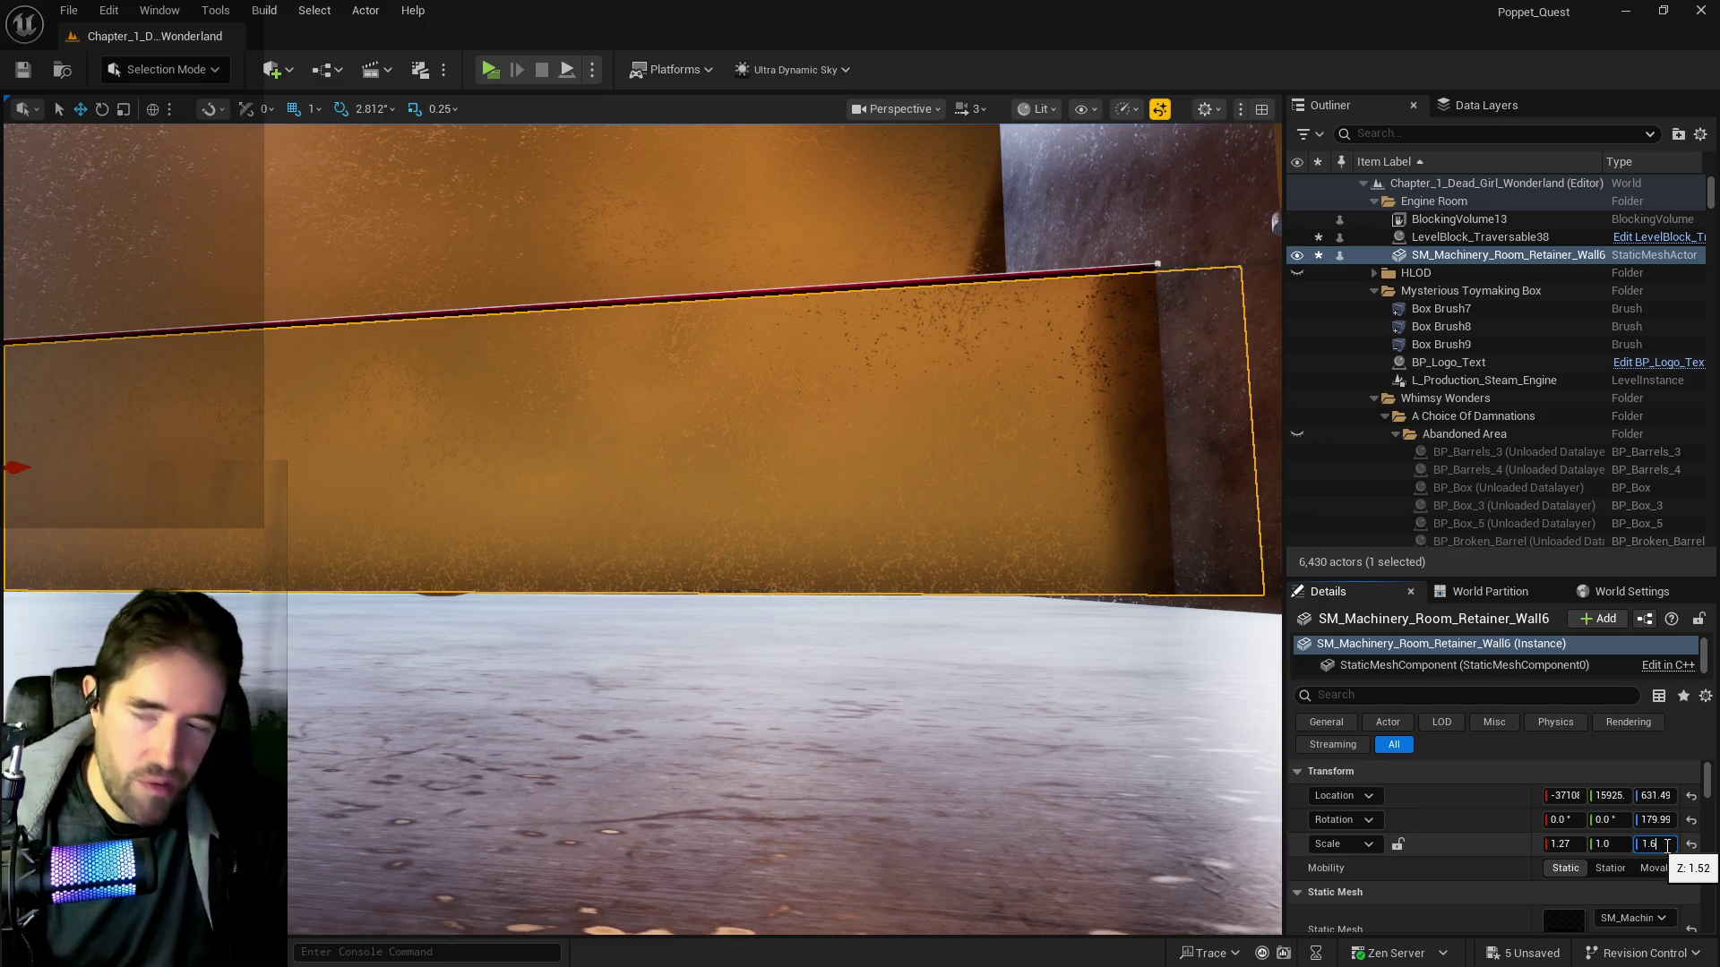
{"action": "mouse_move", "coordinate": [353, 350]}
{"action": "left_mouse_down"}
{"action": "mouse_move", "coordinate": [226, 408]}
{"action": "mouse_move", "coordinate": [304, 412]}
{"action": "mouse_move", "coordinate": [278, 439]}
{"action": "mouse_move", "coordinate": [287, 416]}
{"action": "mouse_move", "coordinate": [282, 430]}
{"action": "mouse_move", "coordinate": [309, 421]}
{"action": "mouse_move", "coordinate": [282, 420]}
{"action": "left_mouse_up"}
{"action": "left_click_drag", "start_coordinate": [515, 533], "coordinate": [515, 533]}
Set the wall's X scale to 1.24 and slide it slightly along X
{"action": "key", "text": "e"}
{"action": "key", "text": "r"}
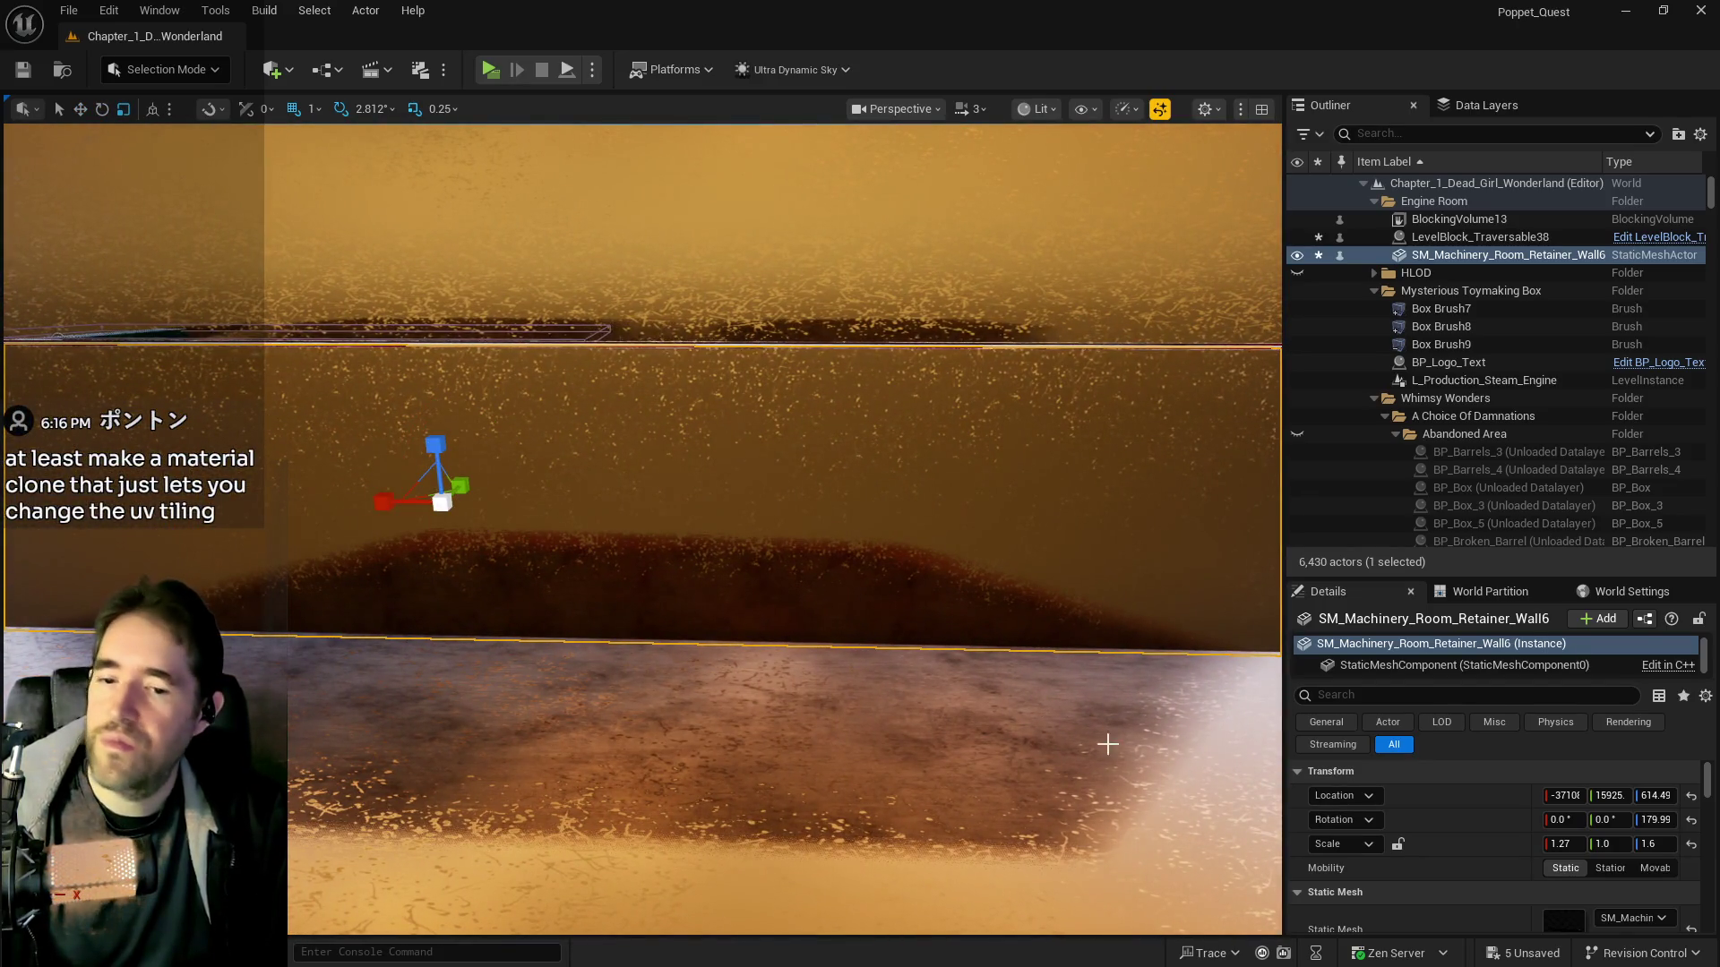
{"action": "left_click", "coordinate": [1563, 843]}
{"action": "type", "text": "1.24"}
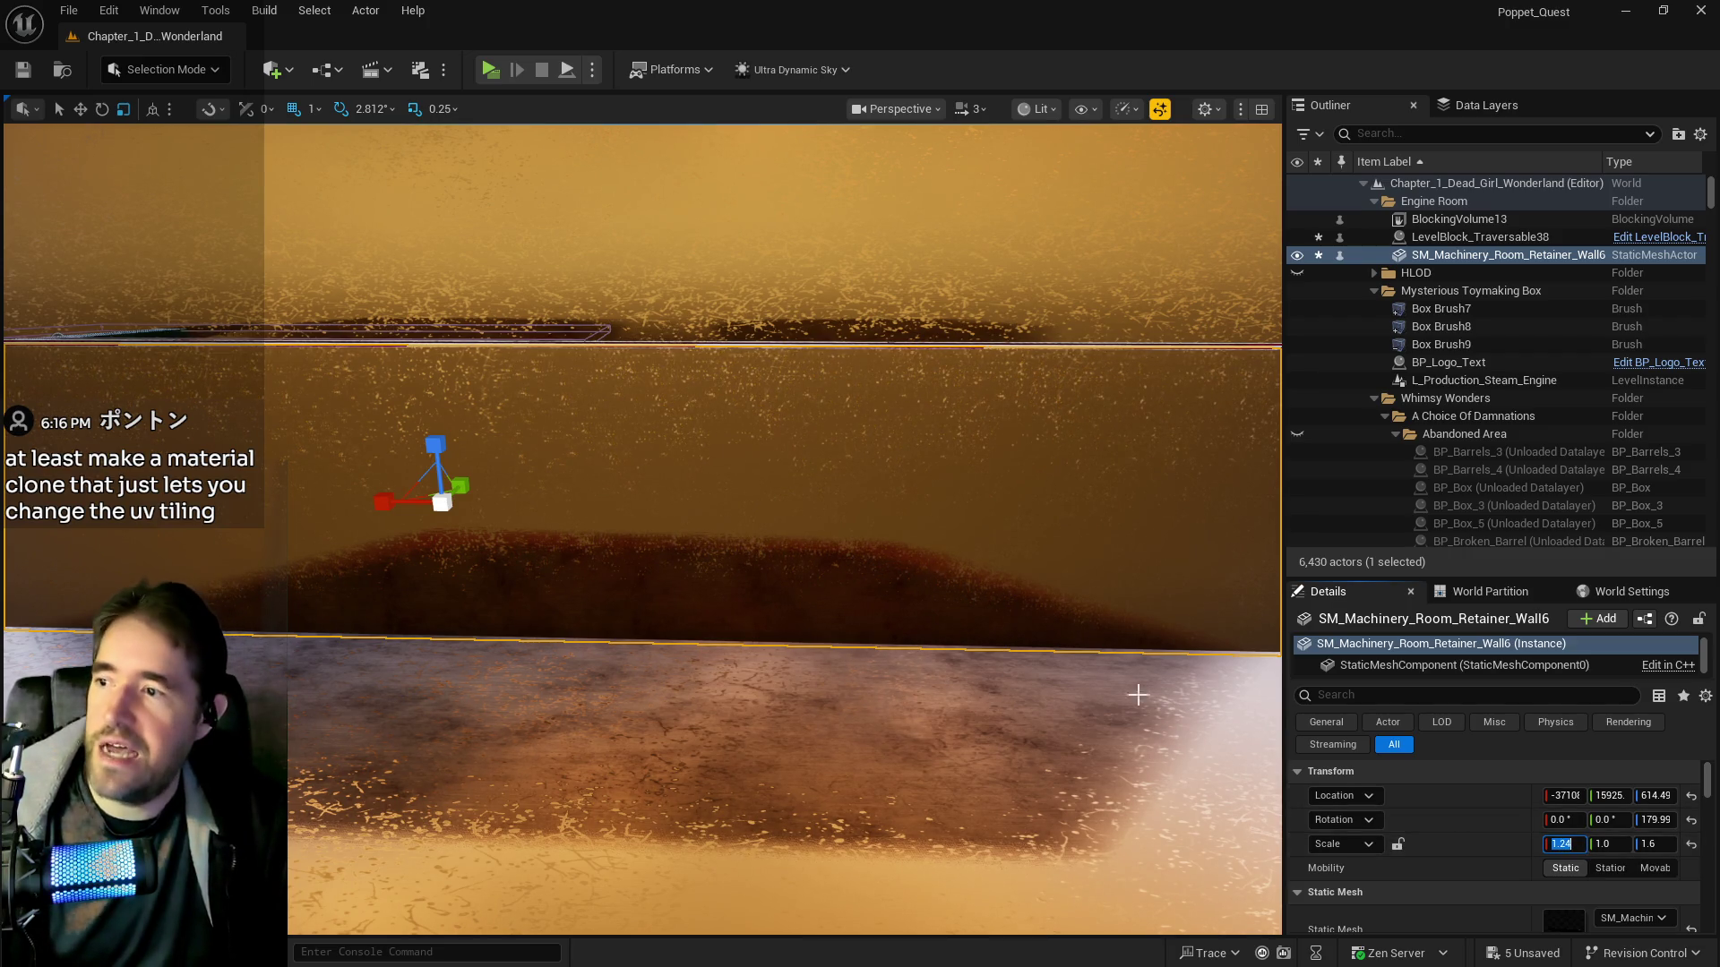
{"action": "left_click_drag", "start_coordinate": [875, 494], "coordinate": [875, 495]}
{"action": "left_click_drag", "start_coordinate": [1252, 560], "coordinate": [1251, 561]}
{"action": "left_click_drag", "start_coordinate": [1562, 796], "coordinate": [1563, 796]}
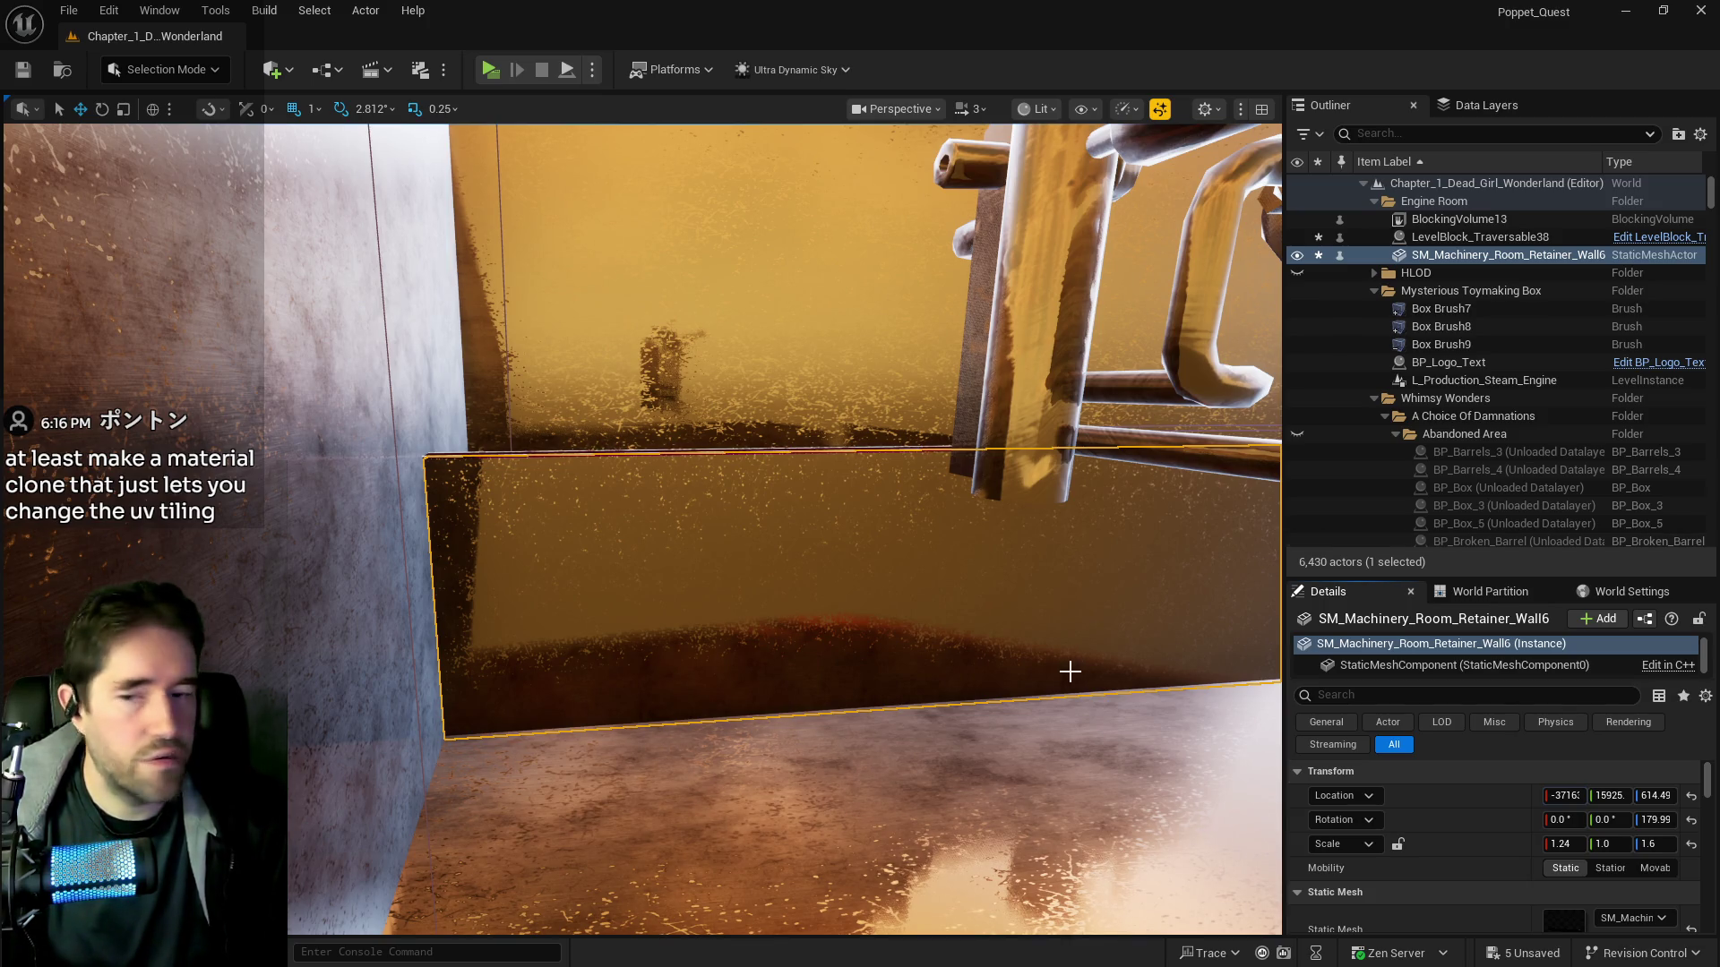
{"action": "scroll", "coordinate": [1603, 874], "scroll_direction": "down", "scroll_amount": 6}
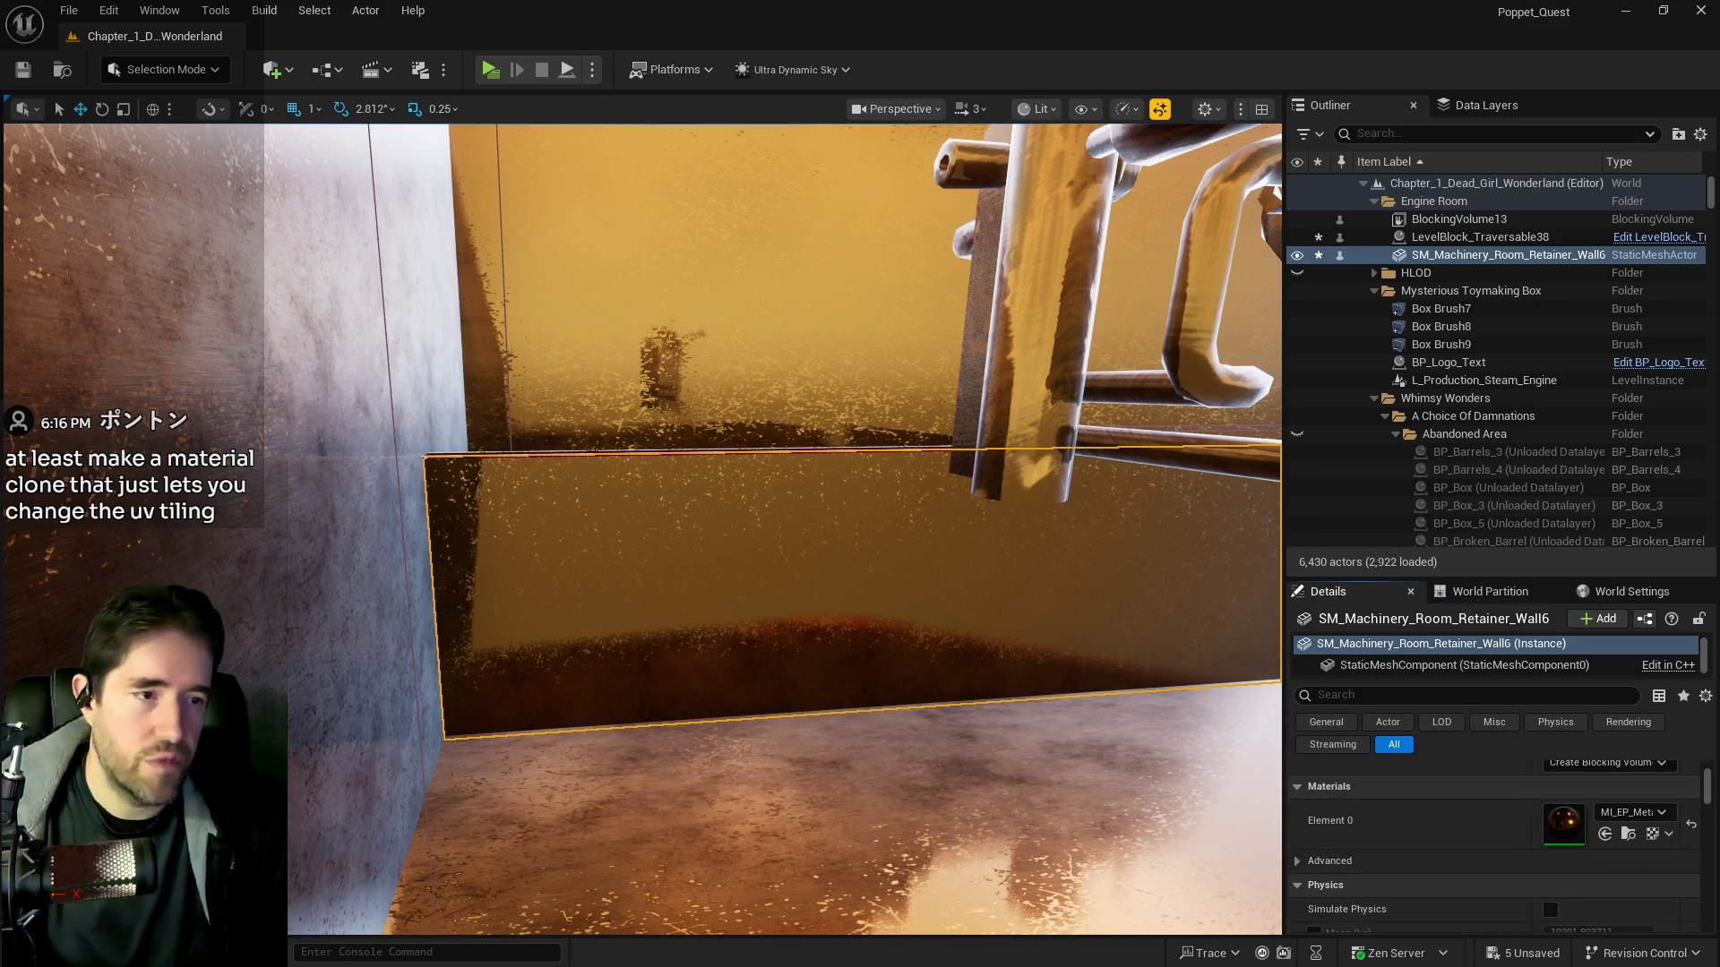
Locate the wall's material MI_EP_MetalExample02z_Edit in the Content Browser and move it aside
{"action": "left_click", "coordinate": [1627, 833]}
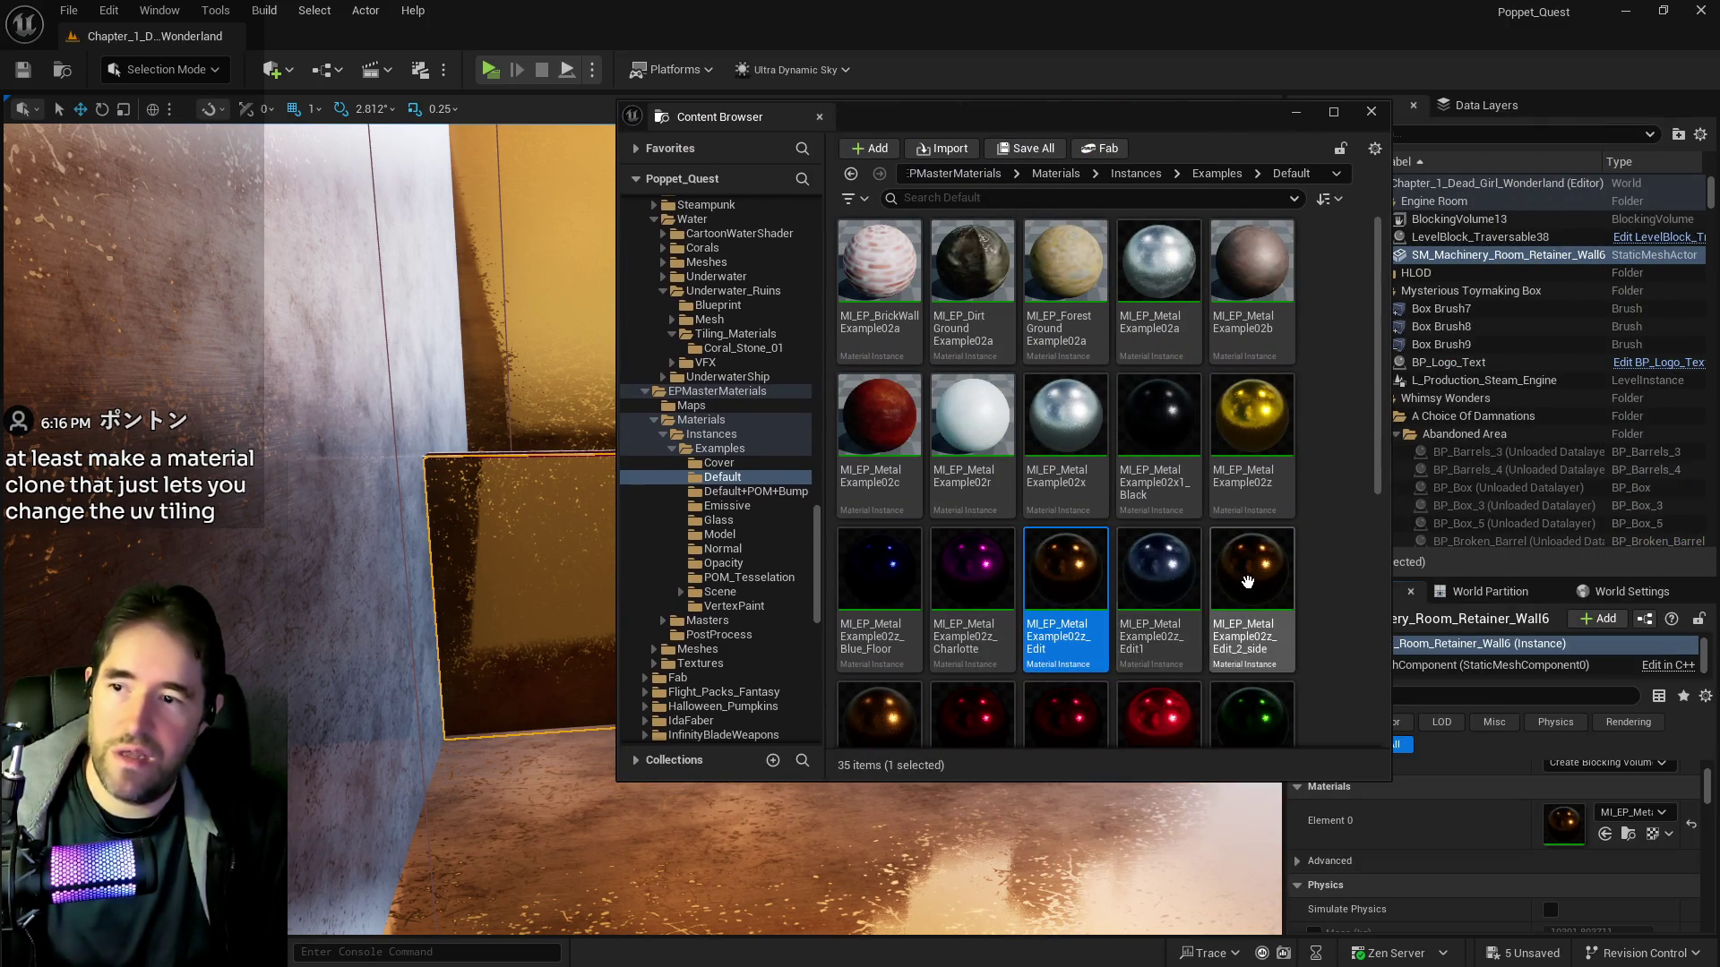
{"action": "scroll", "coordinate": [805, 697], "scroll_direction": "down", "scroll_amount": 2}
{"action": "scroll", "coordinate": [882, 707], "scroll_direction": "down", "scroll_amount": 1}
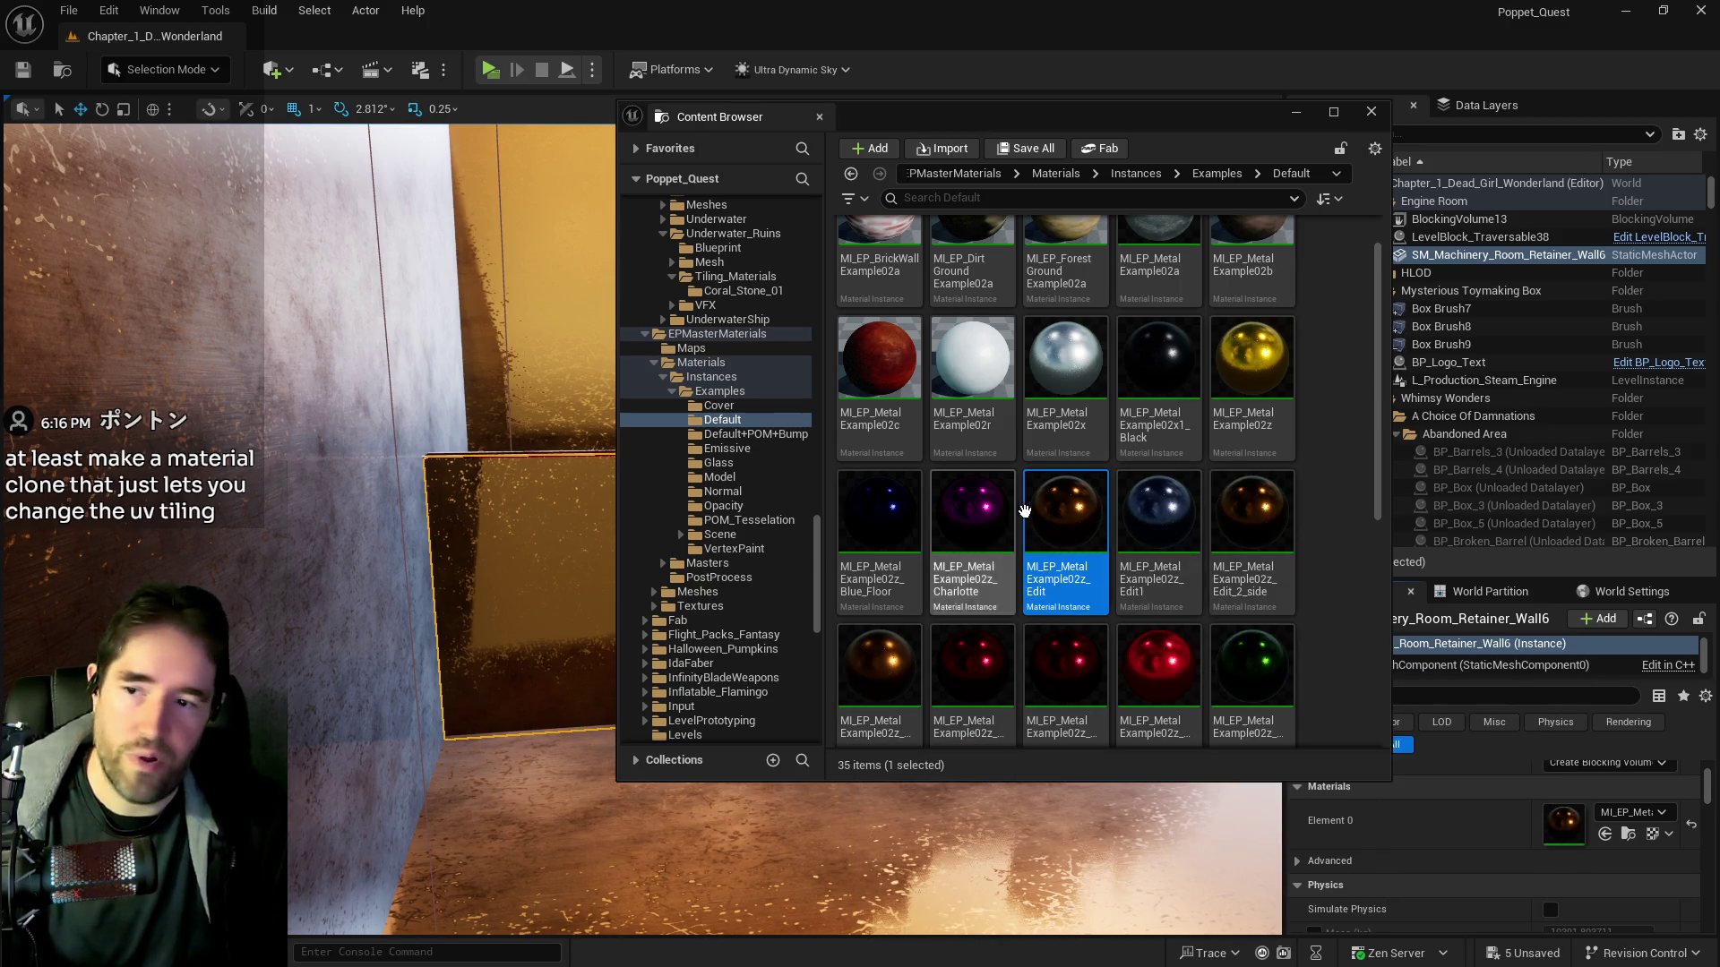
{"action": "left_click_drag", "start_coordinate": [1117, 118], "coordinate": [1656, 136]}
Move the view near the pipe ring and select the green grate
{"action": "left_click_drag", "start_coordinate": [859, 586], "coordinate": [859, 586]}
{"action": "left_click_drag", "start_coordinate": [657, 532], "coordinate": [653, 519]}
{"action": "mouse_move", "coordinate": [748, 377]}
{"action": "left_mouse_down"}
{"action": "mouse_move", "coordinate": [720, 379]}
{"action": "mouse_move", "coordinate": [707, 338]}
{"action": "left_mouse_up"}
{"action": "left_click", "coordinate": [708, 338]}
{"action": "left_click_drag", "start_coordinate": [580, 456], "coordinate": [580, 456]}
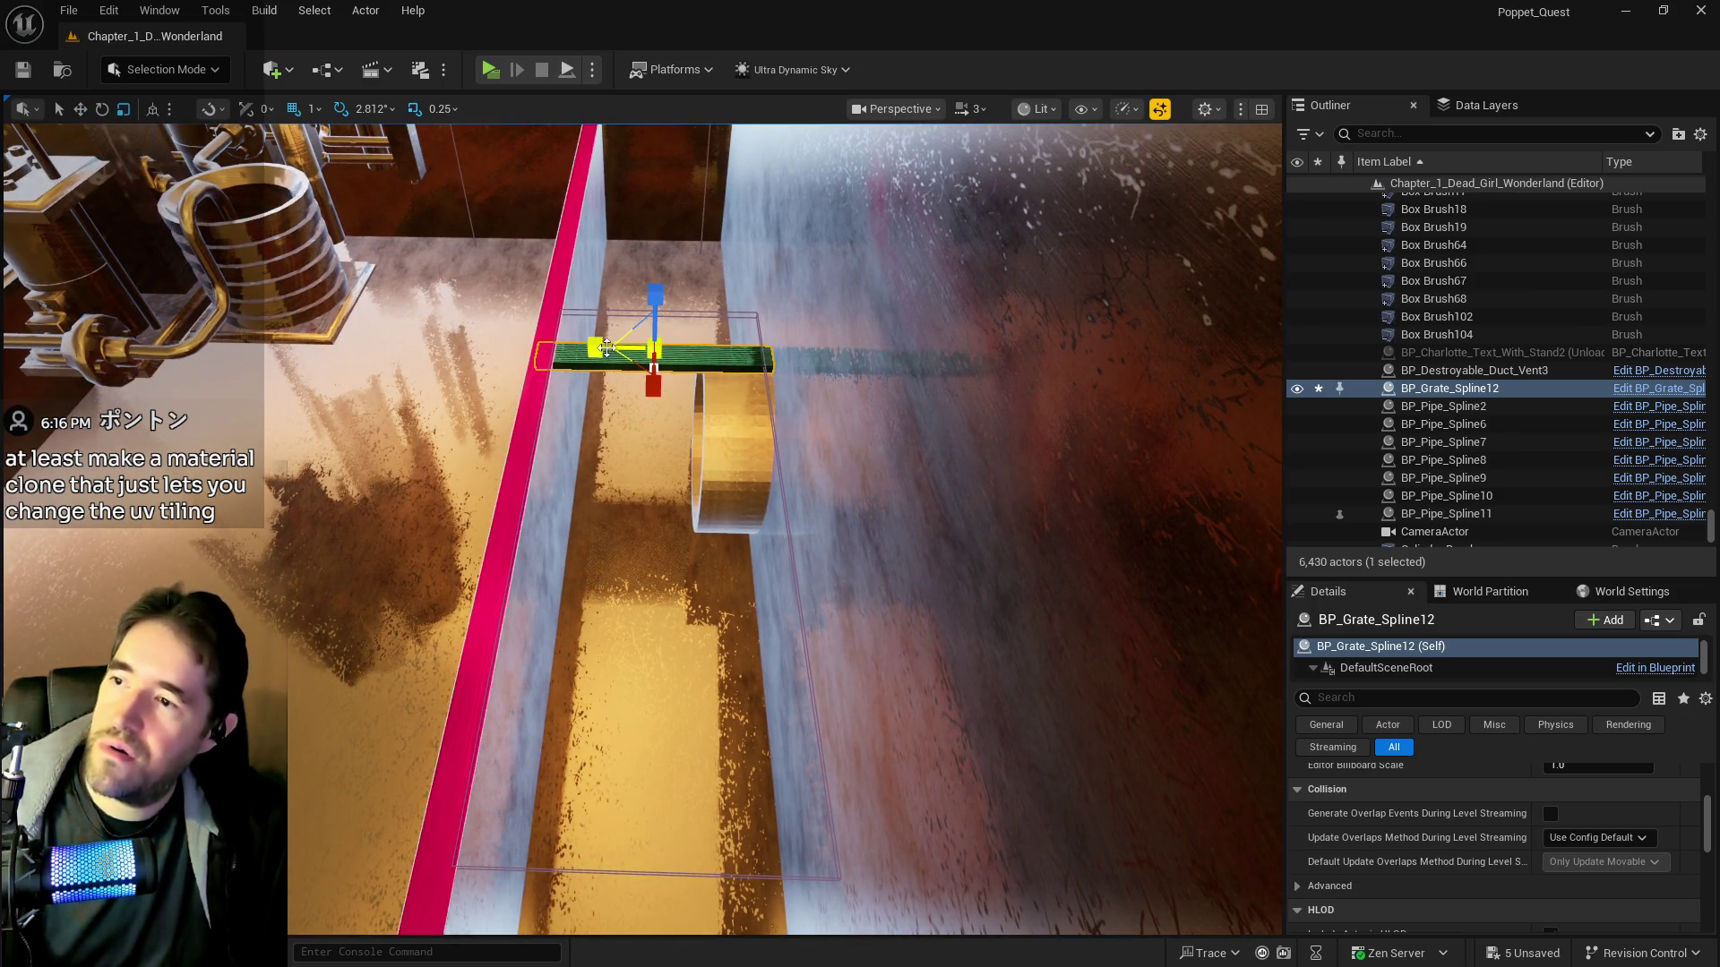
Set BP_Grate_Spline12's Y scale to 1.65 and slide it along the red beam
{"action": "scroll", "coordinate": [1369, 847], "scroll_direction": "up", "scroll_amount": 5}
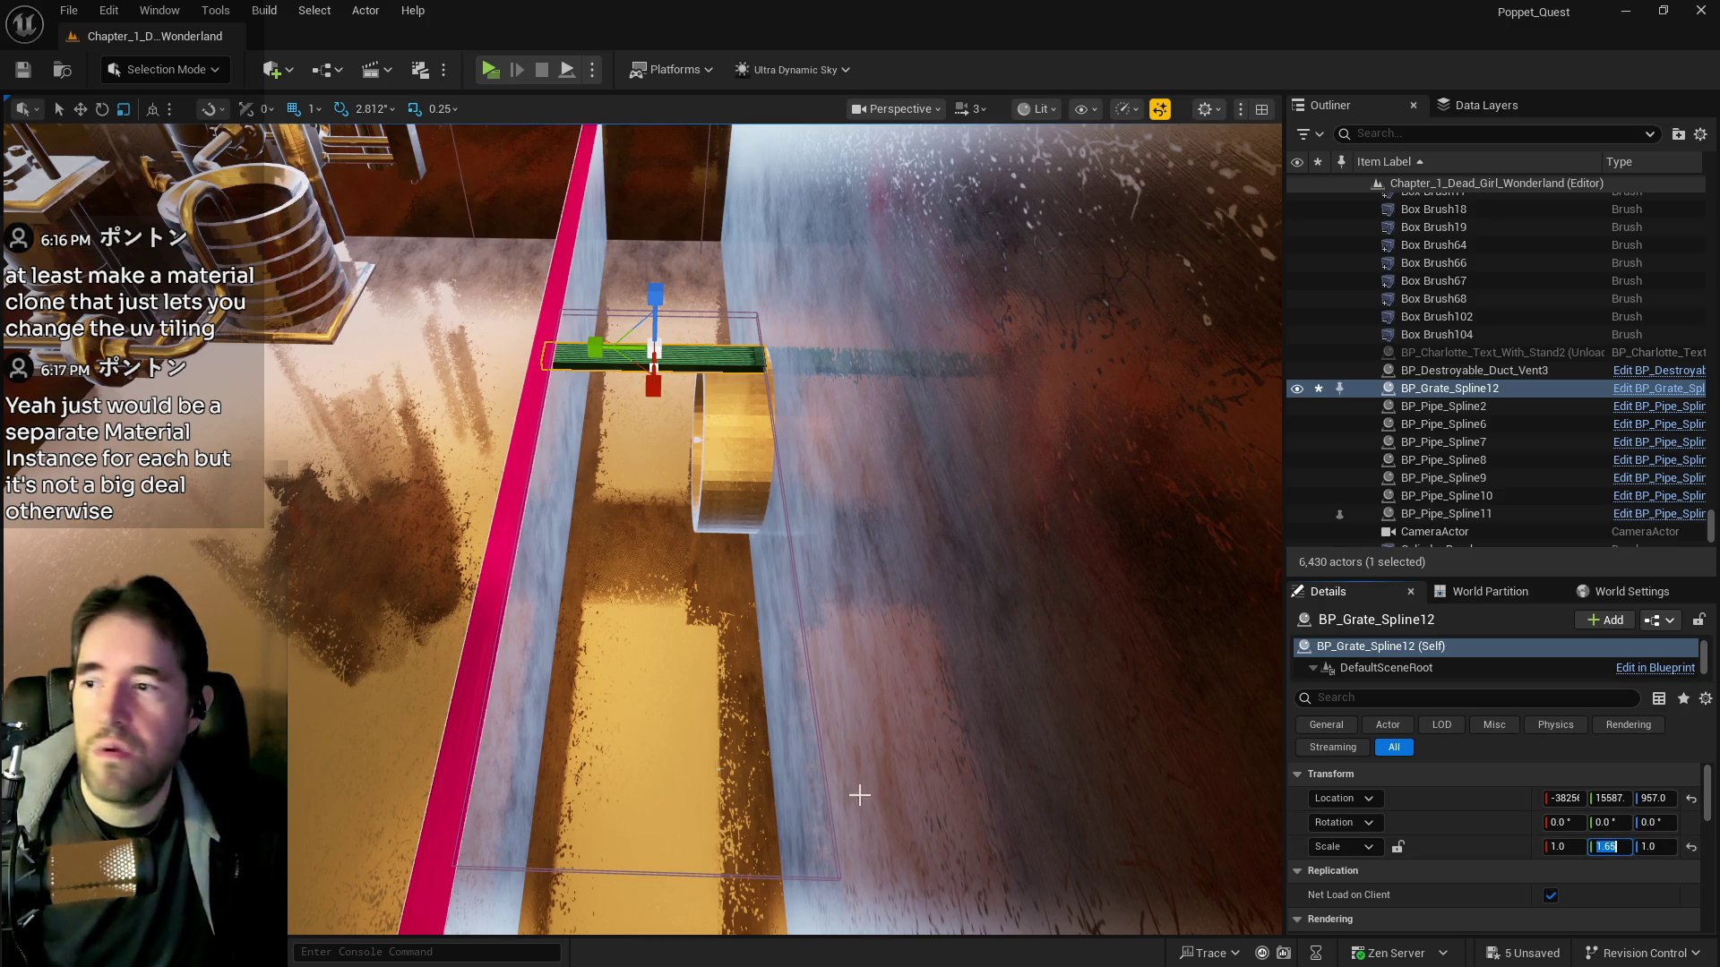
{"action": "left_click", "coordinate": [80, 108]}
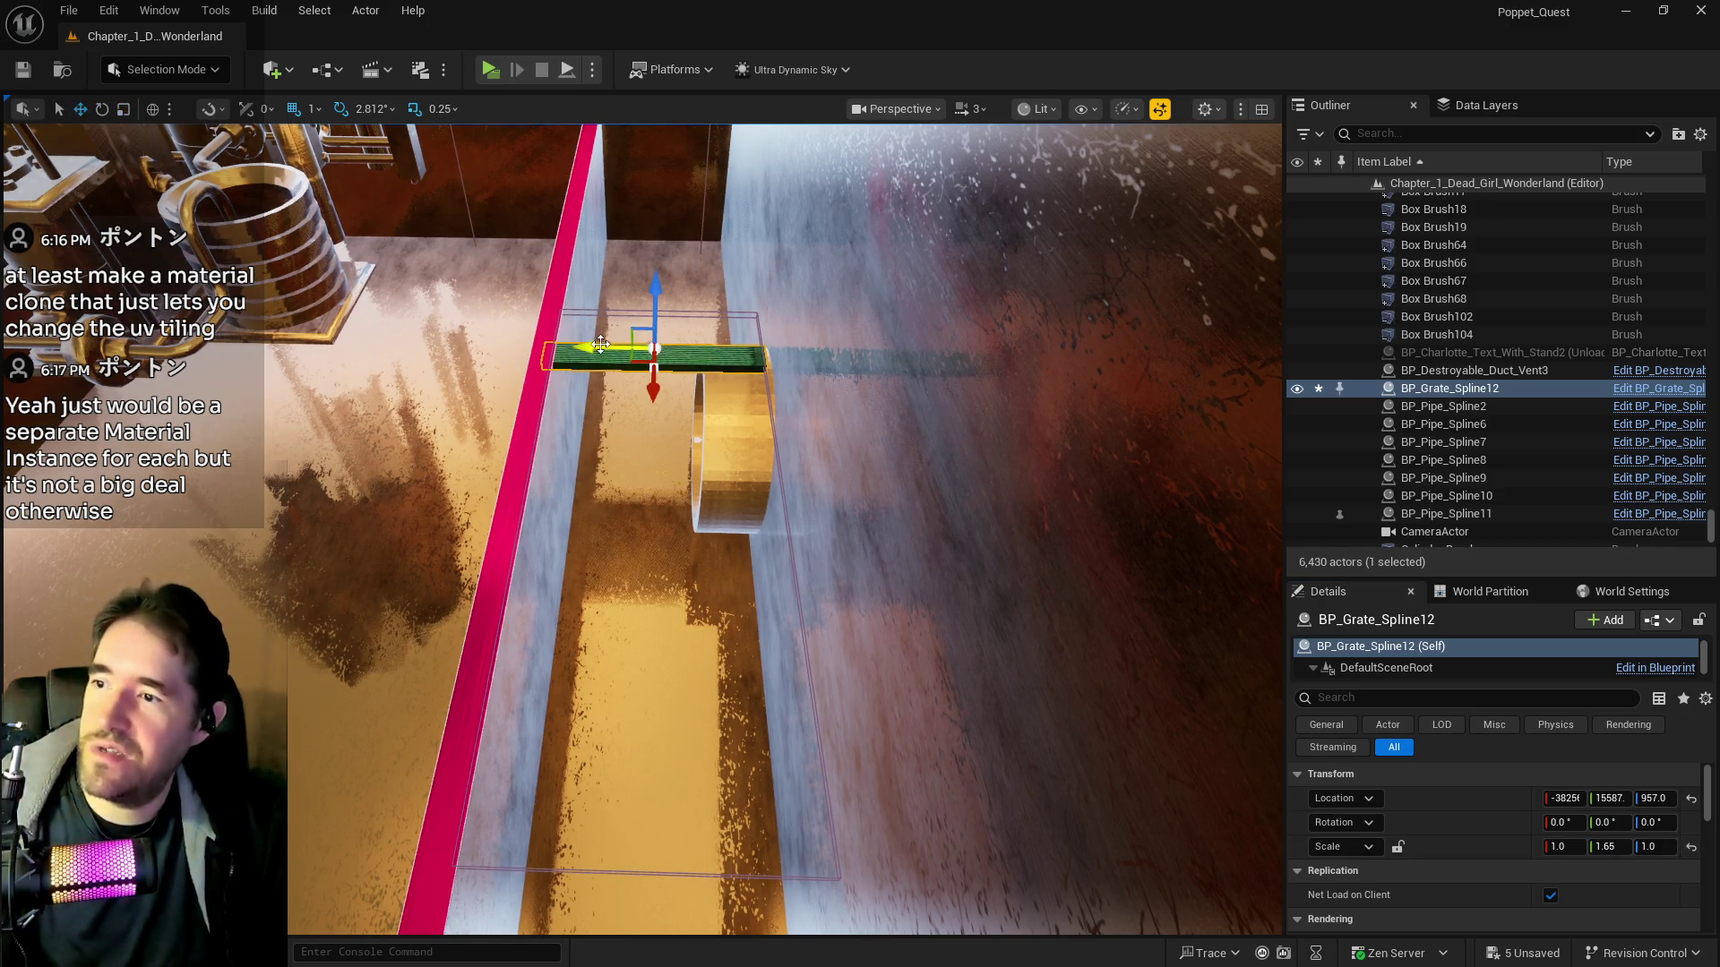
{"action": "mouse_move", "coordinate": [603, 347]}
{"action": "left_mouse_down"}
{"action": "mouse_move", "coordinate": [625, 537]}
{"action": "mouse_move", "coordinate": [319, 405]}
{"action": "left_mouse_up"}
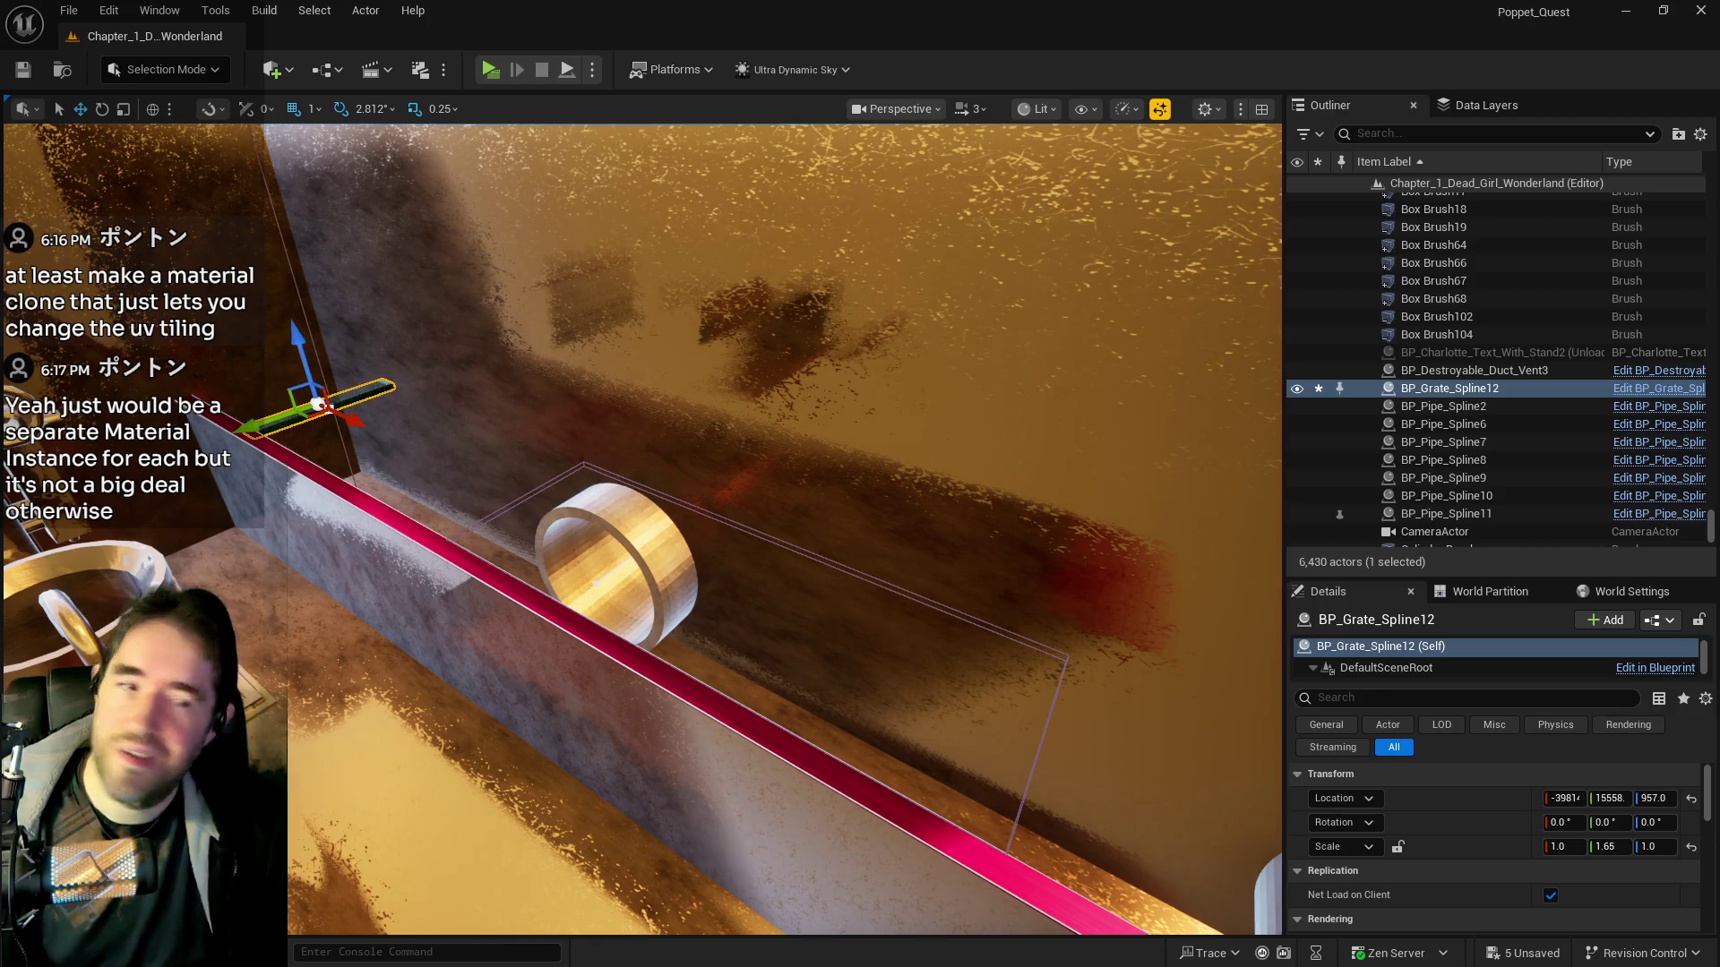
Open the Content Browser full-screen on the Default MI_EP material instances folder
{"action": "key", "text": "ctrl+space"}
{"action": "left_click_drag", "start_coordinate": [1210, 228], "coordinate": [653, 262]}
{"action": "double_click", "coordinate": [654, 261]}
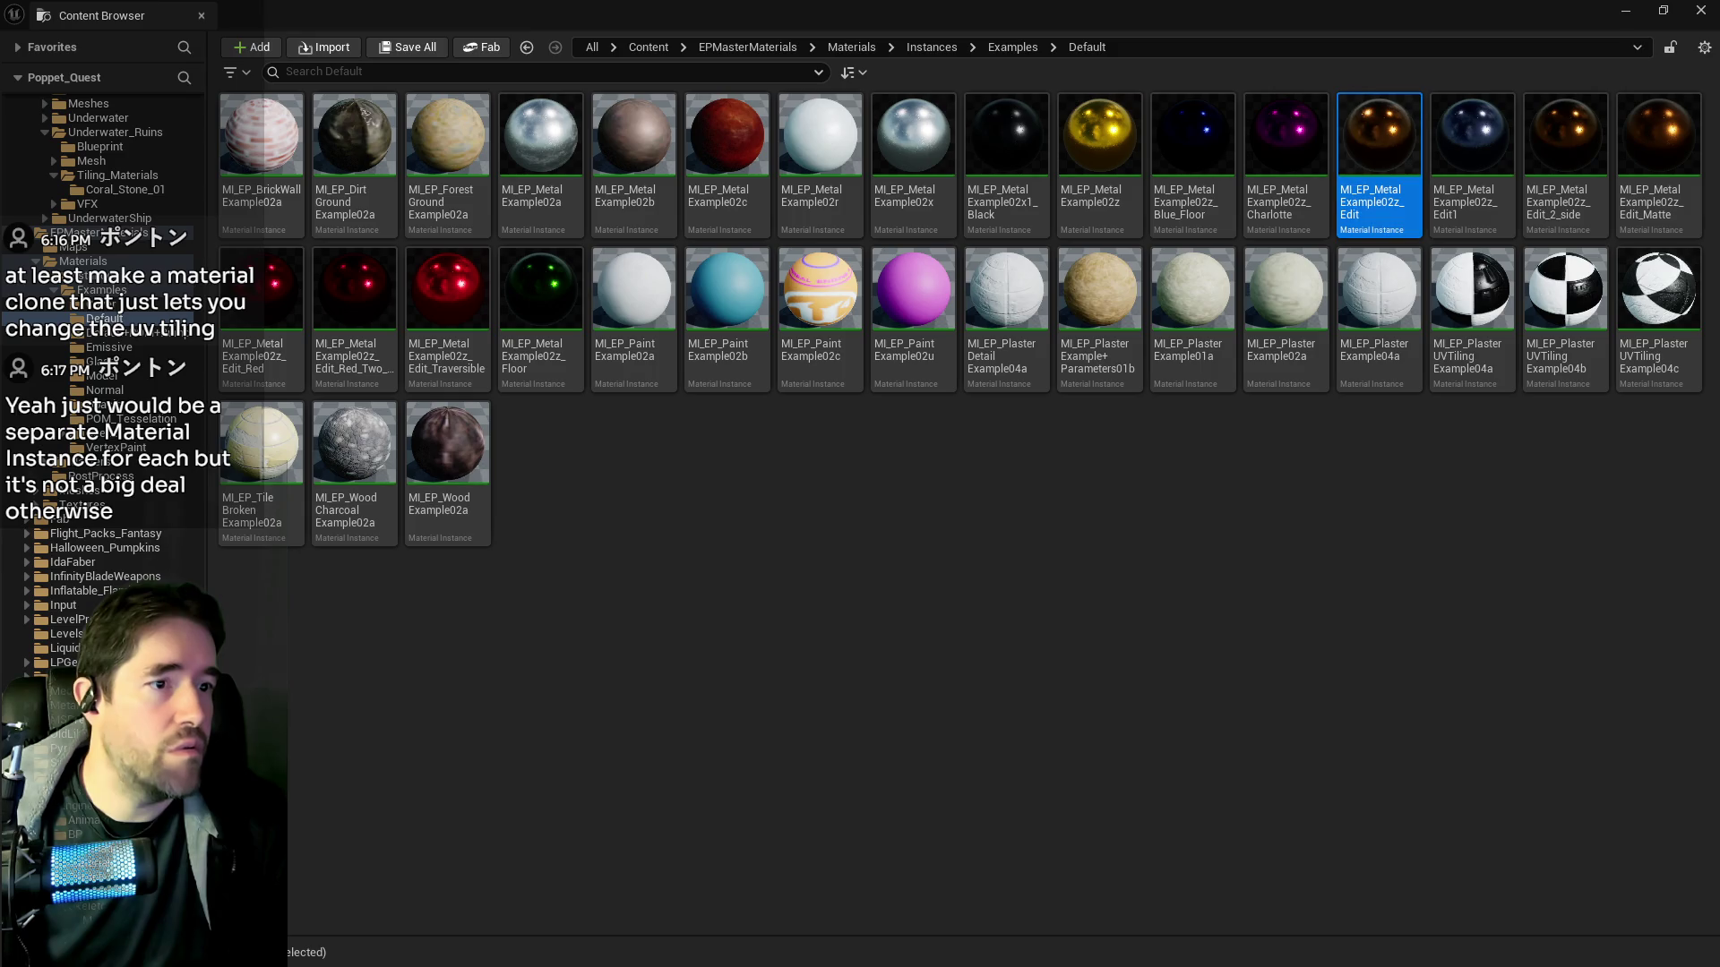
Inspect MI_EP_MetalExample02z_Edit and its parent MM_EP_MinimumPBR+Parameters, then return to the level
{"action": "double_click", "coordinate": [1379, 143]}
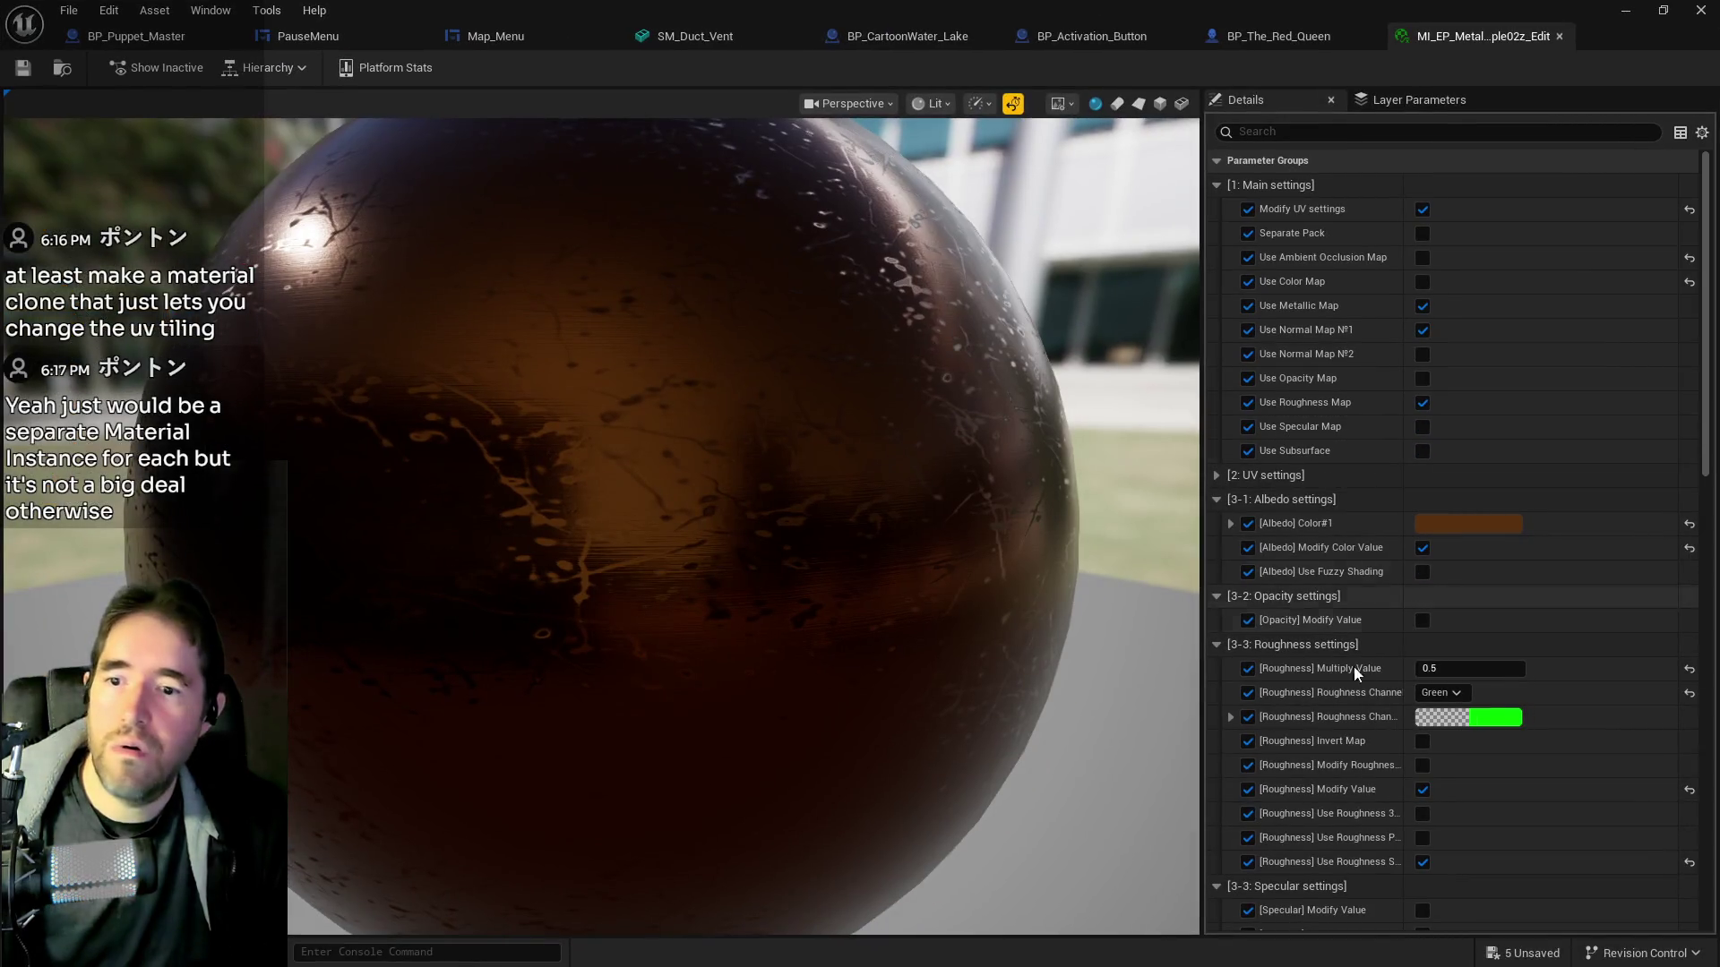
{"action": "scroll", "coordinate": [1390, 761], "scroll_direction": "down", "scroll_amount": 15}
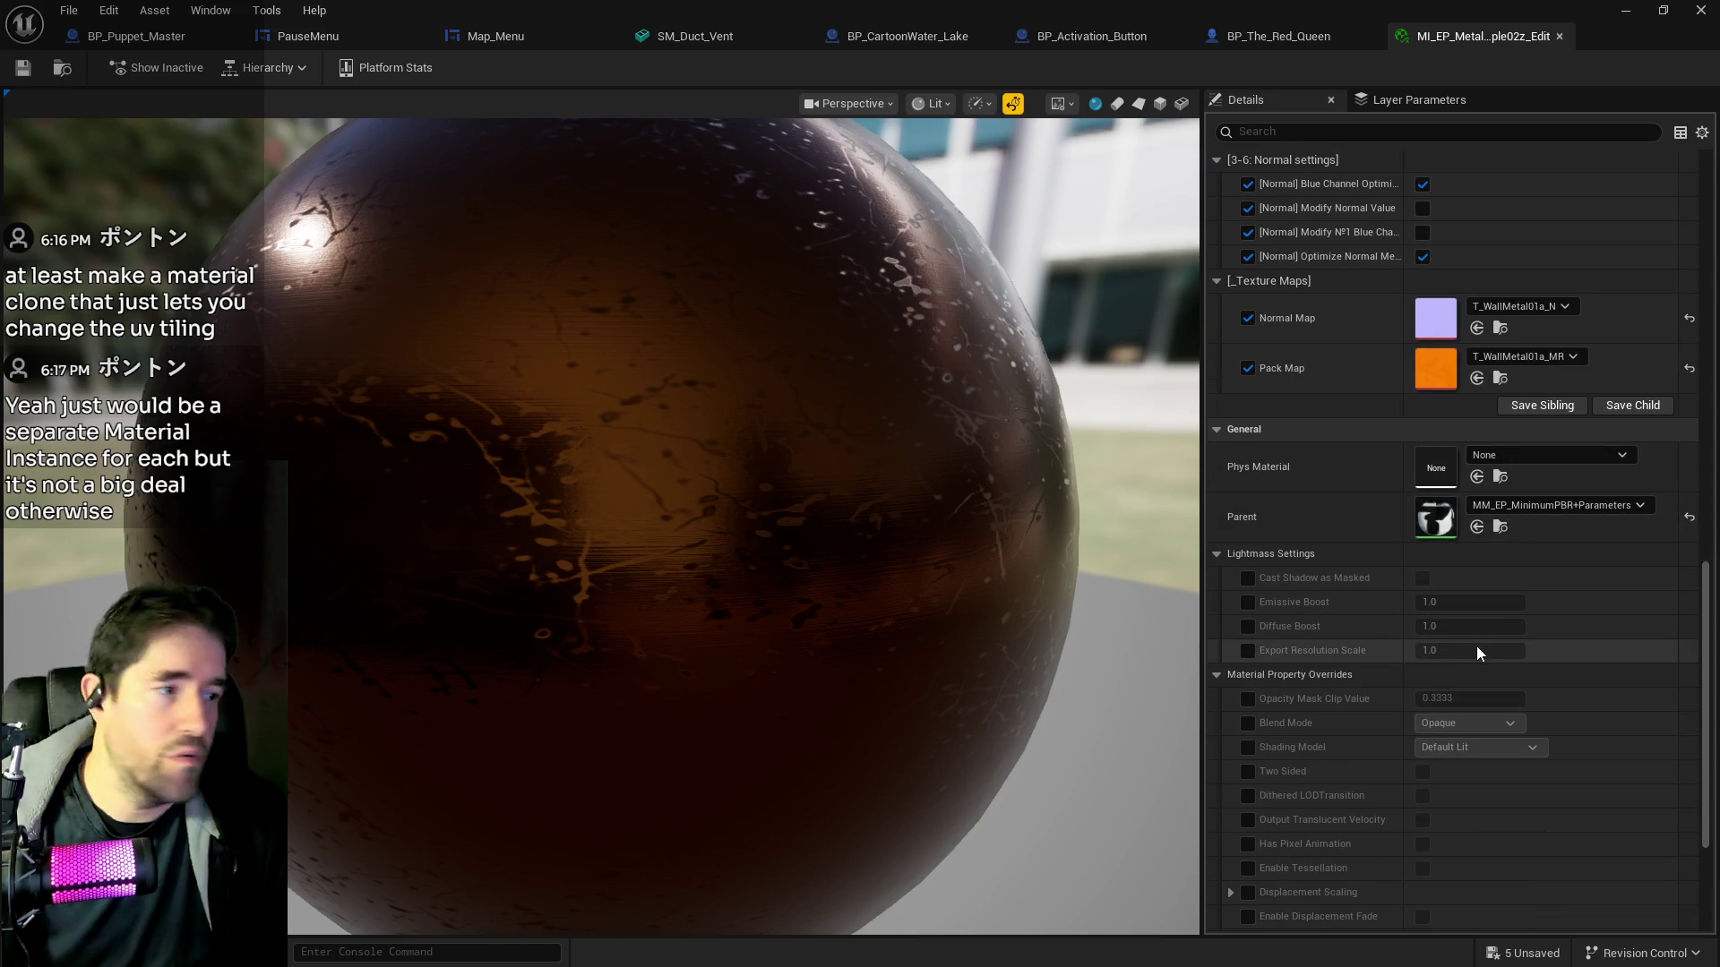
{"action": "scroll", "coordinate": [1424, 547], "scroll_direction": "up", "scroll_amount": 3}
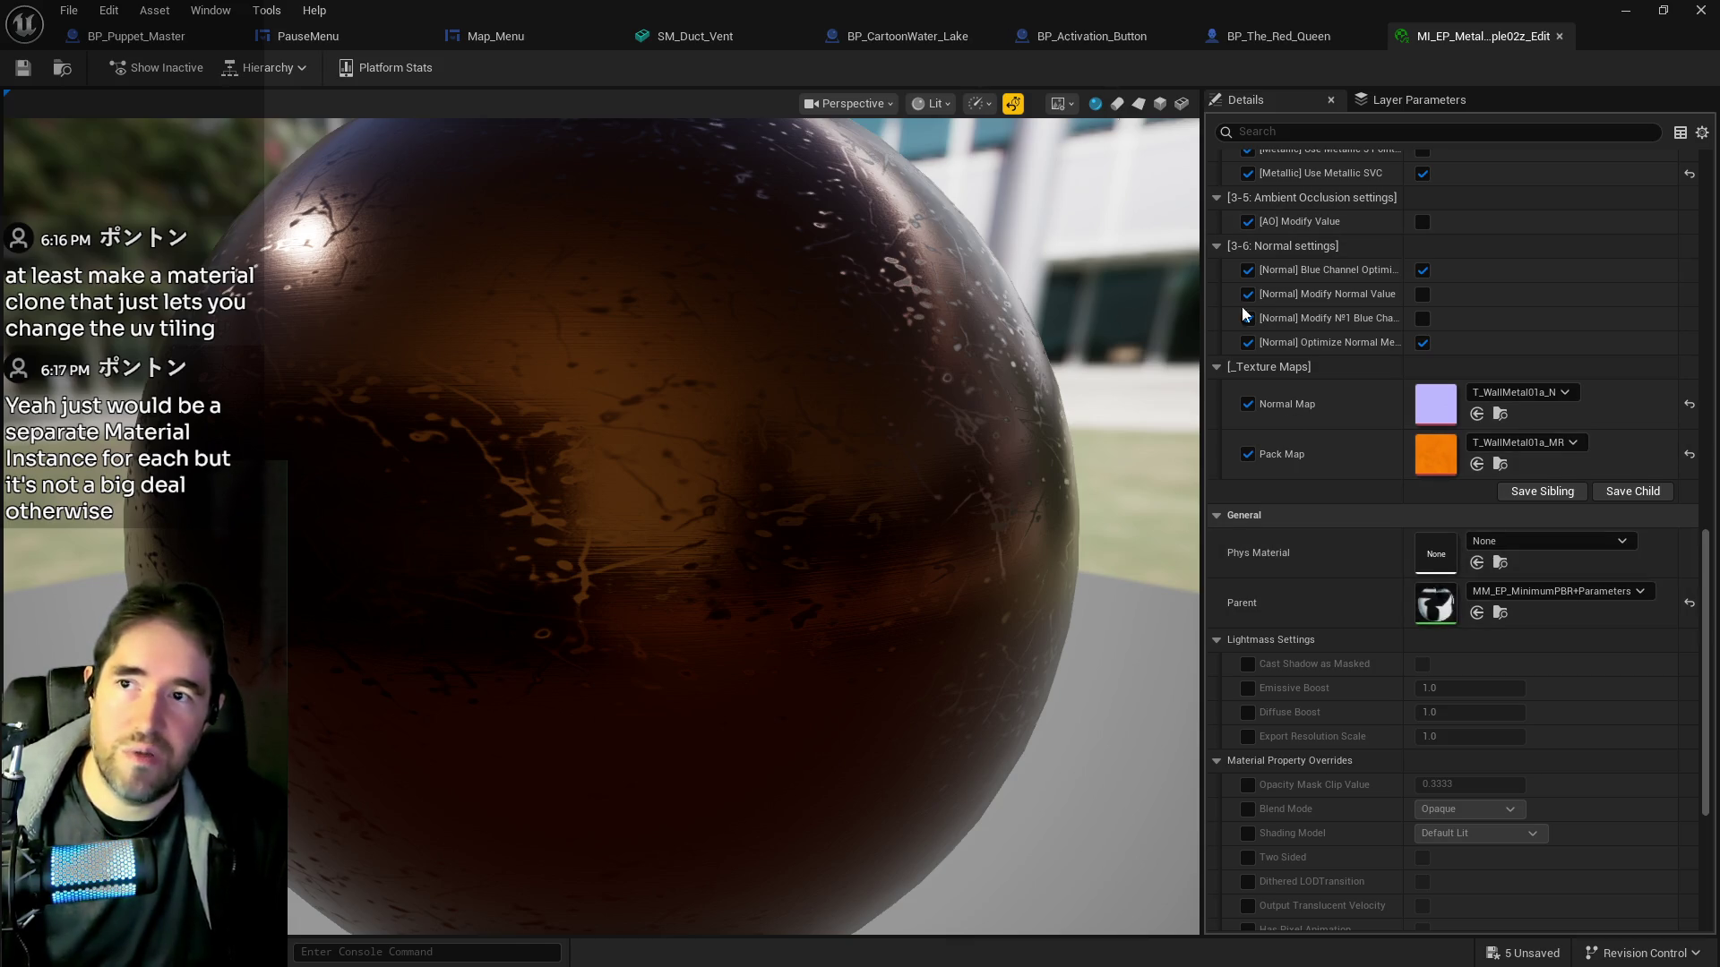
{"action": "scroll", "coordinate": [1286, 470], "scroll_direction": "up", "scroll_amount": 10}
{"action": "scroll", "coordinate": [1286, 469], "scroll_direction": "up", "scroll_amount": 20}
{"action": "scroll", "coordinate": [1297, 485], "scroll_direction": "down", "scroll_amount": 20}
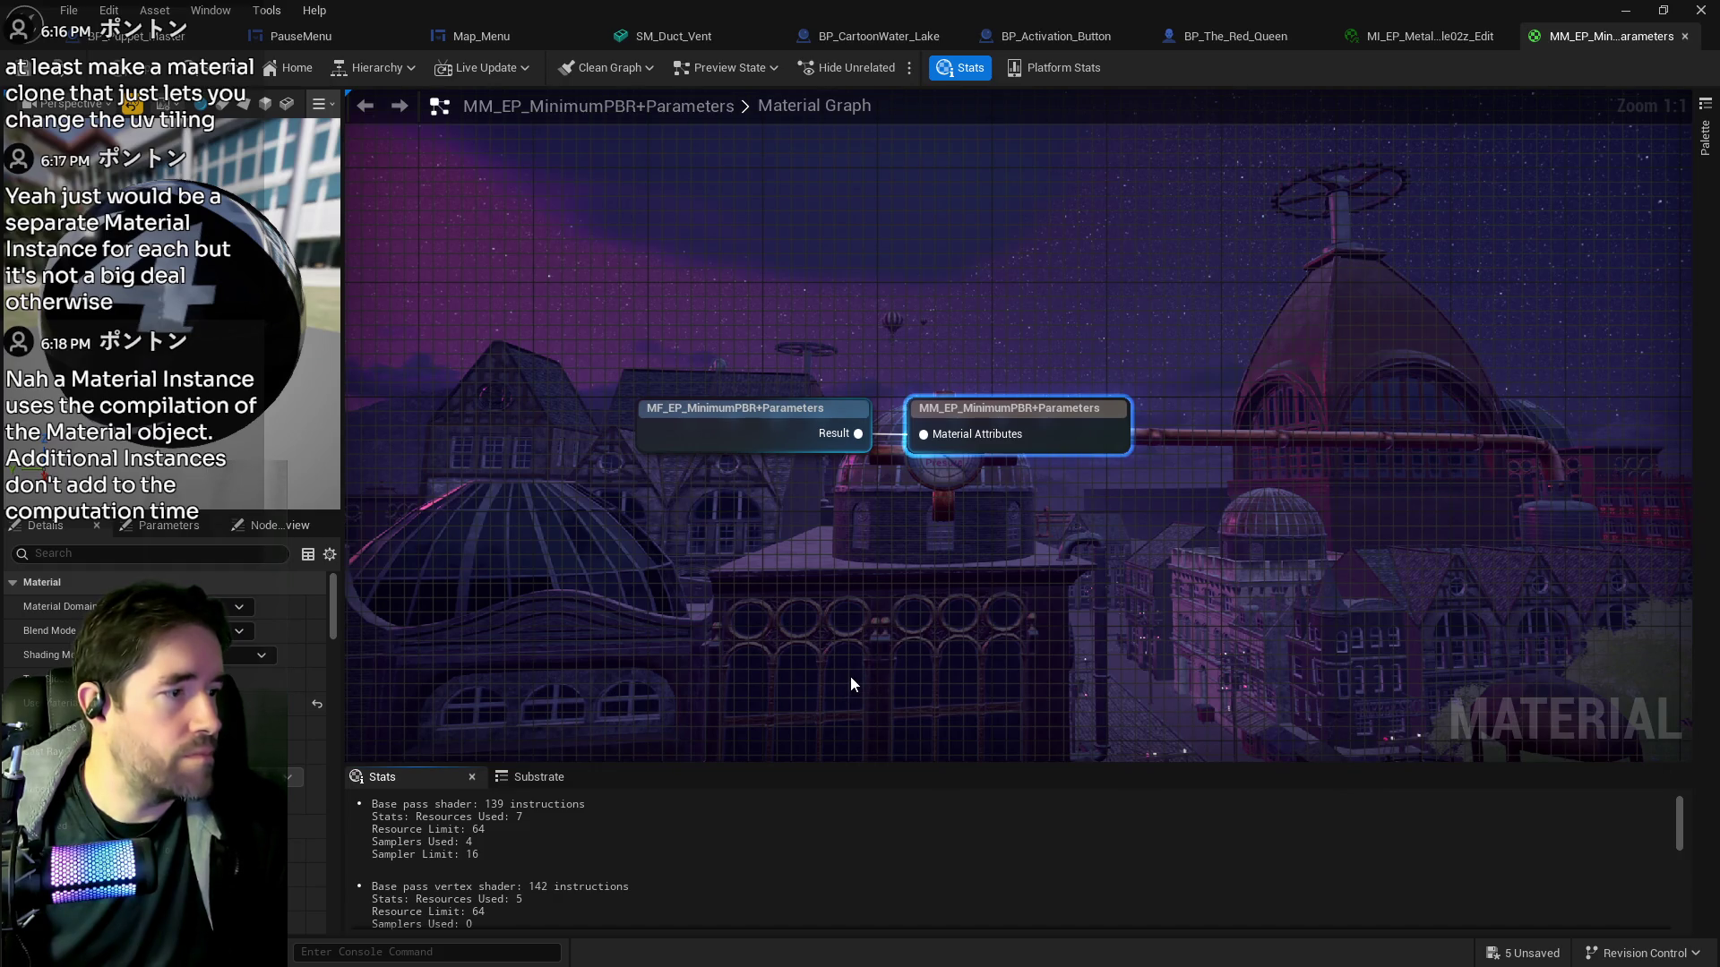
{"action": "key", "text": "alt+Tab"}
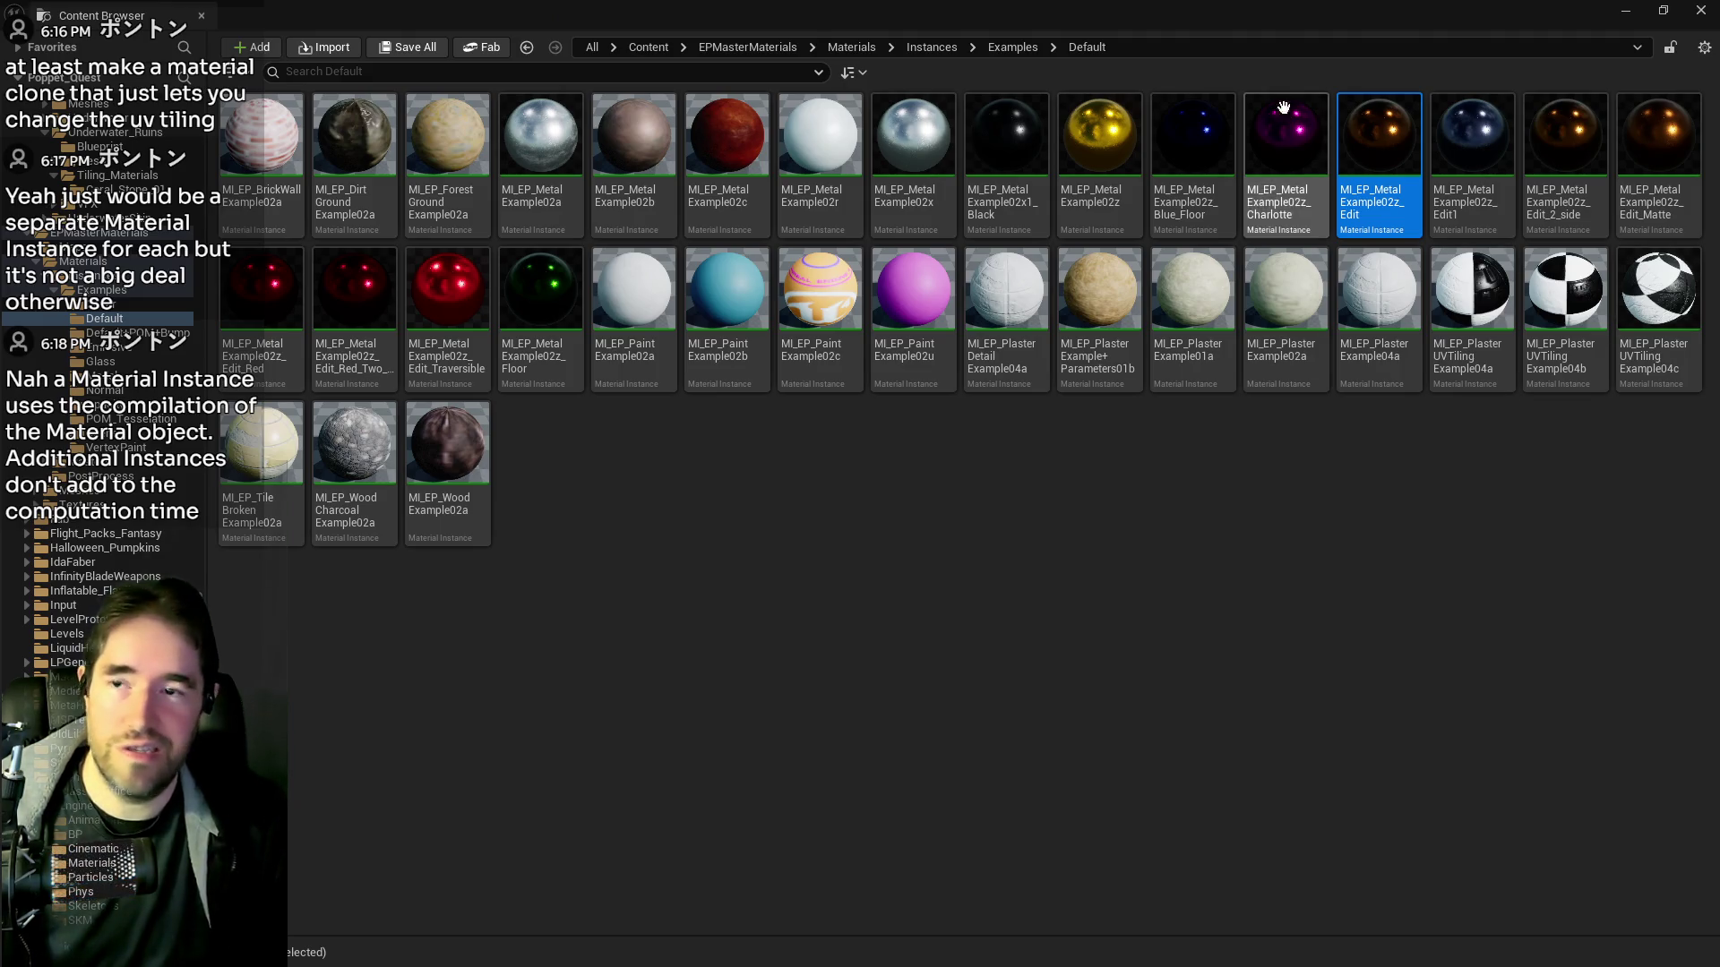
{"action": "left_click", "coordinate": [1625, 12]}
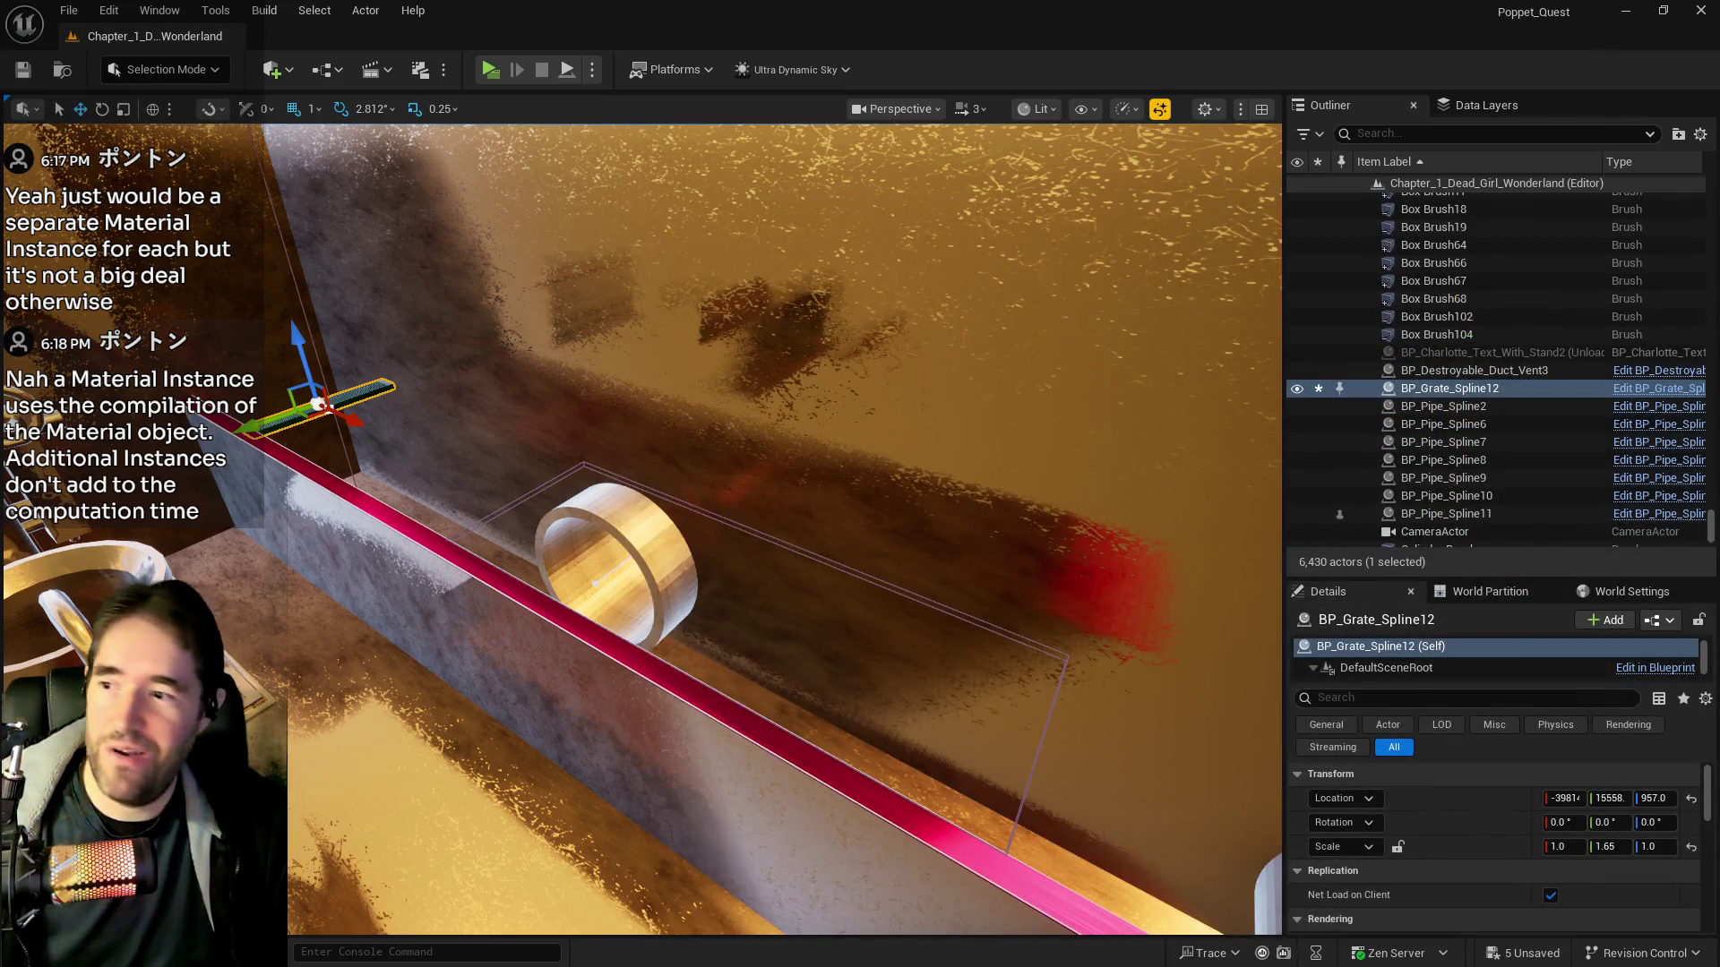